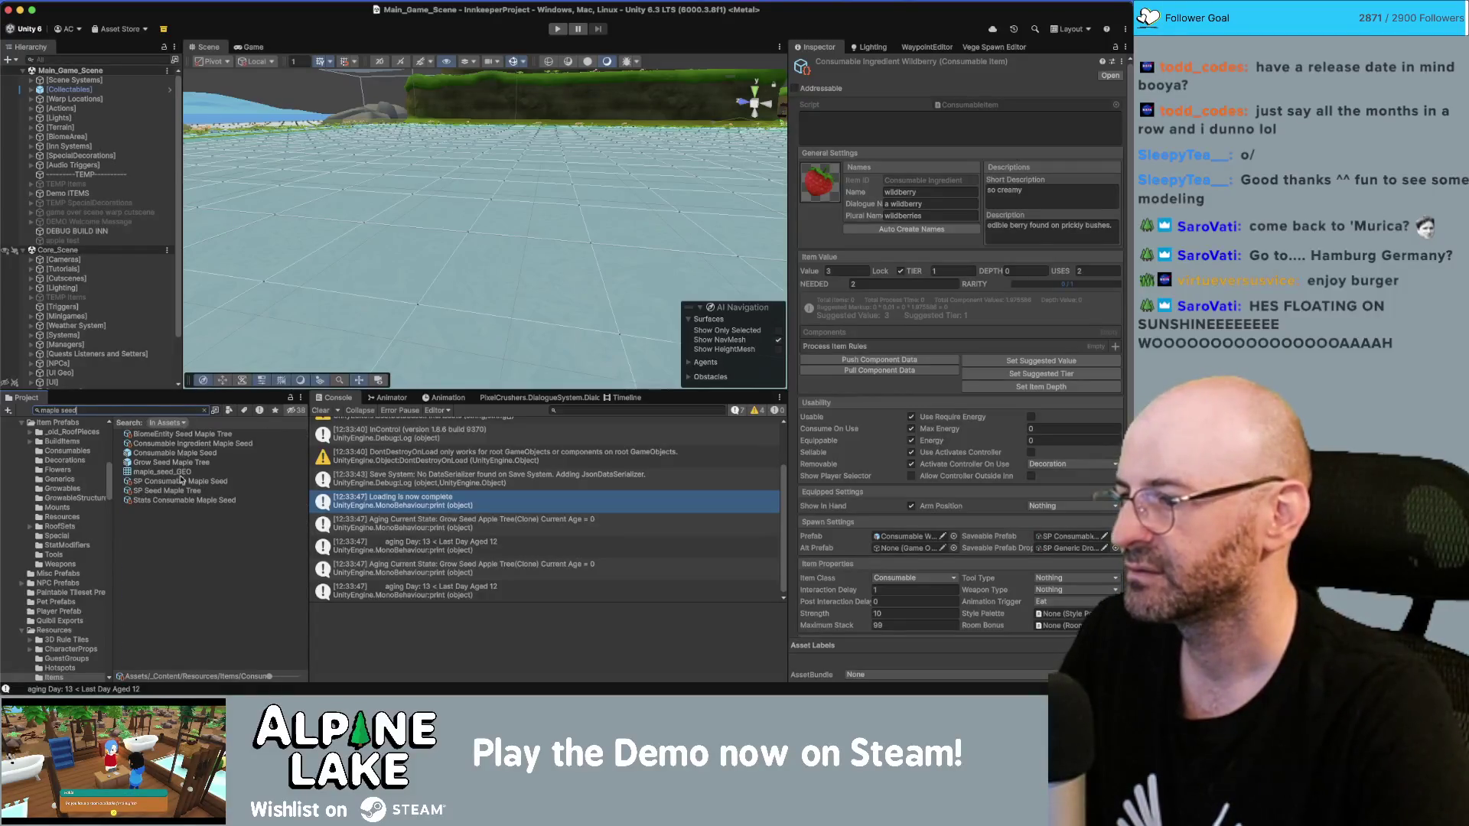
Step: Search the Project for 'foraged gra' and open the Consumable Snack Foraged Granola item
{"action": "left_click", "coordinate": [182, 490]}
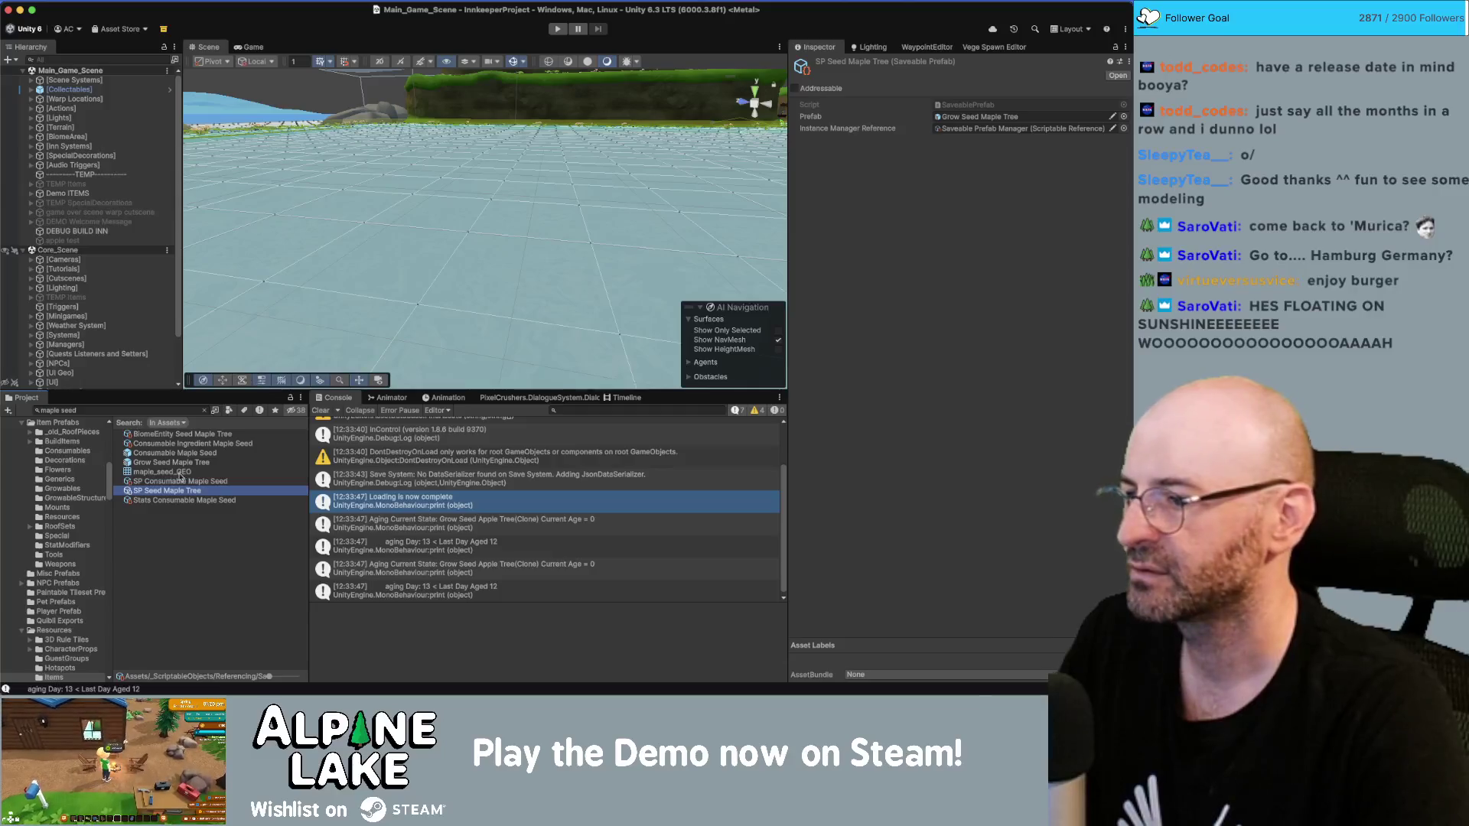
{"action": "left_click", "coordinate": [152, 407]}
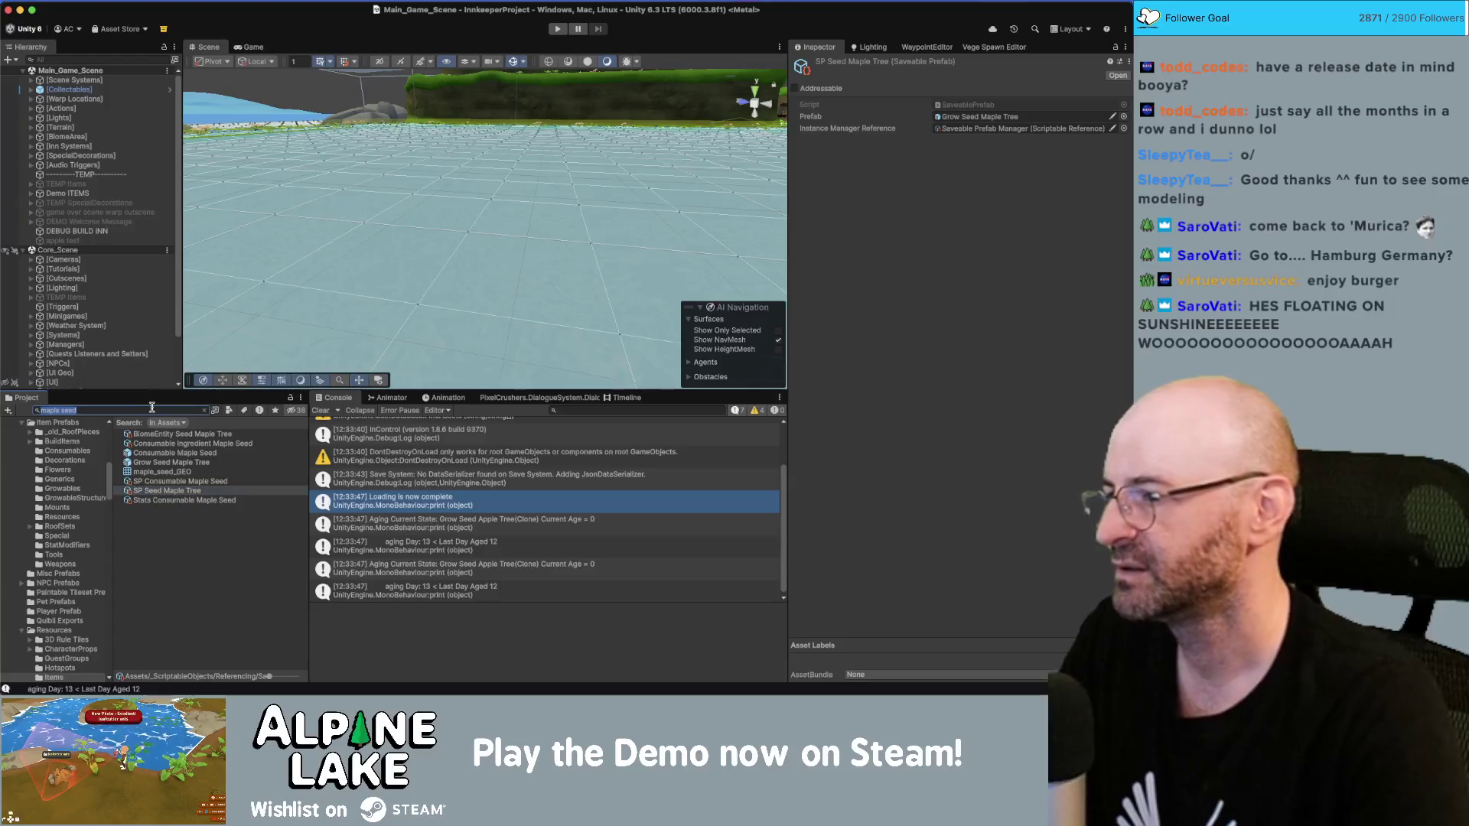
{"action": "type", "text": "foraged granol"}
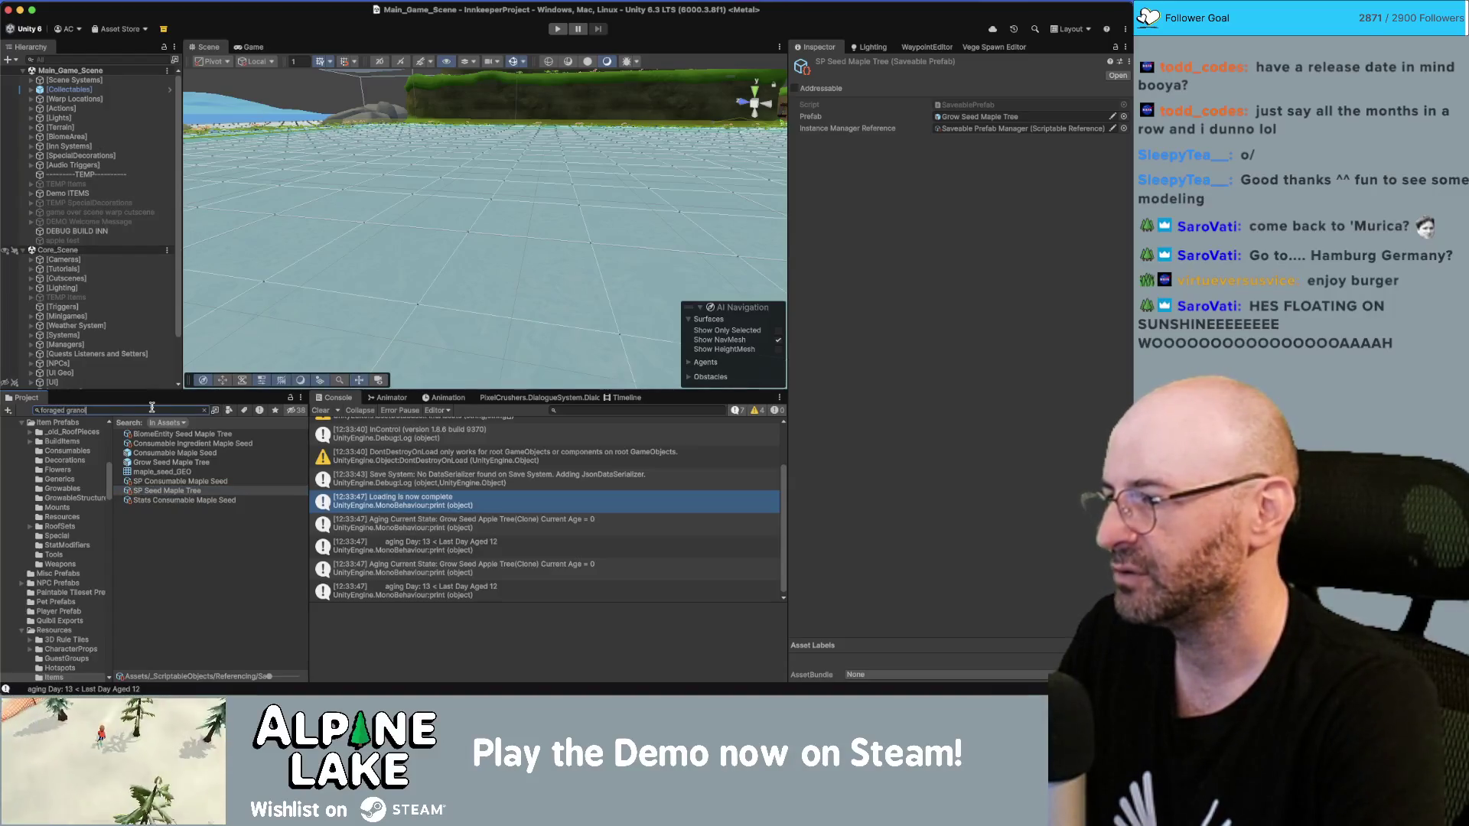
{"action": "type", "text": "a"}
{"action": "left_click", "coordinate": [159, 442]}
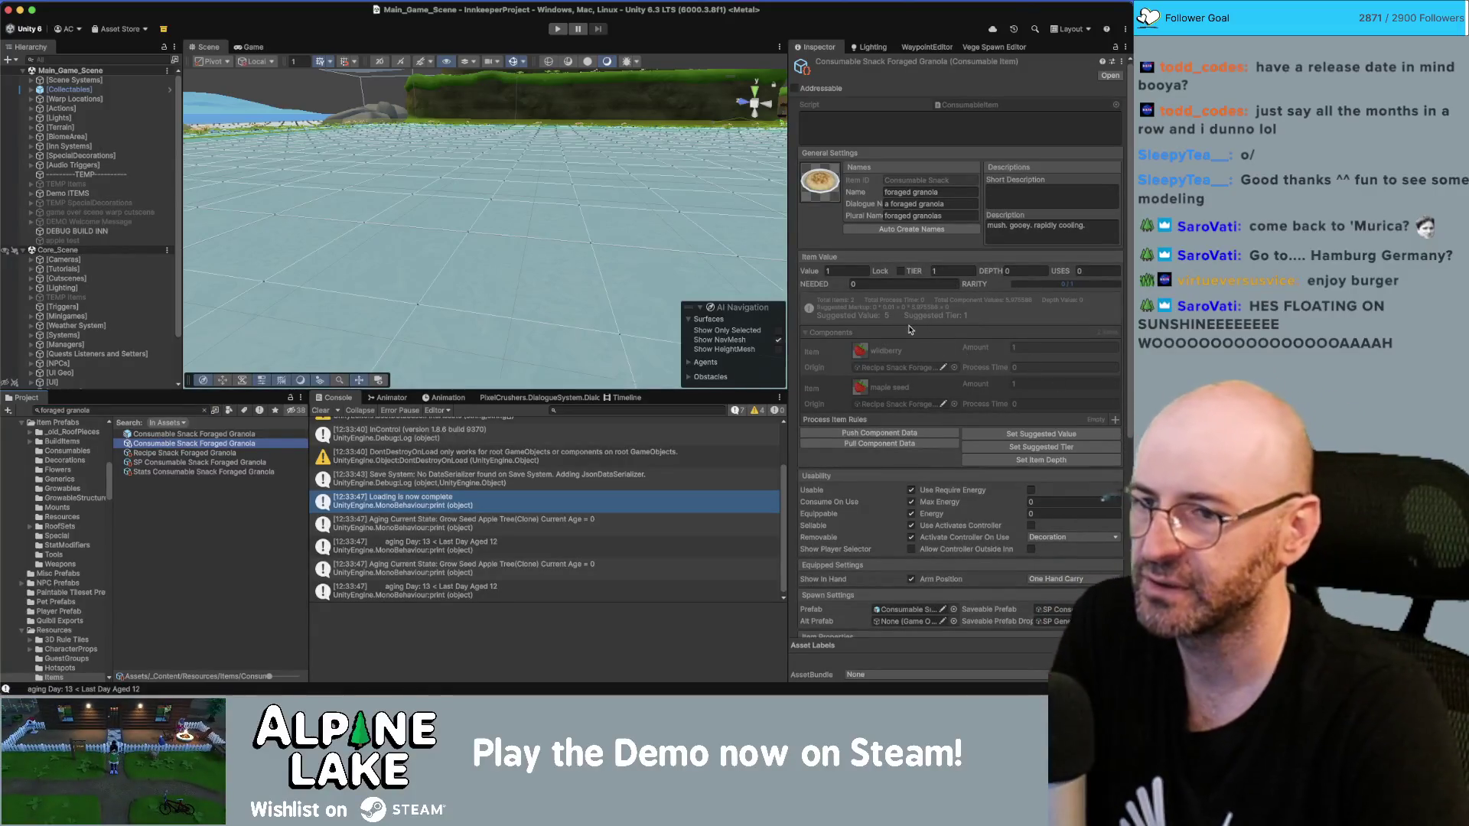
Step: Compare the two Foraged Granola assets, then reselect the granola consumable
{"action": "left_click", "coordinate": [157, 435]}
{"action": "left_click", "coordinate": [172, 444]}
{"action": "left_click", "coordinate": [170, 435]}
{"action": "left_click", "coordinate": [175, 445]}
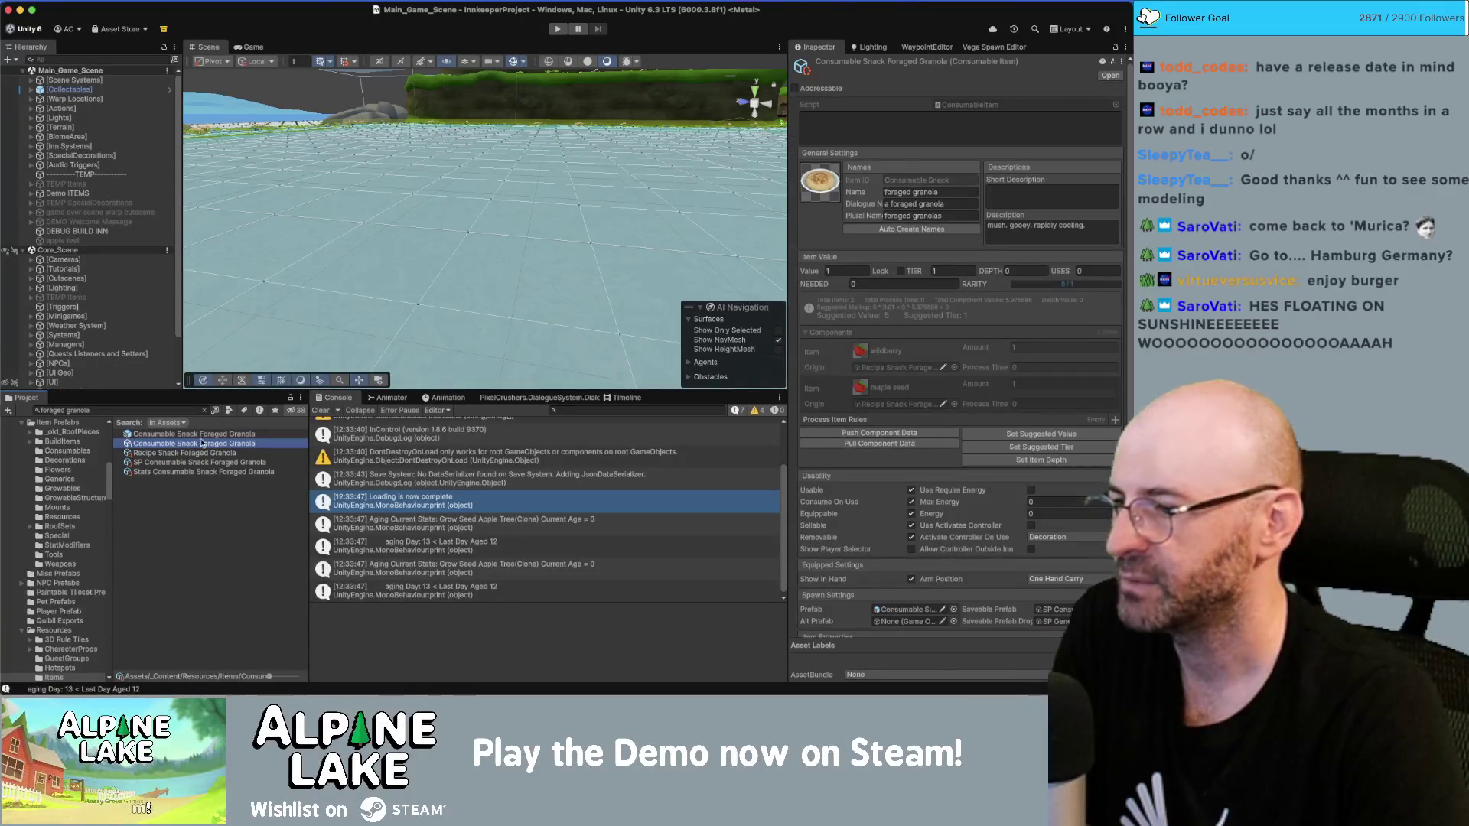
Step: Pull and push component data, set item depth 1, and raise the value to the suggested 6
{"action": "left_click", "coordinate": [865, 444]}
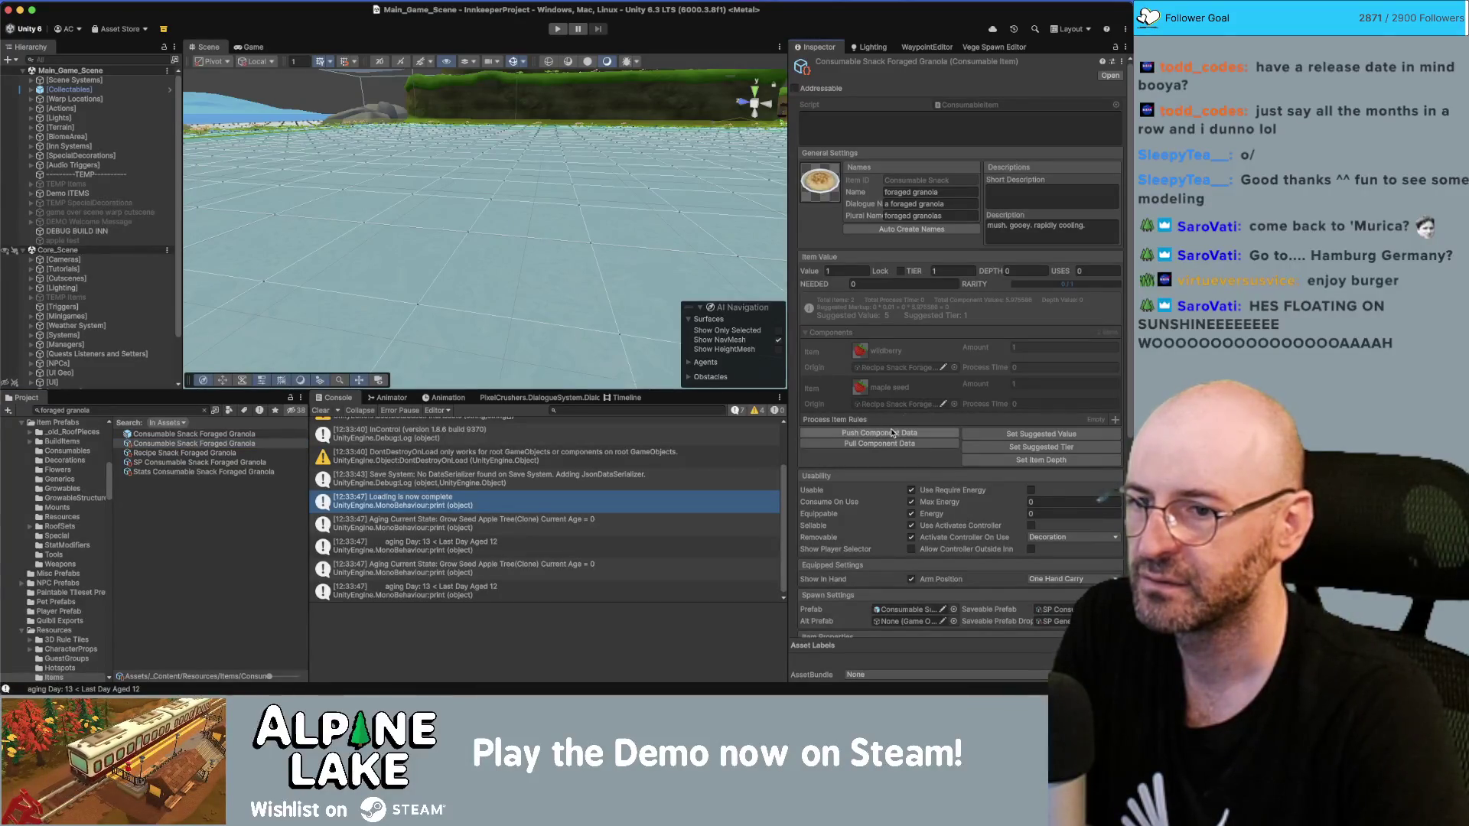
{"action": "left_click", "coordinate": [890, 435]}
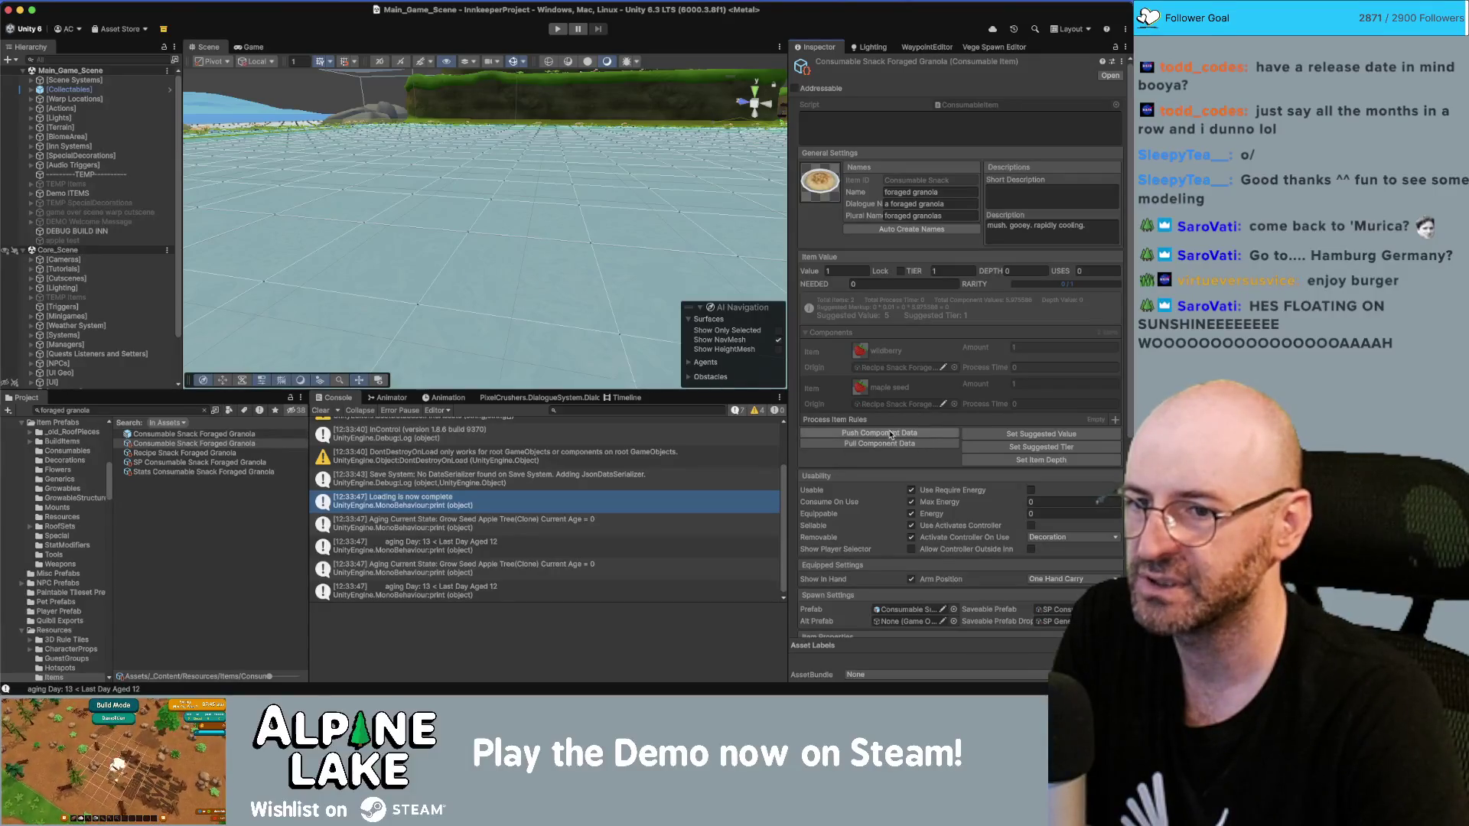
{"action": "left_click", "coordinate": [1020, 434]}
{"action": "left_click", "coordinate": [1026, 459]}
{"action": "left_click", "coordinate": [1026, 435]}
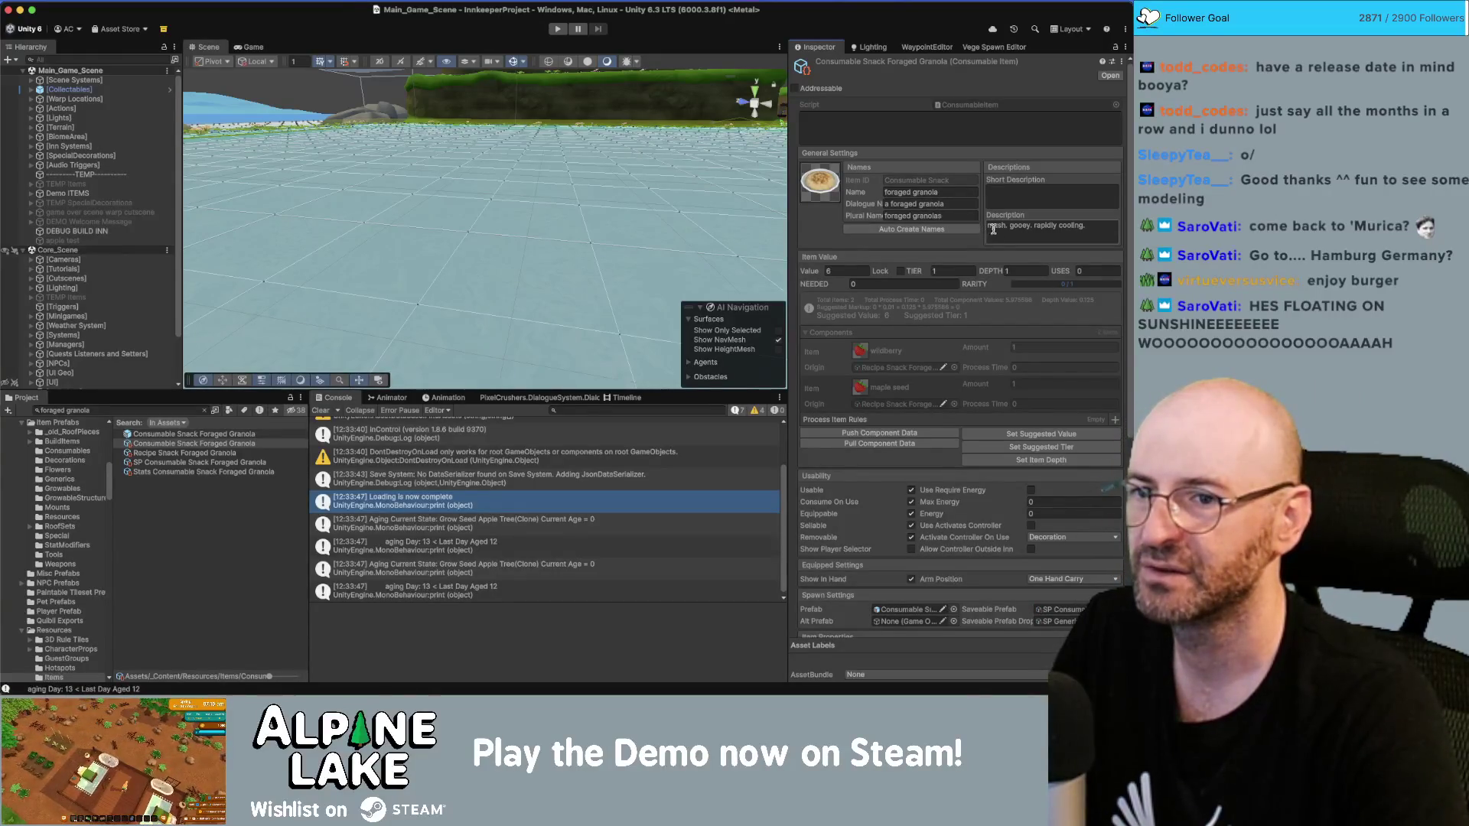
{"action": "left_click", "coordinate": [1068, 227]}
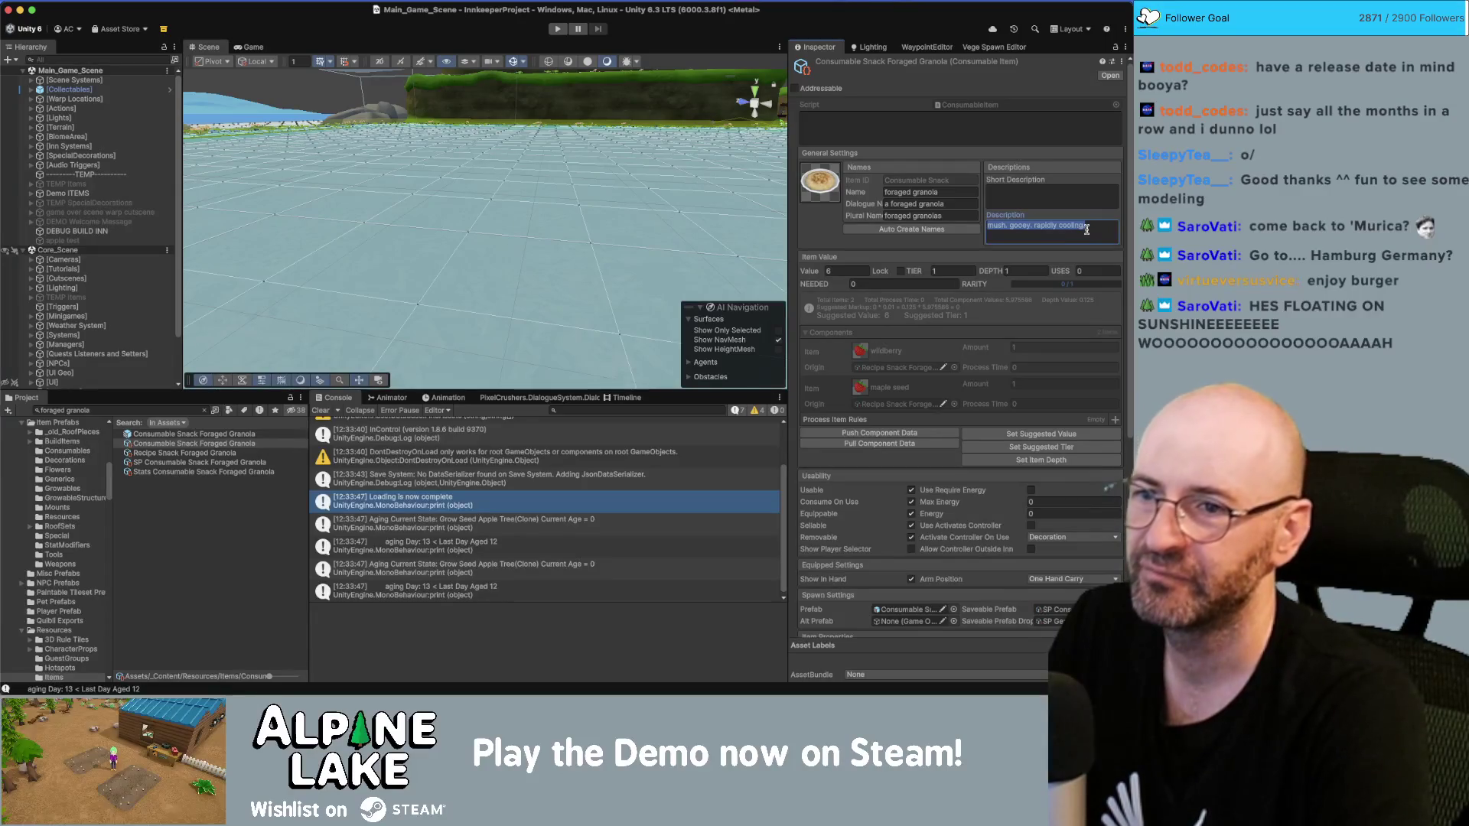
Step: Replace the granola description with 'an easy snack made from foraged food.'
{"action": "type", "text": "ar"}
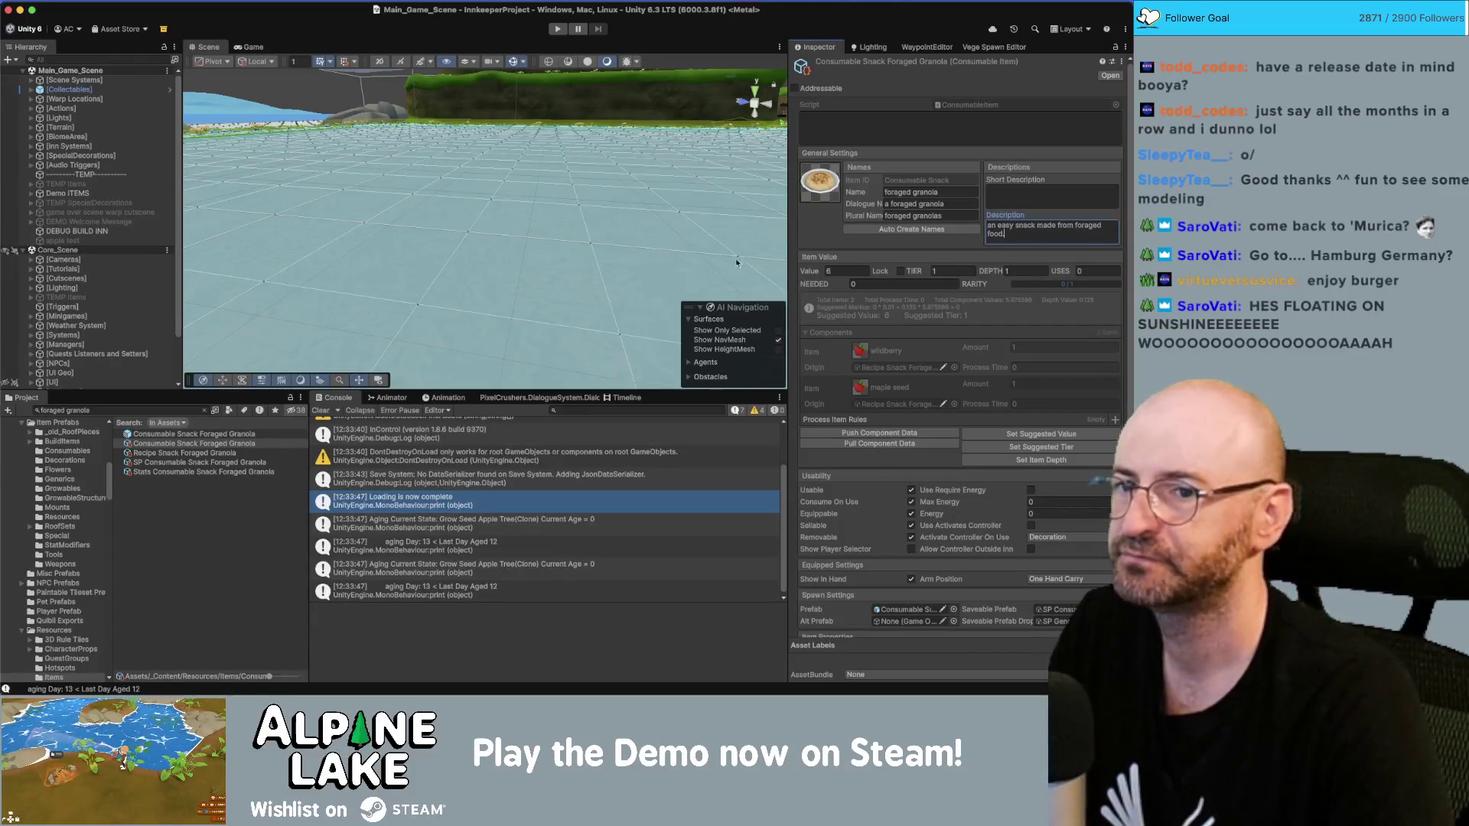
{"action": "scroll", "coordinate": [935, 378], "scroll_direction": "down", "scroll_amount": 4}
{"action": "scroll", "coordinate": [934, 377], "scroll_direction": "down", "scroll_amount": 3}
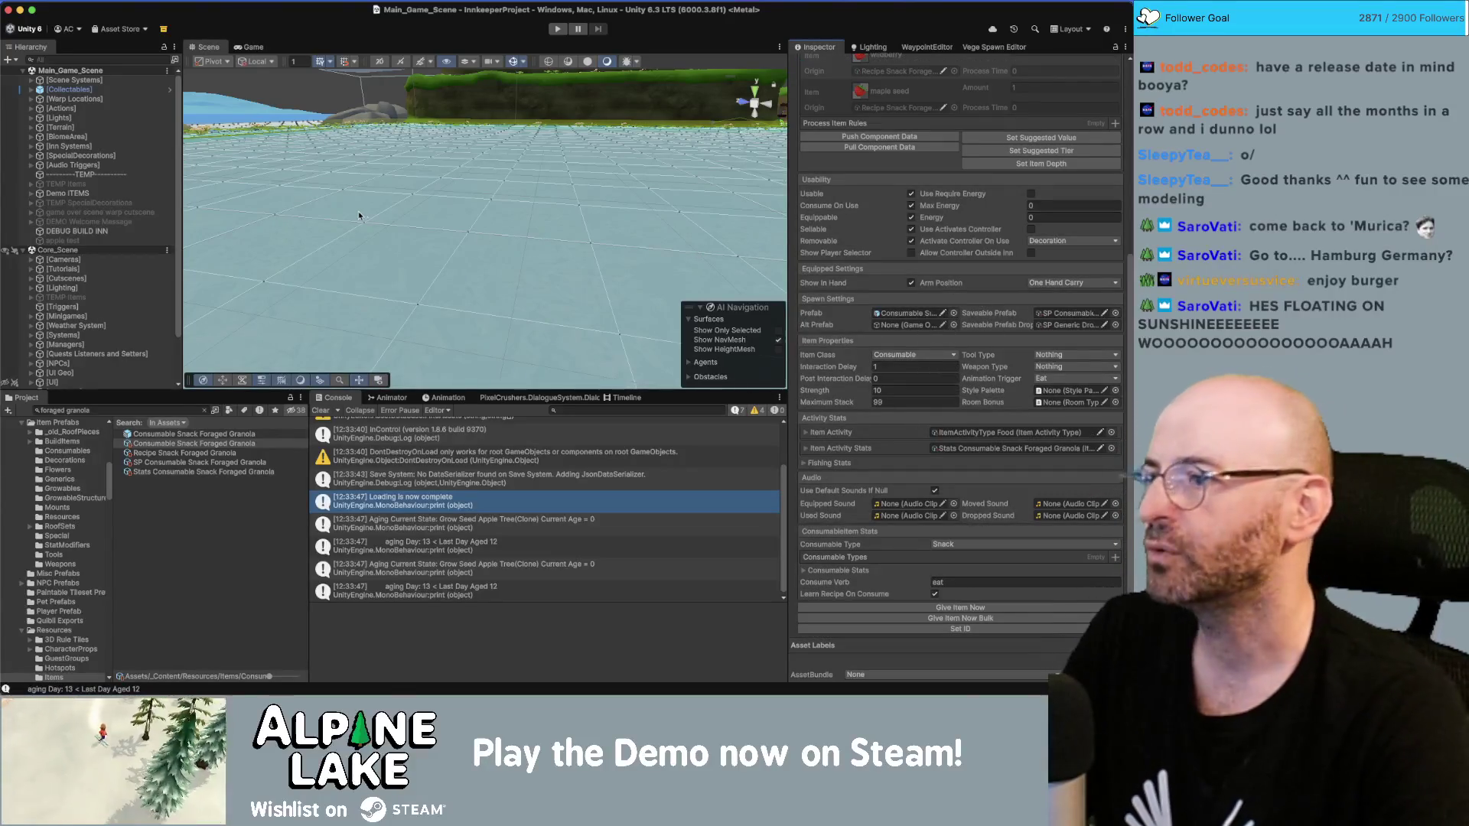
{"action": "left_click", "coordinate": [134, 494]}
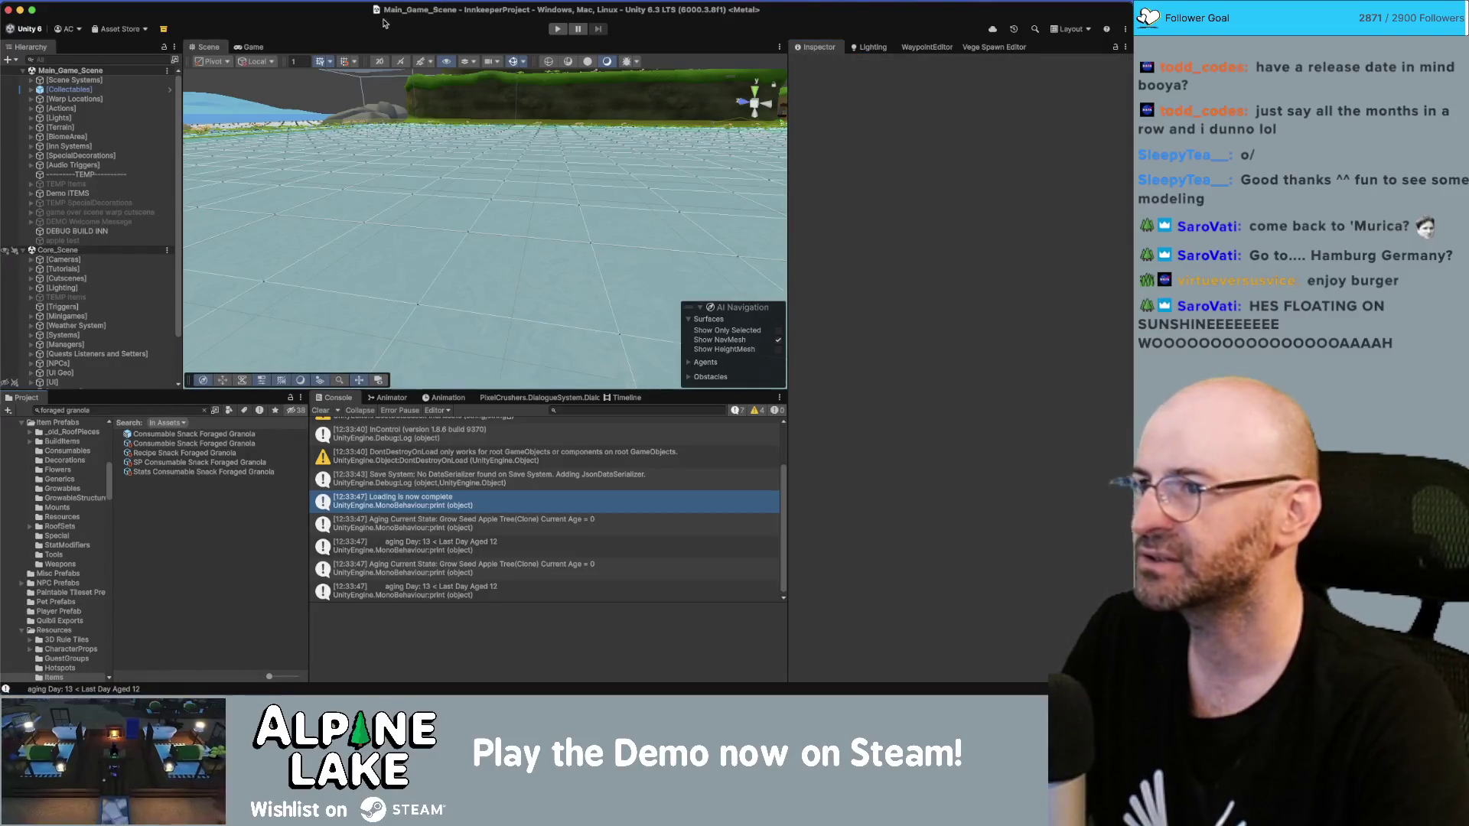
Step: Review the Nature Appreciation Day quest in the Dialogue System database, then view the Conversations graph
{"action": "left_click", "coordinate": [538, 398]}
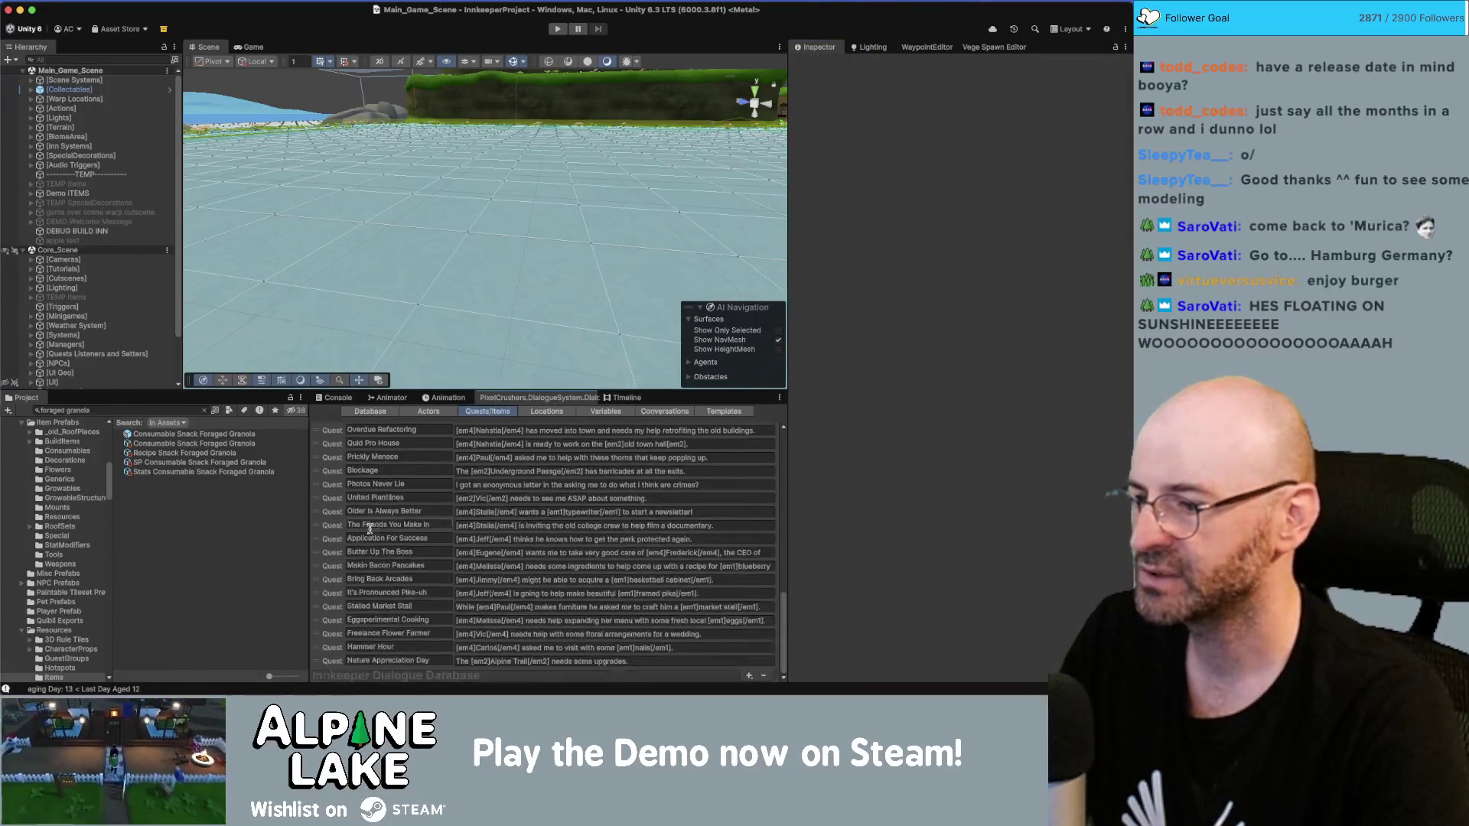
{"action": "left_click", "coordinate": [341, 663]}
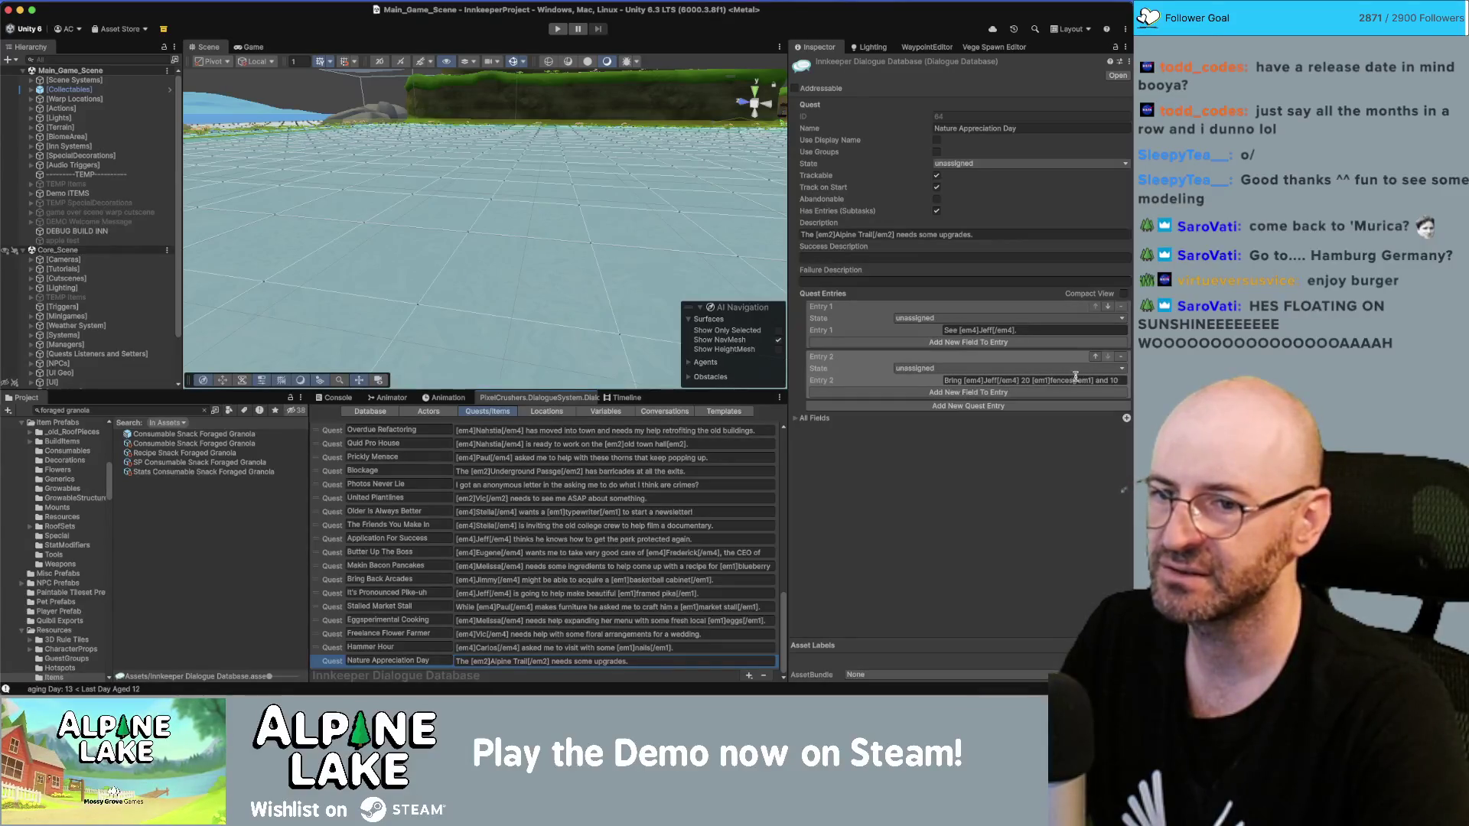
{"action": "left_click", "coordinate": [664, 412]}
{"action": "left_click", "coordinate": [691, 502]}
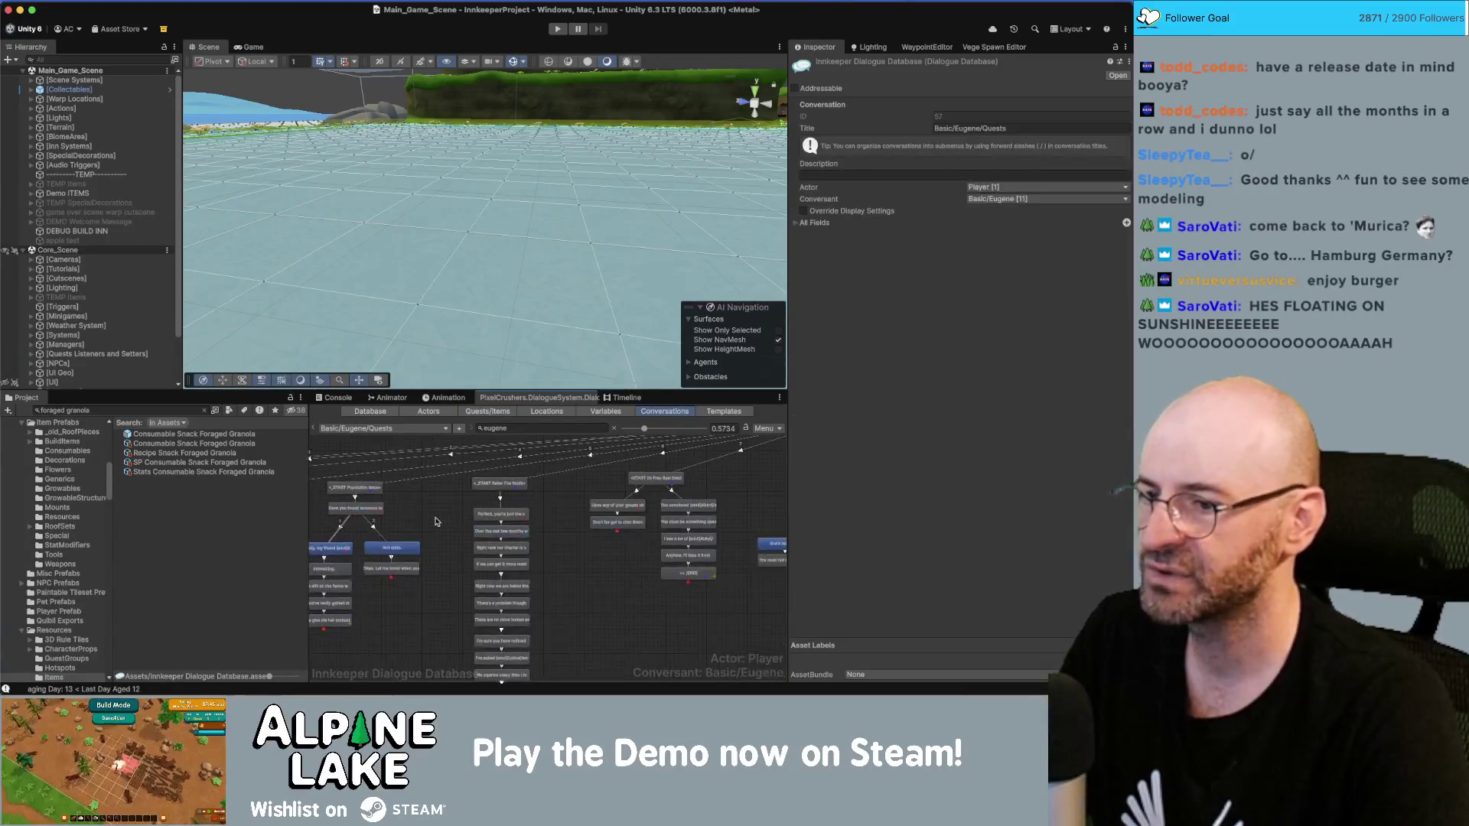
Step: Search conversations for 'jeff' and load the Basic/Jeff/Quests conversation graph
{"action": "scroll", "coordinate": [419, 442], "scroll_direction": "down", "scroll_amount": 3}
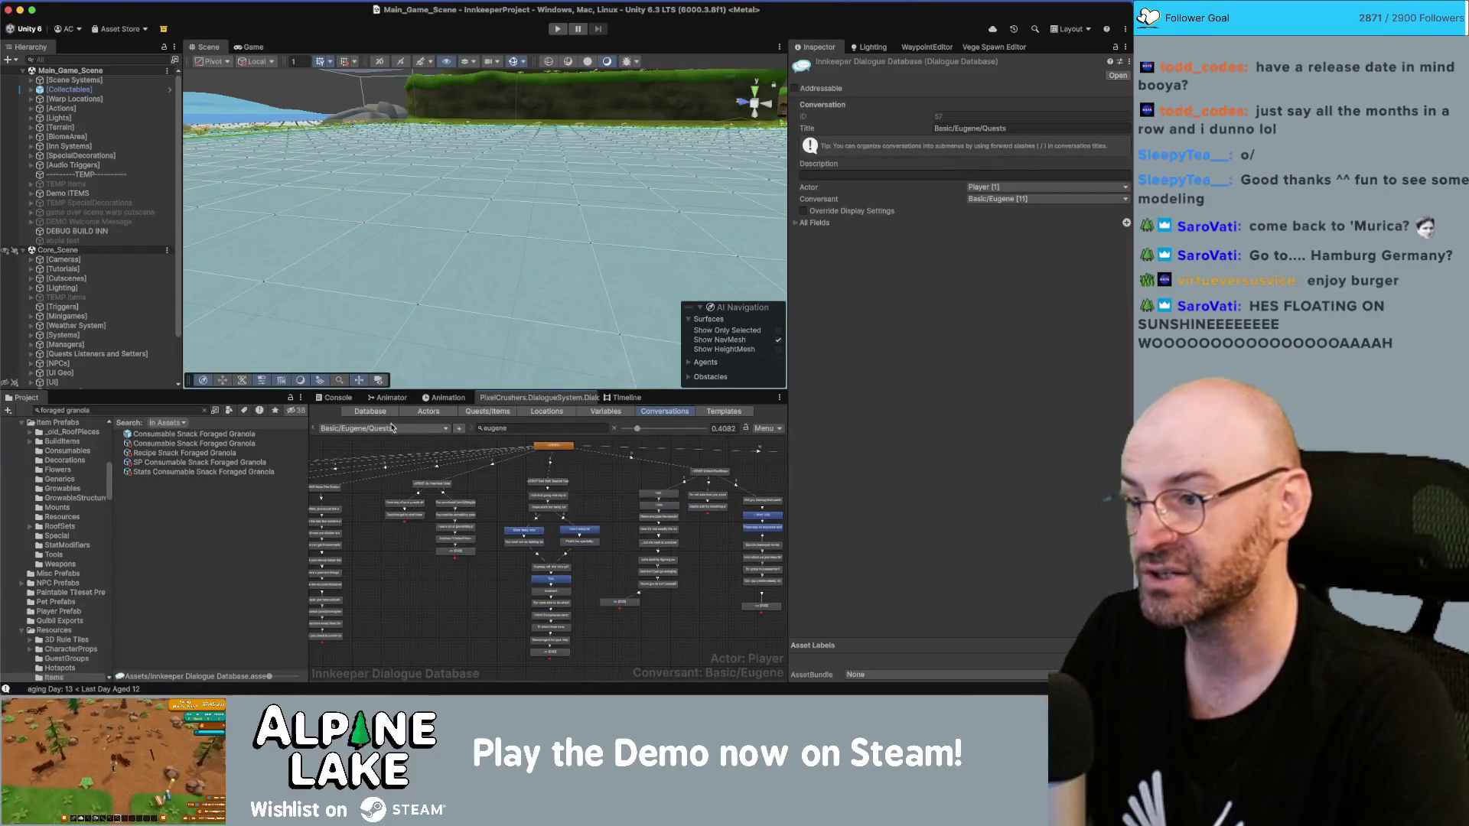
{"action": "left_click", "coordinate": [516, 429]}
{"action": "type", "text": "jef"}
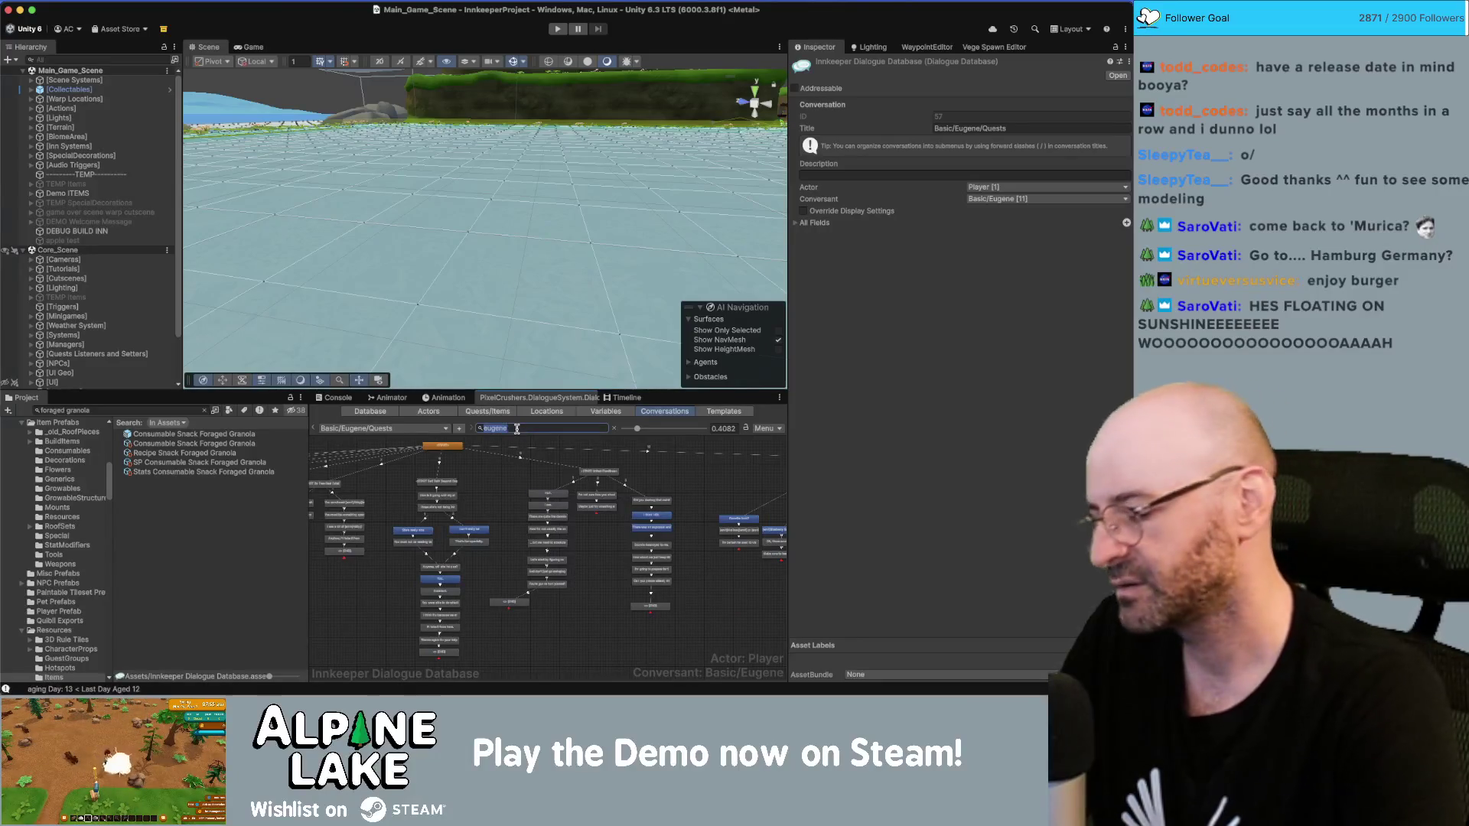
{"action": "type", "text": "f"}
{"action": "left_click", "coordinate": [440, 429]}
{"action": "mouse_move", "coordinate": [494, 447]}
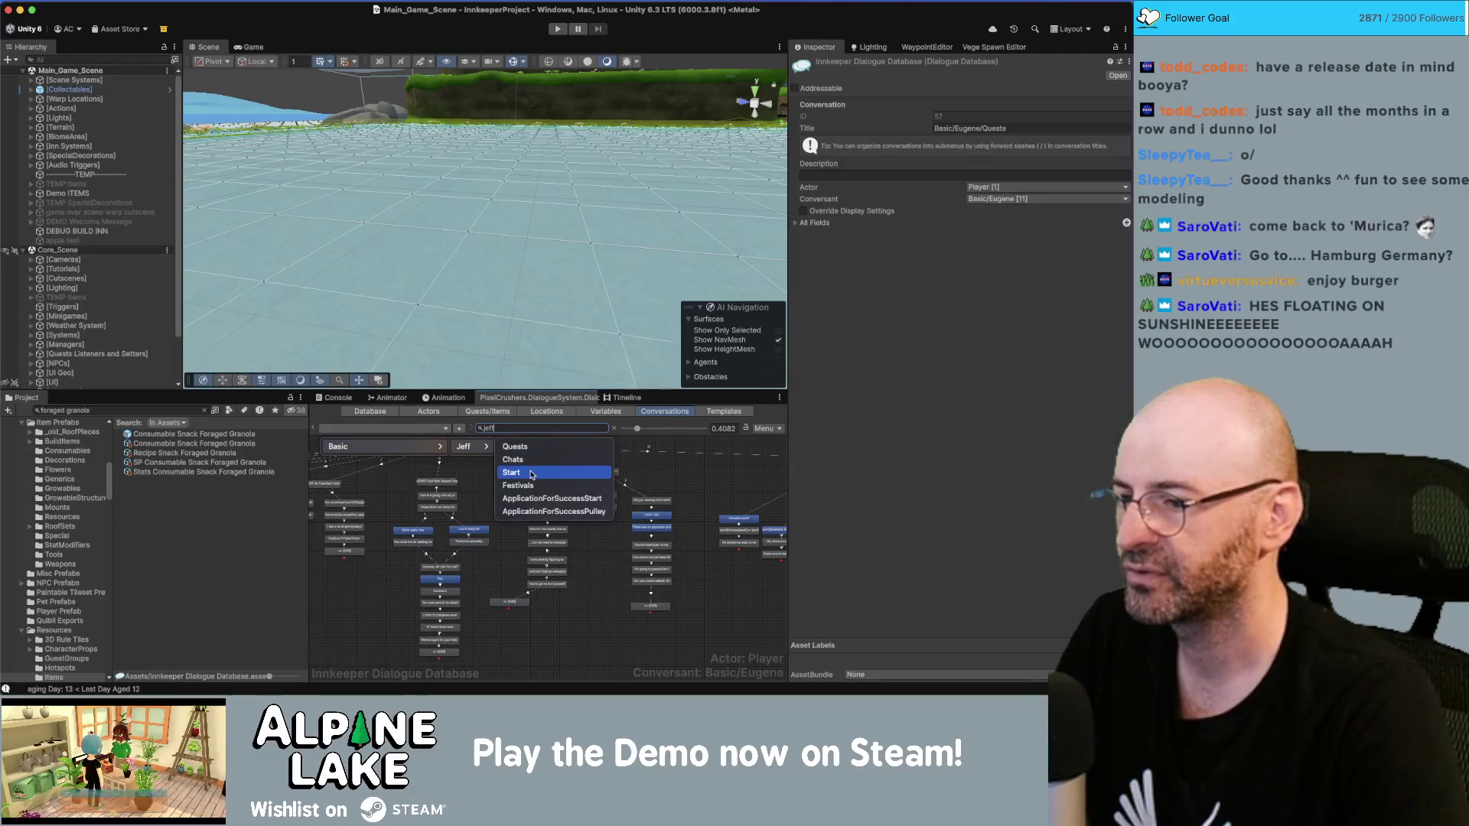
{"action": "left_click", "coordinate": [528, 447]}
{"action": "scroll", "coordinate": [482, 524], "scroll_direction": "down", "scroll_amount": 5}
{"action": "scroll", "coordinate": [581, 529], "scroll_direction": "up", "scroll_amount": 6}
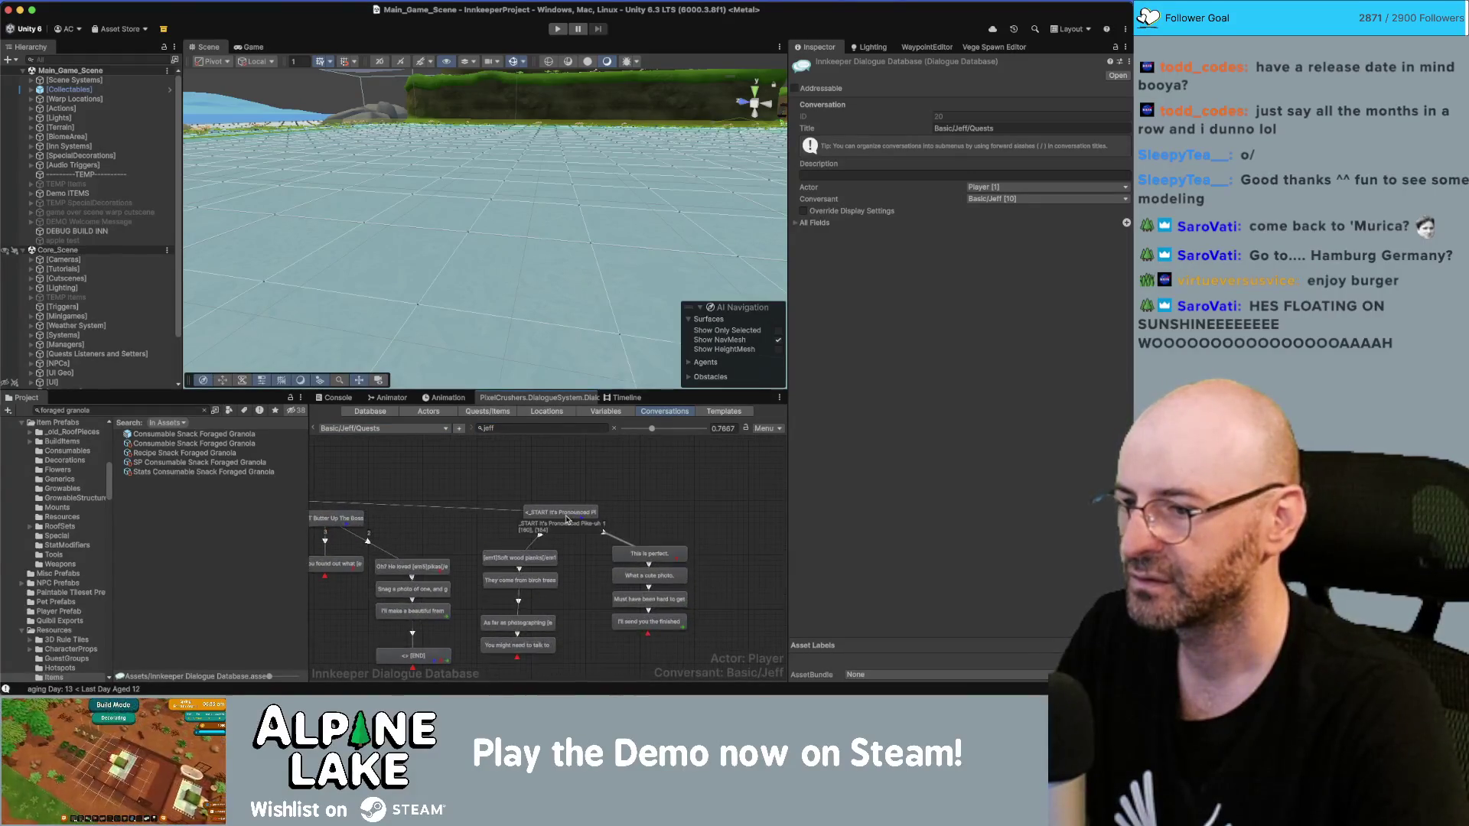
{"action": "scroll", "coordinate": [686, 568], "scroll_direction": "down", "scroll_amount": 2}
{"action": "scroll", "coordinate": [687, 568], "scroll_direction": "down", "scroll_amount": 3}
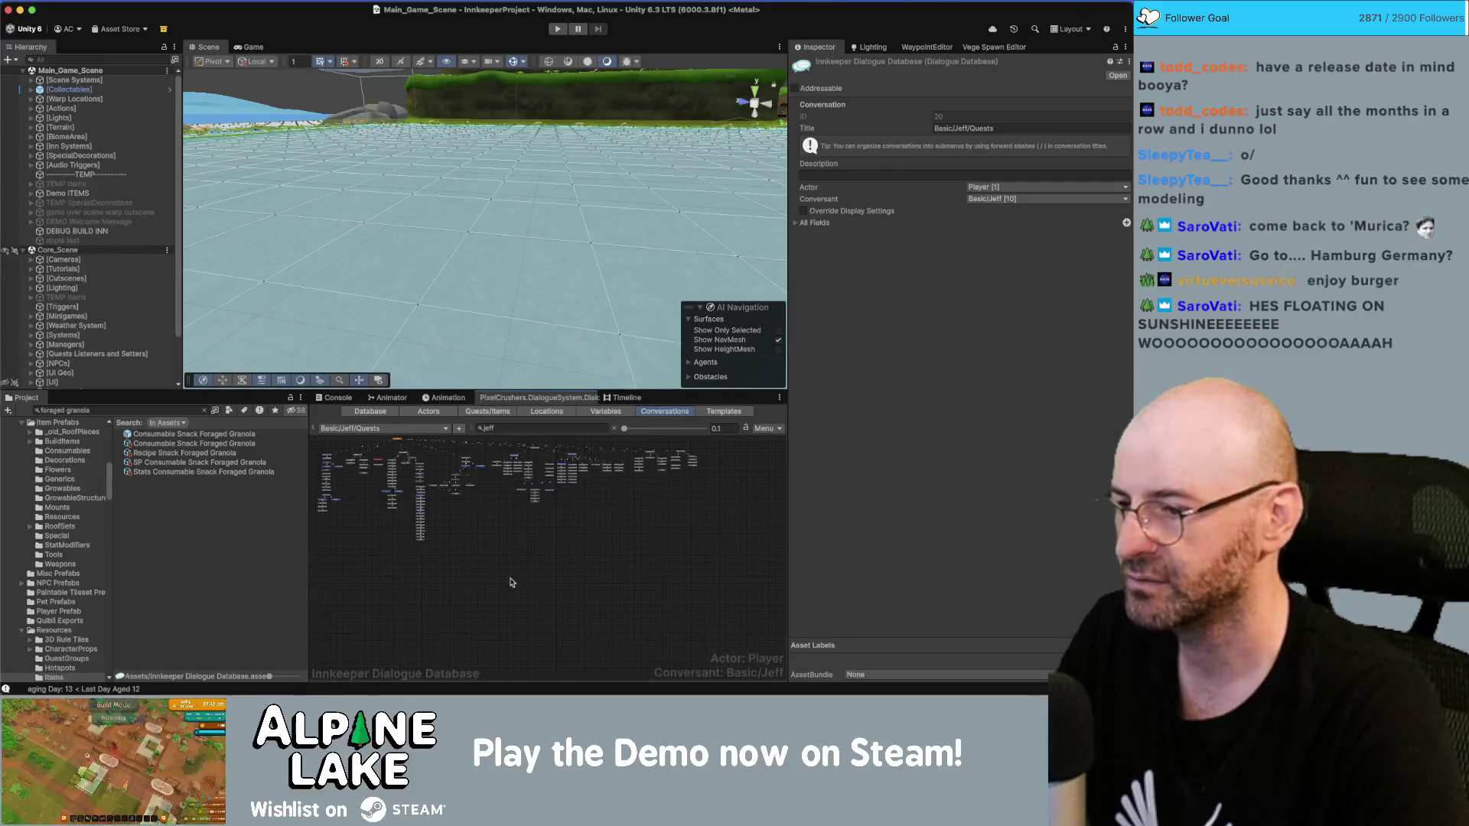
Step: Switch to Jeff's Chats conversation and pan around its dialogue graph
{"action": "left_click", "coordinate": [417, 433]}
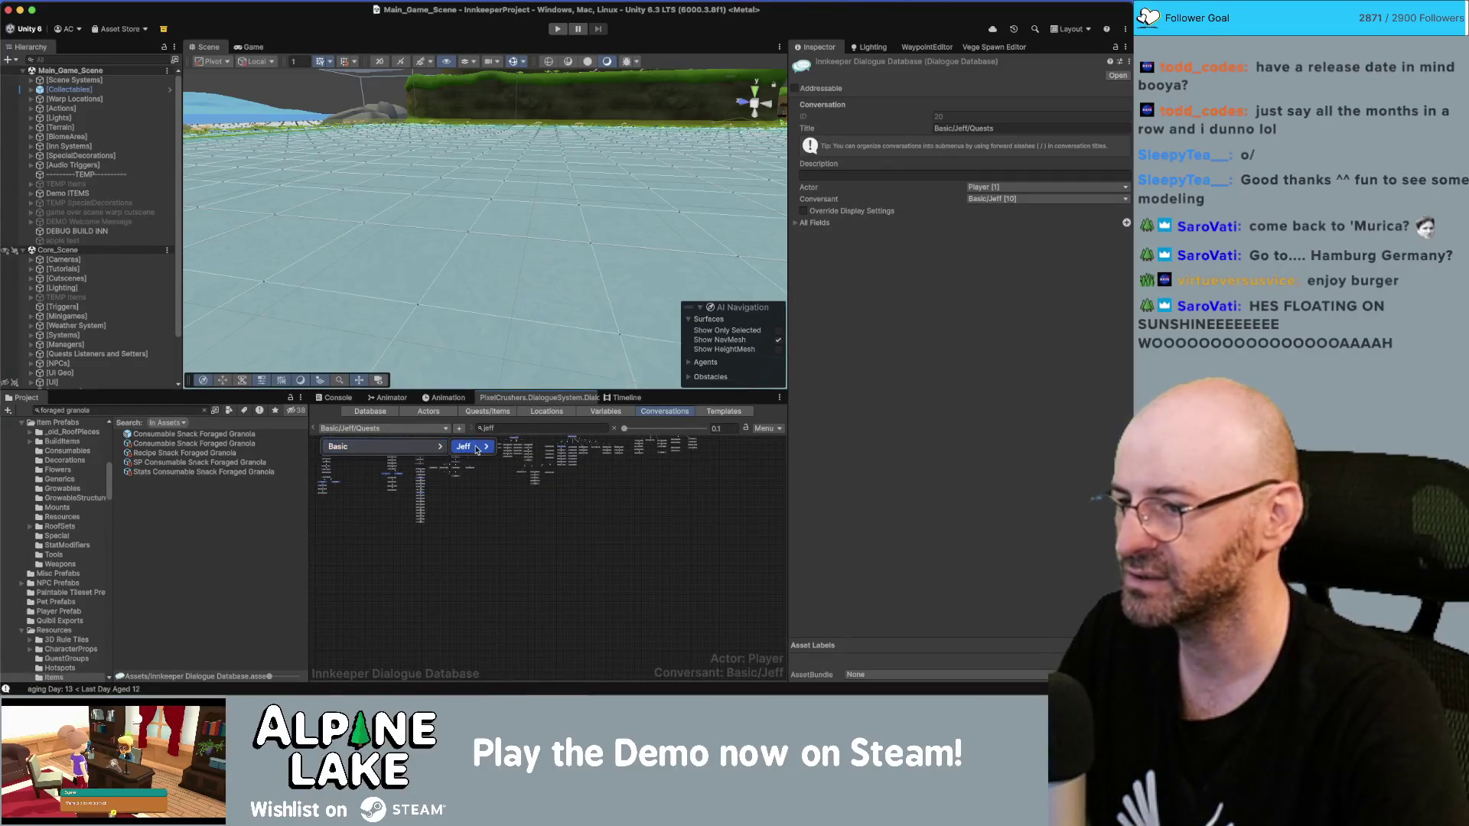
{"action": "left_click", "coordinate": [528, 458]}
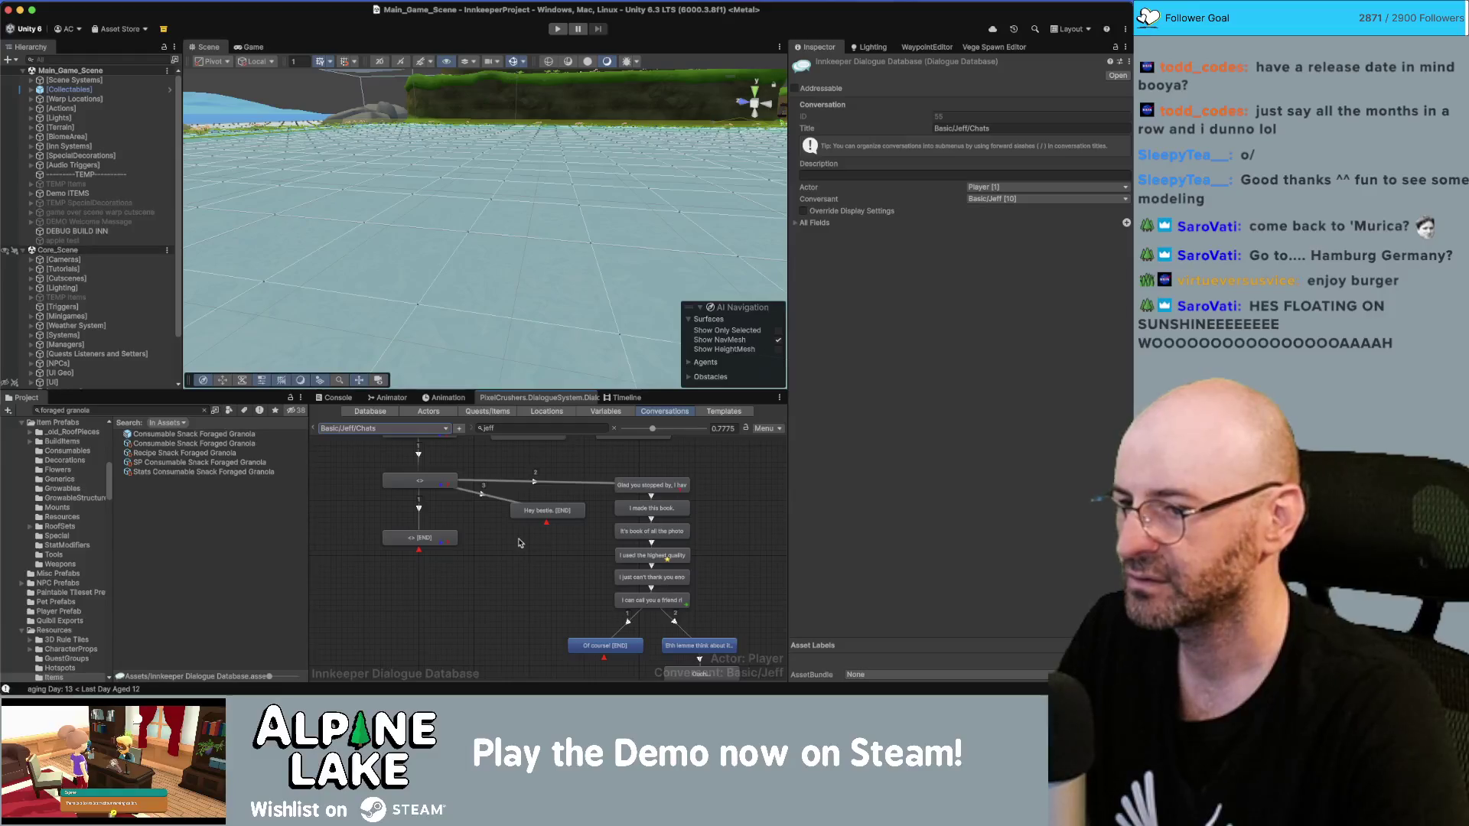
{"action": "scroll", "coordinate": [513, 544], "scroll_direction": "down", "scroll_amount": 2}
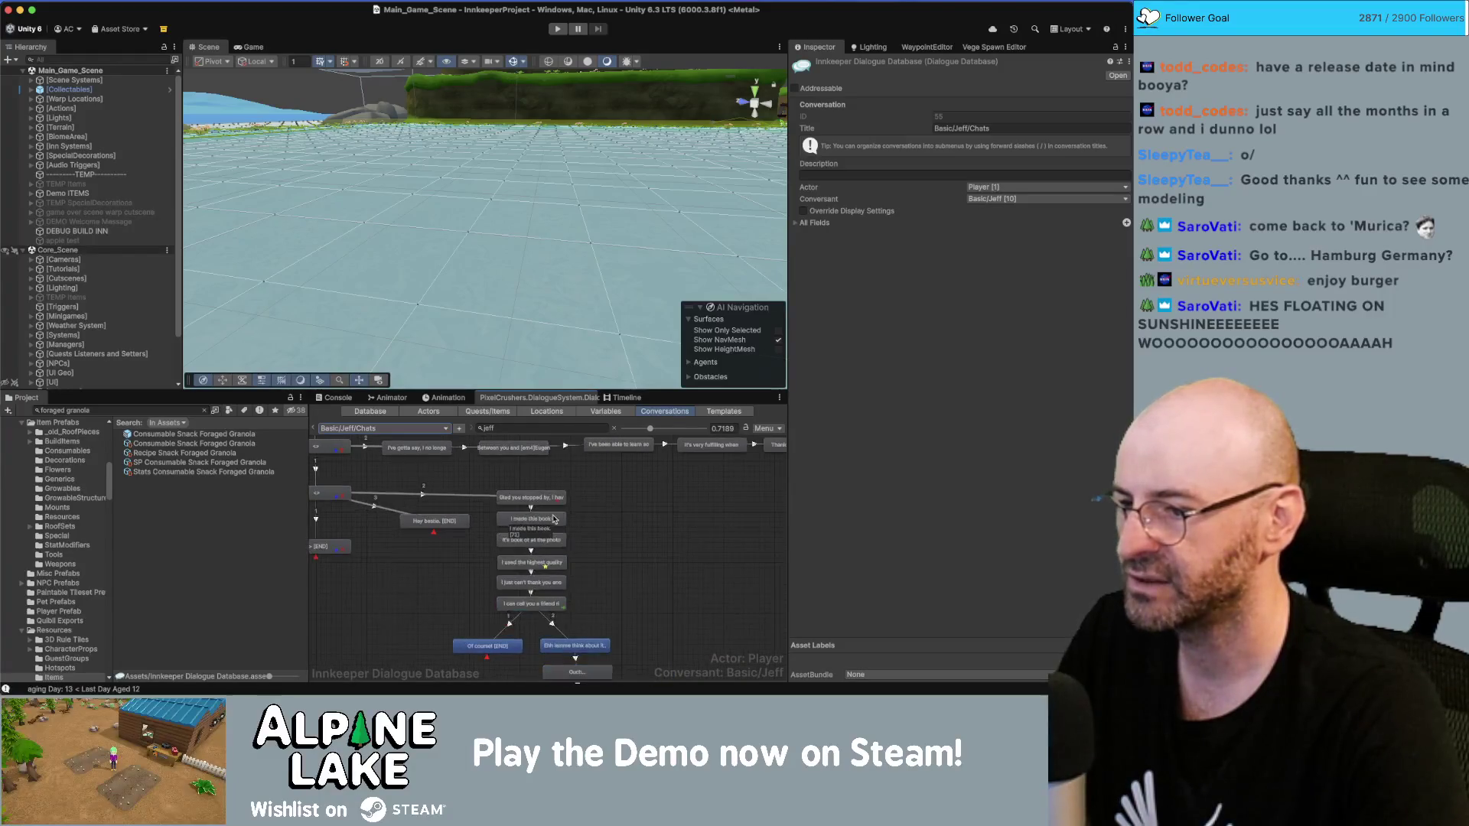
{"action": "scroll", "coordinate": [605, 528], "scroll_direction": "up", "scroll_amount": 1}
{"action": "scroll", "coordinate": [610, 522], "scroll_direction": "down", "scroll_amount": 6}
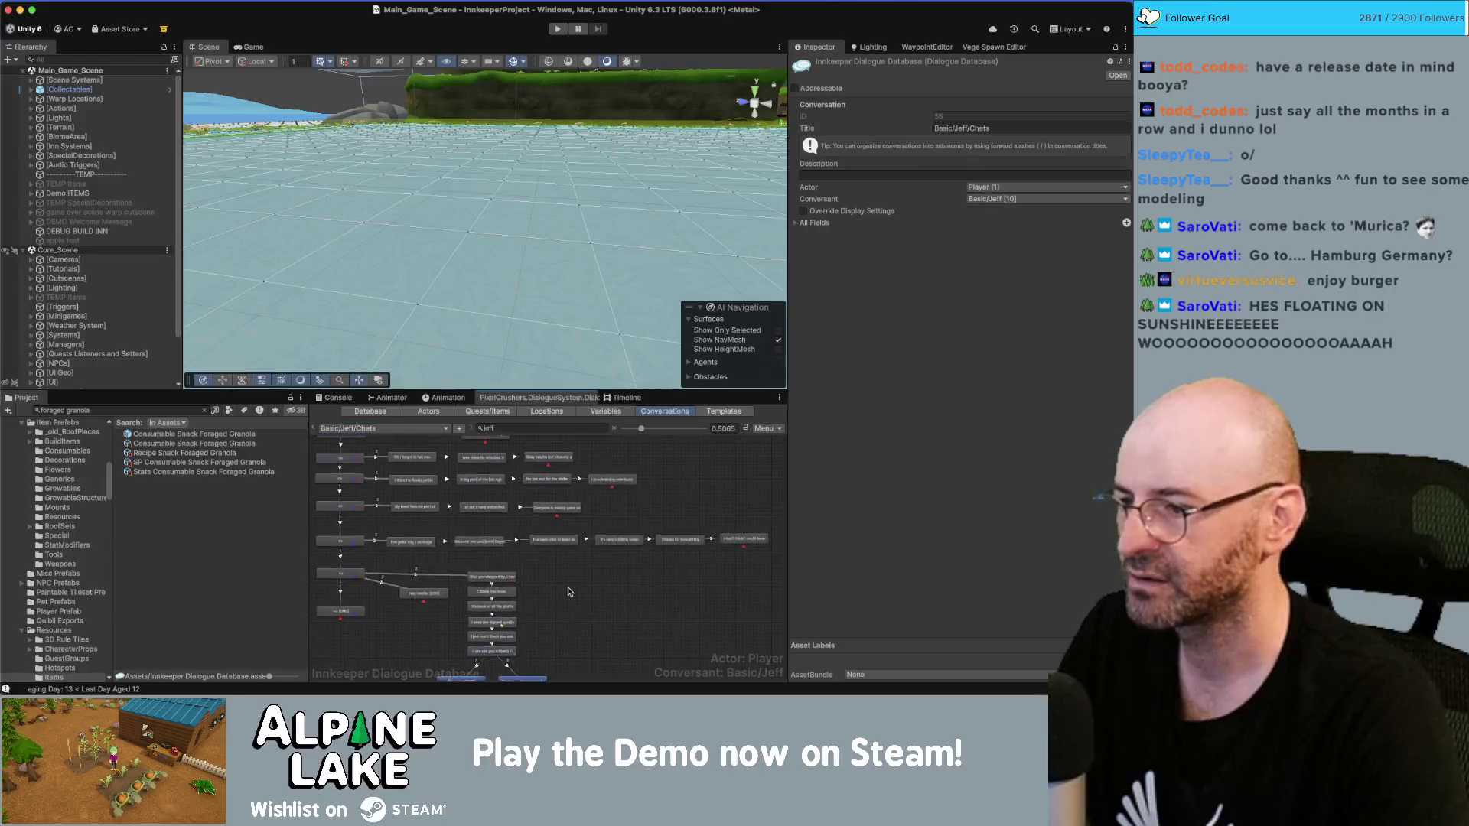
{"action": "scroll", "coordinate": [371, 476], "scroll_direction": "up", "scroll_amount": 4}
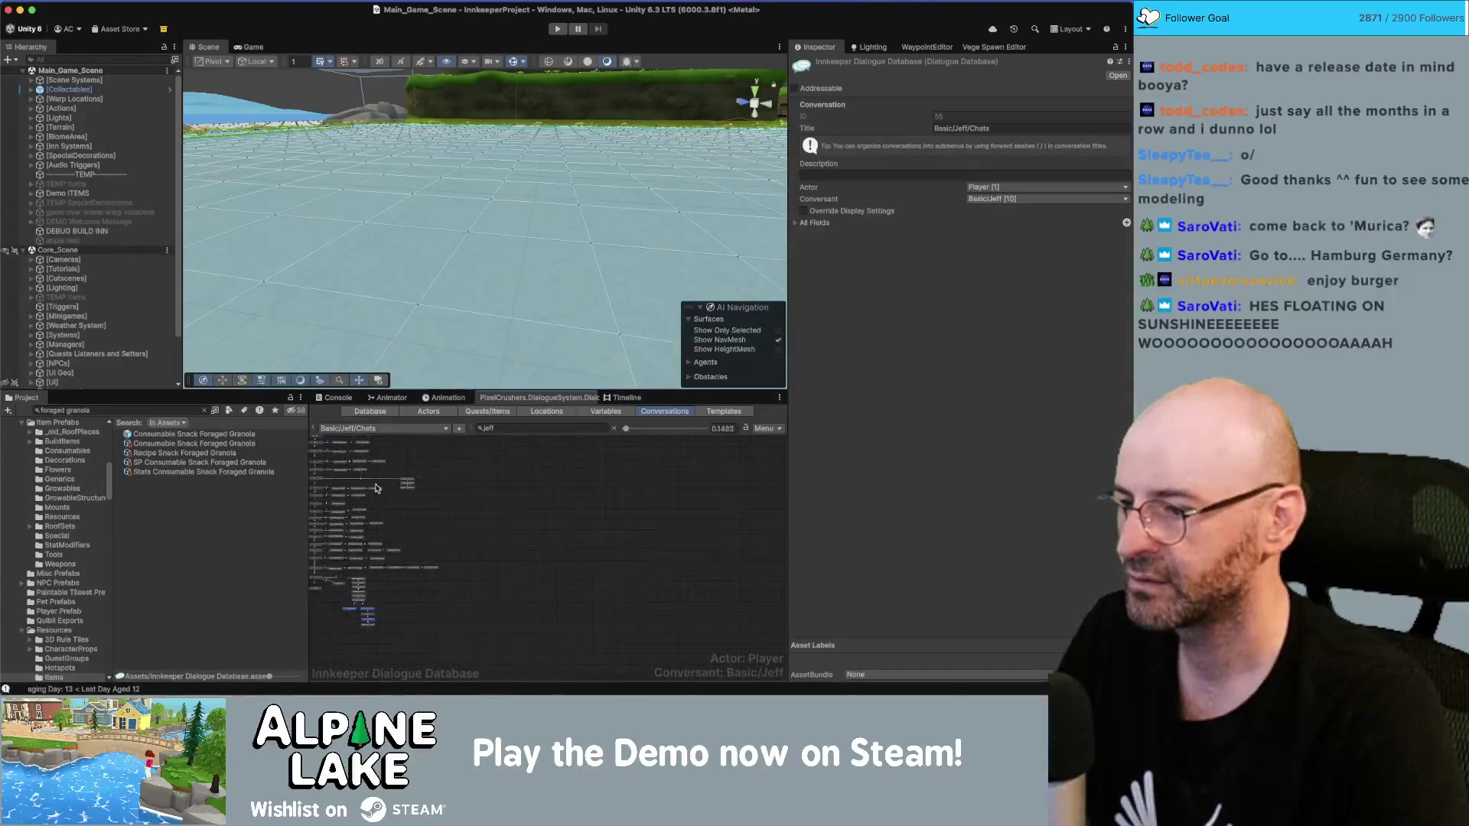
{"action": "scroll", "coordinate": [501, 518], "scroll_direction": "up", "scroll_amount": 4}
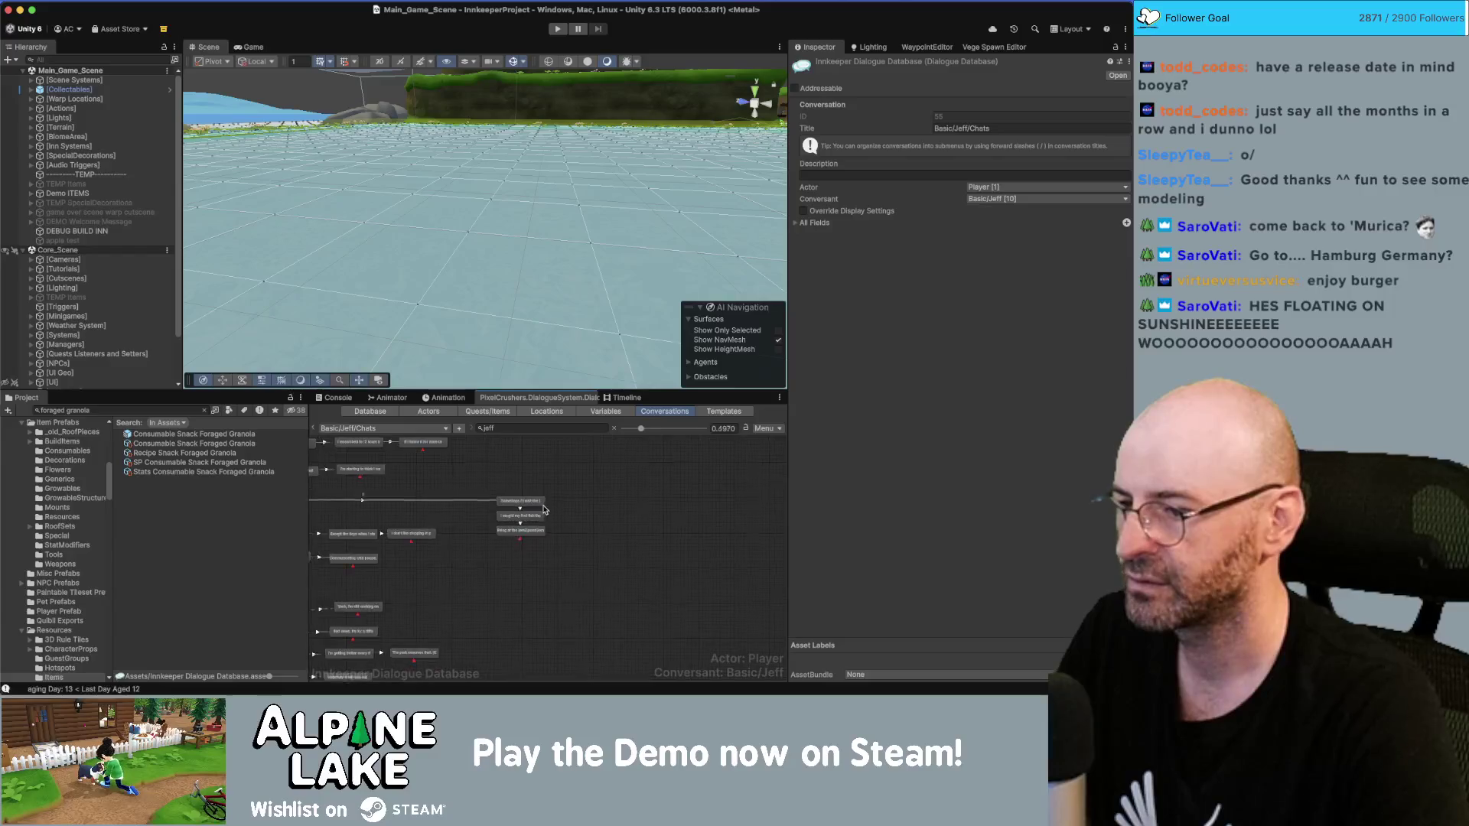
{"action": "left_click_drag", "start_coordinate": [554, 546], "coordinate": [613, 563]}
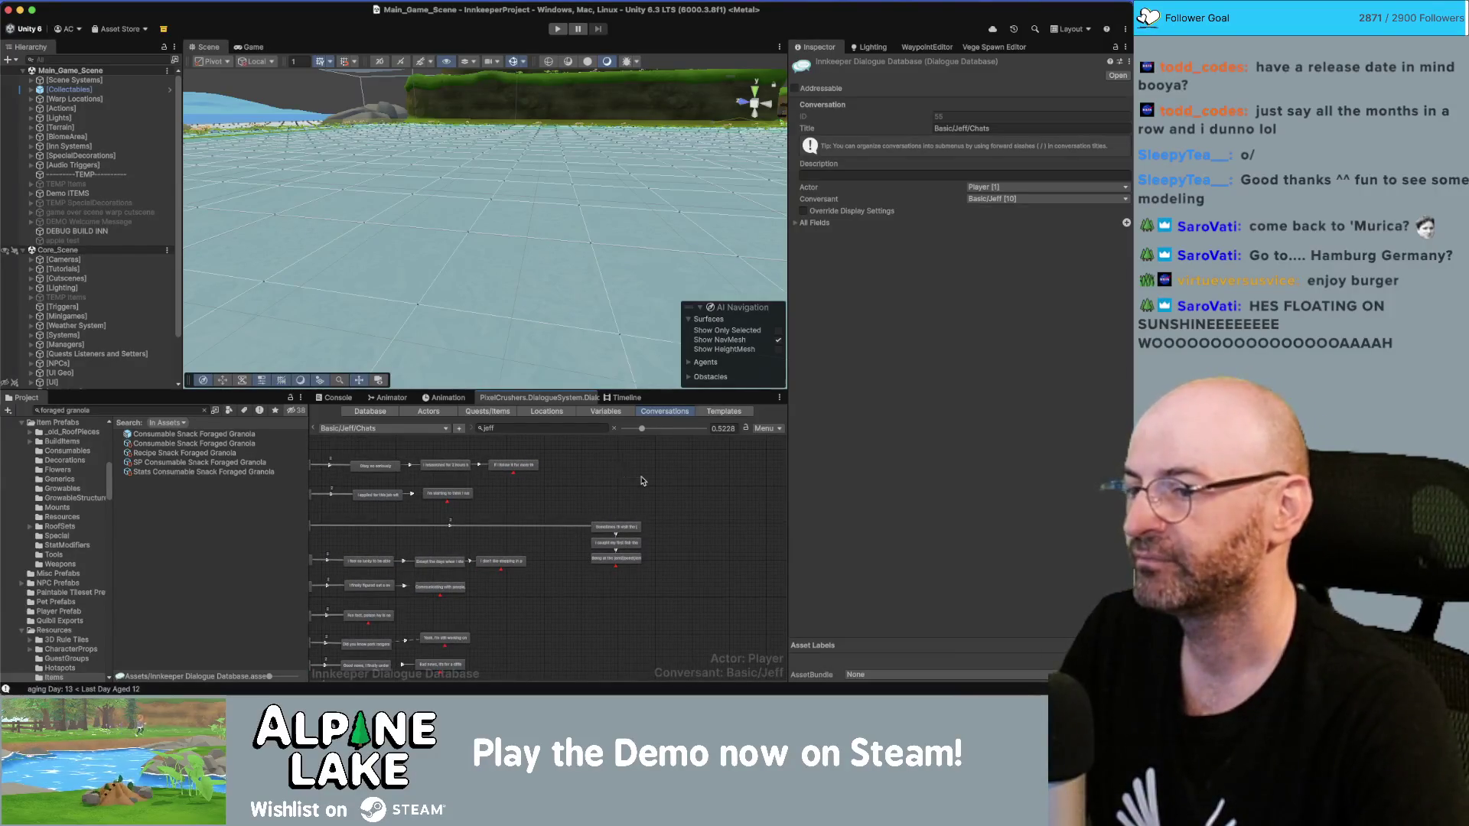
{"action": "scroll", "coordinate": [651, 487], "scroll_direction": "up", "scroll_amount": 2}
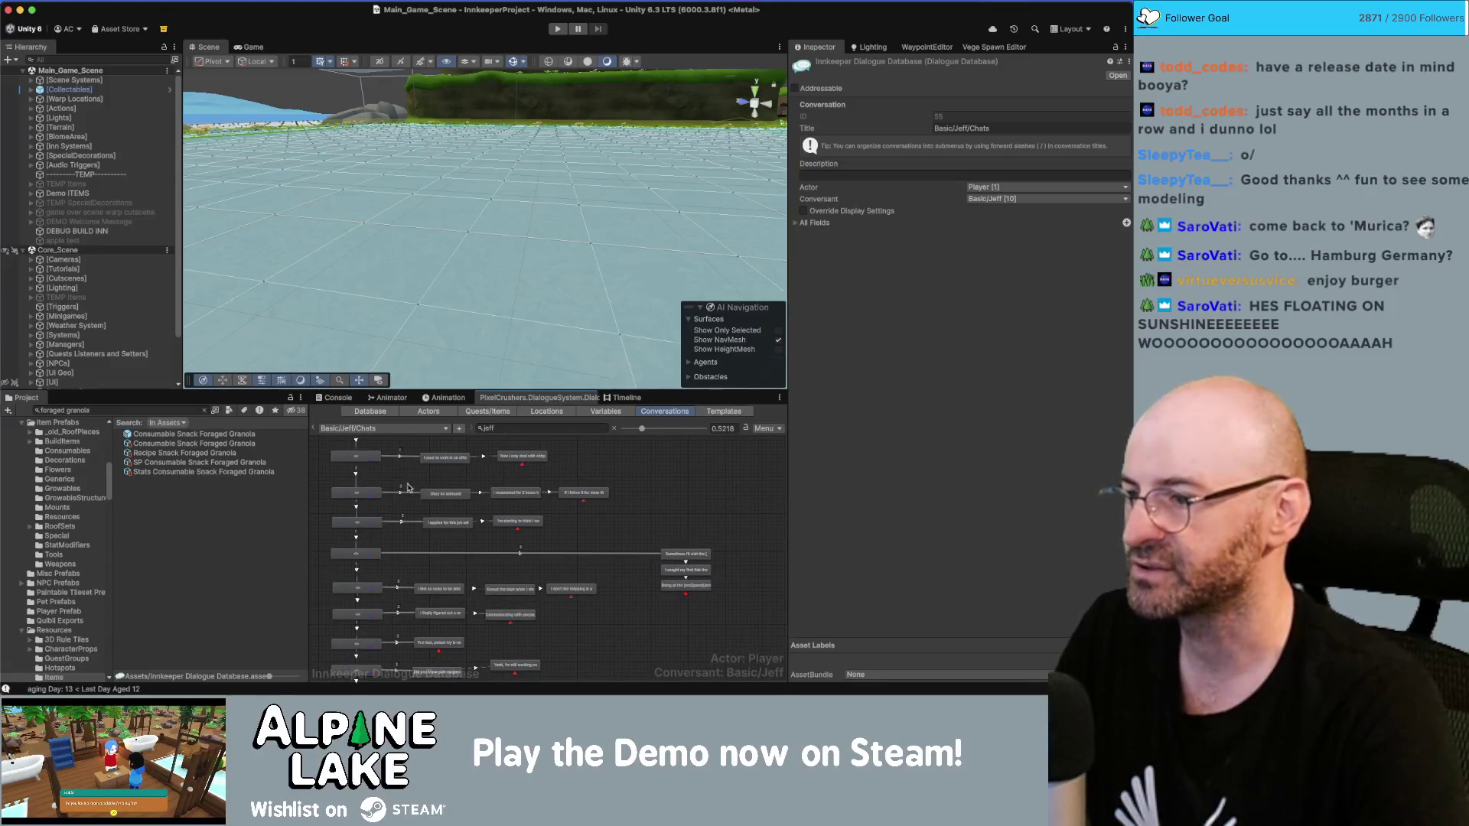
{"action": "scroll", "coordinate": [590, 509], "scroll_direction": "down", "scroll_amount": 4}
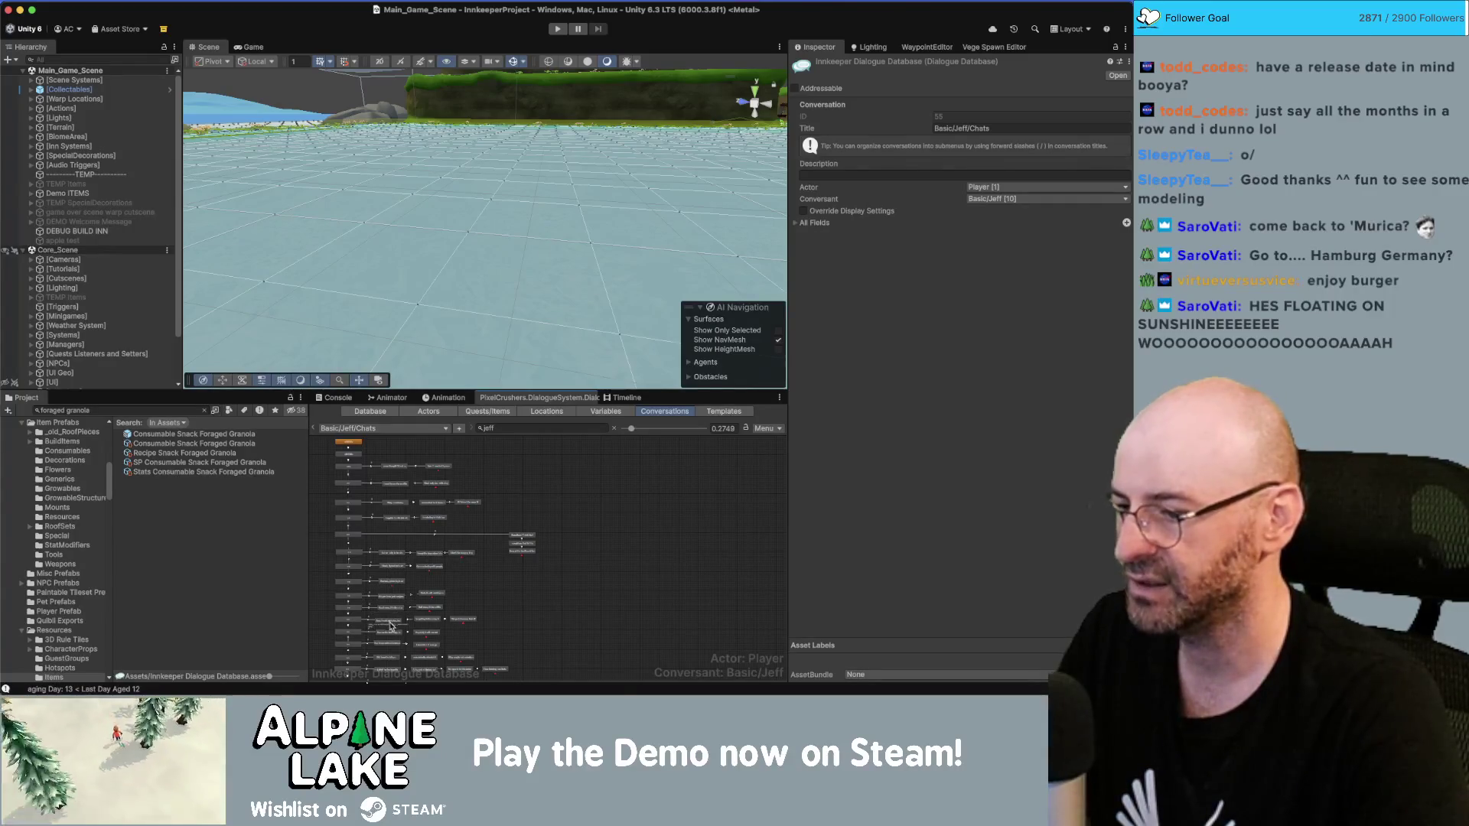
{"action": "scroll", "coordinate": [482, 647], "scroll_direction": "down", "scroll_amount": 3}
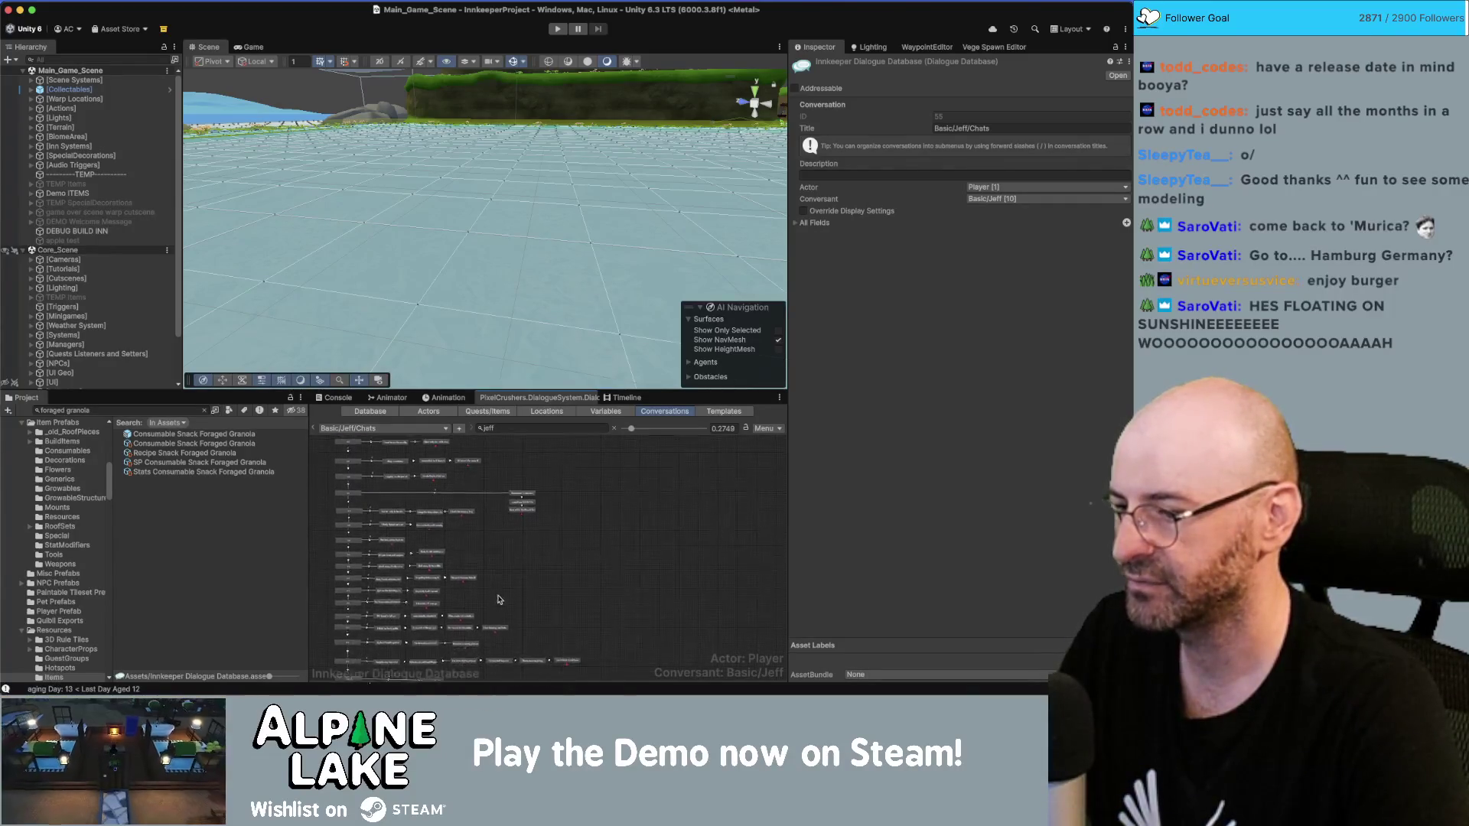
{"action": "scroll", "coordinate": [405, 608], "scroll_direction": "down", "scroll_amount": 3}
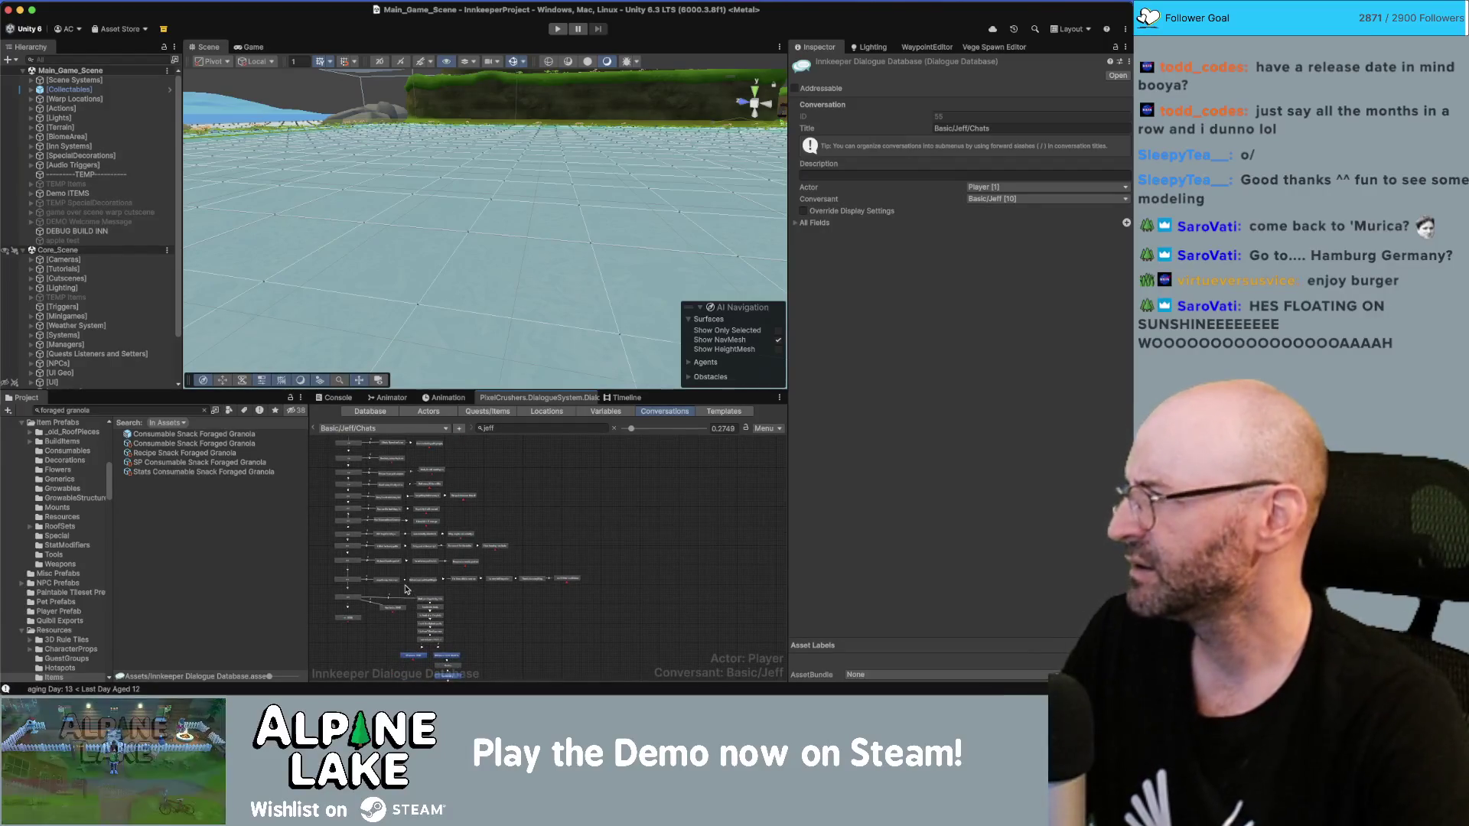
{"action": "scroll", "coordinate": [551, 537], "scroll_direction": "up", "scroll_amount": 3}
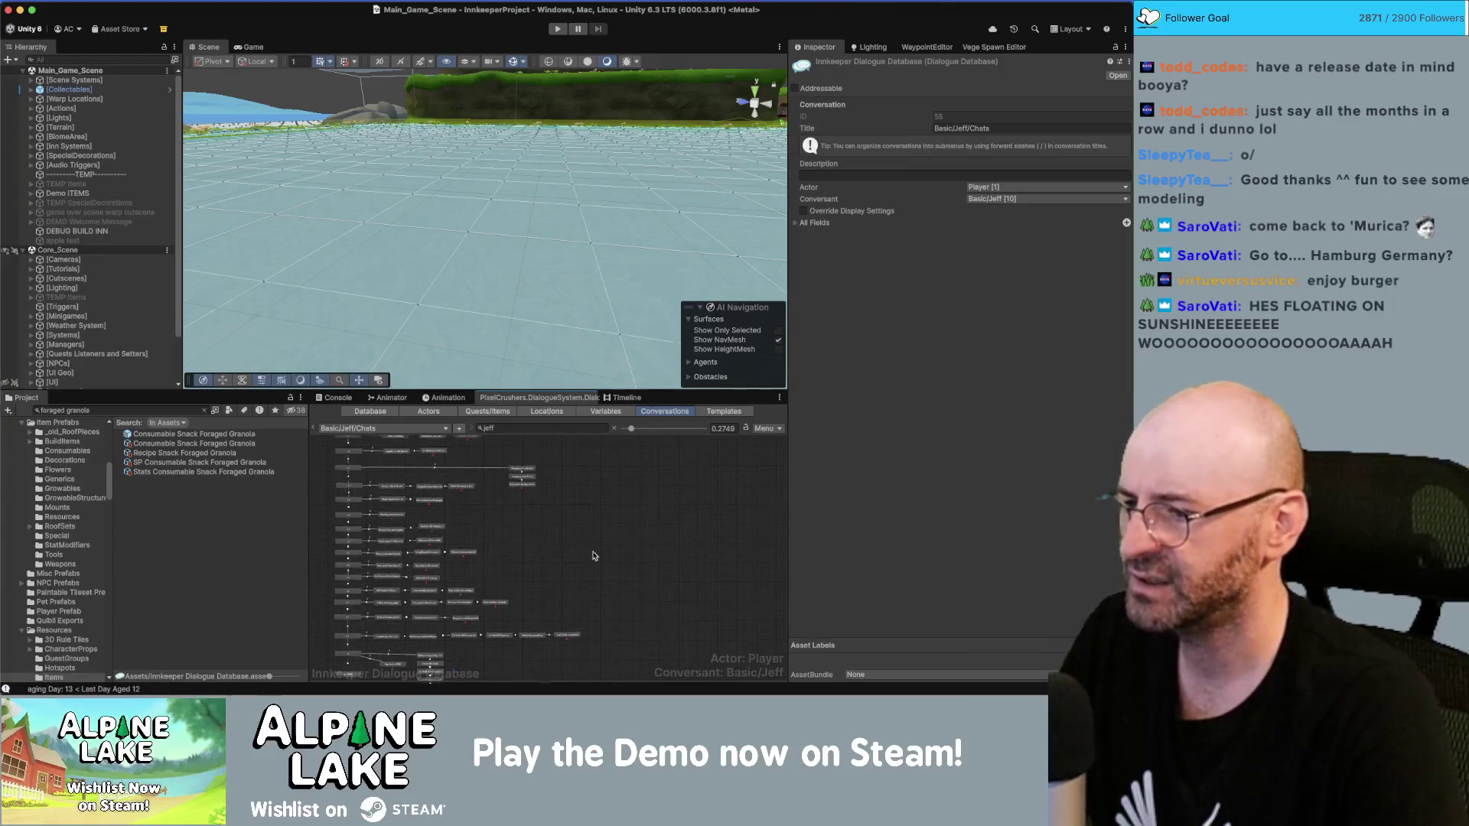
{"action": "scroll", "coordinate": [548, 535], "scroll_direction": "up", "scroll_amount": 3}
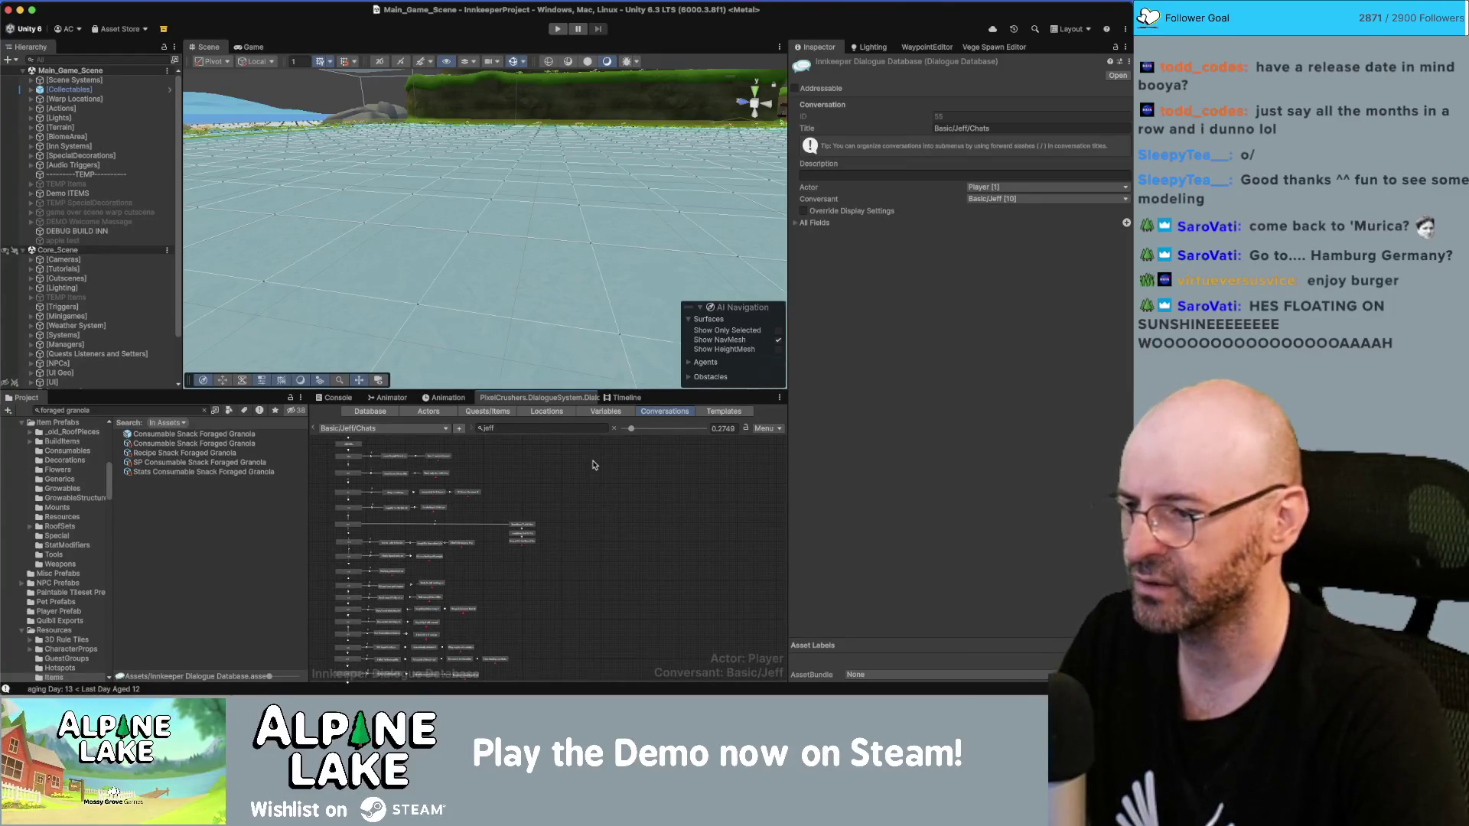
Step: Browse the Basic conversation groups and return to Jeff's Quests conversation
{"action": "left_click", "coordinate": [426, 431]}
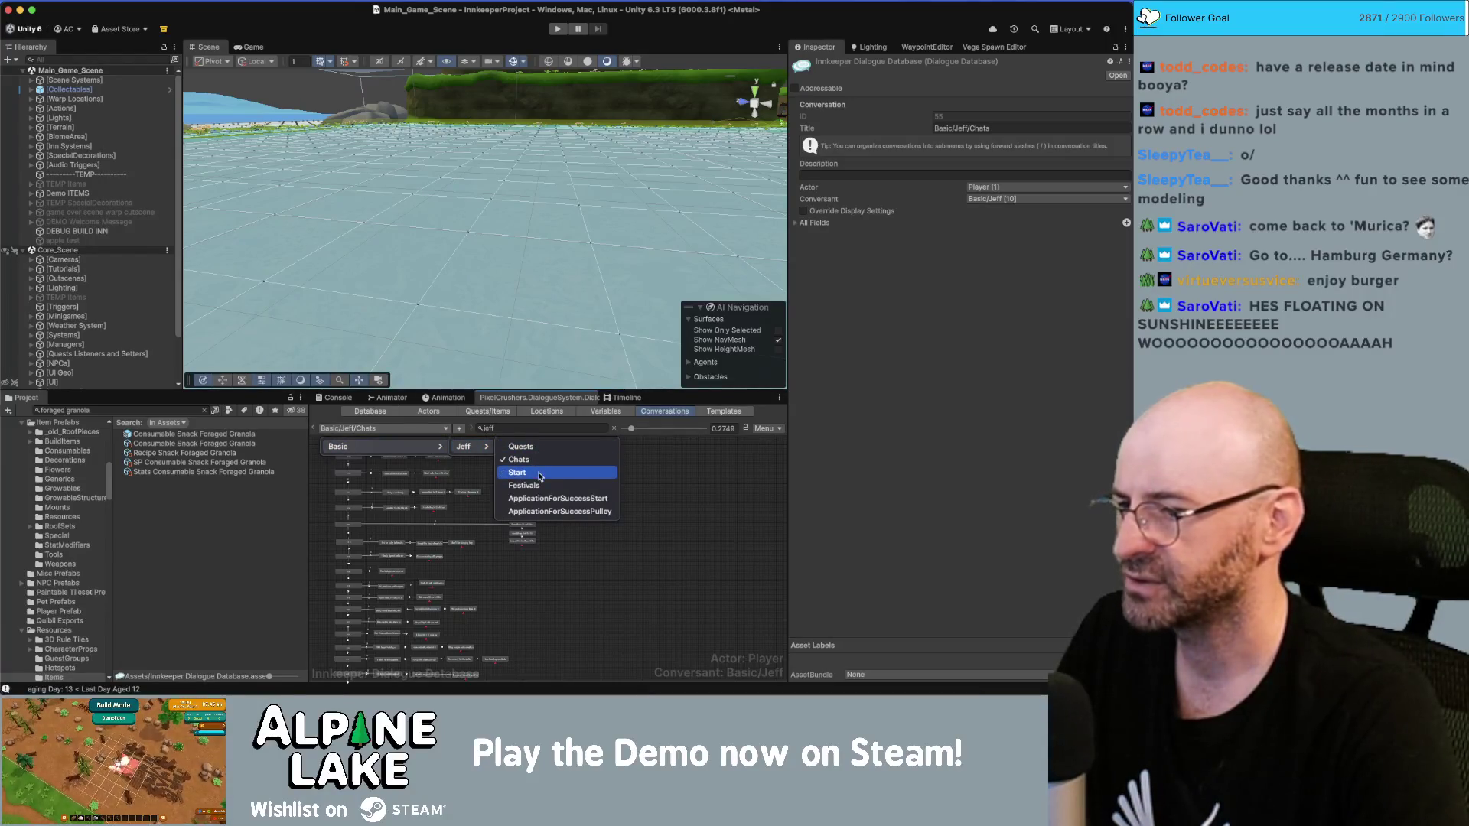
{"action": "left_click", "coordinate": [689, 476]}
{"action": "left_click", "coordinate": [408, 433]}
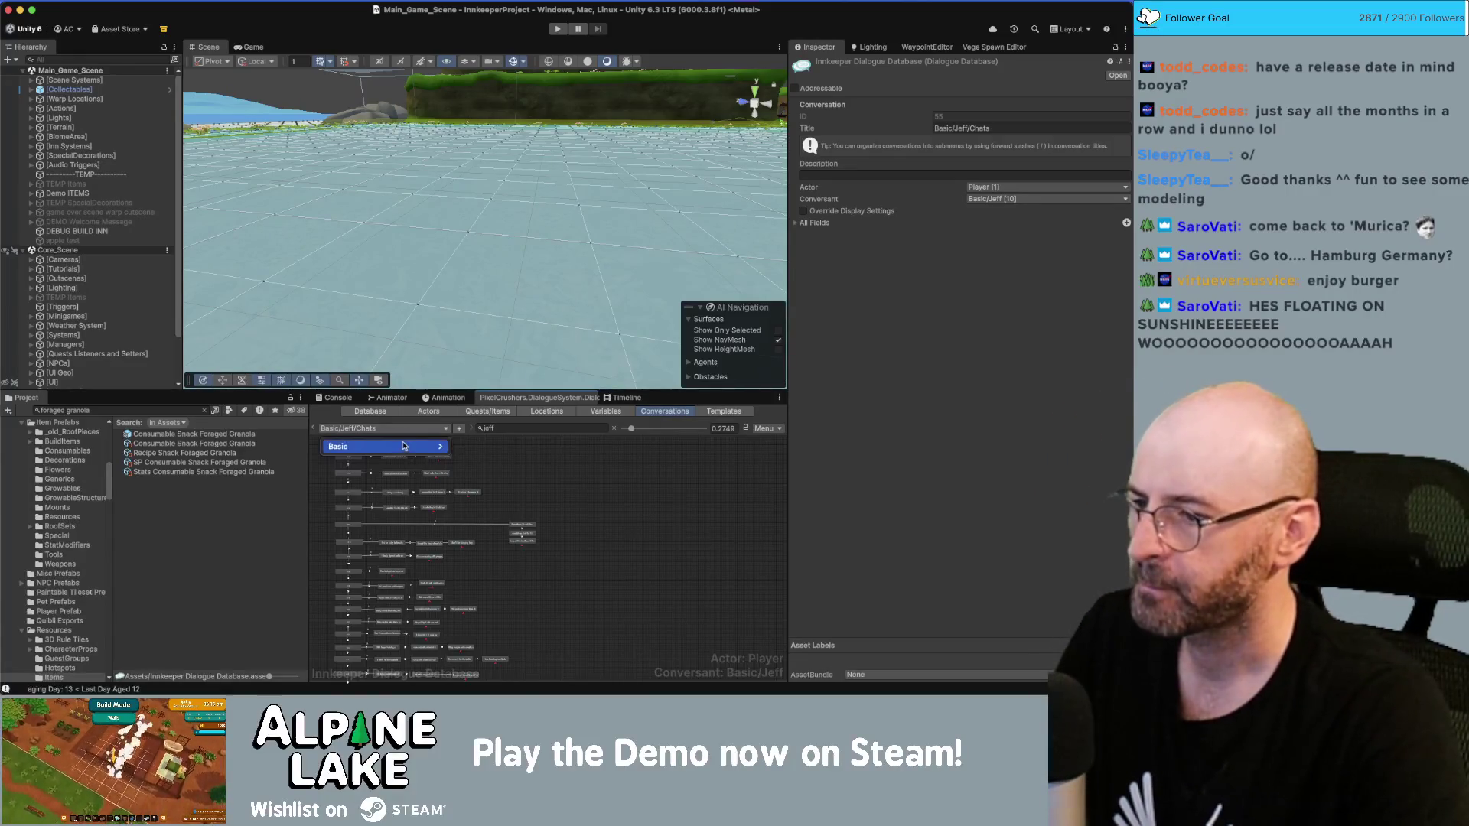
{"action": "mouse_move", "coordinate": [466, 447]}
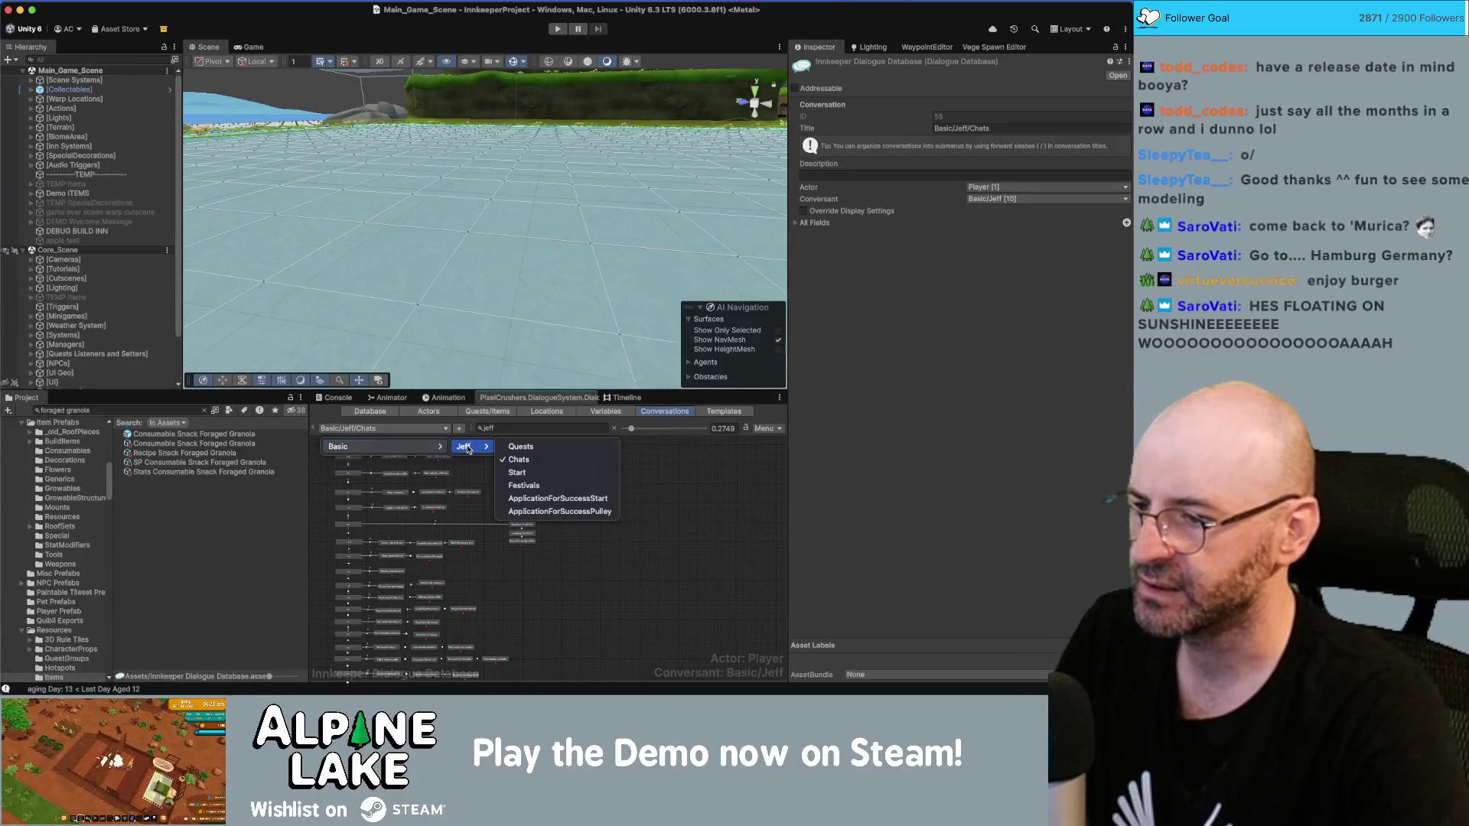
{"action": "left_click", "coordinate": [520, 448]}
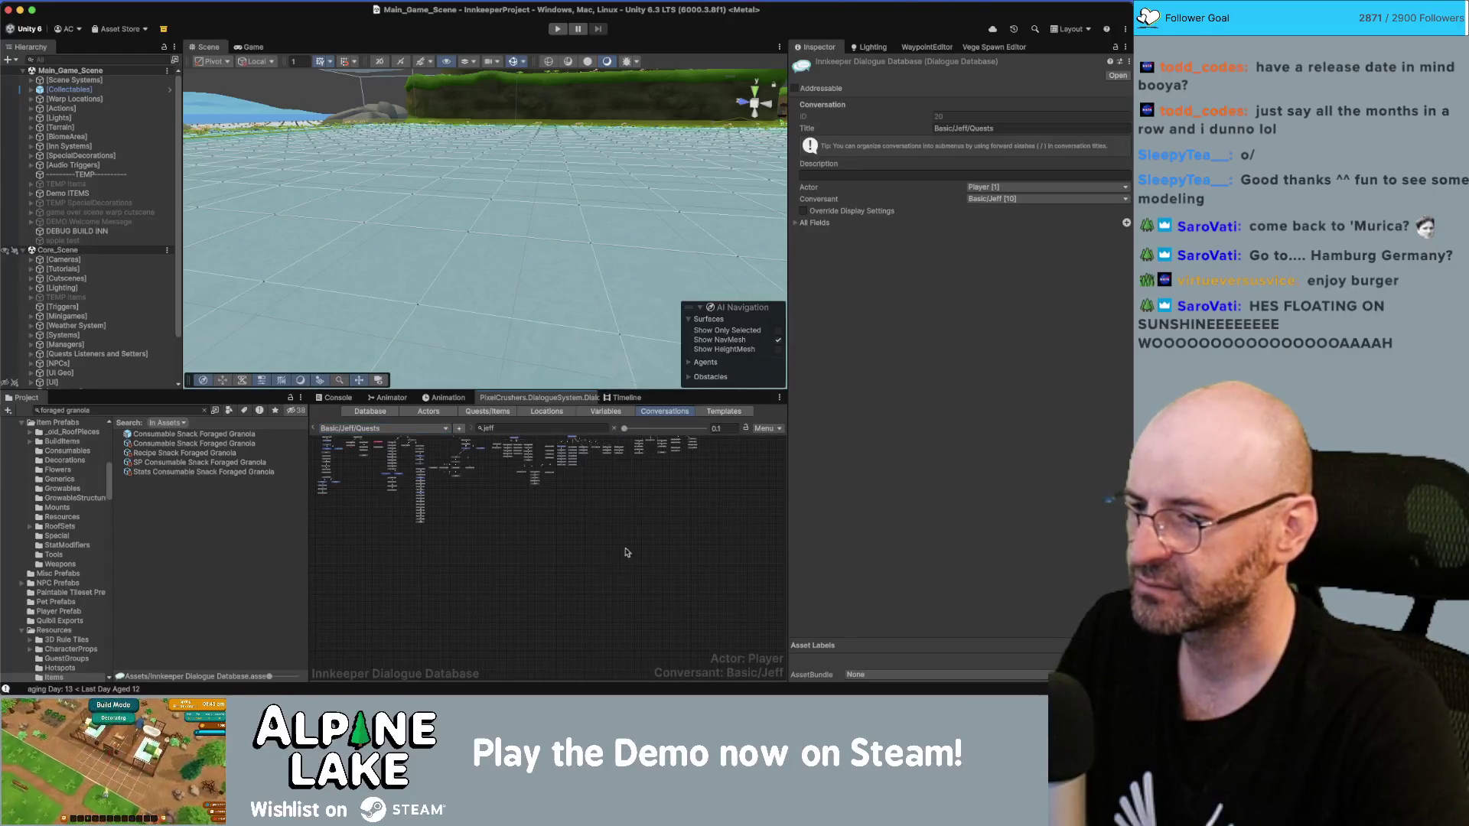
Step: Create a new dialogue node on the Jeff Quests graph canvas
{"action": "scroll", "coordinate": [601, 489], "scroll_direction": "up", "scroll_amount": 5}
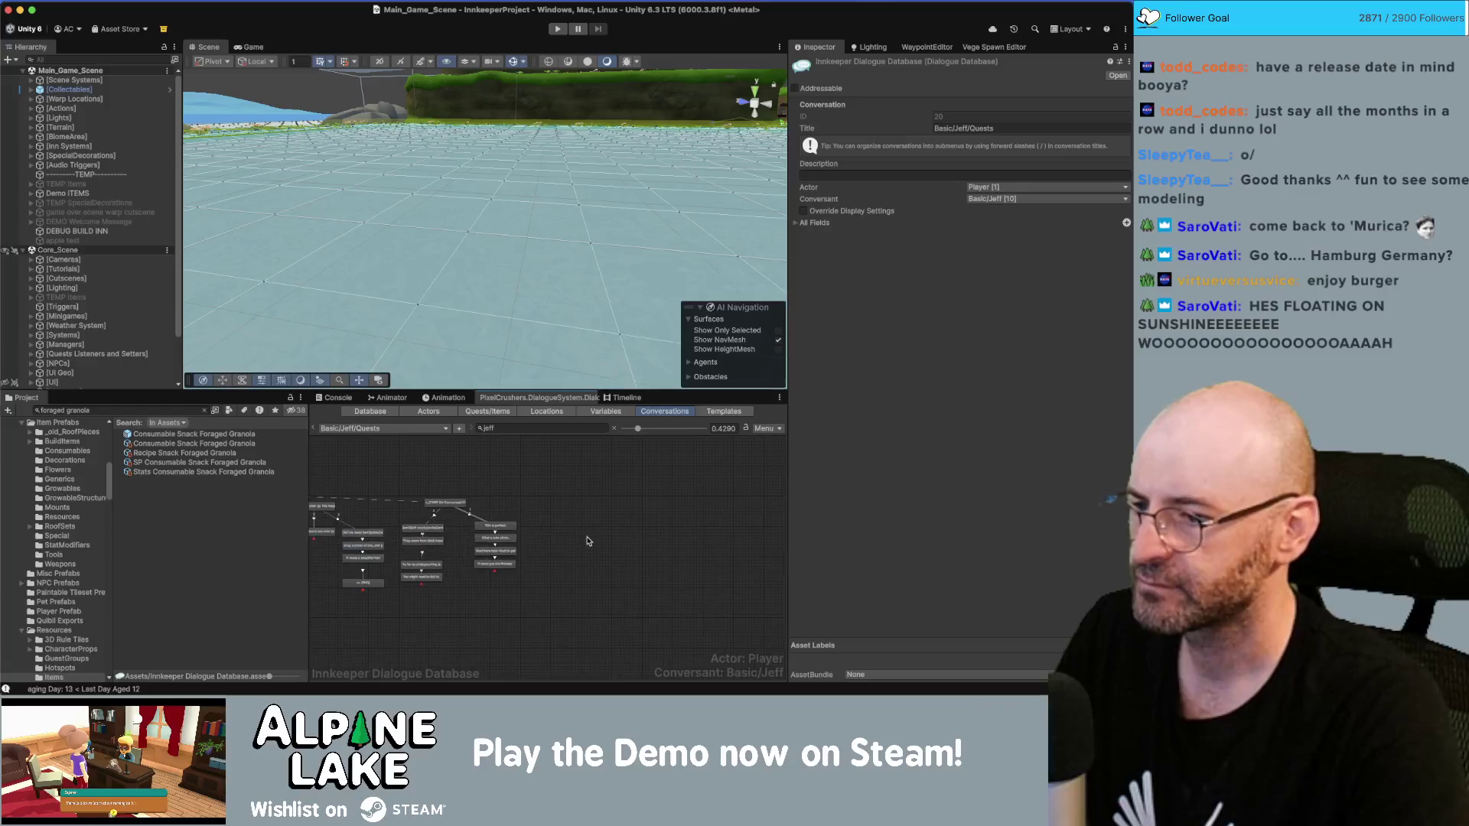
{"action": "scroll", "coordinate": [551, 520], "scroll_direction": "down", "scroll_amount": 2}
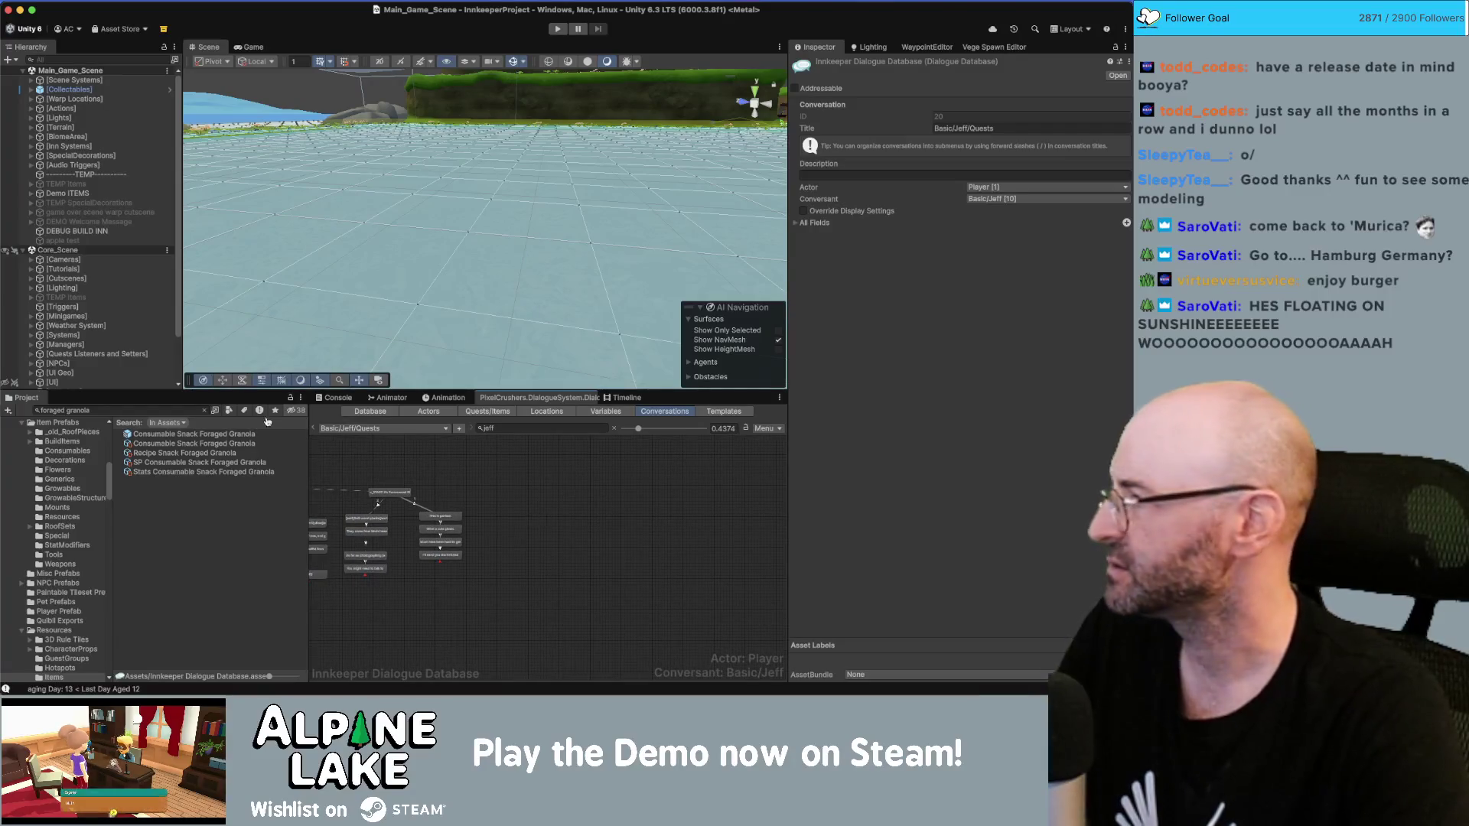
{"action": "right_click", "coordinate": [520, 476]}
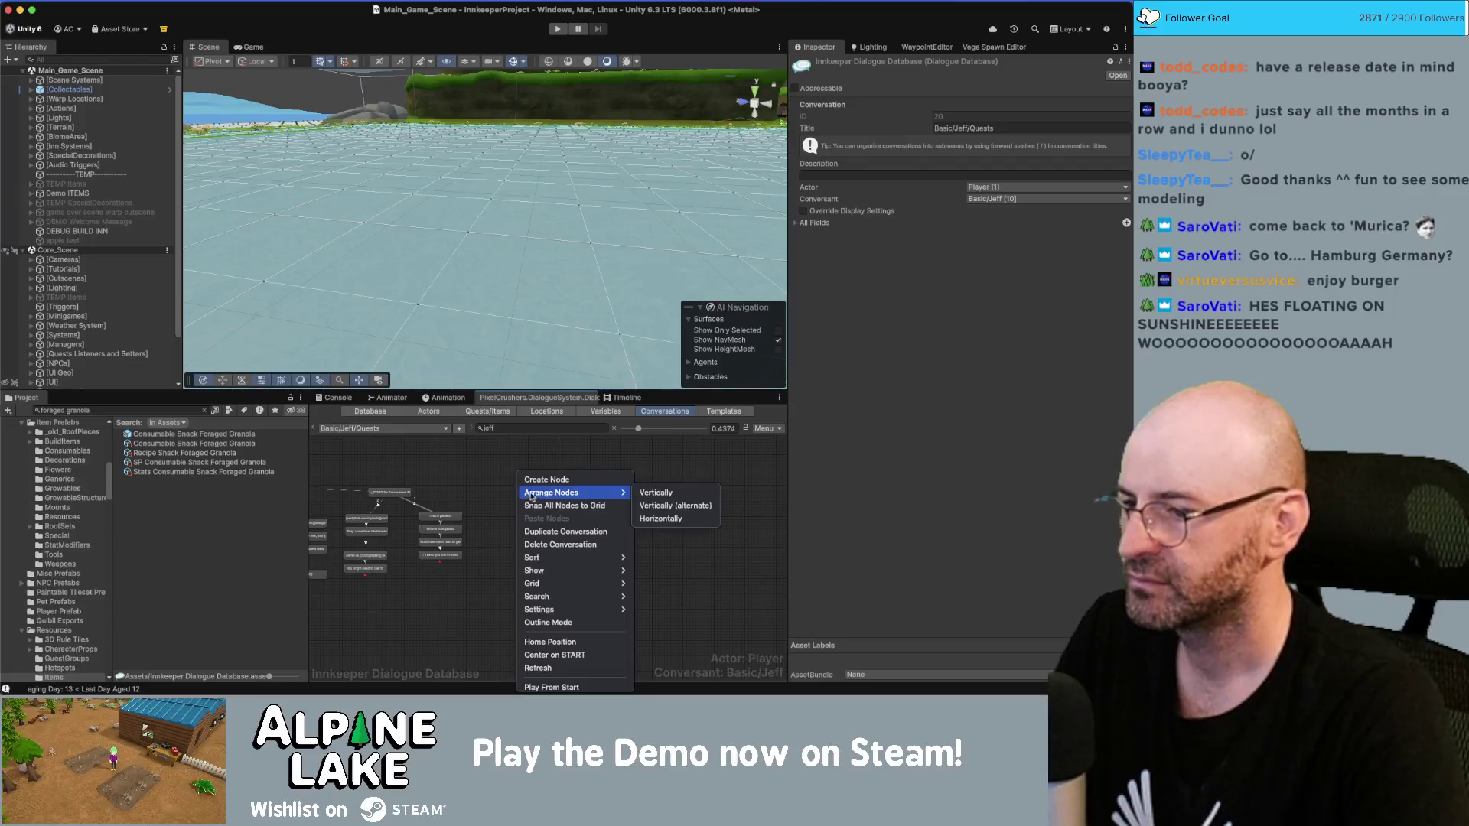
{"action": "left_click", "coordinate": [542, 480]}
Step: Move the new node into open space below the existing graph
{"action": "scroll", "coordinate": [418, 467], "scroll_direction": "down", "scroll_amount": 5}
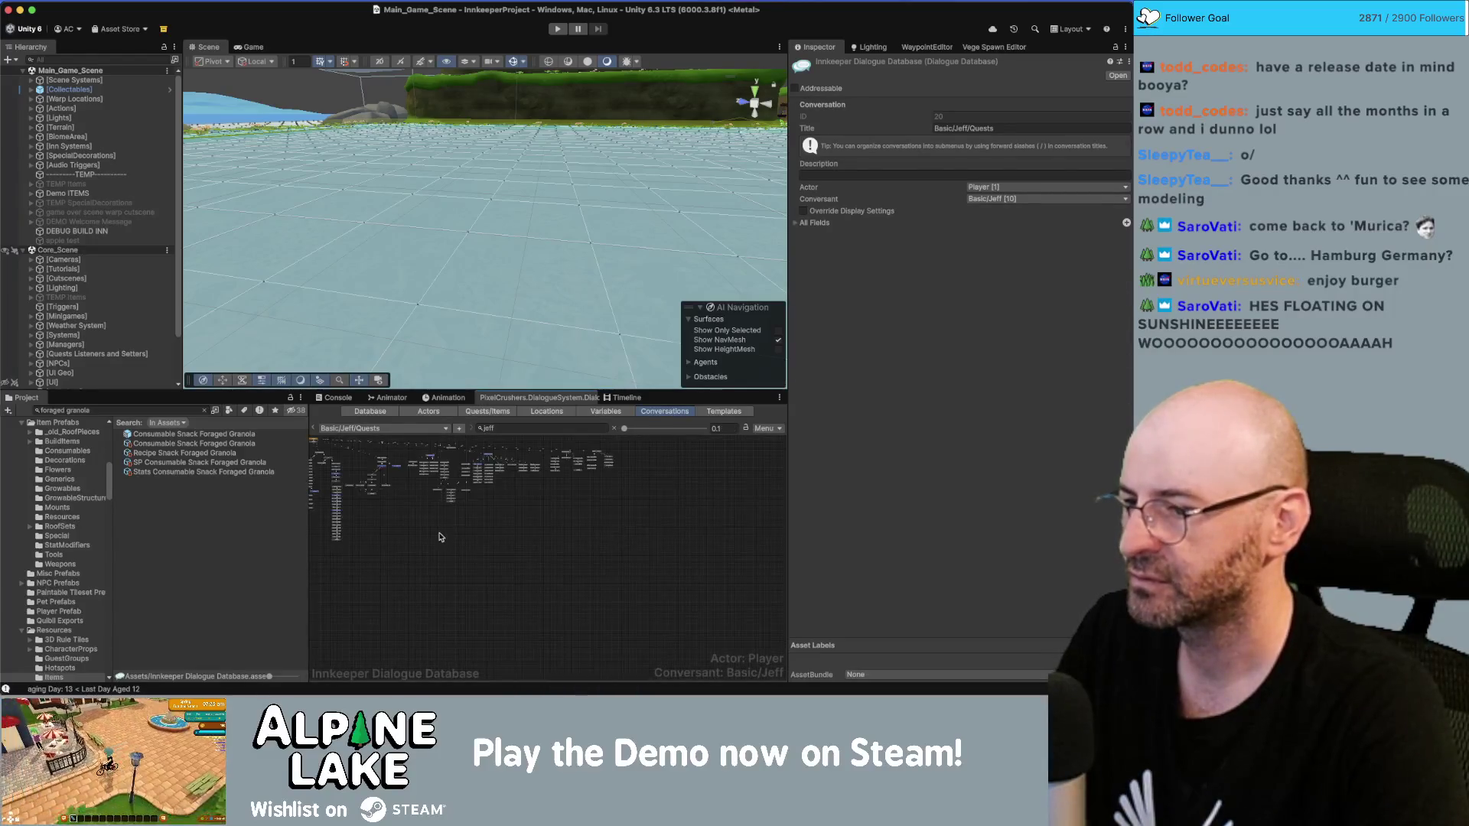
{"action": "scroll", "coordinate": [380, 444], "scroll_direction": "up", "scroll_amount": 5}
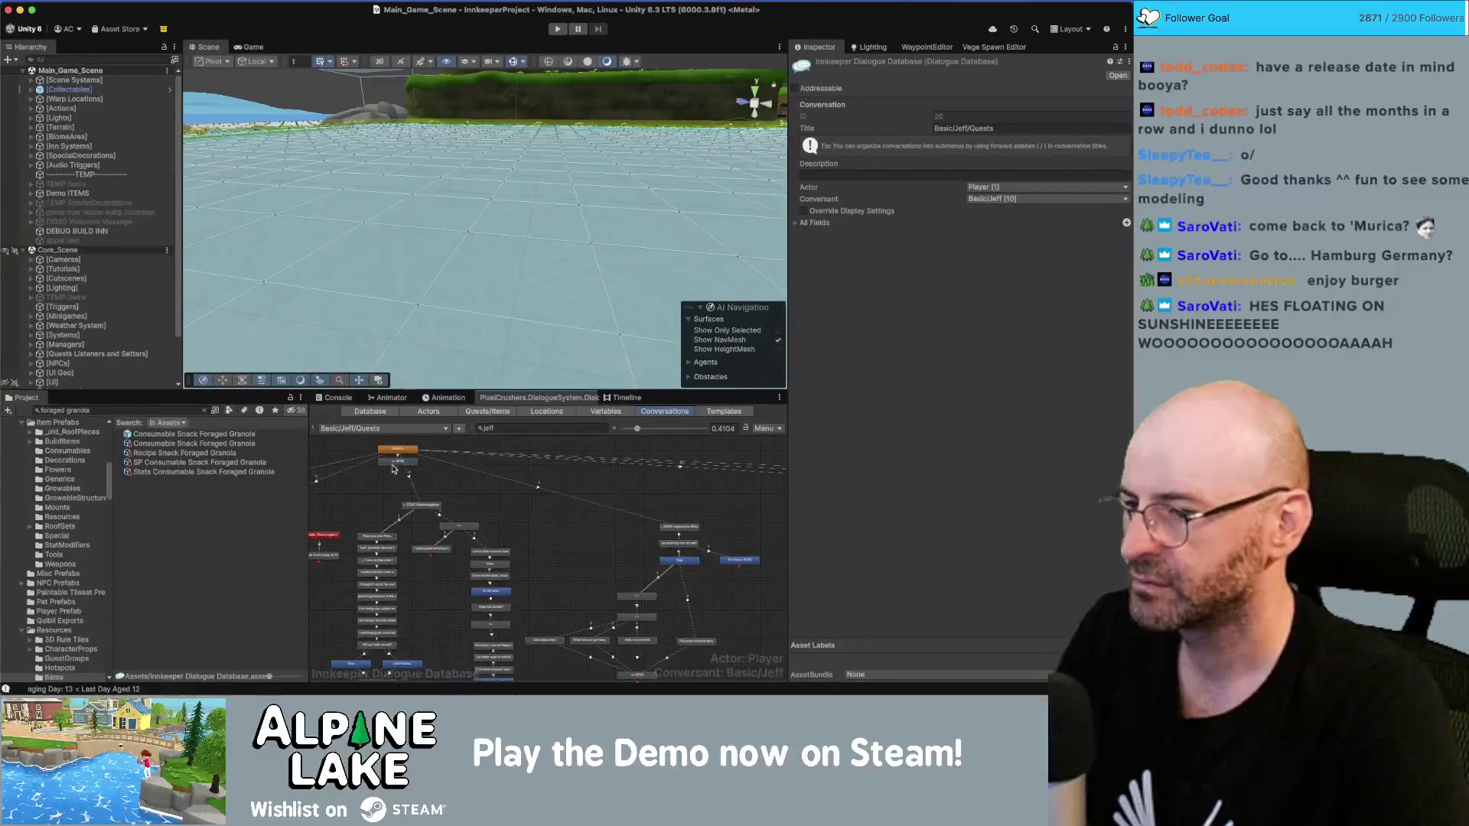
{"action": "scroll", "coordinate": [456, 487], "scroll_direction": "right", "scroll_amount": 10}
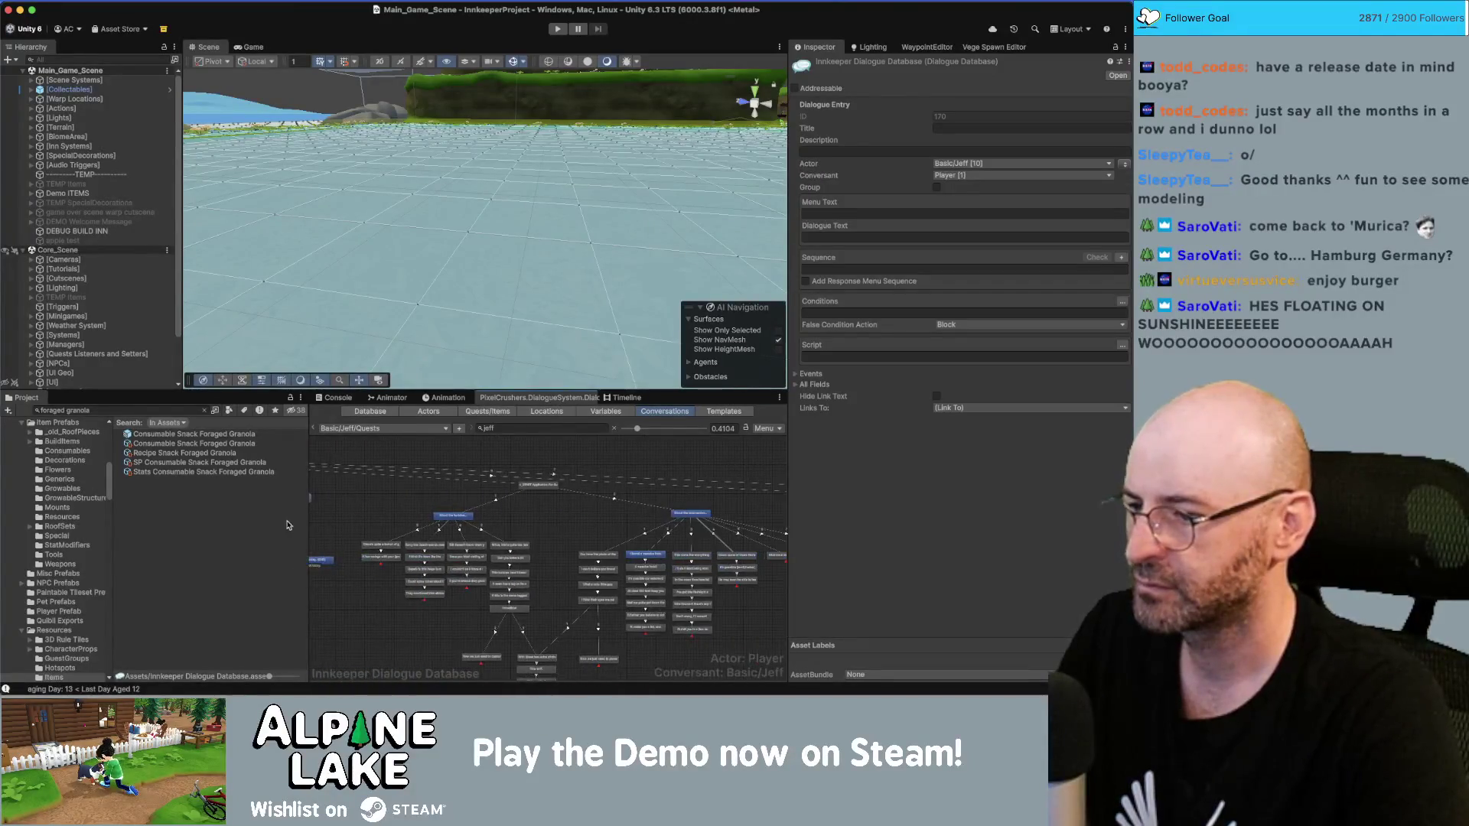
{"action": "mouse_move", "coordinate": [326, 496]}
{"action": "left_mouse_down"}
{"action": "mouse_move", "coordinate": [715, 451]}
{"action": "mouse_move", "coordinate": [677, 646]}
{"action": "mouse_move", "coordinate": [583, 649]}
{"action": "mouse_move", "coordinate": [672, 540]}
{"action": "left_mouse_up"}
{"action": "scroll", "coordinate": [583, 649], "scroll_direction": "down", "scroll_amount": 3}
{"action": "mouse_move", "coordinate": [354, 627]}
{"action": "left_mouse_down"}
{"action": "mouse_move", "coordinate": [314, 635]}
{"action": "mouse_move", "coordinate": [546, 569]}
{"action": "mouse_move", "coordinate": [475, 637]}
{"action": "left_mouse_up"}
{"action": "scroll", "coordinate": [564, 583], "scroll_direction": "down", "scroll_amount": 5}
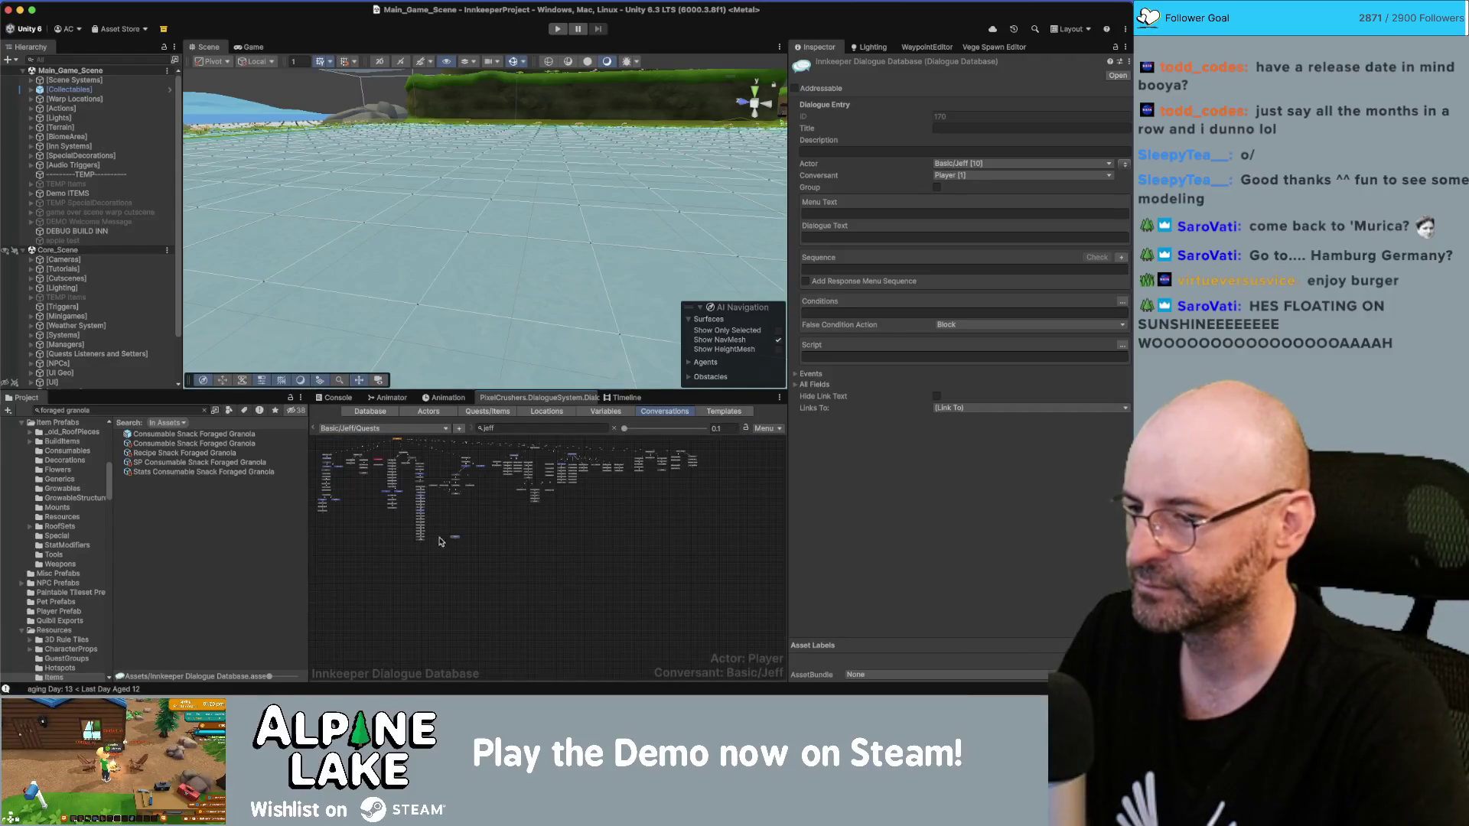
{"action": "scroll", "coordinate": [444, 543], "scroll_direction": "up", "scroll_amount": 2}
{"action": "scroll", "coordinate": [377, 583], "scroll_direction": "up", "scroll_amount": 5}
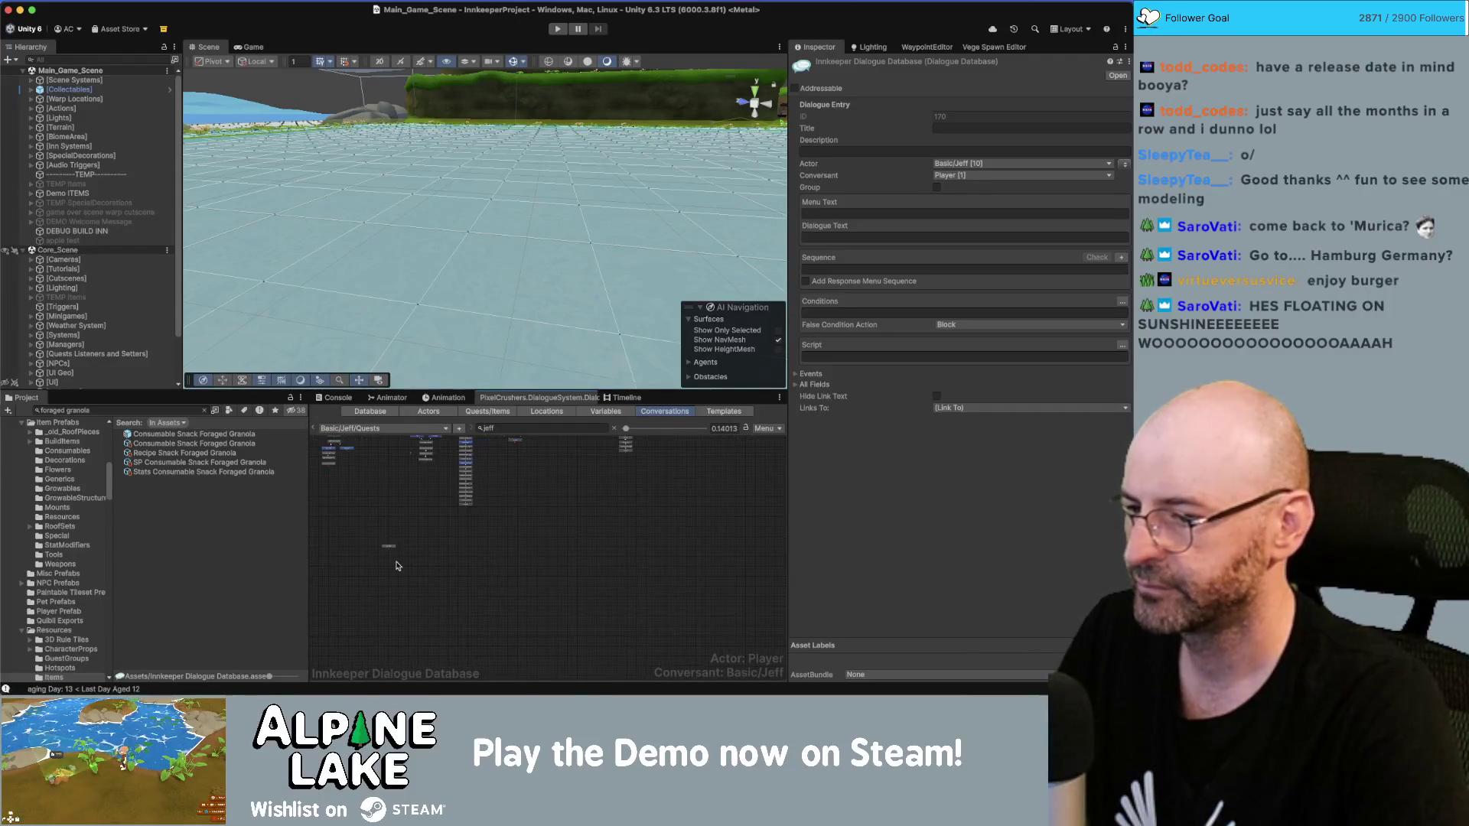
{"action": "left_click_drag", "start_coordinate": [394, 529], "coordinate": [446, 518]}
{"action": "type", "text": "_START Nam"}
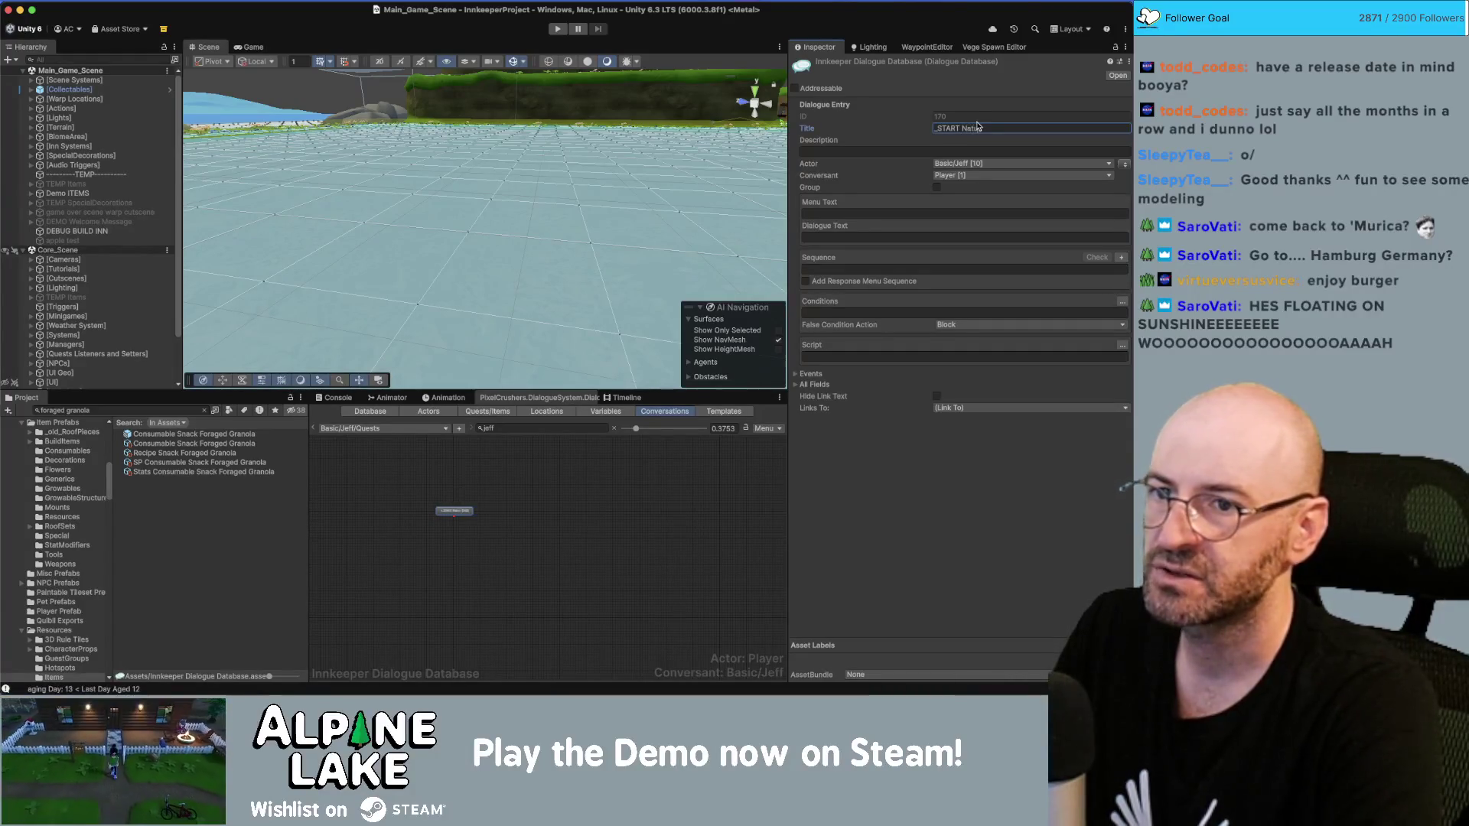
Step: Title the node '_START Nature Appreciation Day'
{"action": "type", "text": "Appreciat"}
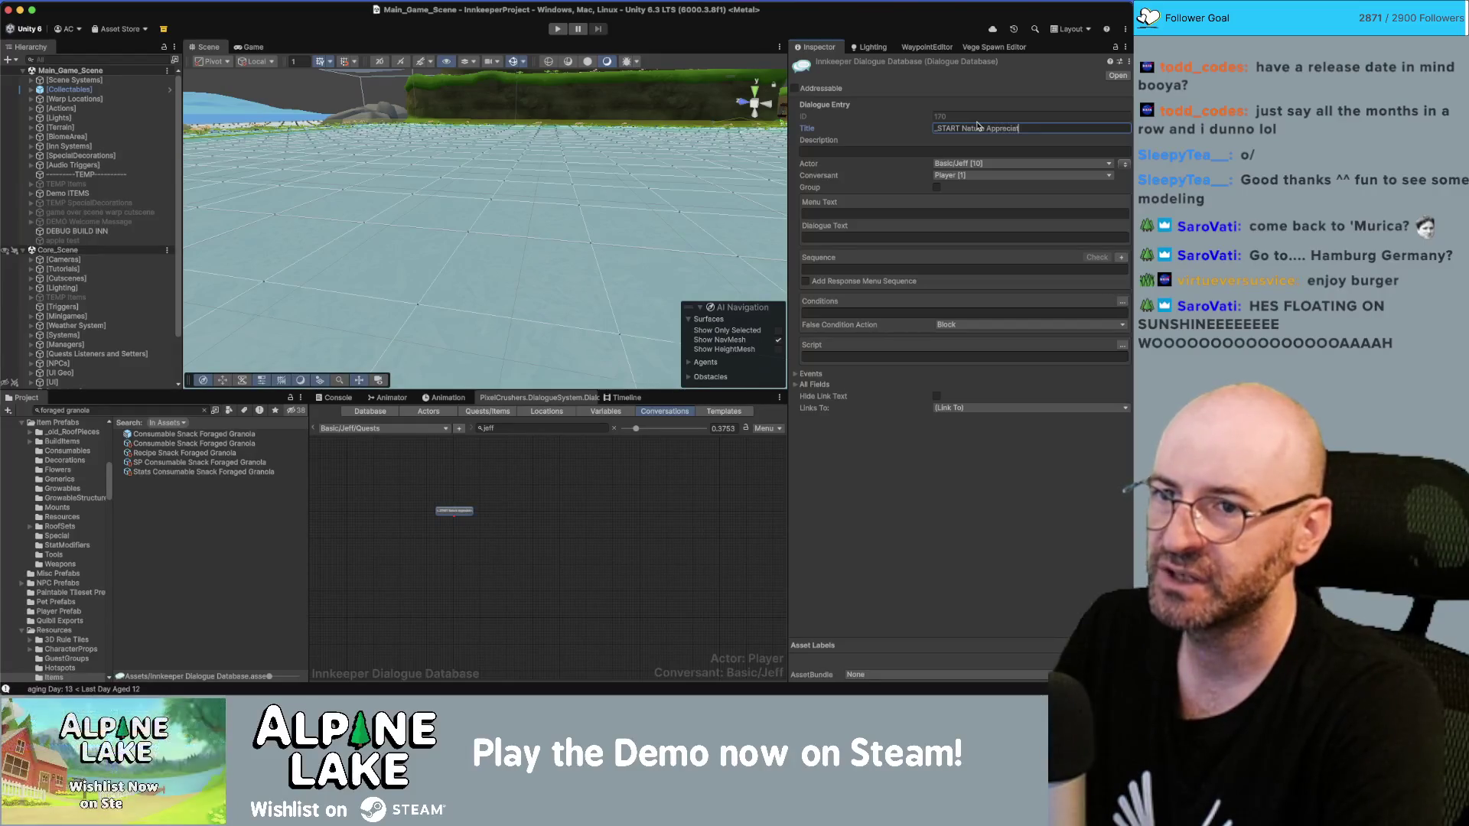
{"action": "type", "text": "ion Day"}
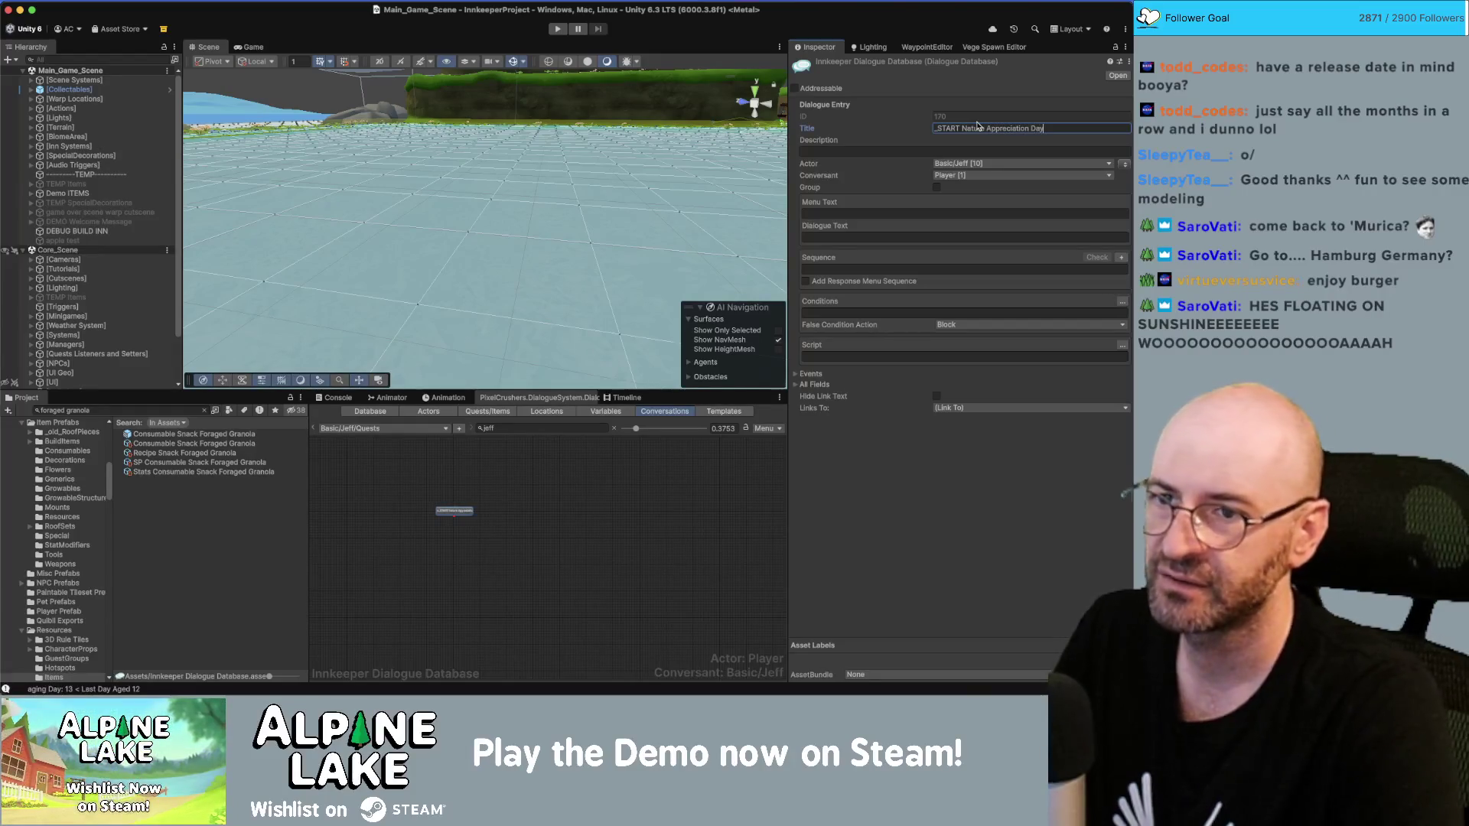
{"action": "left_click", "coordinate": [485, 512]}
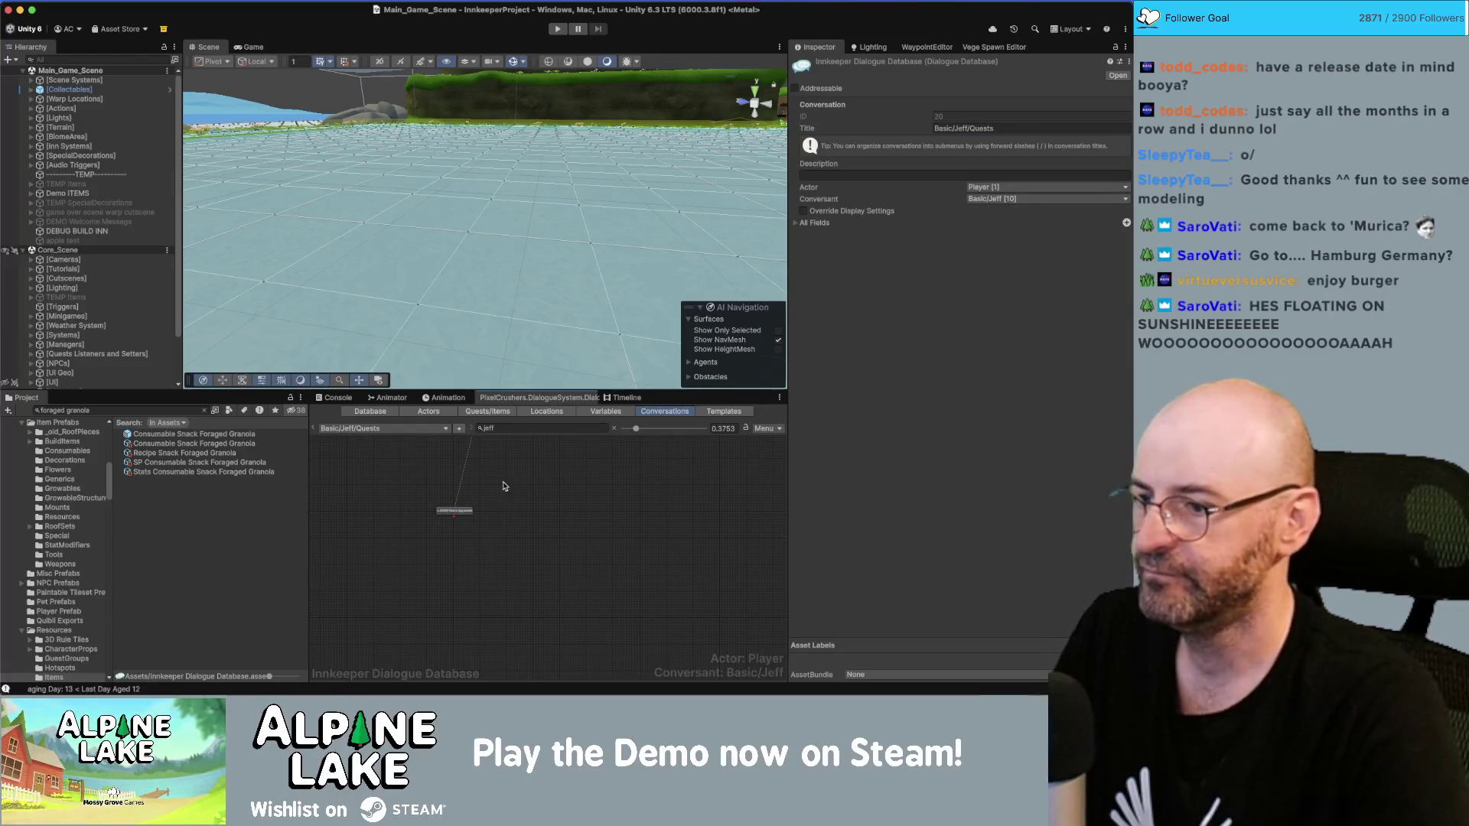
{"action": "left_click", "coordinate": [454, 510]}
Step: Fill in the START node's sequence field and view the conversation's settings
{"action": "left_click", "coordinate": [840, 237]}
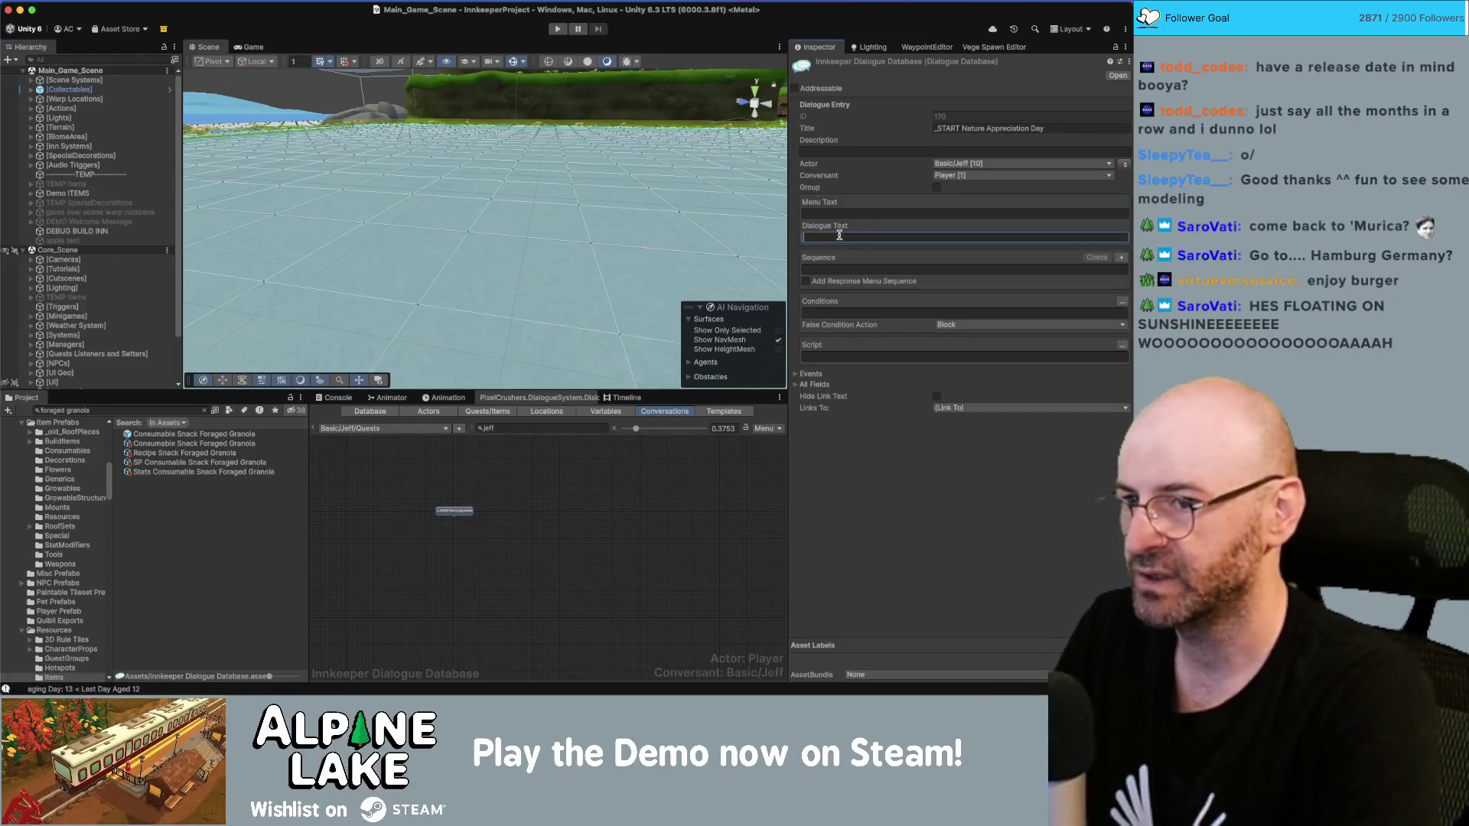
{"action": "left_click", "coordinate": [835, 269]}
{"action": "type", "text": "Con"}
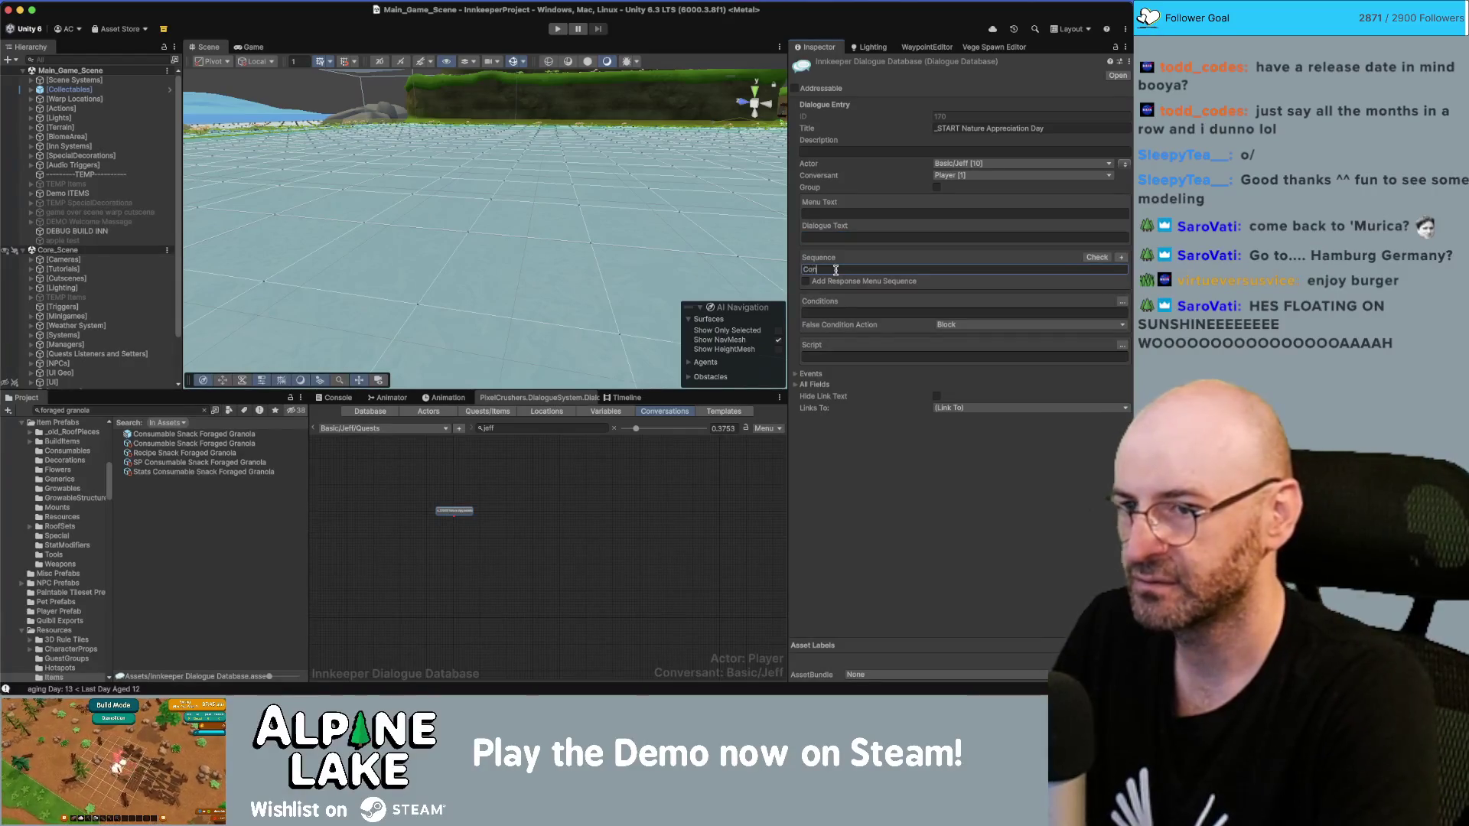
{"action": "left_click", "coordinate": [633, 528]}
{"action": "scroll", "coordinate": [475, 505], "scroll_direction": "up", "scroll_amount": 3}
Step: Create a child node under START and add a Nature Appreciation Day is-active quest condition
{"action": "right_click", "coordinate": [454, 520]}
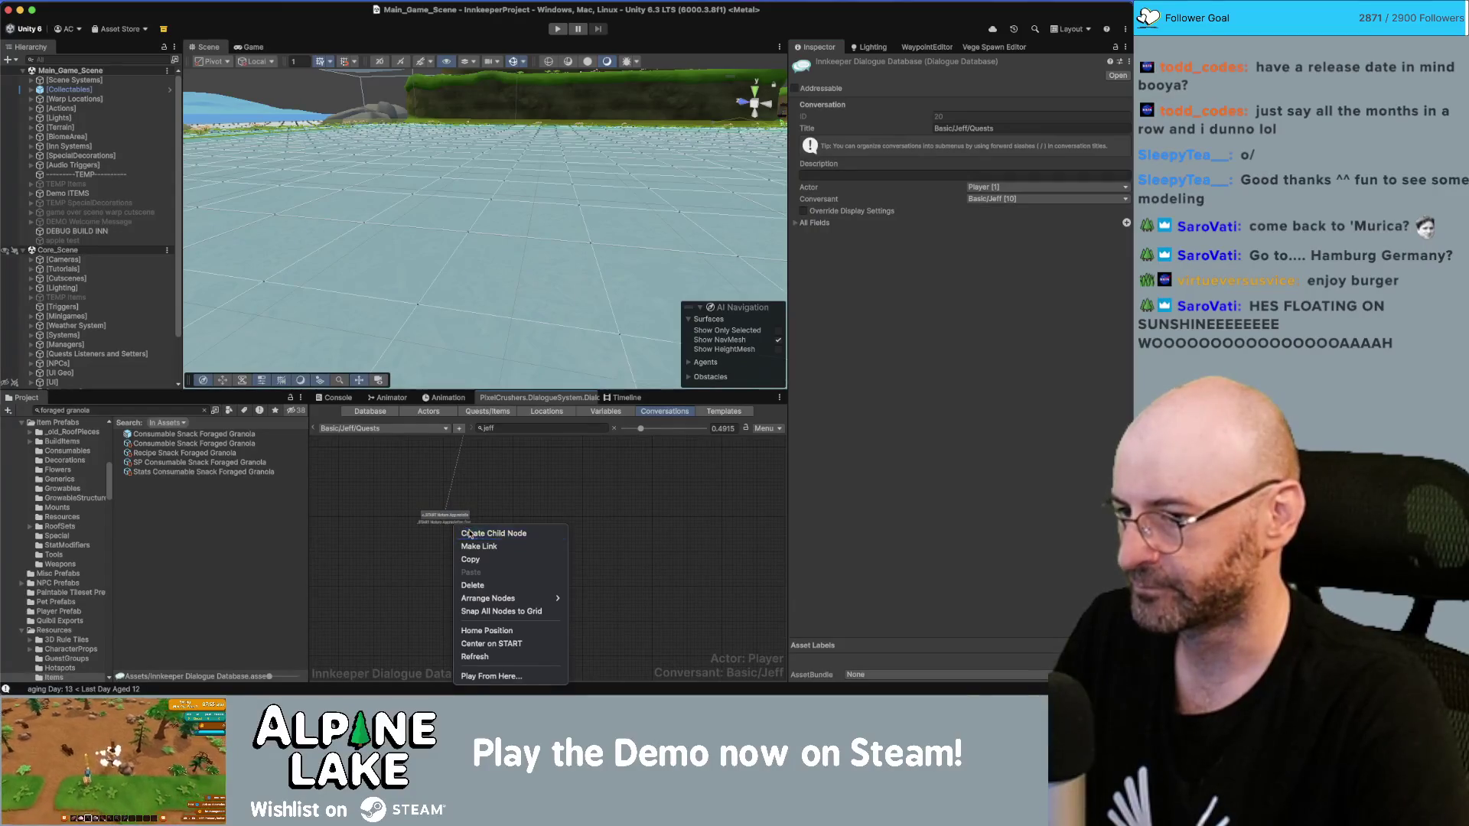
{"action": "left_click", "coordinate": [479, 531]}
{"action": "left_click_drag", "start_coordinate": [426, 544], "coordinate": [423, 547]}
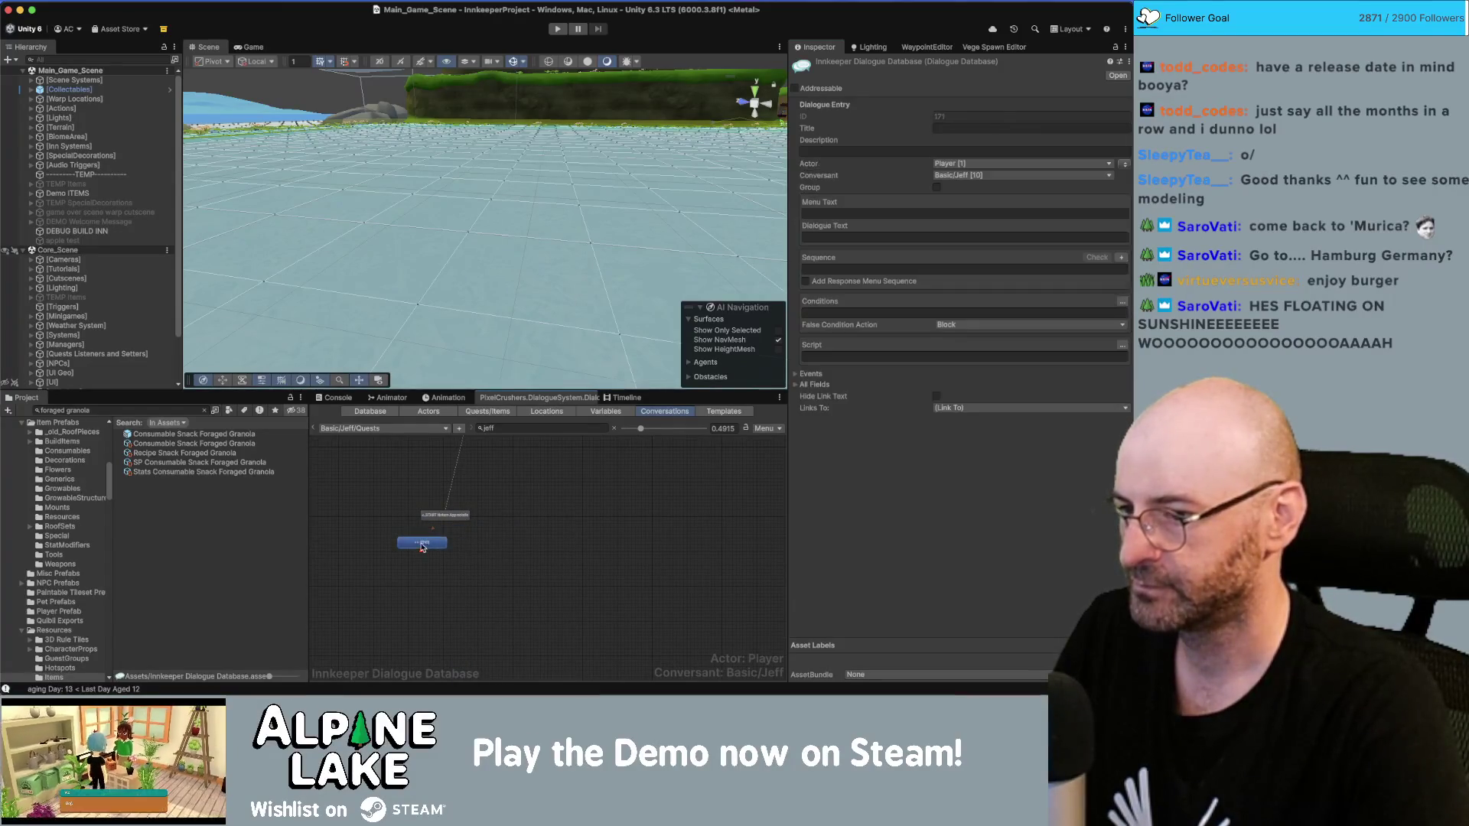
{"action": "left_click", "coordinate": [1121, 302]}
{"action": "left_click", "coordinate": [814, 315]}
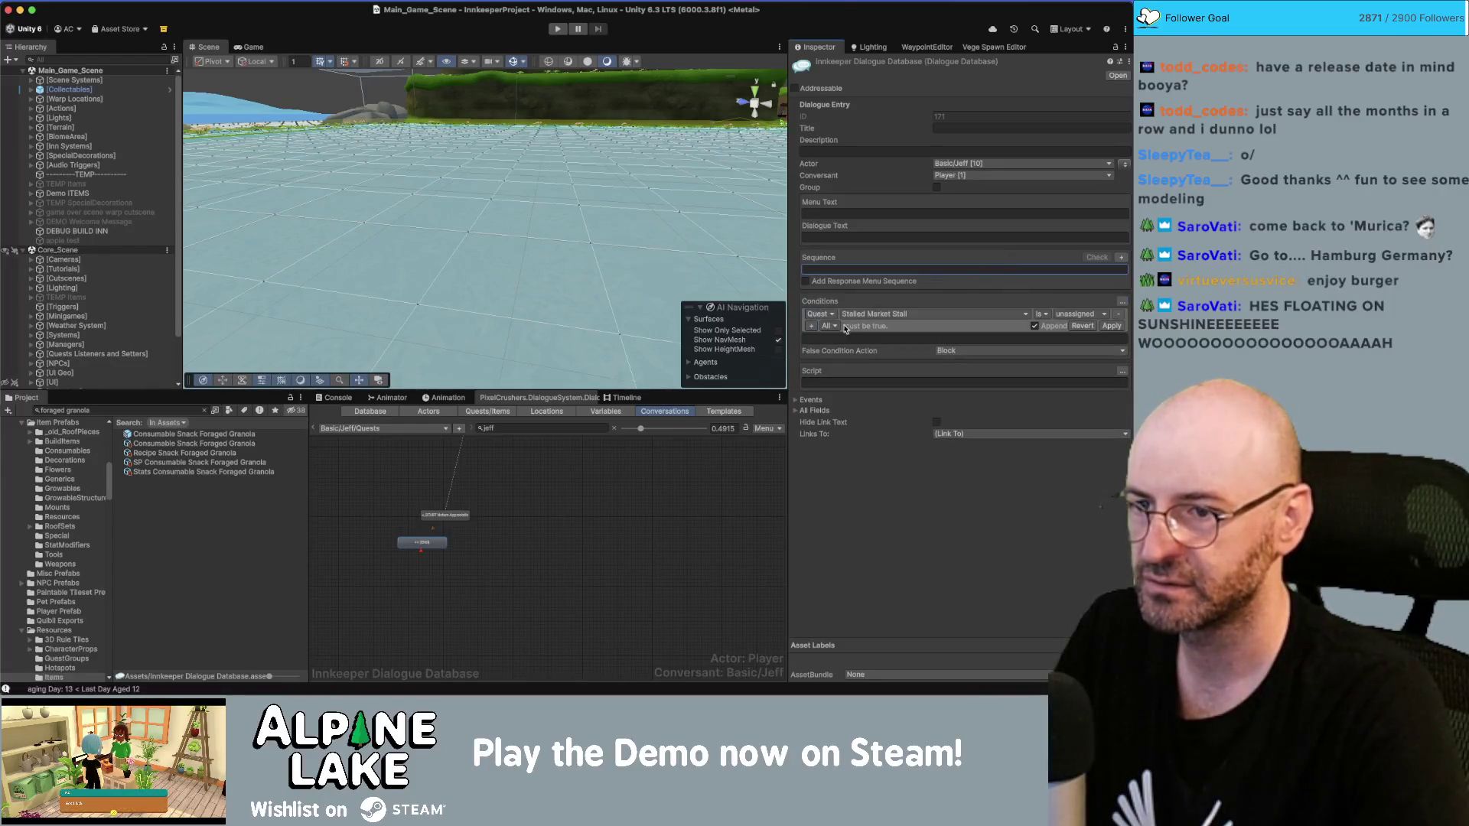
{"action": "left_click", "coordinate": [821, 315]}
{"action": "left_click", "coordinate": [850, 346]}
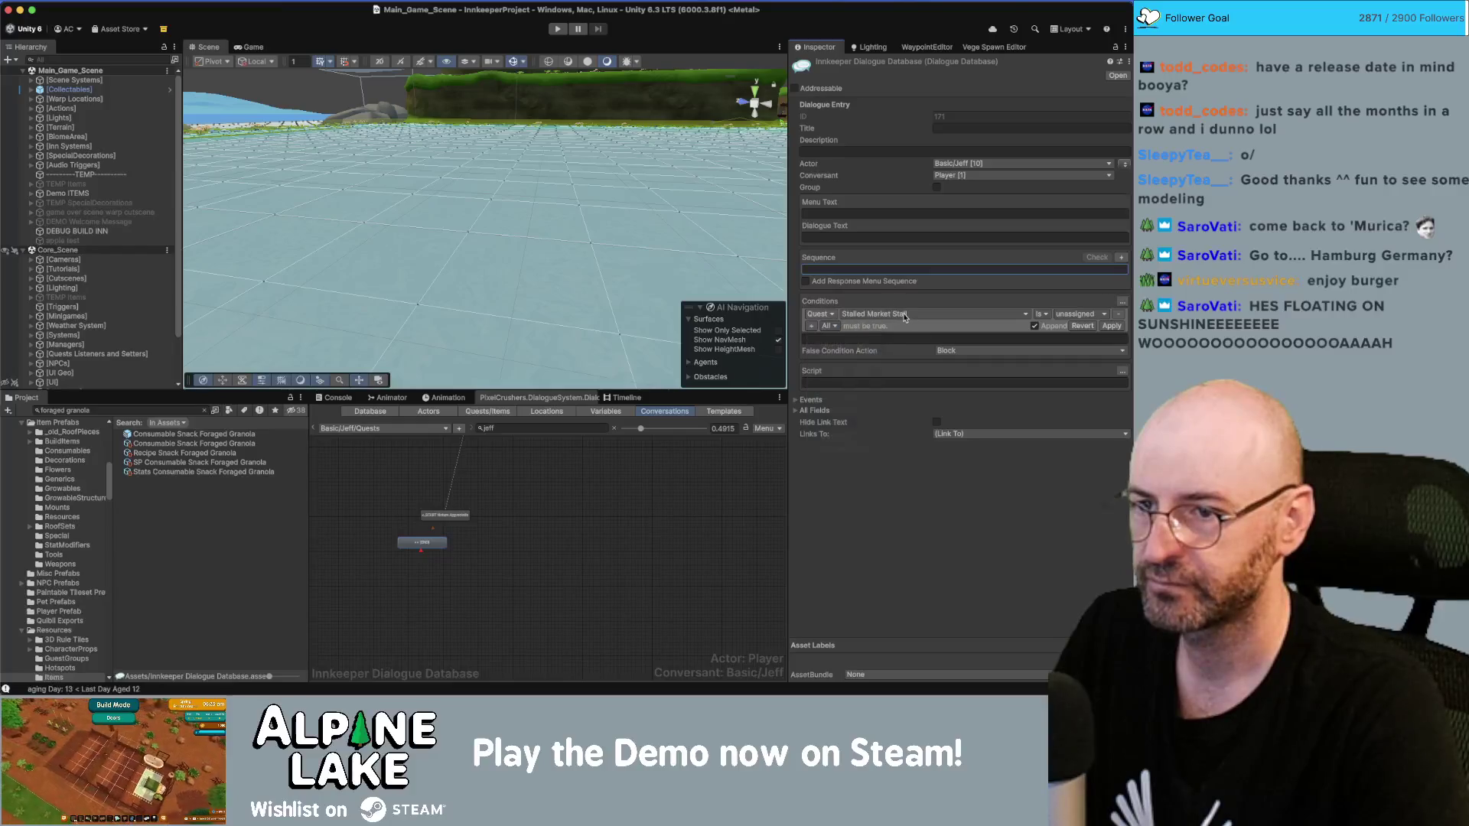
{"action": "left_click", "coordinate": [909, 316]}
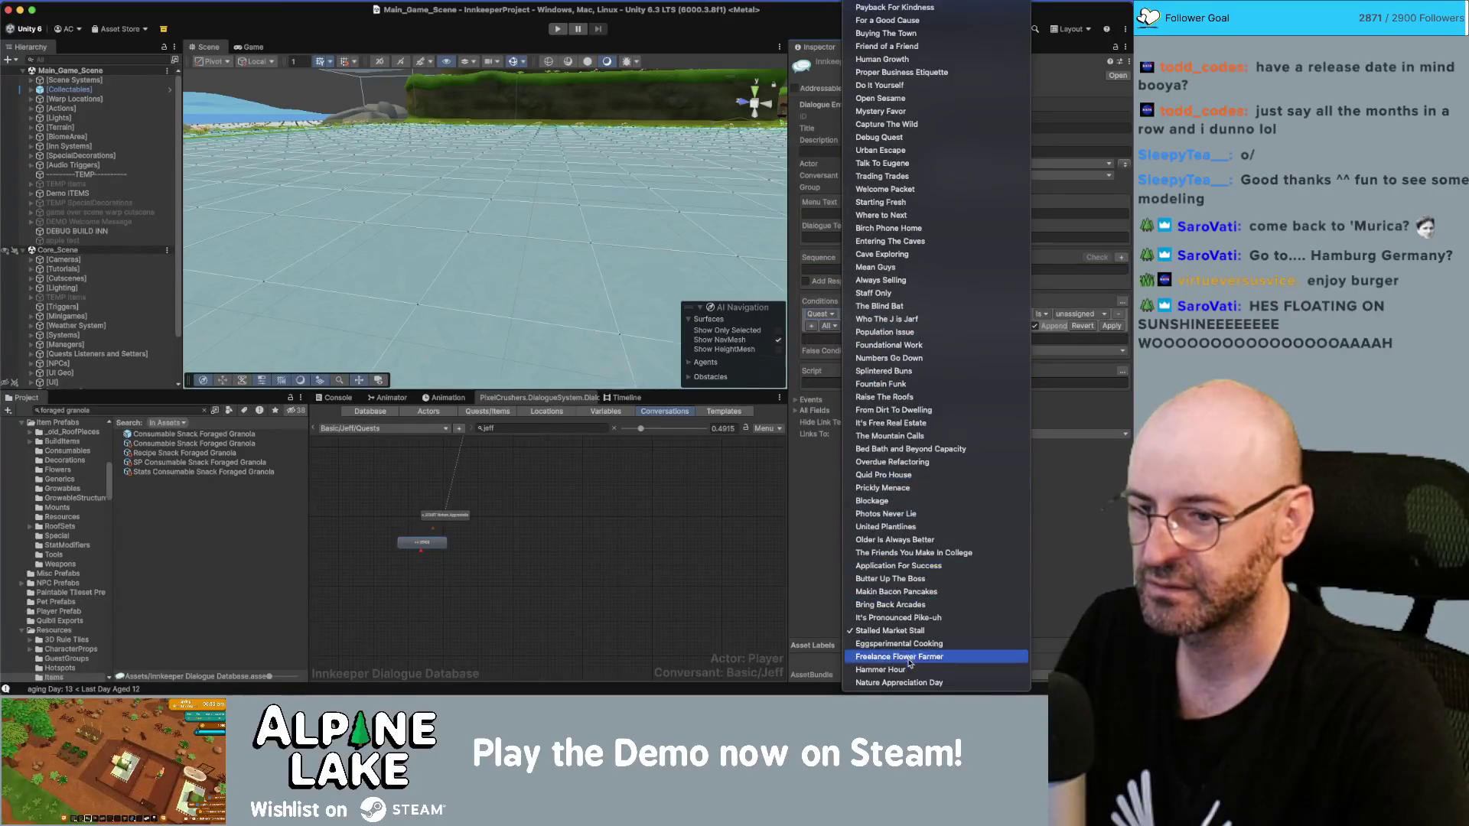
{"action": "left_click", "coordinate": [910, 682]}
{"action": "left_click", "coordinate": [1078, 316]}
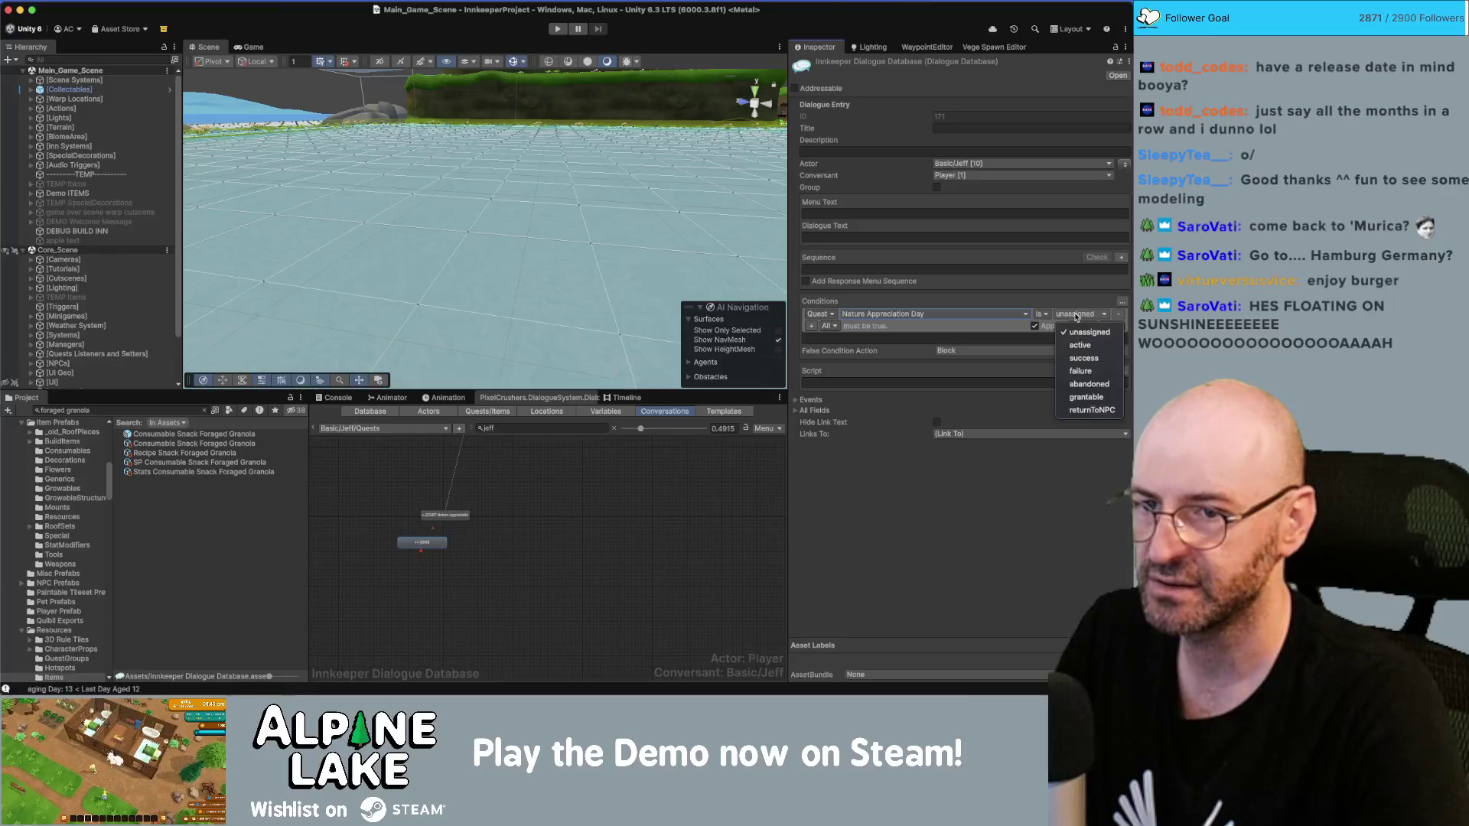
{"action": "left_click", "coordinate": [1075, 329]}
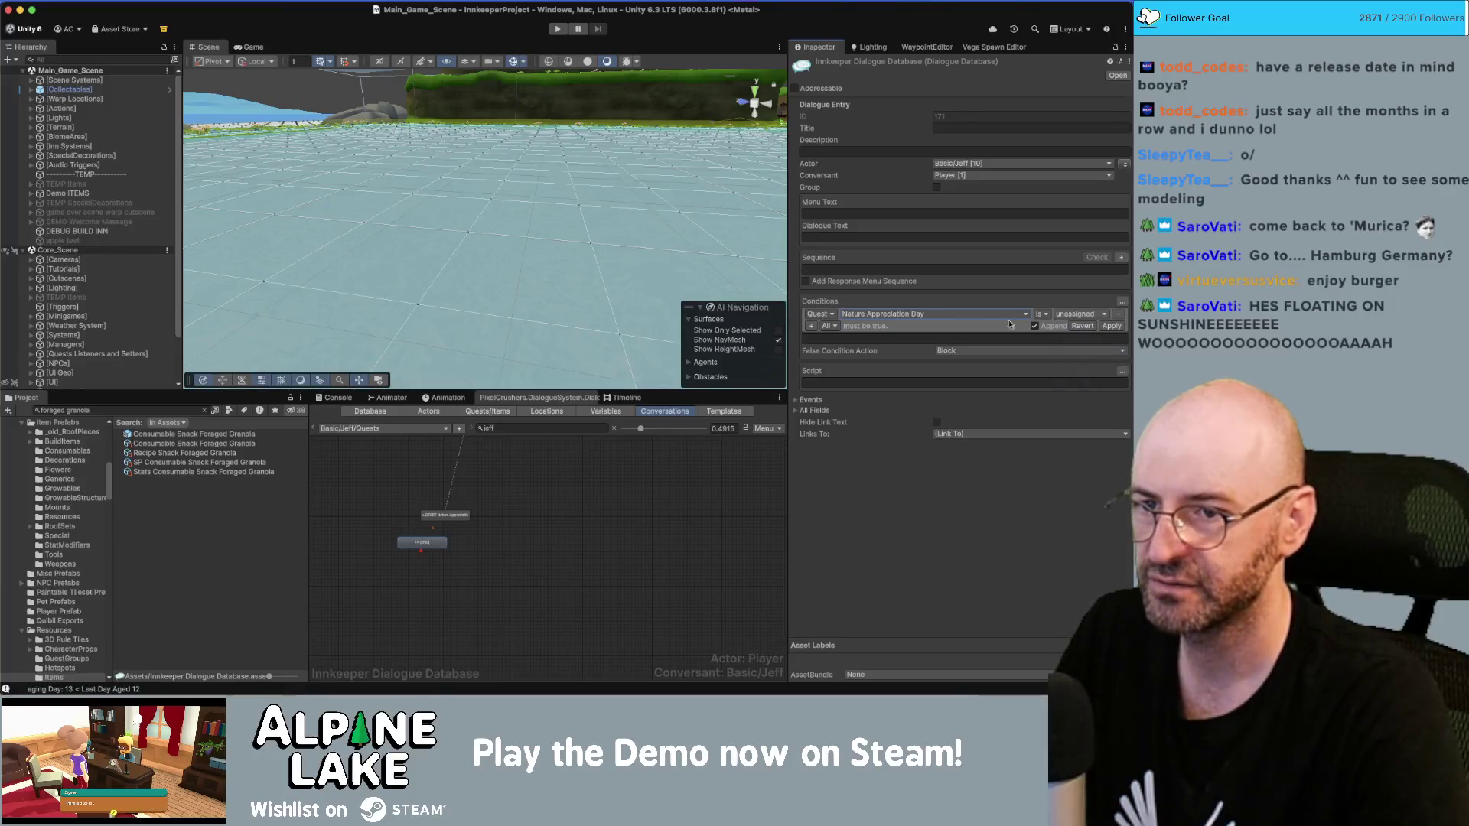
Step: Replace it with a condition requiring Nature Appreciation Day entry 1 active, and apply
{"action": "left_click", "coordinate": [811, 326]}
{"action": "left_click", "coordinate": [1119, 317]}
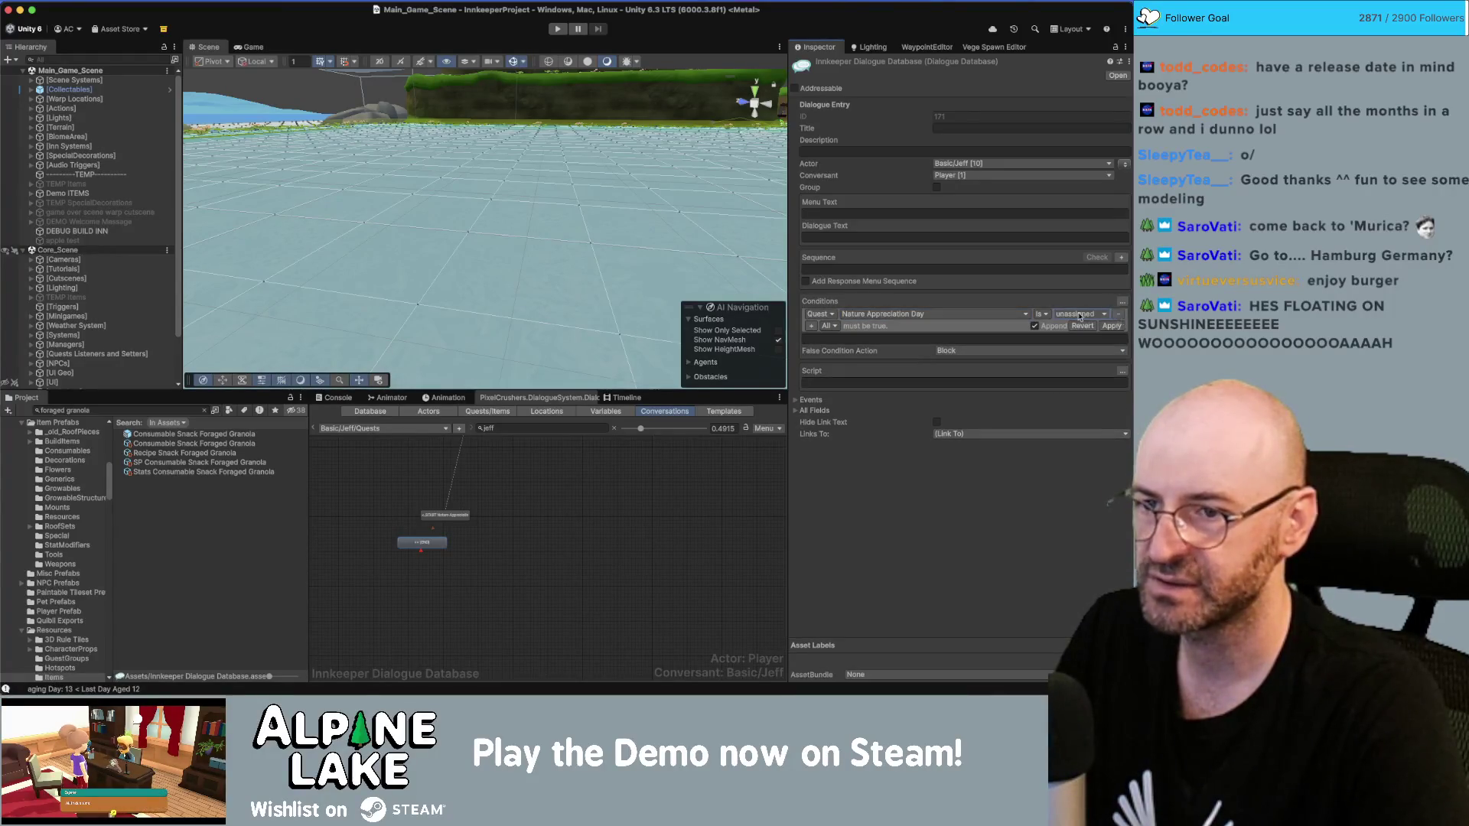
{"action": "left_click", "coordinate": [818, 316]}
{"action": "left_click", "coordinate": [826, 342]}
{"action": "left_click", "coordinate": [880, 316]}
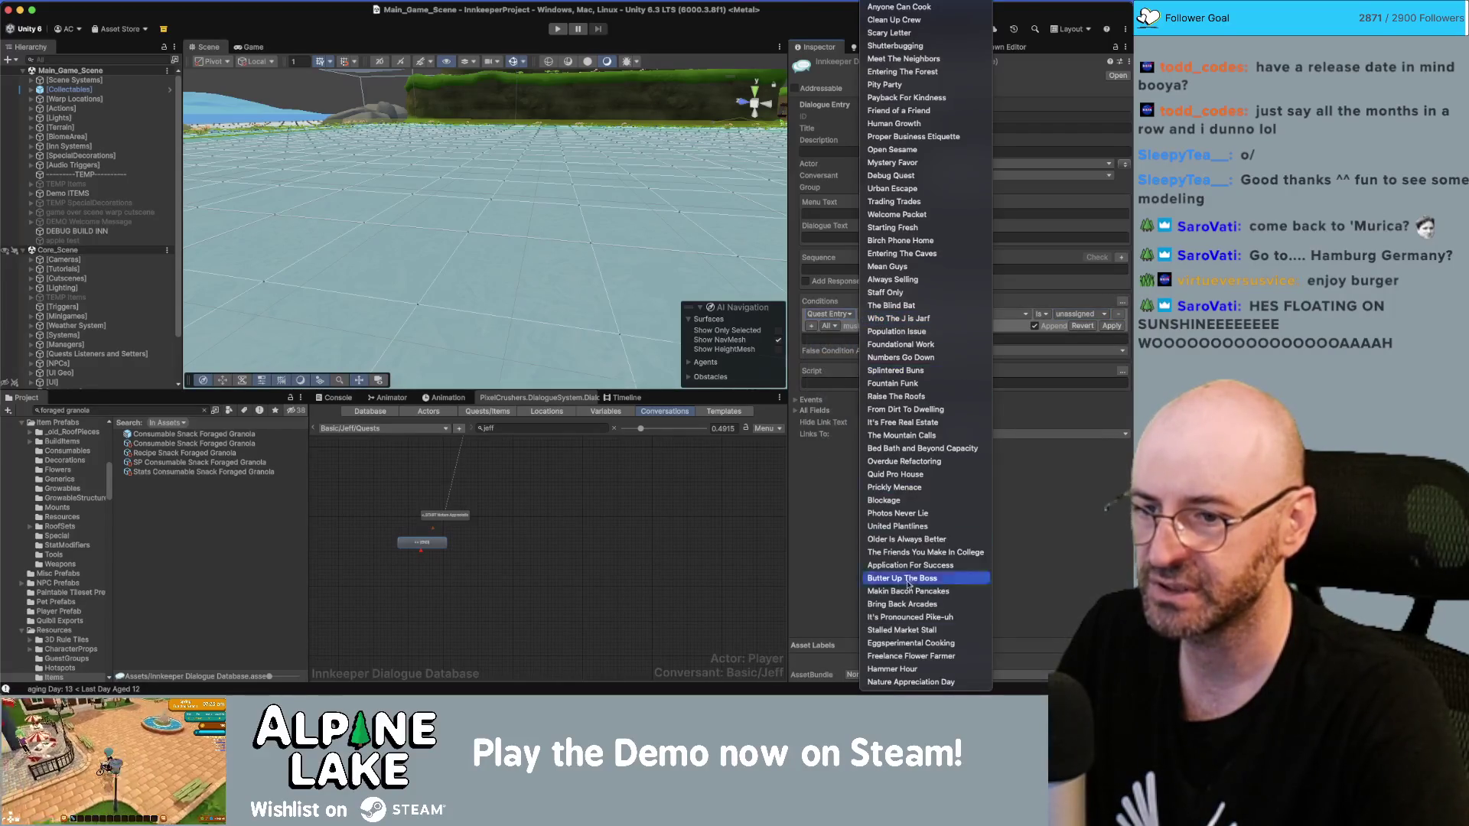
{"action": "left_click", "coordinate": [911, 681]}
{"action": "left_click", "coordinate": [995, 315]}
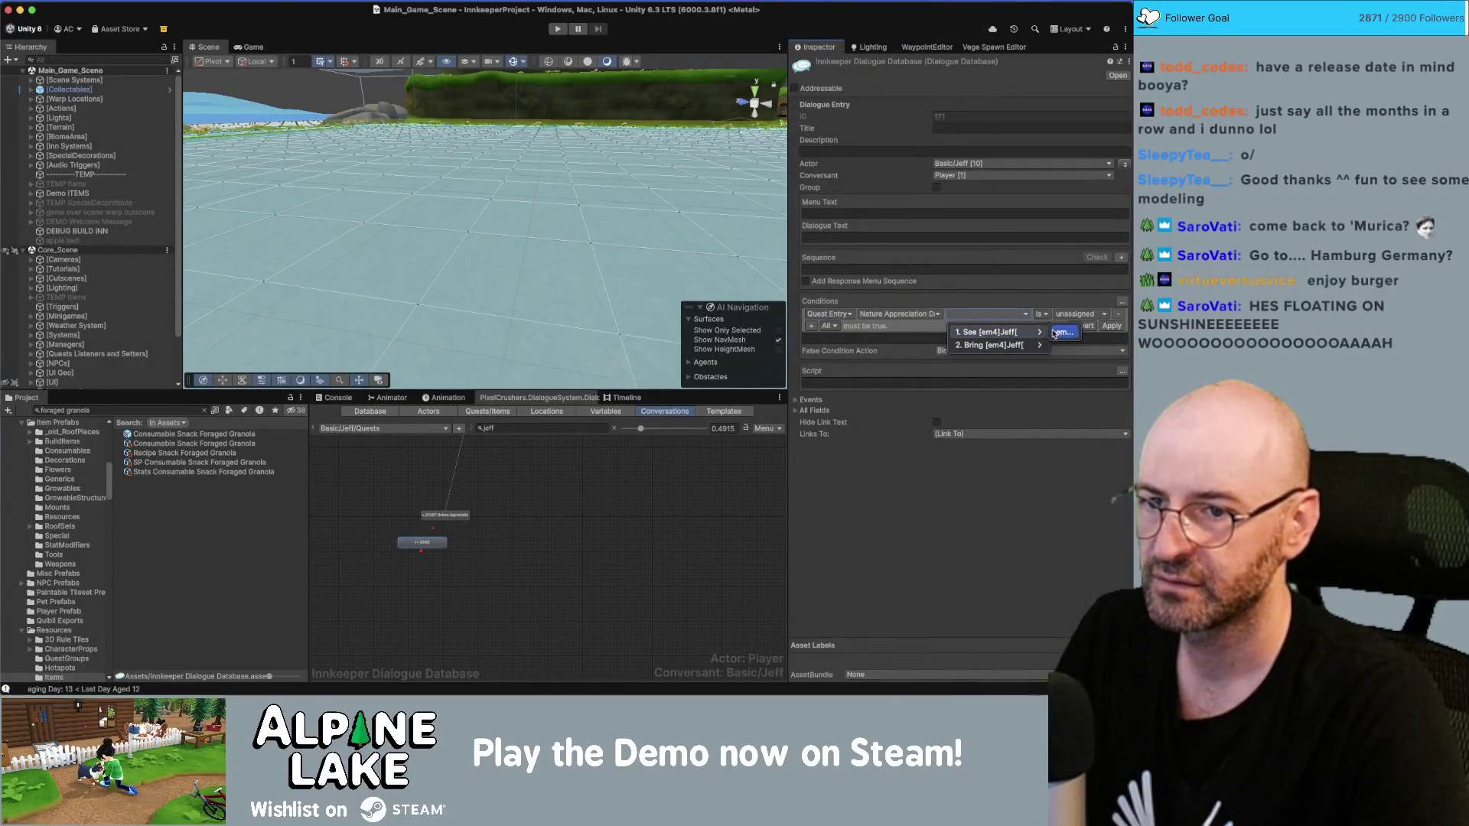
{"action": "left_click", "coordinate": [1063, 331]}
{"action": "left_click", "coordinate": [1077, 314]}
{"action": "left_click", "coordinate": [1073, 344]}
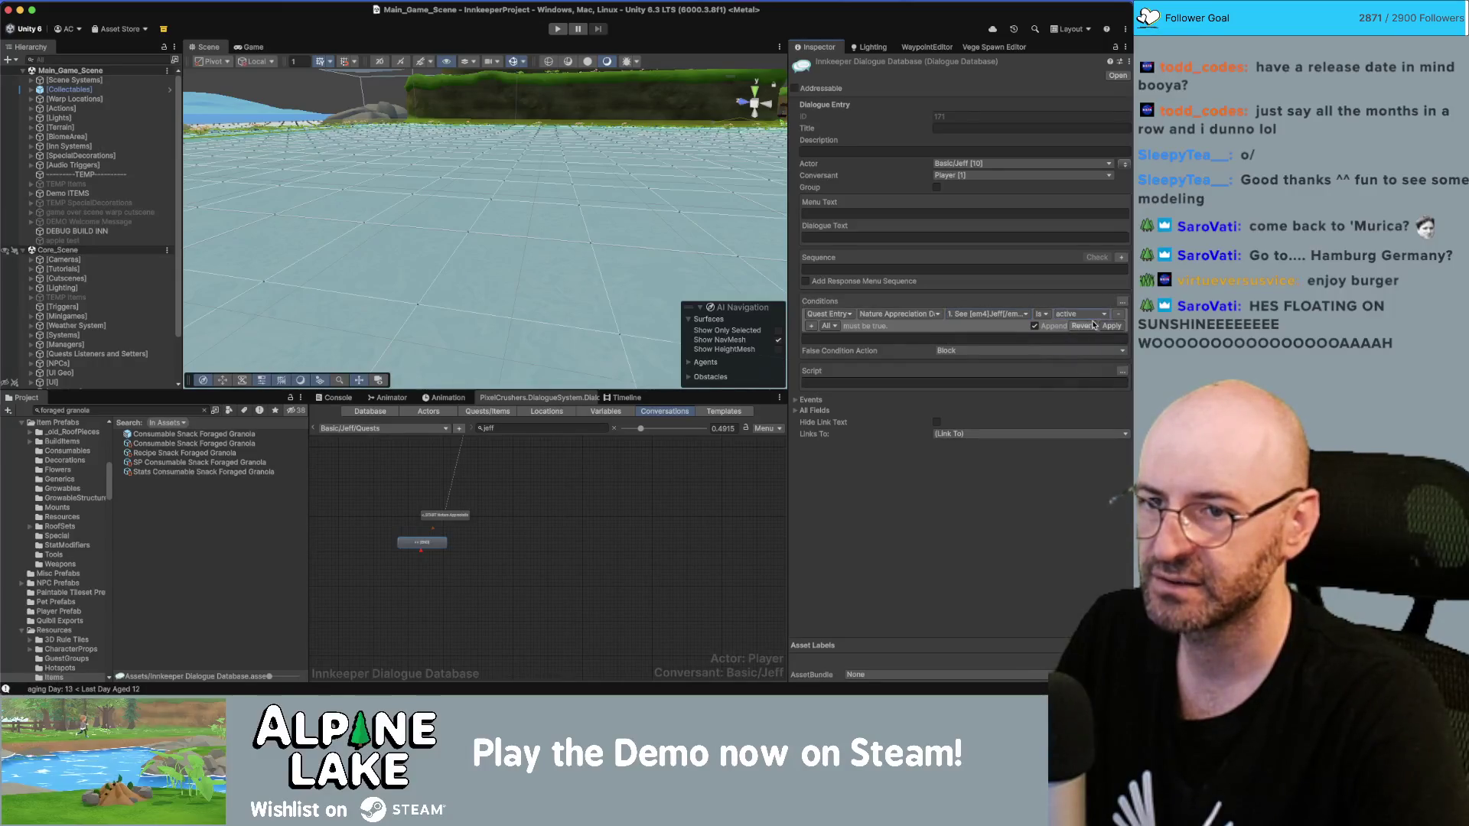
{"action": "left_click", "coordinate": [1109, 326]}
{"action": "left_click", "coordinate": [445, 515]}
Step: Create a second child node under START and position it beside the first
{"action": "right_click", "coordinate": [446, 515]}
{"action": "left_click", "coordinate": [482, 530]}
{"action": "mouse_move", "coordinate": [448, 530]}
{"action": "left_mouse_down"}
{"action": "mouse_move", "coordinate": [491, 543]}
{"action": "mouse_move", "coordinate": [407, 544]}
{"action": "left_mouse_up"}
{"action": "left_click", "coordinate": [493, 542]}
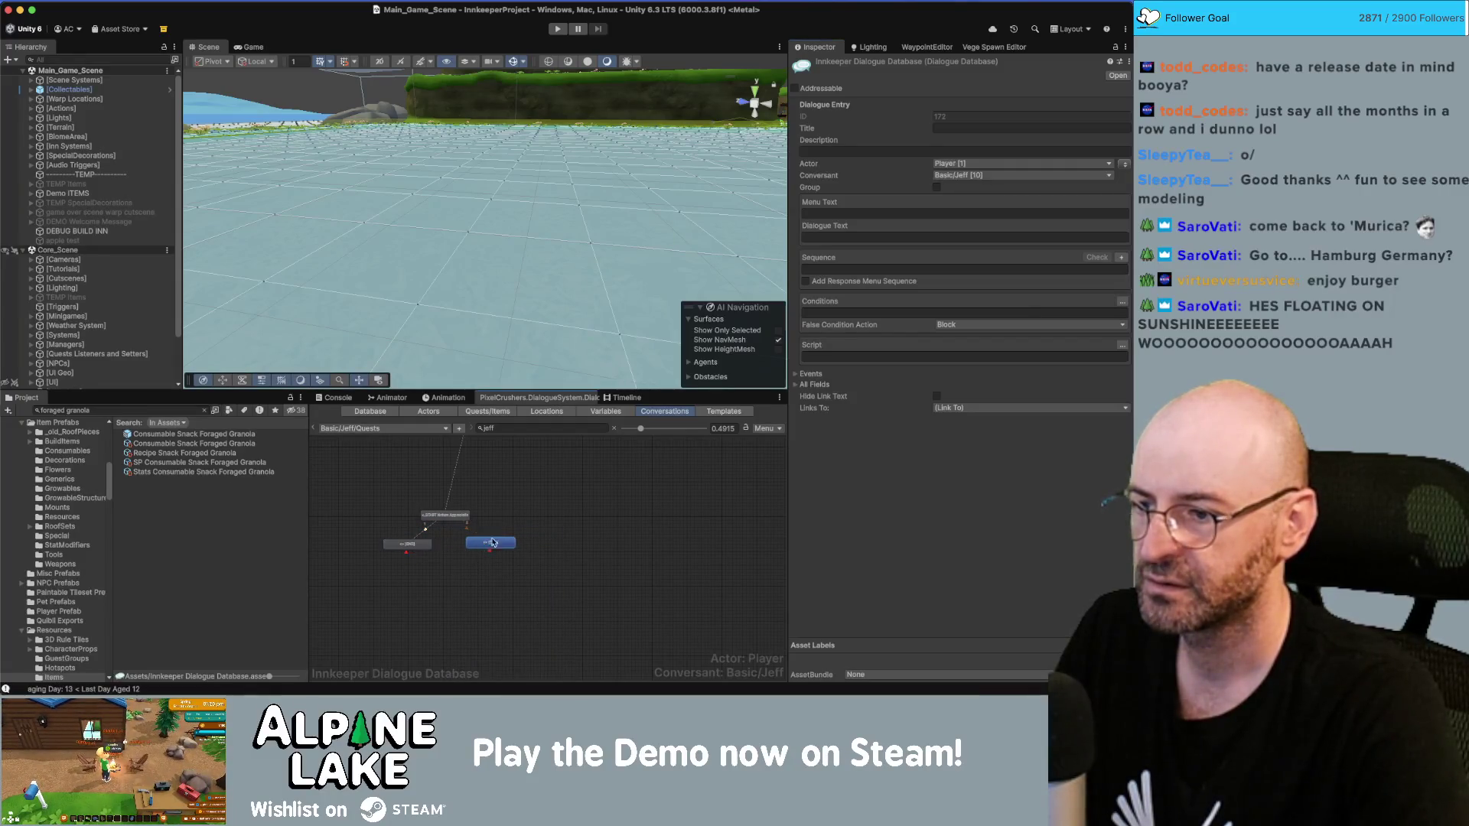
Step: Require Nature Appreciation Day entry 2 (Bring Jeff) to be active on the new node
{"action": "left_click", "coordinate": [1122, 302]}
{"action": "left_click", "coordinate": [812, 314]}
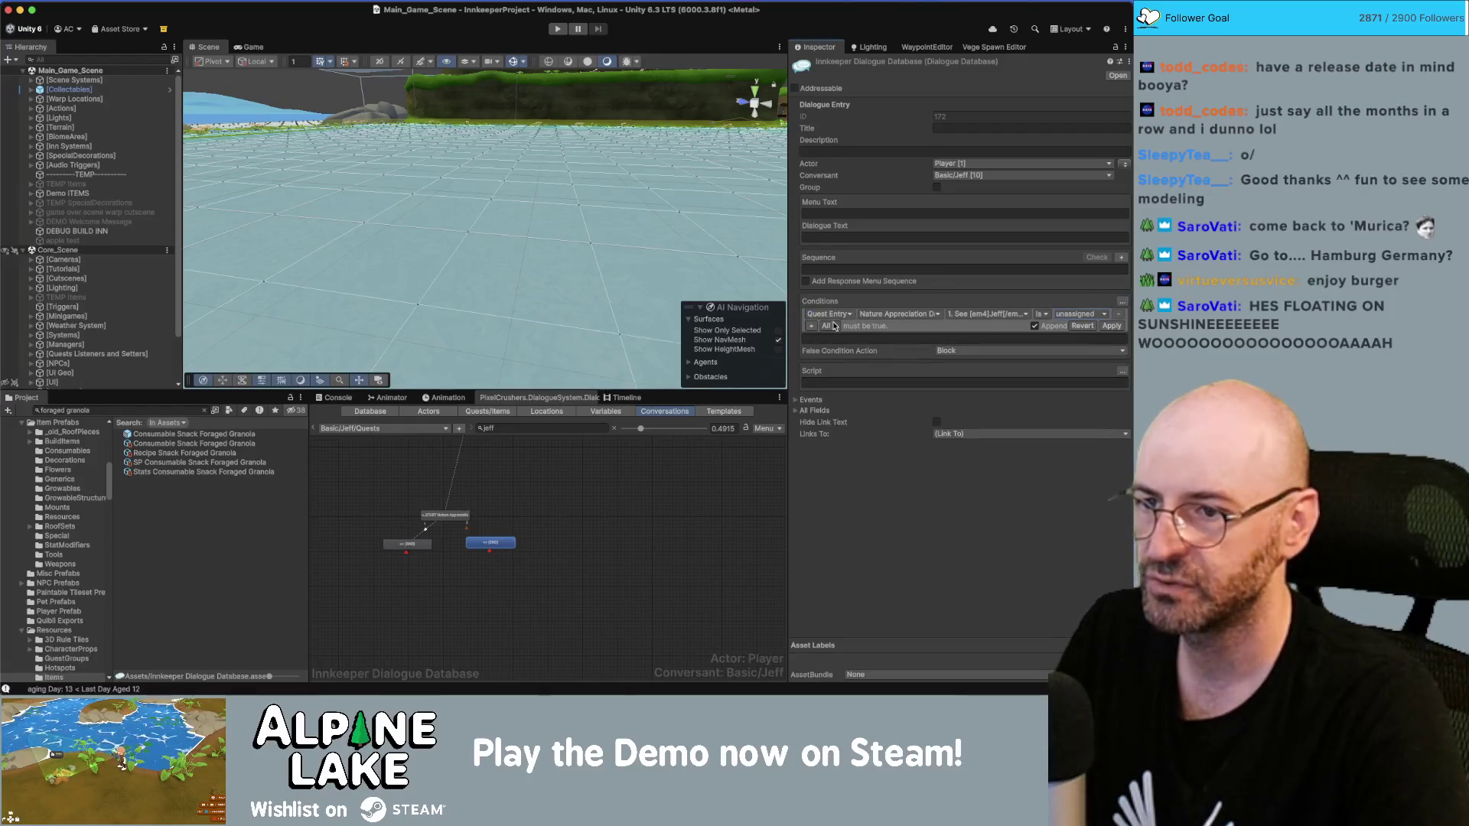
{"action": "left_click", "coordinate": [964, 318]}
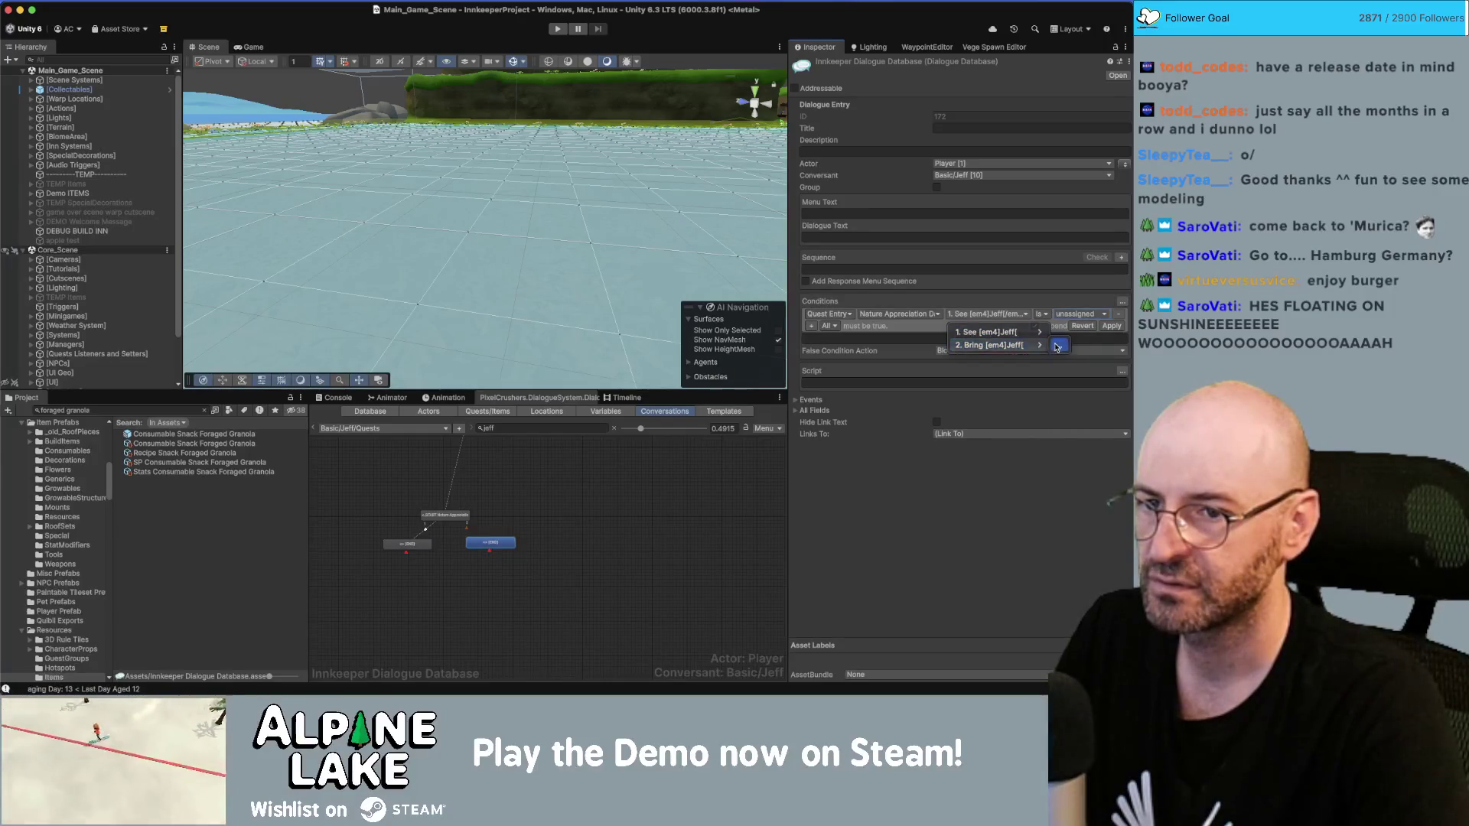
{"action": "left_click", "coordinate": [1056, 347]}
{"action": "left_click", "coordinate": [1075, 314]}
{"action": "left_click", "coordinate": [1079, 344]}
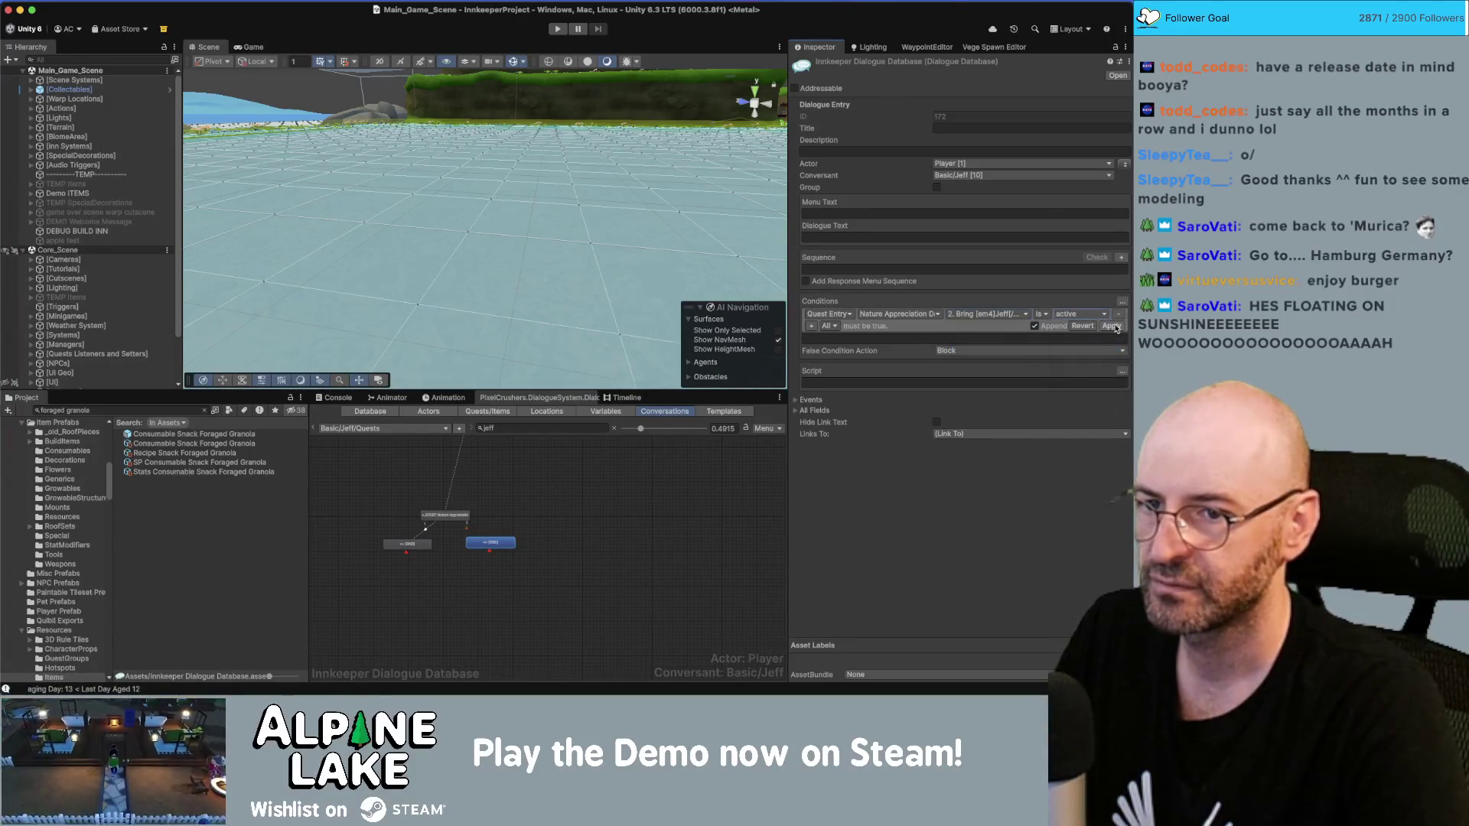
{"action": "left_click", "coordinate": [1113, 326]}
{"action": "scroll", "coordinate": [495, 551], "scroll_direction": "up", "scroll_amount": 3}
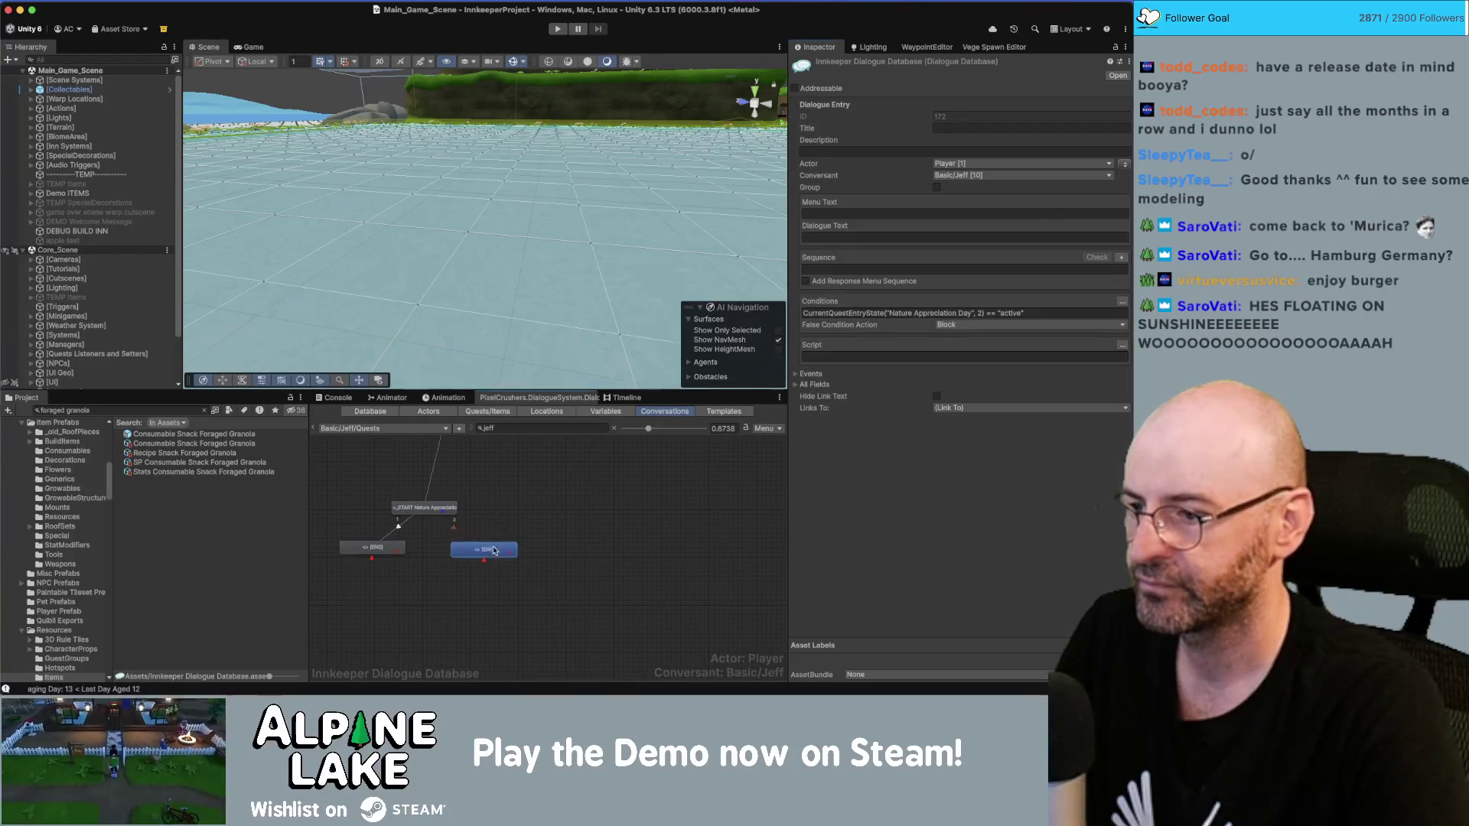
{"action": "right_click", "coordinate": [429, 511]}
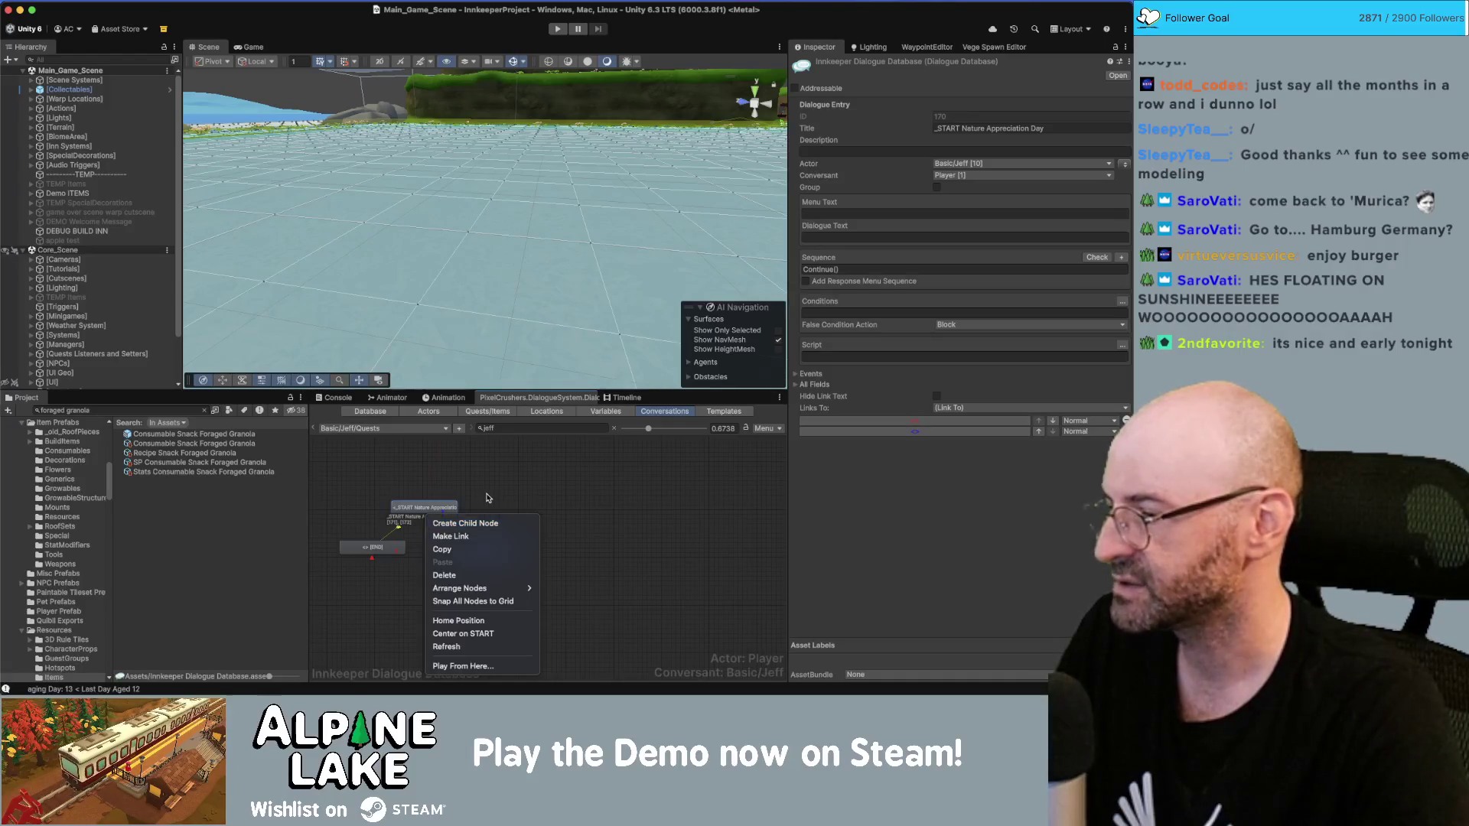
Step: Add a third [END] child reply under the START node
{"action": "left_click", "coordinate": [454, 522]}
{"action": "scroll", "coordinate": [465, 499], "scroll_direction": "up", "scroll_amount": 2}
{"action": "left_click", "coordinate": [465, 499]}
{"action": "left_click_drag", "start_coordinate": [465, 499], "coordinate": [470, 498]}
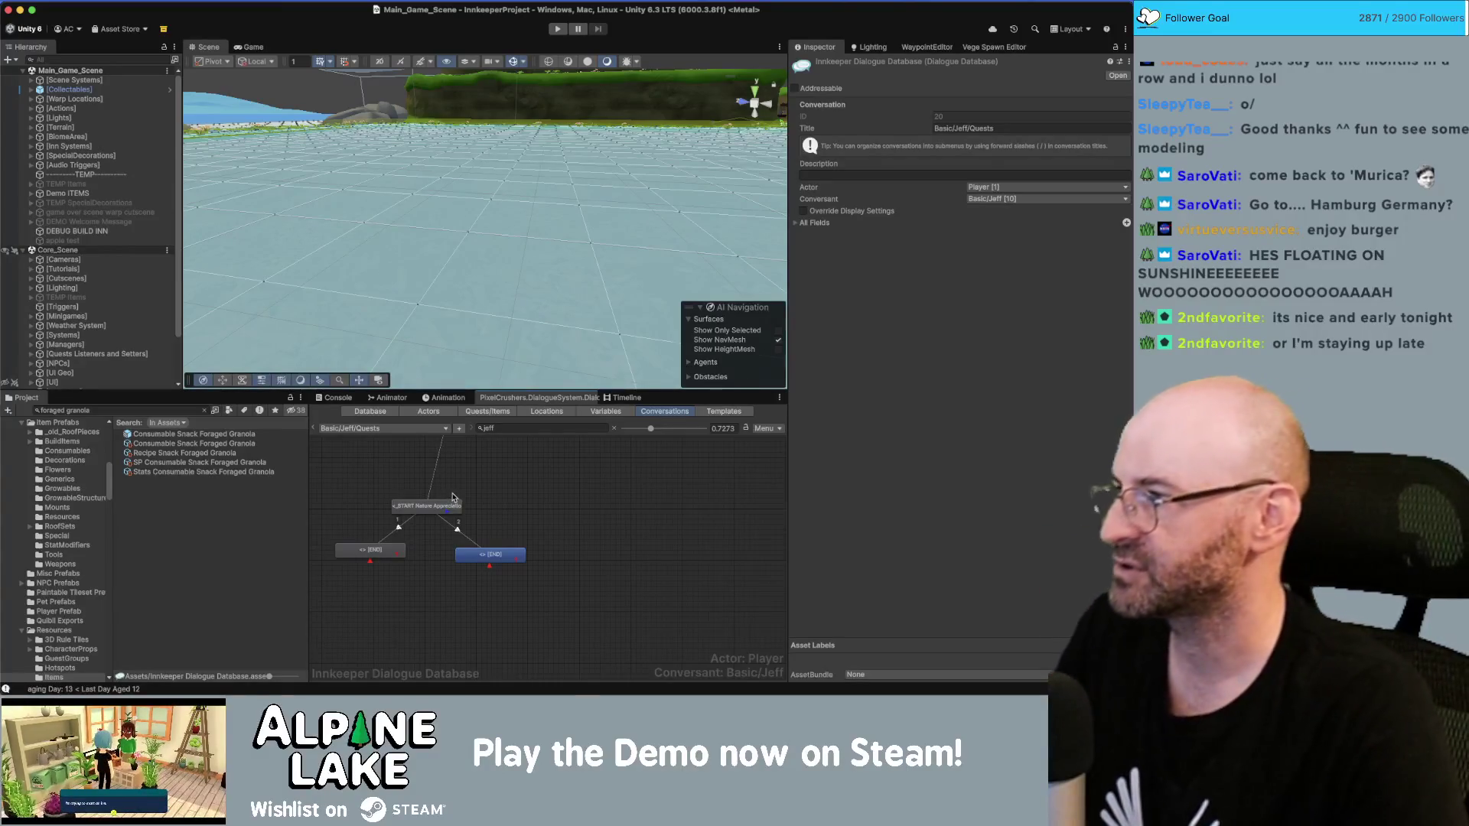
{"action": "left_click", "coordinate": [459, 502]}
{"action": "right_click", "coordinate": [430, 509]}
{"action": "left_click", "coordinate": [467, 522]}
Step: Arrange the three replies side by side under a centered START node, then open the right reply's conditions
{"action": "mouse_move", "coordinate": [520, 540]}
{"action": "left_mouse_down"}
{"action": "mouse_move", "coordinate": [627, 569]}
{"action": "mouse_move", "coordinate": [594, 561]}
{"action": "left_mouse_up"}
{"action": "left_click", "coordinate": [530, 501]}
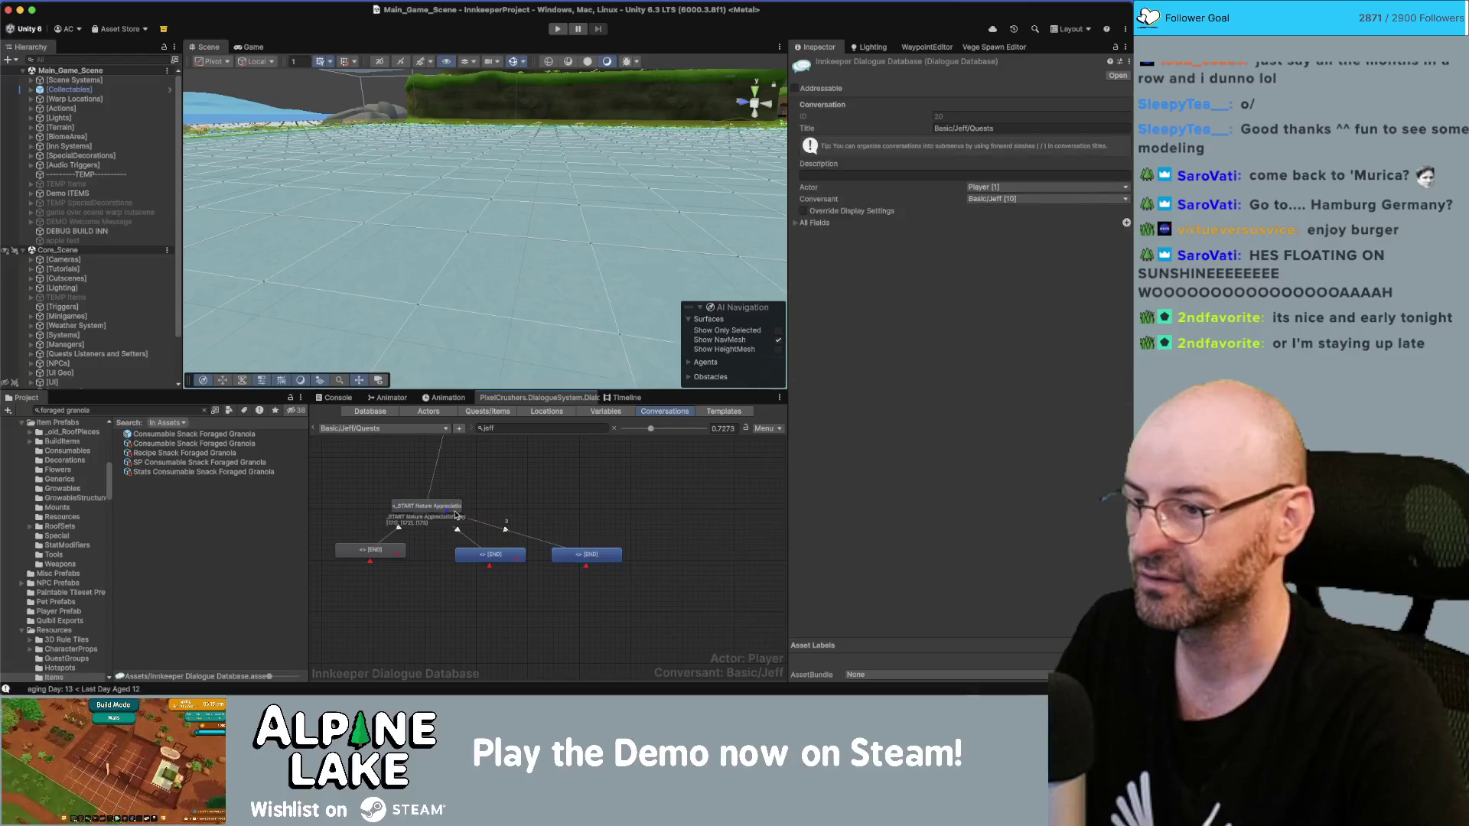
{"action": "left_click_drag", "start_coordinate": [440, 509], "coordinate": [465, 500]}
{"action": "left_click", "coordinate": [480, 564]}
{"action": "left_click", "coordinate": [480, 564], "text": "shift"}
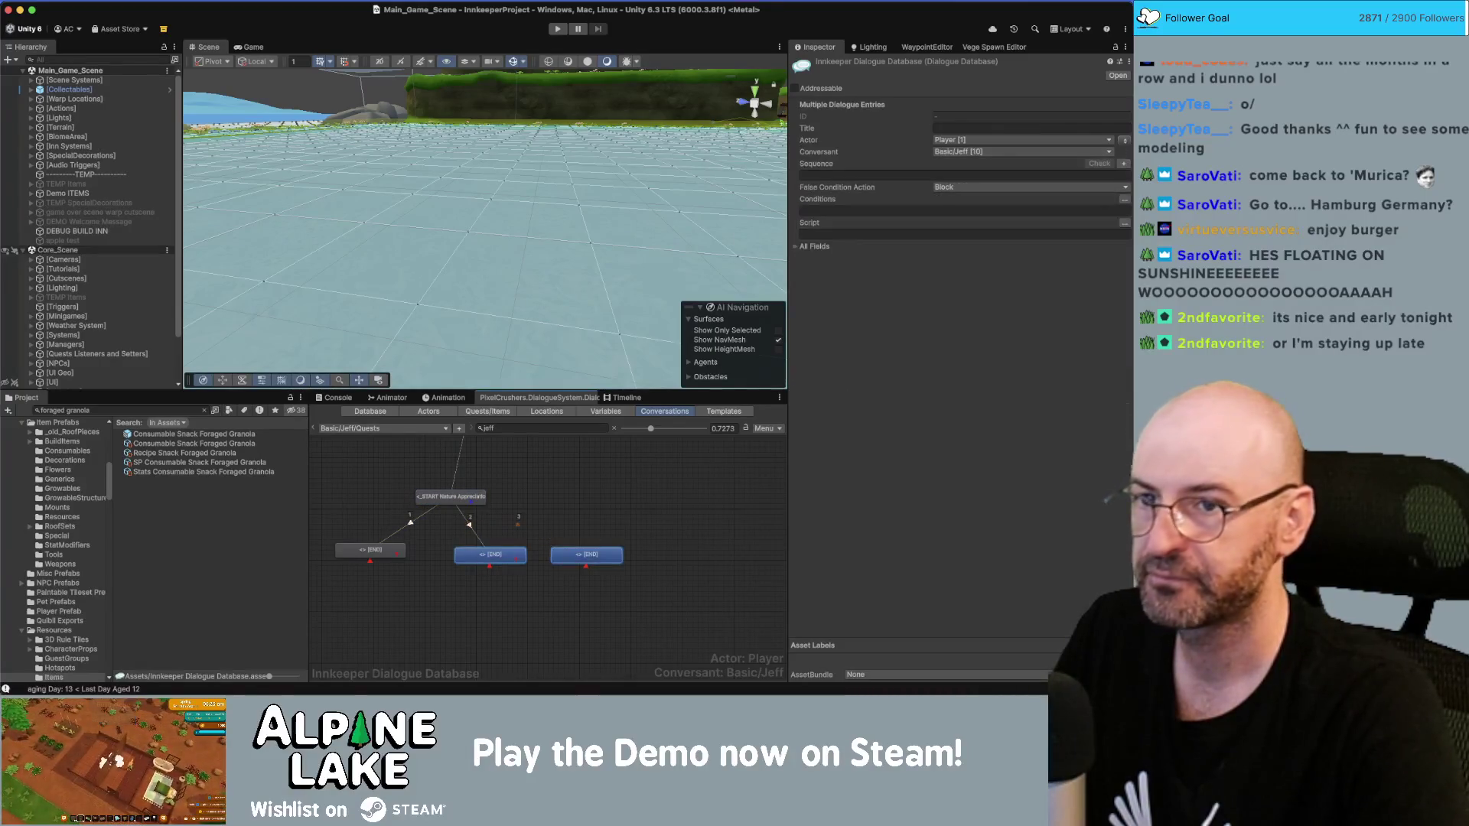
{"action": "left_click", "coordinate": [1124, 140]}
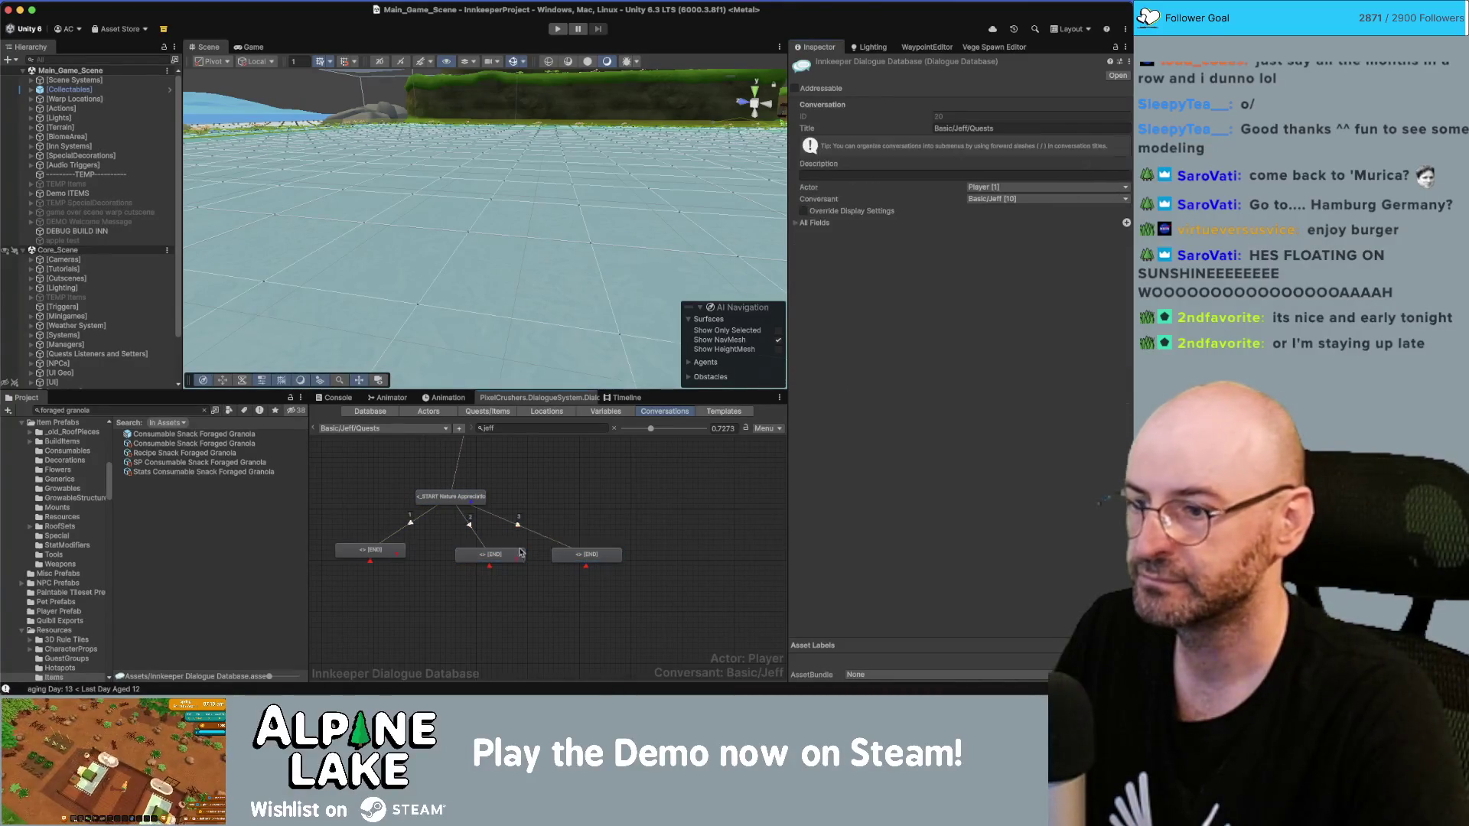
{"action": "left_click", "coordinate": [570, 557]}
{"action": "left_click_drag", "start_coordinate": [570, 557], "coordinate": [565, 547]}
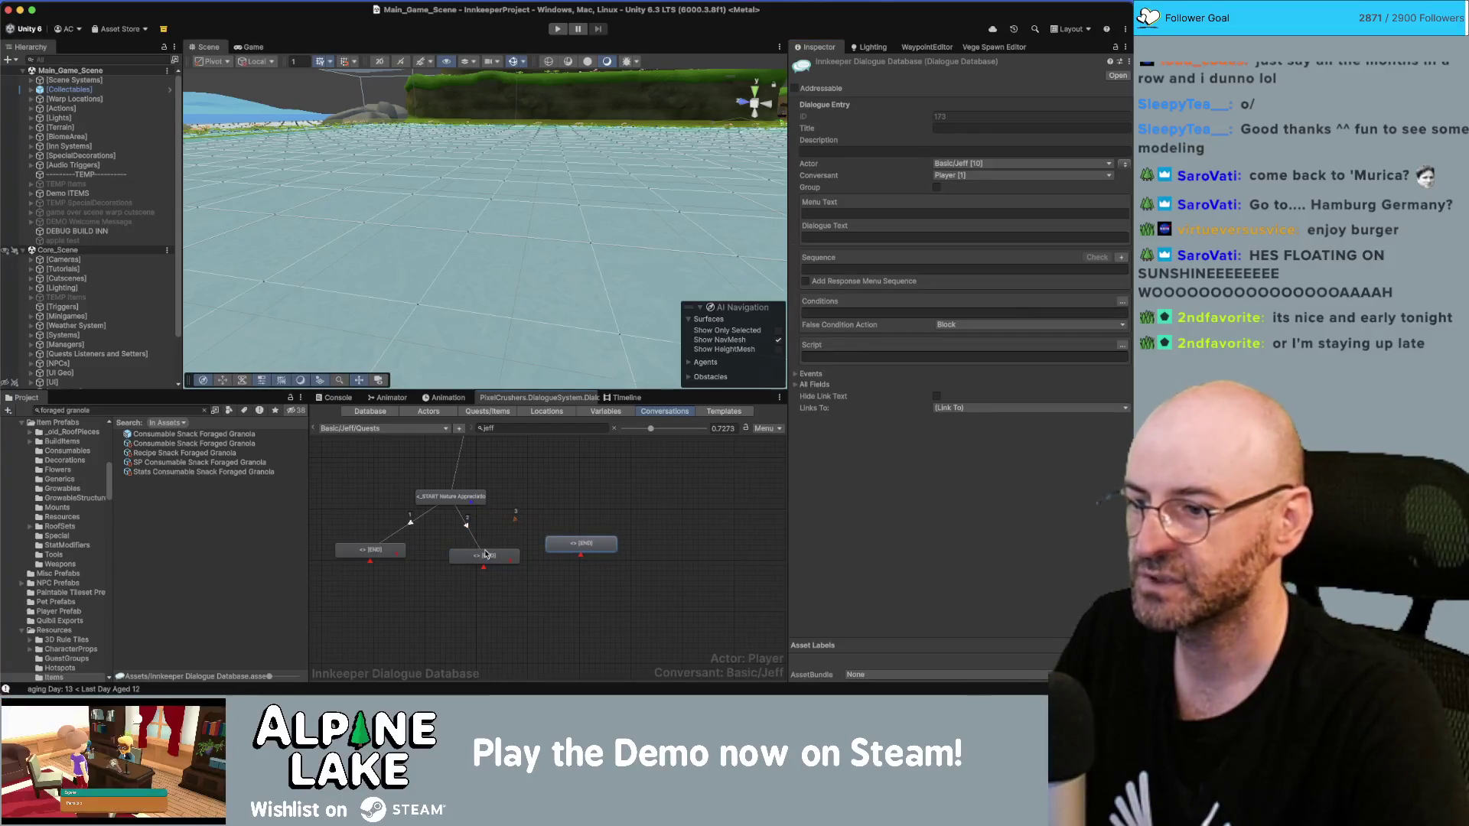
{"action": "left_click", "coordinate": [583, 544]}
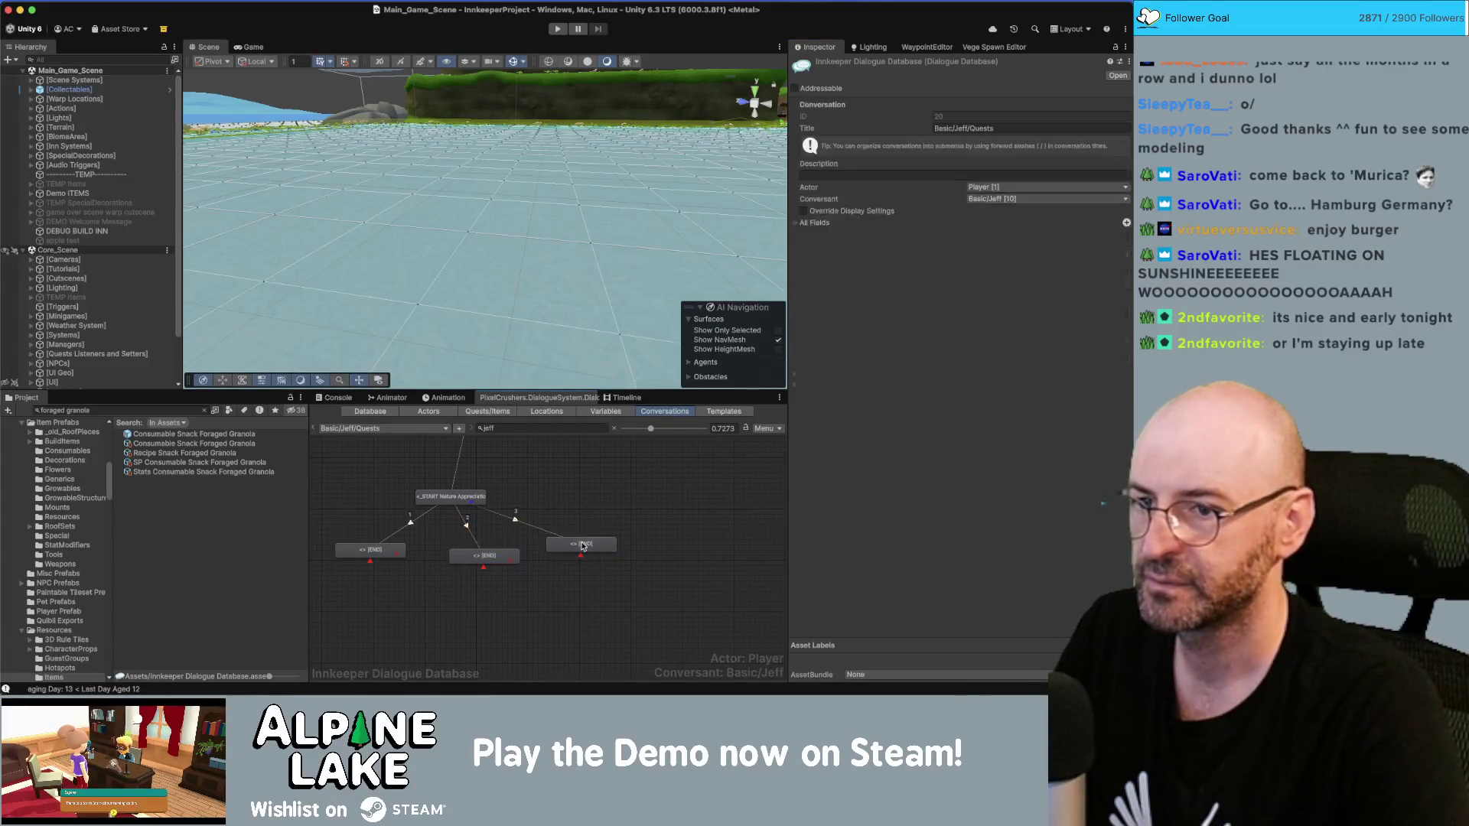
{"action": "left_click", "coordinate": [583, 546]}
{"action": "left_click", "coordinate": [1122, 302]}
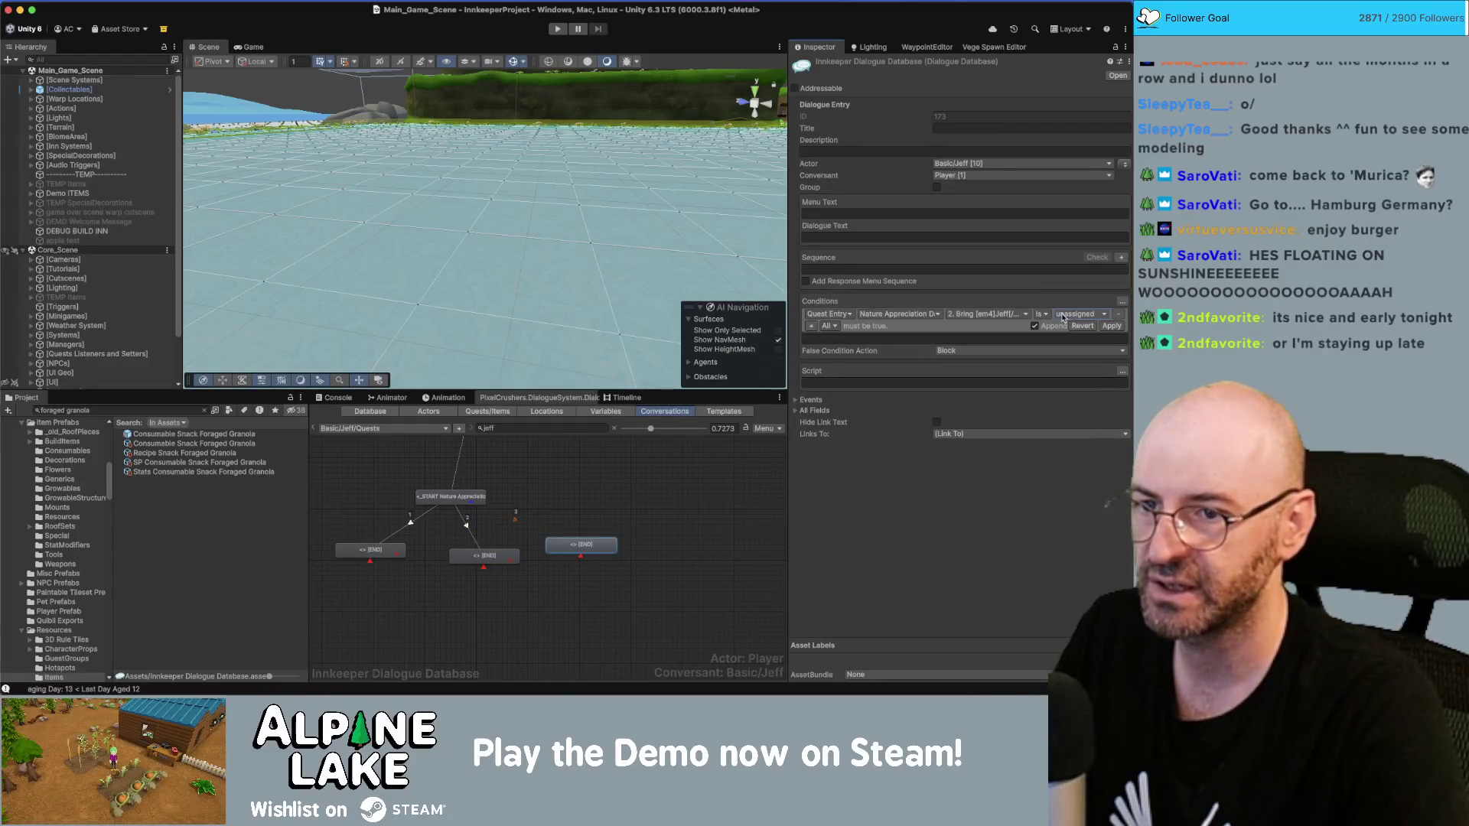
Step: Require entry 2 active and add a MainInventory mmGetQuantity check for Build Fence >= 20
{"action": "left_click", "coordinate": [1064, 315]}
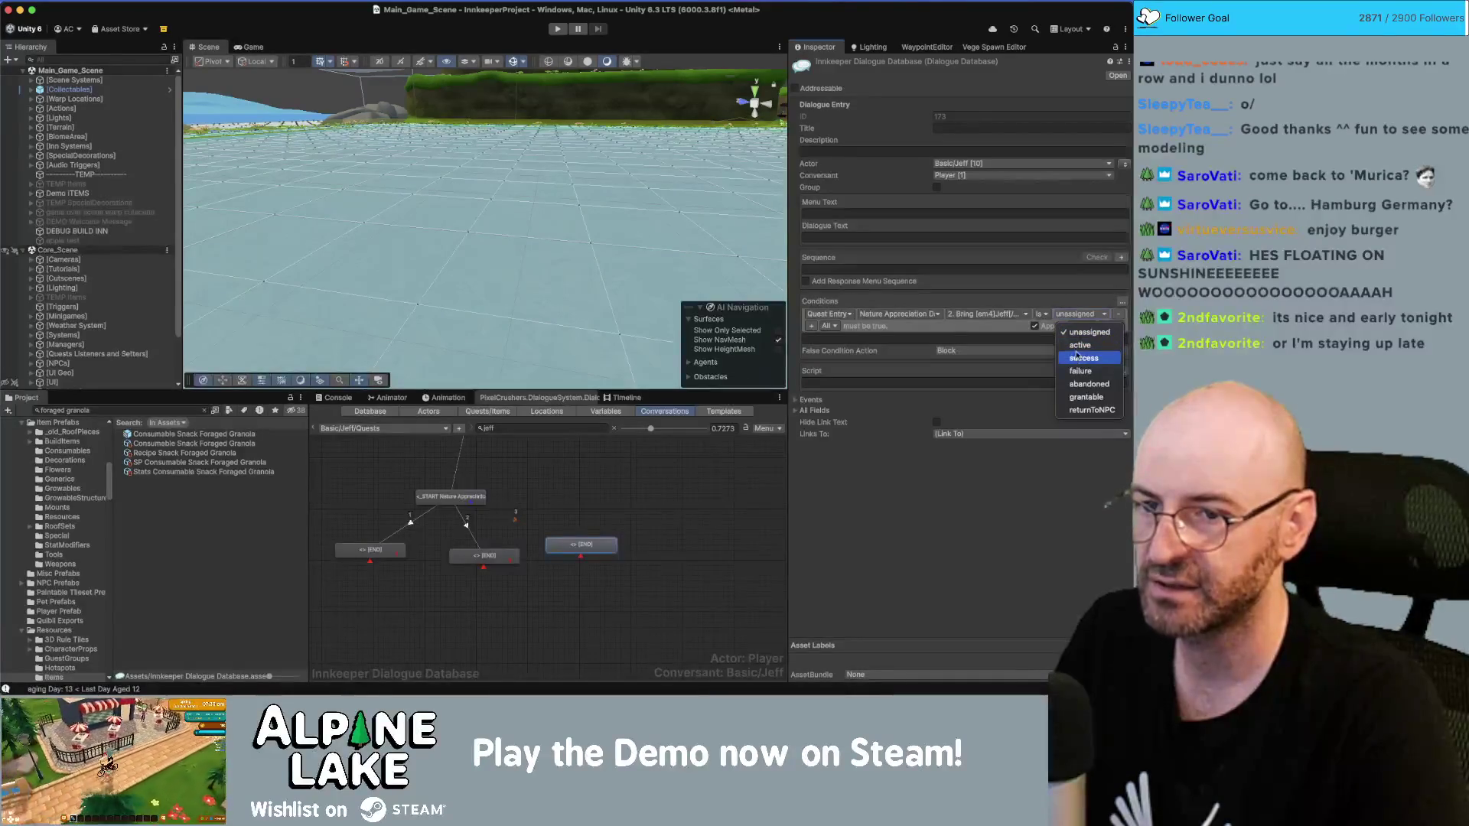
{"action": "left_click", "coordinate": [1080, 345]}
{"action": "left_click", "coordinate": [812, 326]}
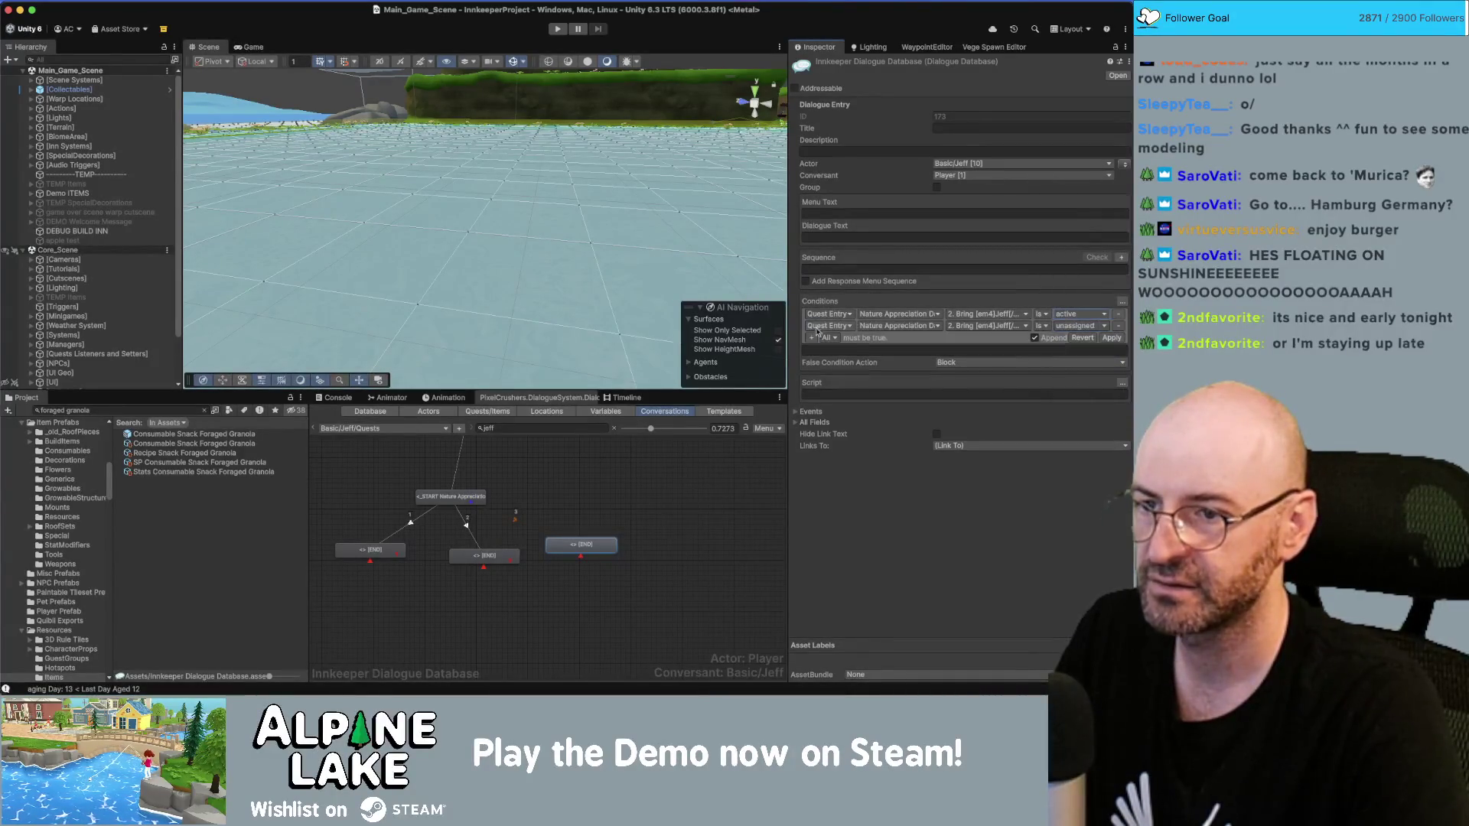
{"action": "left_click", "coordinate": [837, 328]}
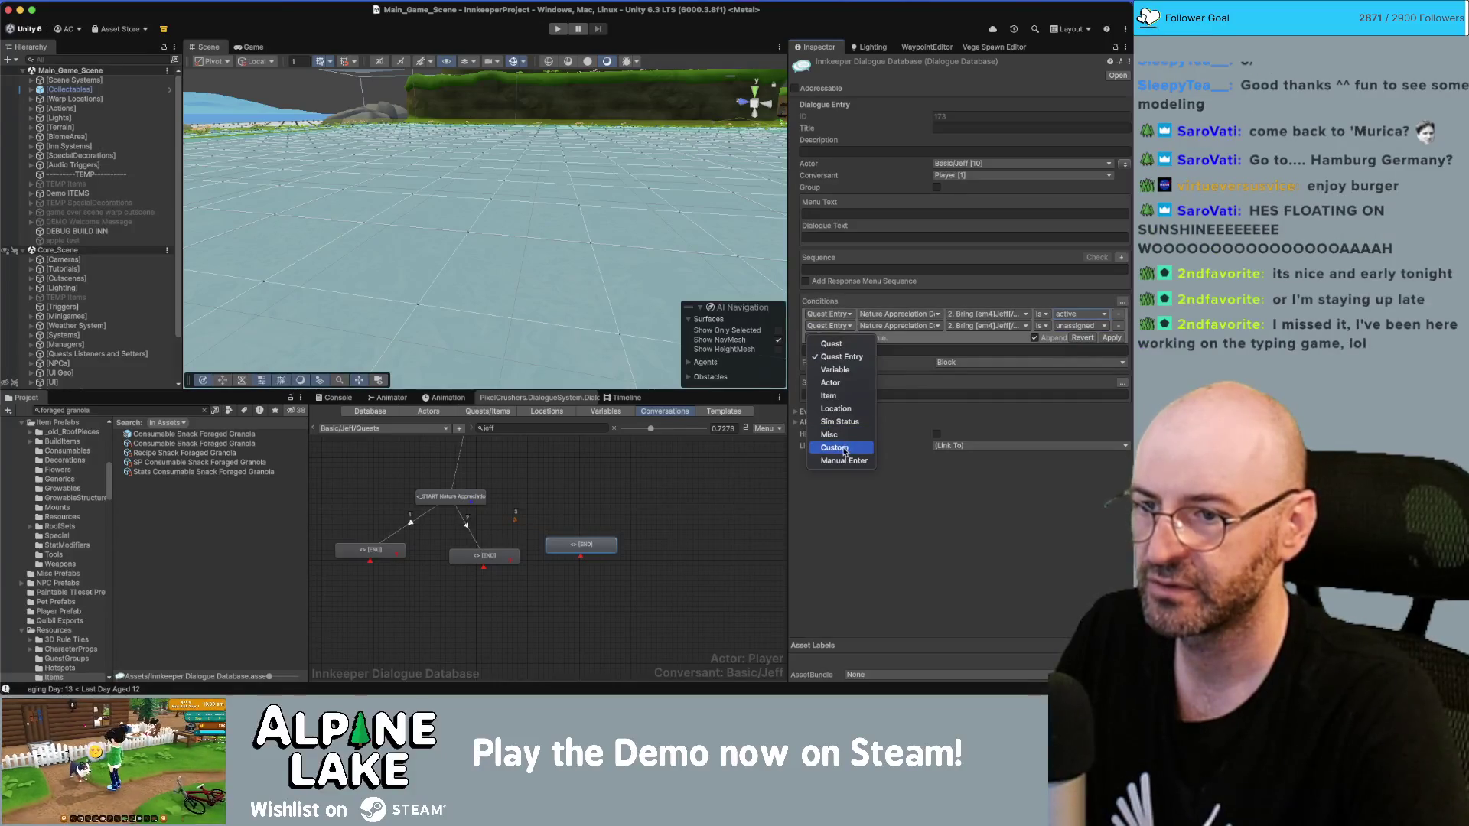
{"action": "left_click", "coordinate": [845, 450]}
{"action": "left_click", "coordinate": [899, 326]}
{"action": "mouse_move", "coordinate": [912, 484]}
{"action": "left_click", "coordinate": [995, 486]}
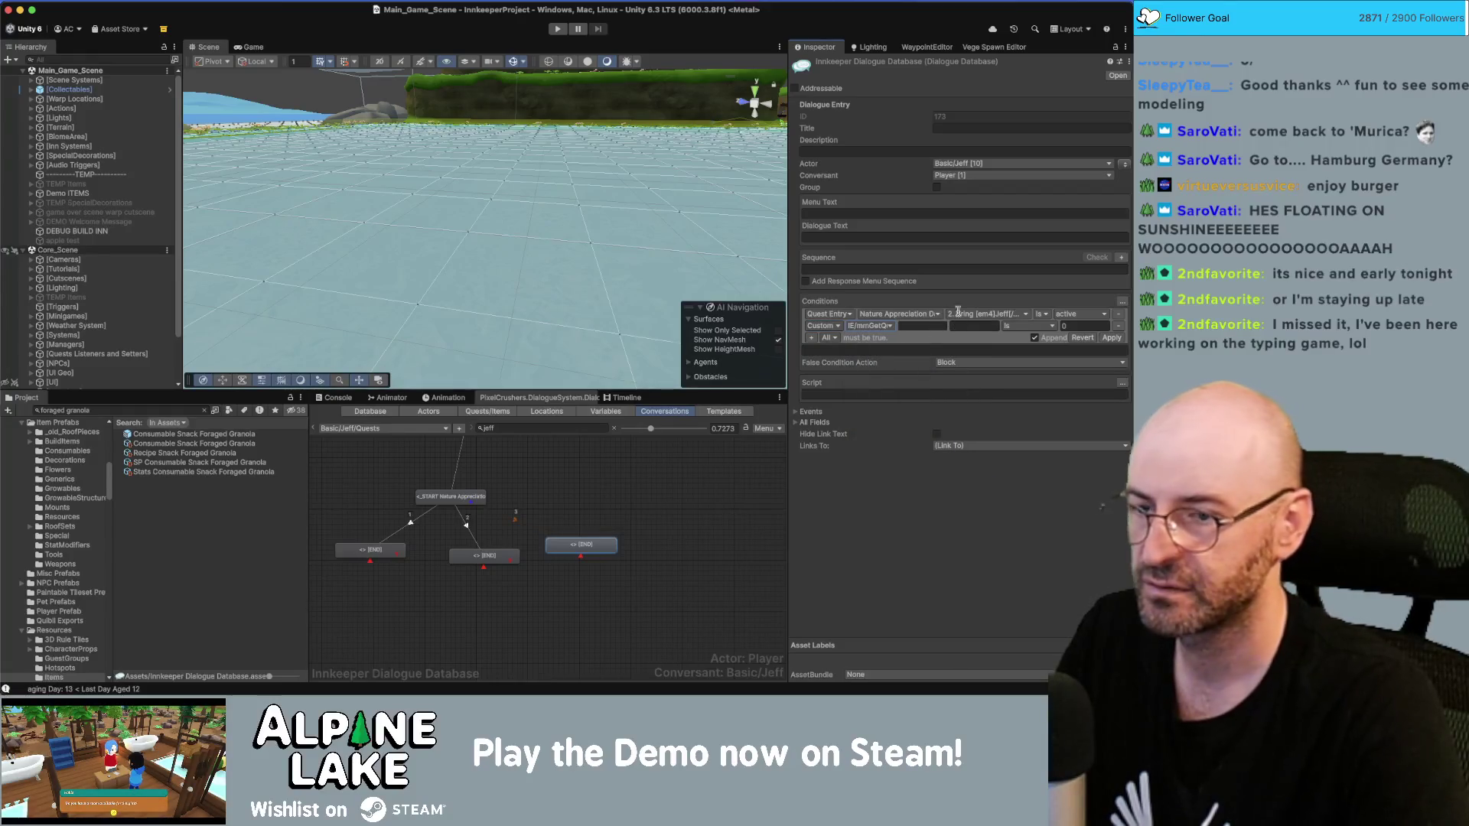
{"action": "left_click", "coordinate": [974, 326]}
{"action": "type", "text": "Build Fence"}
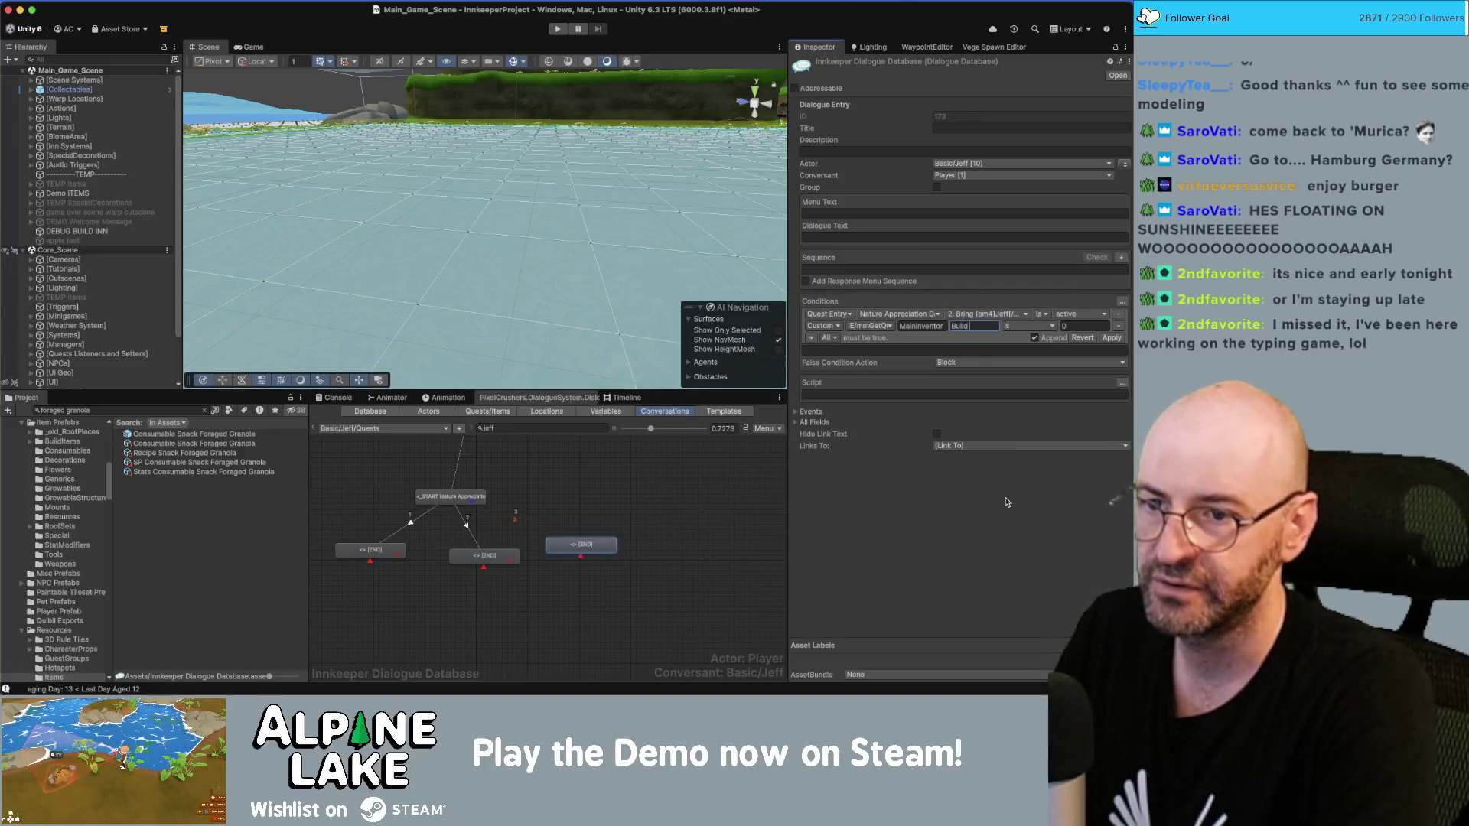
{"action": "left_click", "coordinate": [1033, 327]}
{"action": "left_click", "coordinate": [1053, 408]}
{"action": "left_click", "coordinate": [1083, 326]}
{"action": "type", "text": "15"}
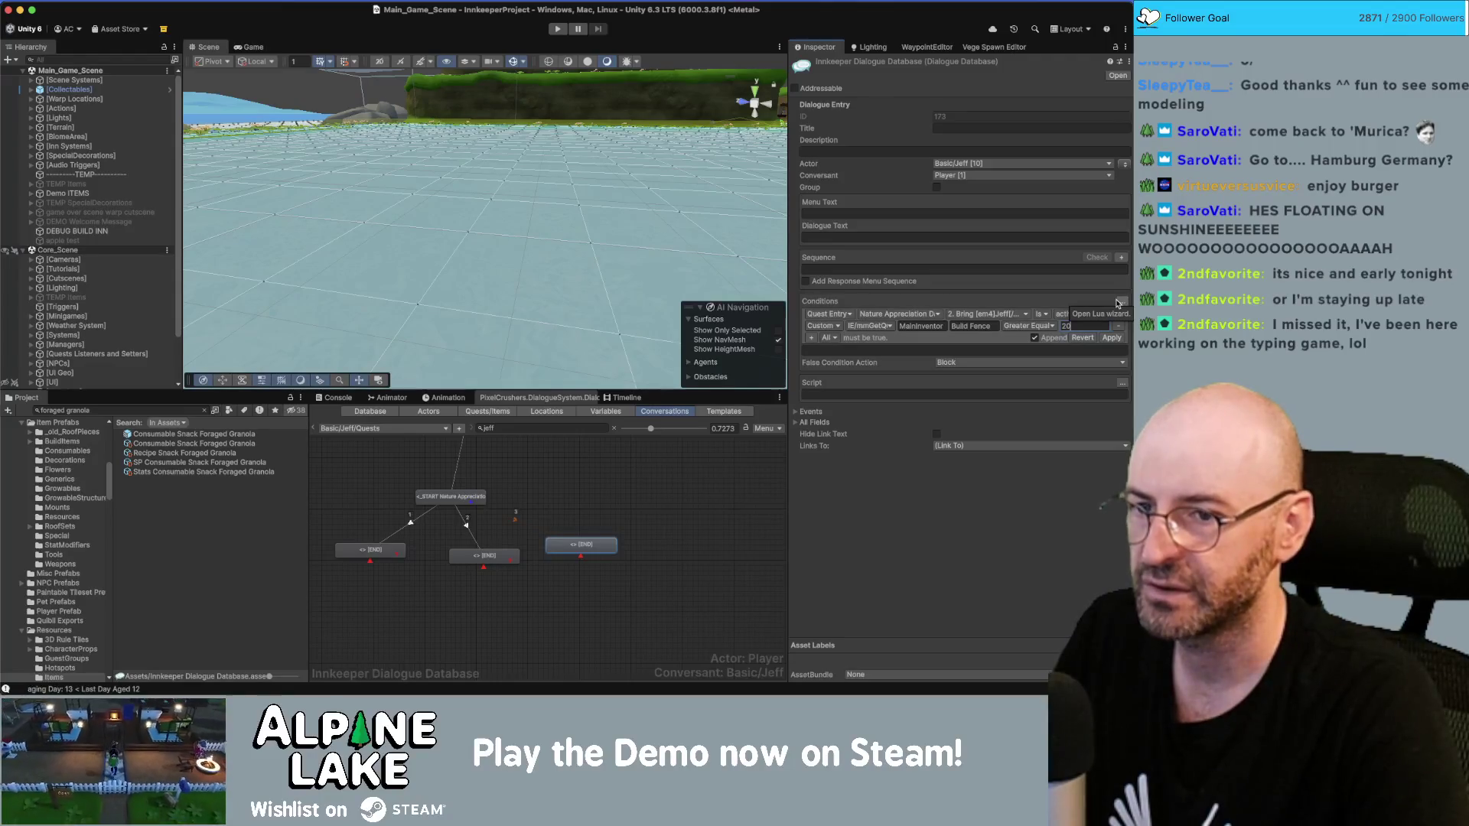
Step: Add a MainInventory check for Consumable Snack Foraged Granola >= 10 and apply the conditions
{"action": "left_click", "coordinate": [811, 338]}
{"action": "left_click", "coordinate": [867, 337]}
{"action": "mouse_move", "coordinate": [903, 498]}
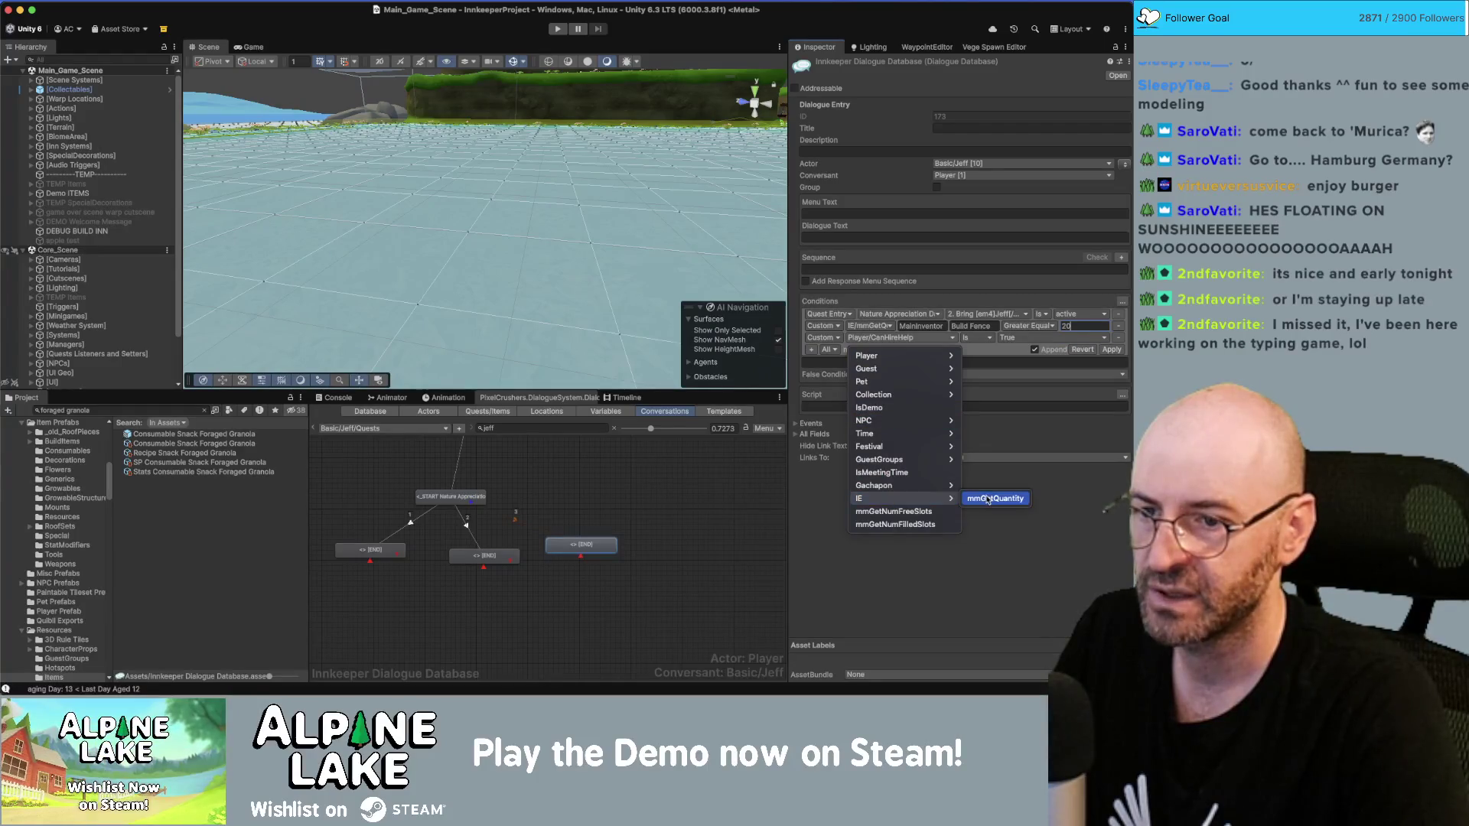
{"action": "left_click", "coordinate": [995, 499]}
{"action": "left_click", "coordinate": [915, 337]}
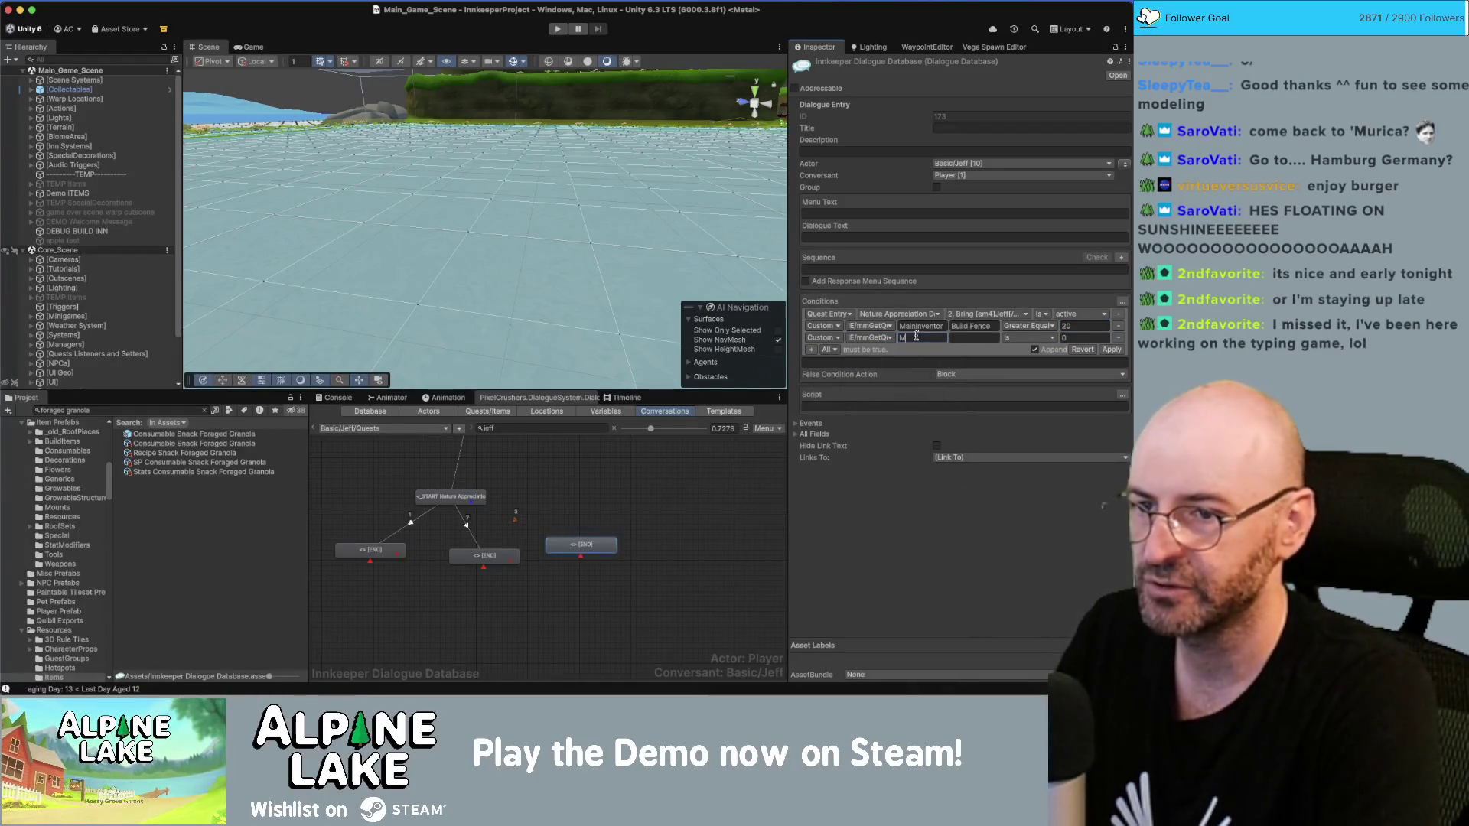
{"action": "type", "text": "ain"}
{"action": "key", "text": "Tab"}
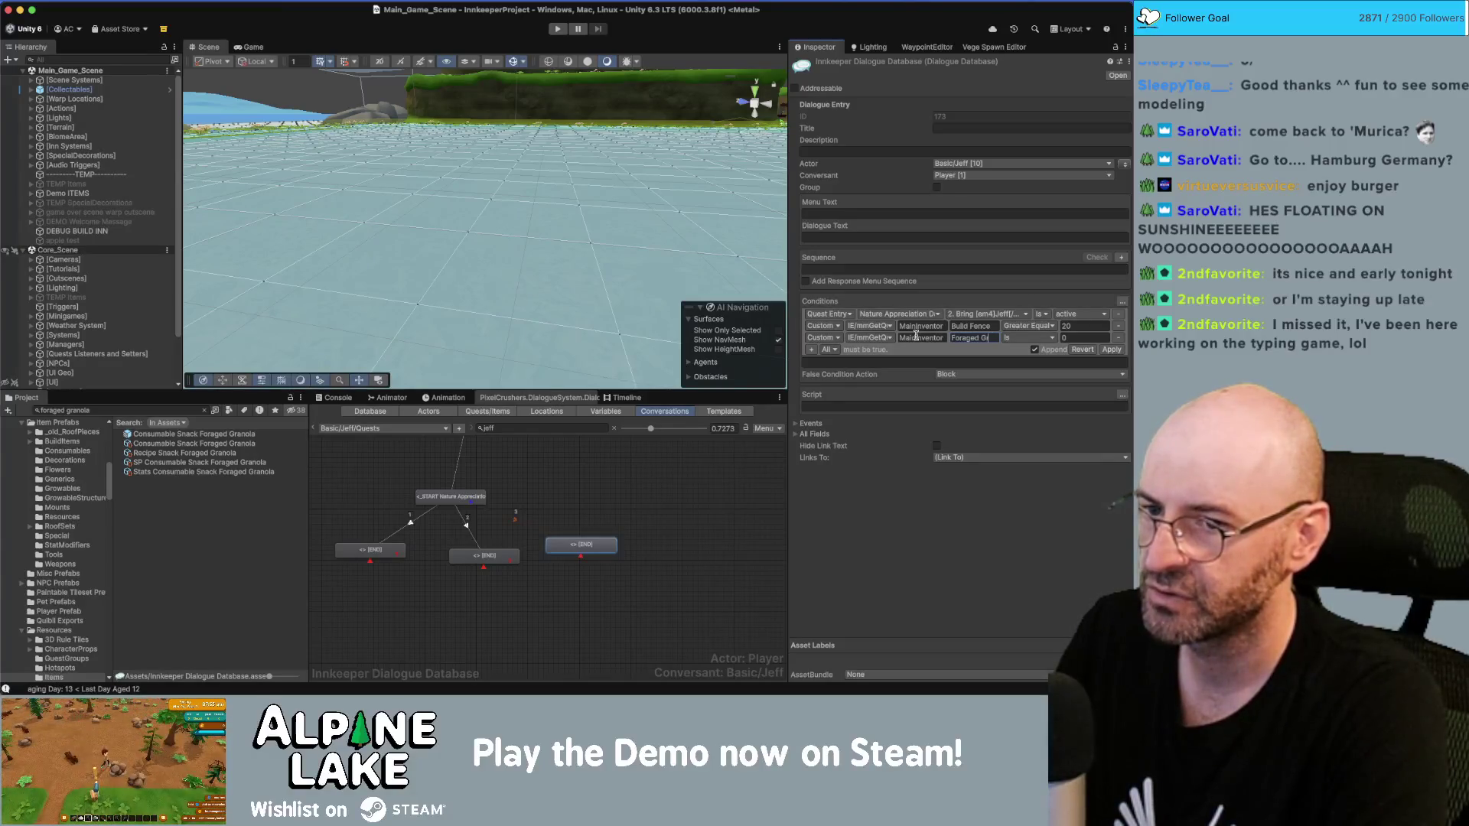
{"action": "left_click", "coordinate": [1029, 337]}
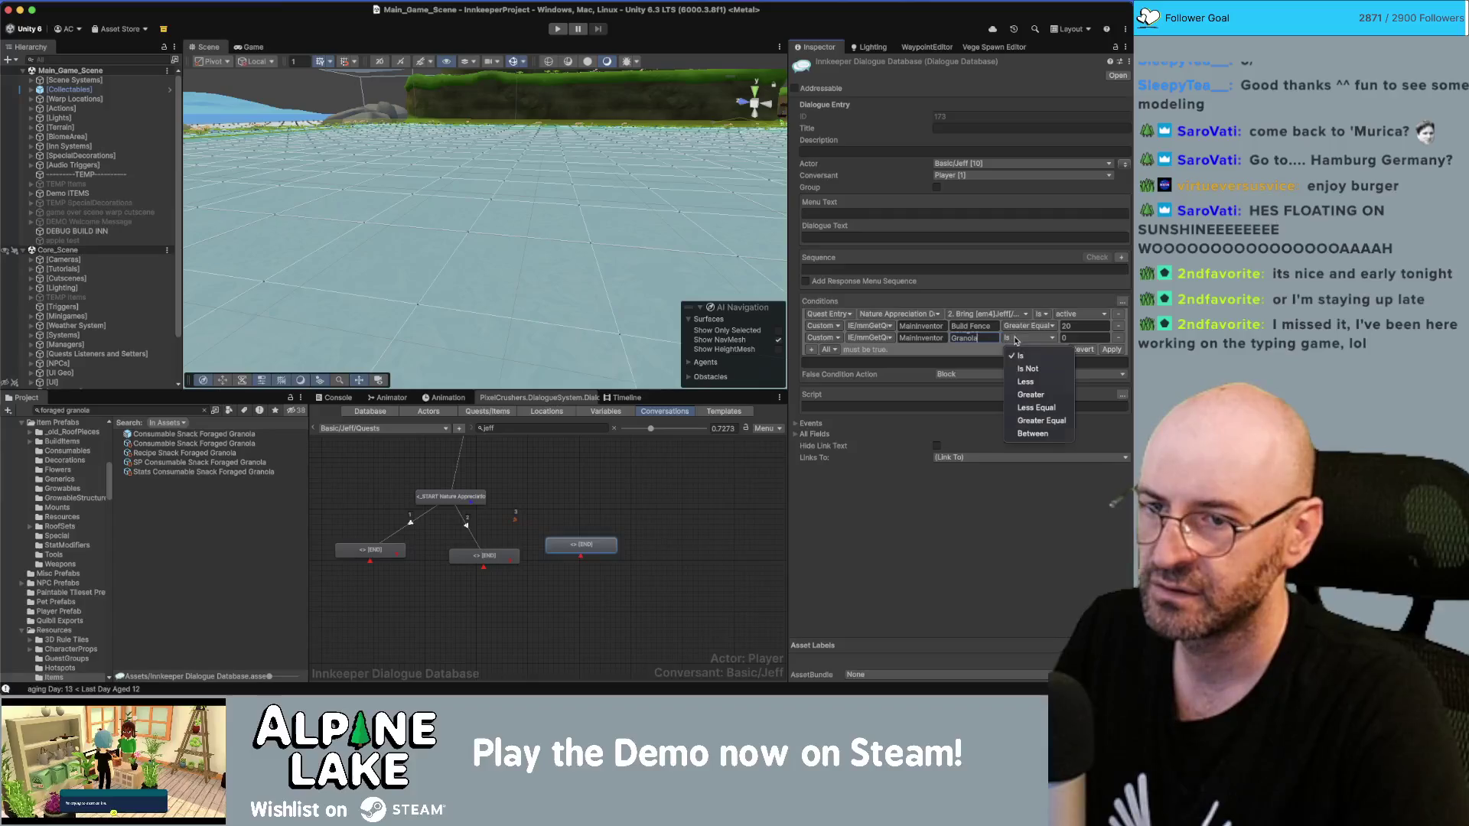
{"action": "left_click", "coordinate": [1041, 420]}
{"action": "left_click", "coordinate": [1085, 338]}
{"action": "type", "text": "15"}
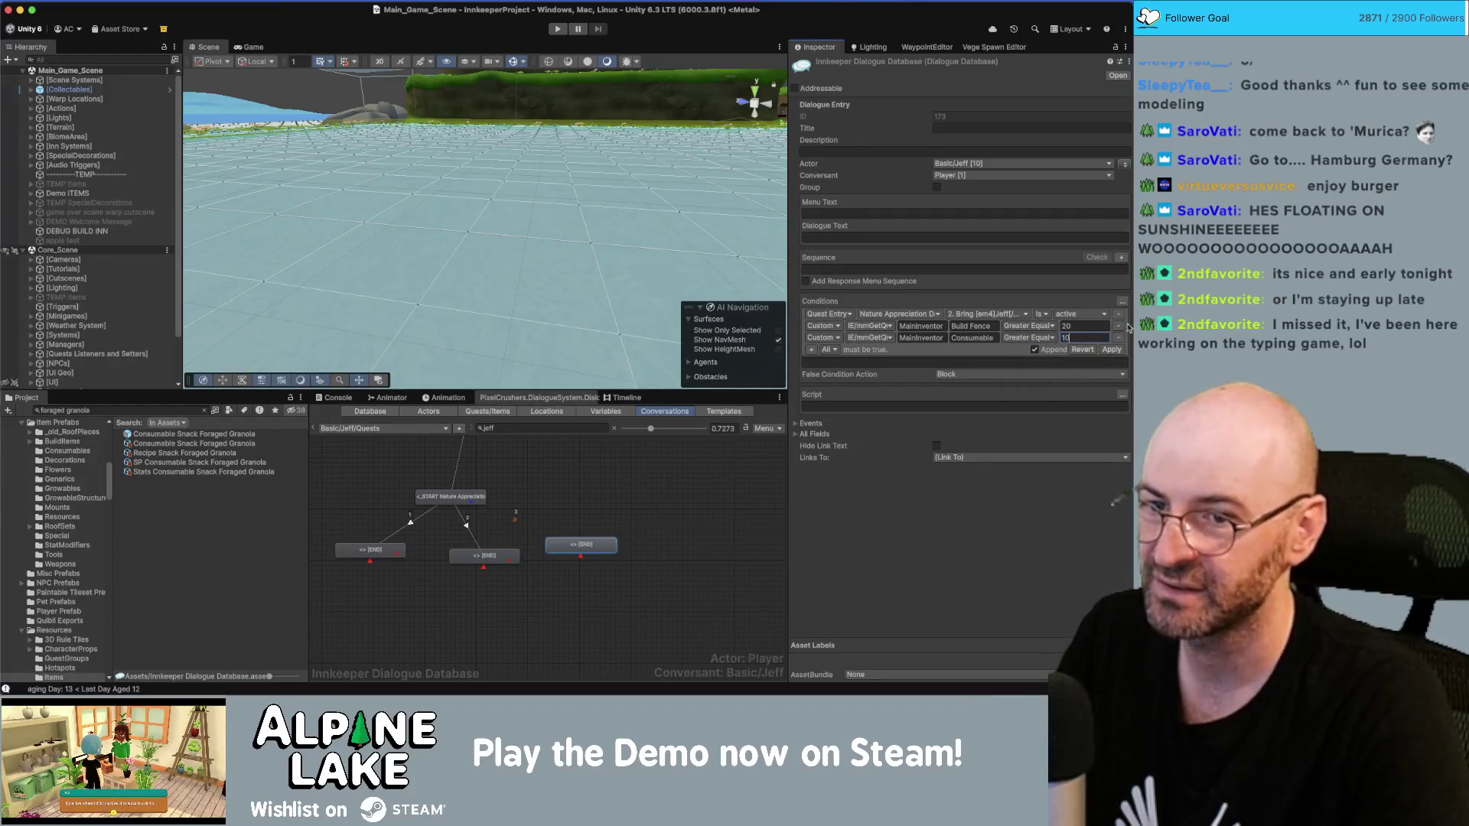
{"action": "left_click", "coordinate": [1111, 349]}
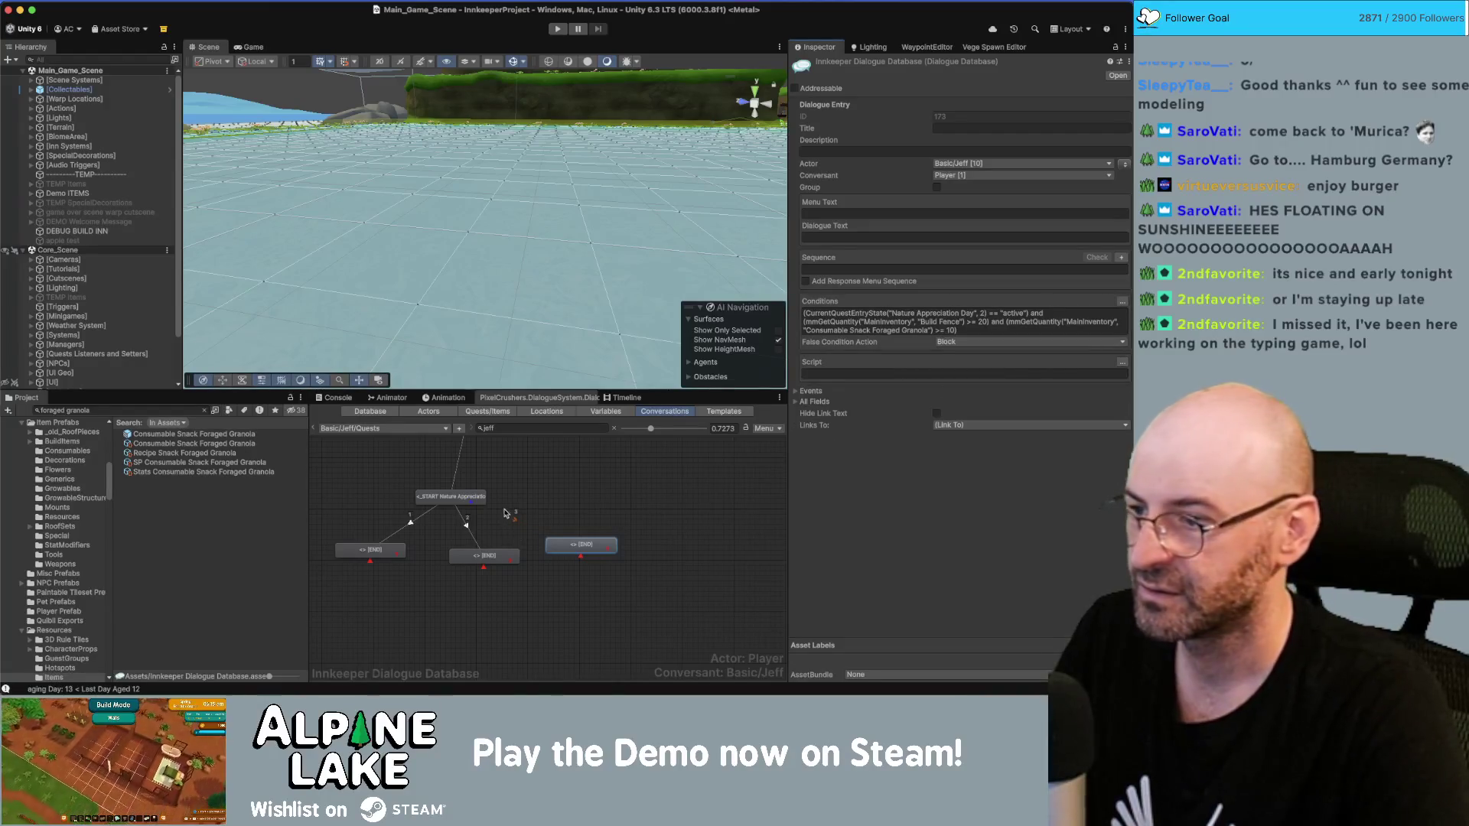
{"action": "left_click", "coordinate": [414, 472]}
Step: Review the Nature Appreciation Day quest's entries in the Quests/Items list
{"action": "left_click", "coordinate": [488, 410]}
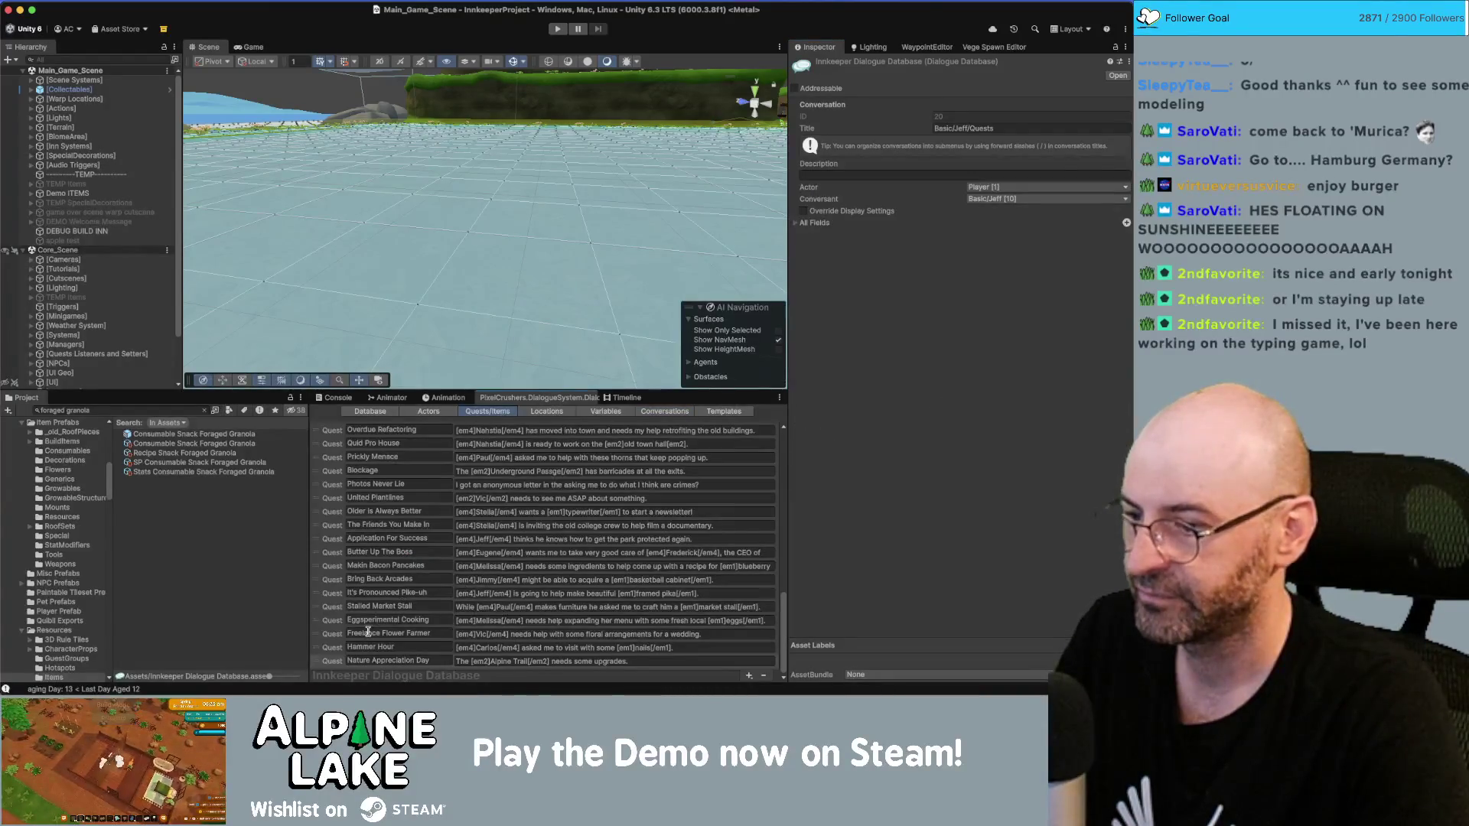
{"action": "left_click", "coordinate": [368, 660]}
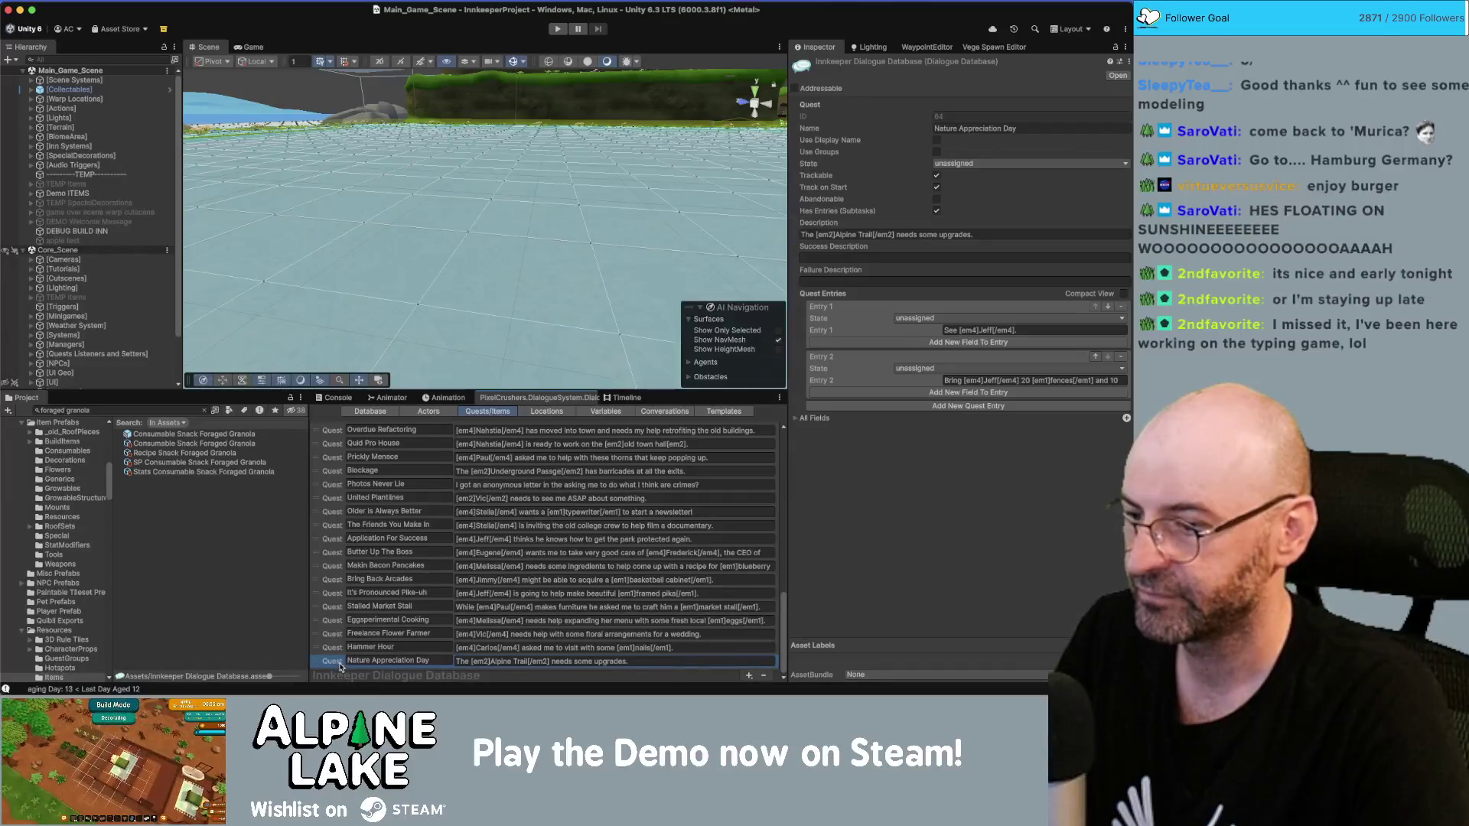
{"action": "left_click", "coordinate": [660, 412]}
Step: Start a Location script action on the right reply, then abandon it unfinished
{"action": "left_click", "coordinate": [479, 564]}
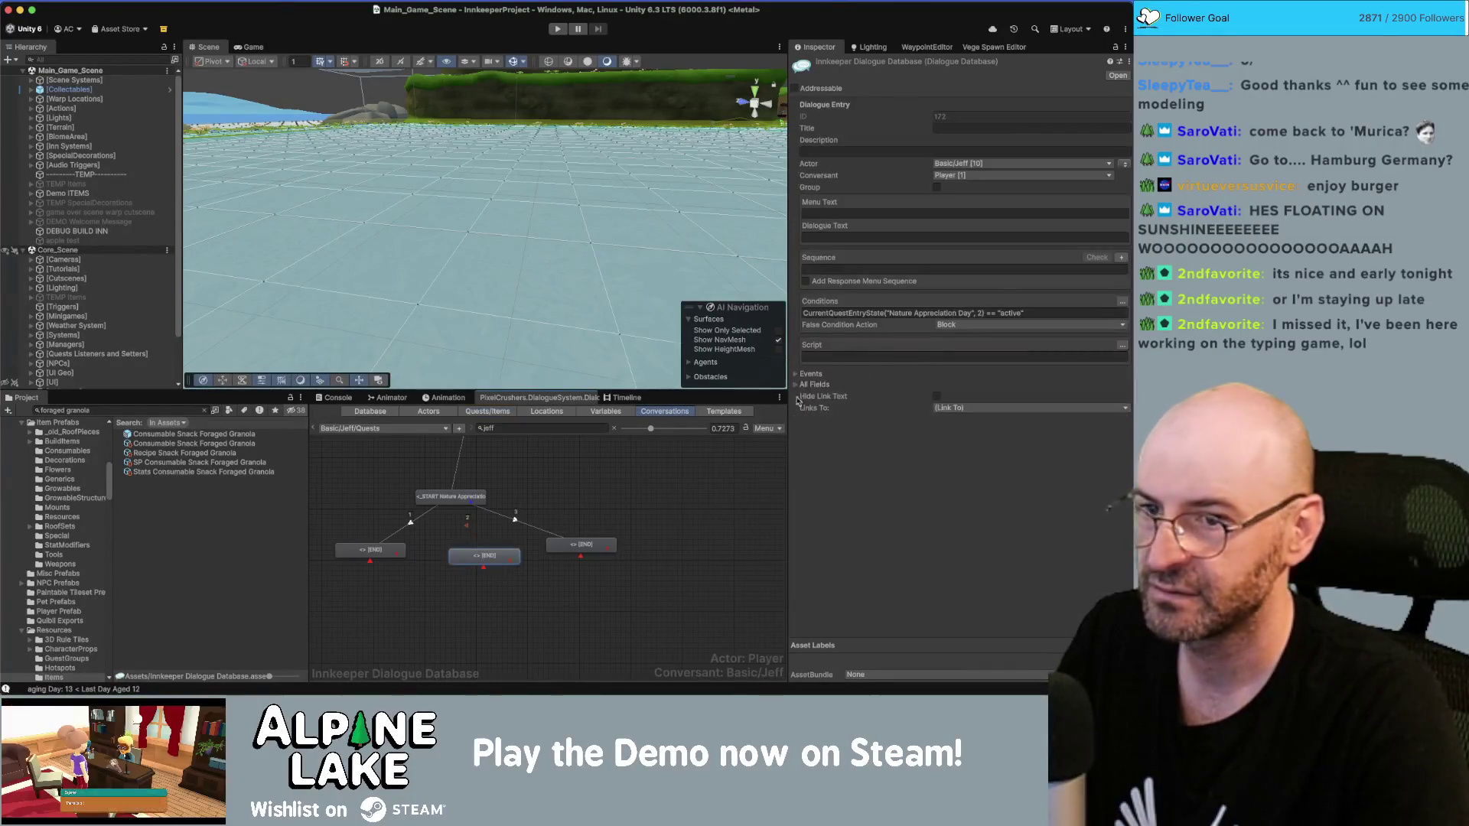
{"action": "left_click", "coordinate": [579, 548]}
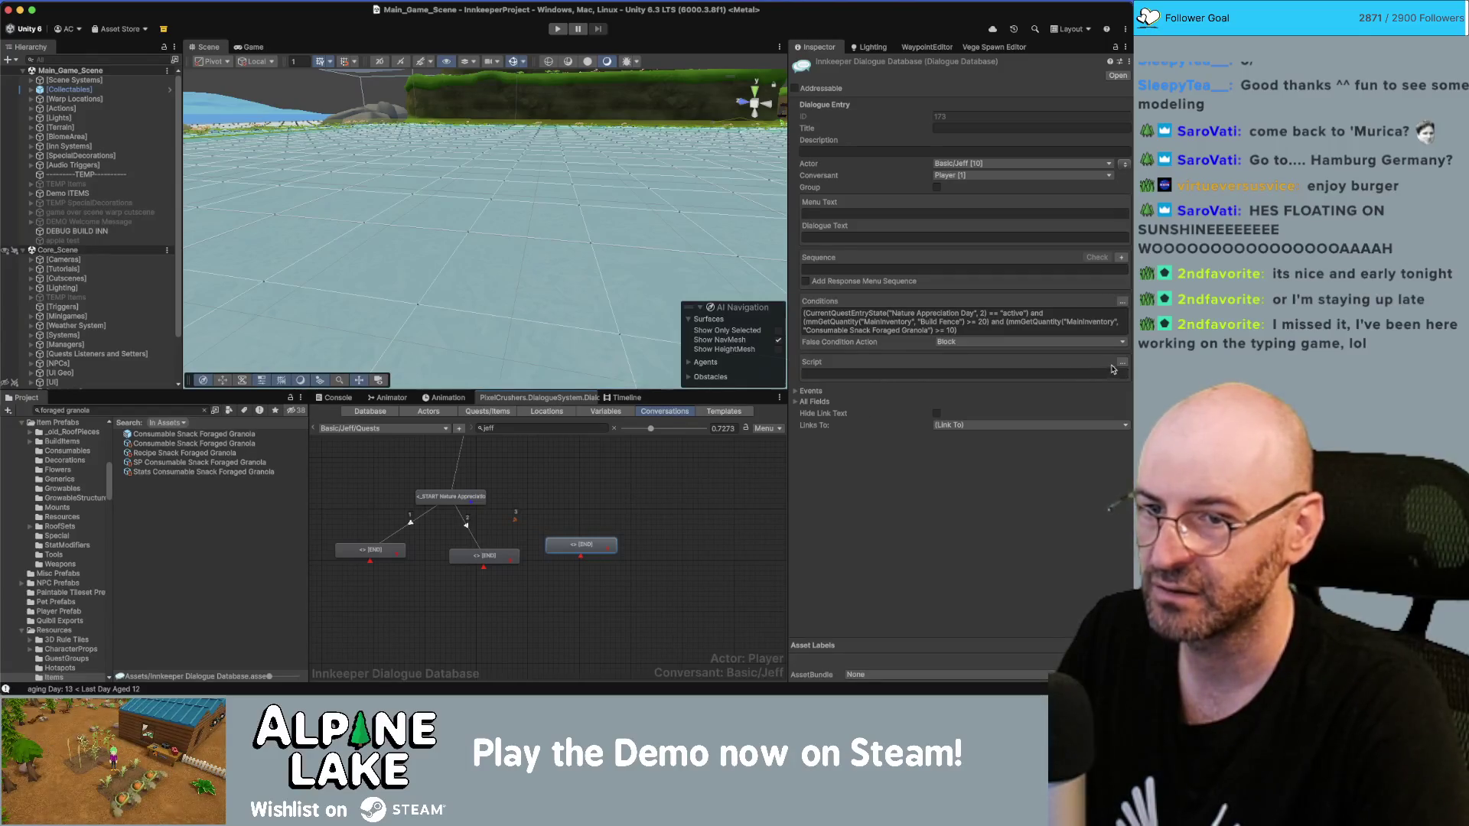
{"action": "left_click", "coordinate": [1120, 363]}
{"action": "left_click", "coordinate": [812, 375]}
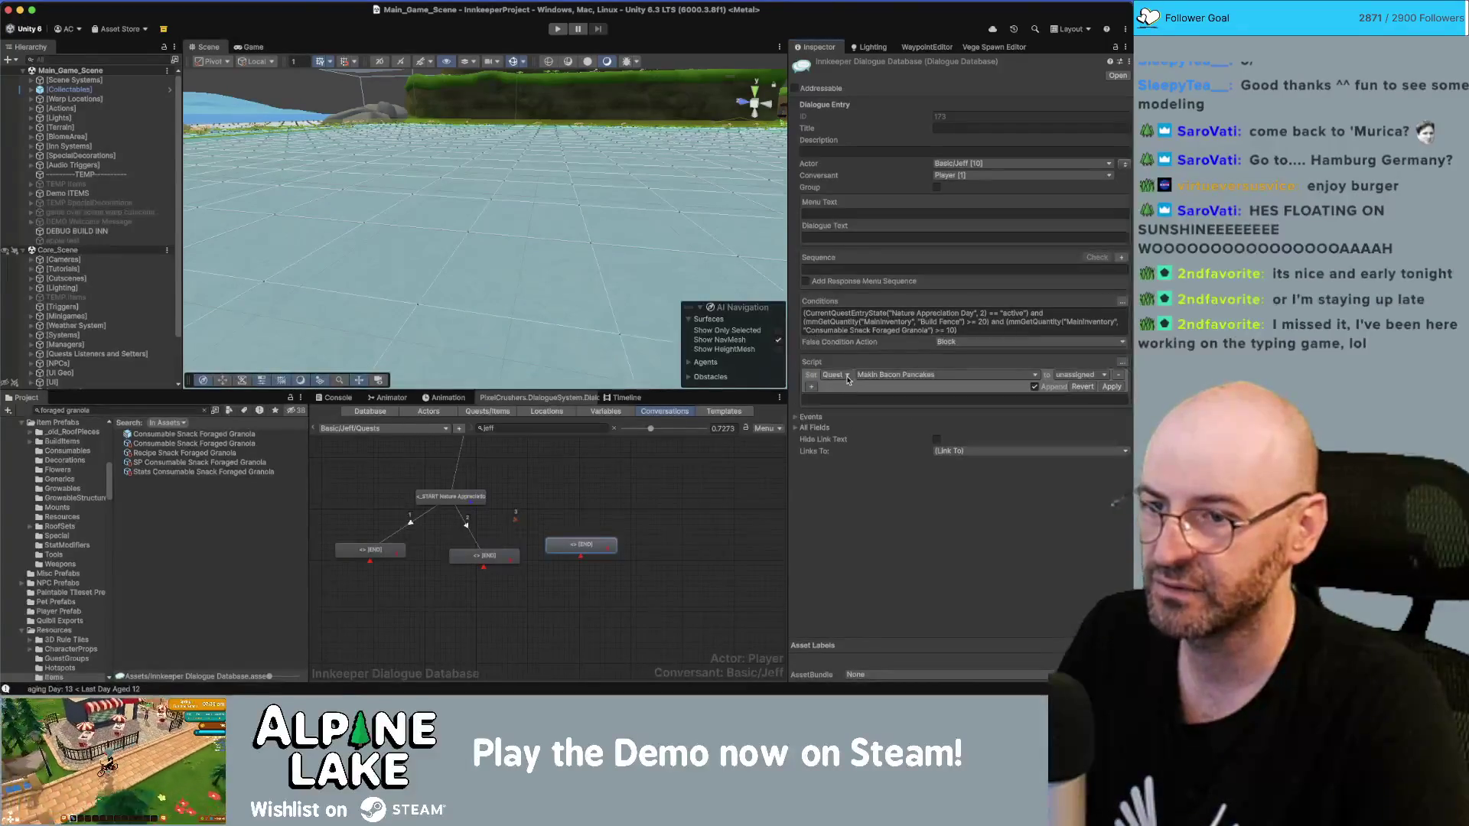
{"action": "left_click", "coordinate": [838, 377]}
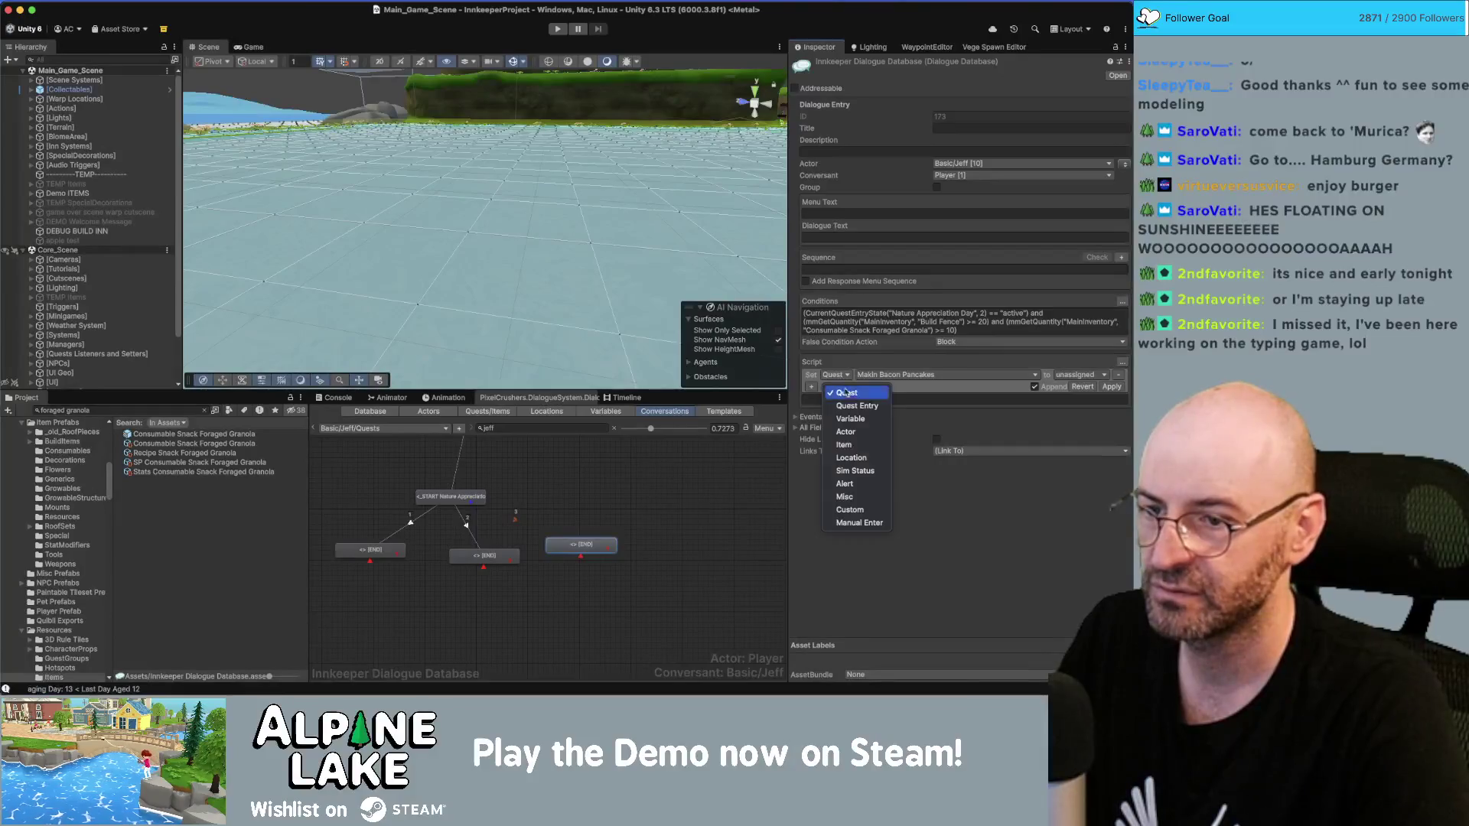
{"action": "left_click", "coordinate": [868, 459]}
{"action": "left_click", "coordinate": [577, 549]}
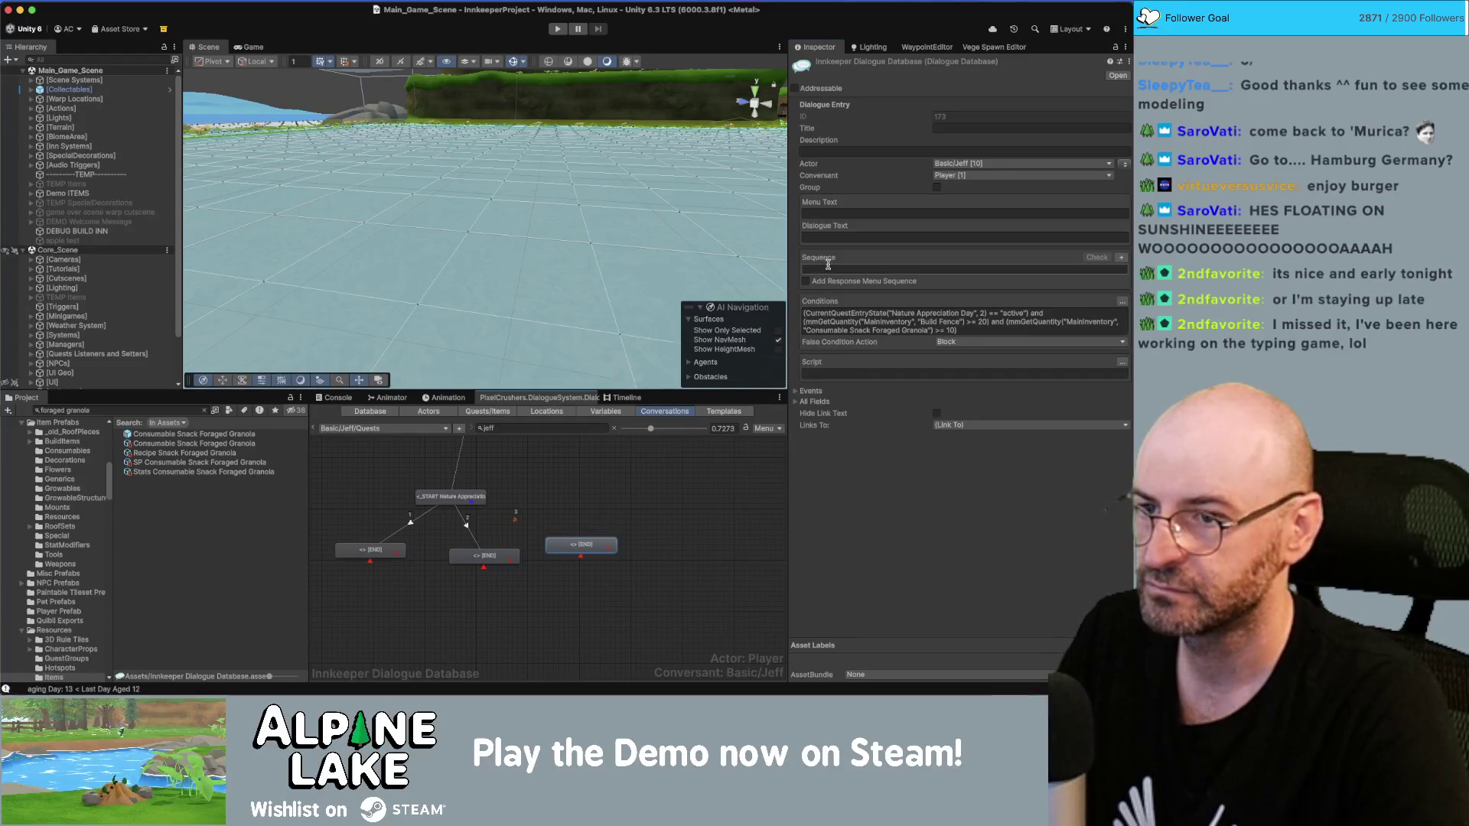
Step: Nudge the middle reply node left and switch to the browser
{"action": "left_click", "coordinate": [516, 548]}
{"action": "mouse_move", "coordinate": [500, 559]}
{"action": "left_mouse_down"}
{"action": "mouse_move", "coordinate": [480, 560]}
{"action": "mouse_move", "coordinate": [509, 542]}
{"action": "mouse_move", "coordinate": [412, 540]}
{"action": "left_mouse_up"}
{"action": "scroll", "coordinate": [494, 530], "scroll_direction": "left", "scroll_amount": 3}
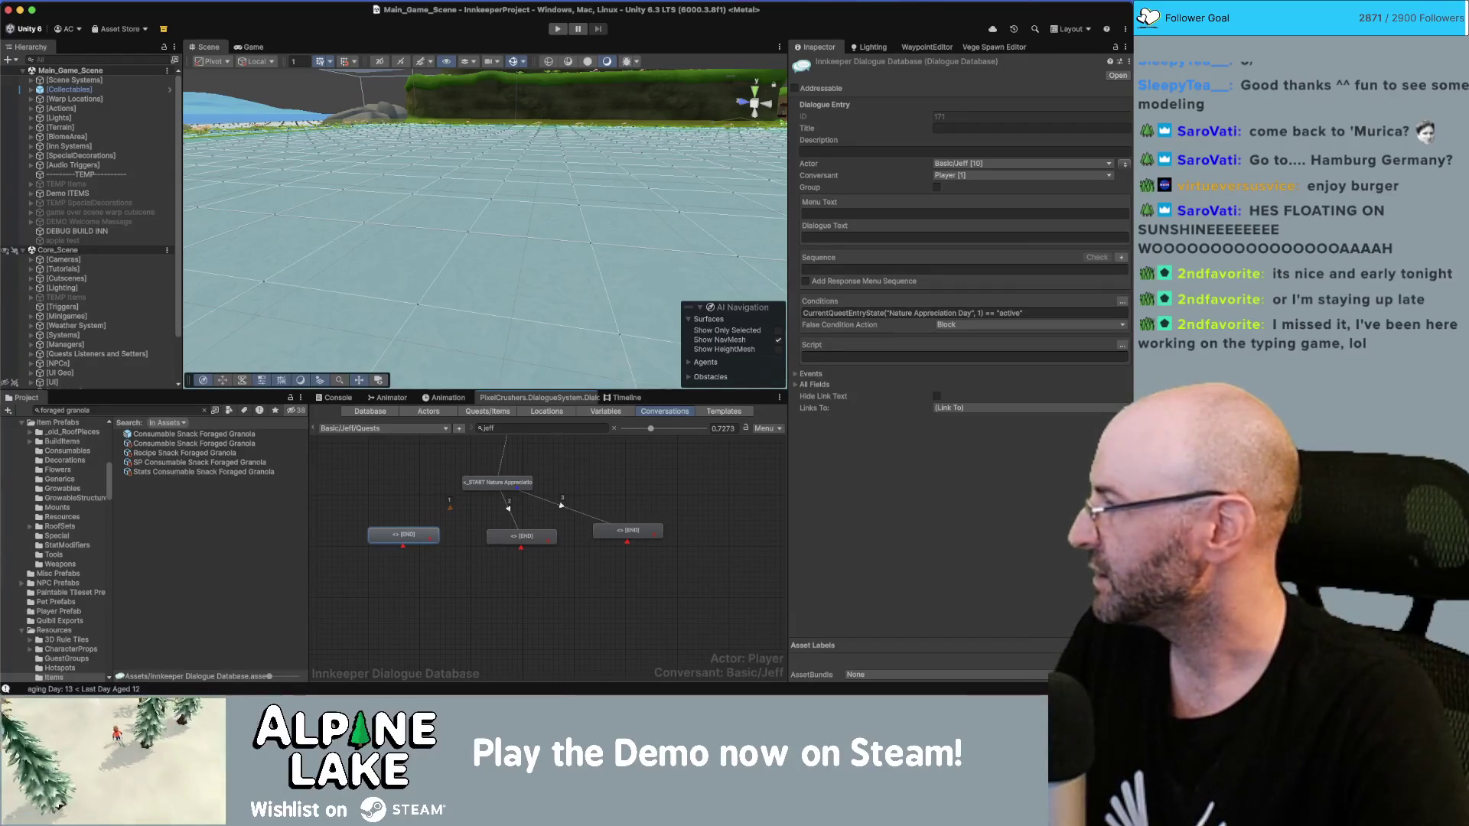
{"action": "key", "text": "super+Tab"}
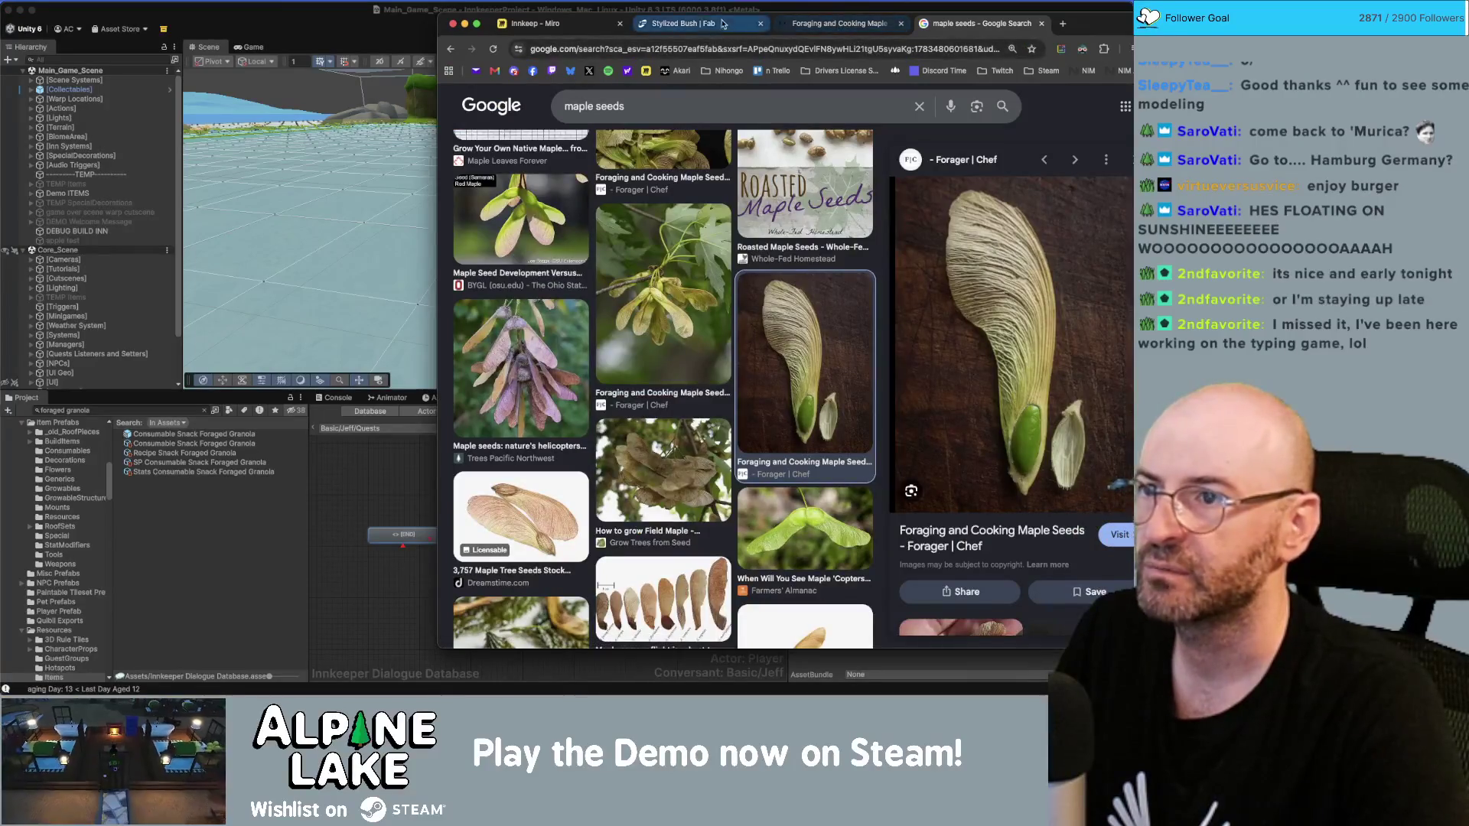
Step: Copy the Nature Walk Festival letter text from "You're here! Perfect!" onward, then return to Unity
{"action": "key", "text": "super+1"}
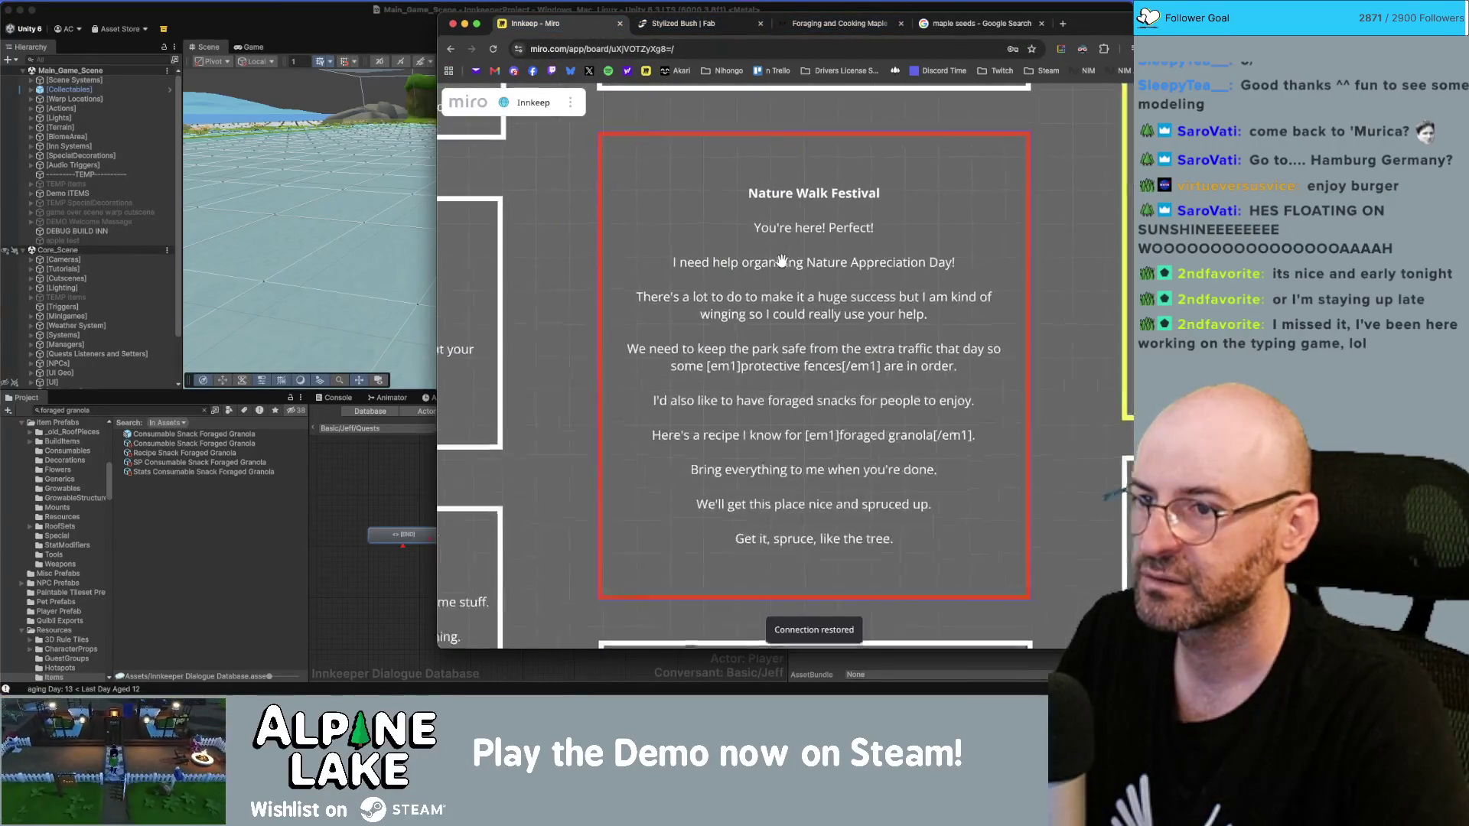
{"action": "left_click", "coordinate": [781, 262]}
{"action": "double_click", "coordinate": [825, 262]}
{"action": "triple_click", "coordinate": [825, 263]}
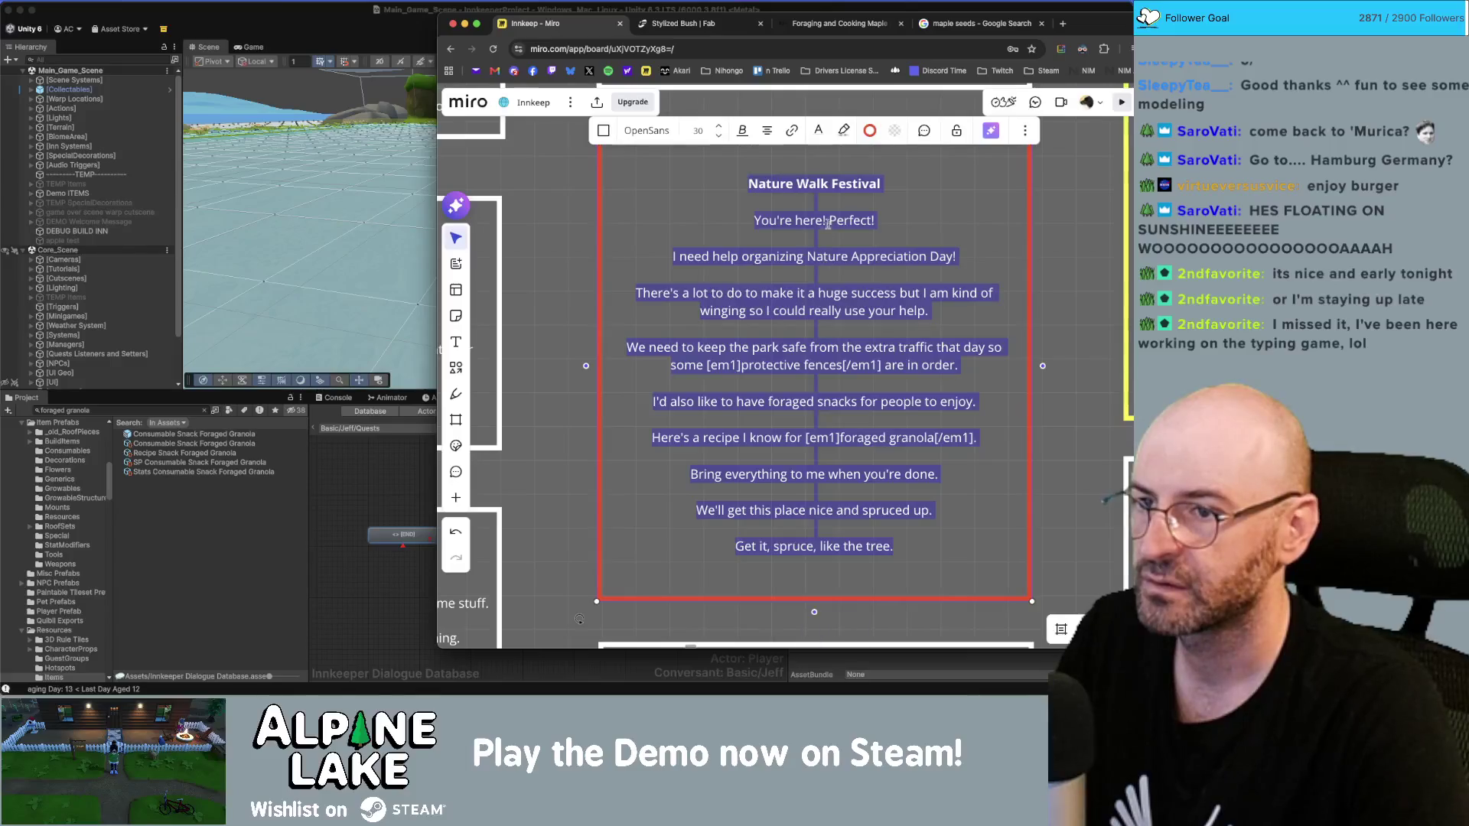
{"action": "left_click", "coordinate": [827, 221]}
{"action": "mouse_move", "coordinate": [757, 219]}
{"action": "left_mouse_down"}
{"action": "mouse_move", "coordinate": [939, 476]}
{"action": "mouse_move", "coordinate": [945, 551]}
{"action": "left_mouse_up"}
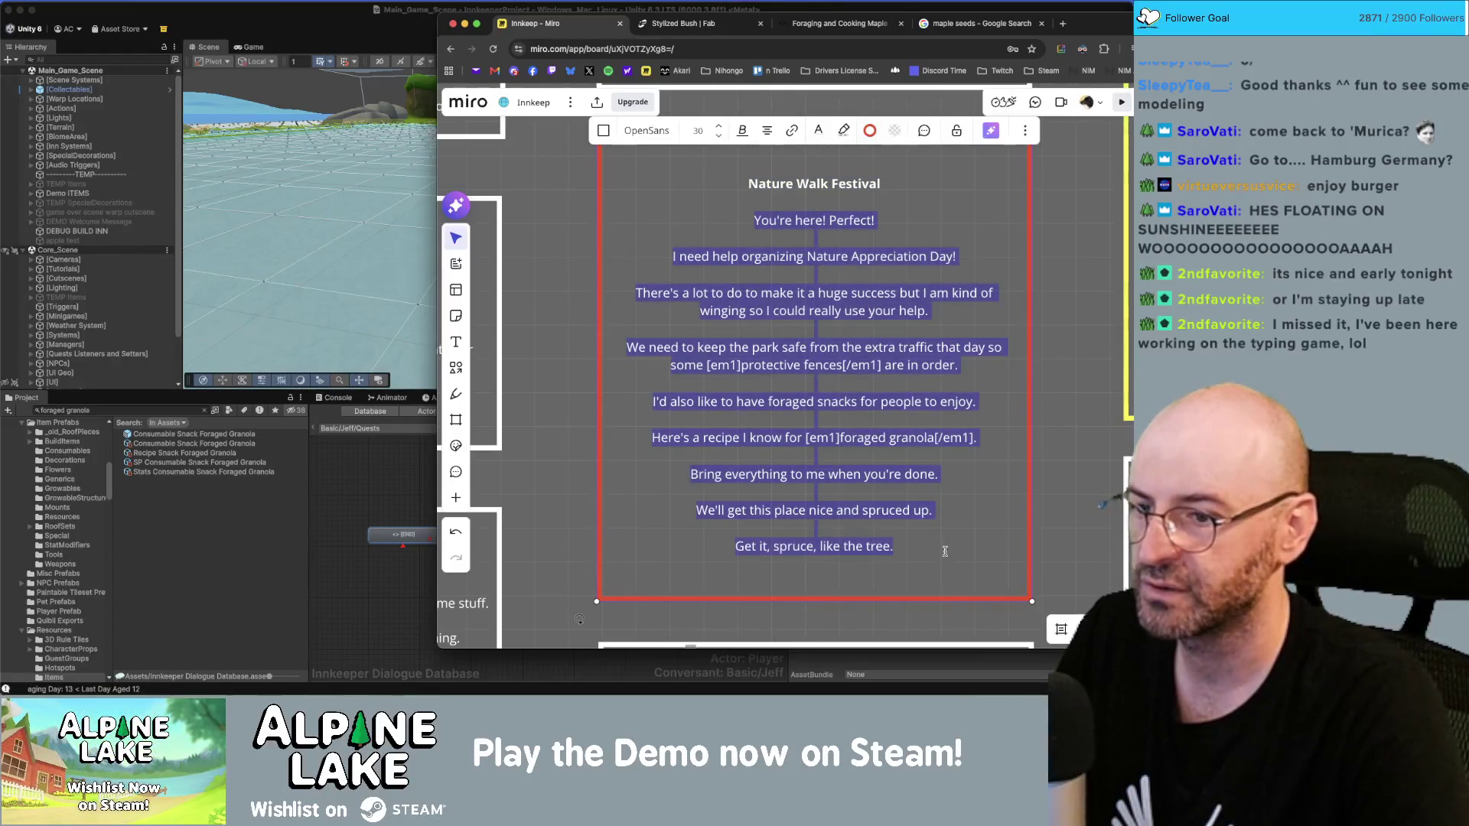
{"action": "left_click", "coordinate": [430, 579]}
{"action": "left_click", "coordinate": [418, 546]}
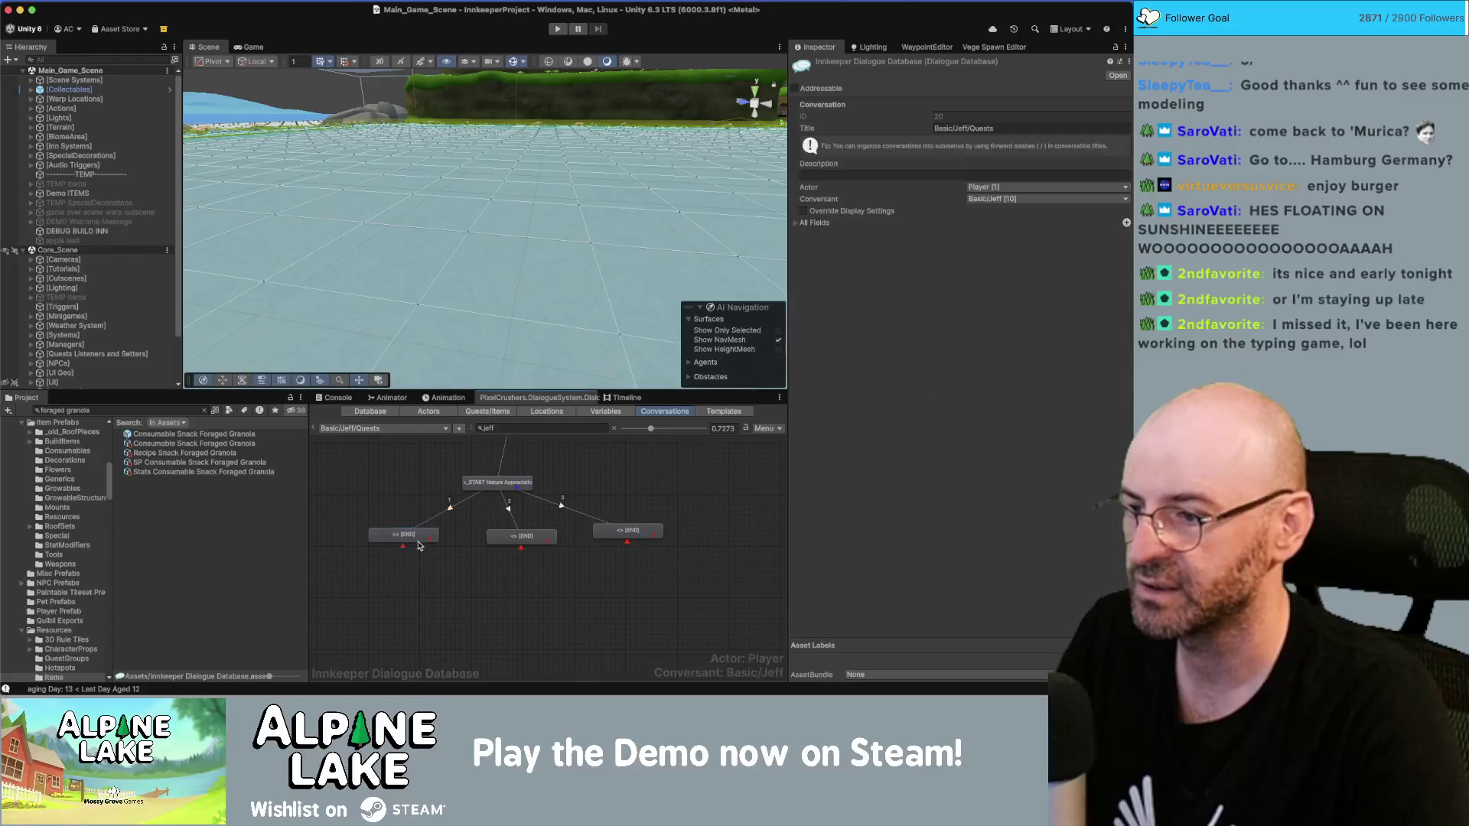
Step: Paste the letter into the first reply and trim it to "You're here! Perfect!"
{"action": "left_click", "coordinate": [419, 542]}
{"action": "left_click", "coordinate": [870, 236]}
{"action": "type", "text": "You're here! Perfect.  I need help organizing Nature Appreciation Day!  There's a lot to do to make it a huge success but I am kind of winging so I could really use your help.  We need to keep the park safe from the extra traffic that day so some [em1]protective fences[/em1] are in order.  I'd also like to have foraged snacks for people to enjoy.  Here's a recipe I know for [em1]foraged granola[/em1].  Bring everything to me when you're done.  We'll get this place nice and spruced up.  Get it, spruce, like the tree."}
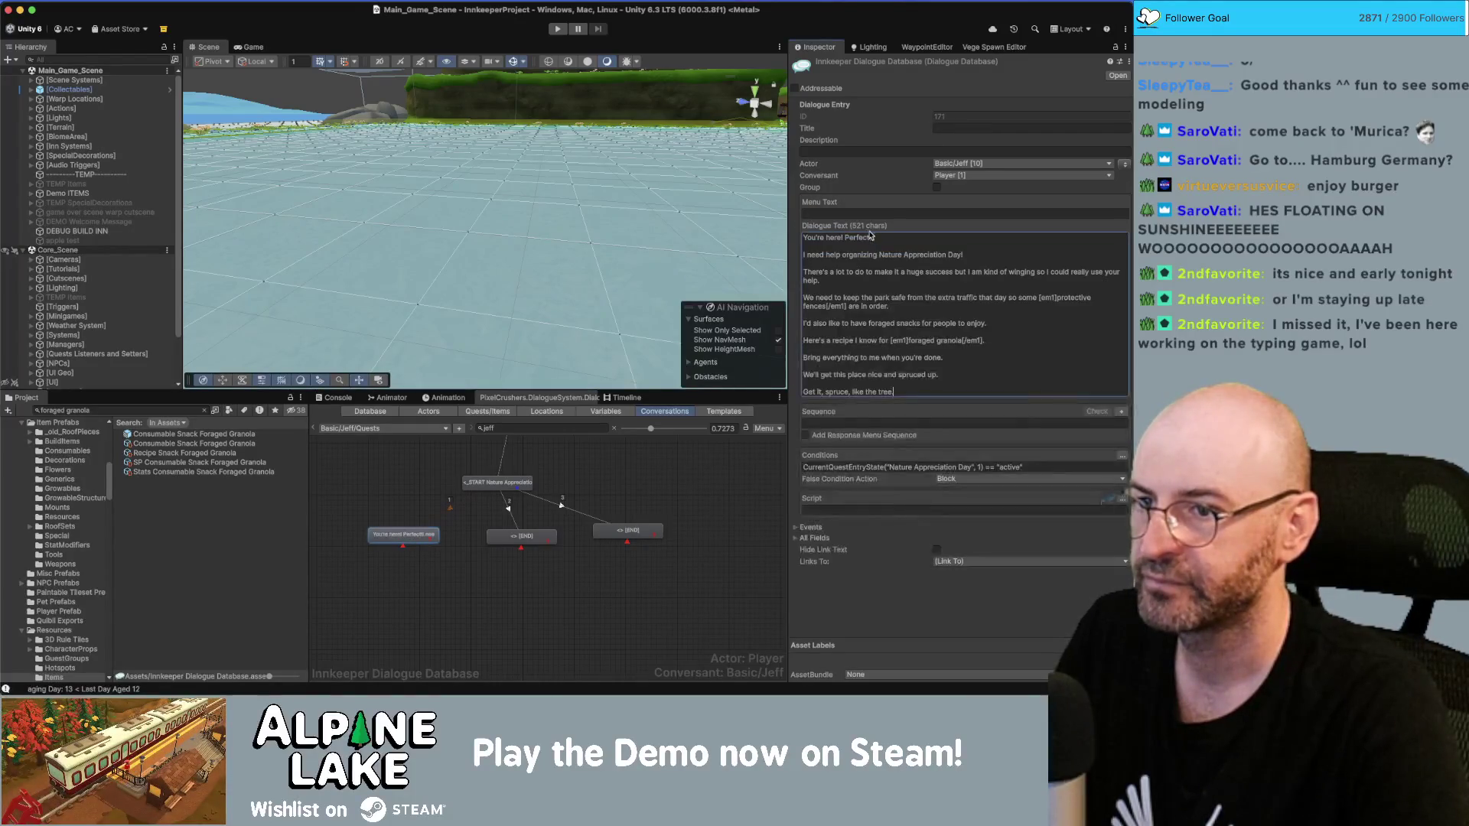
{"action": "type", "text": "."}
{"action": "mouse_move", "coordinate": [901, 389]}
{"action": "left_mouse_down"}
{"action": "mouse_move", "coordinate": [803, 295]}
{"action": "mouse_move", "coordinate": [793, 260]}
{"action": "mouse_move", "coordinate": [813, 251]}
{"action": "left_mouse_up"}
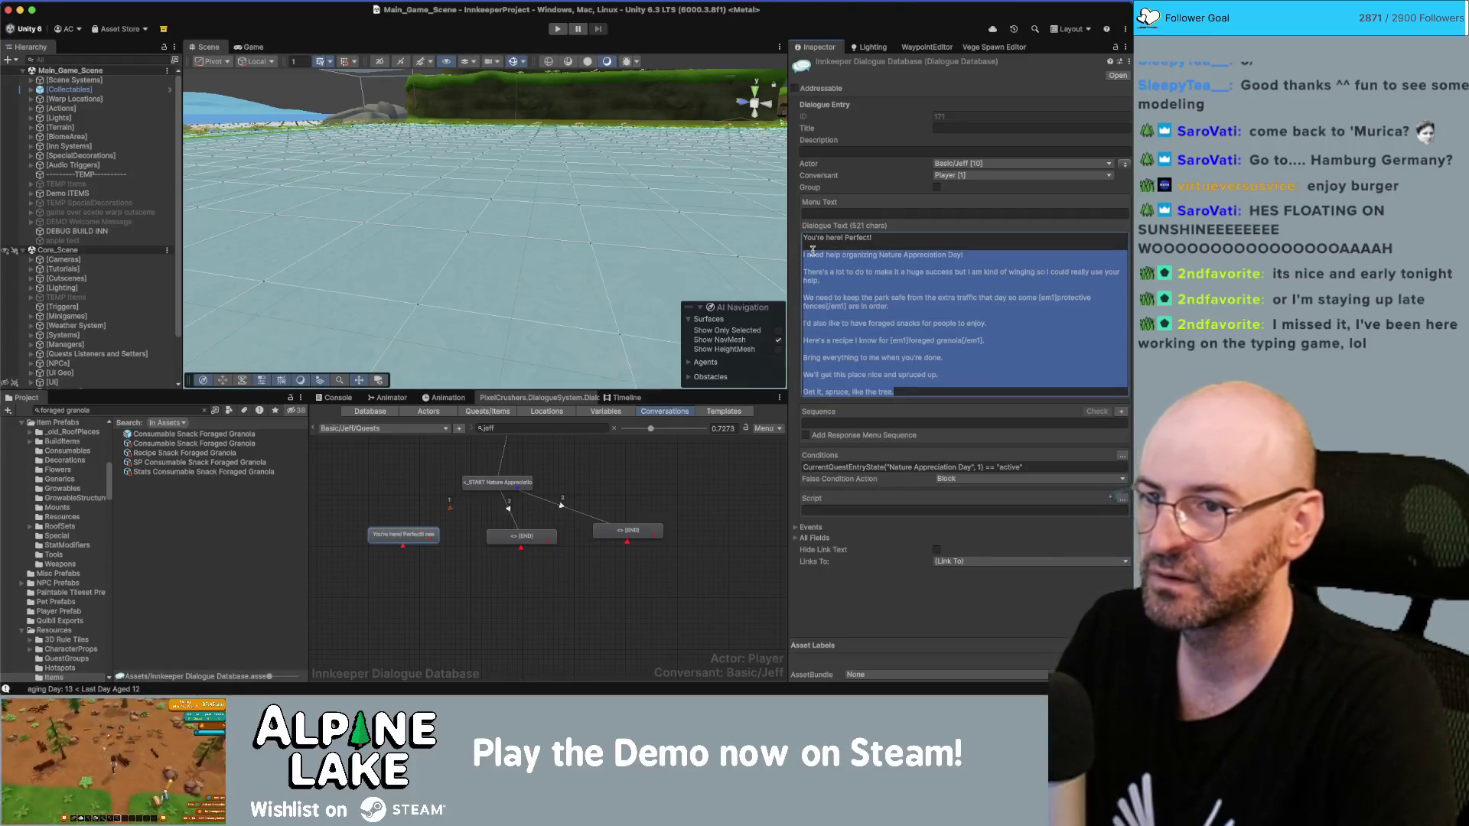
{"action": "key", "text": "BackSpace"}
Step: Add a child node holding only the "I need help organizing…" Nature Appreciation Day line
{"action": "right_click", "coordinate": [420, 538]}
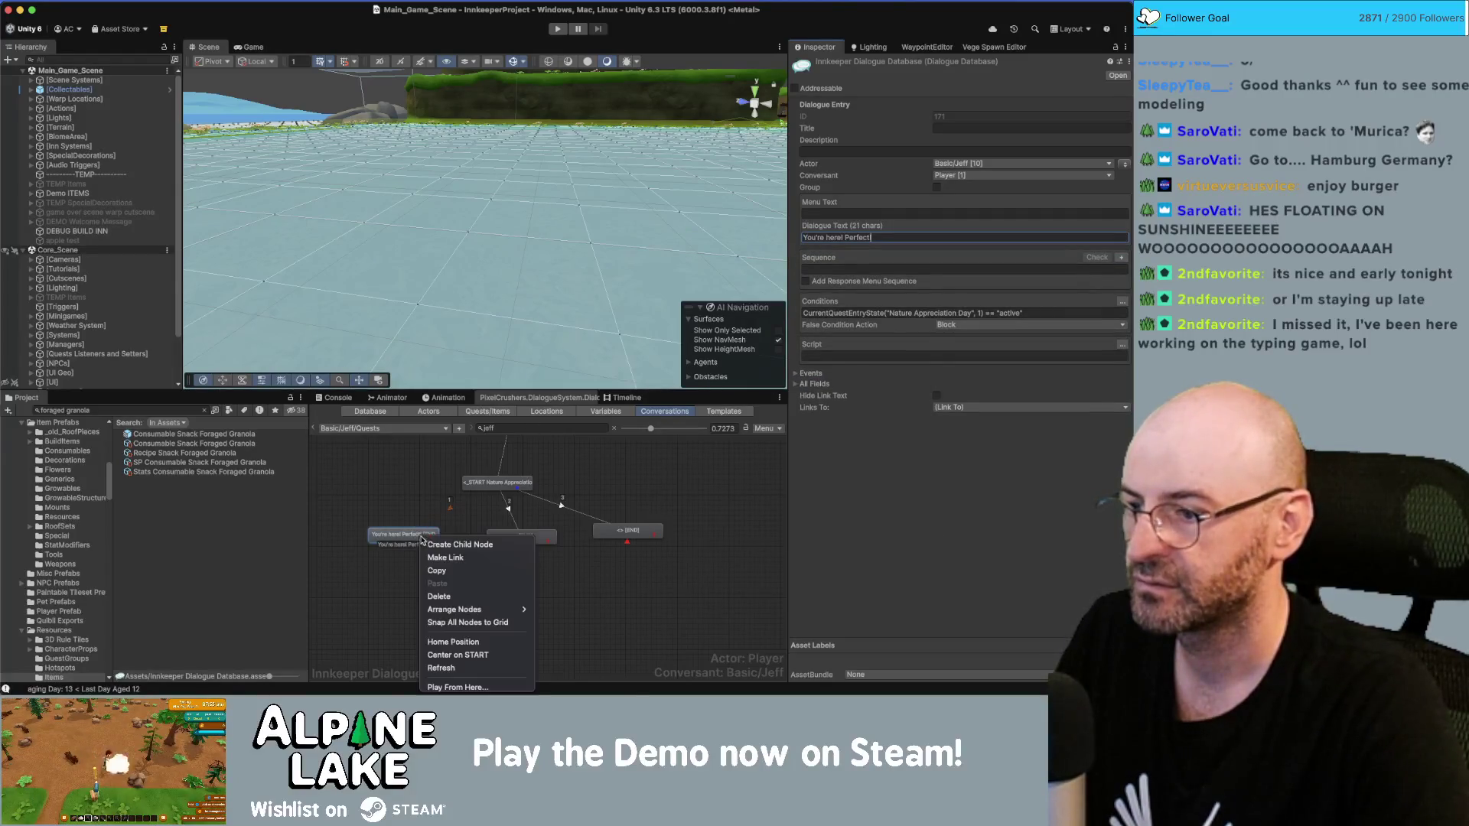
{"action": "left_click", "coordinate": [458, 544]}
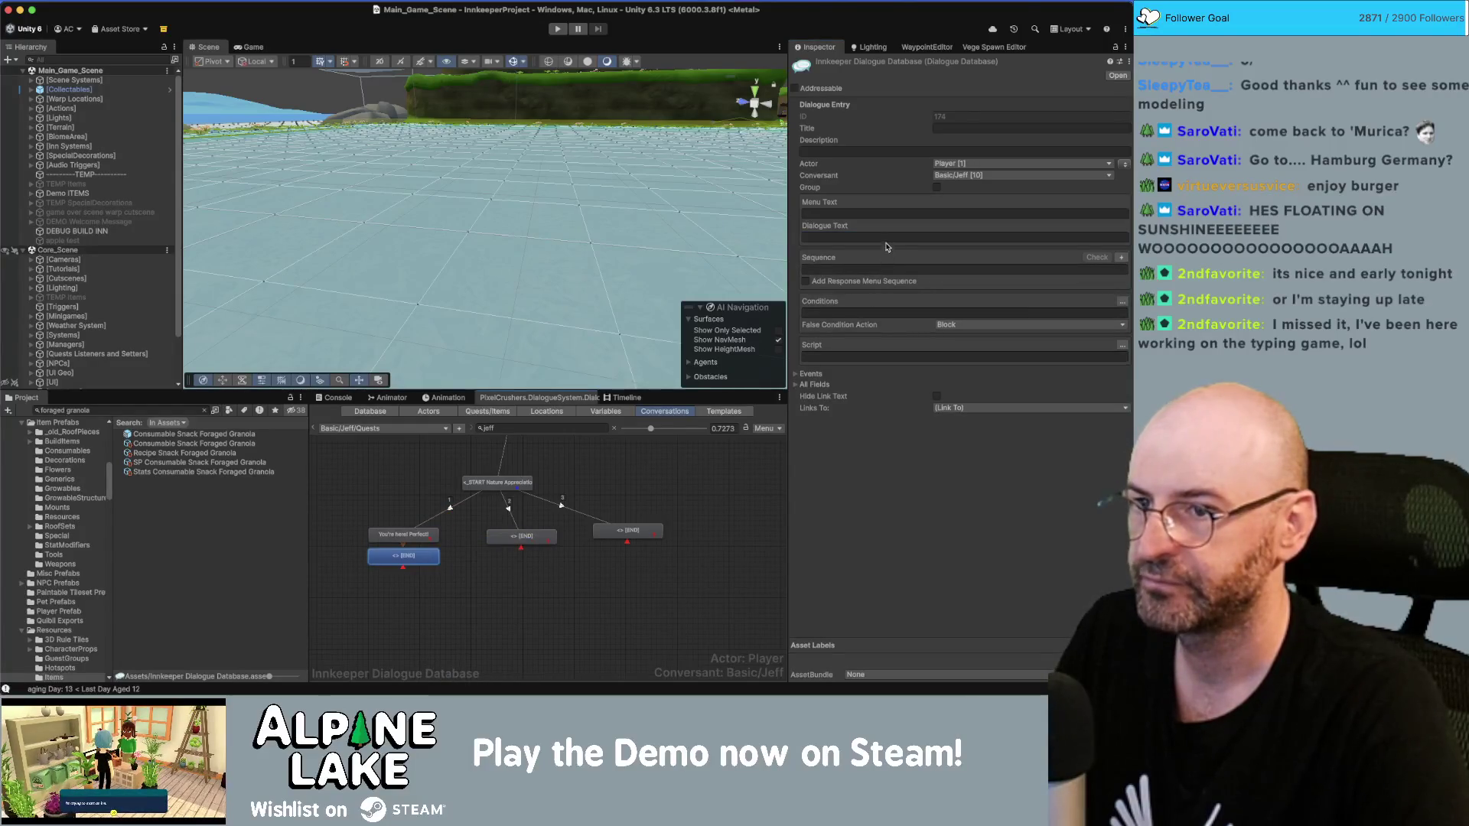
{"action": "left_click", "coordinate": [886, 244]}
{"action": "key", "text": "ctrl+v"}
{"action": "mouse_move", "coordinate": [918, 378]}
{"action": "left_mouse_down"}
{"action": "mouse_move", "coordinate": [793, 283]}
{"action": "mouse_move", "coordinate": [959, 238]}
{"action": "left_mouse_up"}
{"action": "key", "text": "super+c"}
{"action": "key", "text": "BackSpace"}
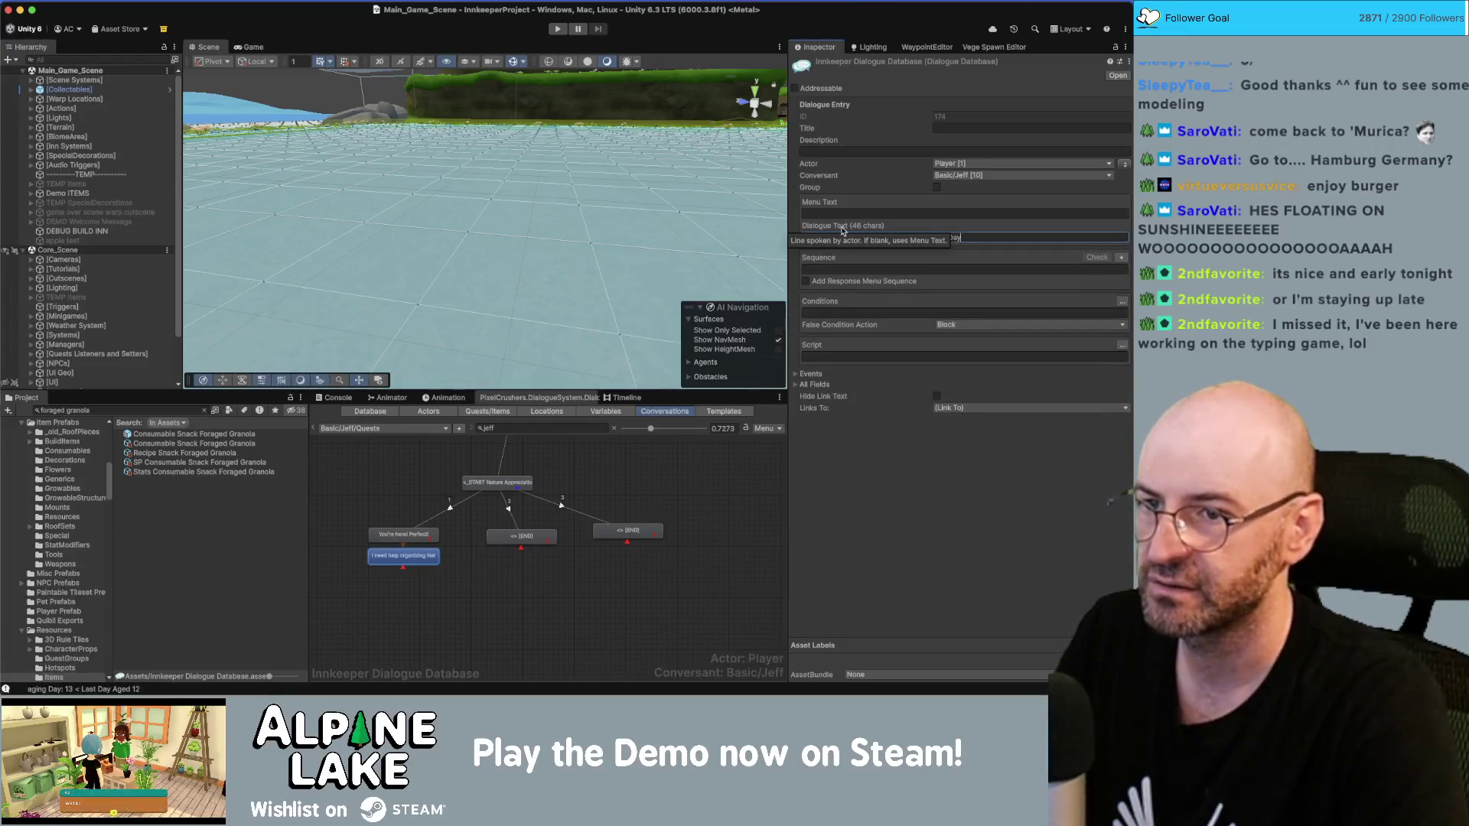
Step: Add another child node trimmed to the "There's a lot…" help plea
{"action": "right_click", "coordinate": [415, 540]}
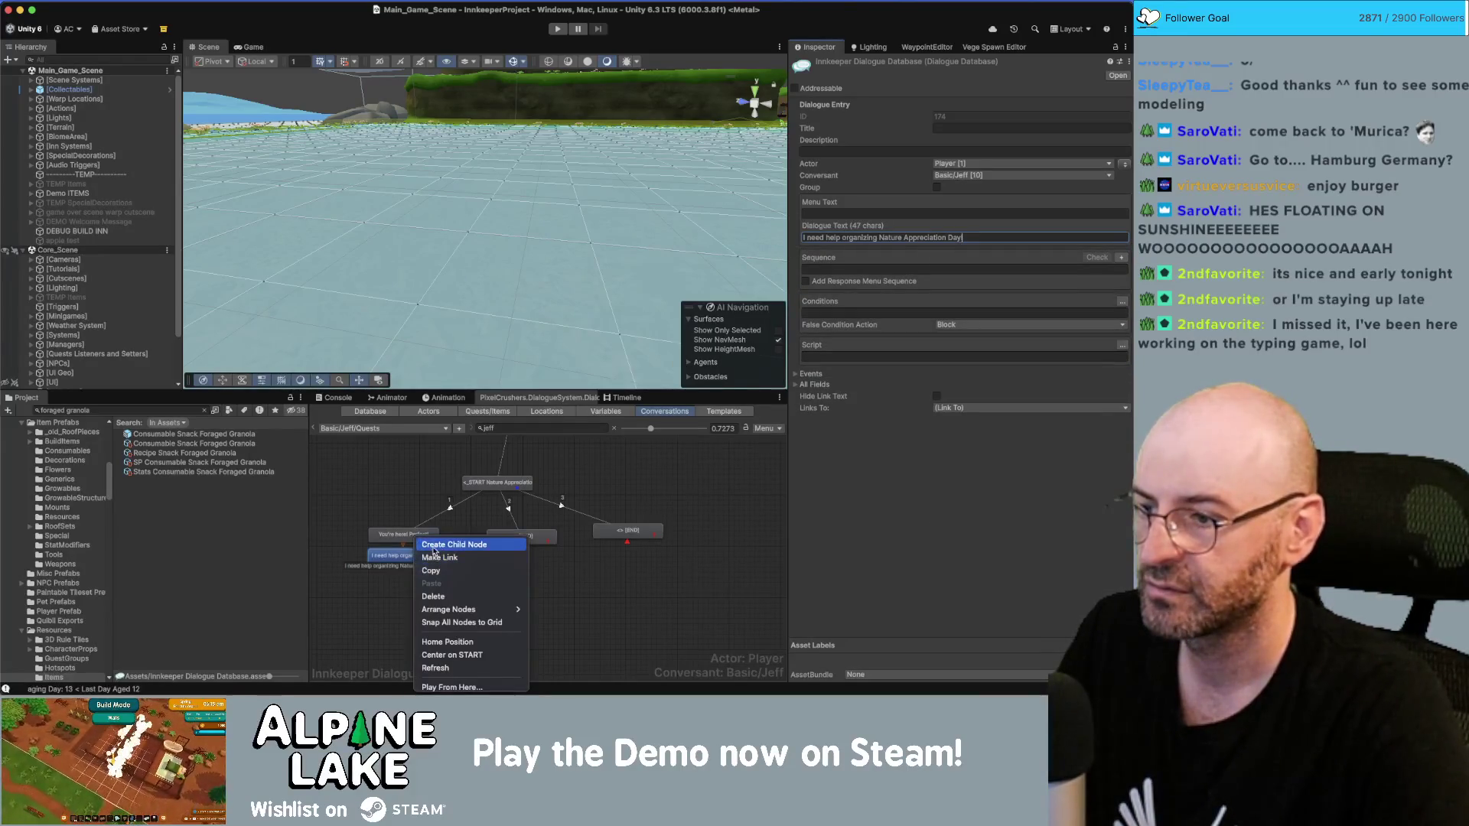
{"action": "left_click", "coordinate": [433, 545]}
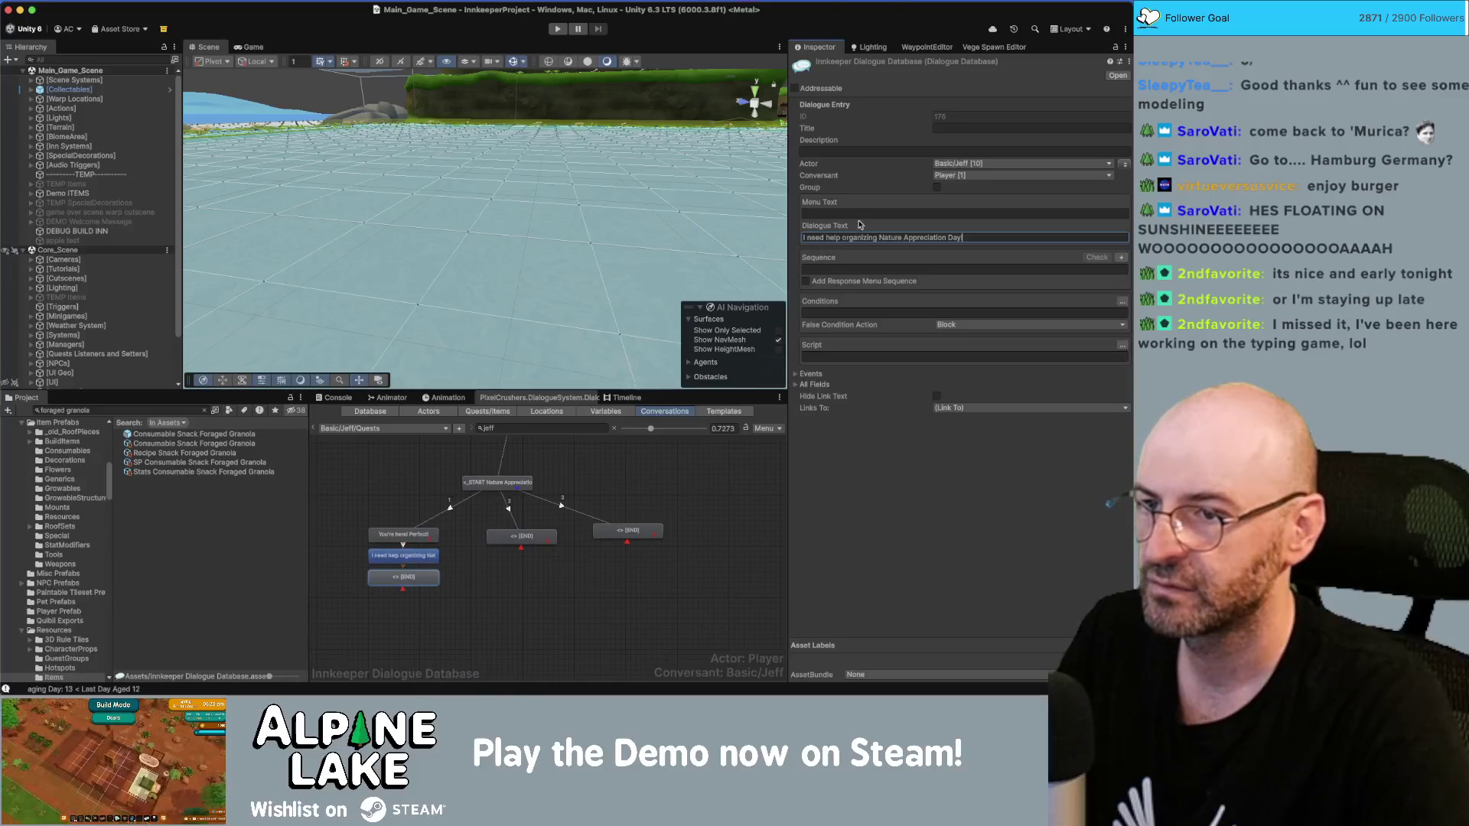
{"action": "left_click", "coordinate": [925, 239]}
{"action": "key", "text": "super+v"}
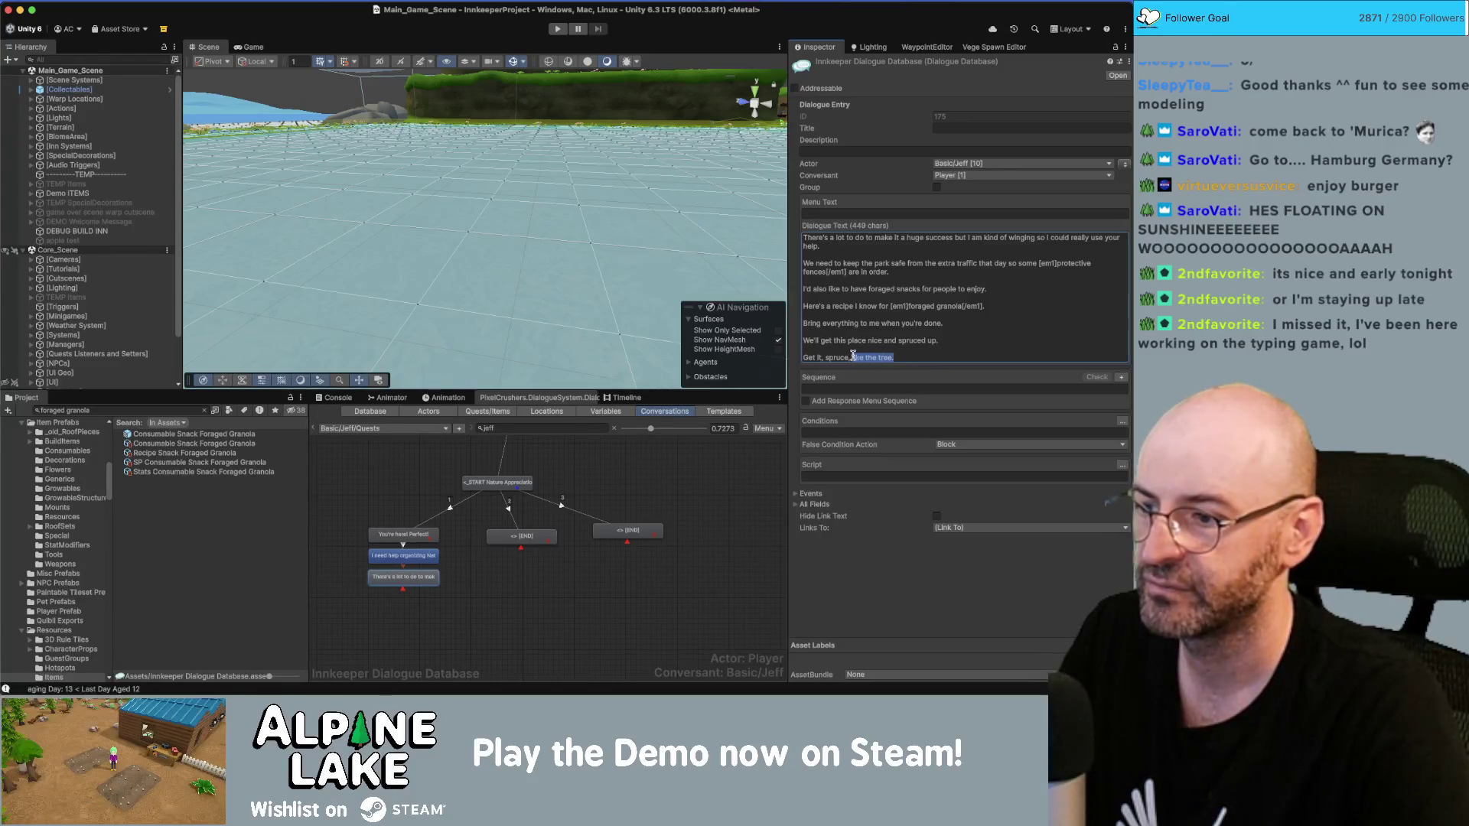
{"action": "left_click", "coordinate": [856, 253]}
{"action": "left_click", "coordinate": [849, 254]}
{"action": "double_click", "coordinate": [810, 245]}
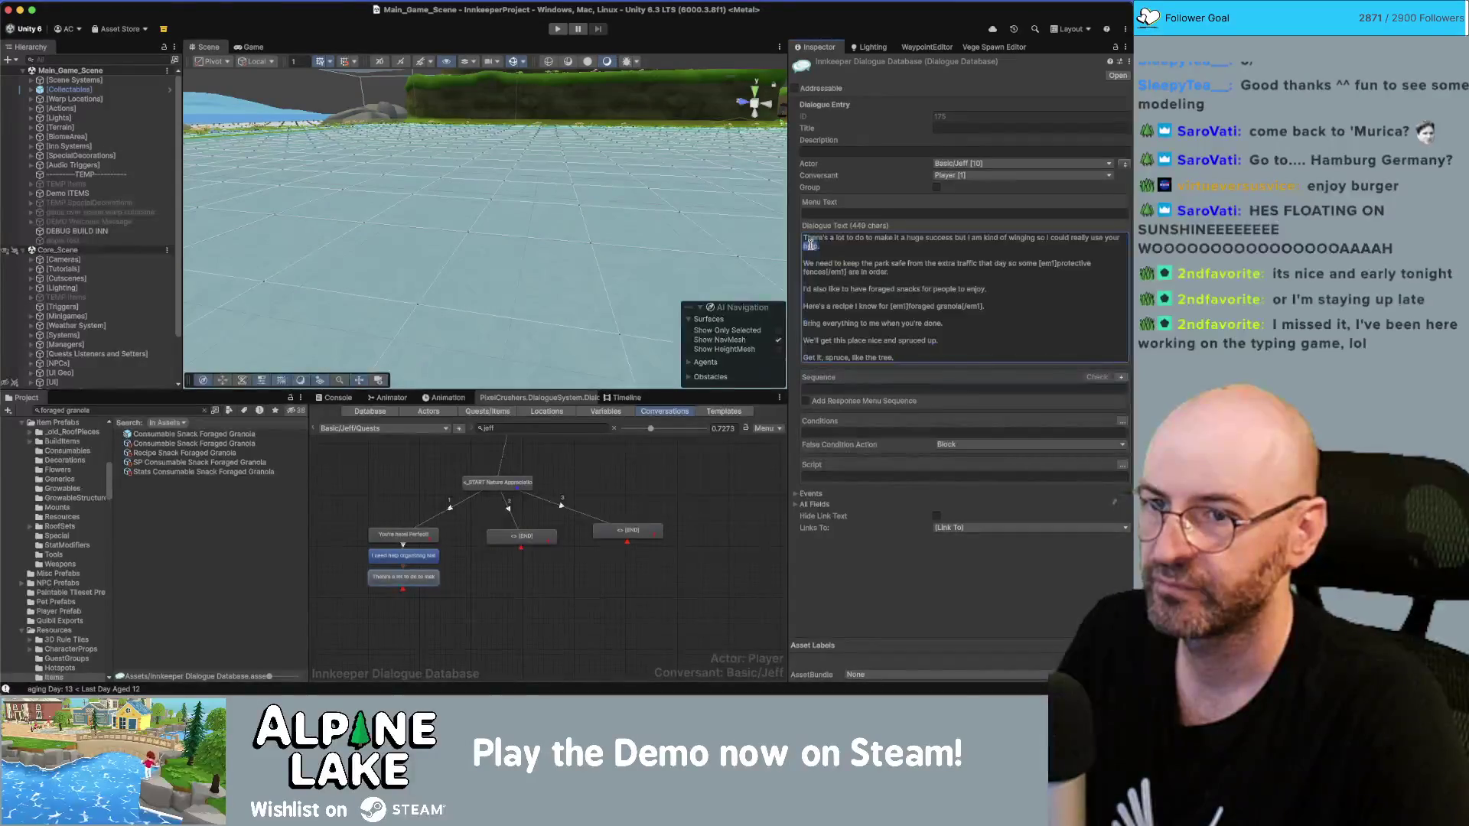
{"action": "left_click_drag", "start_coordinate": [905, 356], "coordinate": [805, 265]}
{"action": "key", "text": "ctrl+c"}
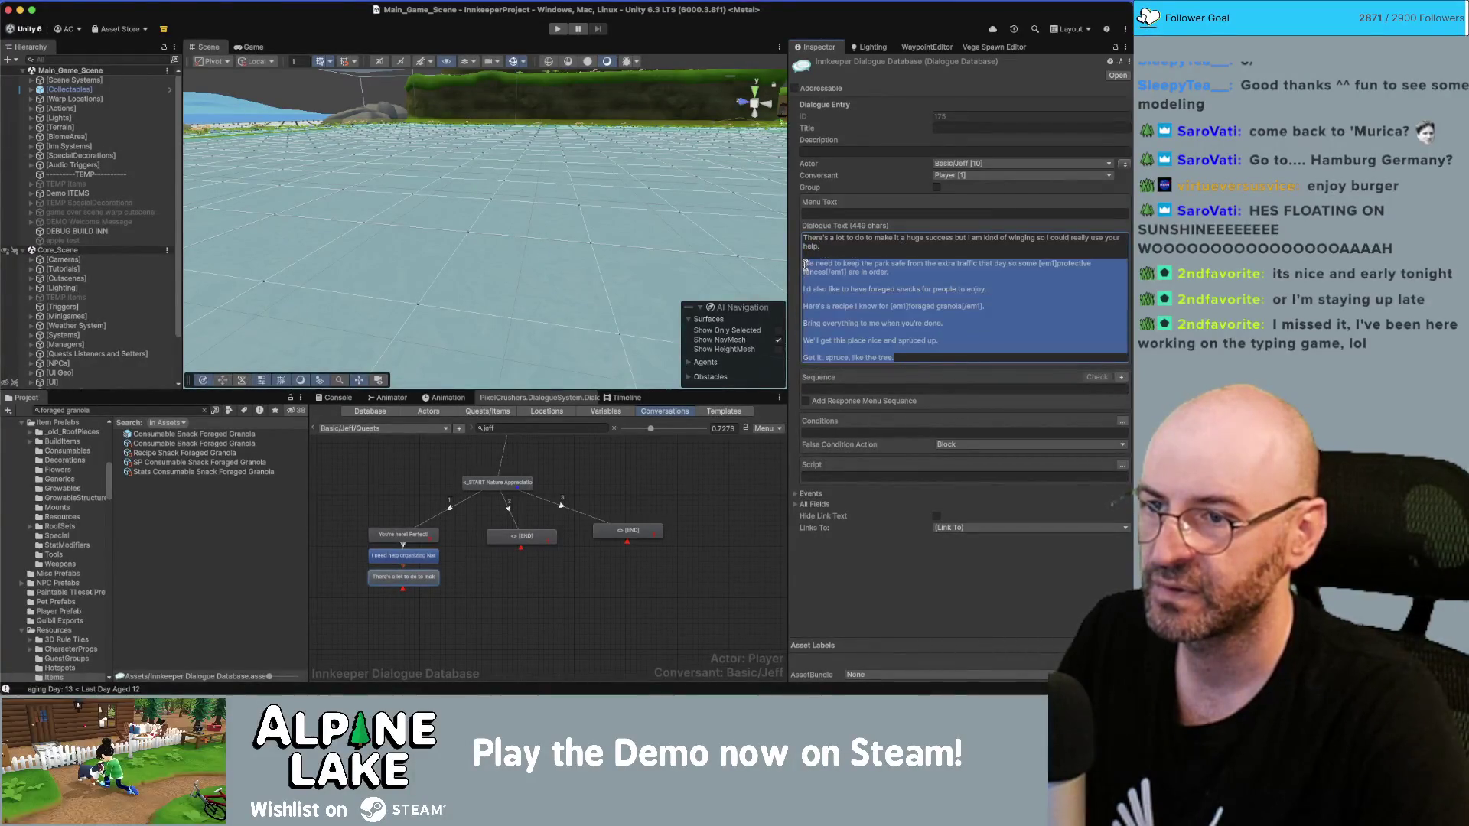
{"action": "key", "text": "BackSpace"}
{"action": "key", "text": "BackSpace"}
{"action": "key", "text": "BackSpace"}
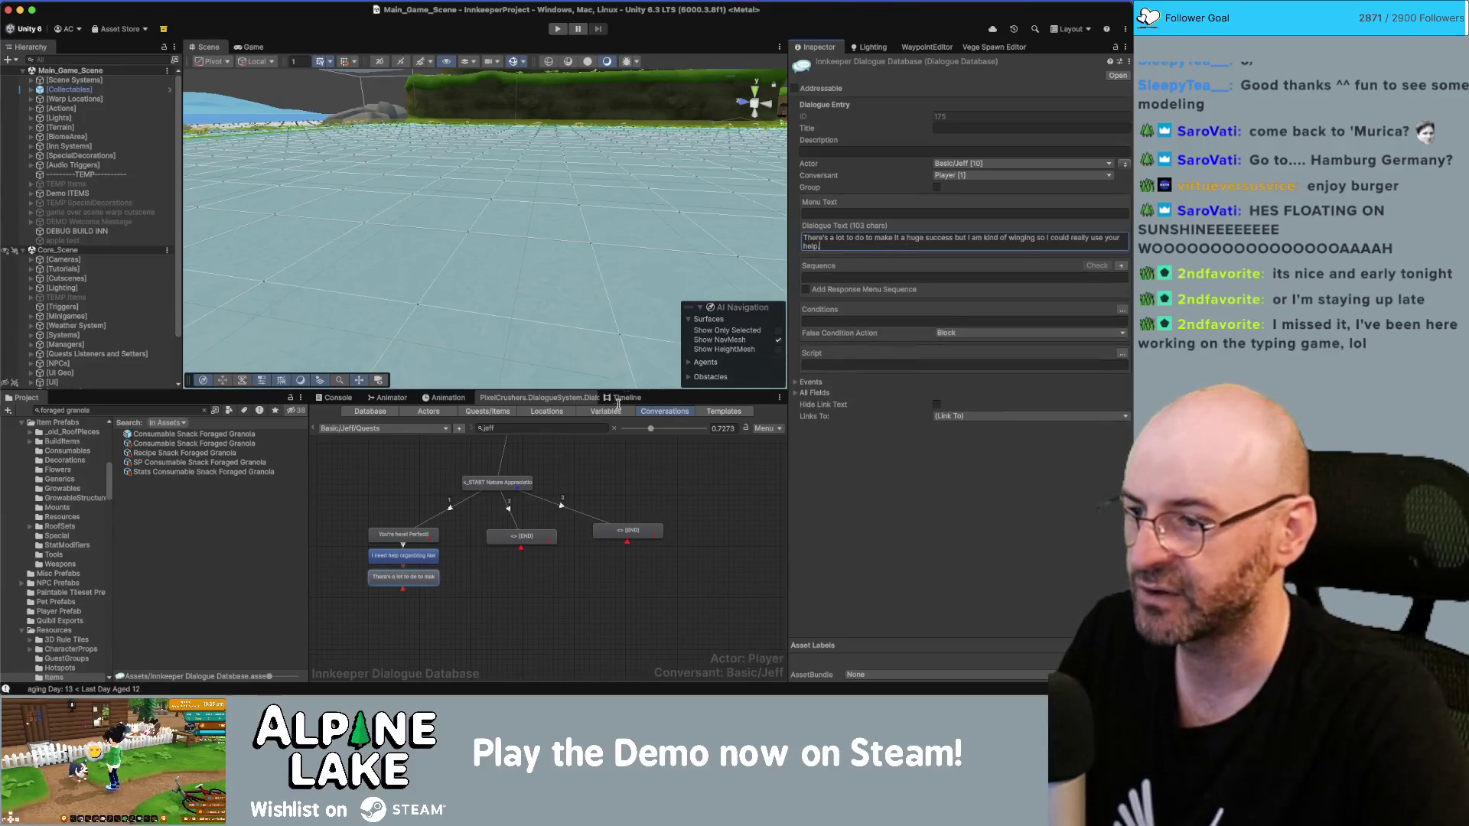
{"action": "right_click", "coordinate": [434, 572]}
Step: Add a child node with the park-safety fences line, dropping the word "protective"
{"action": "left_click", "coordinate": [459, 547]}
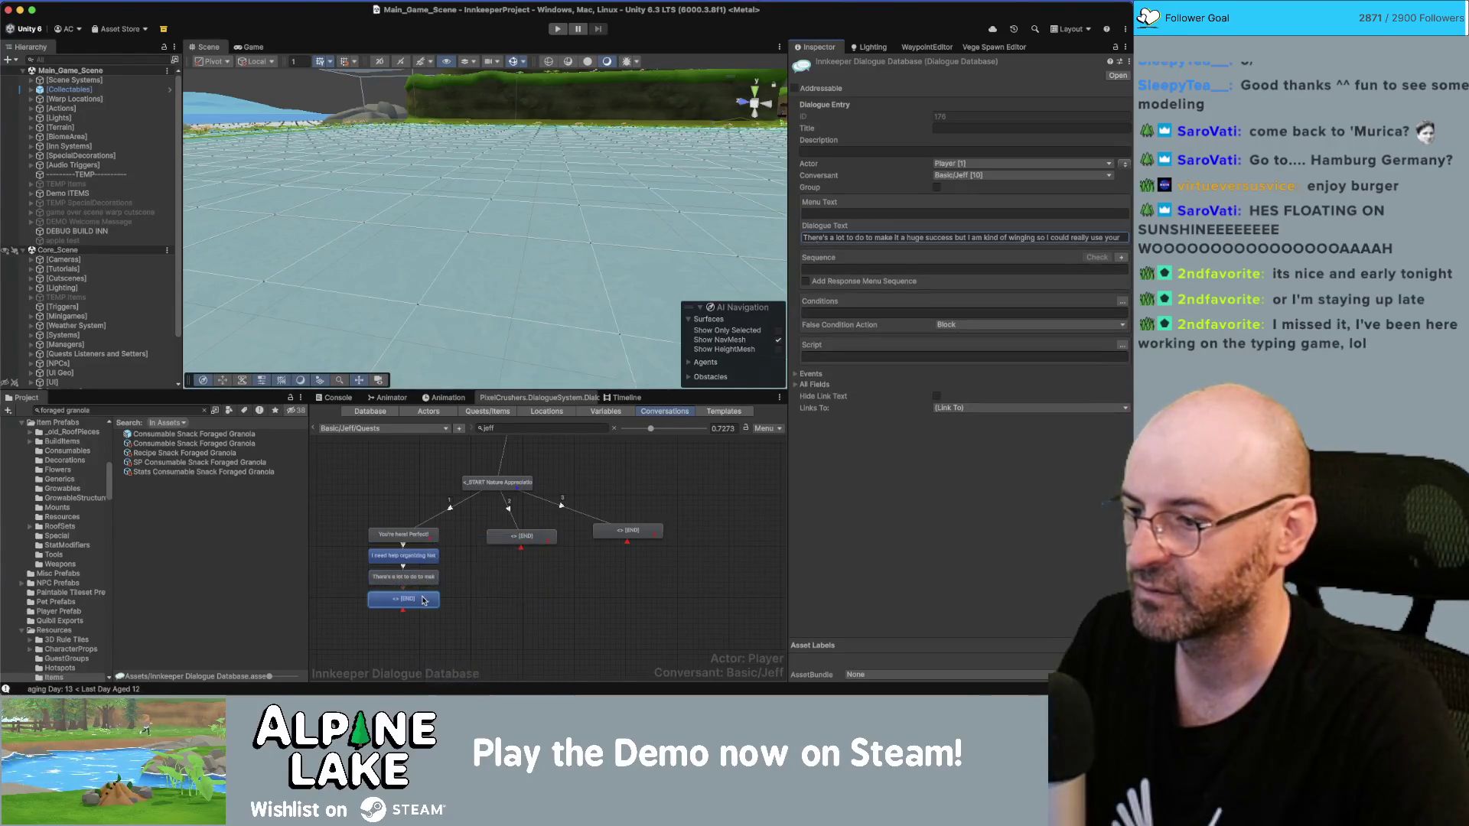
{"action": "left_click", "coordinate": [845, 239]}
{"action": "key", "text": "ctrl+v"}
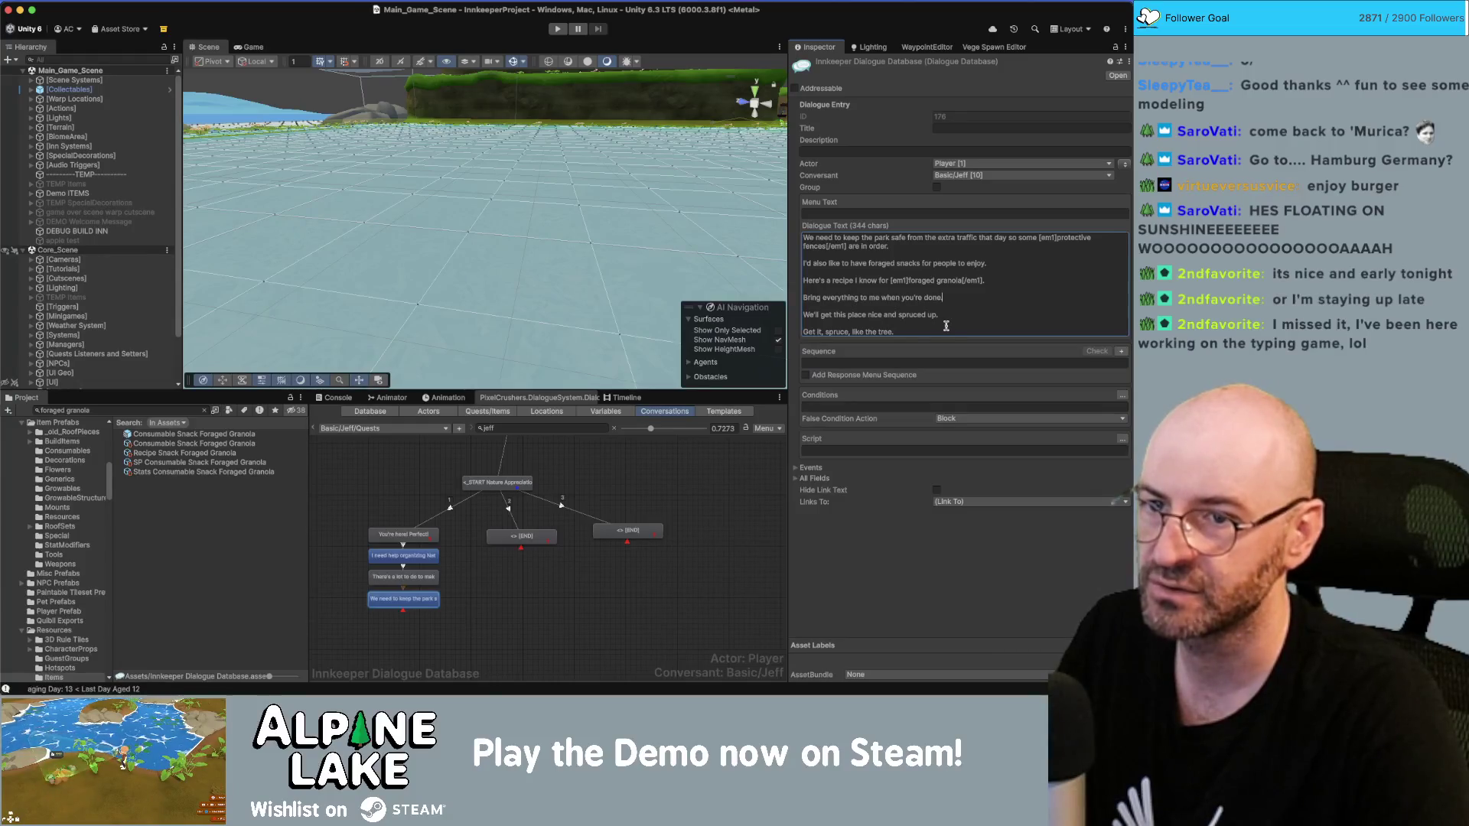
{"action": "double_click", "coordinate": [1074, 239]}
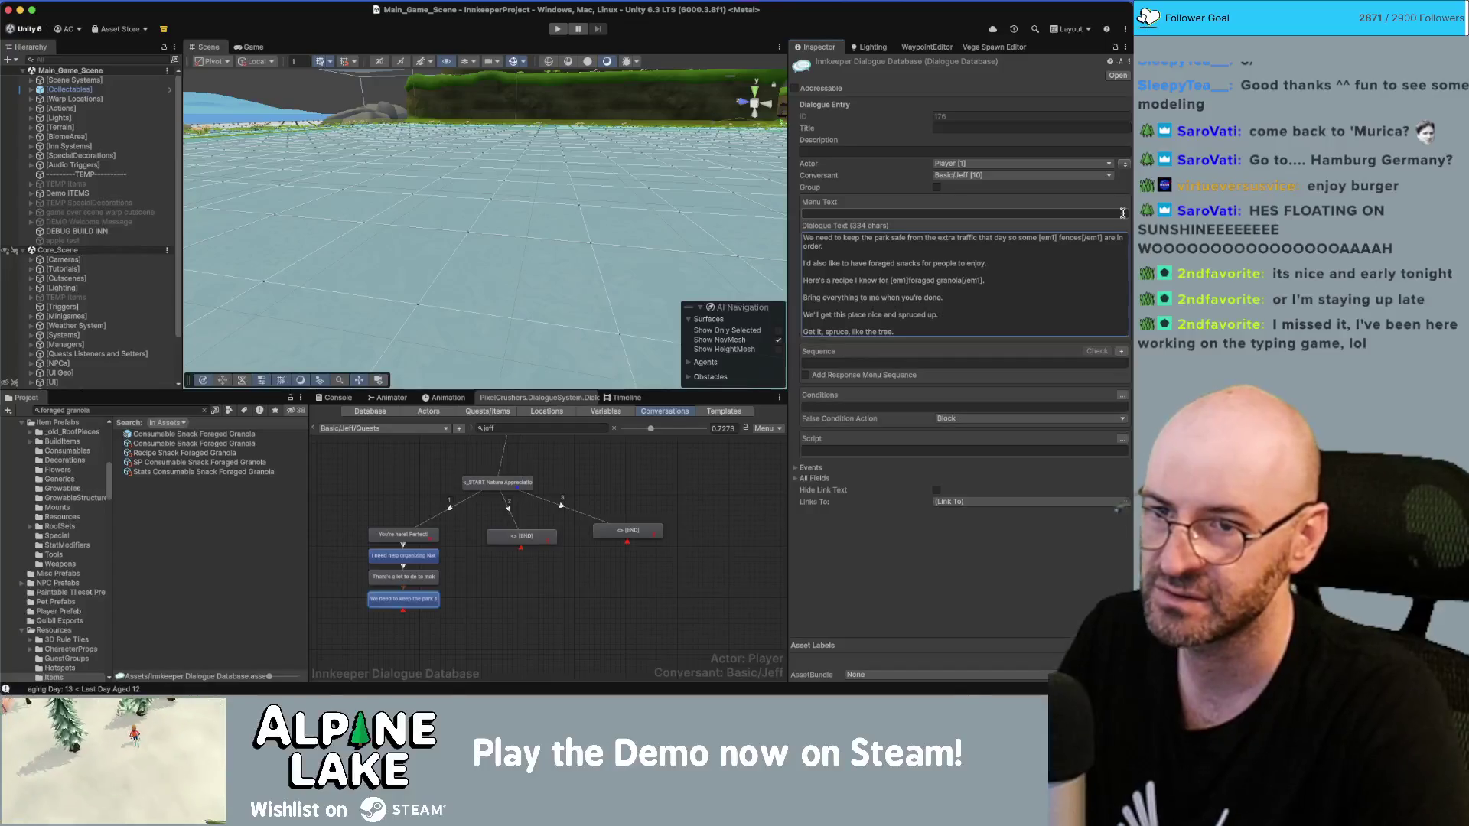
{"action": "key", "text": "Delete"}
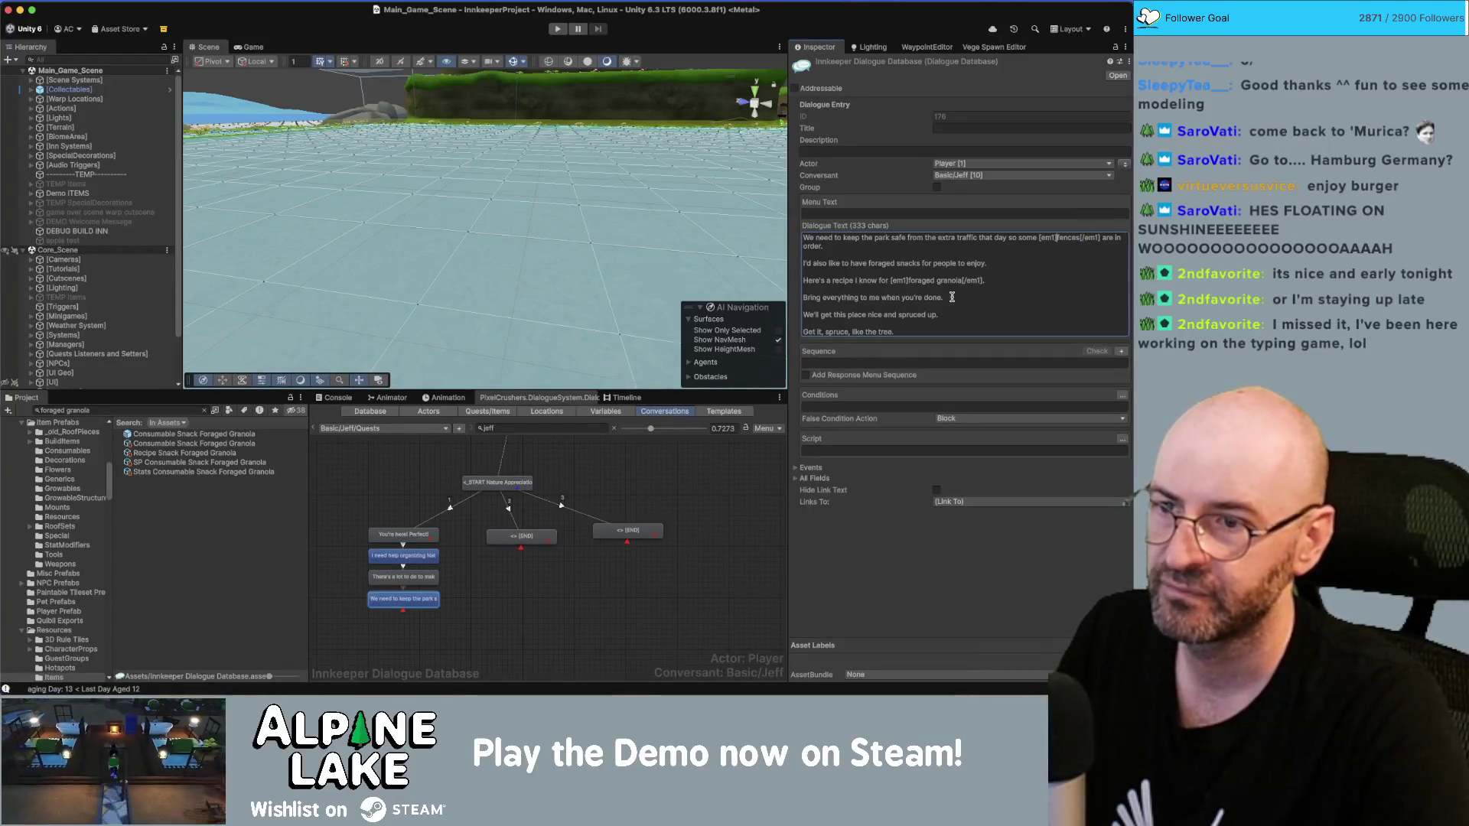
{"action": "left_click_drag", "start_coordinate": [910, 326], "coordinate": [926, 261]}
{"action": "key", "text": "super+c"}
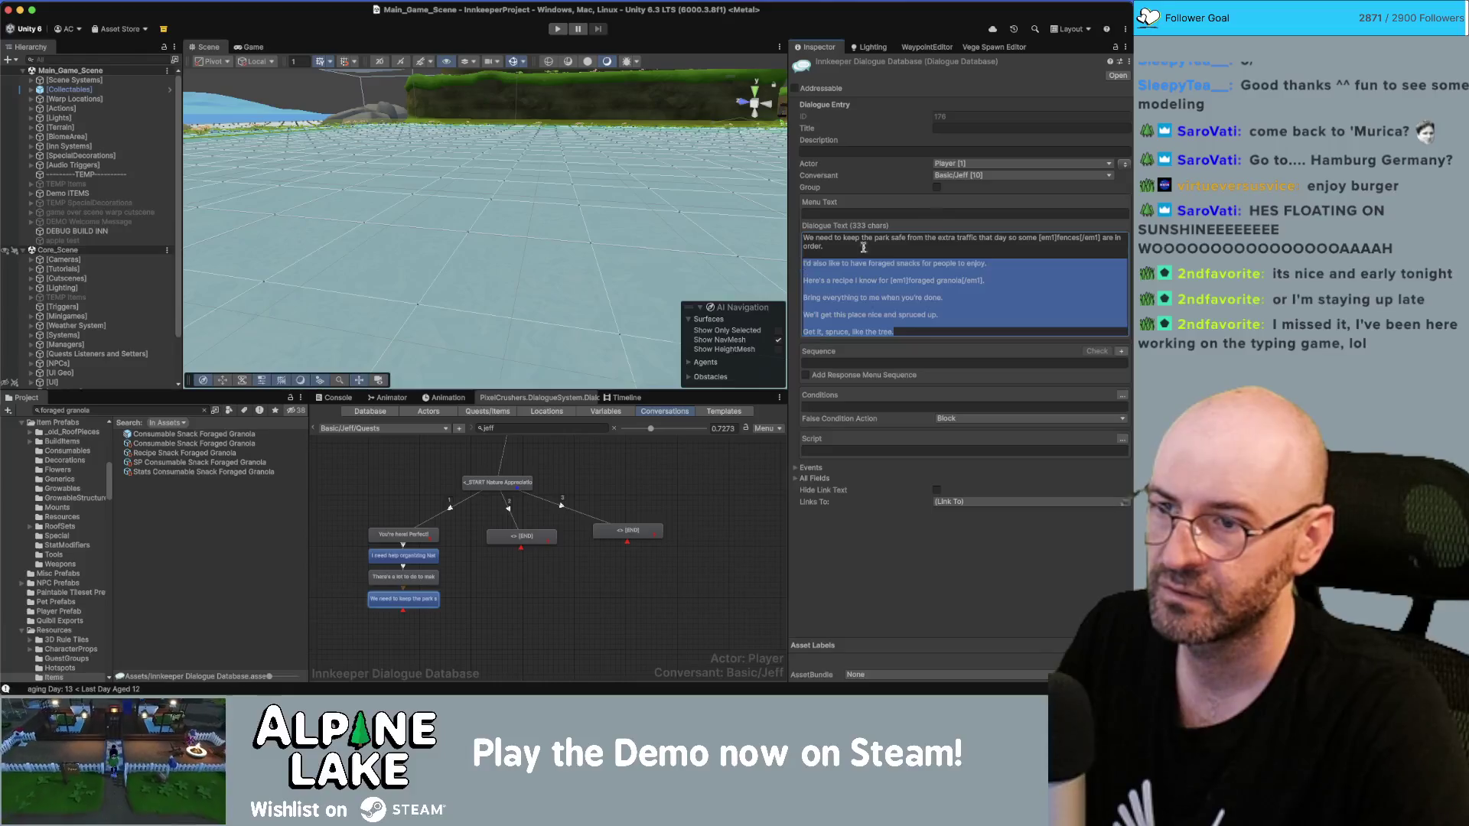
{"action": "key", "text": "BackSpace"}
{"action": "key", "text": "BackSpace"}
{"action": "key", "text": "BackSpace"}
Step: Add a child node containing only the "I'd also like…" foraged snacks line
{"action": "right_click", "coordinate": [421, 599]}
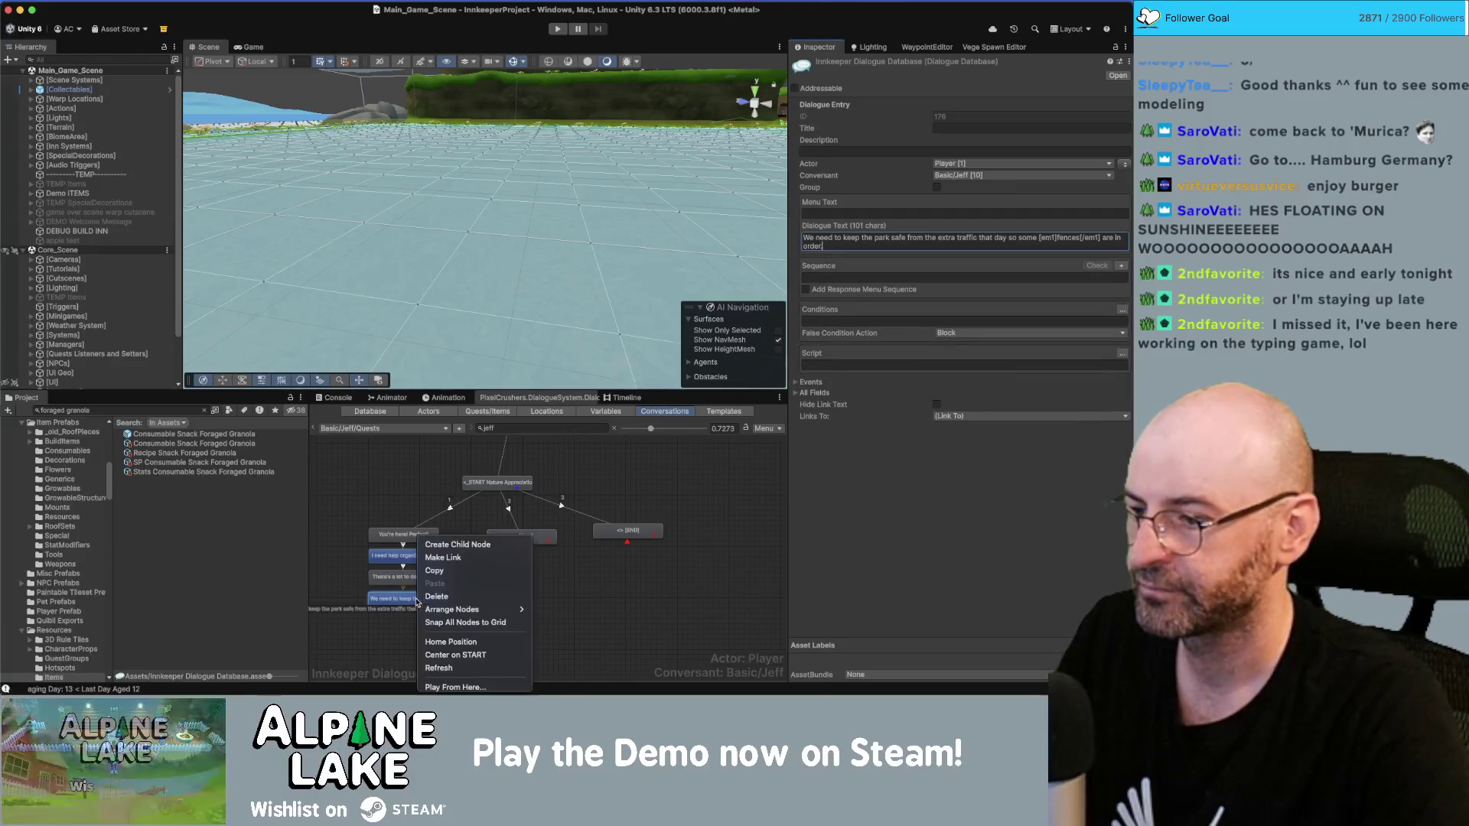
{"action": "left_click", "coordinate": [462, 544]}
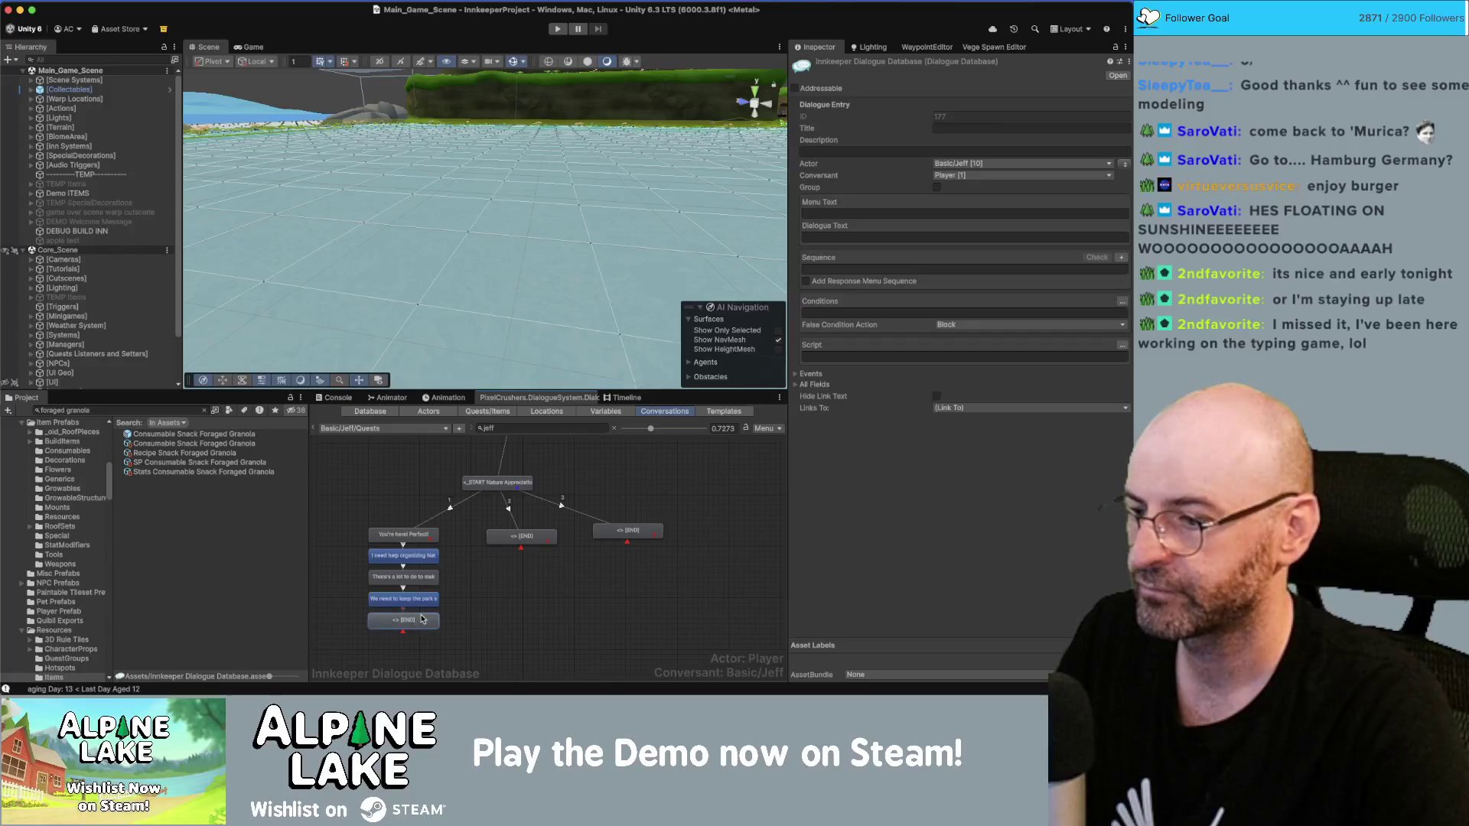
{"action": "left_click", "coordinate": [825, 243]}
{"action": "key", "text": "super+v"}
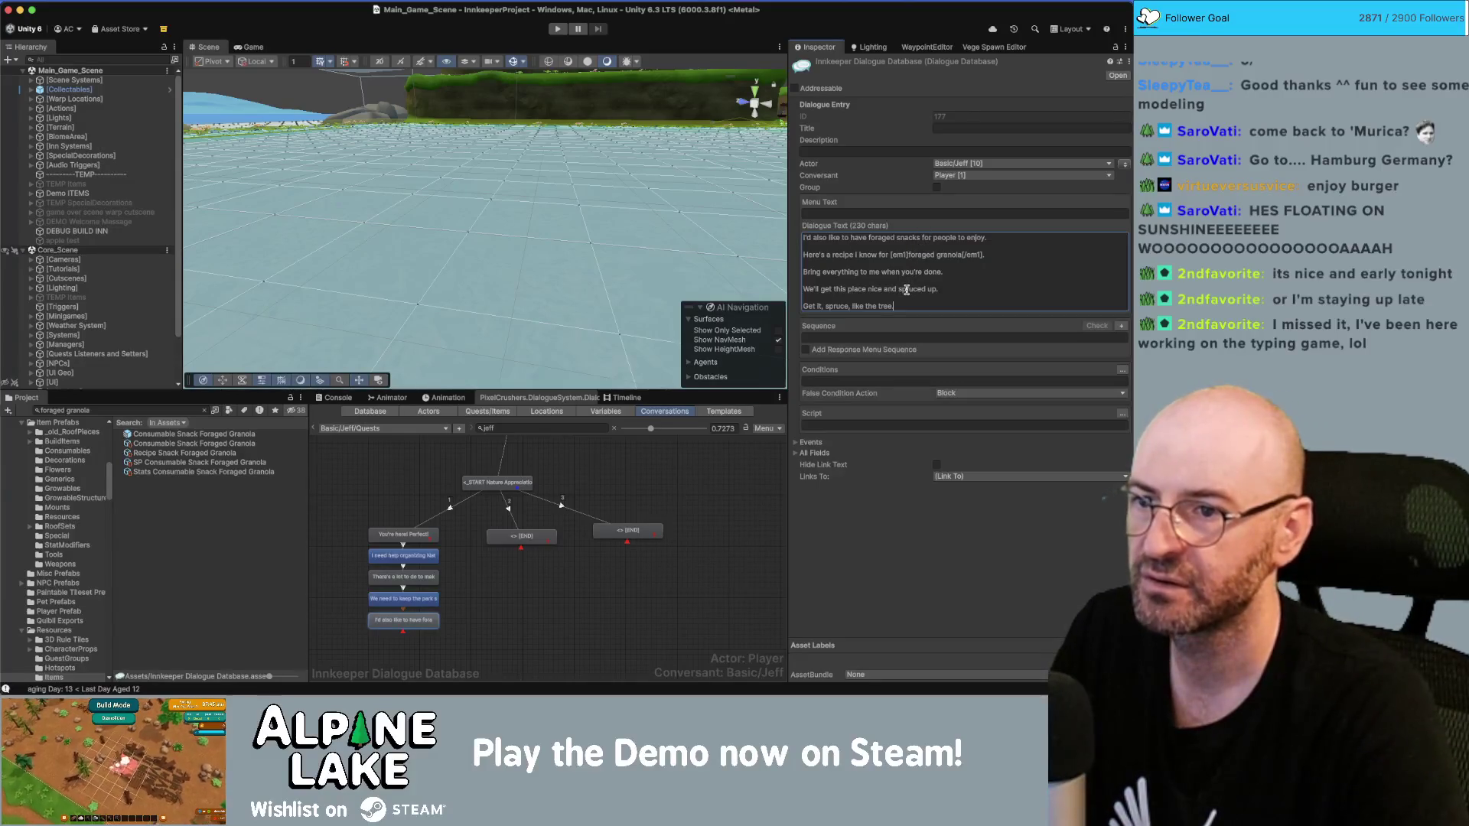
{"action": "key", "text": "super+a"}
{"action": "left_click_drag", "start_coordinate": [900, 306], "coordinate": [812, 251]}
{"action": "key", "text": "BackSpace"}
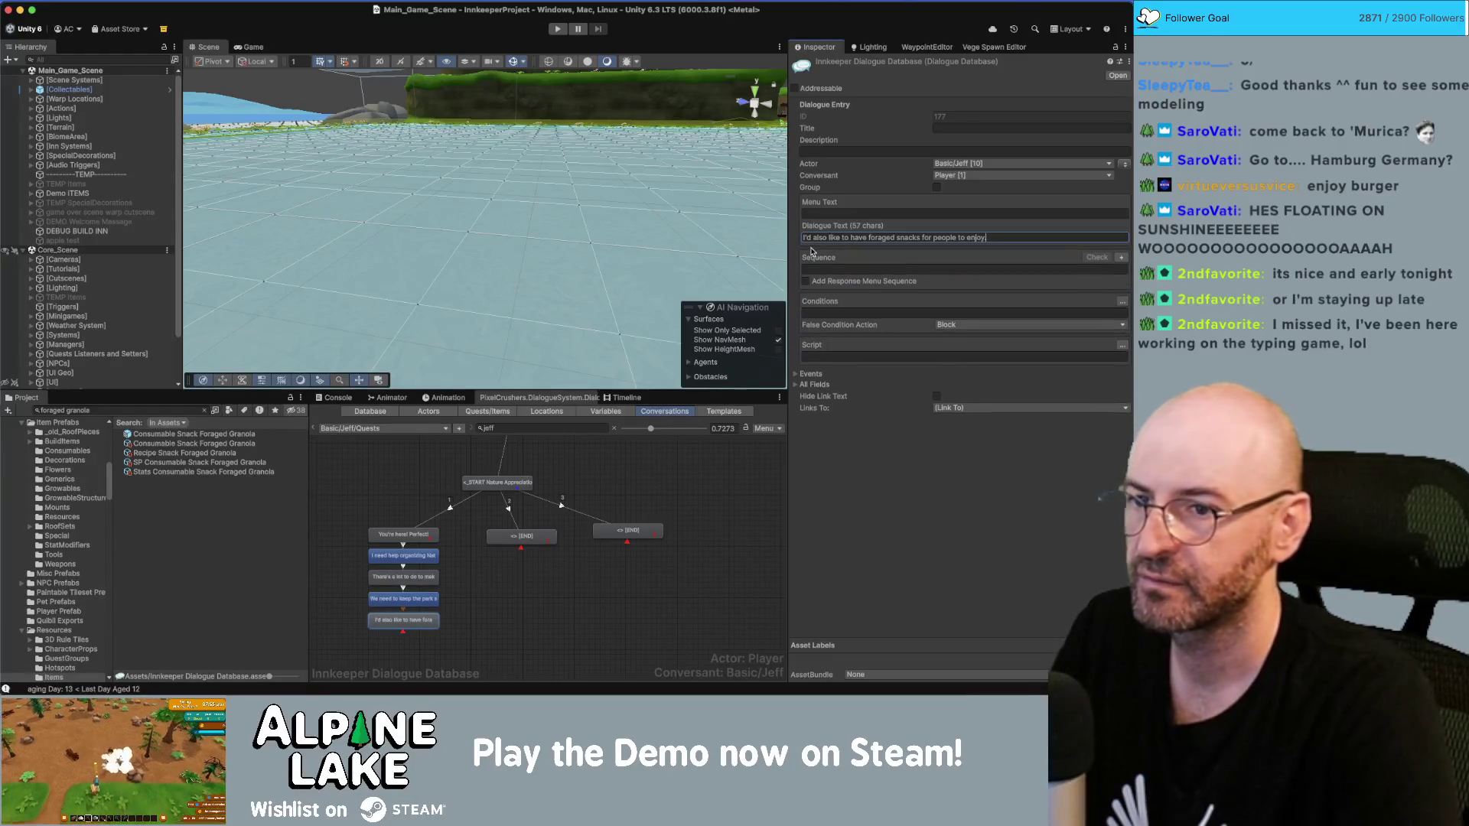
Step: Add a child node reading "Here's a recipe my dad taught me for foraged granola."
{"action": "right_click", "coordinate": [398, 538]}
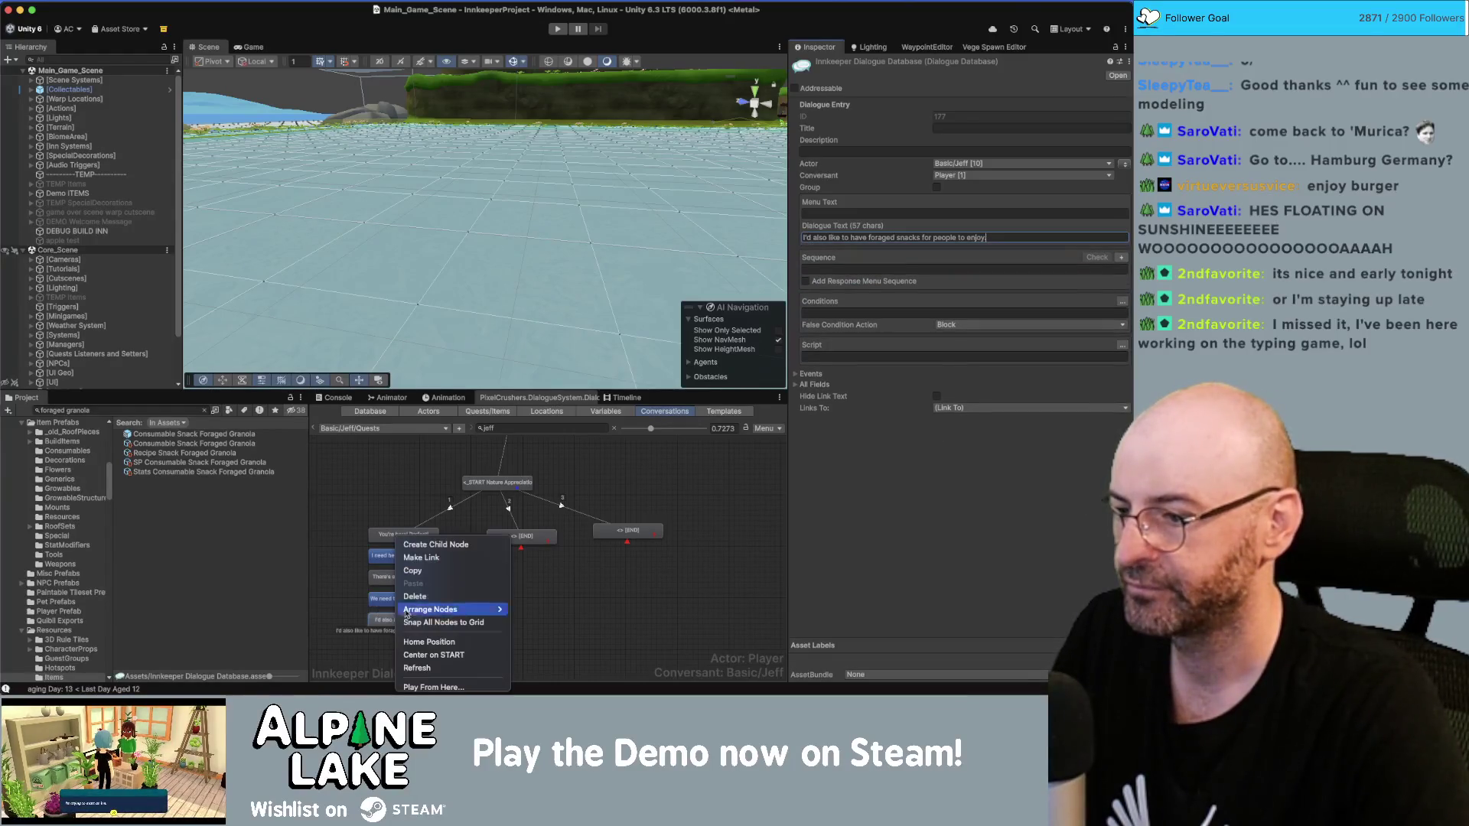
{"action": "left_click", "coordinate": [433, 544]}
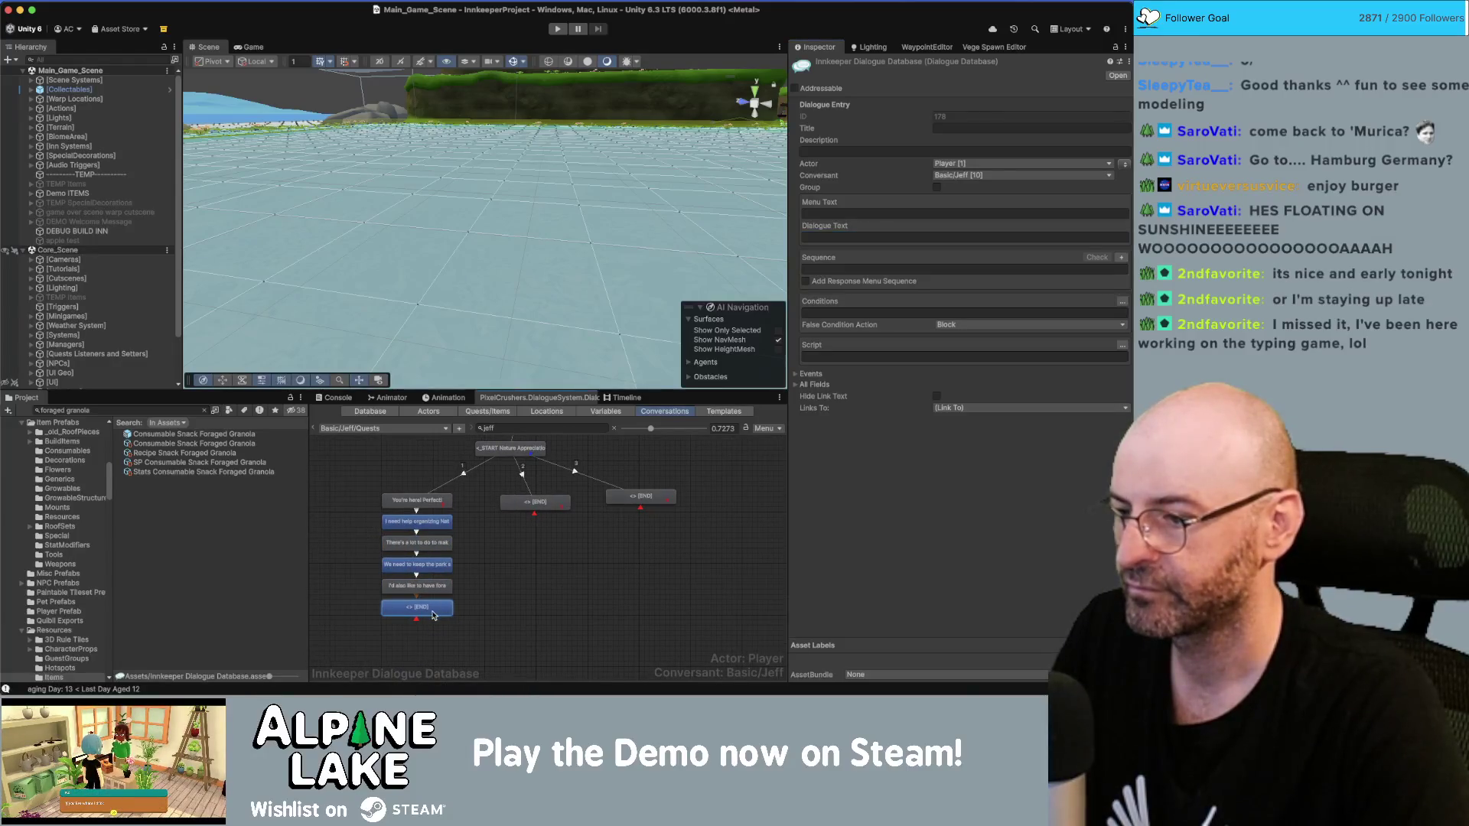
{"action": "left_click", "coordinate": [923, 237]}
{"action": "type", "text": "Here's a recipe I know for [em1]foraged granola[/em1].  Bring everything to me when you're done.  We'll get this place nice and spruced up.  Get it, spruce, like the tree."}
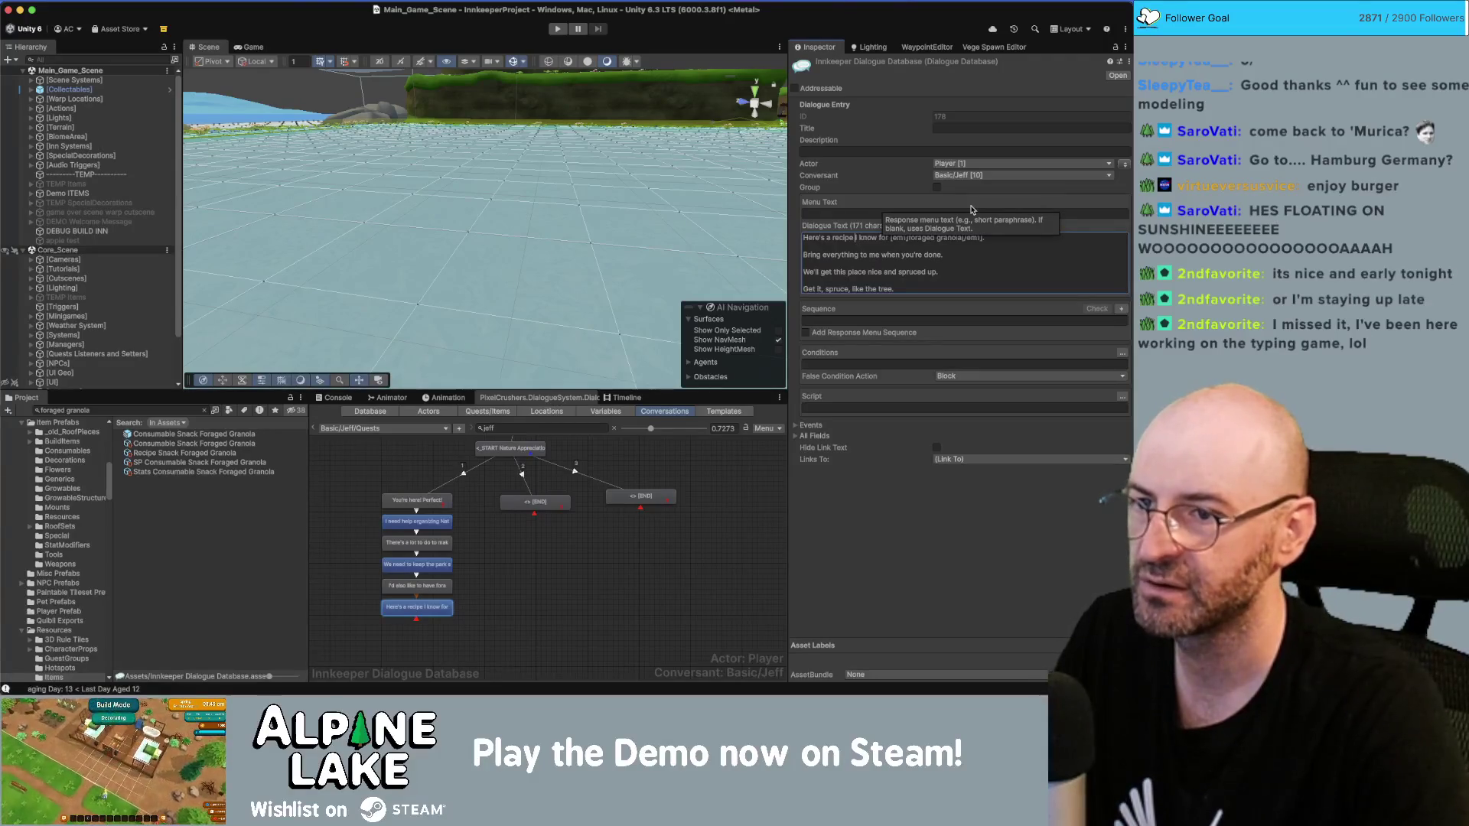
{"action": "key", "text": "shift+alt+Right"}
{"action": "key", "text": "shift+alt+Right"}
{"action": "key", "text": "shift+alt+Right"}
{"action": "type", "text": "my d"}
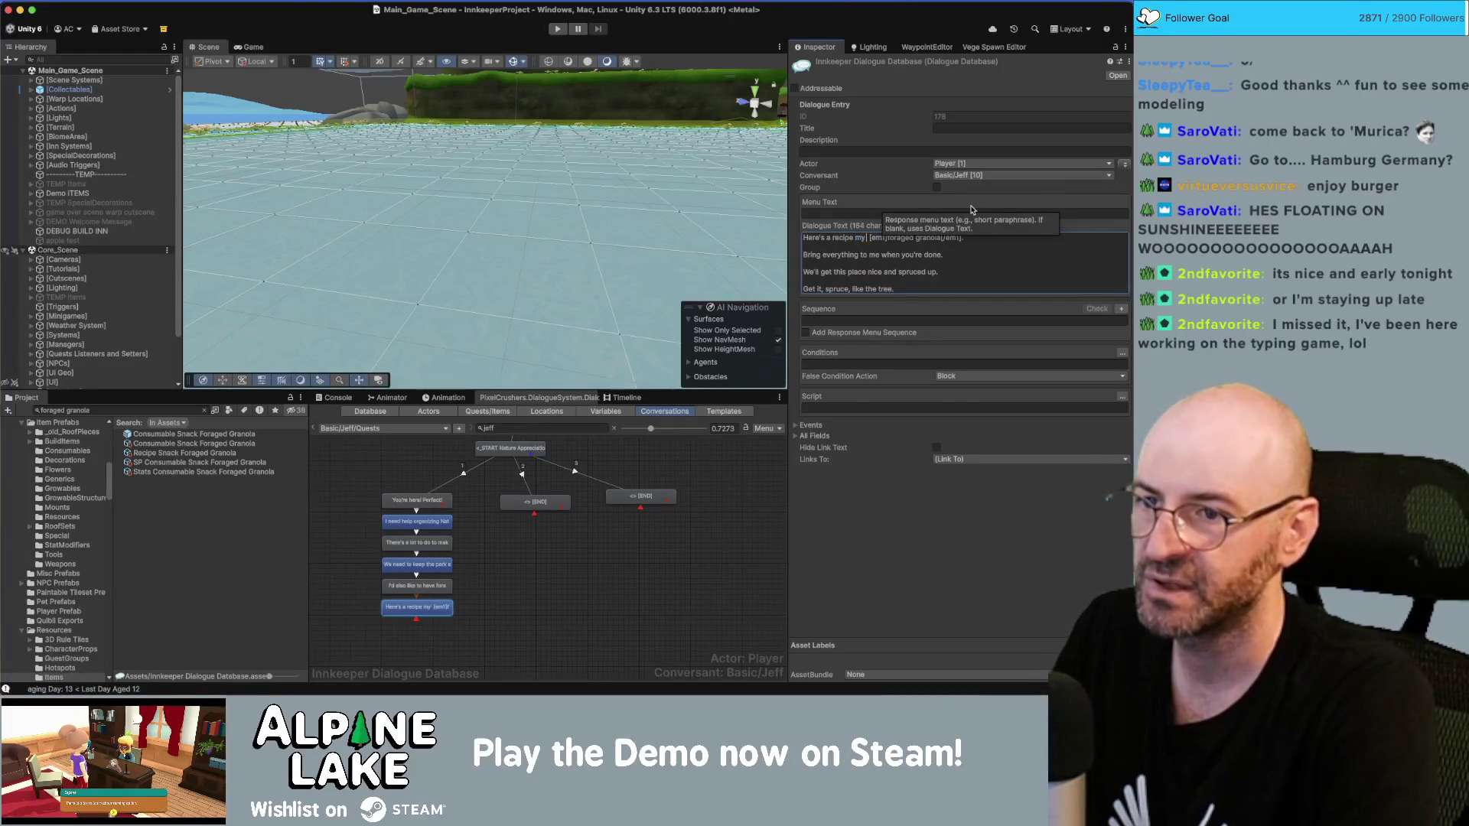
{"action": "type", "text": "ad taught me to"}
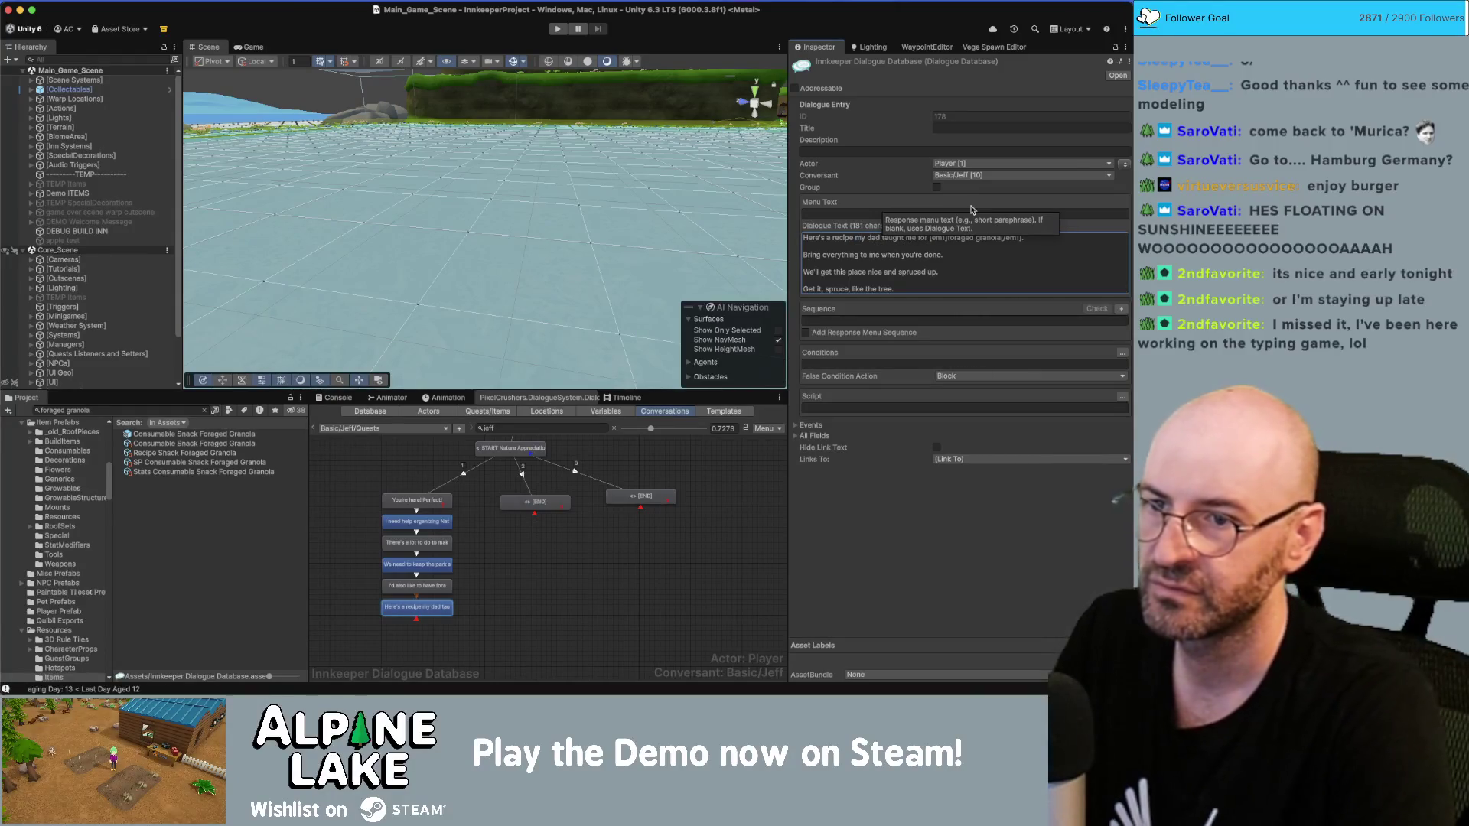
{"action": "left_click_drag", "start_coordinate": [903, 289], "coordinate": [786, 254]}
{"action": "key", "text": "BackSpace"}
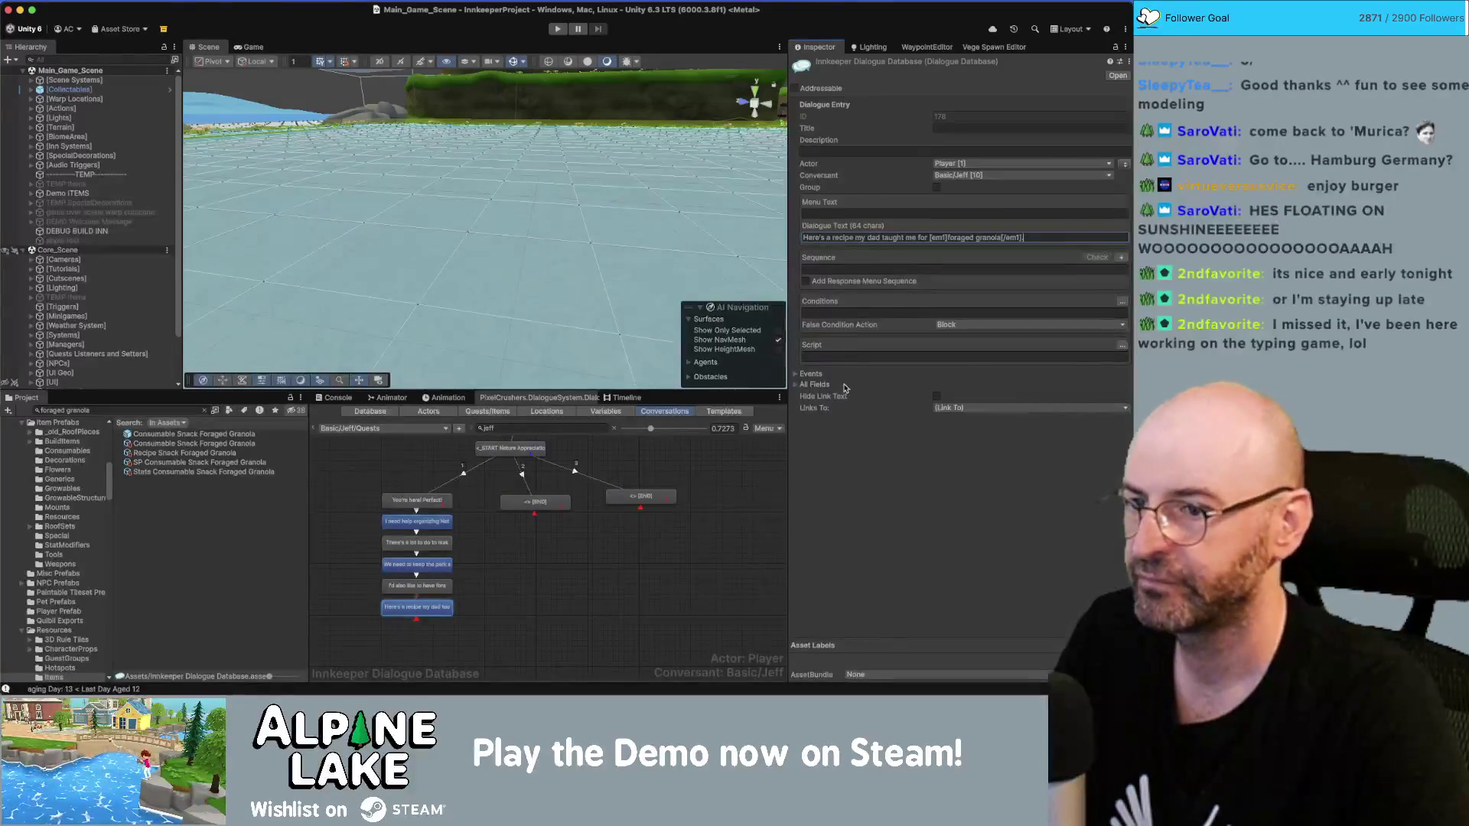
{"action": "left_click", "coordinate": [797, 374]}
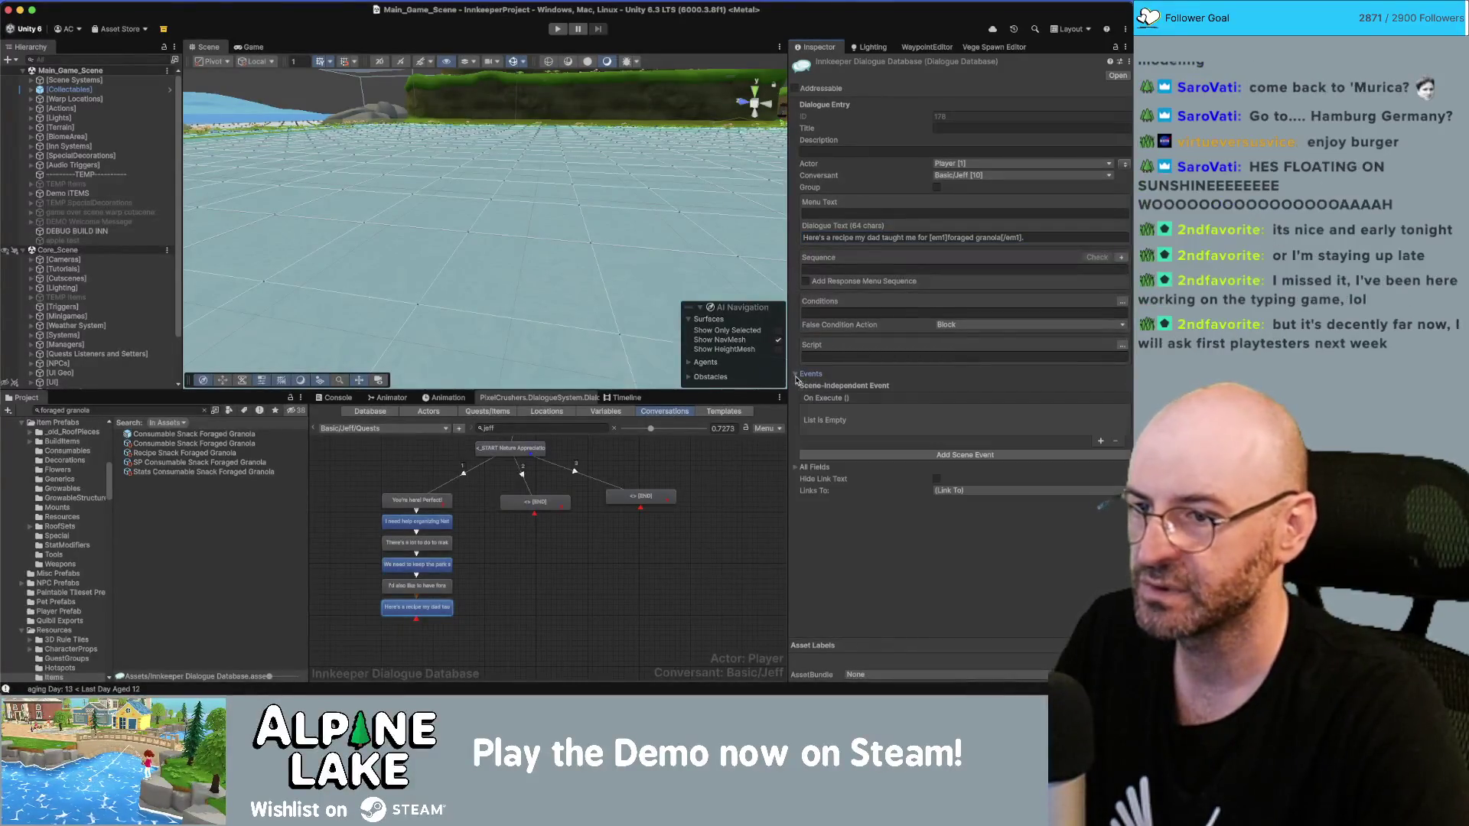
Step: Add an On Execute event: Action Give Gift's GiveTransaction with Recipe Snack Foraged Granola
{"action": "left_click", "coordinate": [1101, 441]}
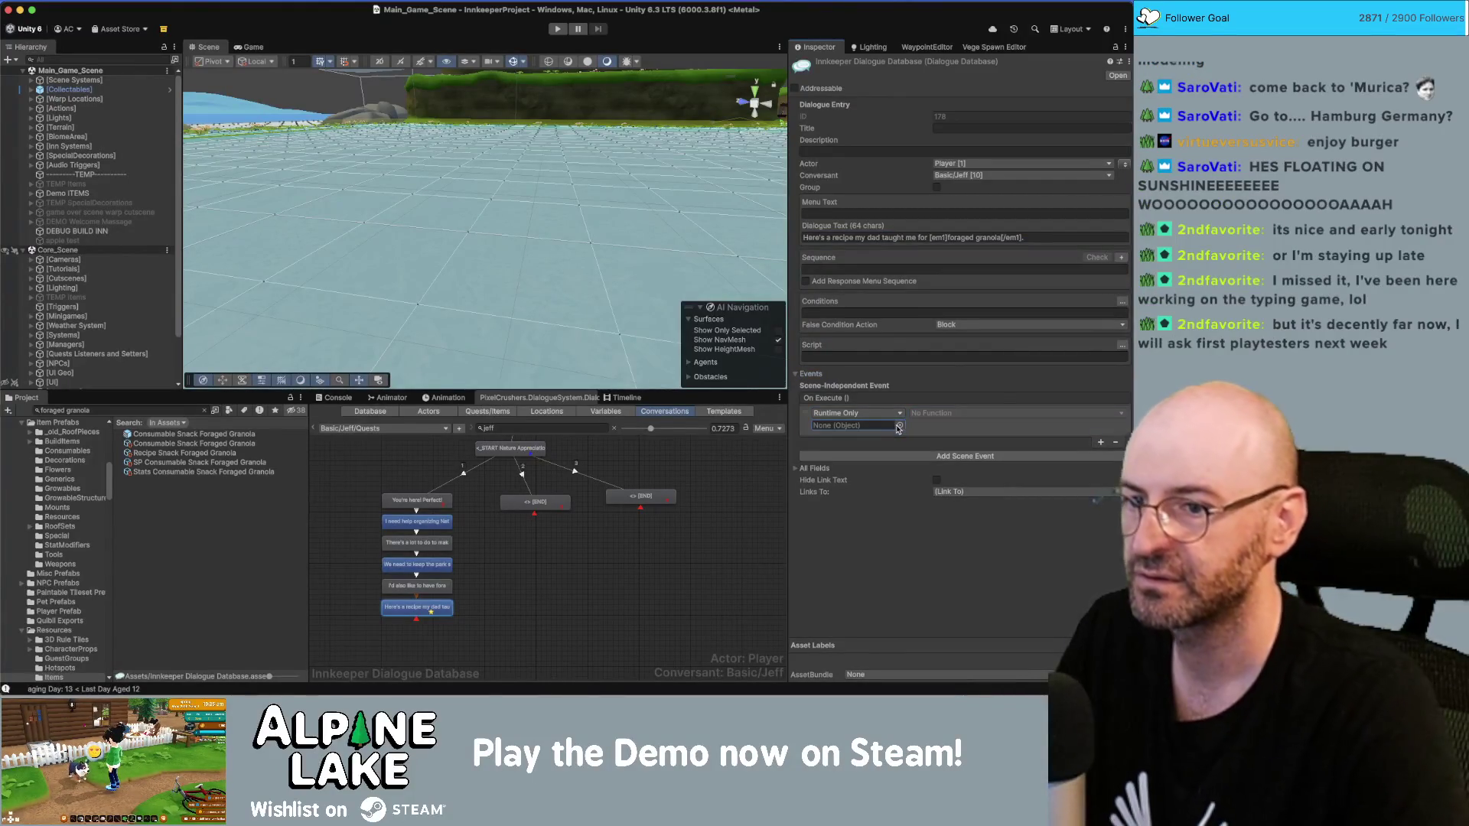
{"action": "left_click", "coordinate": [900, 429]}
{"action": "type", "text": "gift"}
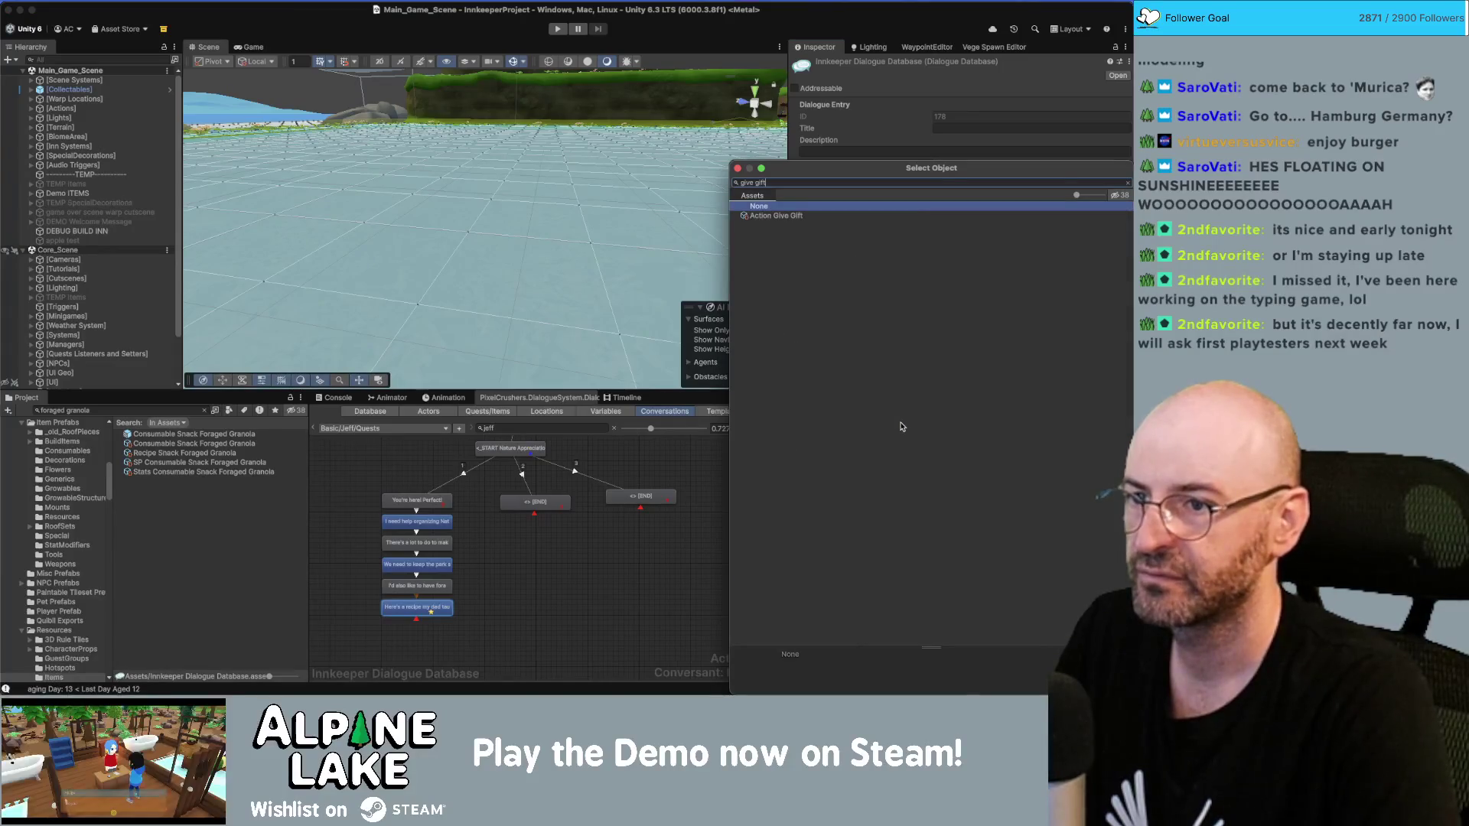
{"action": "key", "text": "Return"}
{"action": "left_click", "coordinate": [1091, 416]}
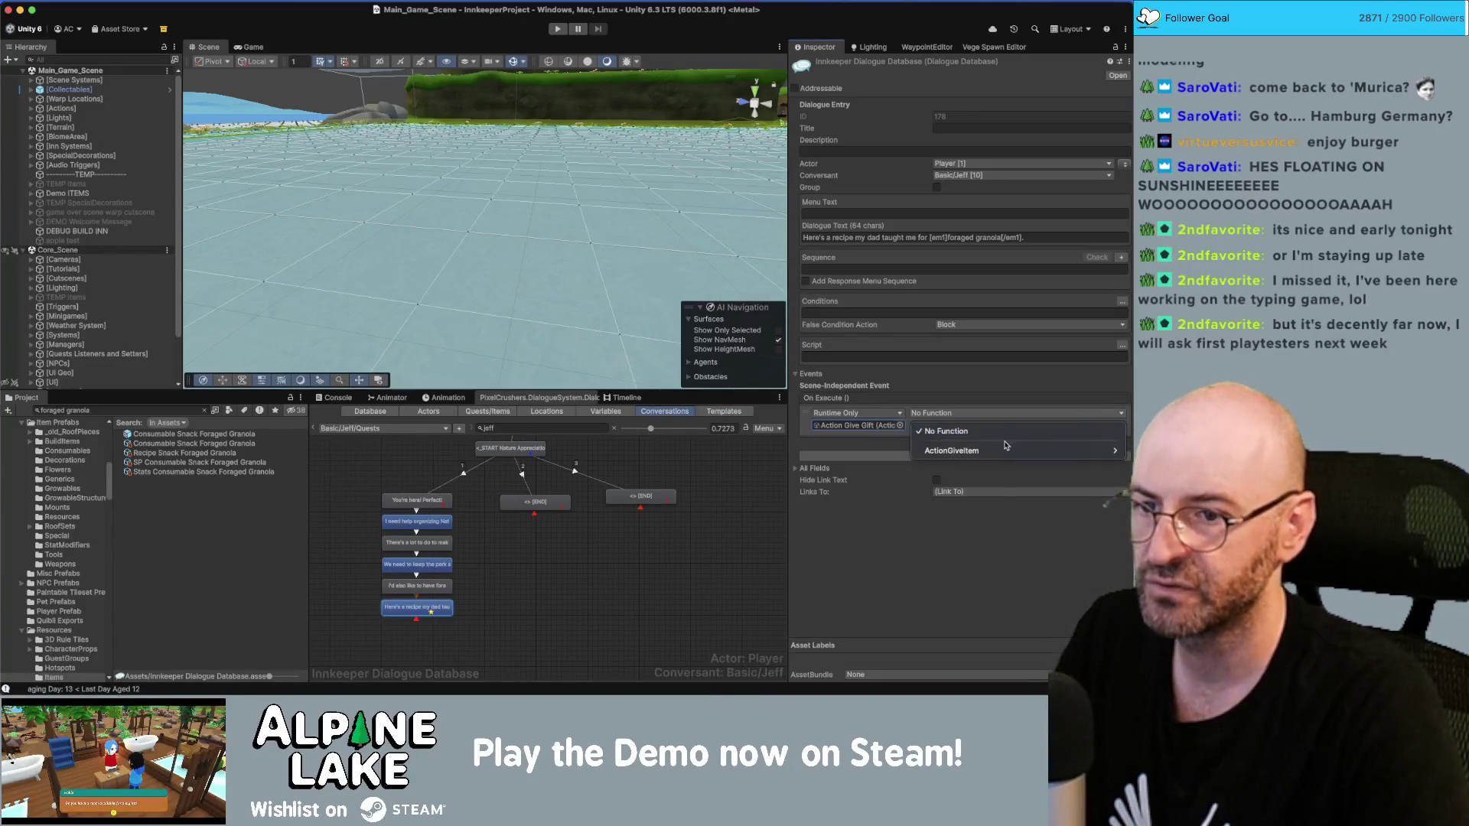
{"action": "mouse_move", "coordinate": [1002, 449]}
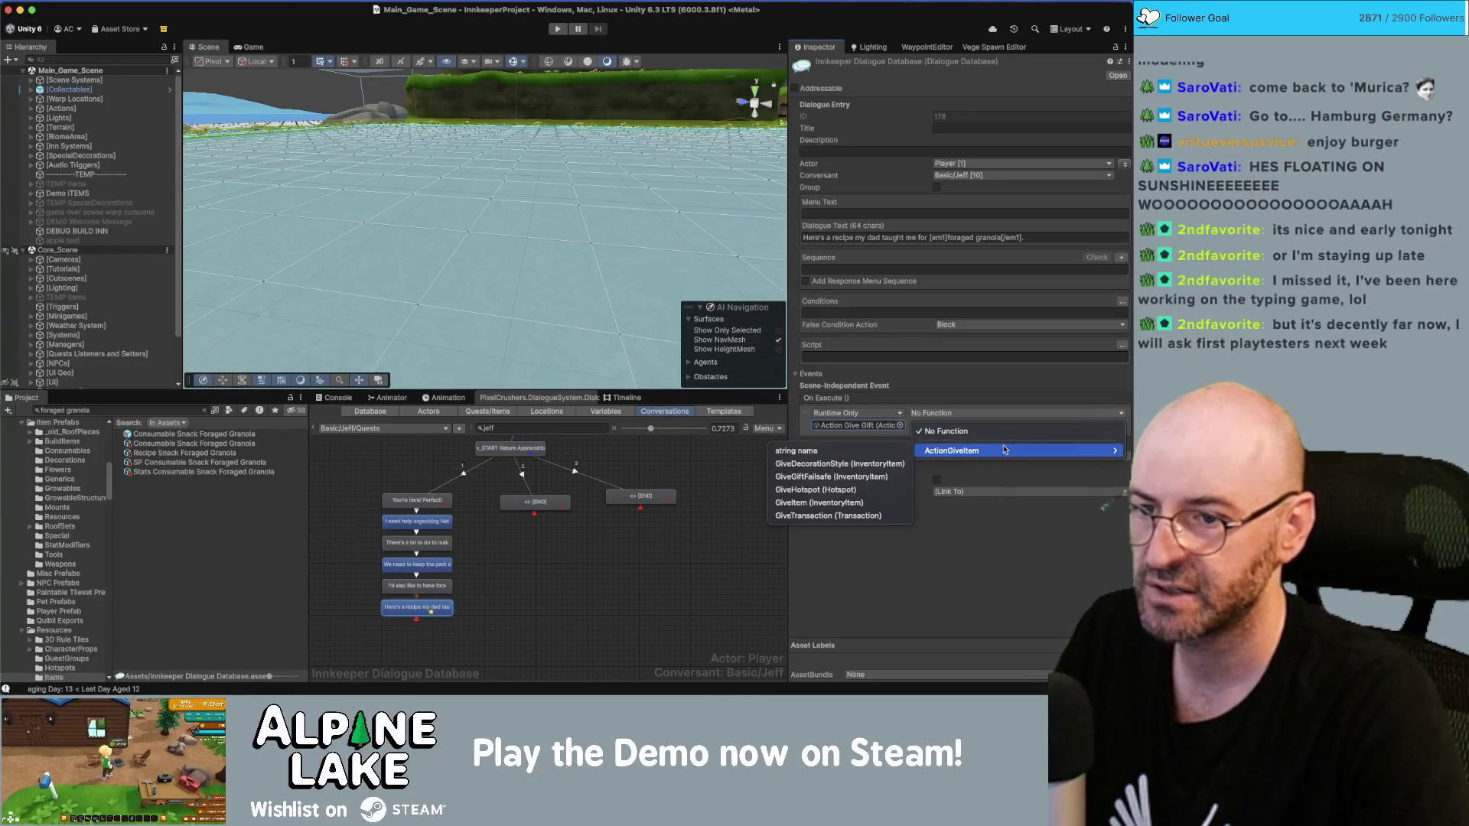
{"action": "left_click", "coordinate": [854, 515]}
{"action": "left_click", "coordinate": [1121, 427]}
{"action": "type", "text": "f"}
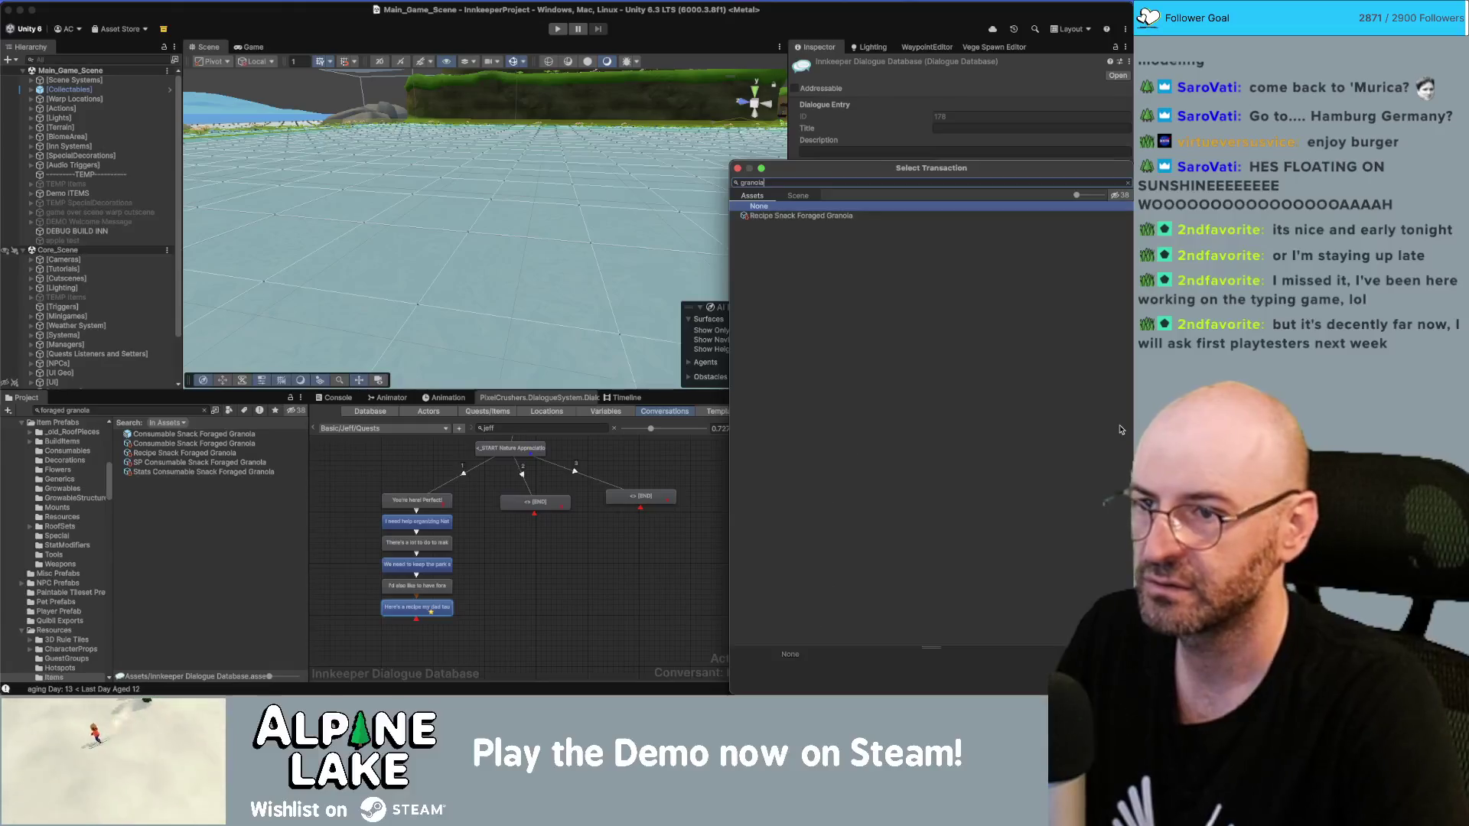
{"action": "key", "text": "Return"}
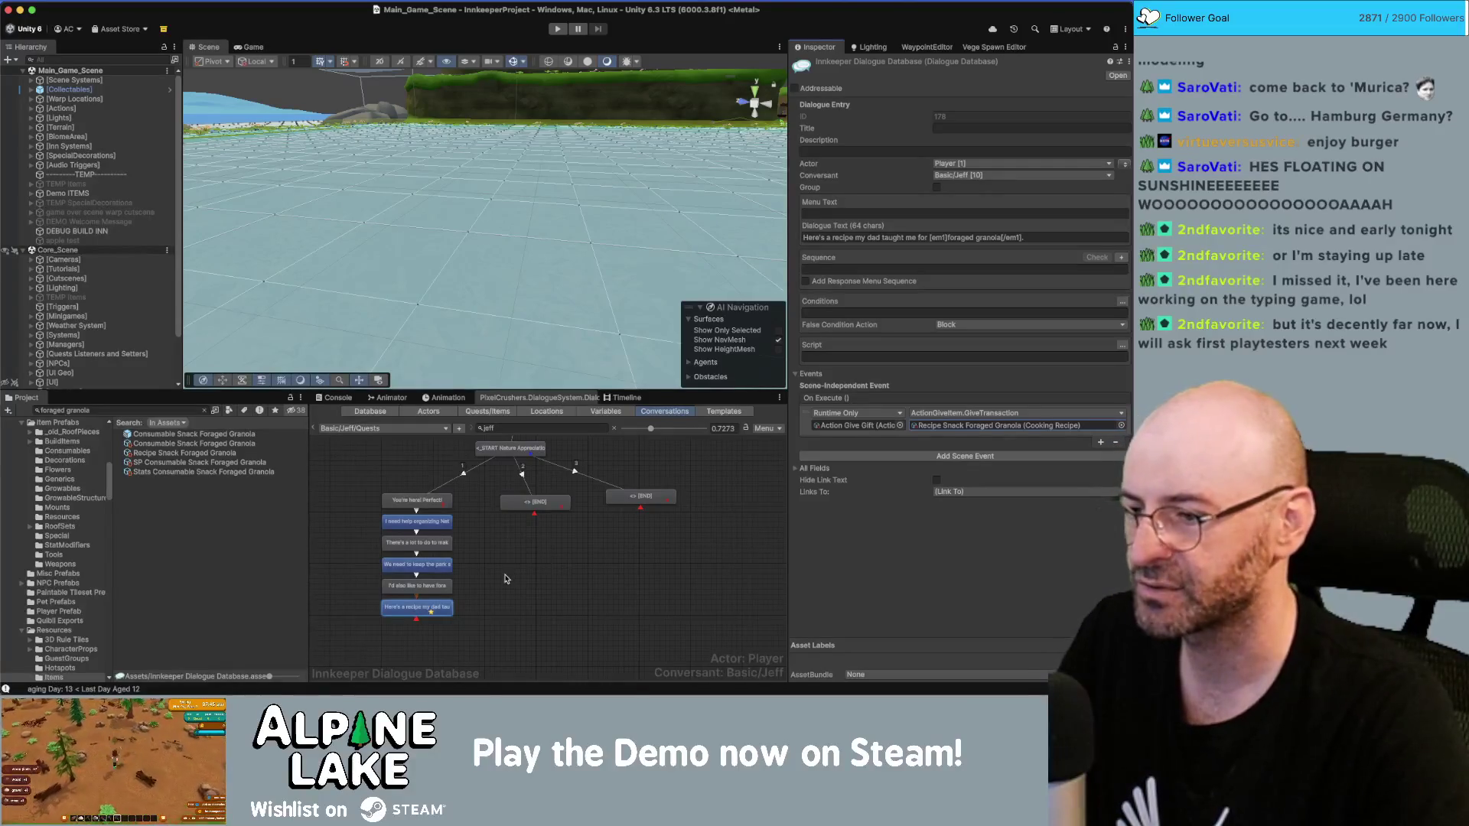
{"action": "scroll", "coordinate": [503, 570], "scroll_direction": "down", "scroll_amount": 1}
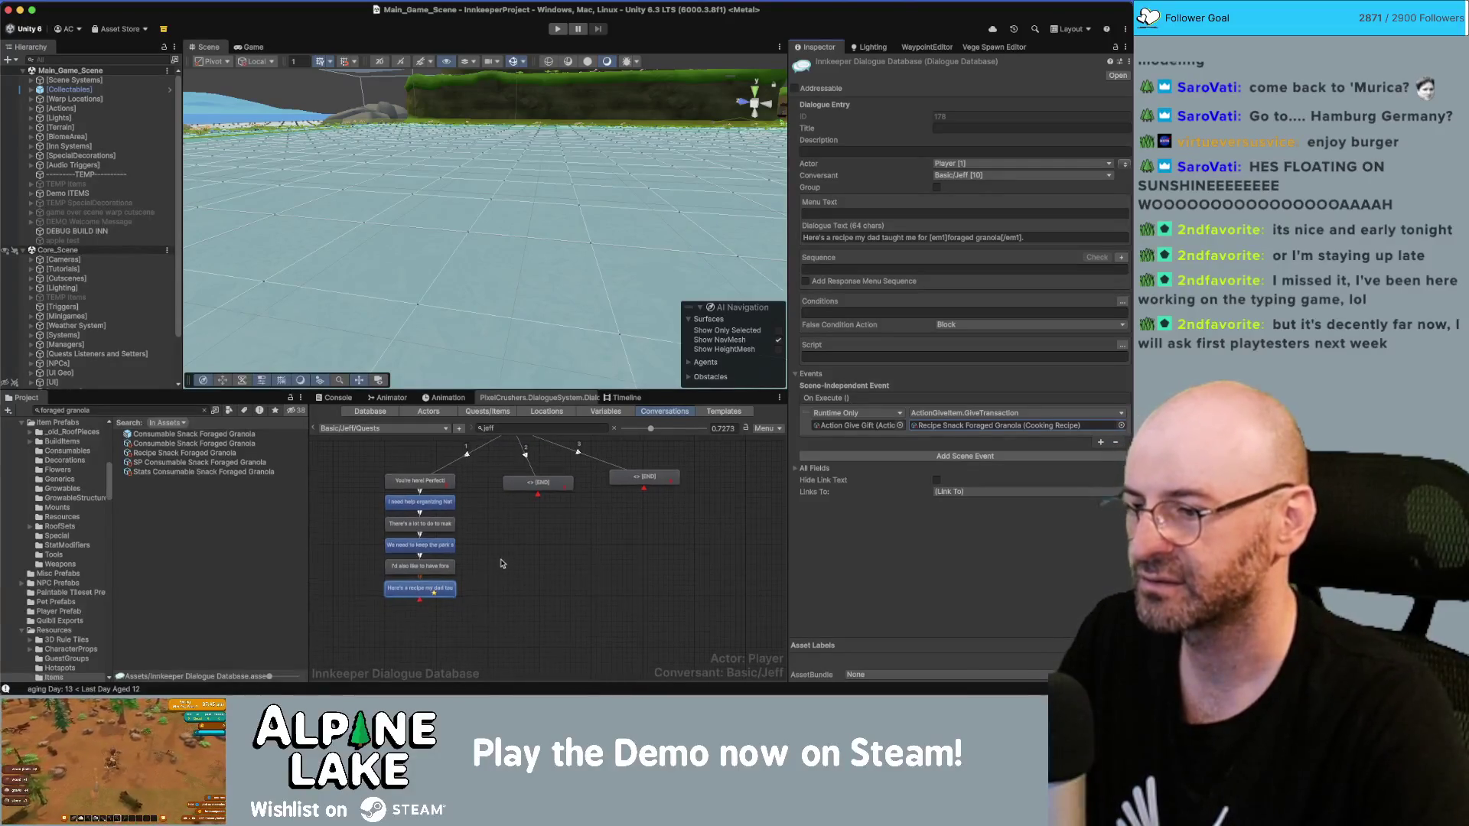
Step: Add a child node after the recipe line with the 'Bring everything to me…' reply
{"action": "right_click", "coordinate": [457, 588]}
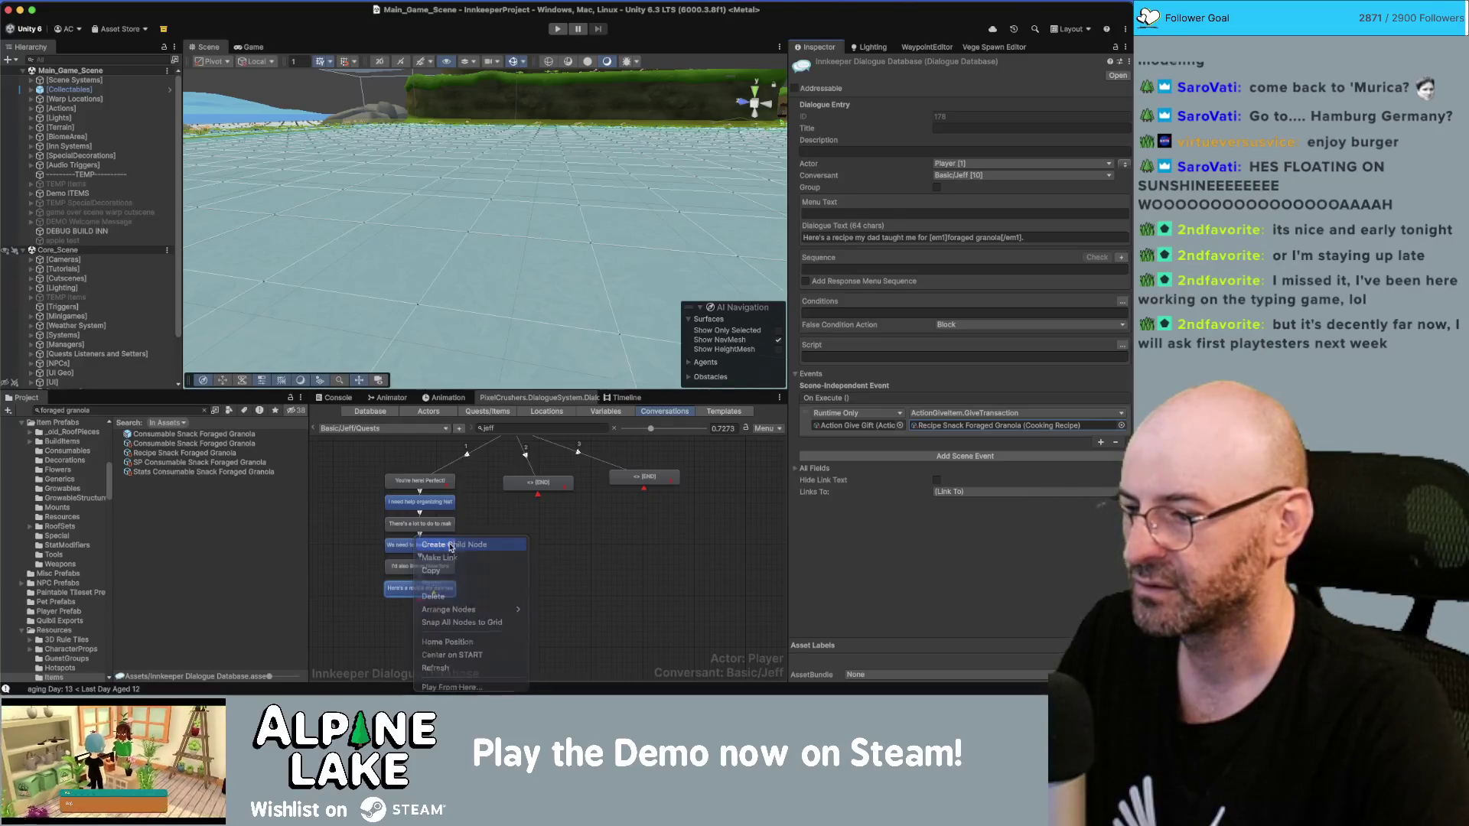
{"action": "left_click", "coordinate": [487, 581]}
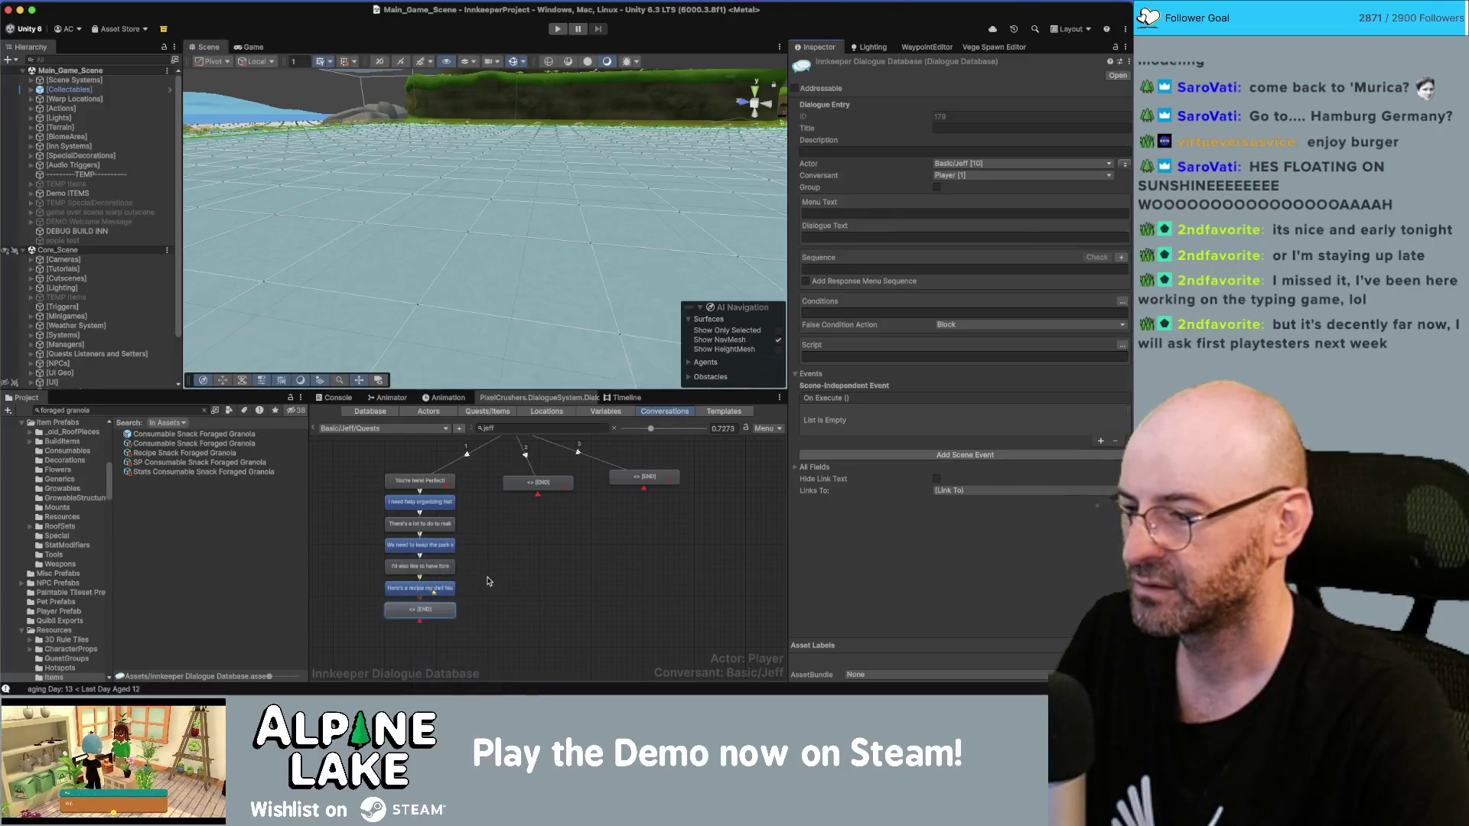
{"action": "left_click", "coordinate": [910, 242]}
{"action": "key", "text": "super+v"}
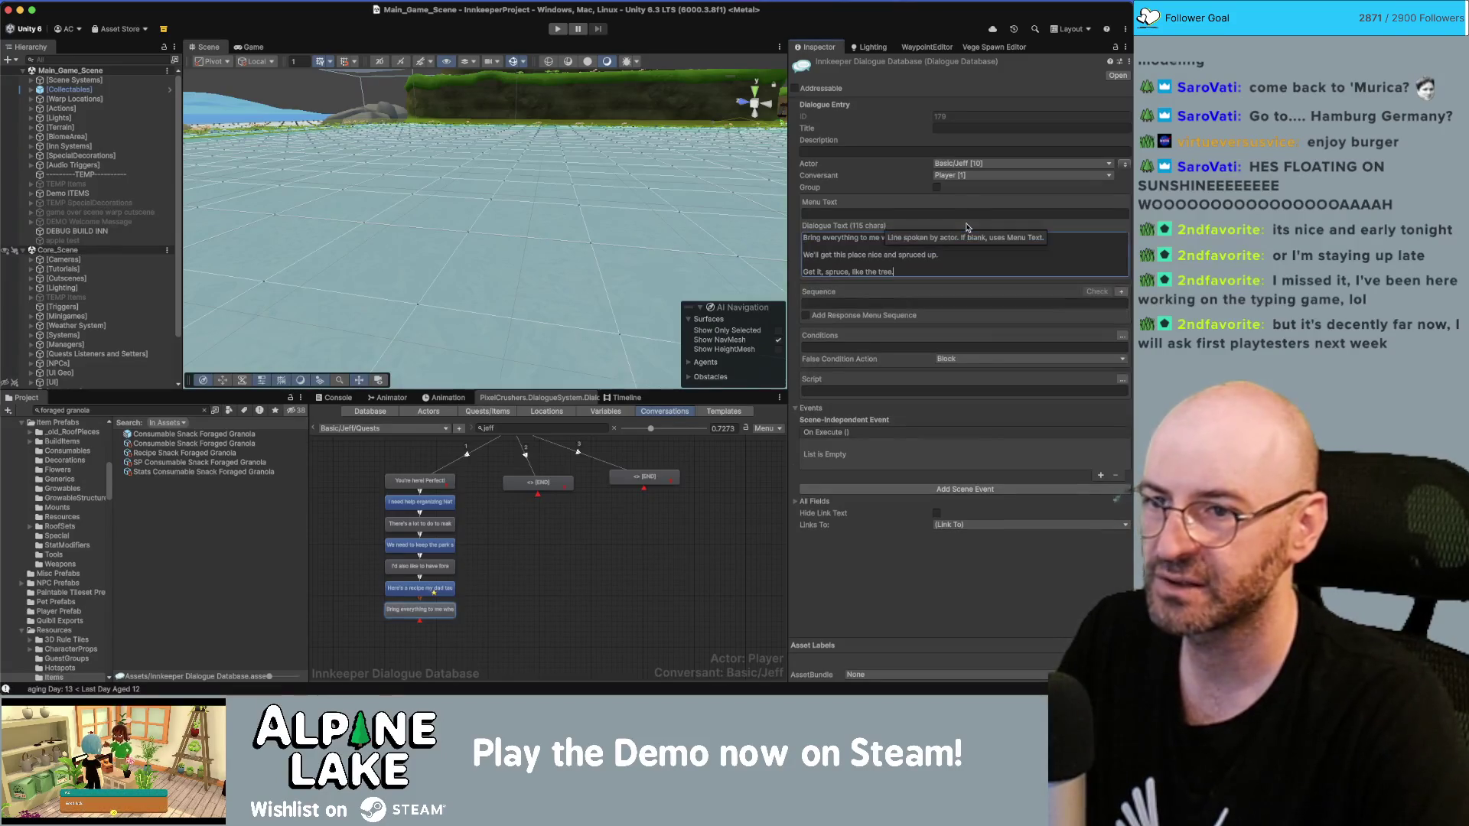
{"action": "key", "text": "BackSpace"}
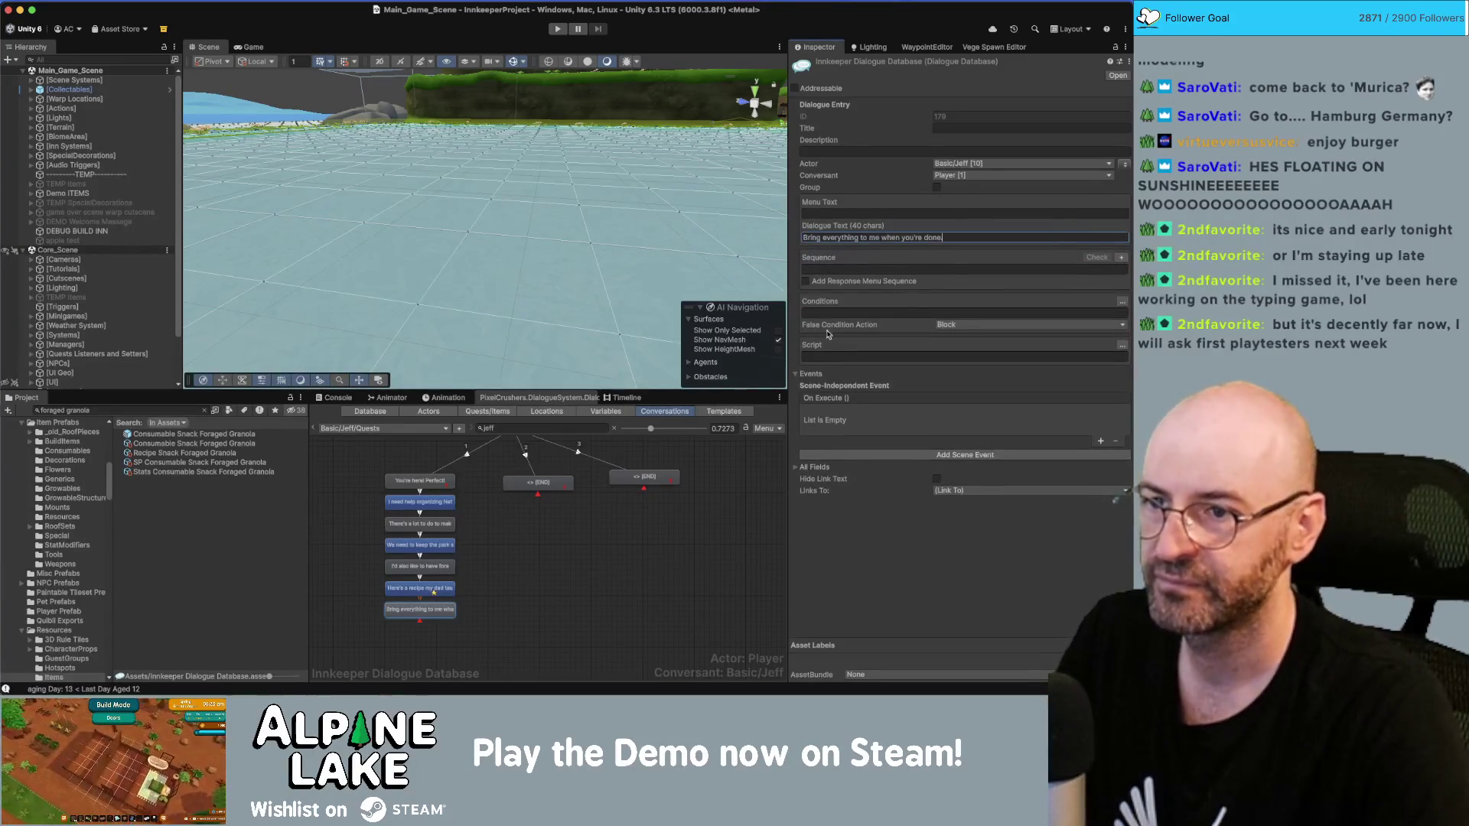
Step: Chain a new node after 'Bring everything' holding the pasted spruced-up reply line
{"action": "right_click", "coordinate": [419, 612]}
{"action": "left_click", "coordinate": [445, 546]}
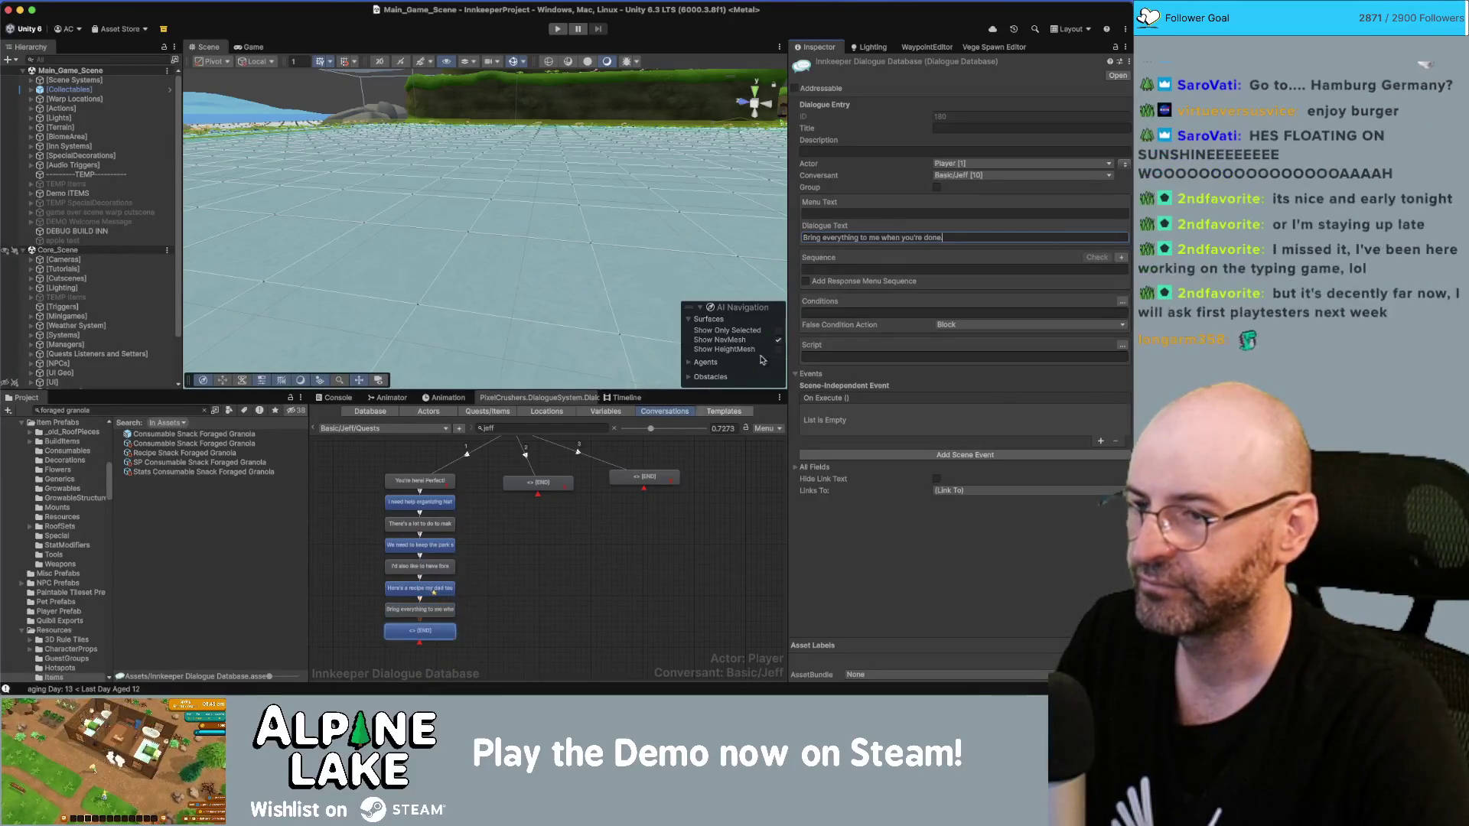
{"action": "double_click", "coordinate": [424, 629]}
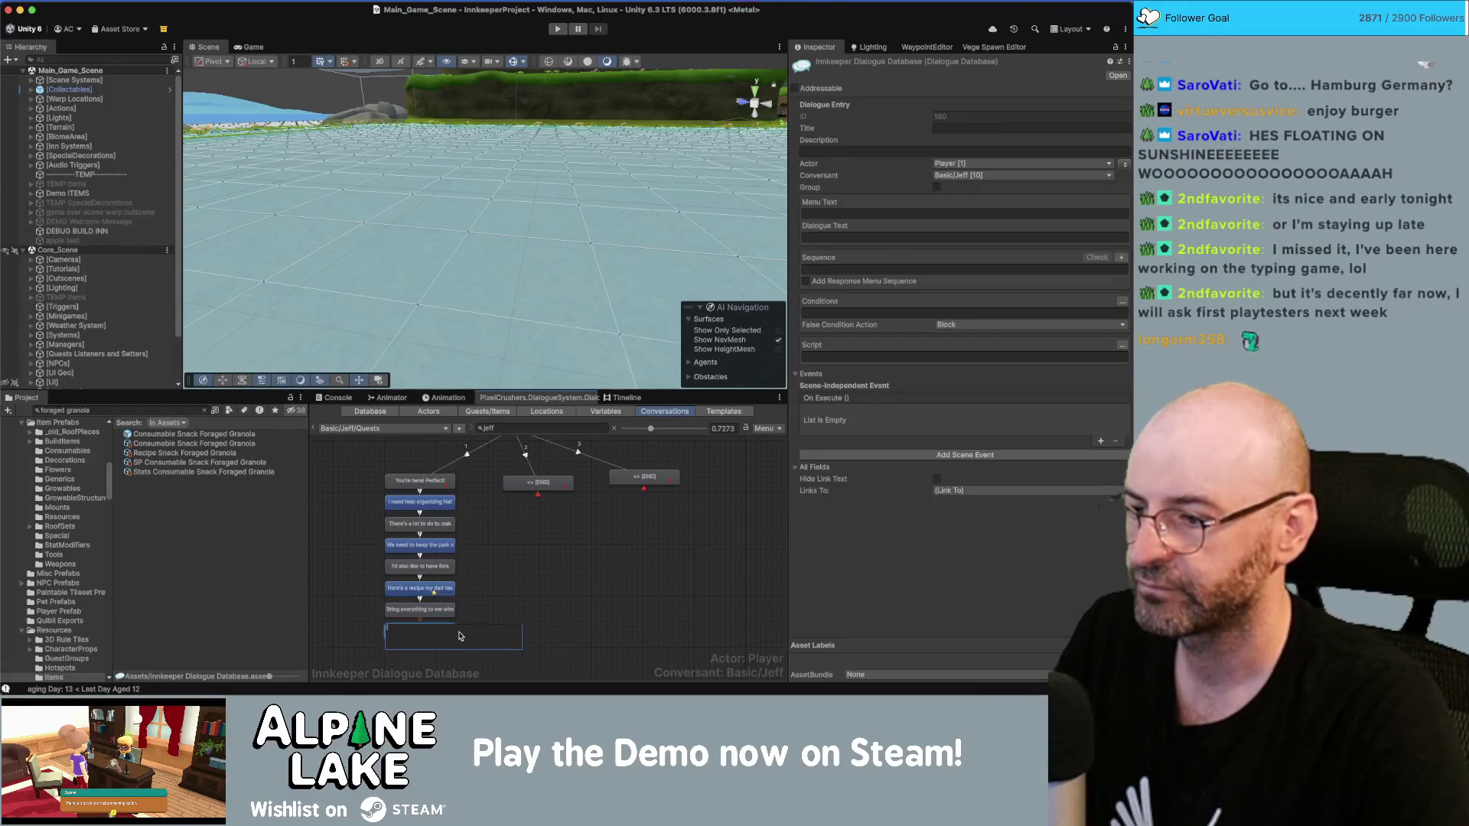
{"action": "type", "text": "We'll get this place nice and spruced up.  Get it, spruce, like the tree."}
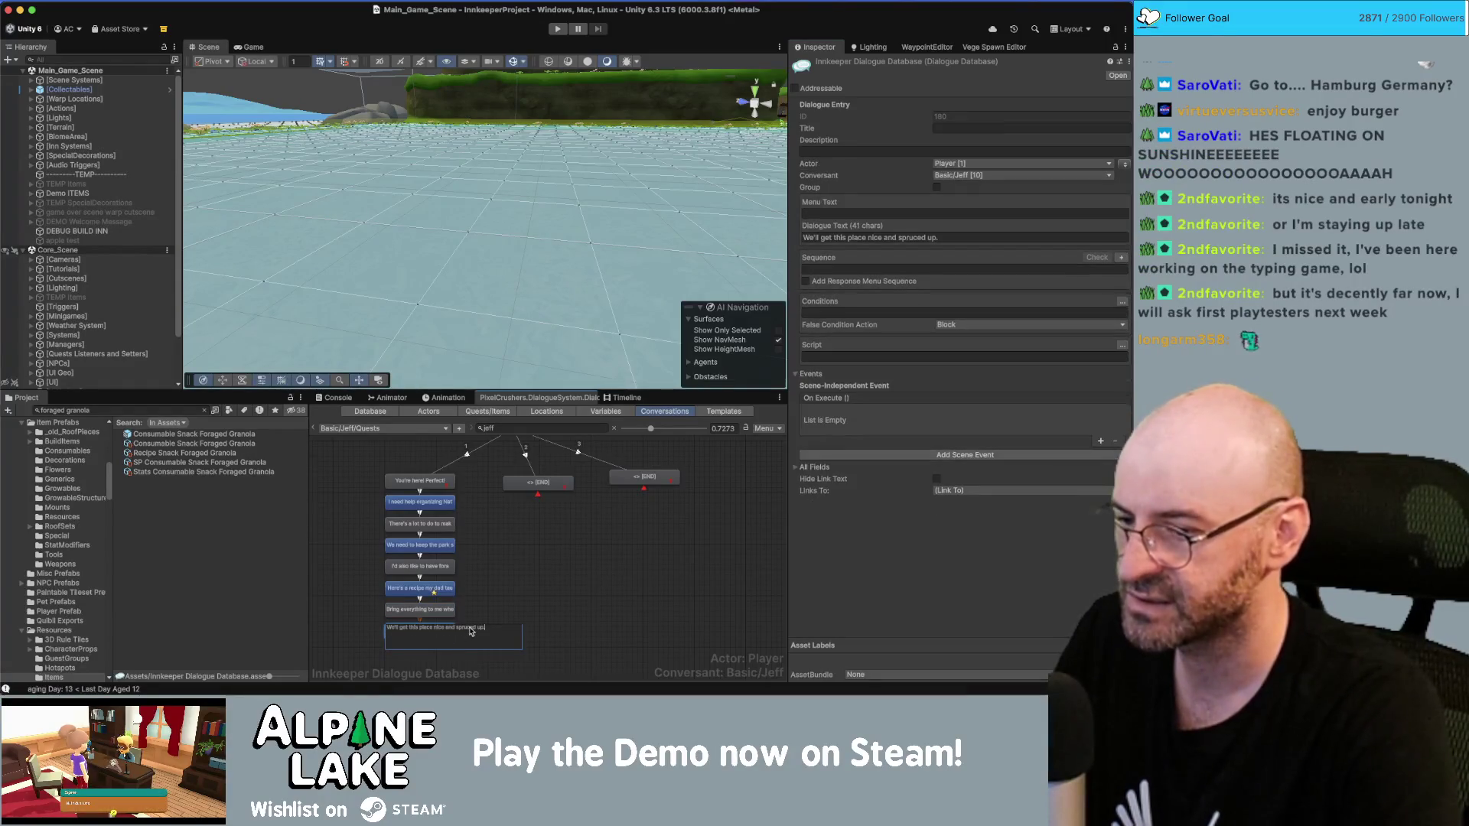
{"action": "left_click", "coordinate": [439, 635]}
Step: Chain another node after the spruced-up line with the 'spruce like the tree' reply
{"action": "right_click", "coordinate": [440, 634]}
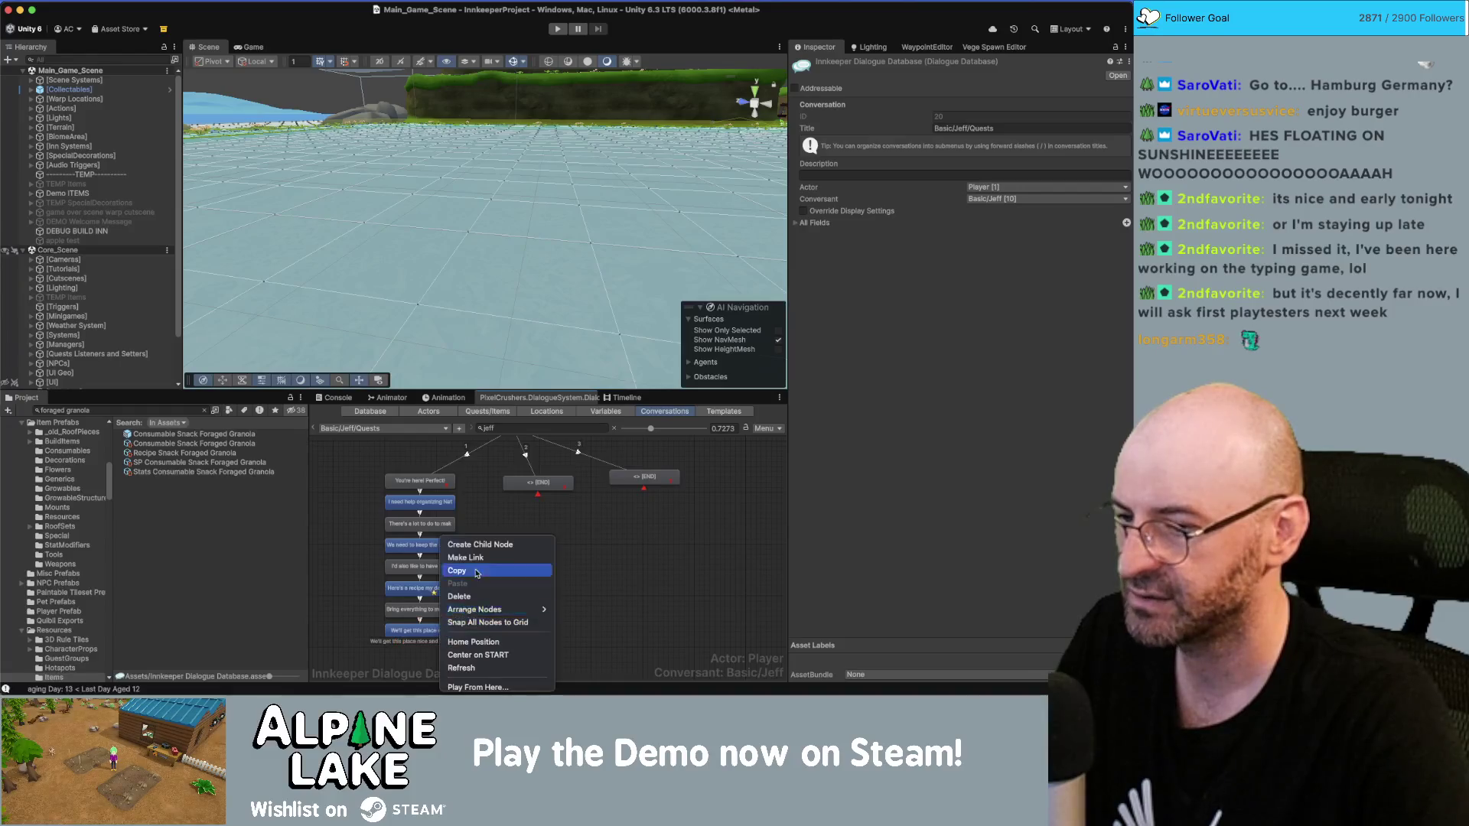
{"action": "left_click", "coordinate": [459, 541]}
{"action": "double_click", "coordinate": [439, 657]}
{"action": "type", "text": "Get it, spruce, like the tree."}
{"action": "left_click", "coordinate": [584, 594]}
{"action": "left_click_drag", "start_coordinate": [575, 587], "coordinate": [591, 546]}
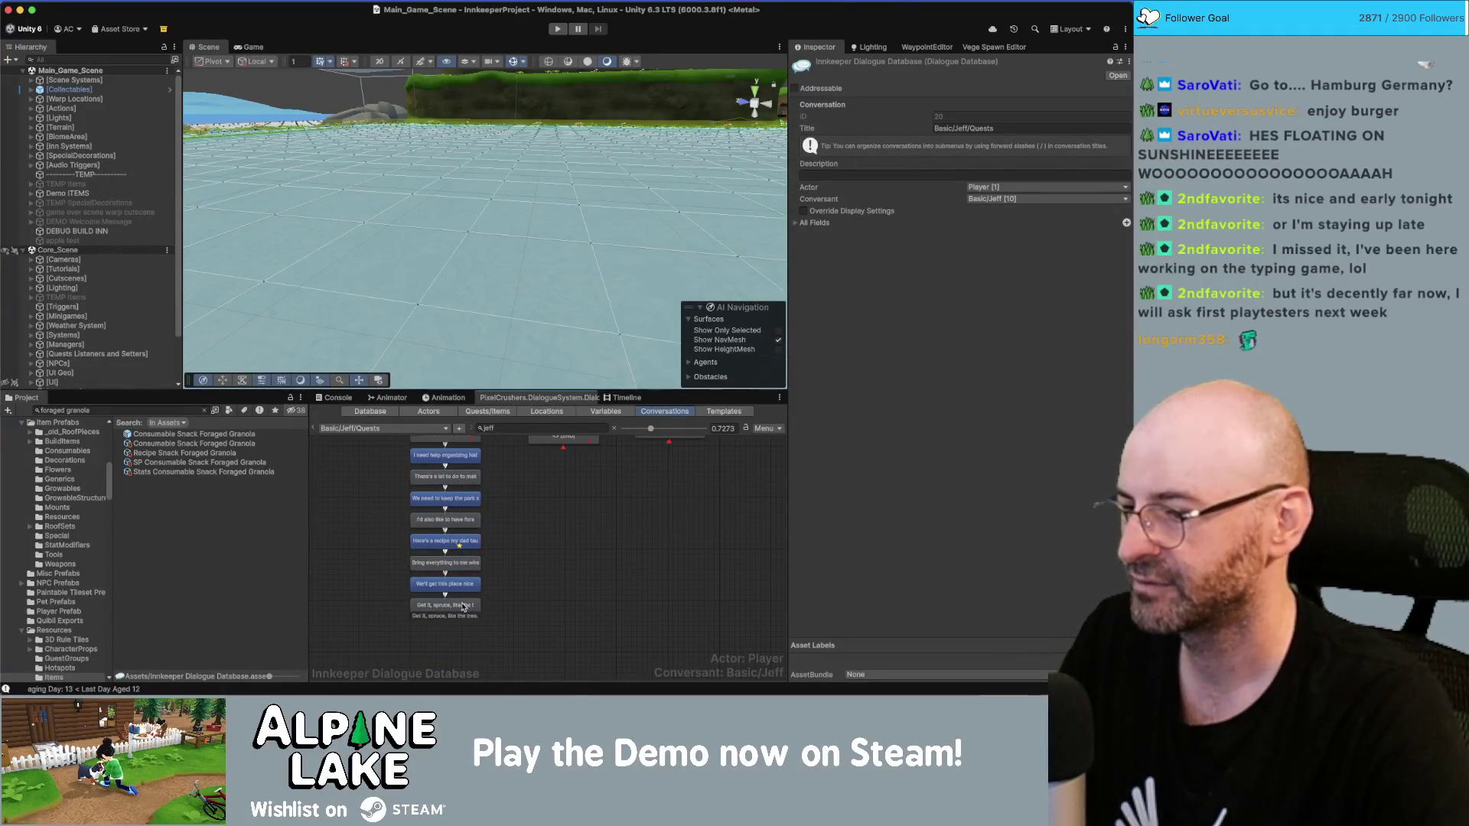
Step: Add the final 'Now leaf me alone. Ha...' node after the spruce line
{"action": "right_click", "coordinate": [466, 538]}
{"action": "left_click", "coordinate": [496, 545]}
{"action": "double_click", "coordinate": [459, 629]}
{"action": "type", "text": "Now leaf"}
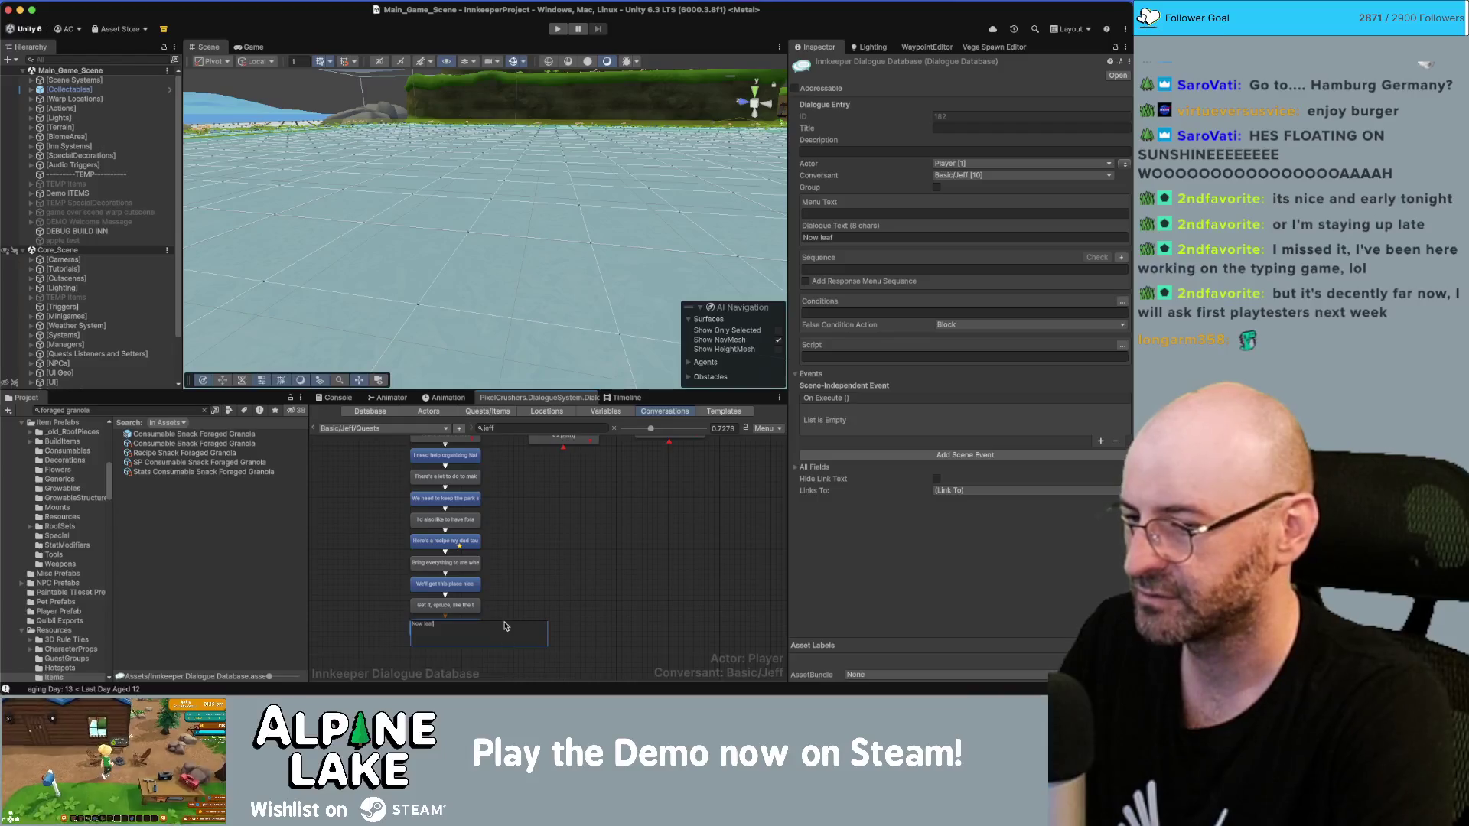
{"action": "type", "text": "me alone. h"}
{"action": "key", "text": "BackSpace"}
{"action": "key", "text": "BackSpace"}
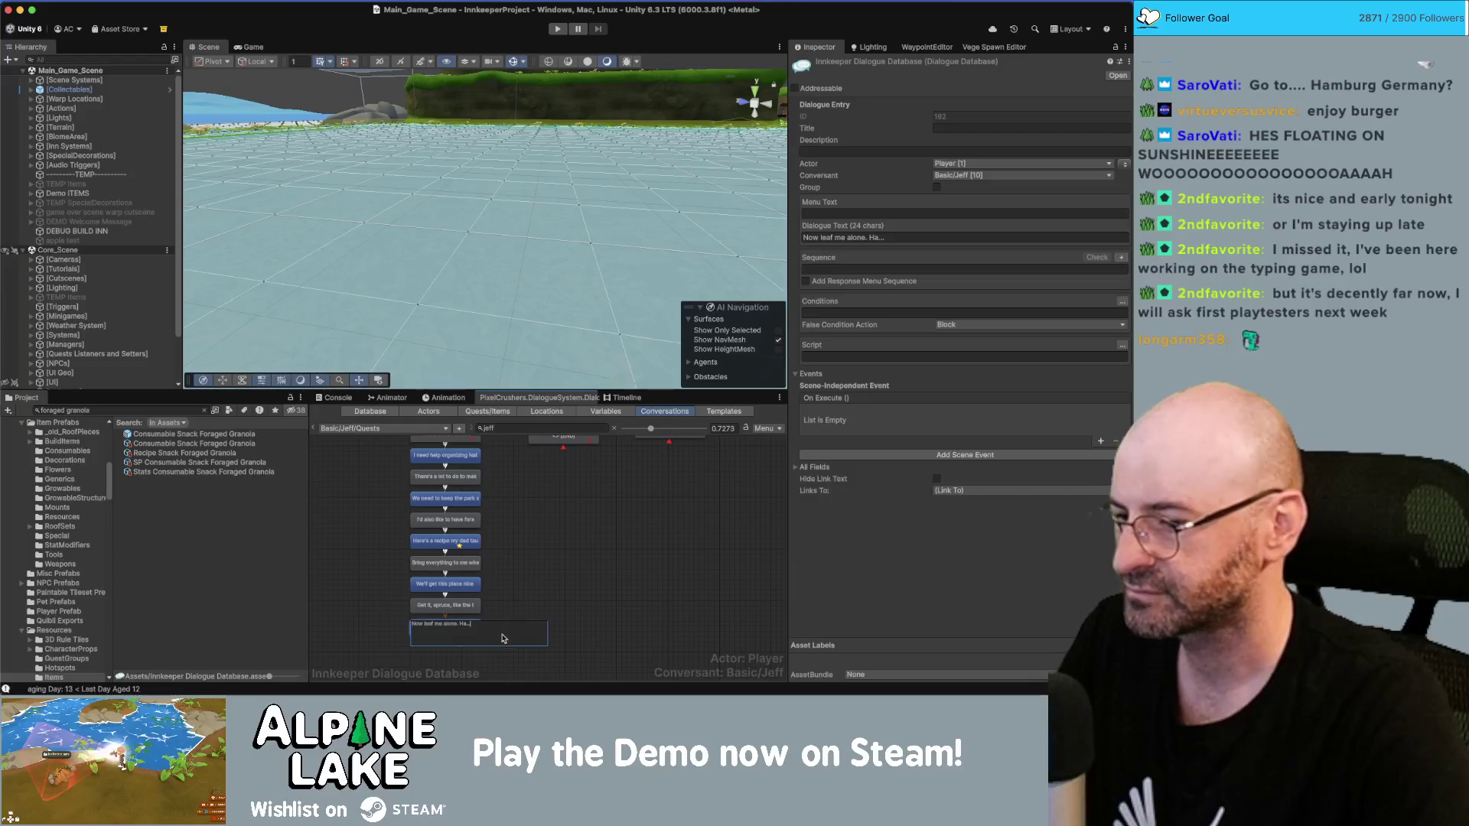
{"action": "left_click", "coordinate": [527, 608]}
{"action": "left_click", "coordinate": [454, 588], "text": "shift"}
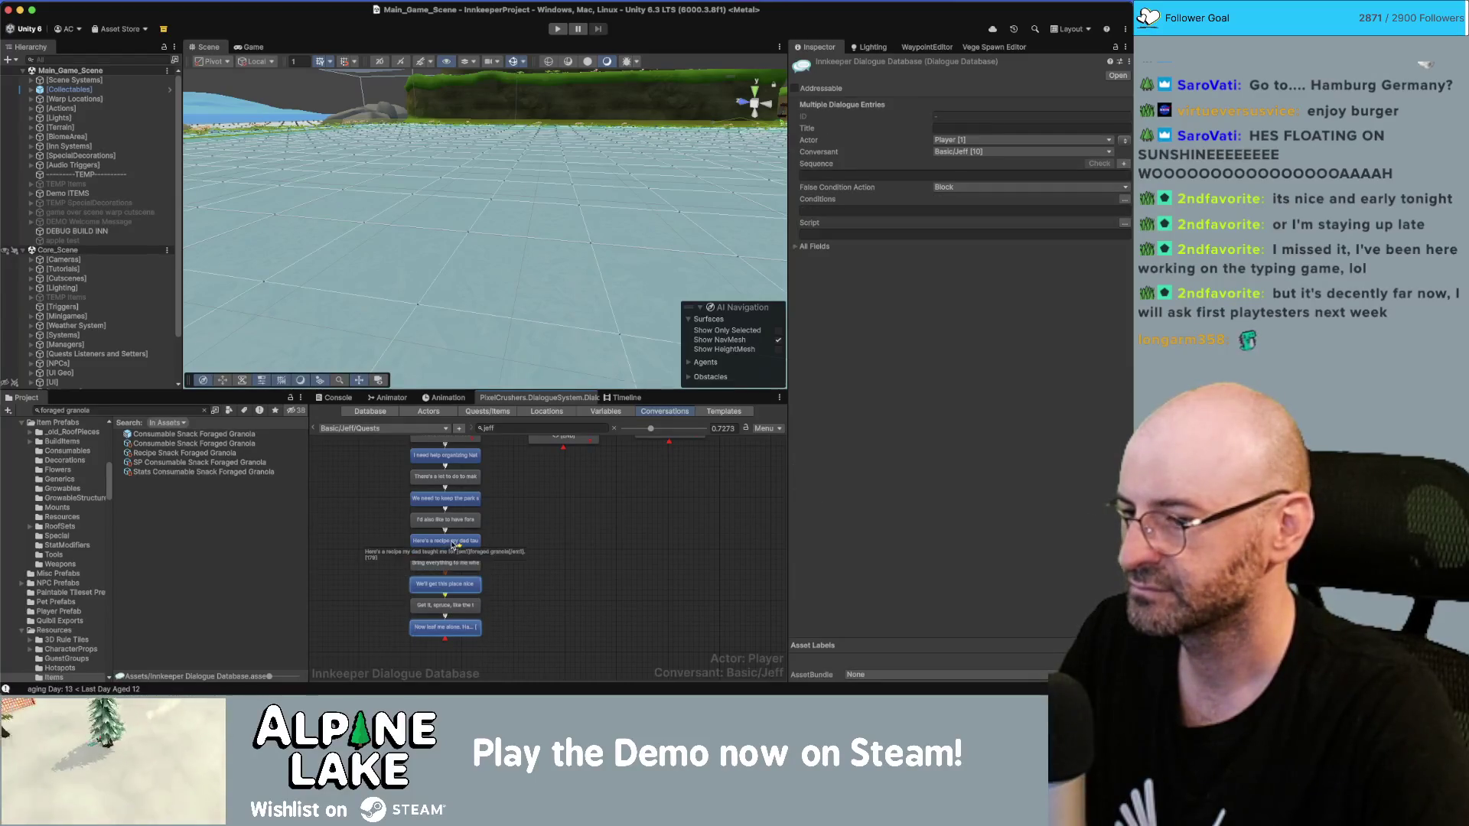
{"action": "scroll", "coordinate": [535, 497], "scroll_direction": "up", "scroll_amount": 2}
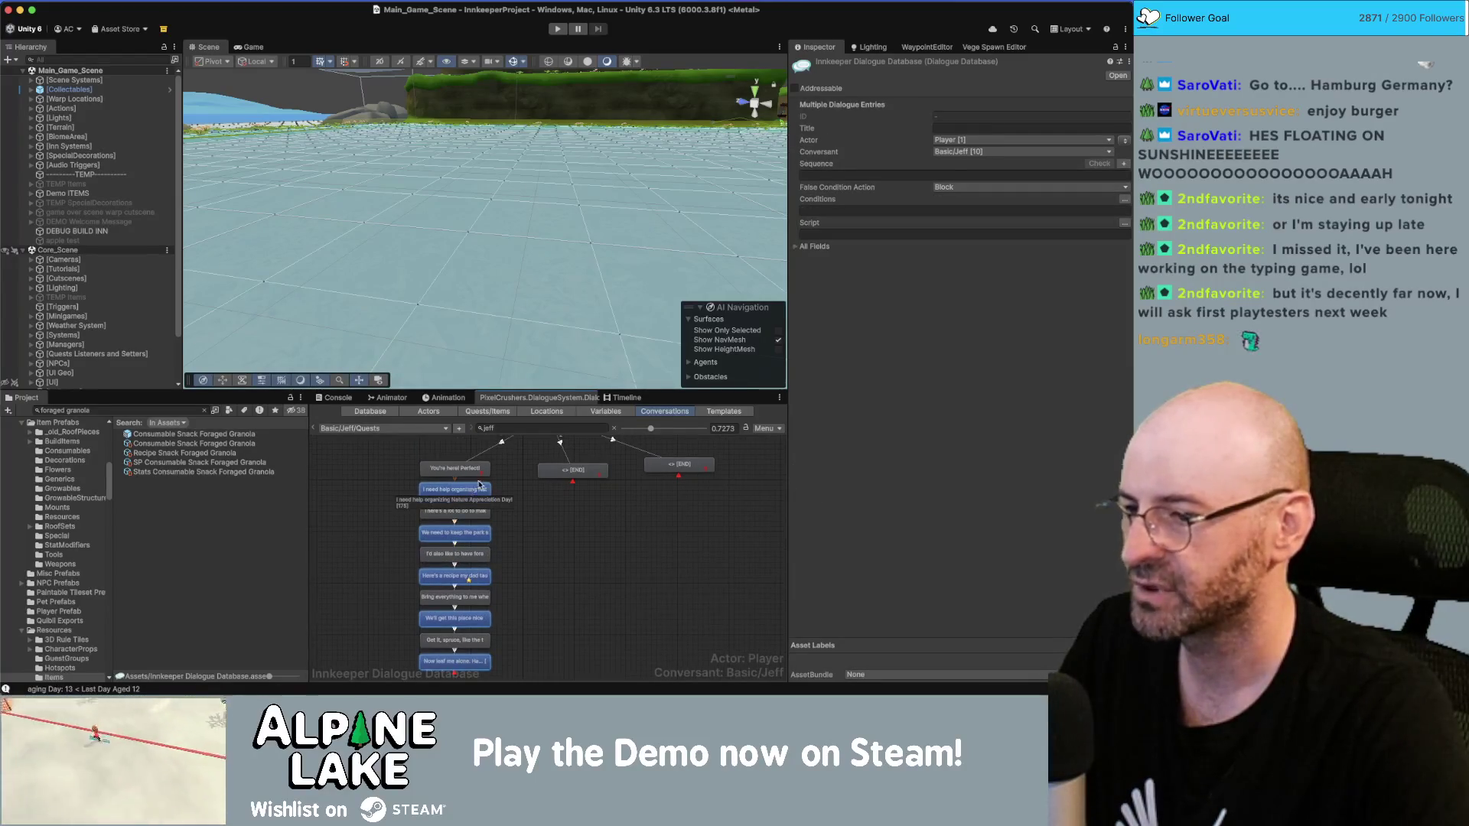
{"action": "left_click", "coordinate": [627, 529]}
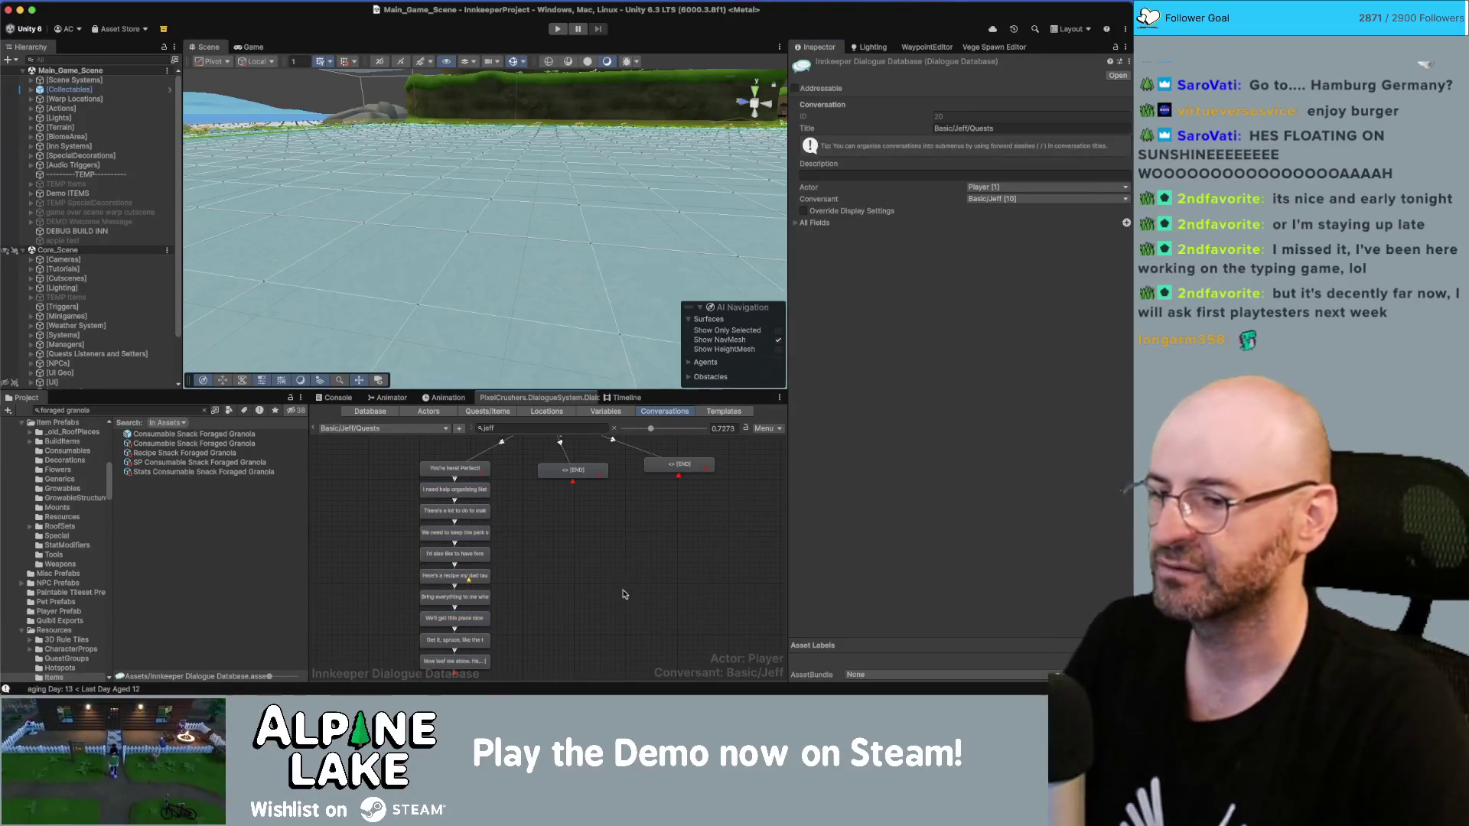
Step: Nudge the middle [END] node into place and shift the START node up and right
{"action": "scroll", "coordinate": [581, 545], "scroll_direction": "right", "scroll_amount": 2}
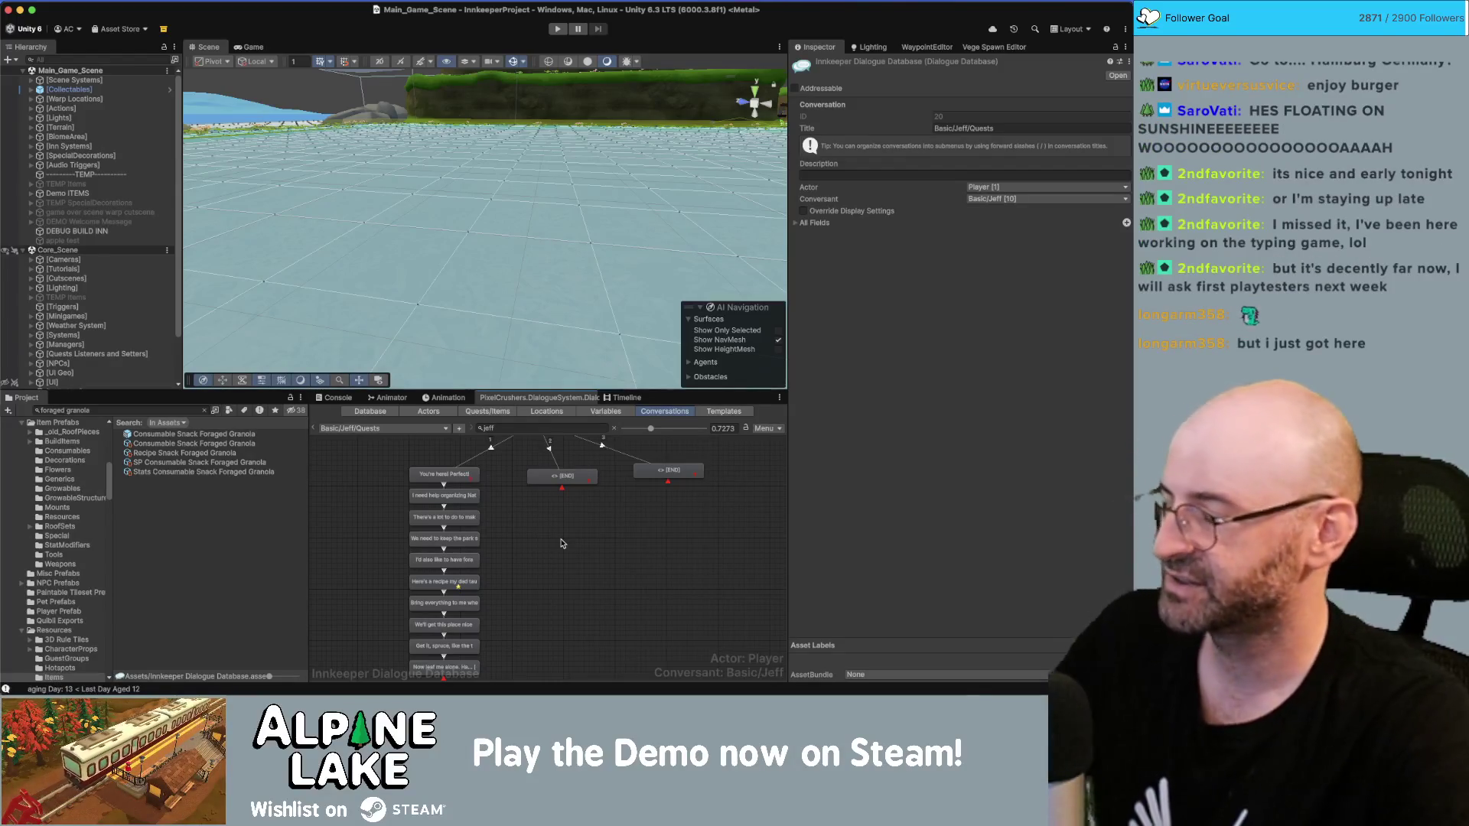
{"action": "left_click_drag", "start_coordinate": [563, 475], "coordinate": [557, 472]}
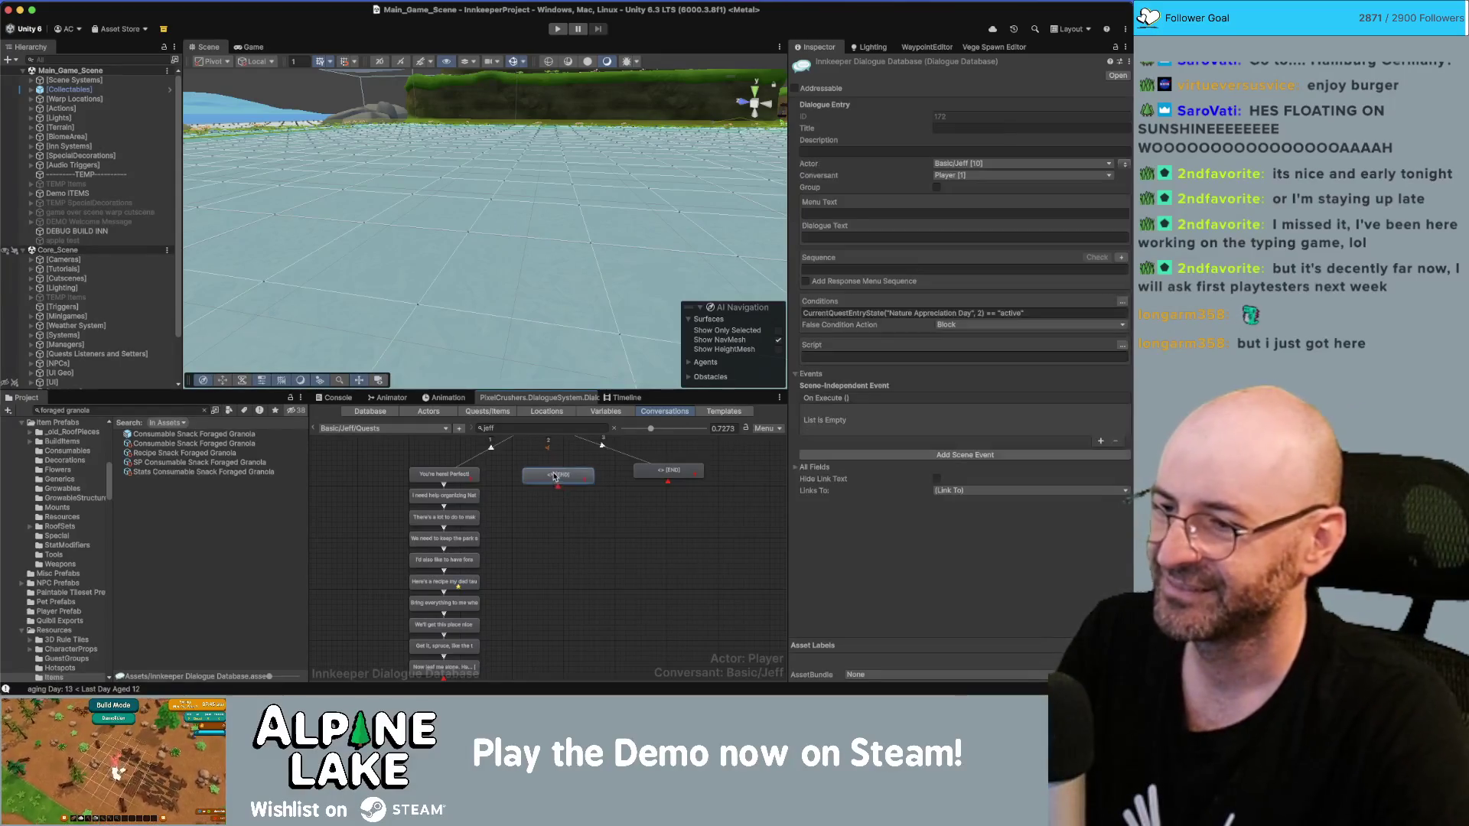
{"action": "left_click", "coordinate": [568, 505]}
{"action": "scroll", "coordinate": [589, 508], "scroll_direction": "up", "scroll_amount": 3}
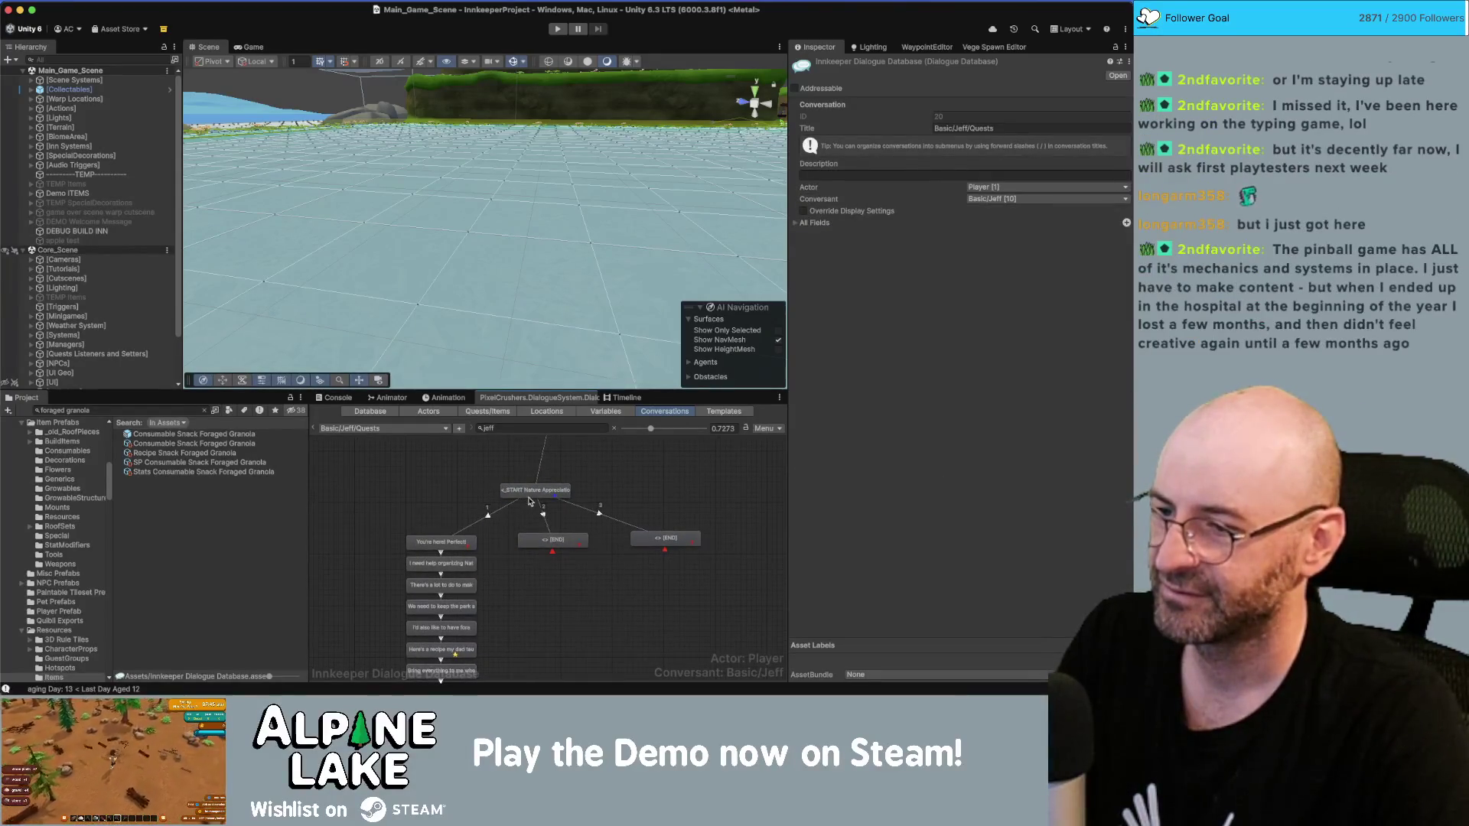
{"action": "left_click_drag", "start_coordinate": [533, 497], "coordinate": [543, 493]}
{"action": "left_click", "coordinate": [631, 476]}
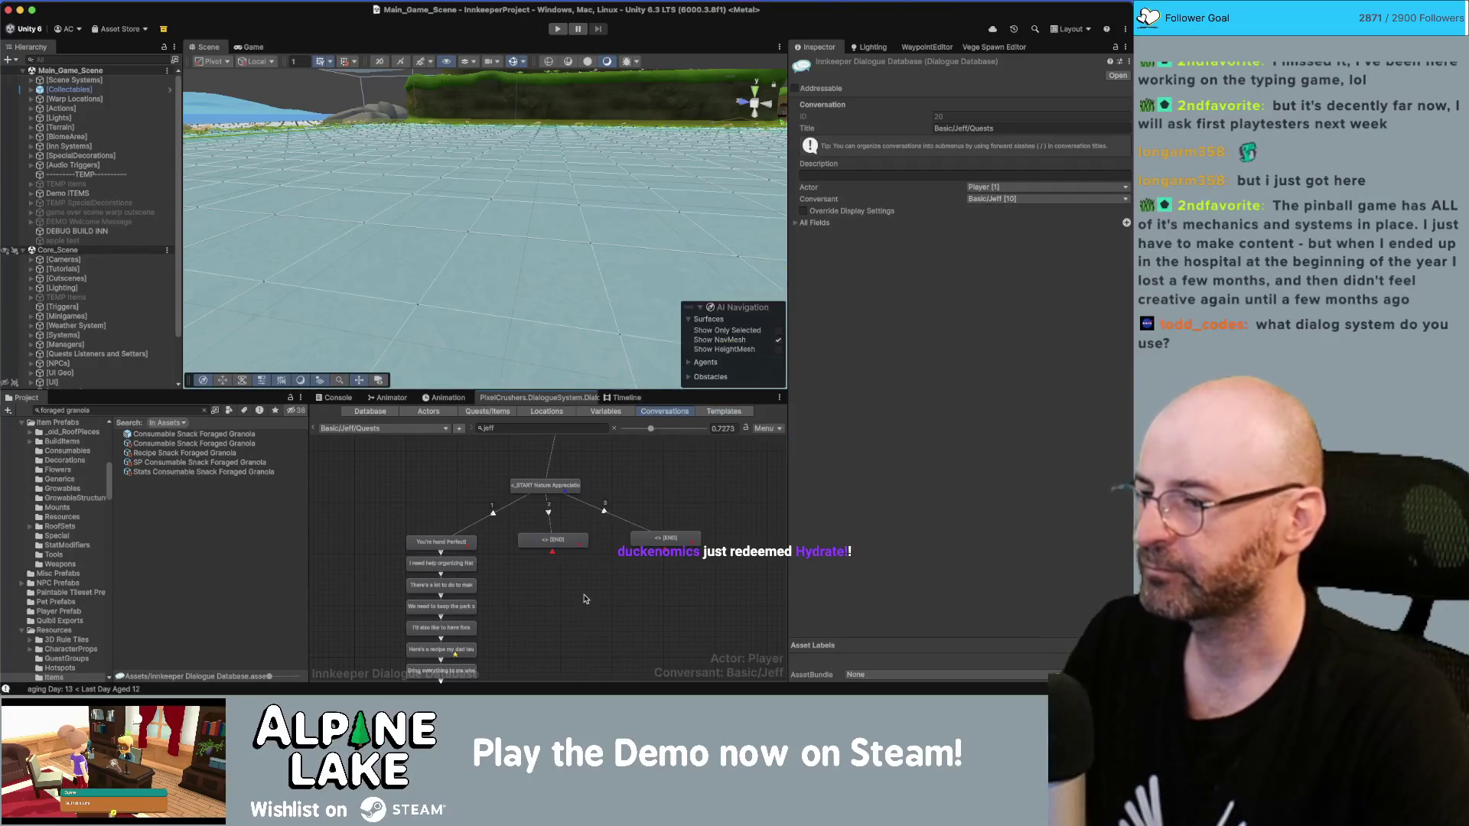
Step: Shift the middle [END] node slightly left, then reselect it to inspect it
{"action": "left_click", "coordinate": [554, 539]}
{"action": "left_click_drag", "start_coordinate": [554, 539], "coordinate": [550, 540]}
{"action": "left_click", "coordinate": [570, 569]}
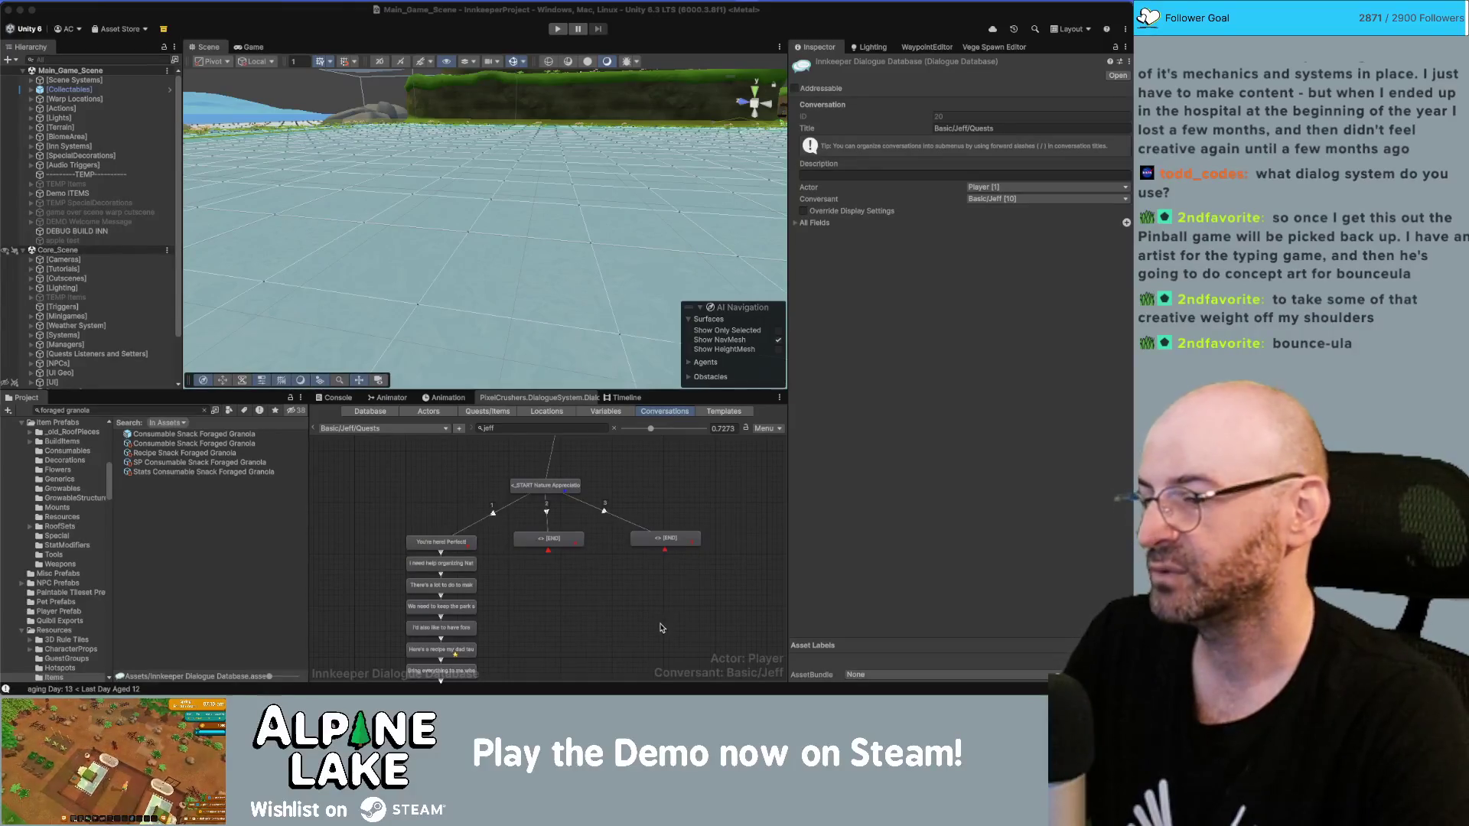
{"action": "left_click", "coordinate": [604, 591]}
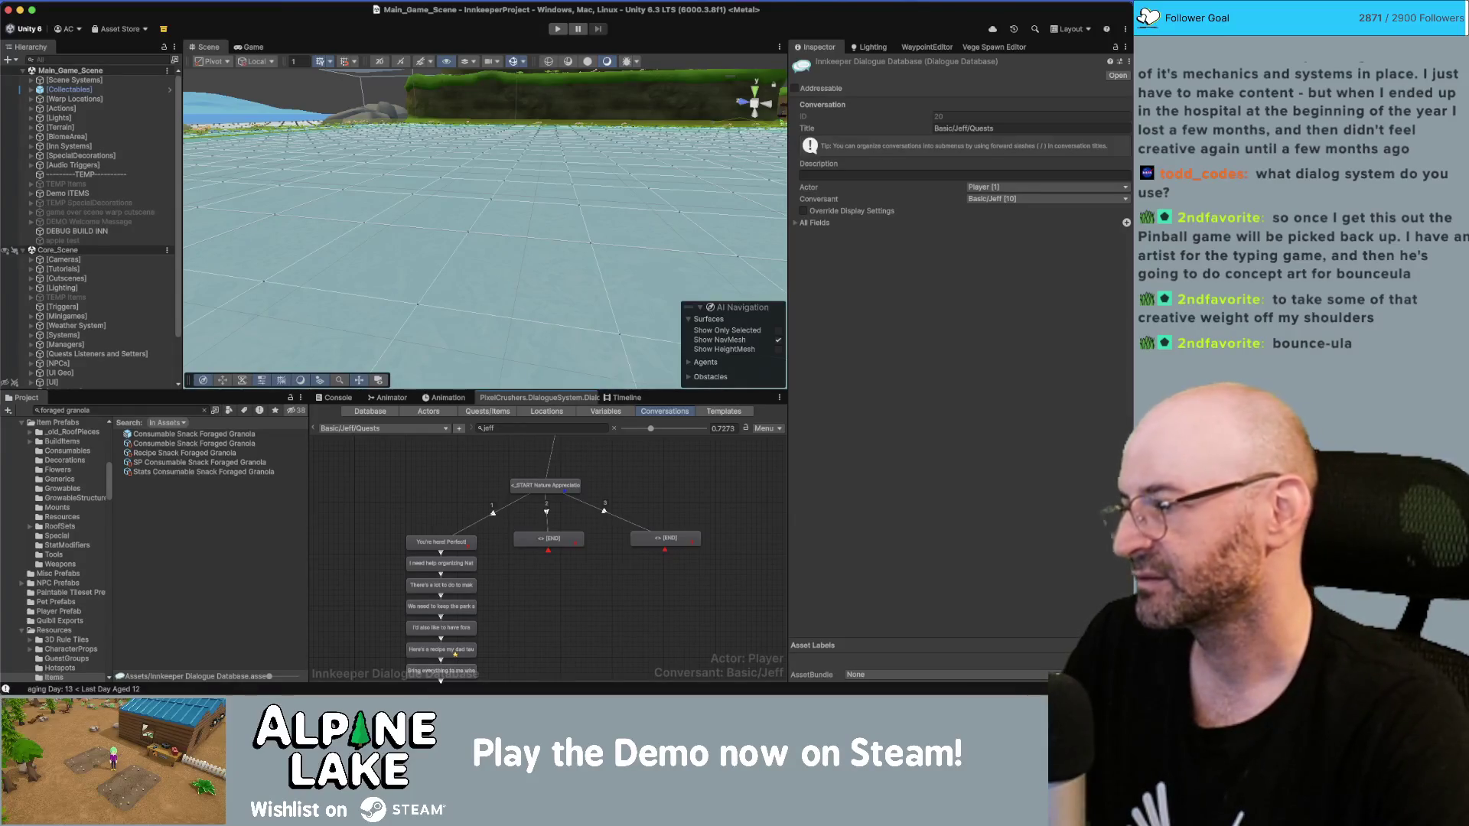
{"action": "left_click", "coordinate": [555, 542]}
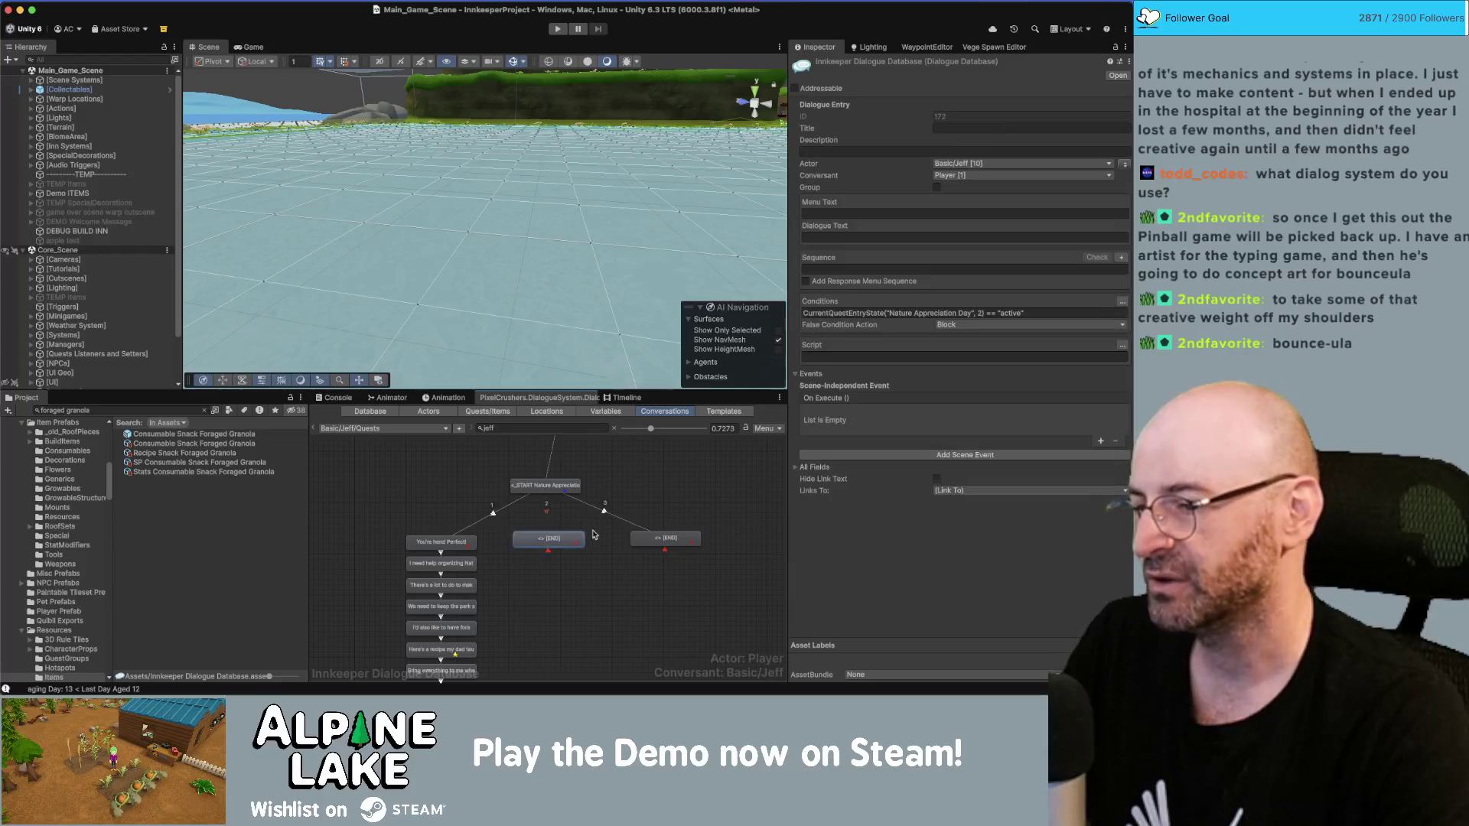
{"action": "left_click_drag", "start_coordinate": [556, 488], "coordinate": [559, 482]}
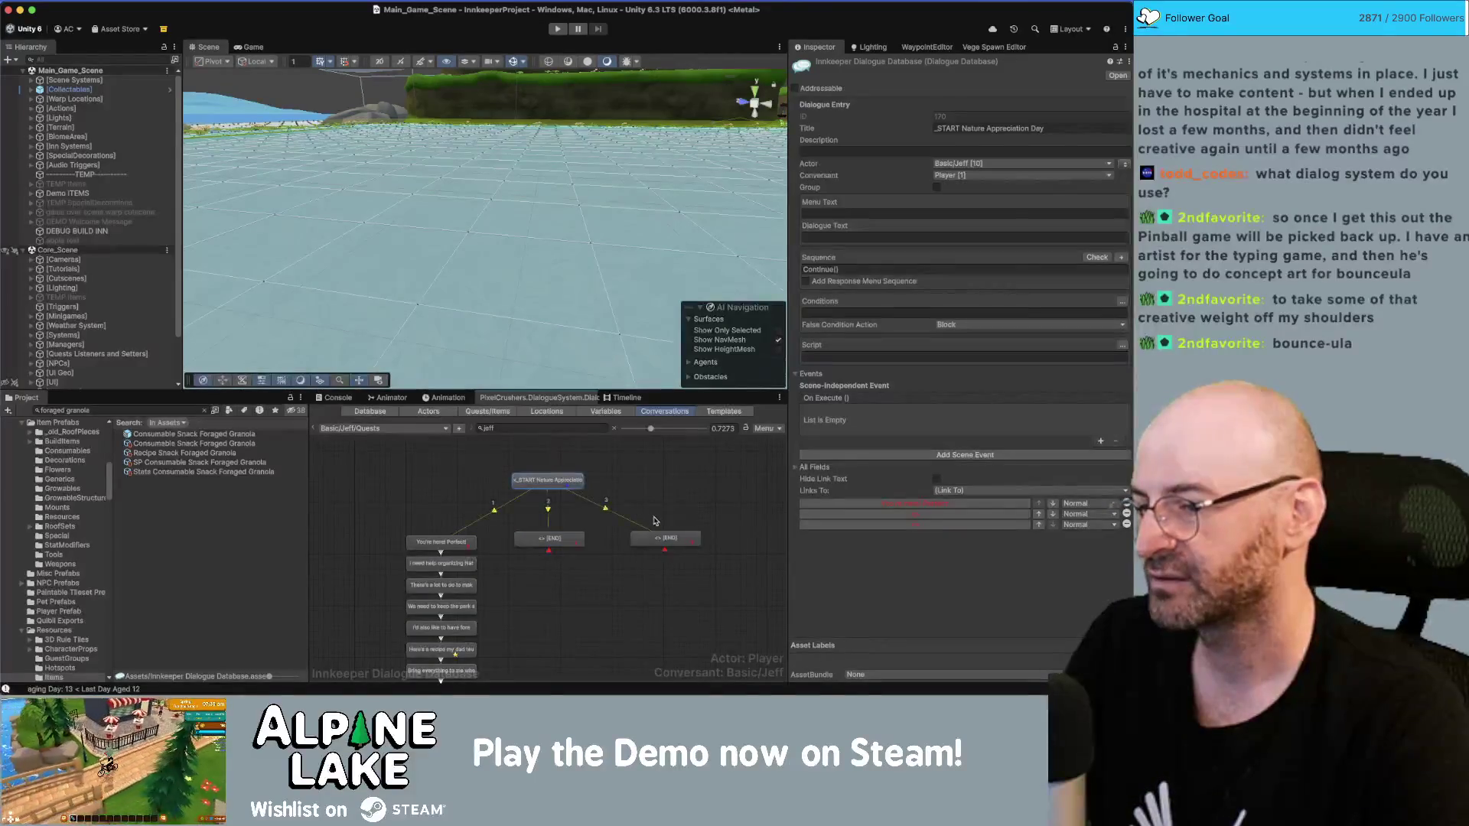
{"action": "left_click", "coordinate": [655, 545]}
{"action": "left_click", "coordinate": [559, 544]}
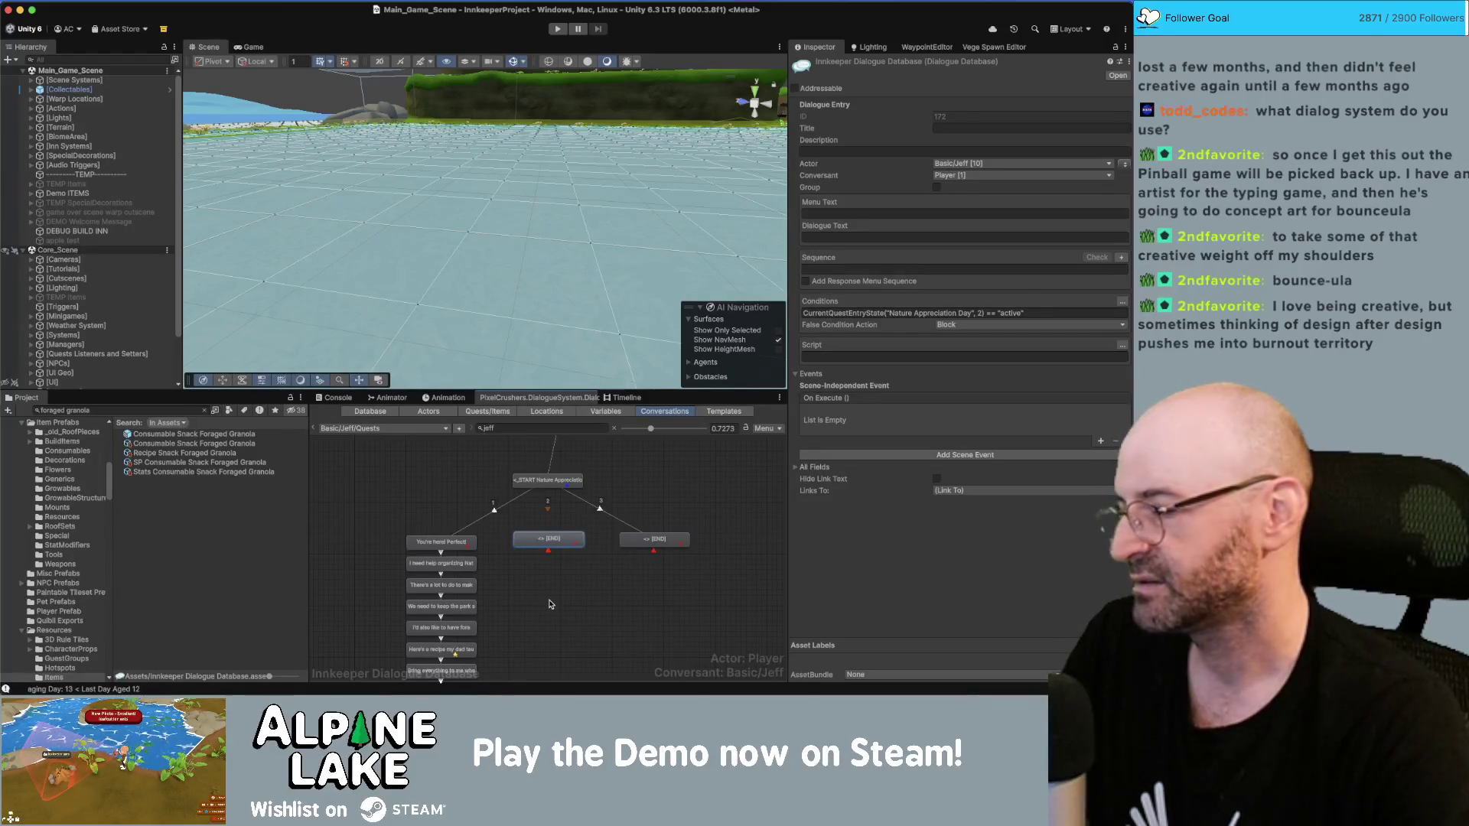
{"action": "left_click", "coordinate": [579, 612]}
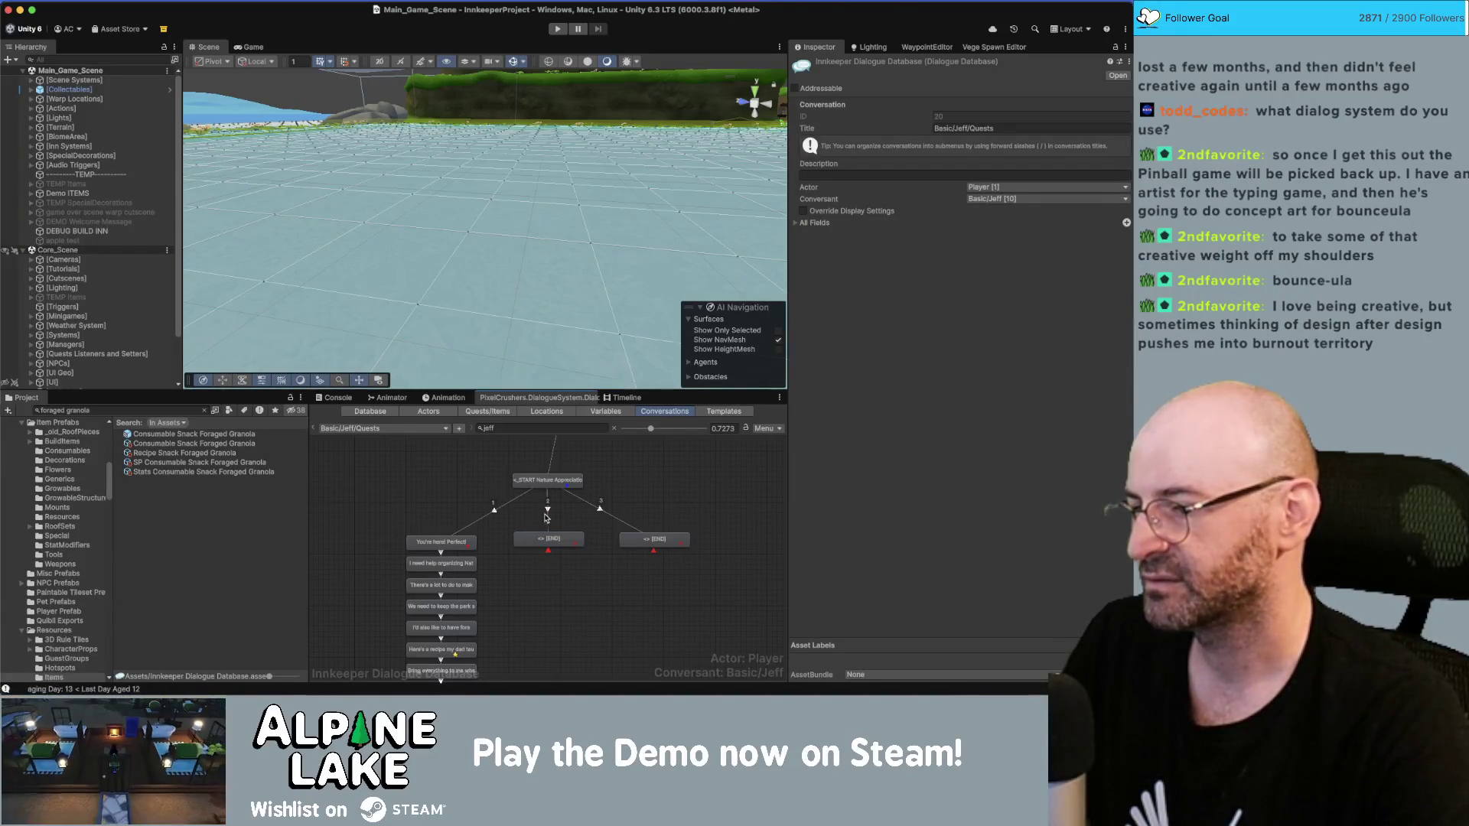
{"action": "left_click", "coordinate": [546, 539]}
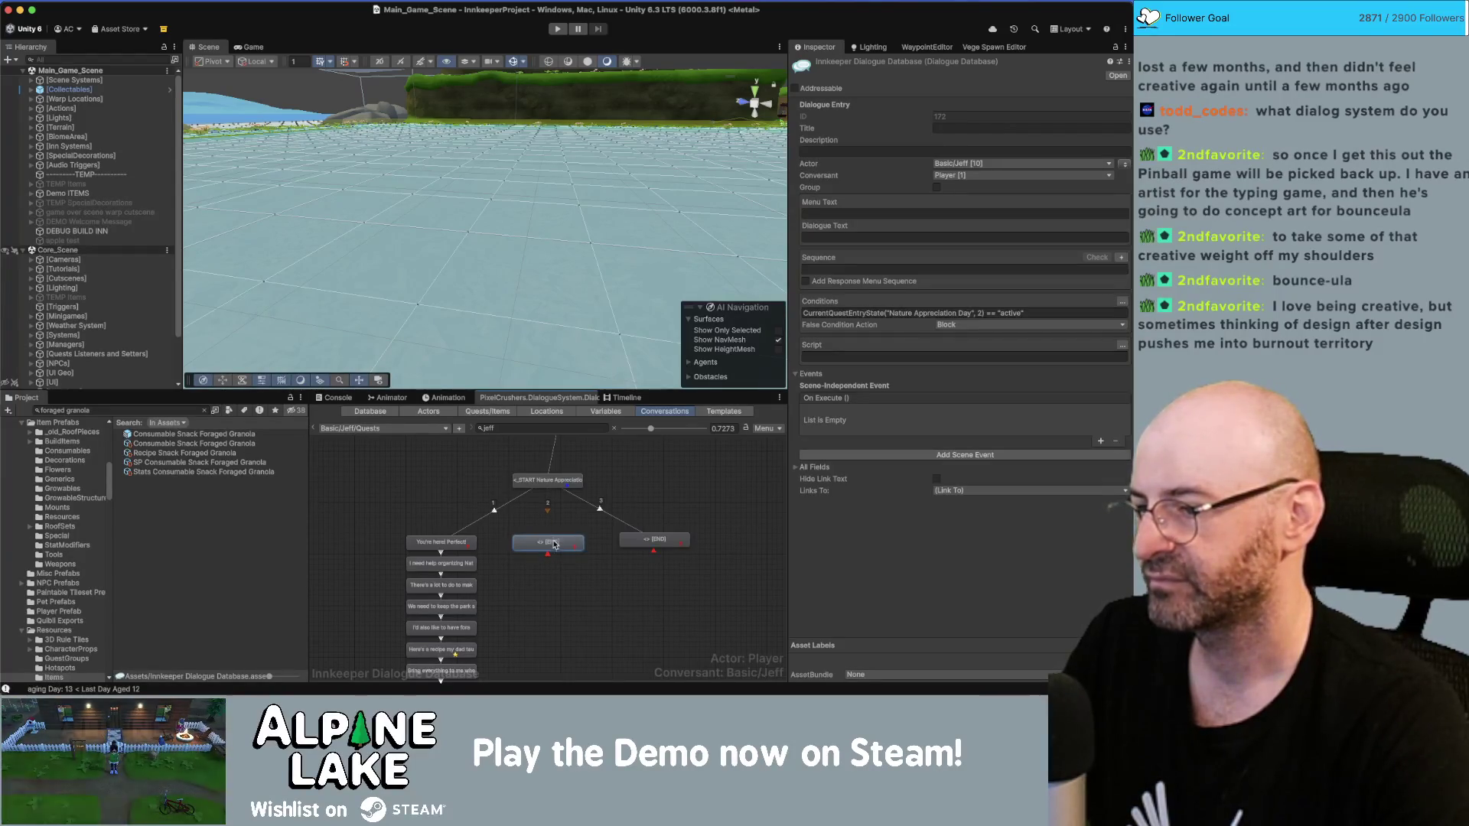
{"action": "left_click", "coordinate": [557, 568]}
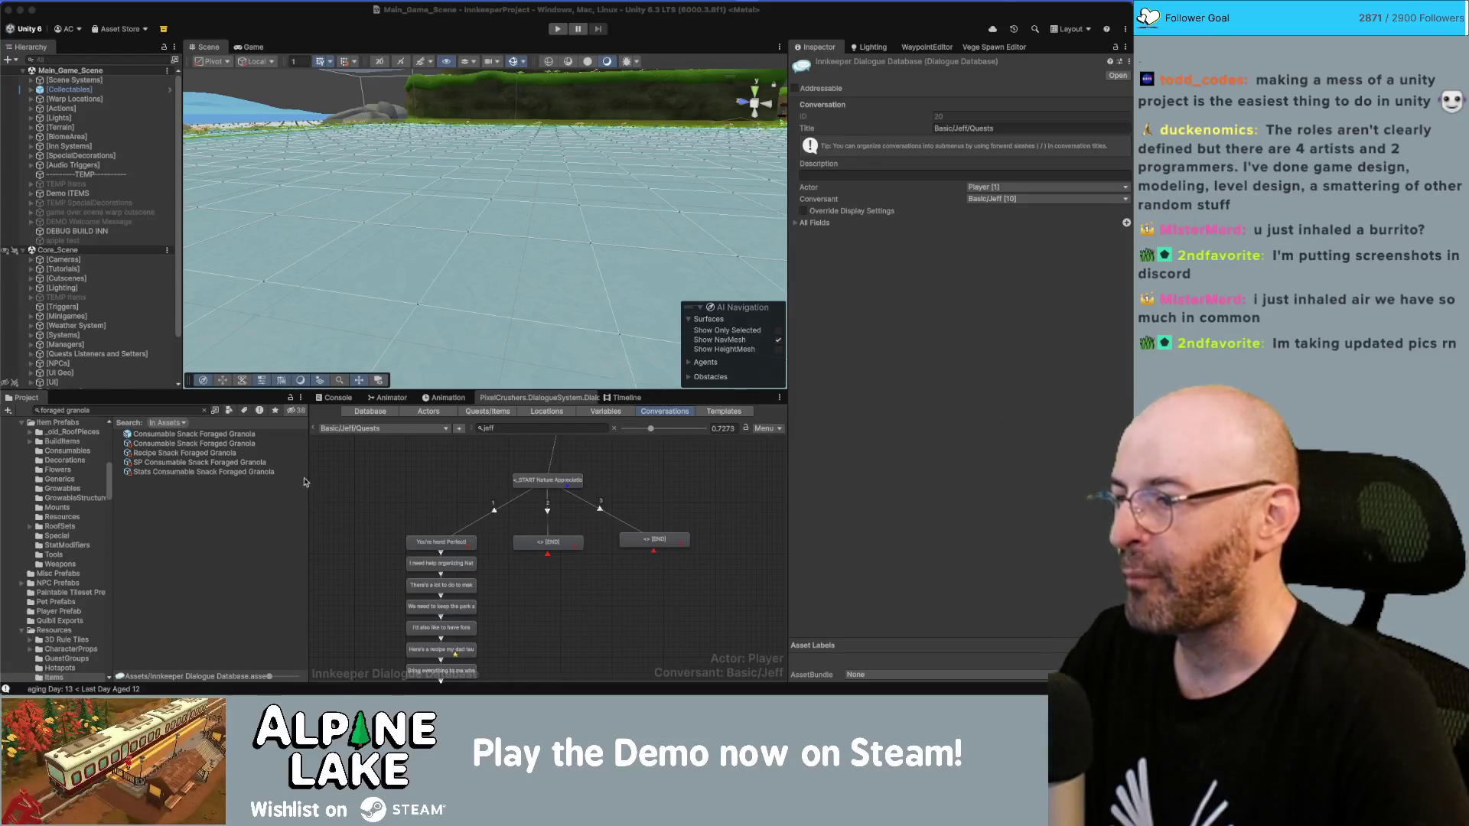
Step: Search the Project for 'letter BEGIN' and open Letter Quest Mystery Favor BEGIN
{"action": "mouse_move", "coordinate": [399, 482]}
{"action": "left_mouse_down"}
{"action": "mouse_move", "coordinate": [420, 494]}
{"action": "mouse_move", "coordinate": [432, 474]}
{"action": "left_mouse_up"}
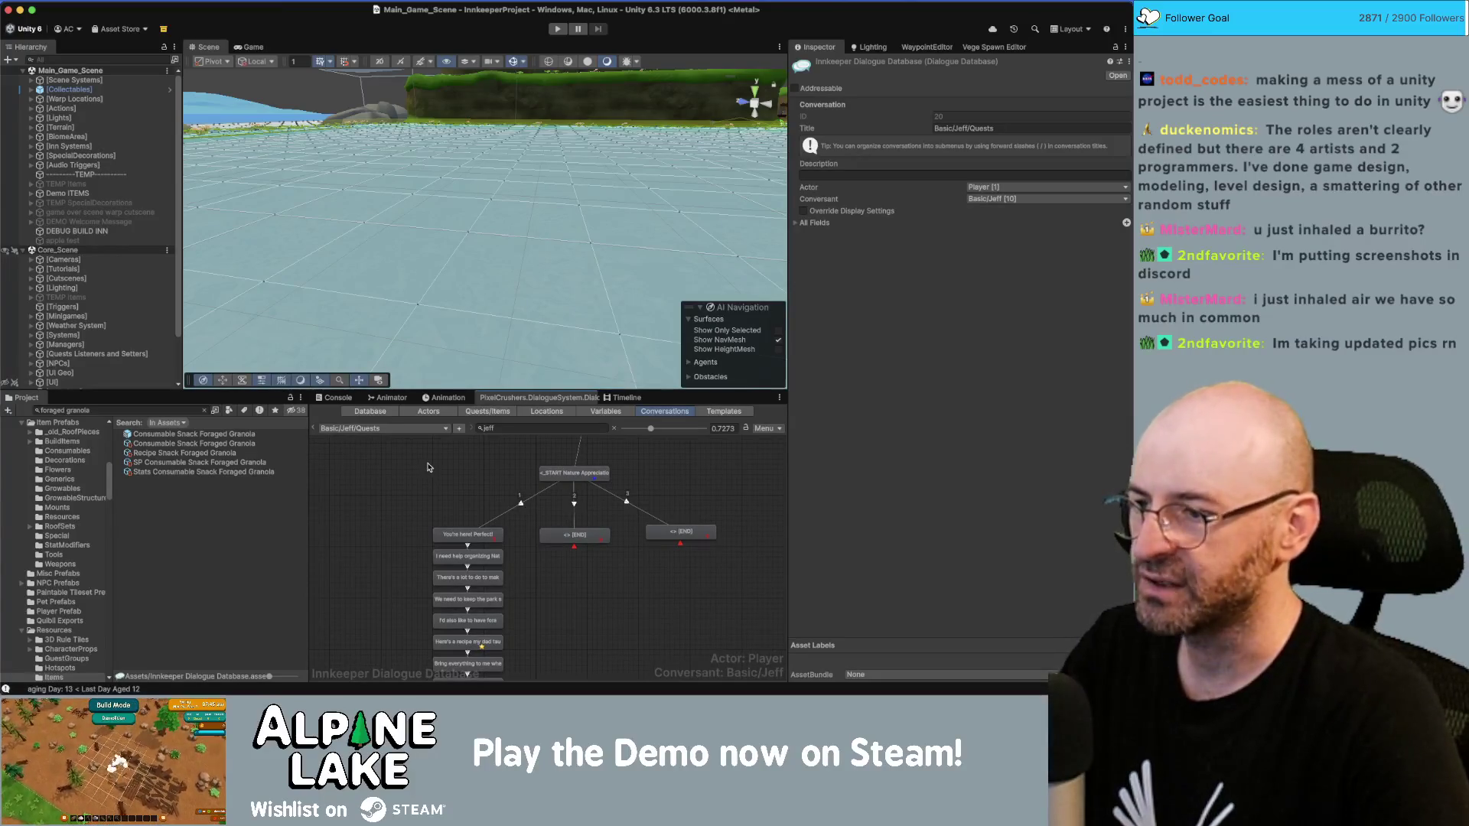
{"action": "triple_click", "coordinate": [185, 410]}
{"action": "type", "text": "letter"}
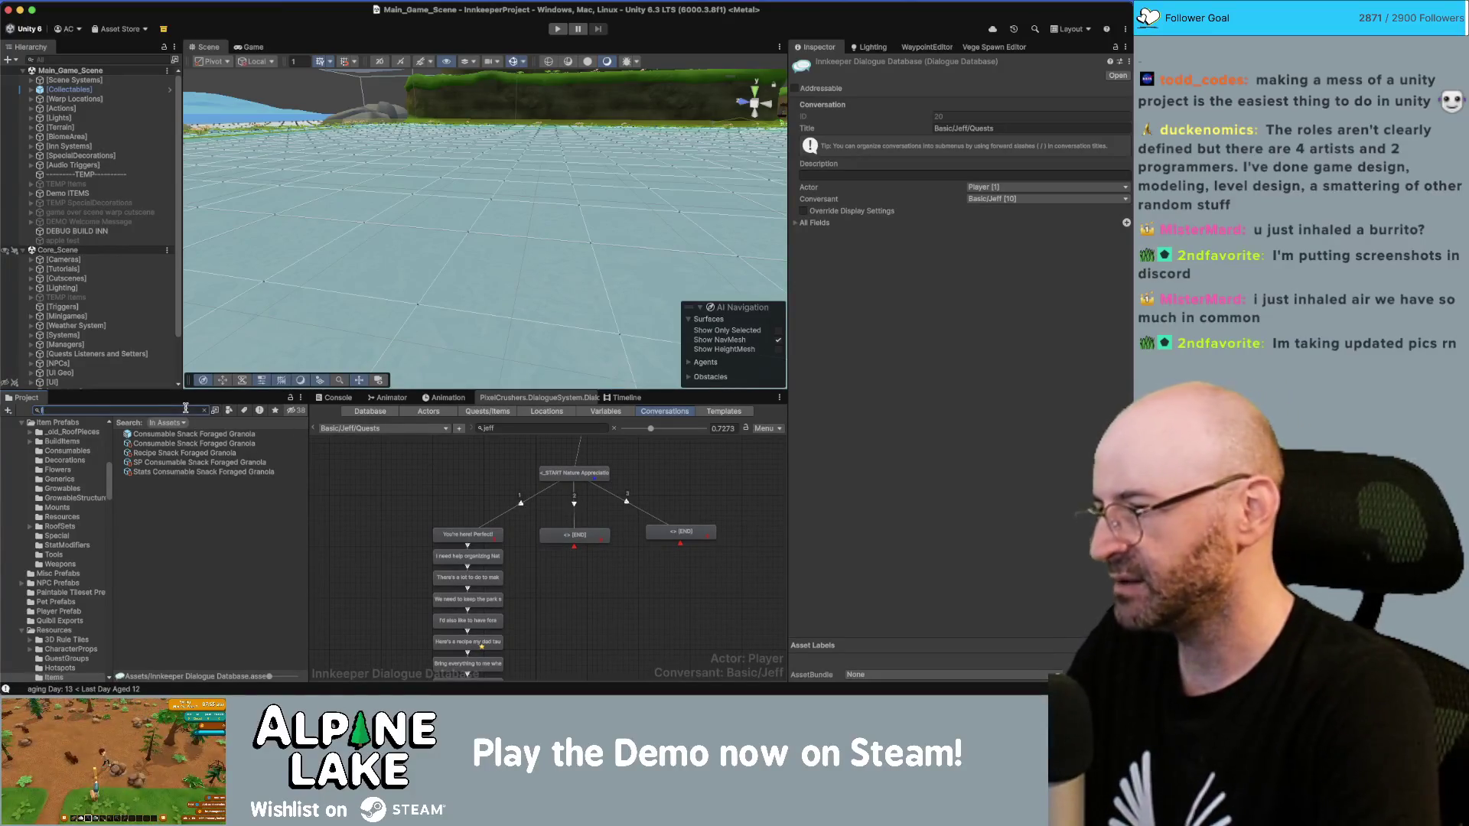
{"action": "type", "text": " BEGIN"}
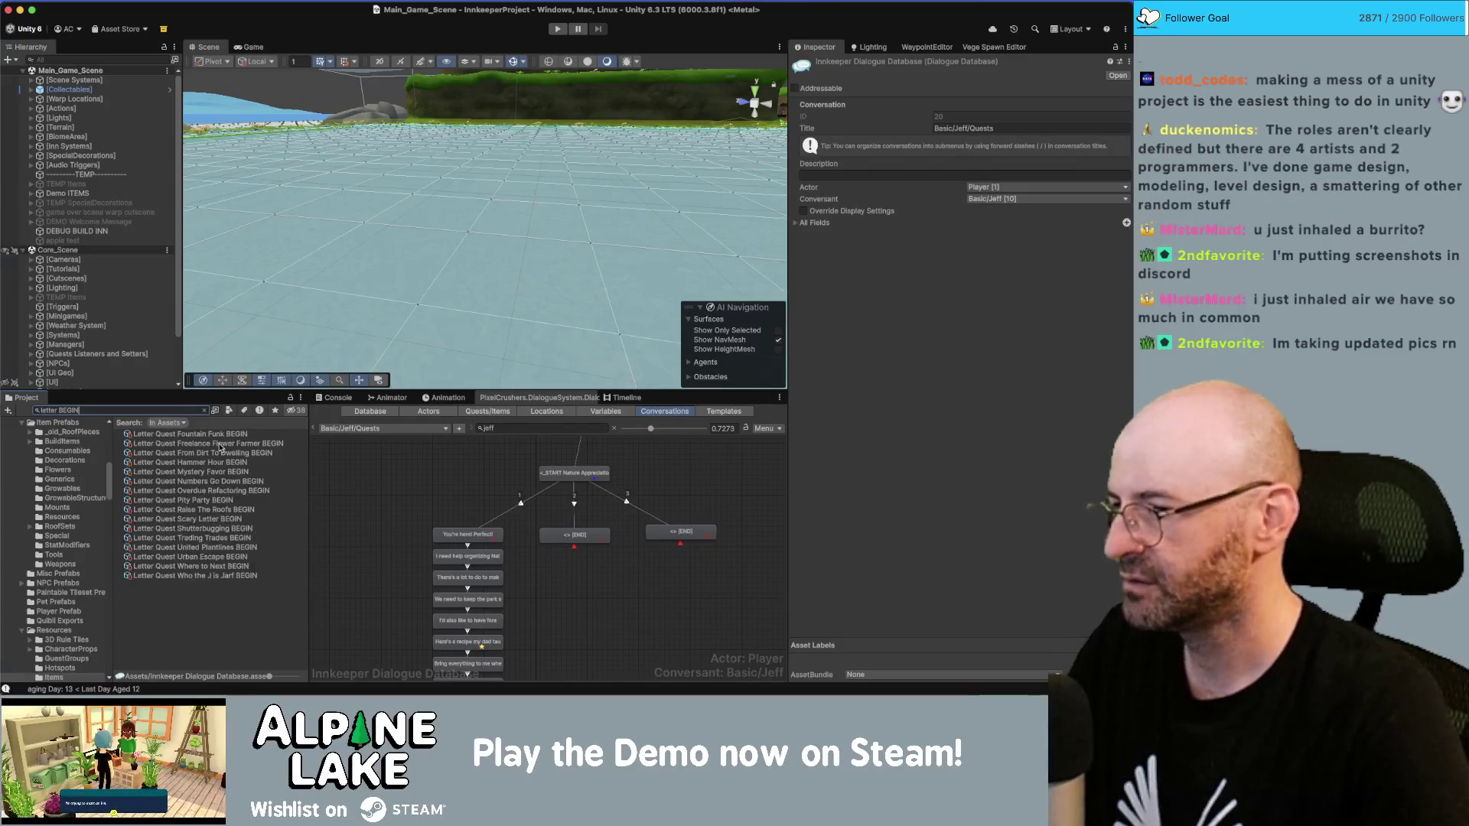
{"action": "left_click", "coordinate": [232, 472]}
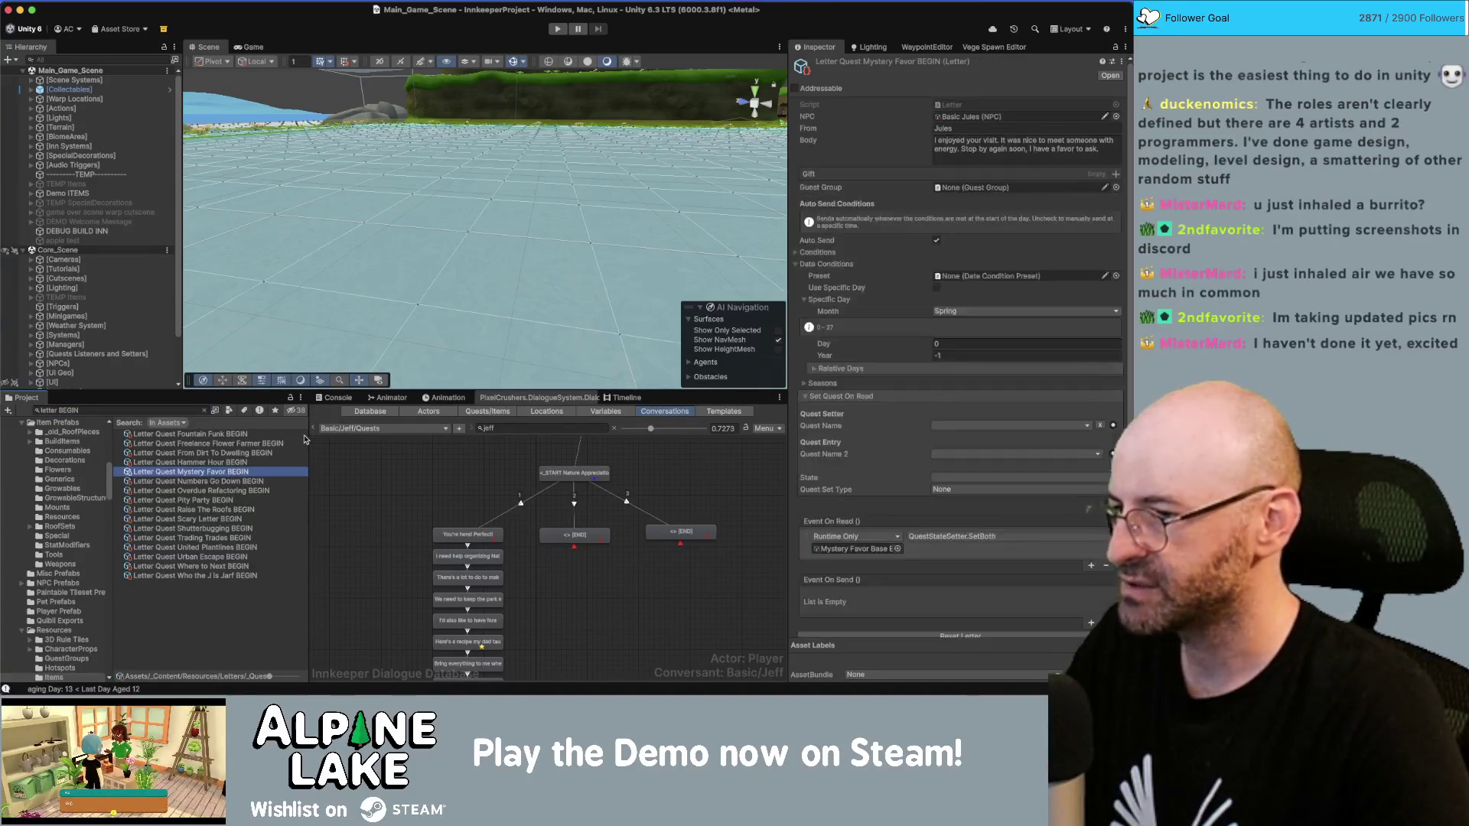
Step: Duplicate the Mystery Favor letter and rename the copy 'Letter Quest Nature Appreciation Day BEGIN'
{"action": "key", "text": "super+d"}
{"action": "key", "text": "Return"}
{"action": "key", "text": "BackSpace"}
{"action": "key", "text": "BackSpace"}
{"action": "key", "text": "alt+BackSpace"}
{"action": "key", "text": "alt+BackSpace"}
{"action": "type", "text": "Nature Appreciate BEGIN"}
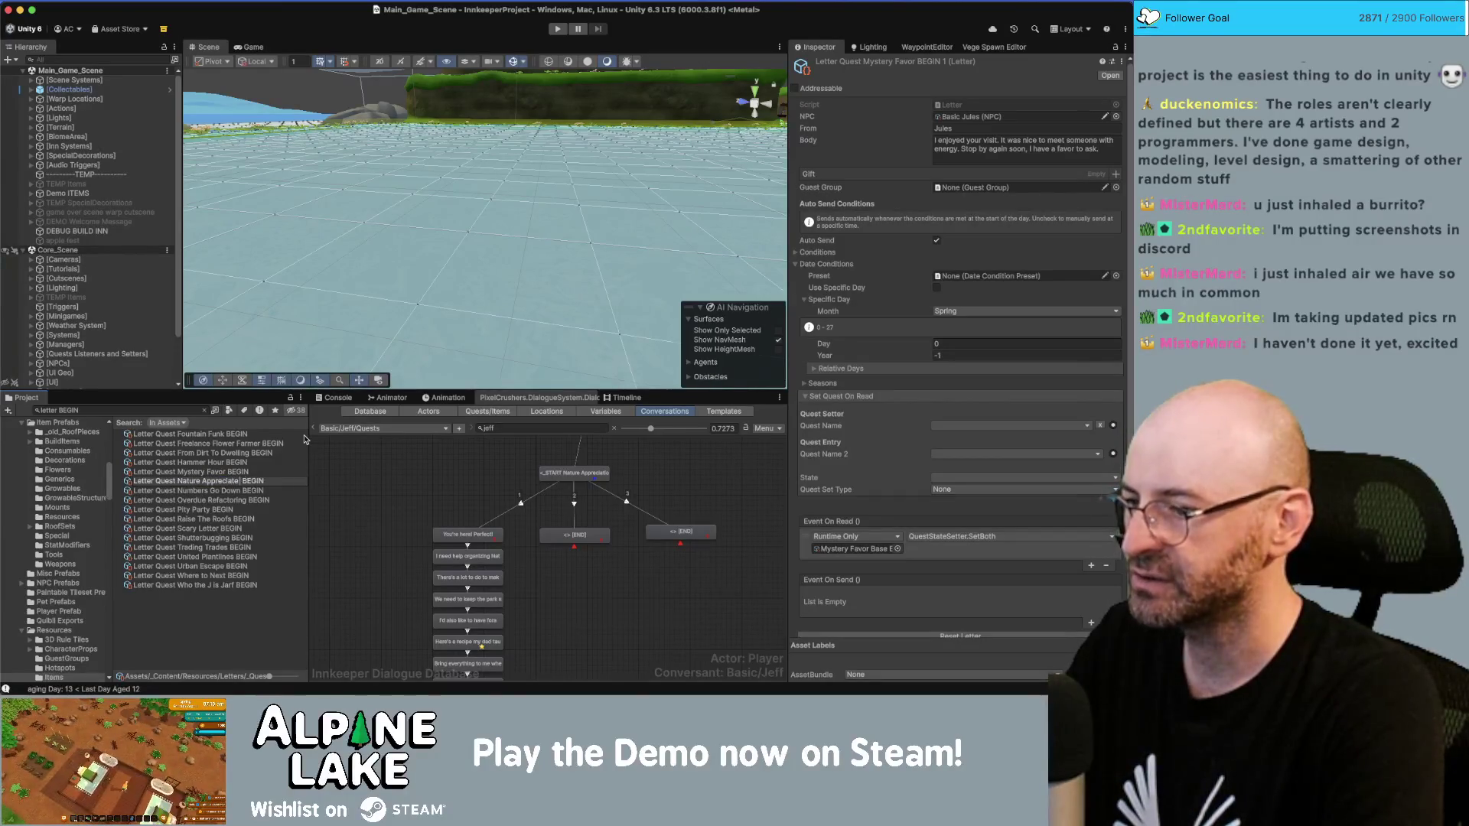
{"action": "key", "text": "BackSpace"}
{"action": "type", "text": "ion Day"}
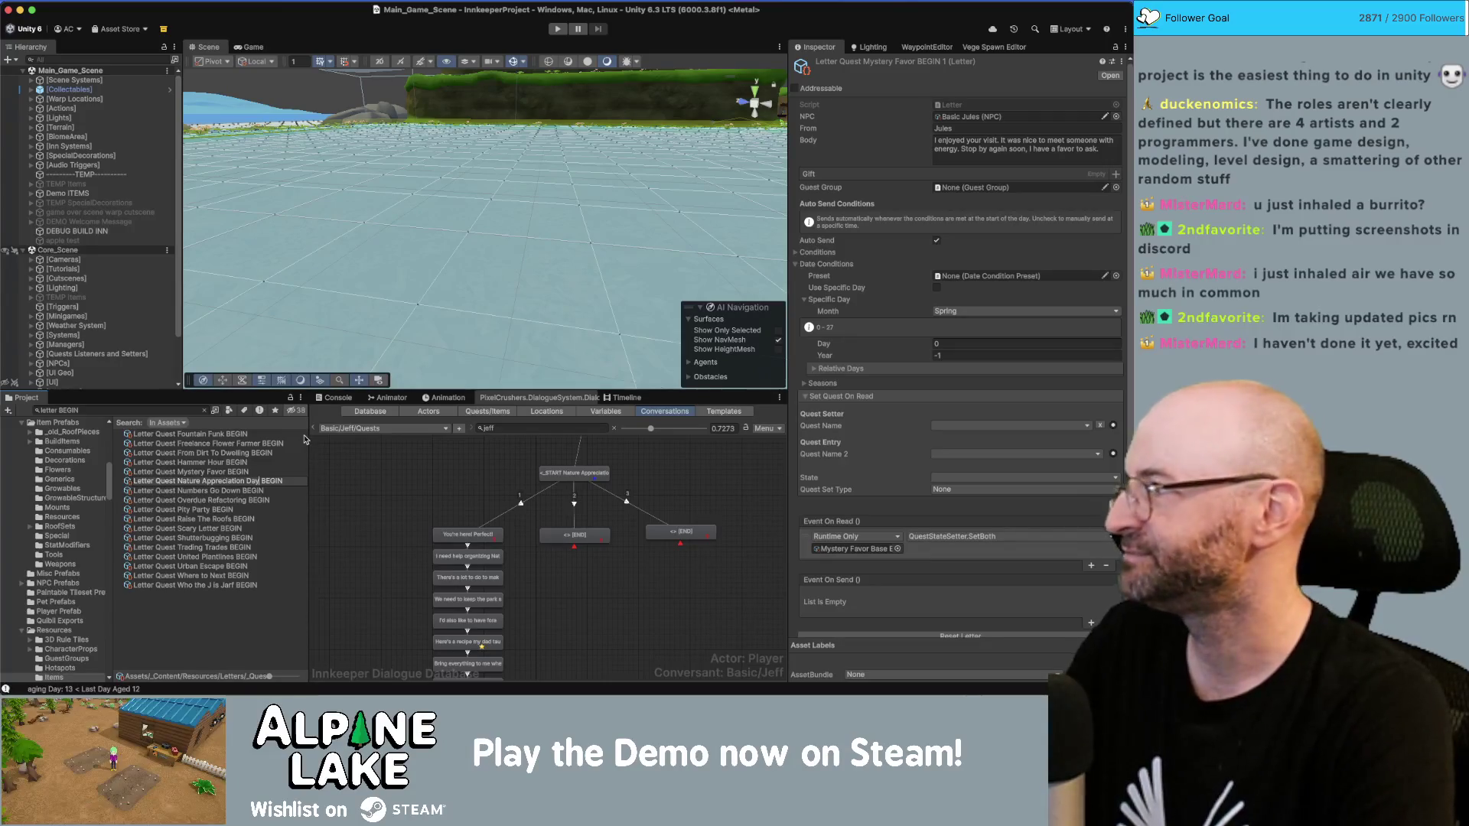
{"action": "key", "text": "Return"}
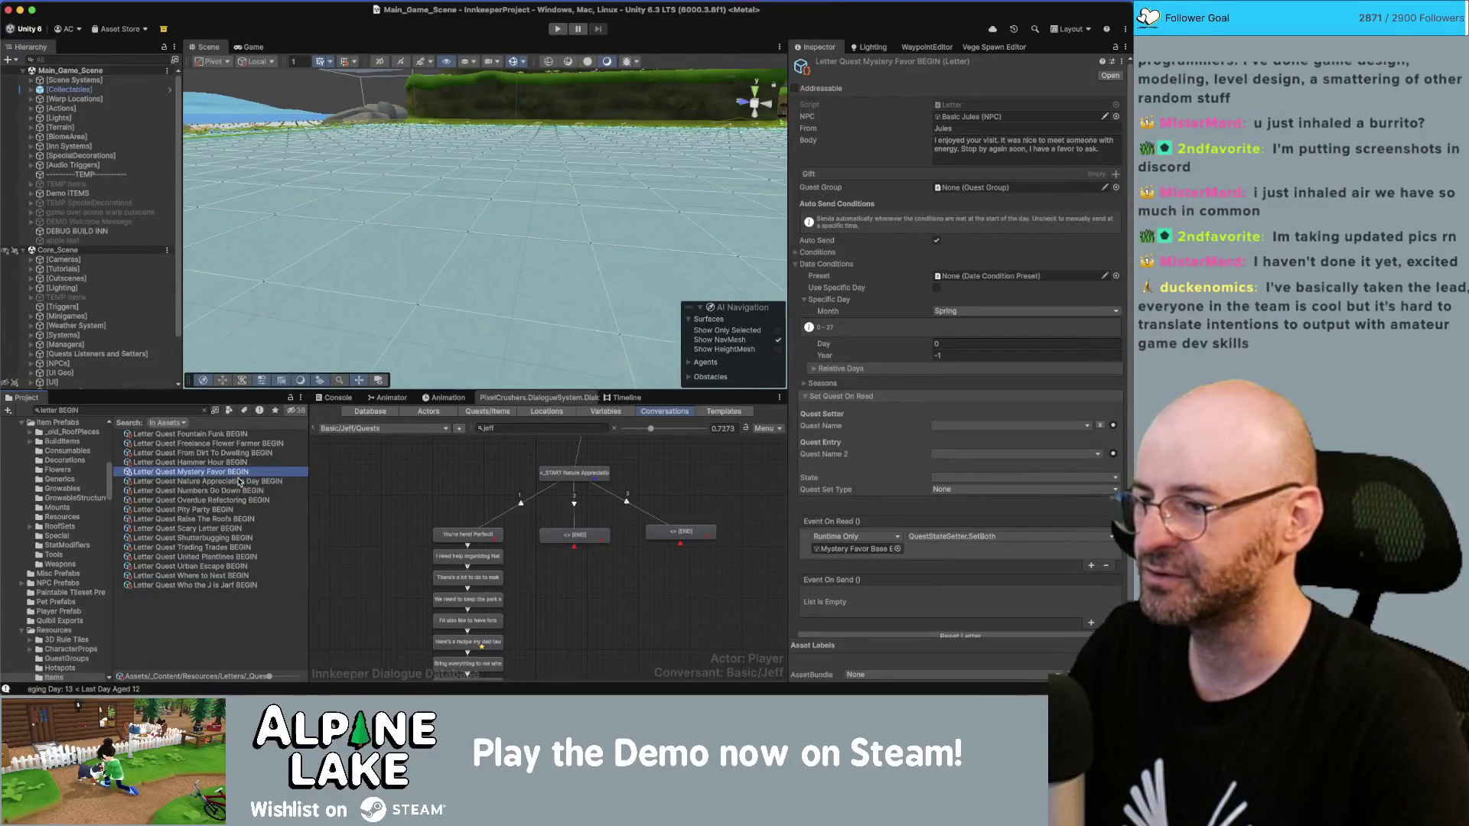
{"action": "left_click", "coordinate": [966, 129]}
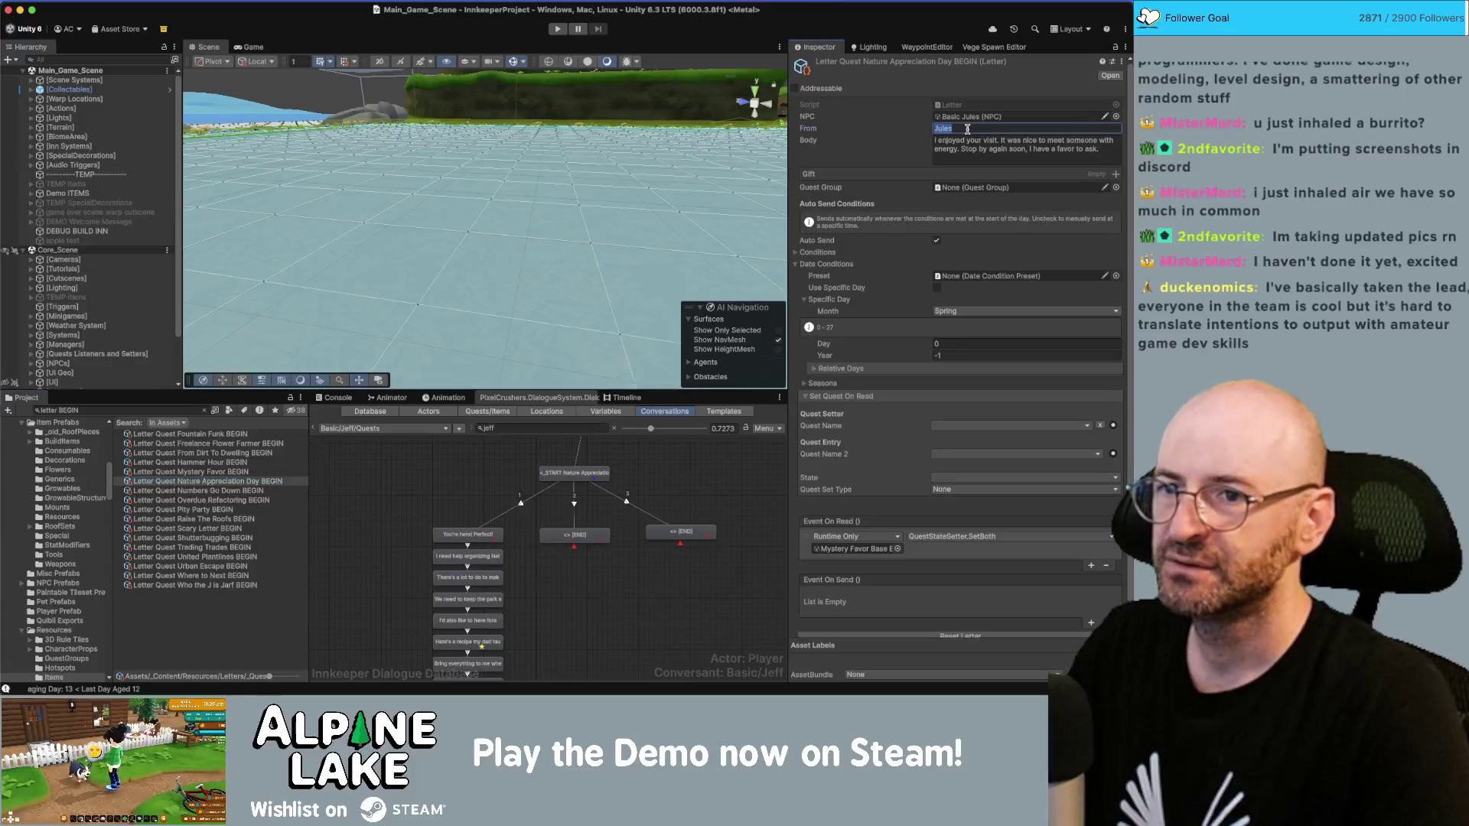
Step: Clear the sender name and set the letter's NPC to Basic Jeff
{"action": "key", "text": "BackSpace"}
{"action": "left_click", "coordinate": [1116, 116]}
{"action": "type", "text": "jeff"}
{"action": "key", "text": "Down"}
{"action": "key", "text": "Return"}
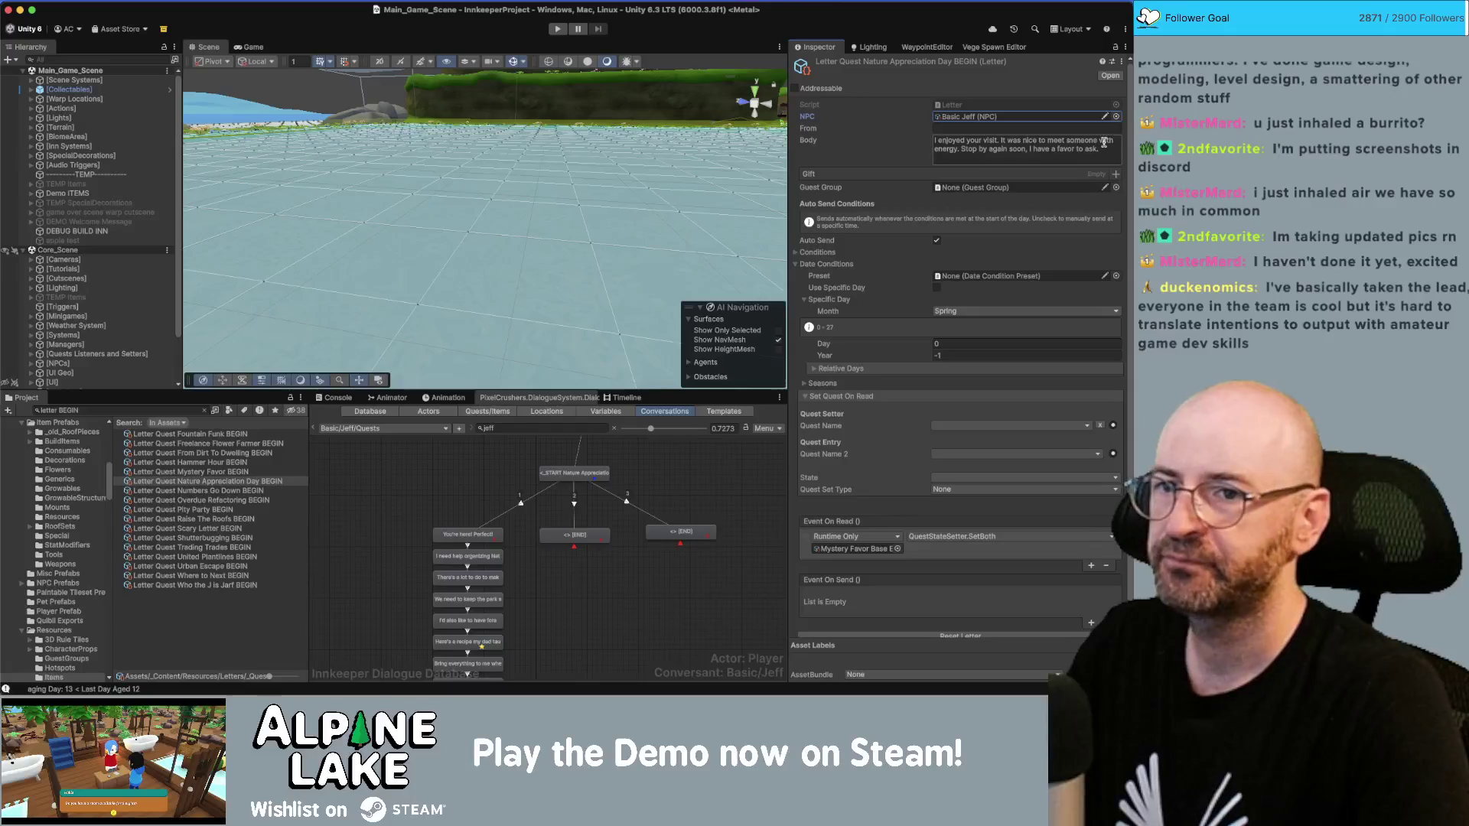
Step: Rewrite the letter body to end with 'do you think you can lend me a hand?'
{"action": "left_click", "coordinate": [1109, 140]}
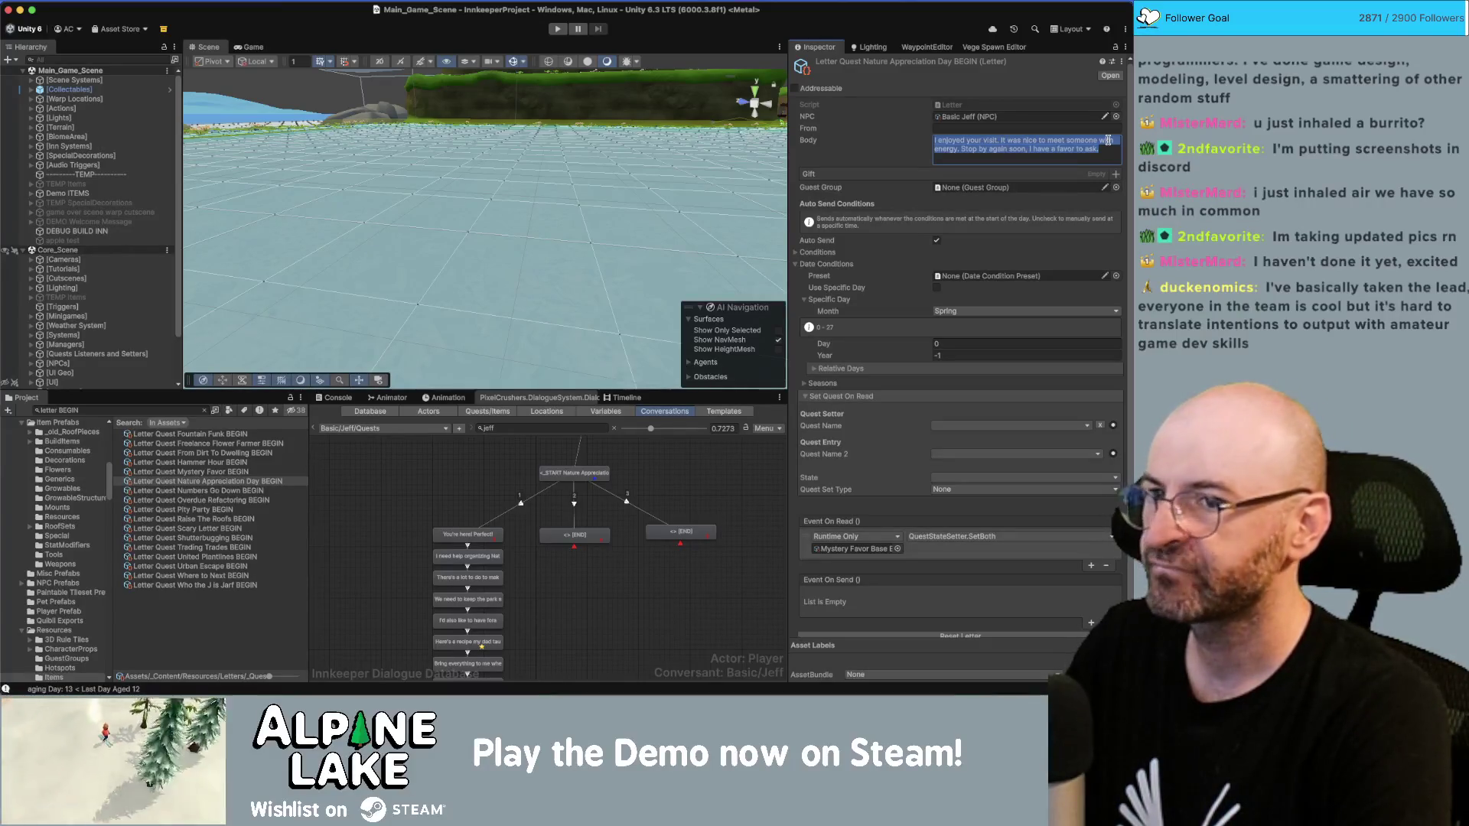
{"action": "key", "text": "BackSpace"}
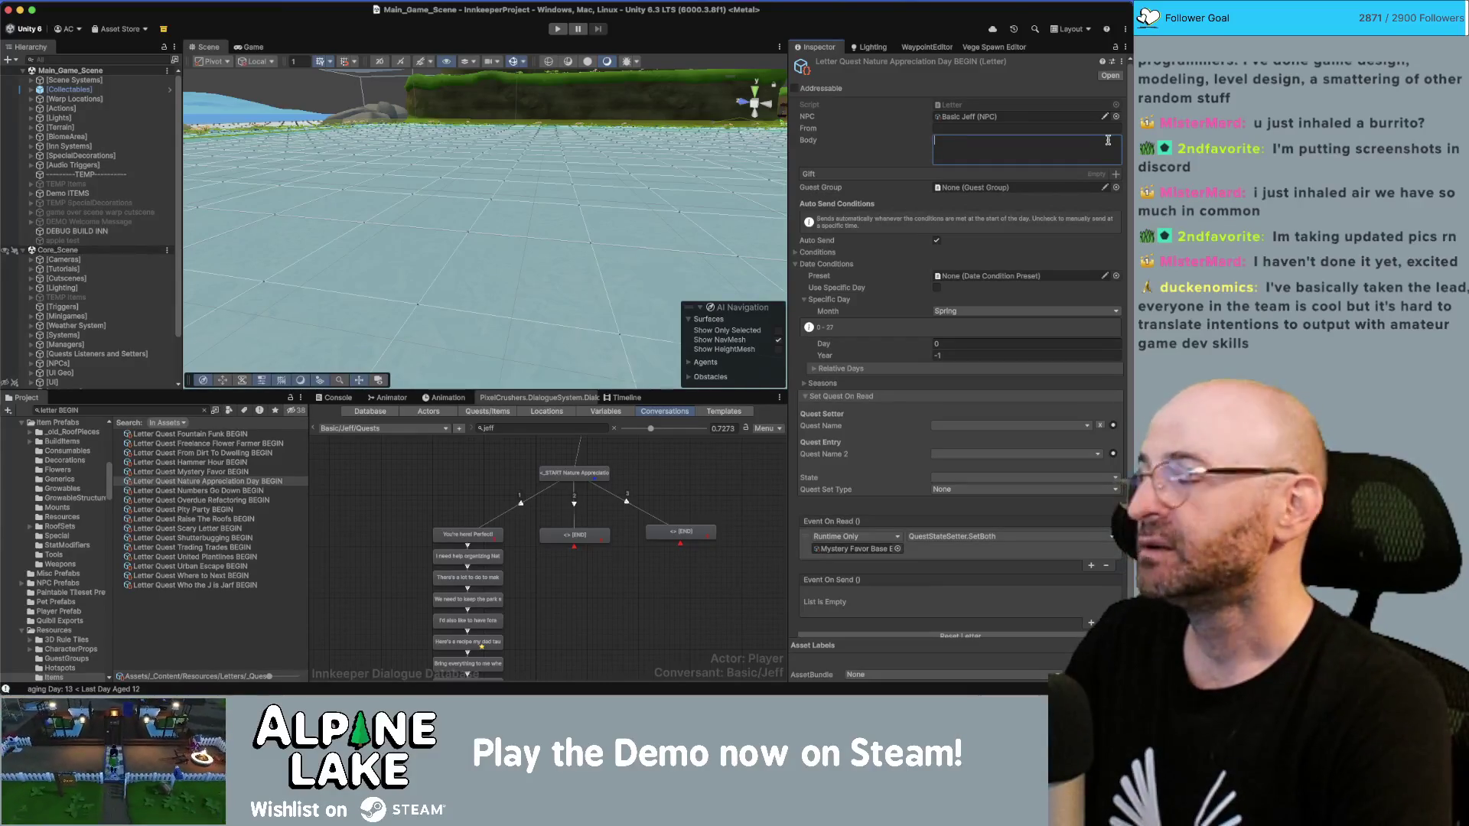
{"action": "type", "text": "I have a lot of planning to do for"}
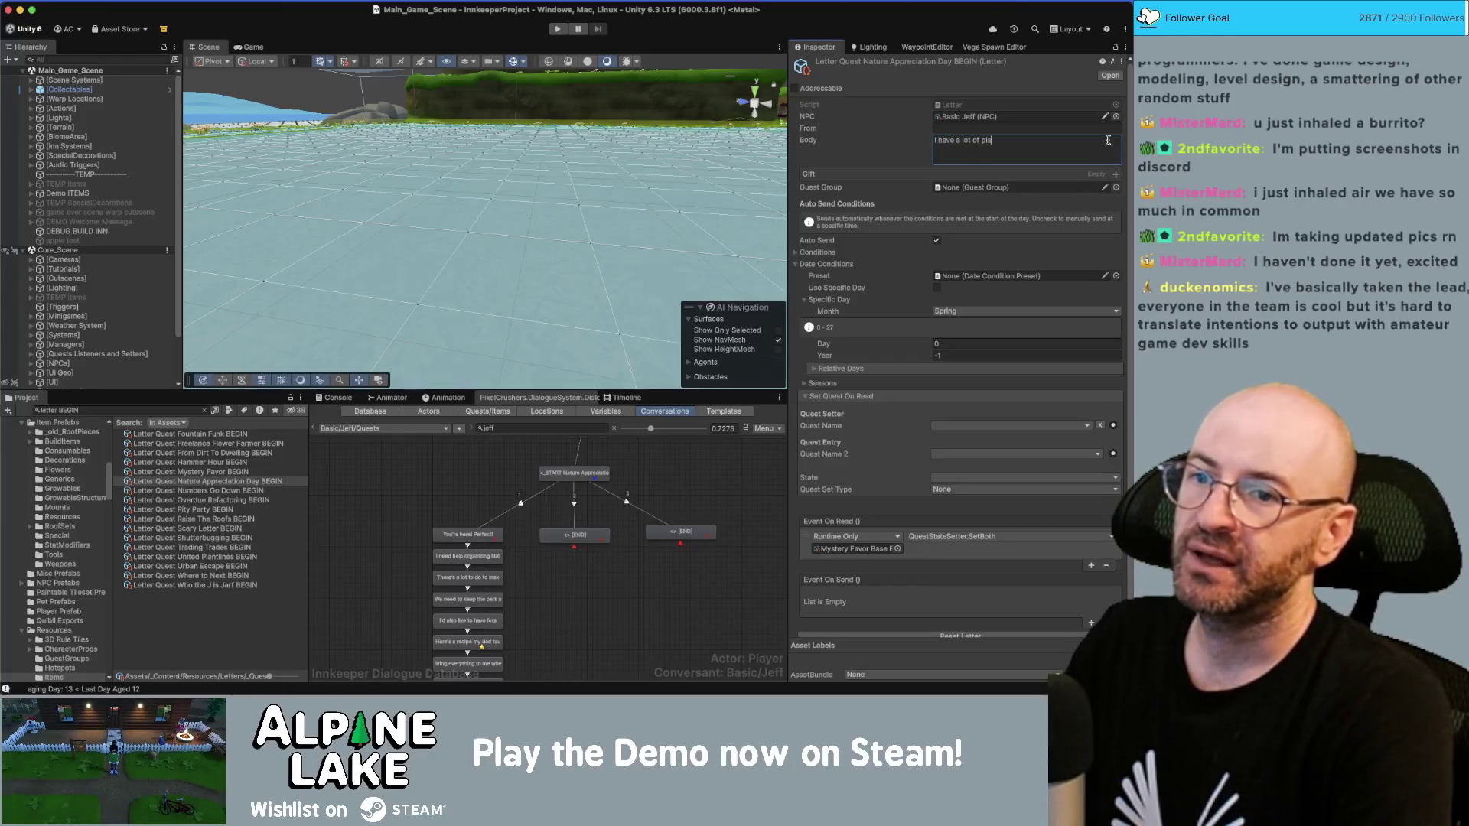
{"action": "type", "text": " a"}
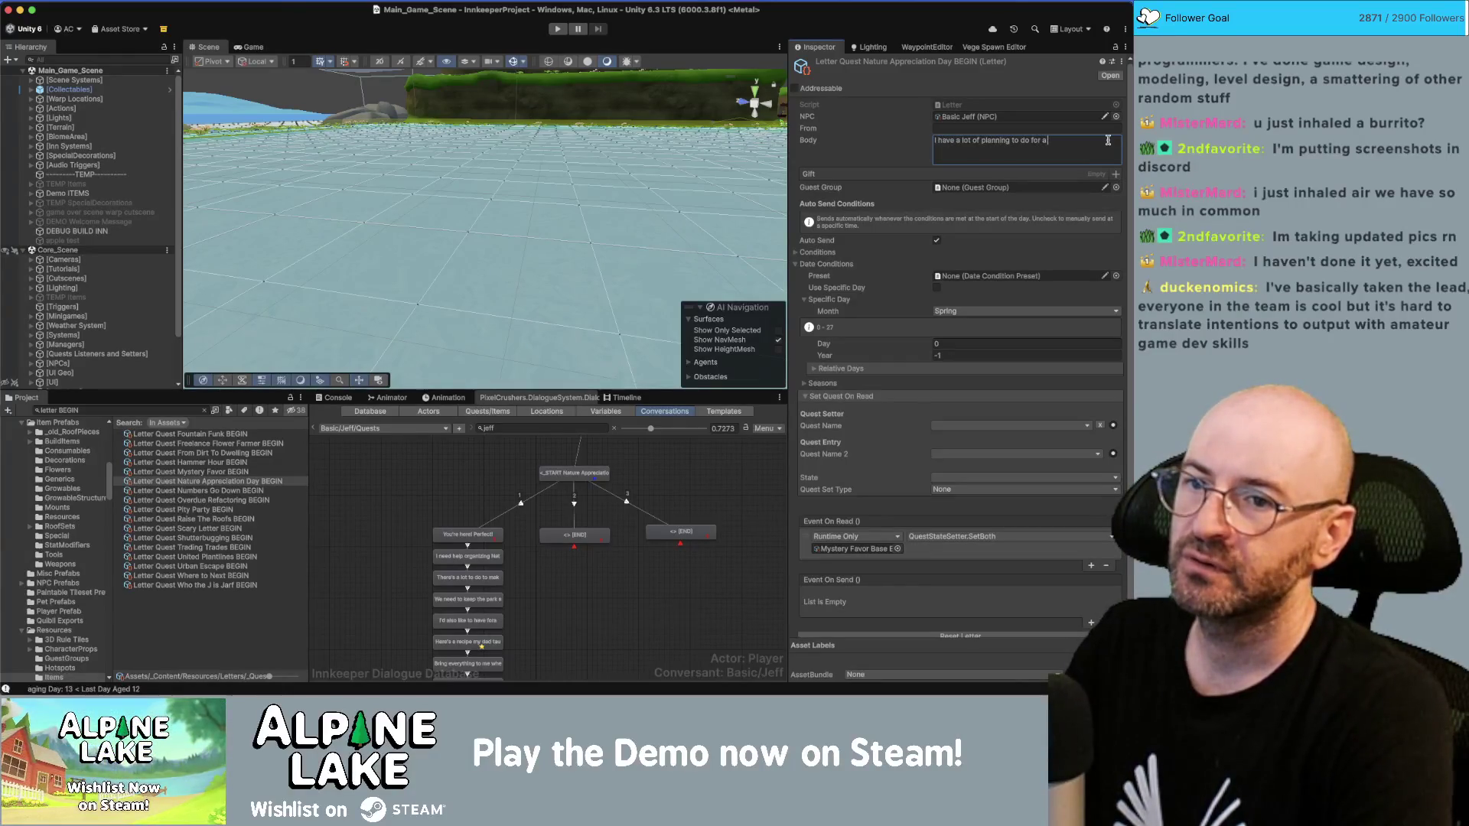
{"action": "type", "text": " festival, can"}
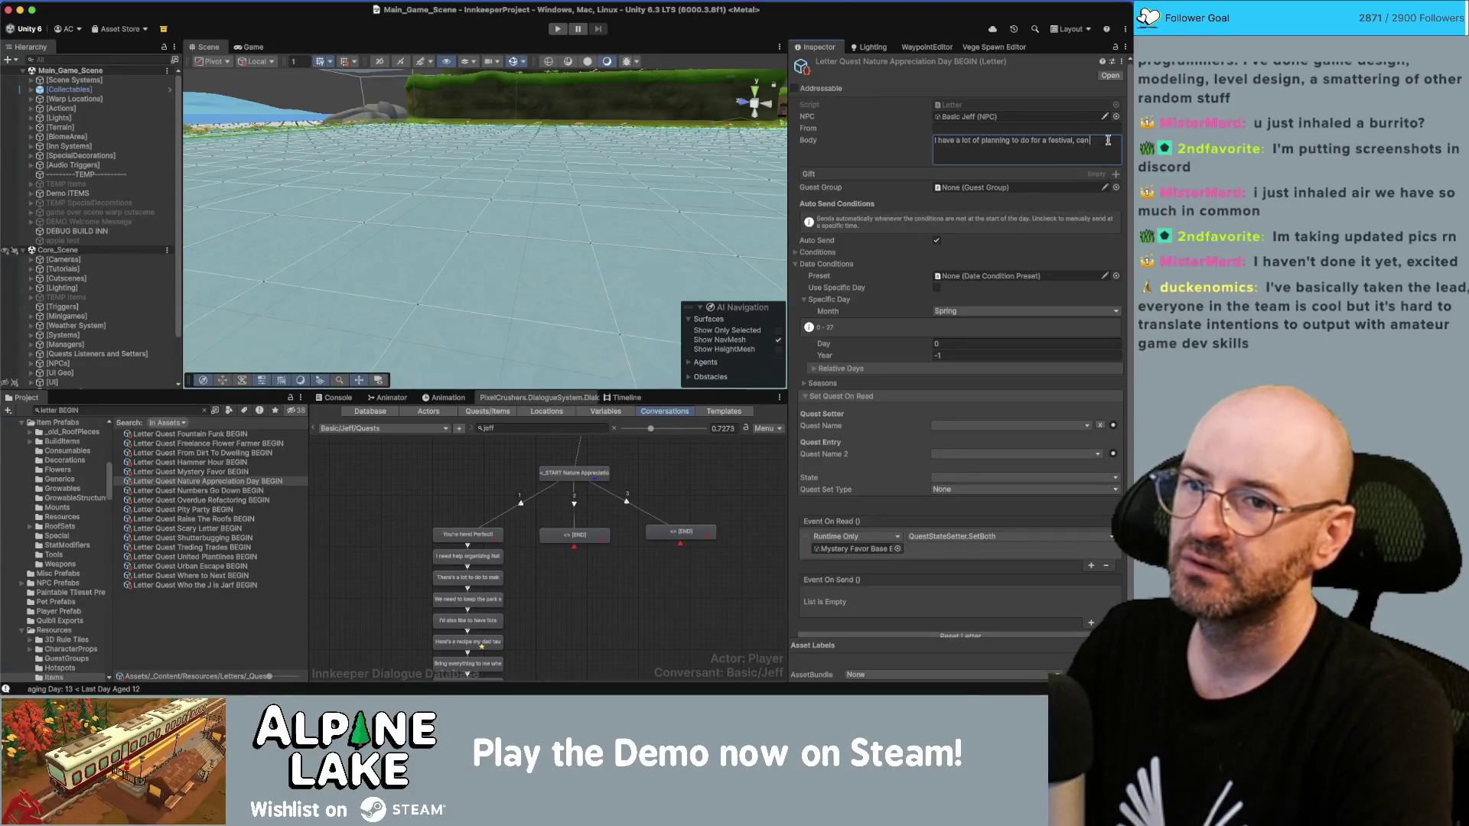
{"action": "key", "text": "BackSpace"}
{"action": "key", "text": "BackSpace"}
{"action": "key", "text": "BackSpace"}
{"action": "type", "text": "do you think you can lend me a hand?"}
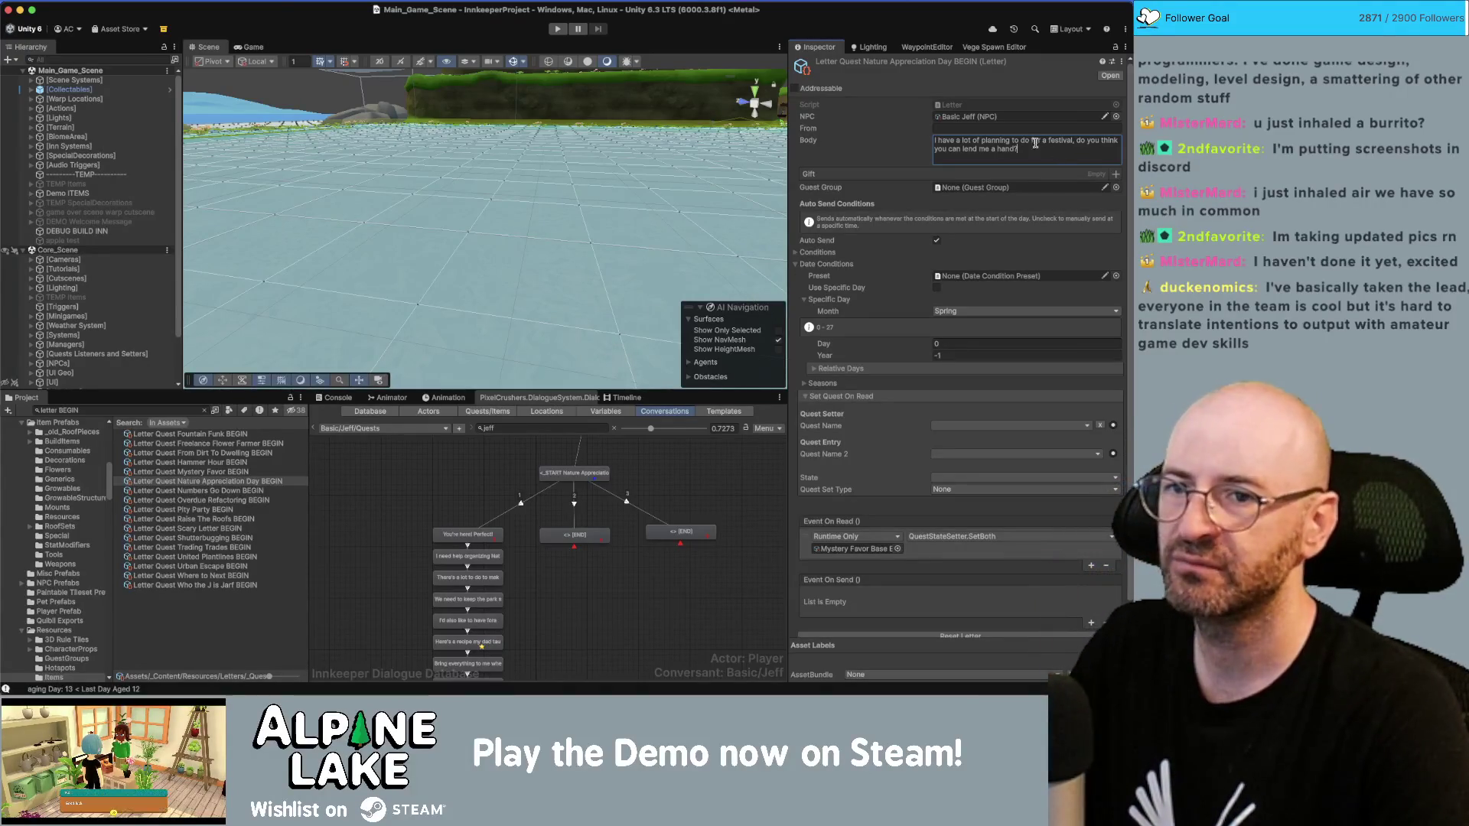
{"action": "double_click", "coordinate": [1059, 140]}
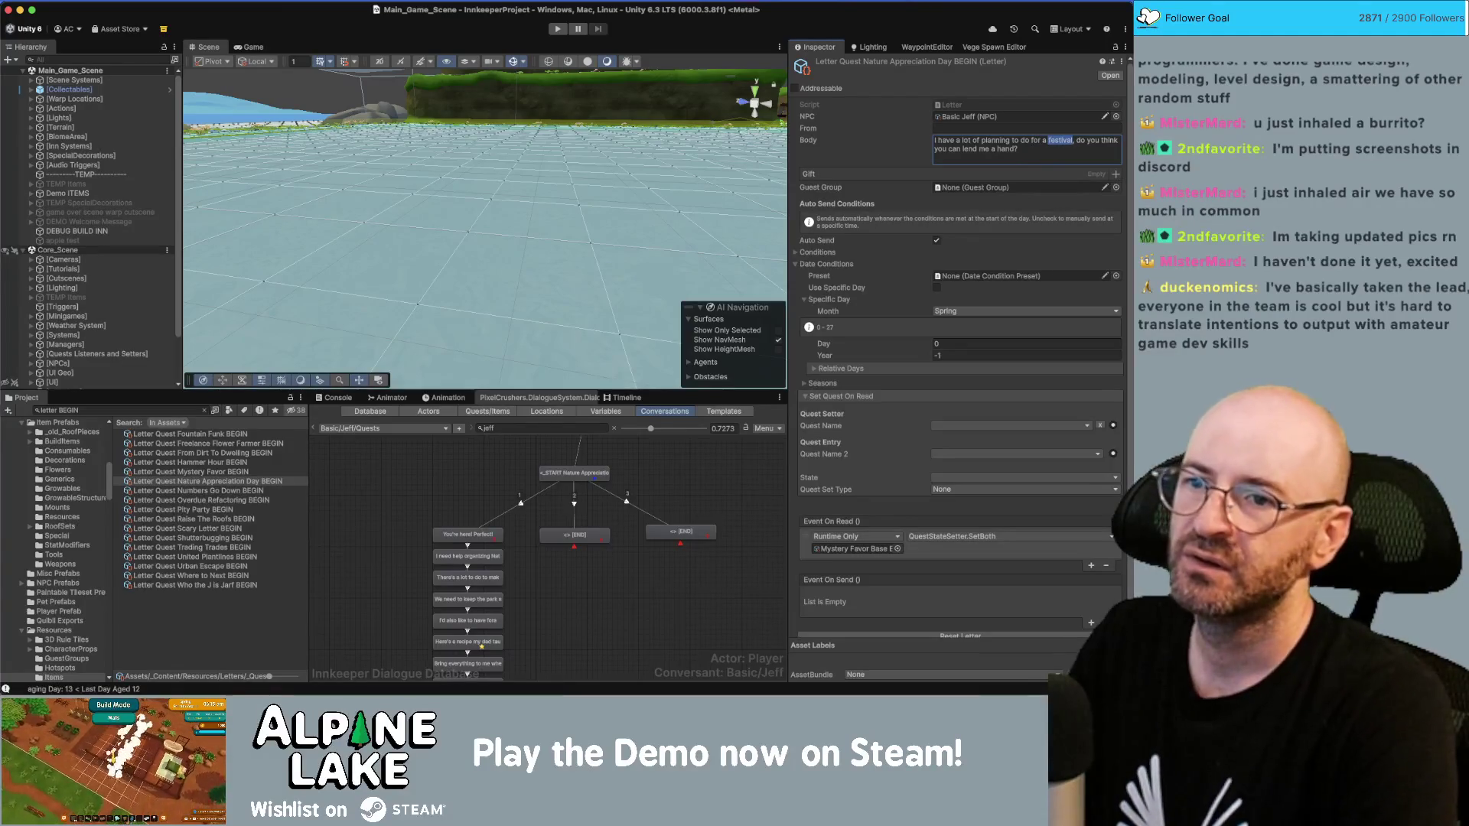
{"action": "key", "text": "BackSpace"}
{"action": "key", "text": "BackSpace"}
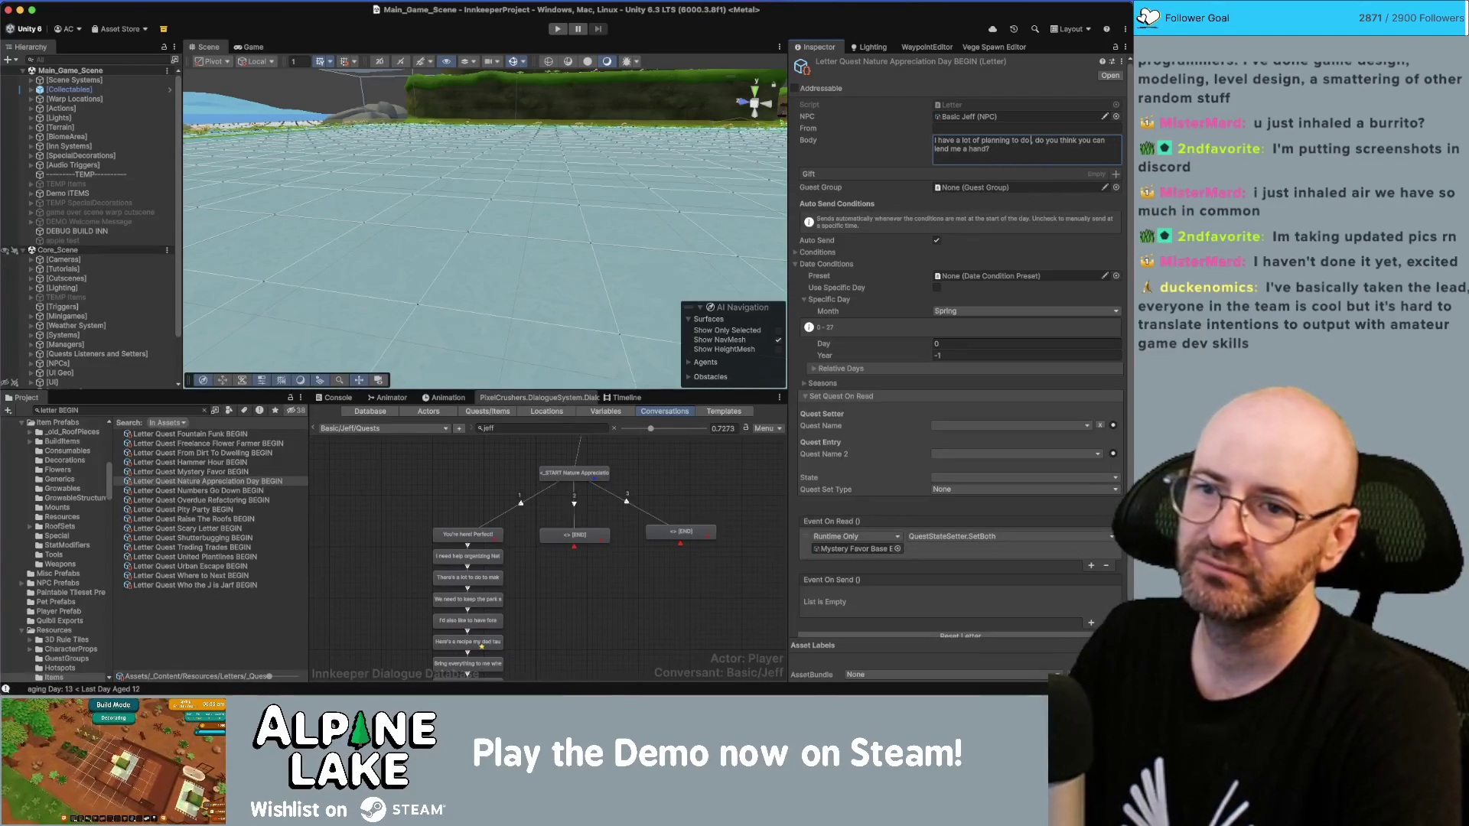
{"action": "type", "text": ","}
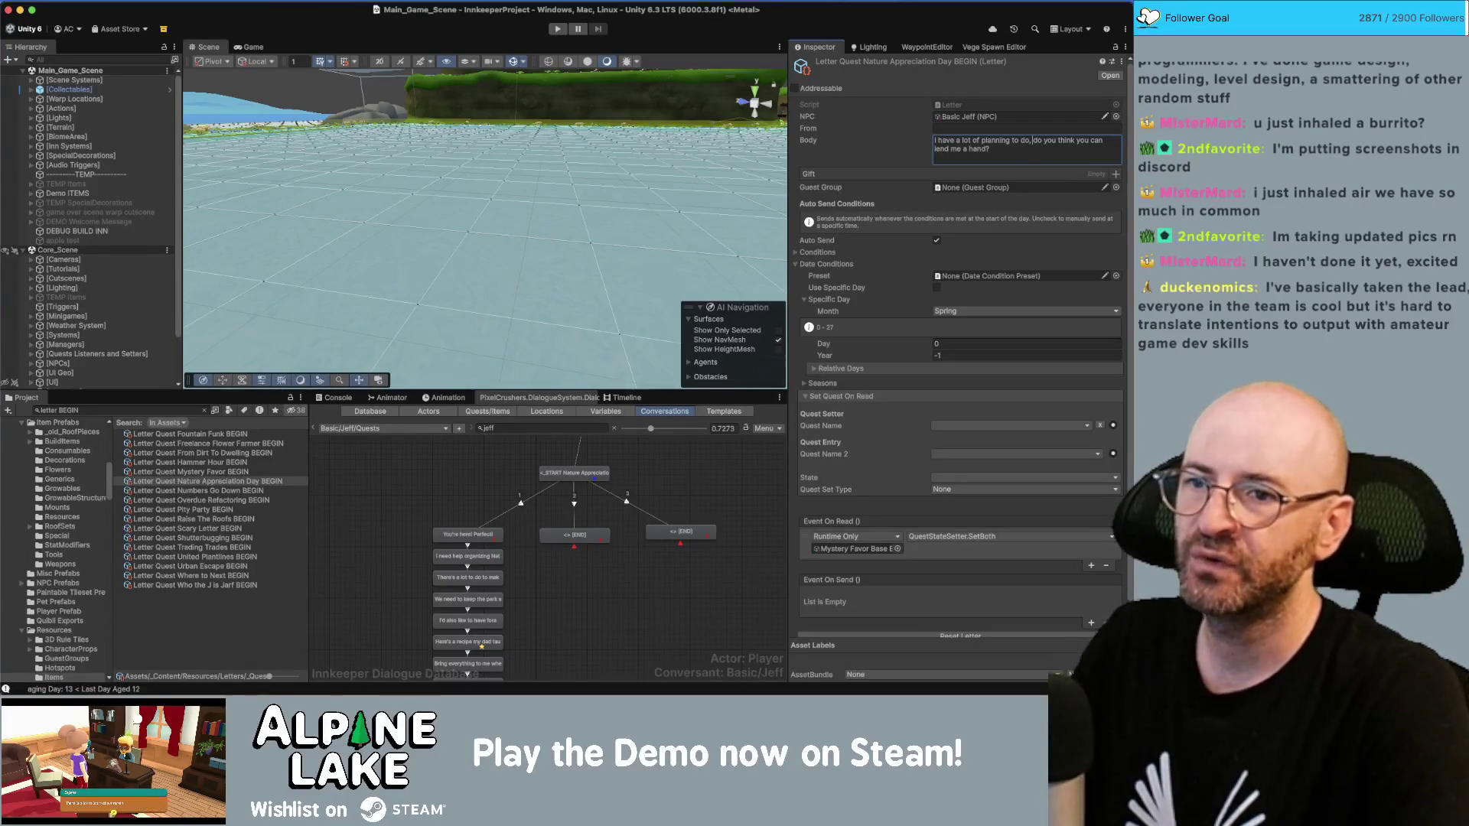
Step: Change the body's opening to 'I'm trying to organize a fun day of hiking and education'
{"action": "left_click", "coordinate": [989, 149]}
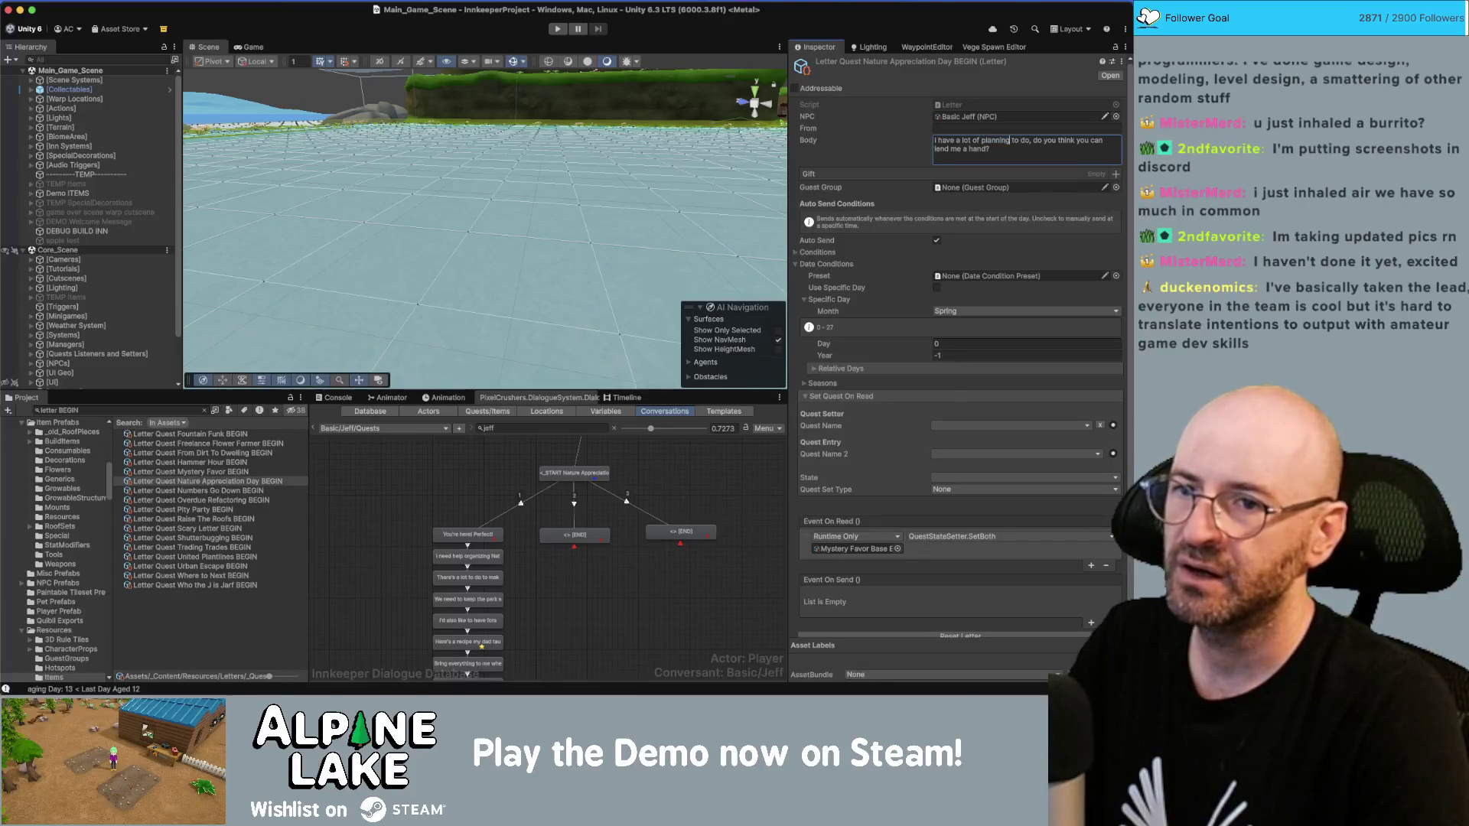
{"action": "key", "text": "super+BackSpace"}
{"action": "type", "text": "I'm trying to organize a"}
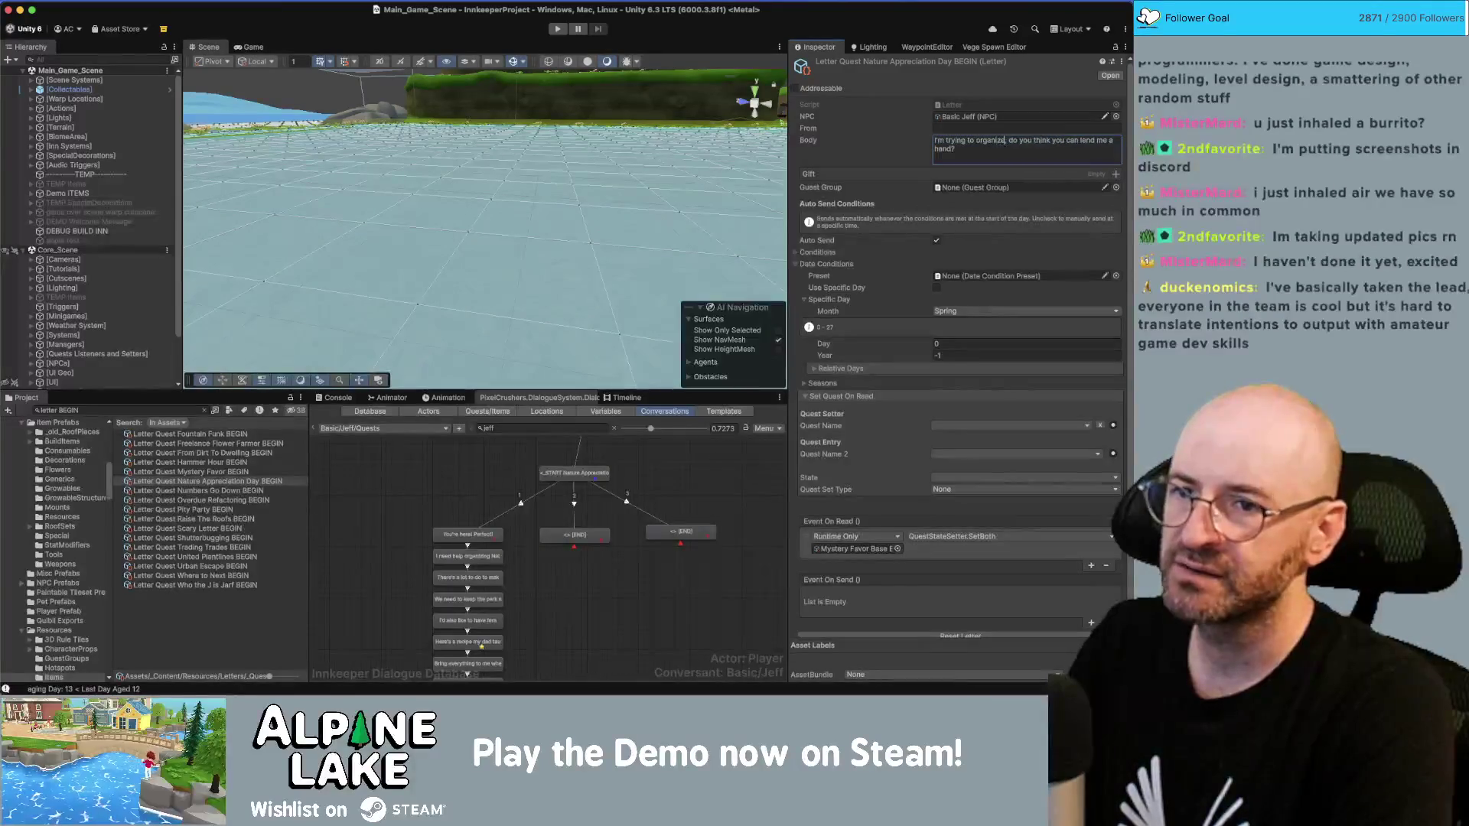
{"action": "type", "text": " fun day"}
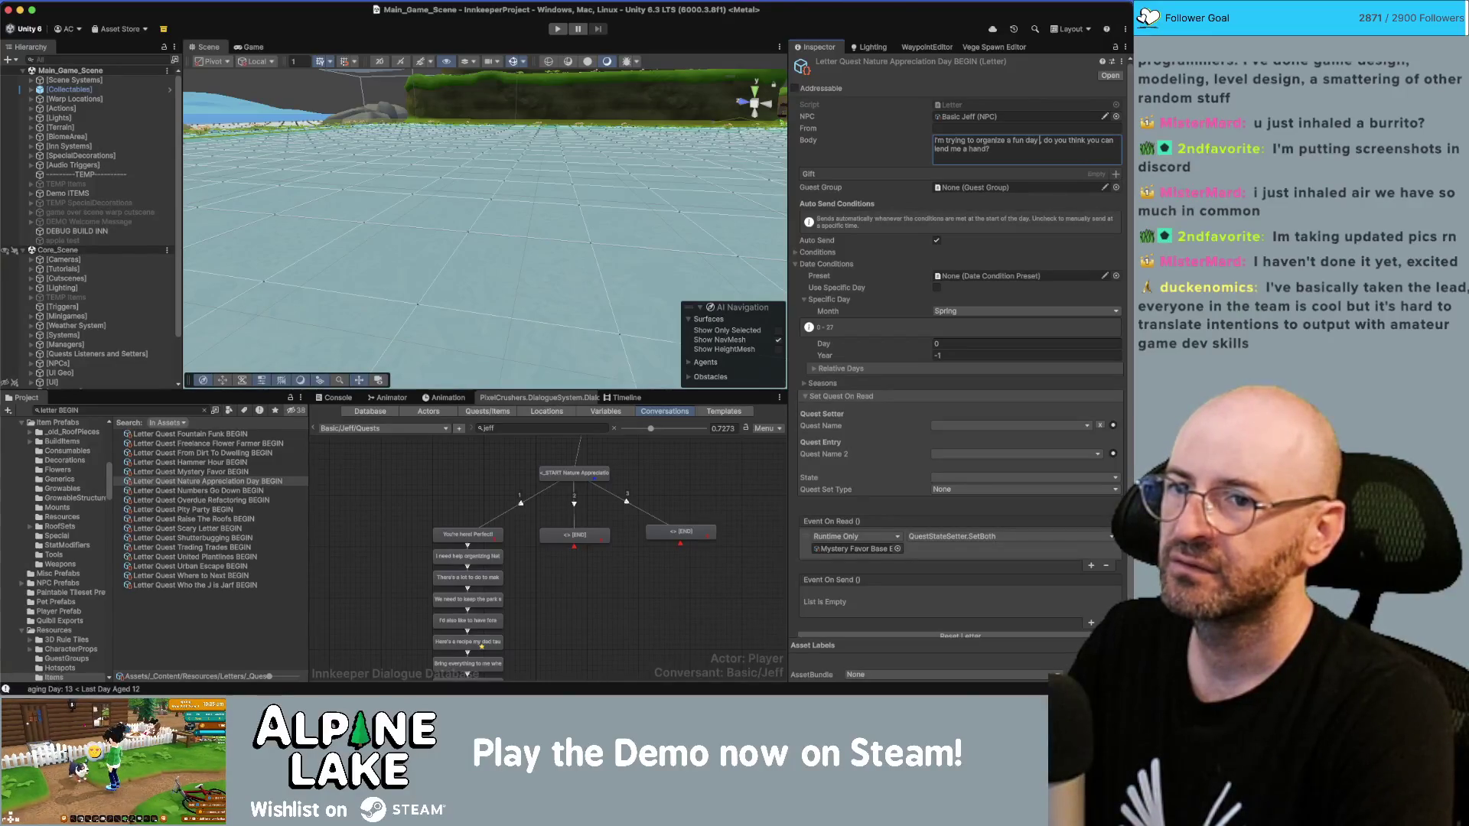
{"action": "type", "text": " of education"}
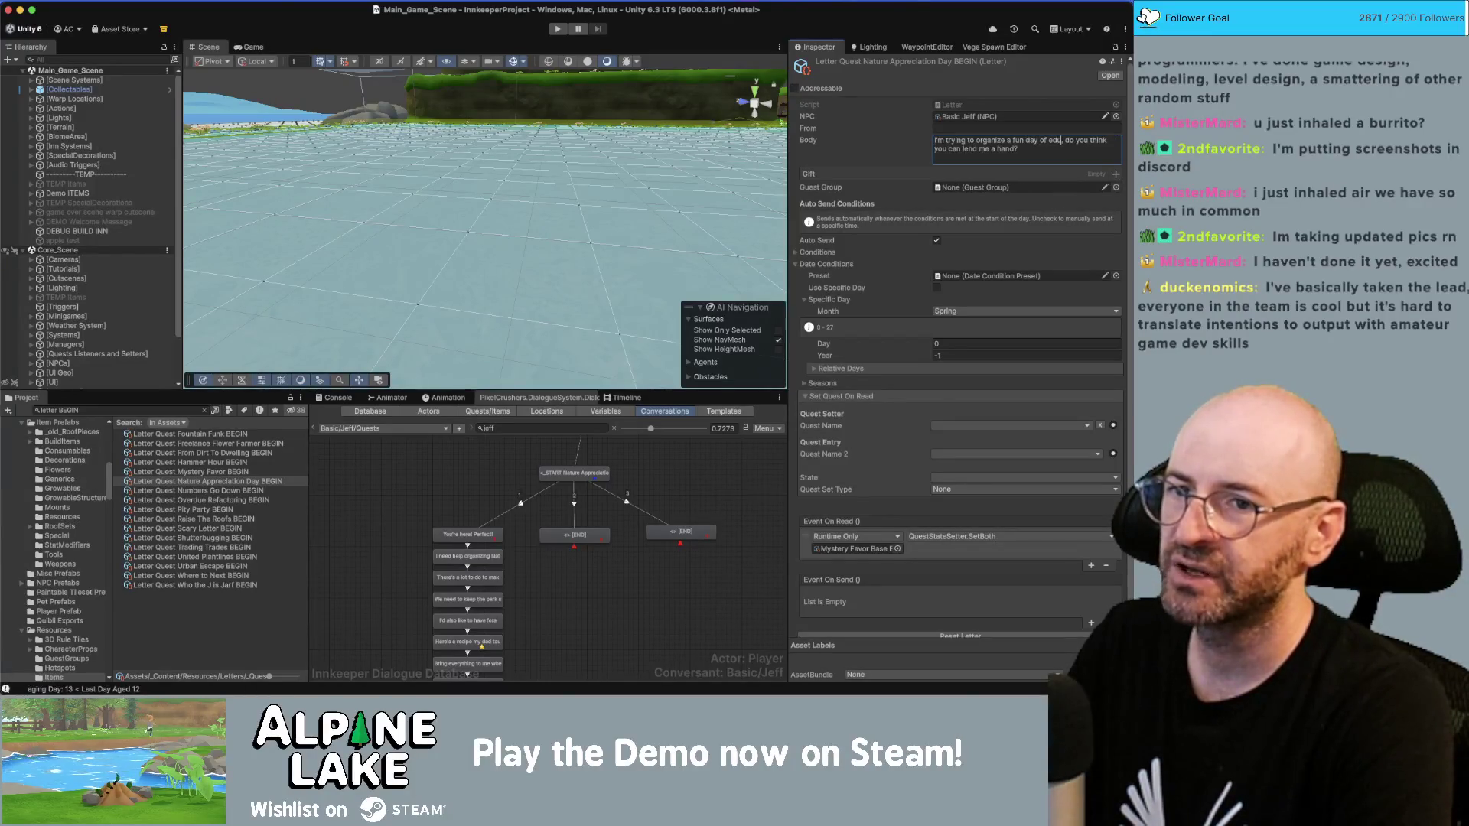
{"action": "type", "text": " and hiking"}
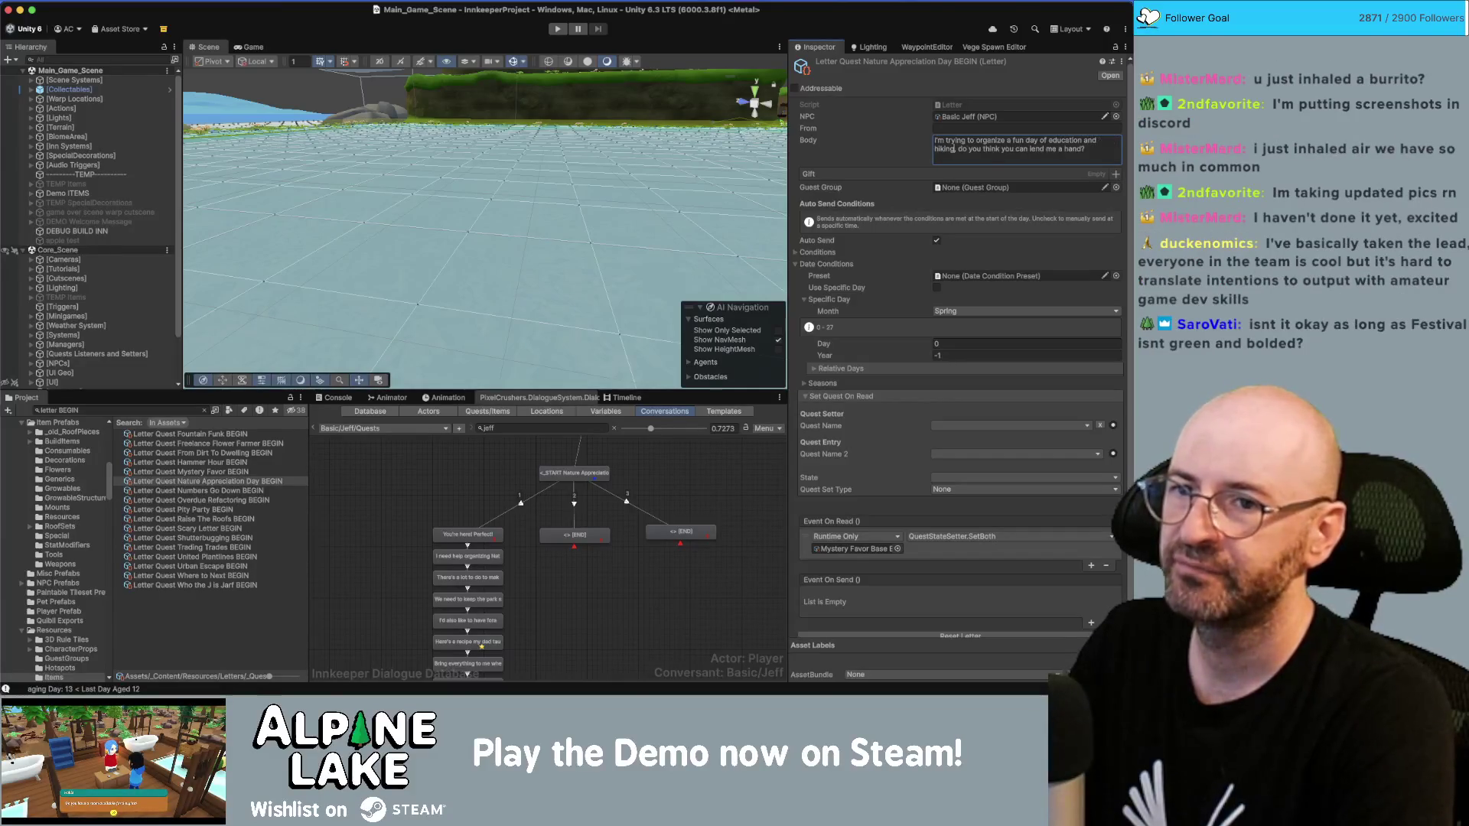
{"action": "key", "text": "BackSpace"}
{"action": "key", "text": "BackSpace"}
{"action": "key", "text": "BackSpace"}
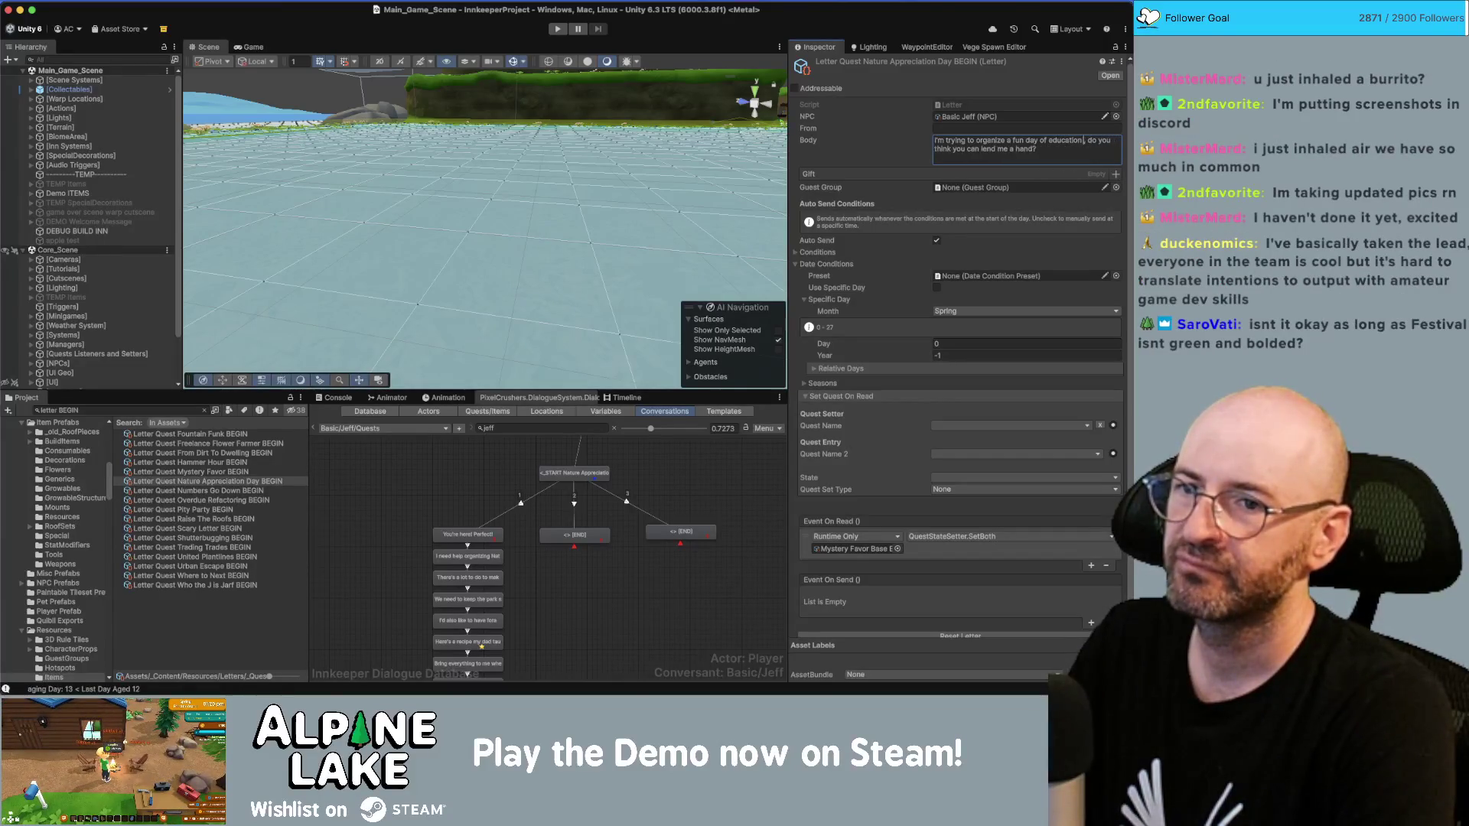
{"action": "key", "text": "BackSpace"}
{"action": "key", "text": "BackSpace"}
{"action": "key", "text": "BackSpace"}
{"action": "type", "text": "hiking and e"}
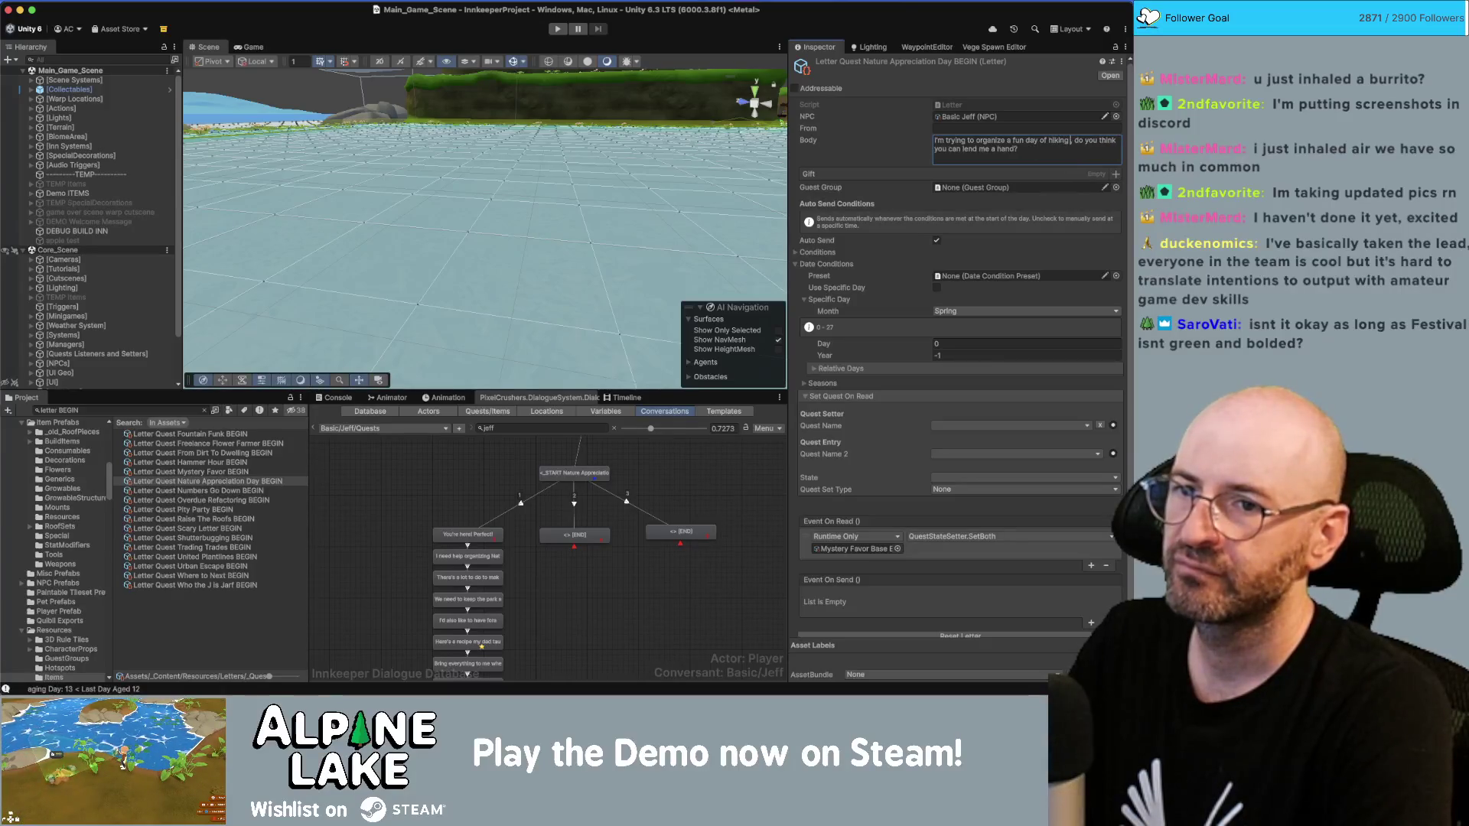
{"action": "type", "text": "ducation"}
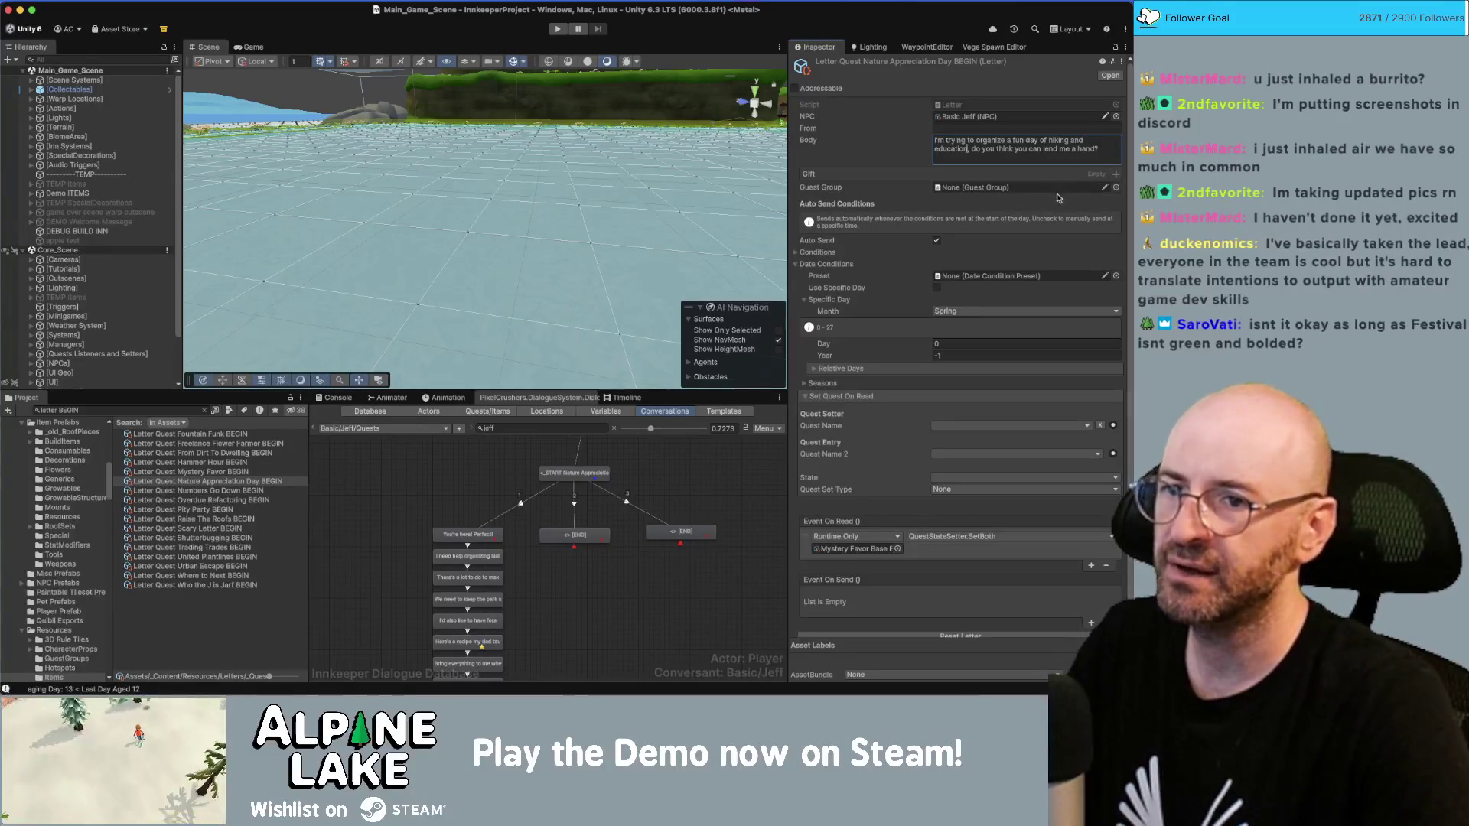
{"action": "scroll", "coordinate": [891, 268], "scroll_direction": "down", "scroll_amount": 2}
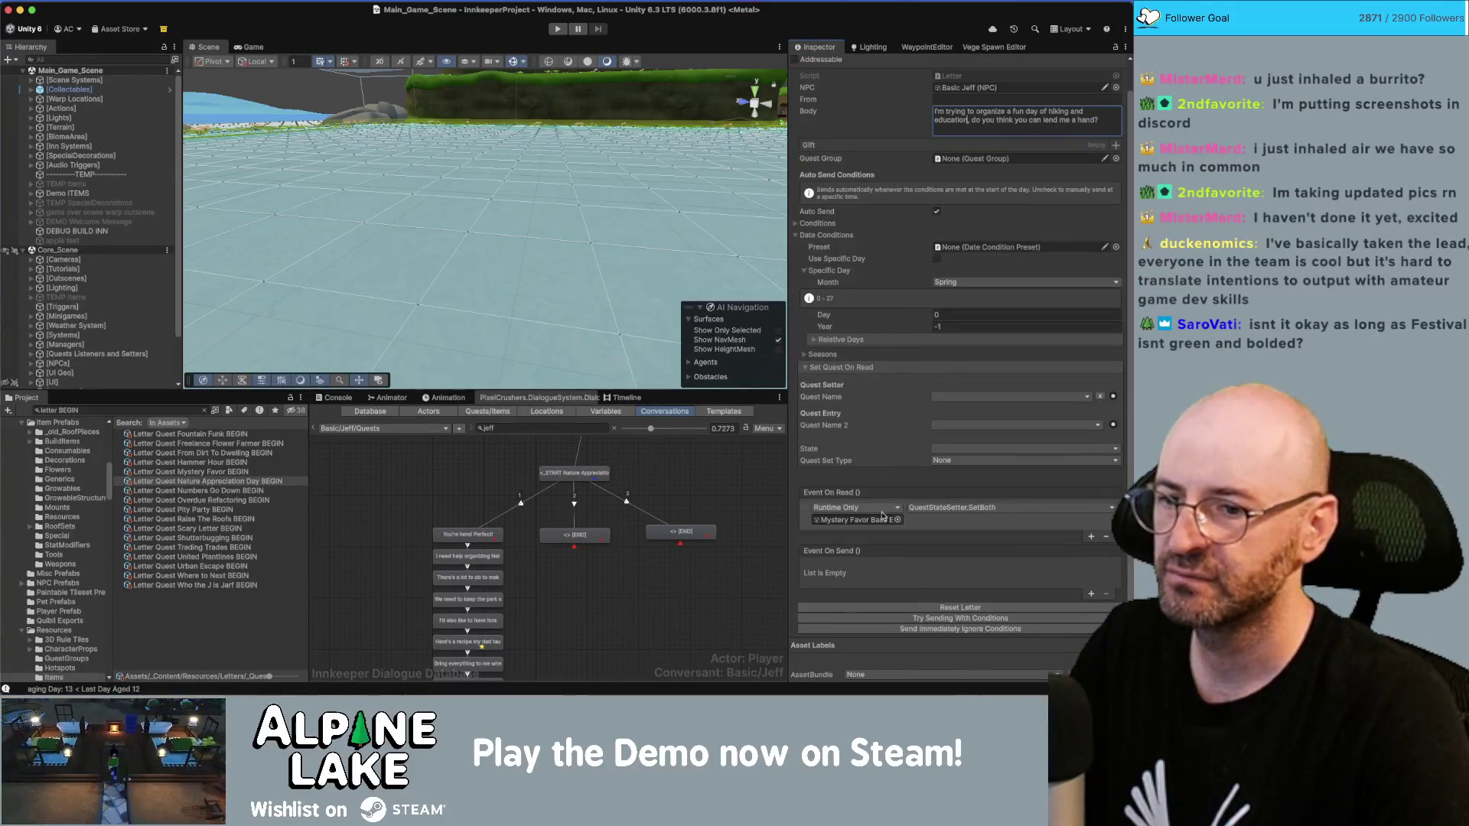
Step: Replace the on-read event: Nature Appreciation Day, entry See Jeff, state active, Set Both
{"action": "left_click", "coordinate": [1105, 538]}
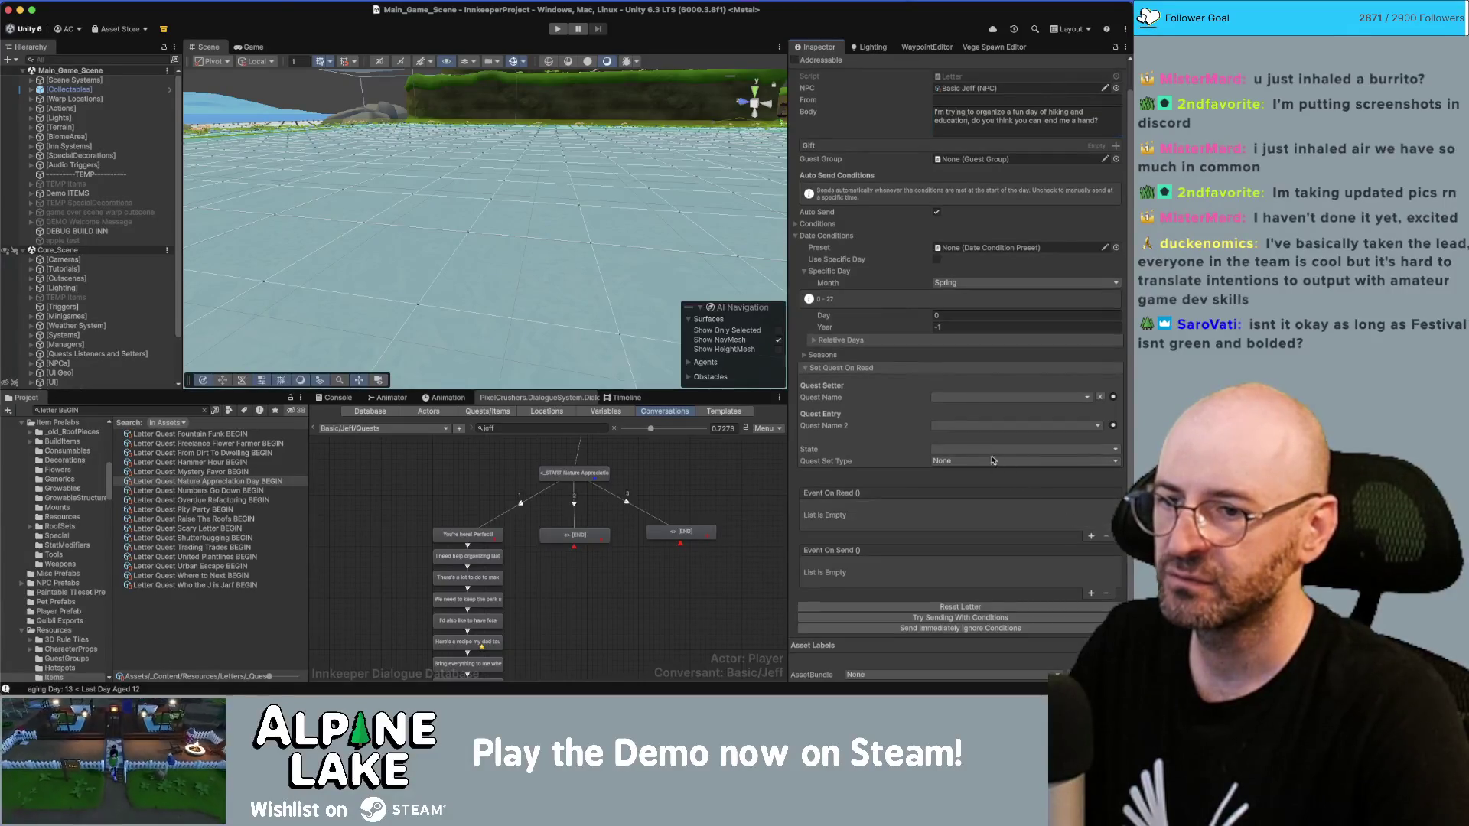
{"action": "left_click", "coordinate": [945, 397]}
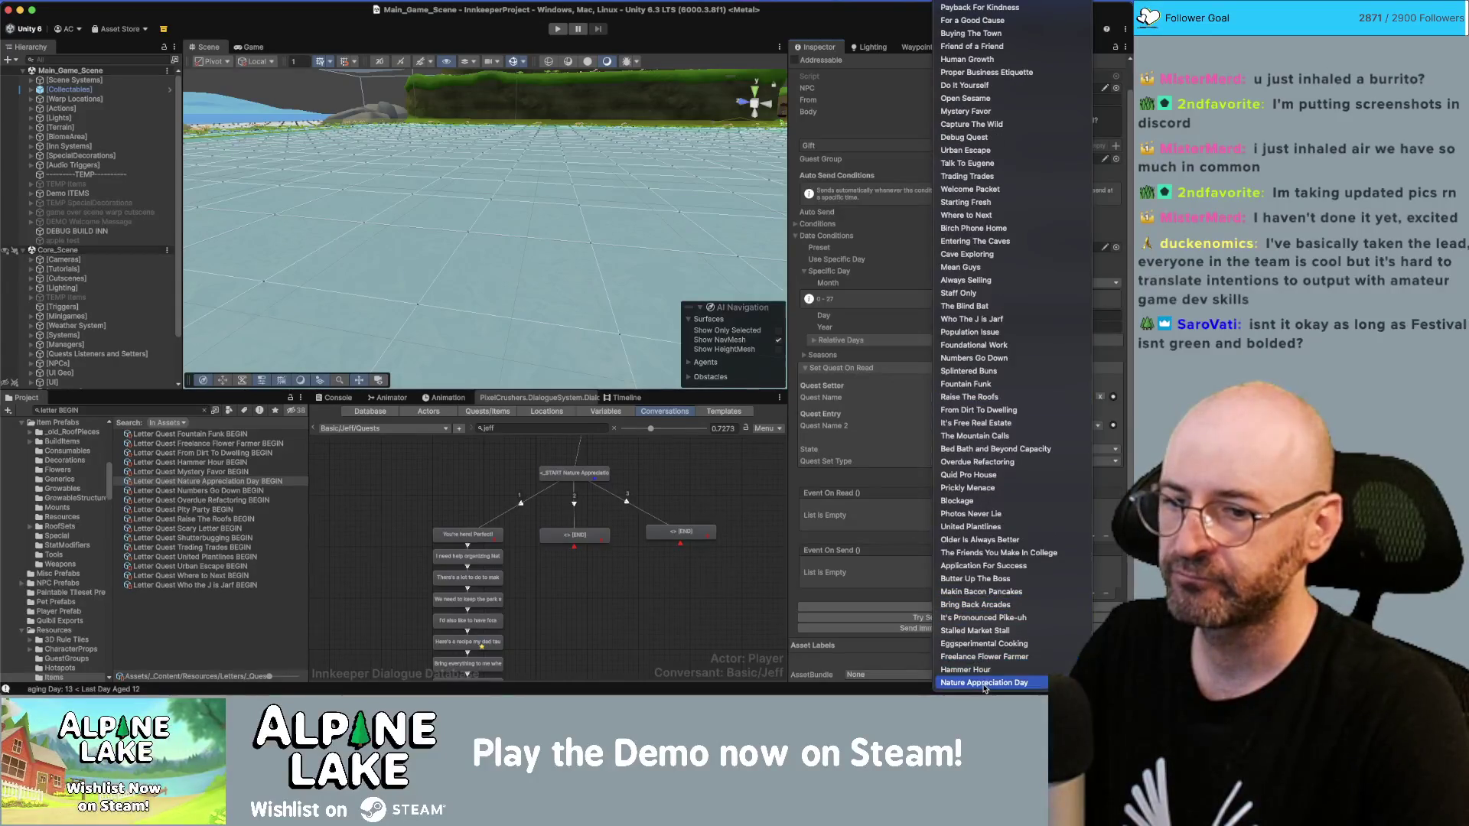
{"action": "left_click", "coordinate": [987, 683]}
{"action": "left_click", "coordinate": [963, 429]}
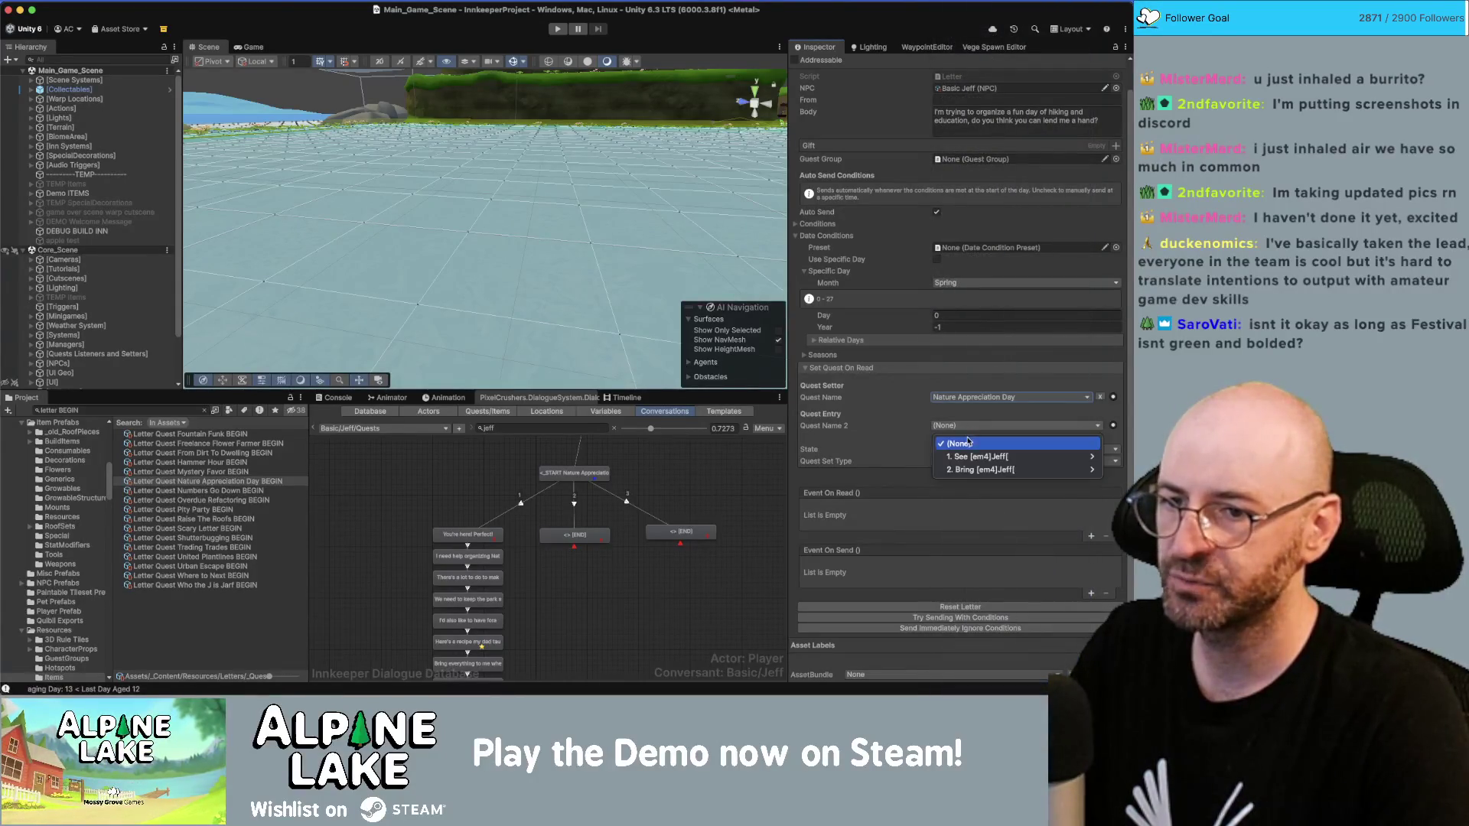
{"action": "left_click", "coordinate": [956, 451]}
{"action": "left_click", "coordinate": [956, 451]}
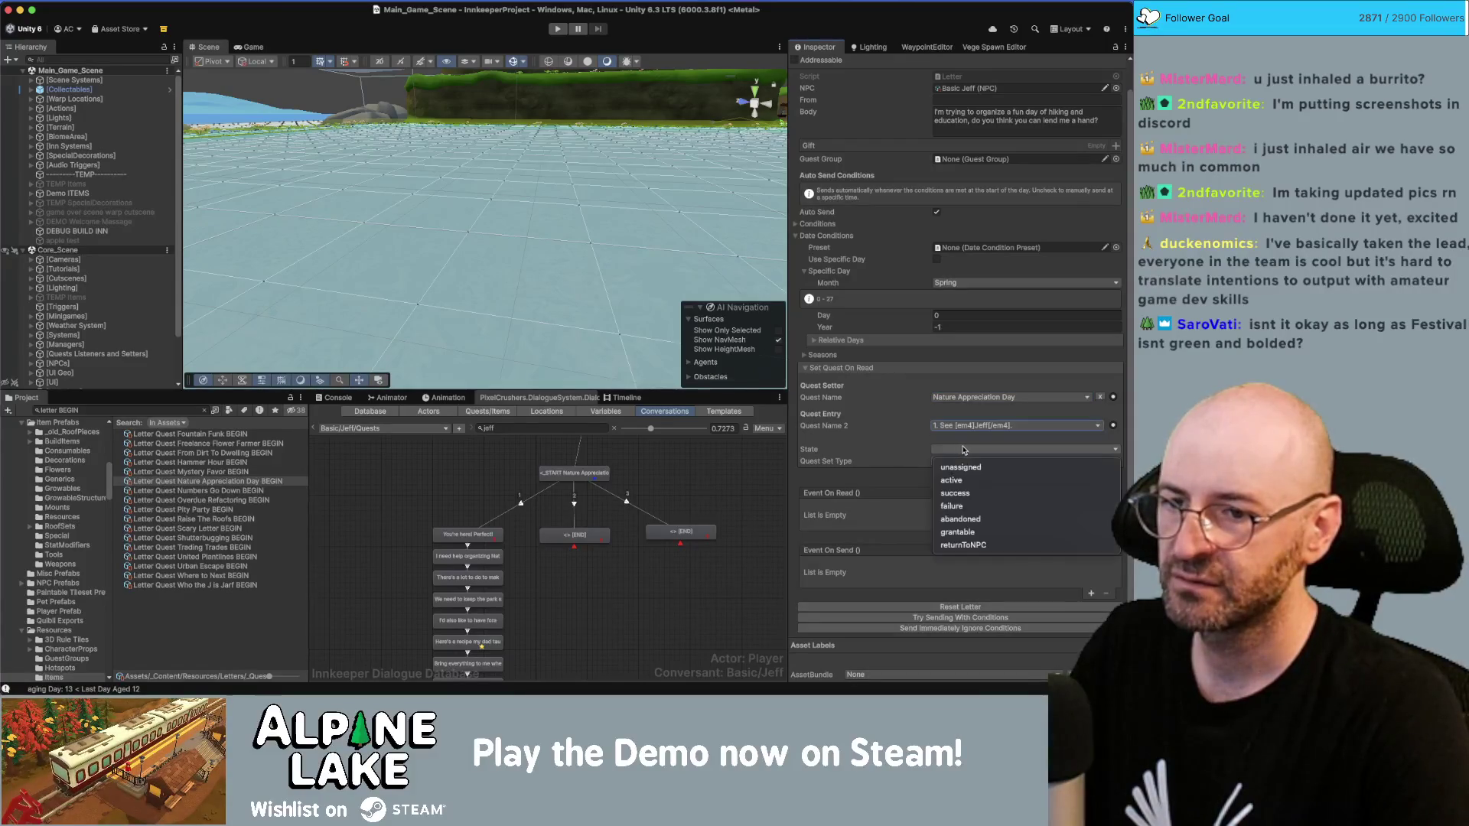
{"action": "left_click", "coordinate": [971, 478]}
{"action": "left_click", "coordinate": [966, 450]}
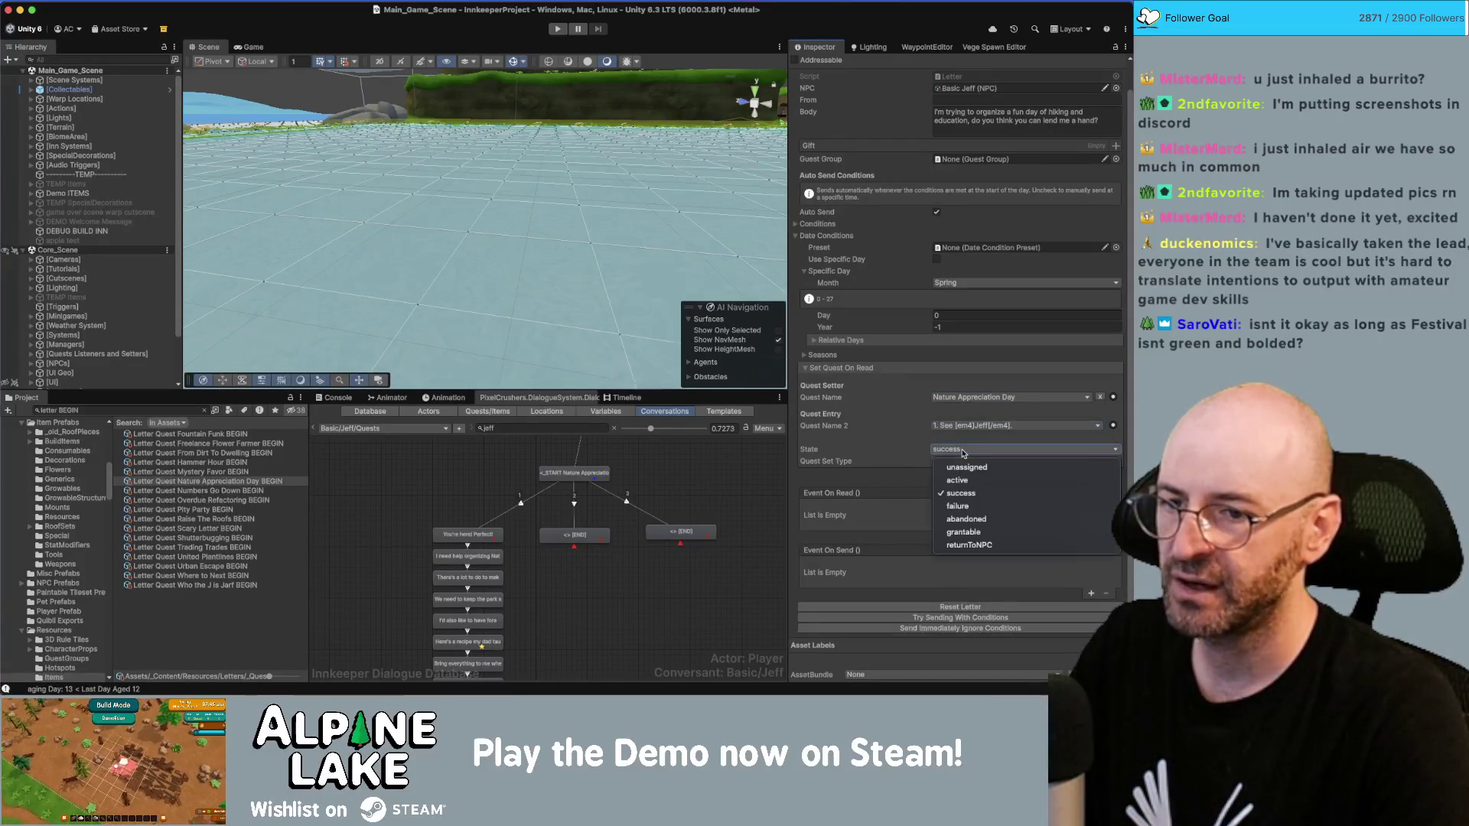
{"action": "left_click", "coordinate": [967, 473]}
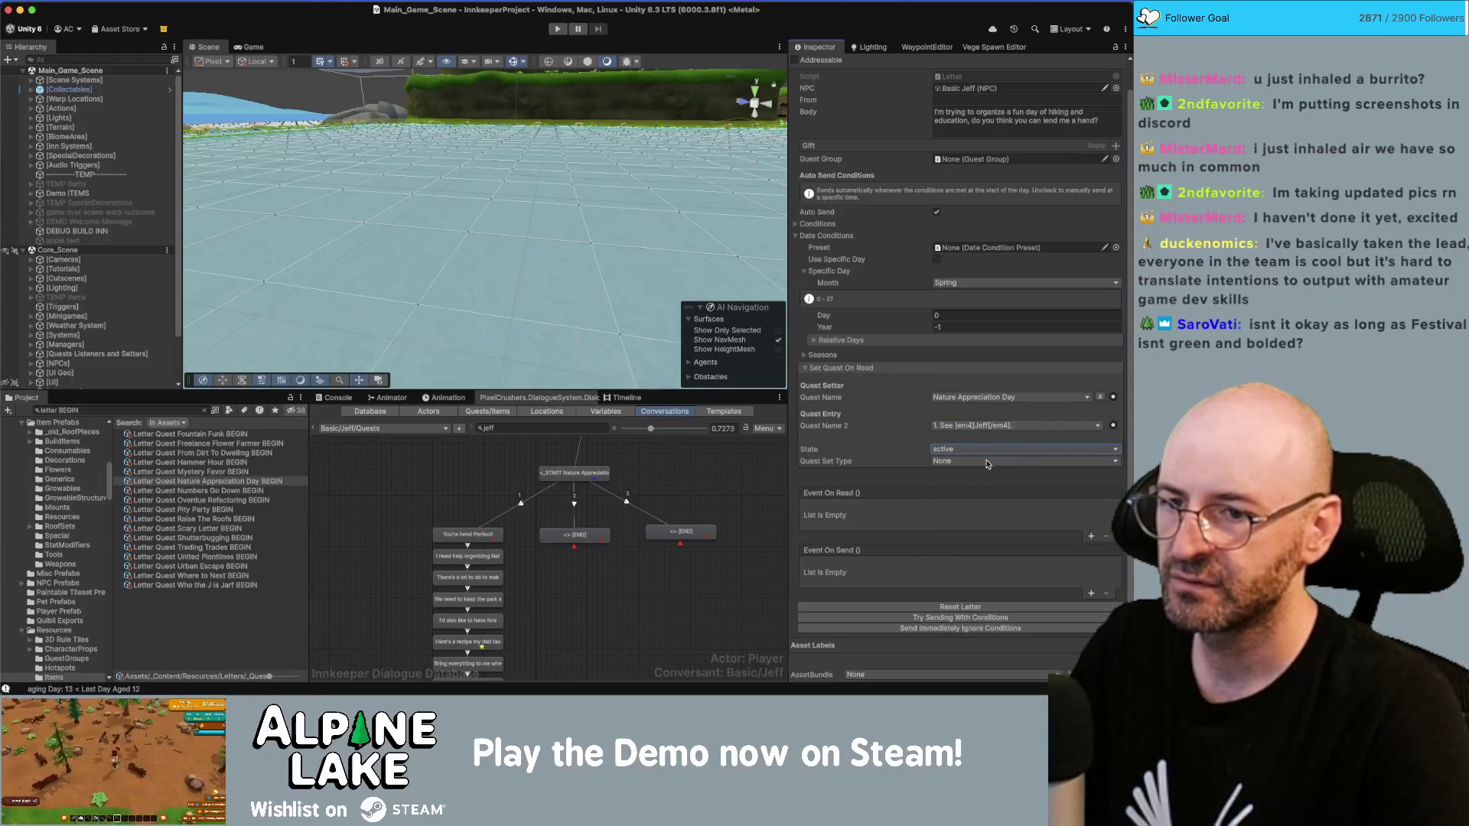
{"action": "left_click", "coordinate": [976, 462]}
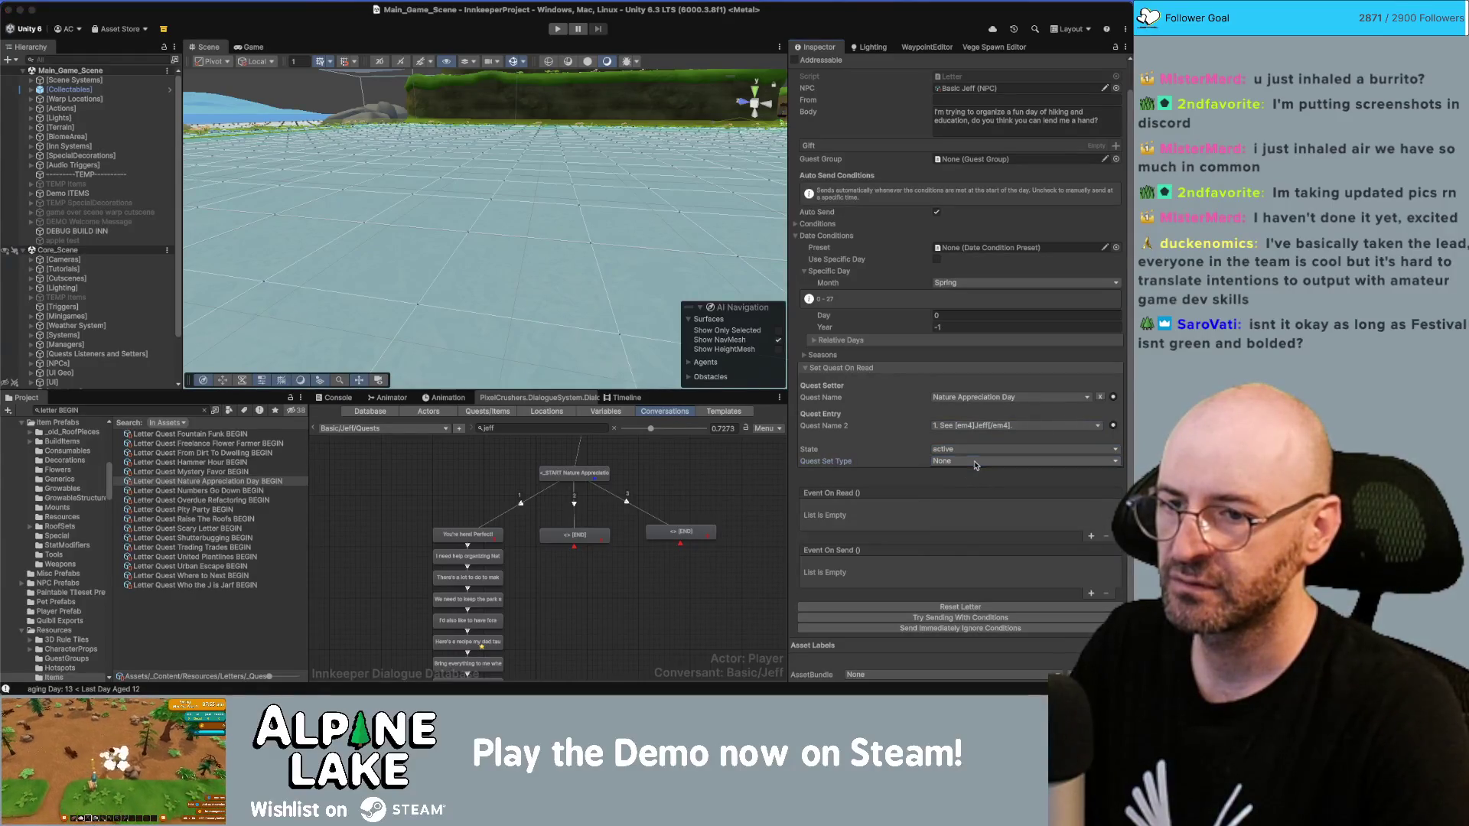
{"action": "left_click", "coordinate": [956, 525]}
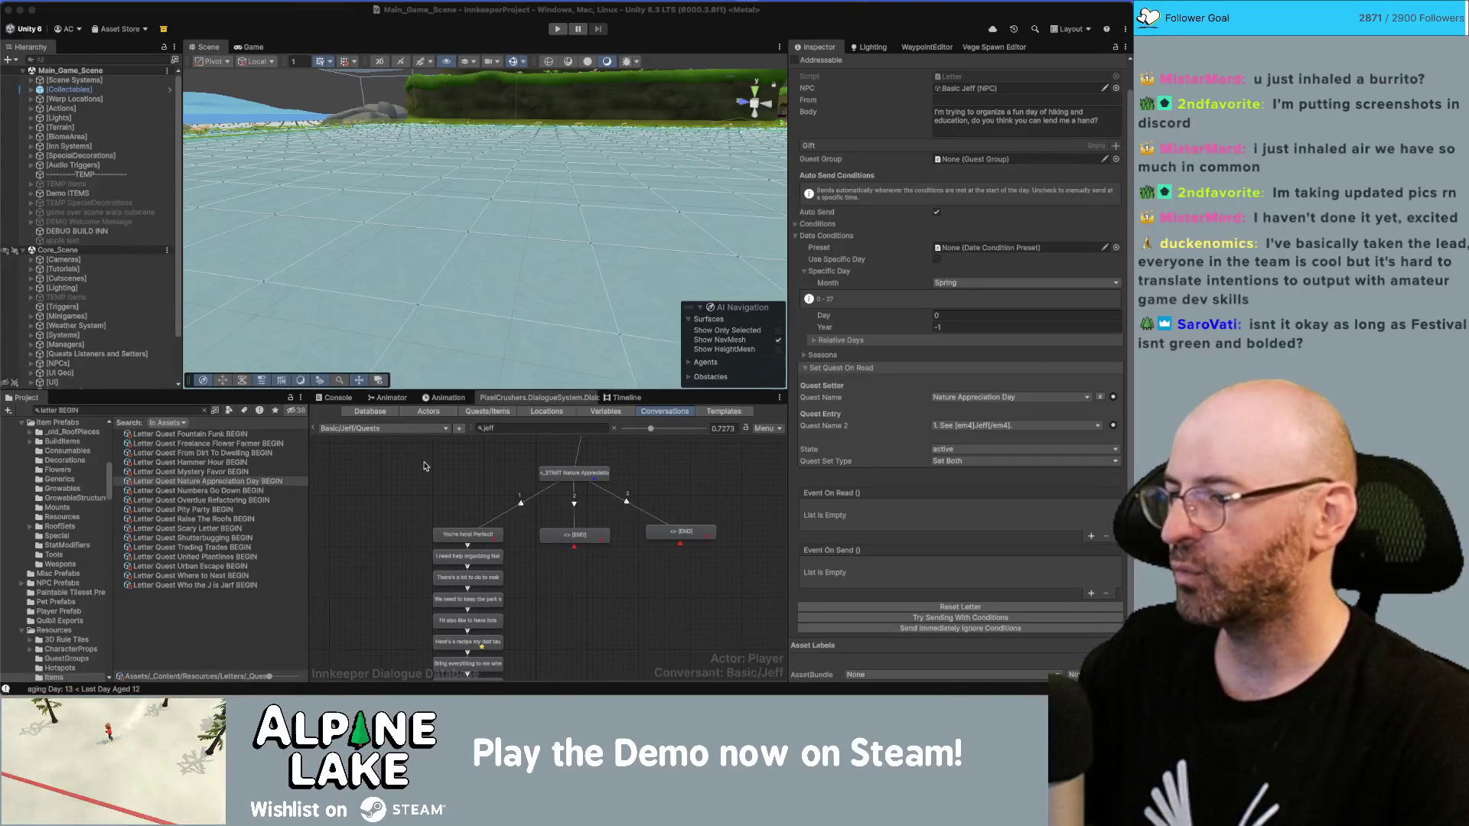
Step: Select the middle [END] reply node to view its entry-2-active condition
{"action": "left_click", "coordinate": [574, 535]}
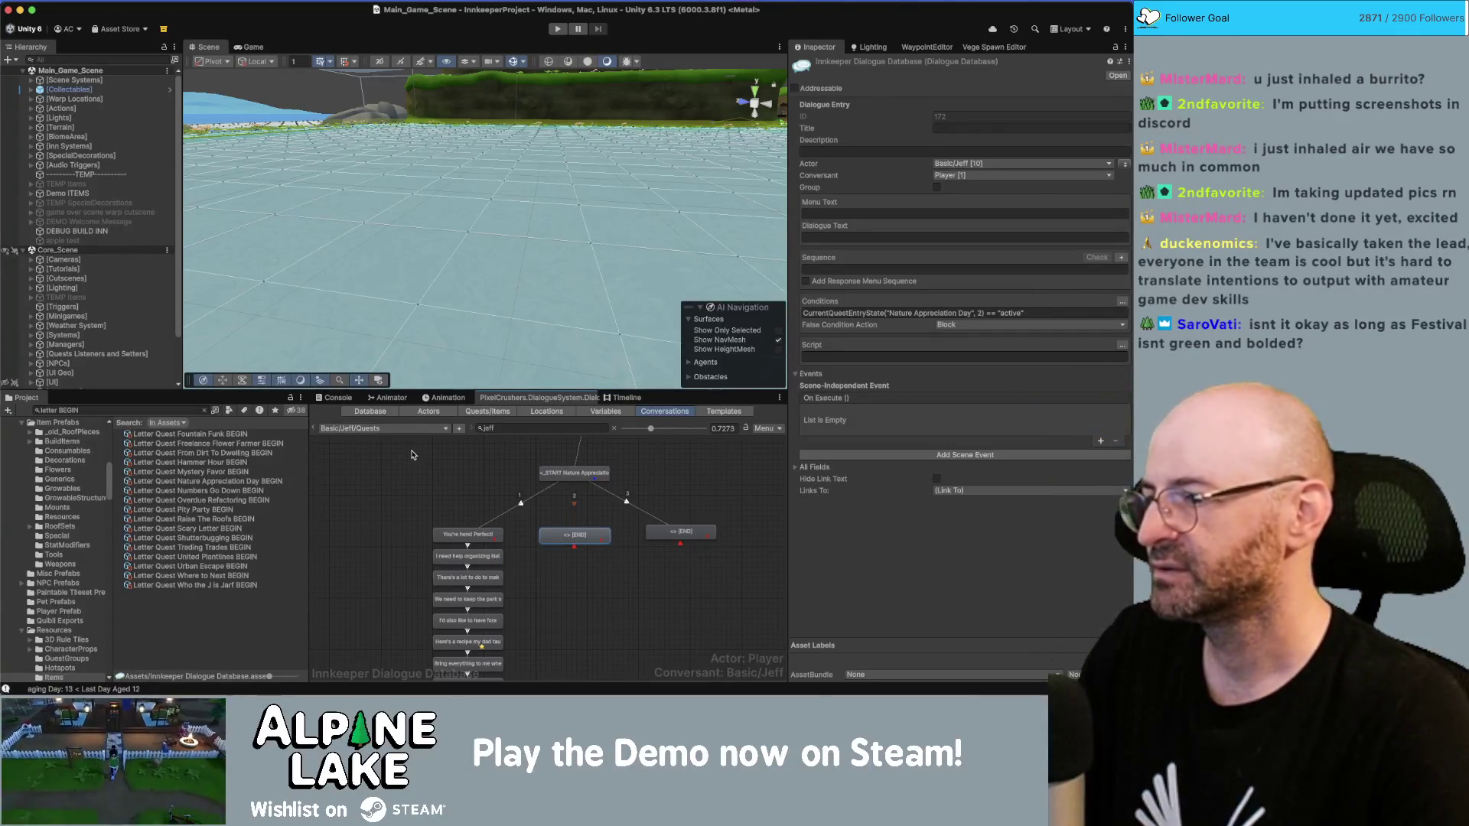
{"action": "left_click", "coordinate": [410, 456]}
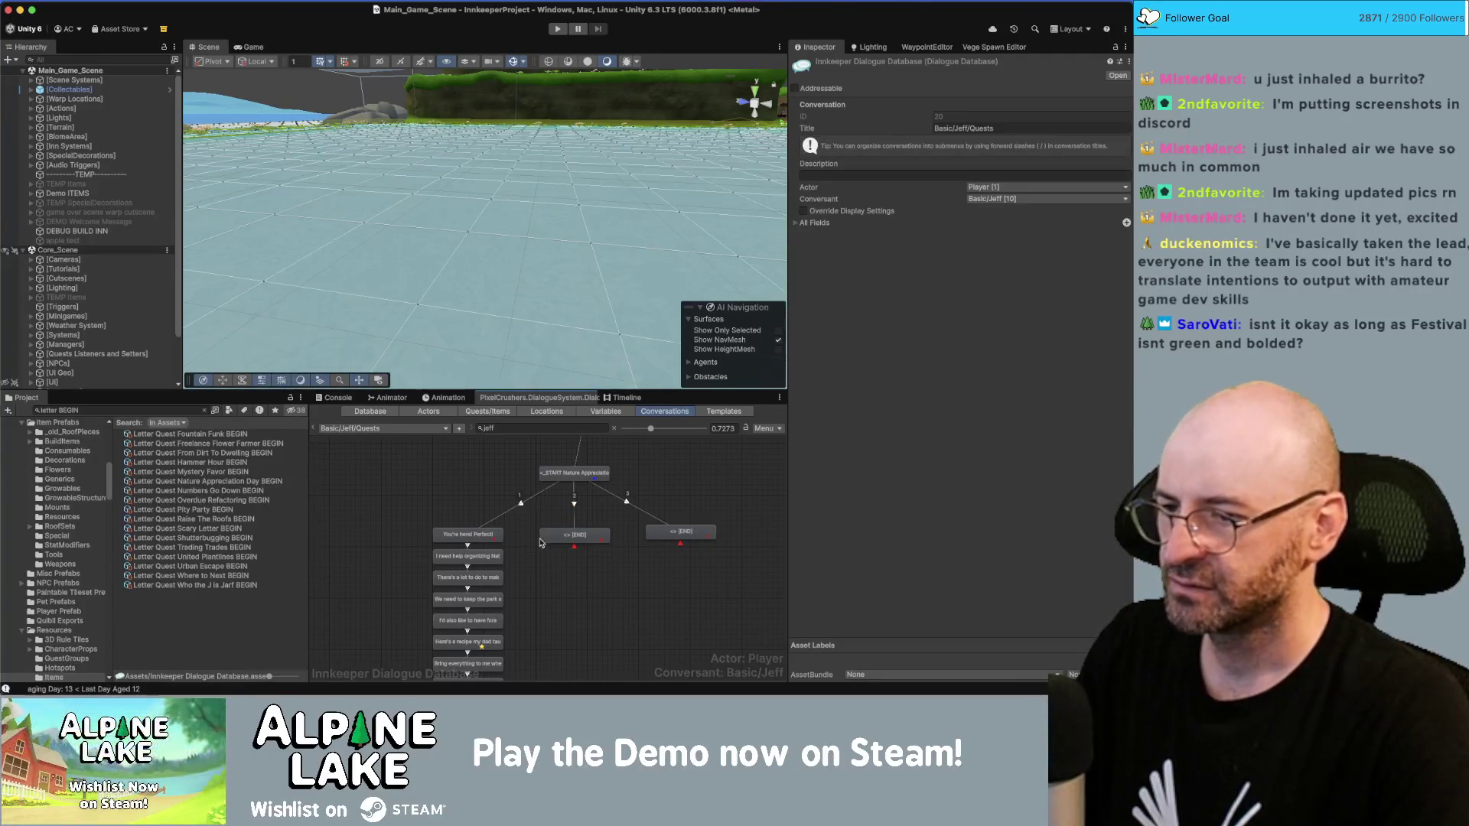
{"action": "scroll", "coordinate": [570, 524], "scroll_direction": "down", "scroll_amount": 2}
{"action": "scroll", "coordinate": [563, 506], "scroll_direction": "up", "scroll_amount": 3}
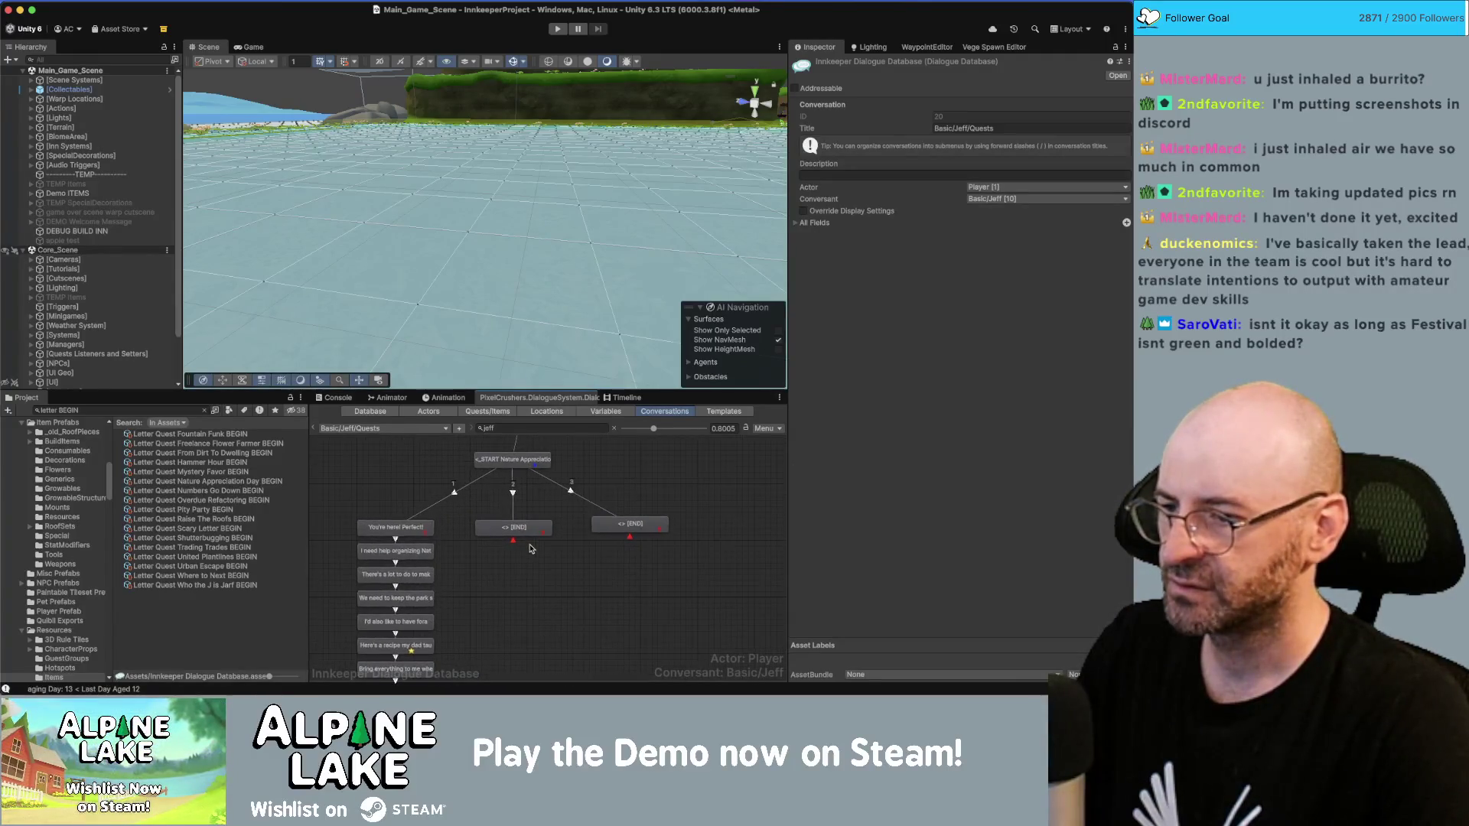
{"action": "left_click", "coordinate": [529, 532]}
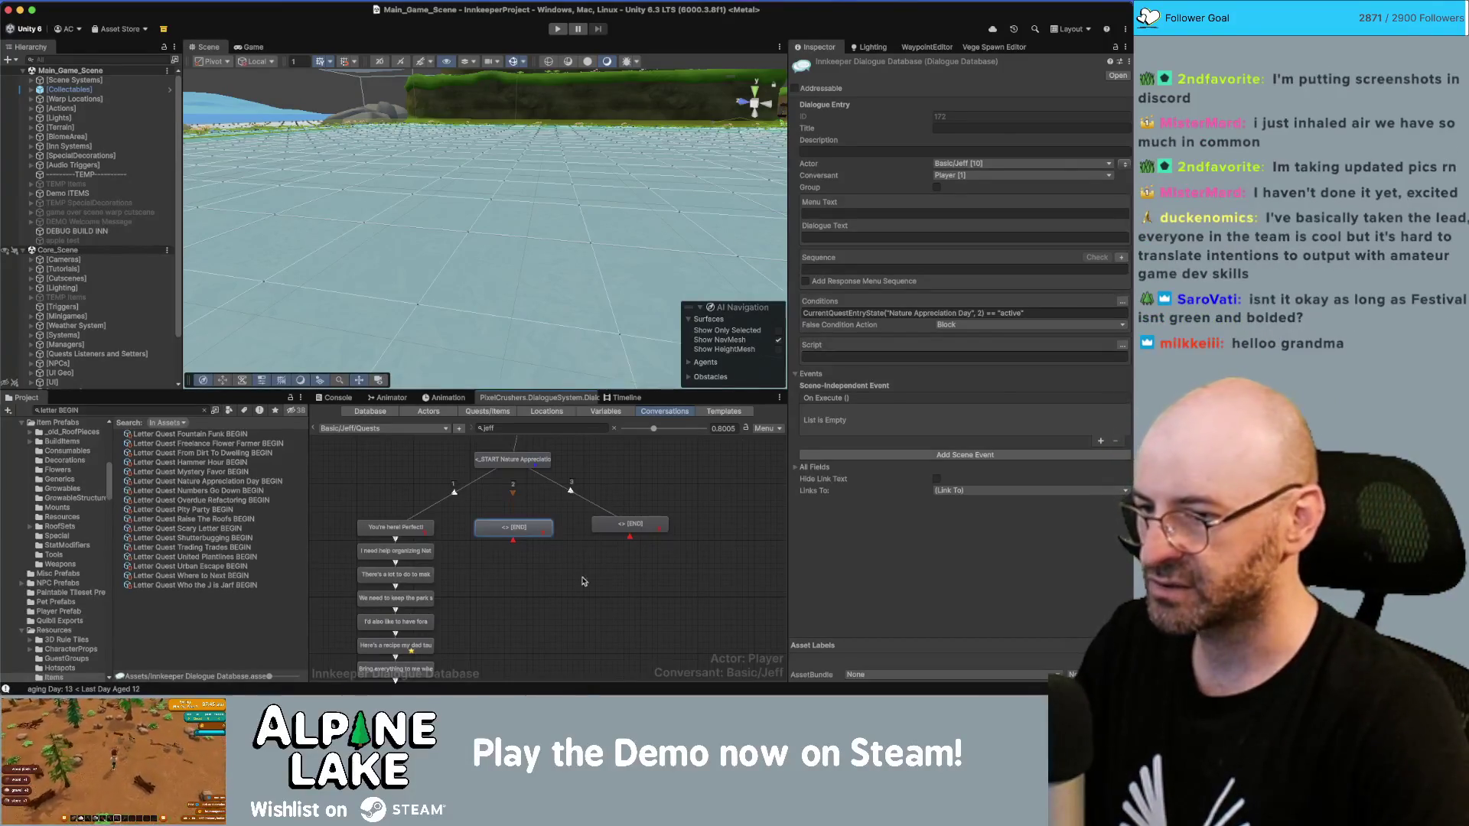
Step: Select Jeff's 'Now leaf me alone' line and add a quest-entry script row
{"action": "left_click_drag", "start_coordinate": [540, 616], "coordinate": [640, 483]}
{"action": "left_click", "coordinate": [495, 607]}
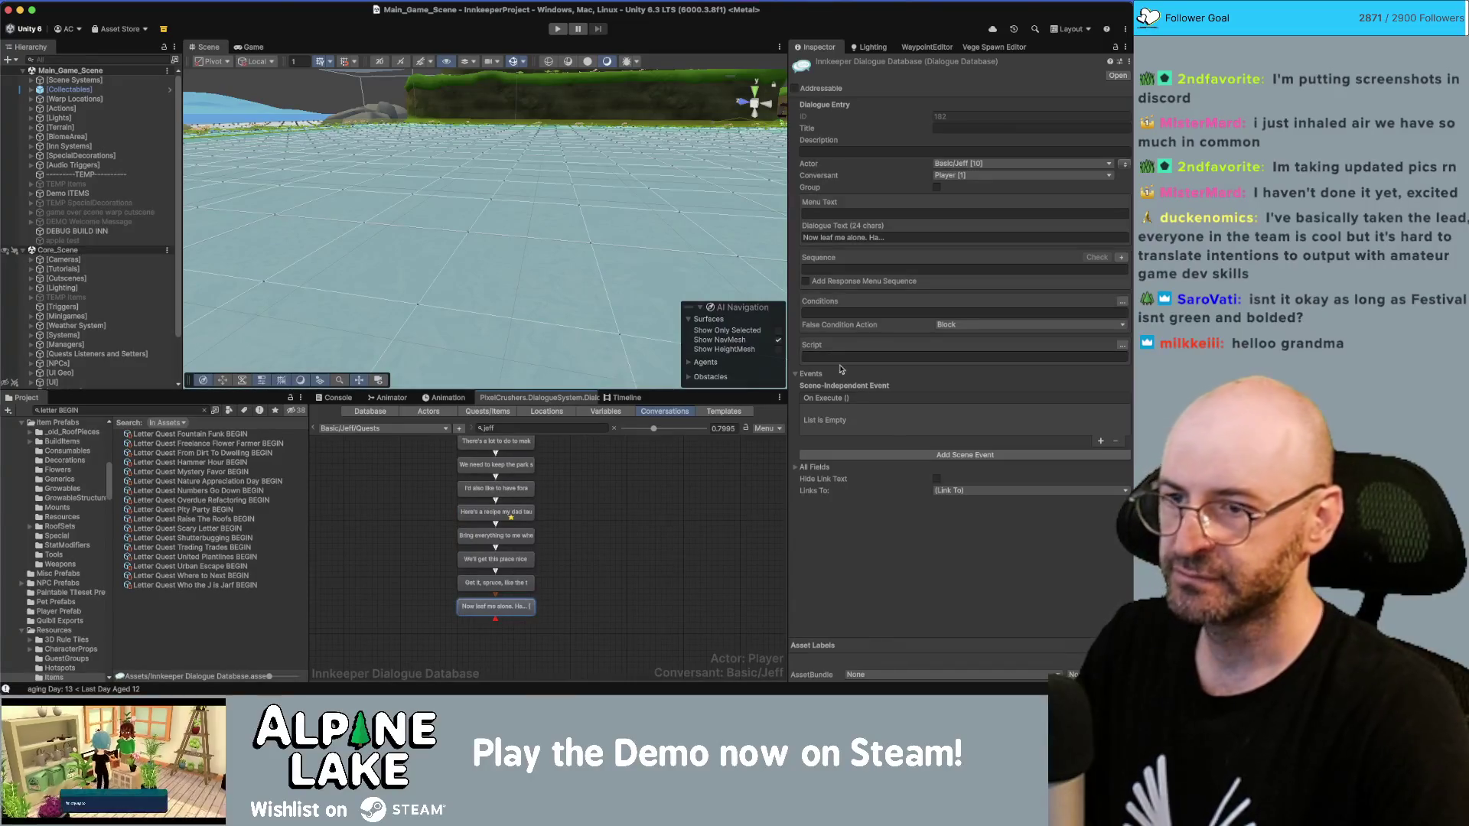
{"action": "left_click", "coordinate": [1102, 441]}
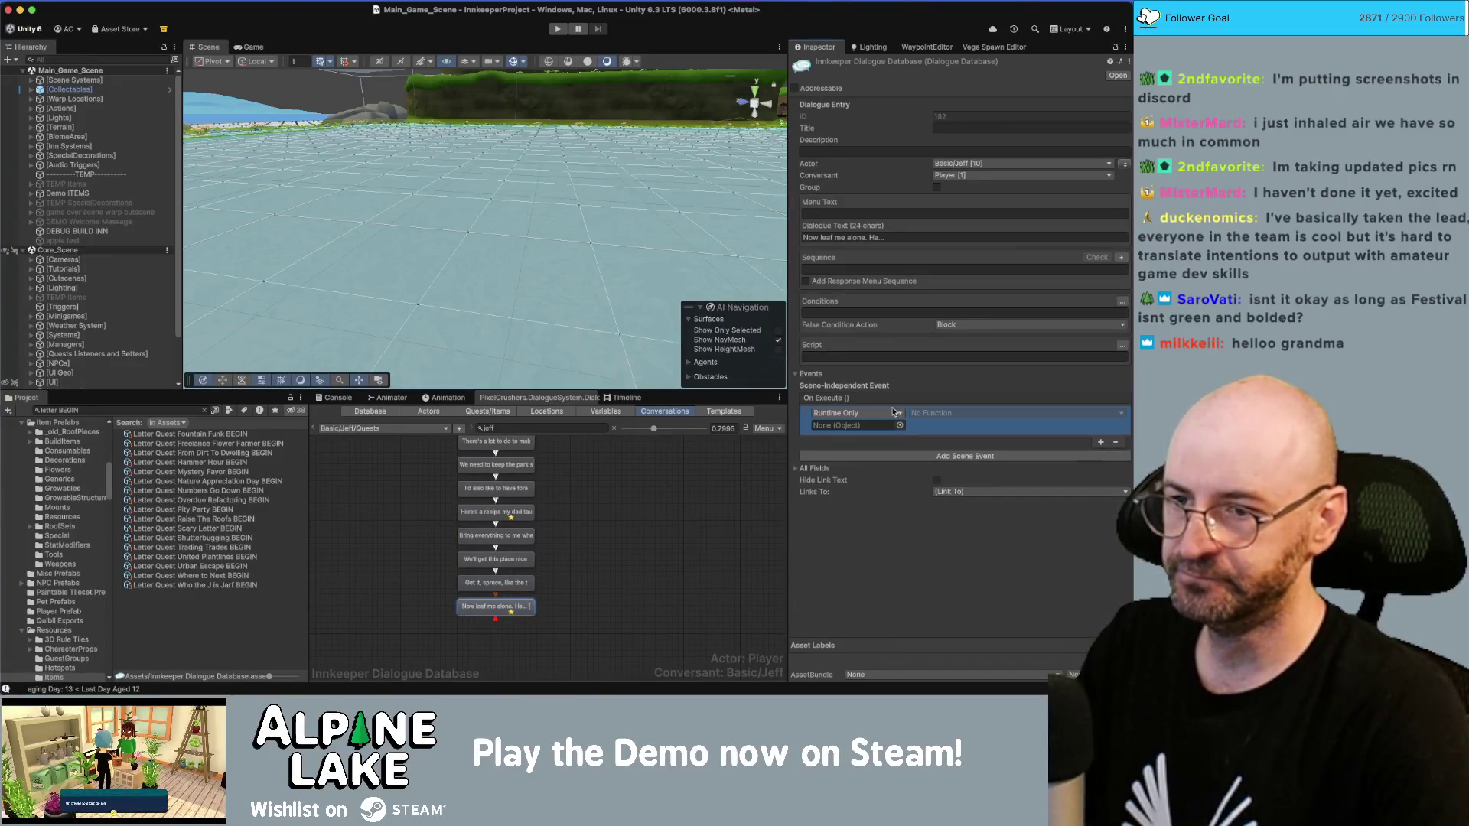
{"action": "left_click", "coordinate": [1117, 443]}
{"action": "left_click", "coordinate": [1122, 345]}
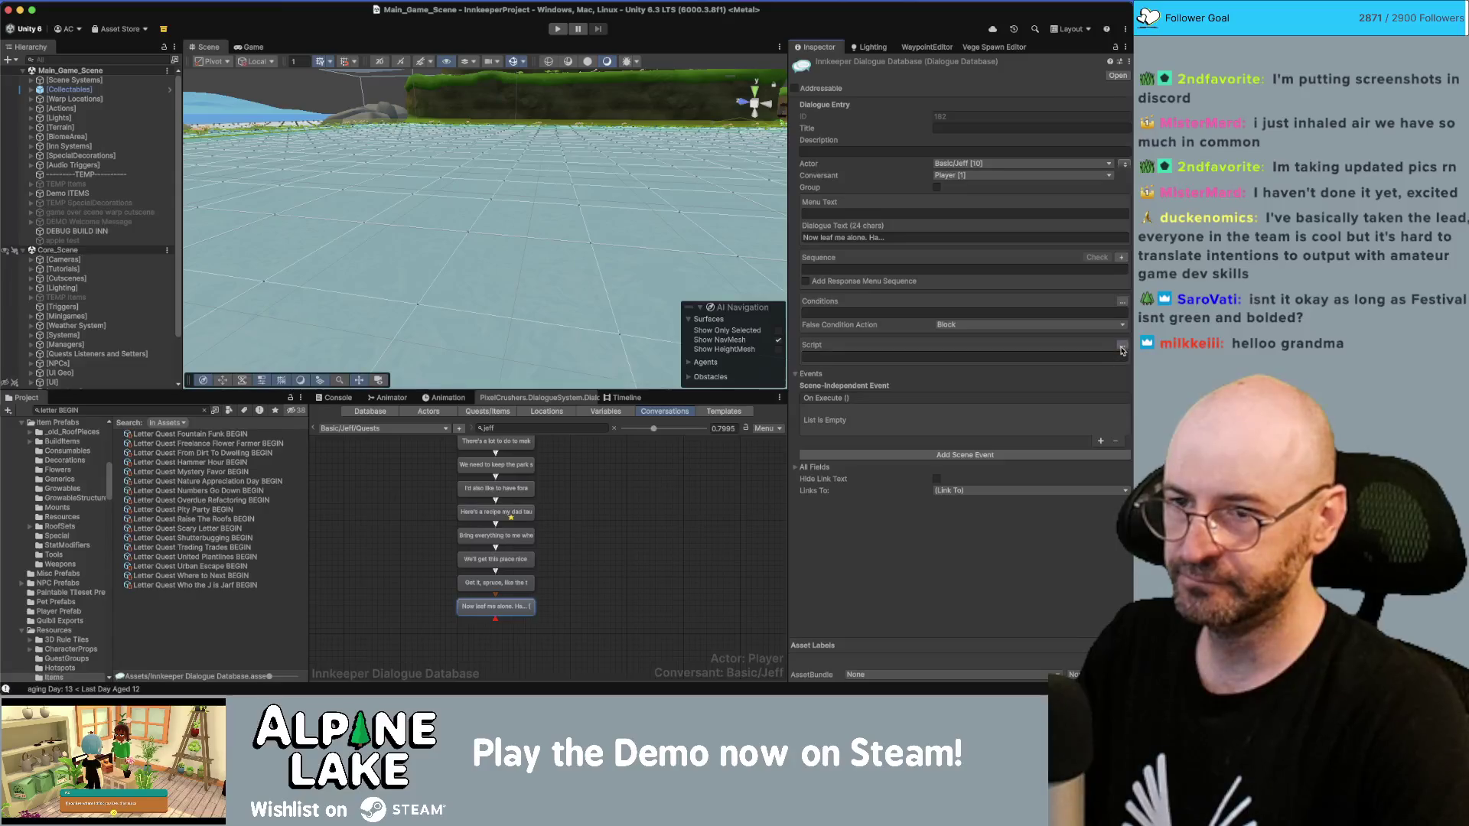
{"action": "left_click", "coordinate": [812, 358]}
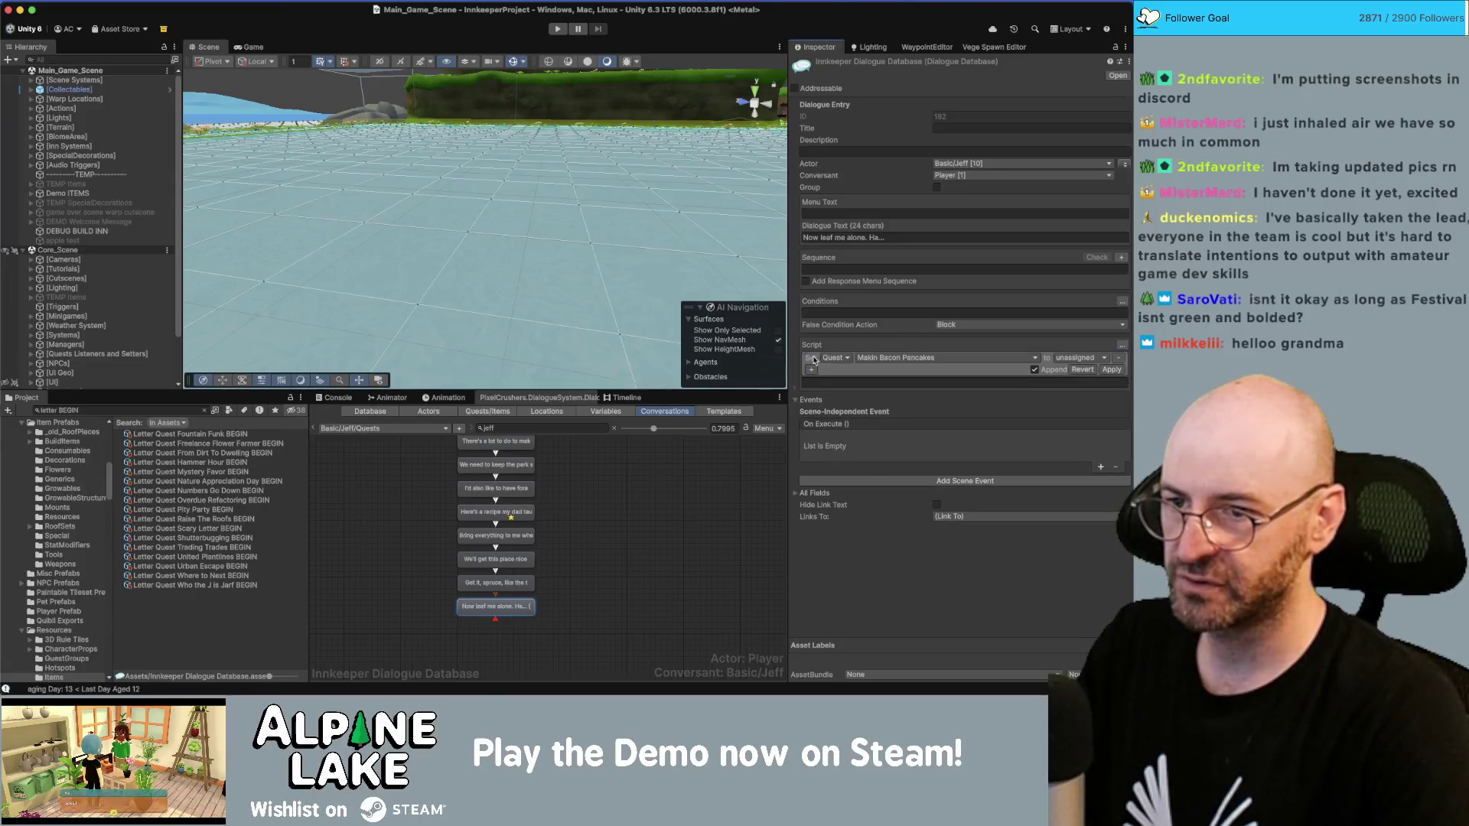
{"action": "left_click", "coordinate": [873, 358]}
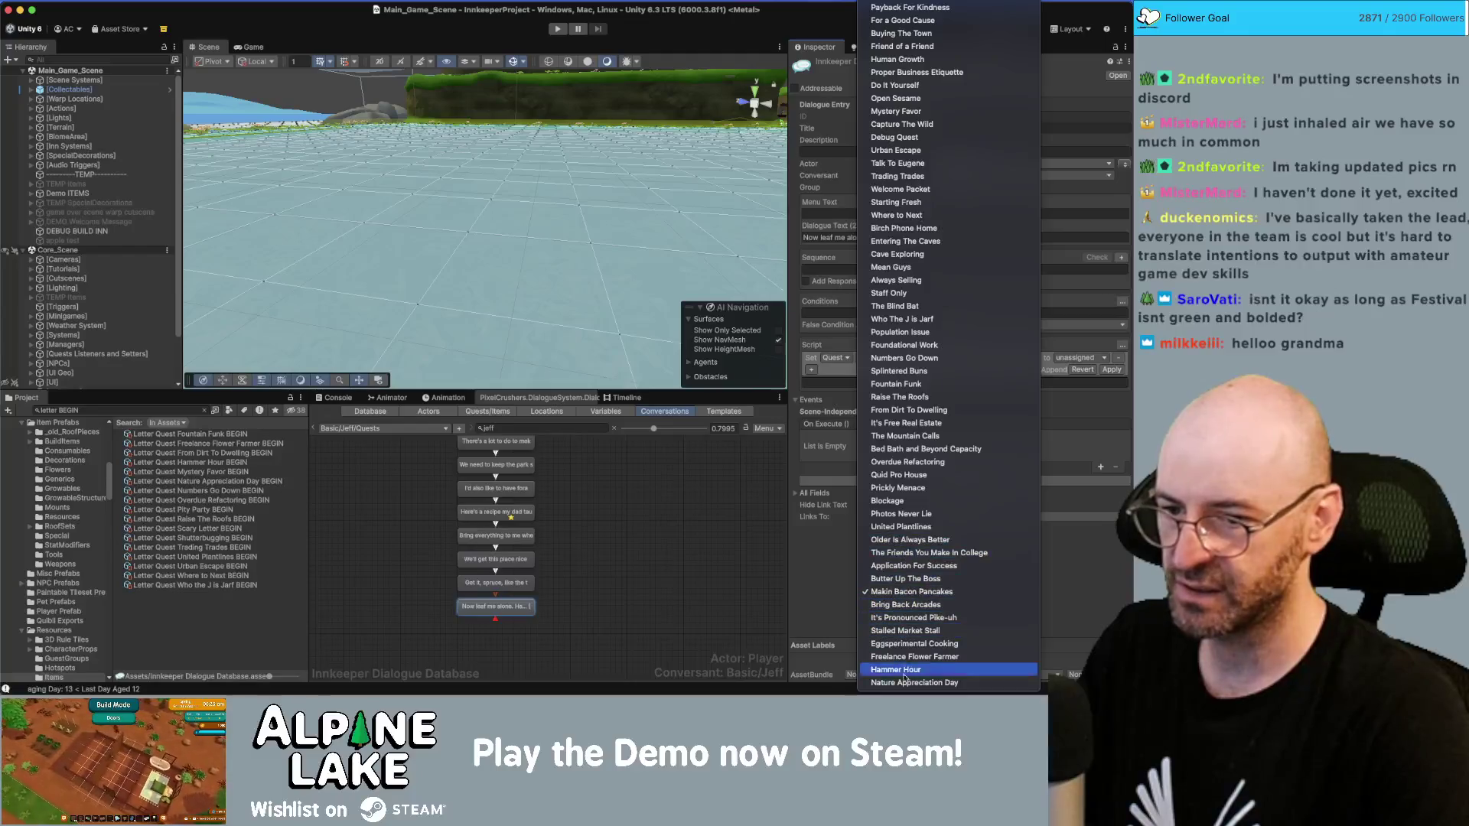
{"action": "left_click", "coordinate": [914, 681]}
{"action": "left_click", "coordinate": [1079, 358]}
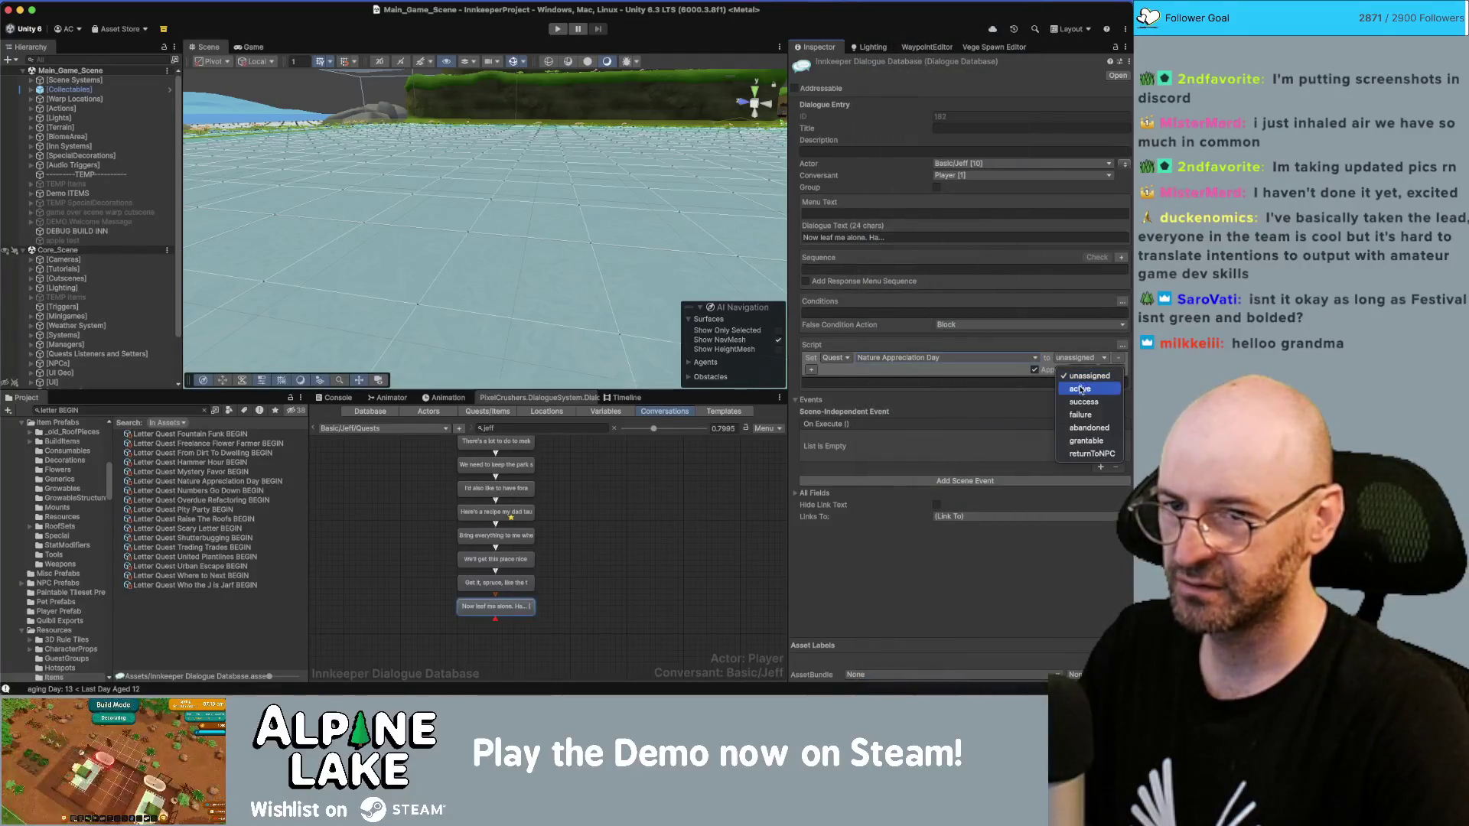
{"action": "left_click", "coordinate": [1082, 398]}
{"action": "left_click", "coordinate": [836, 358]}
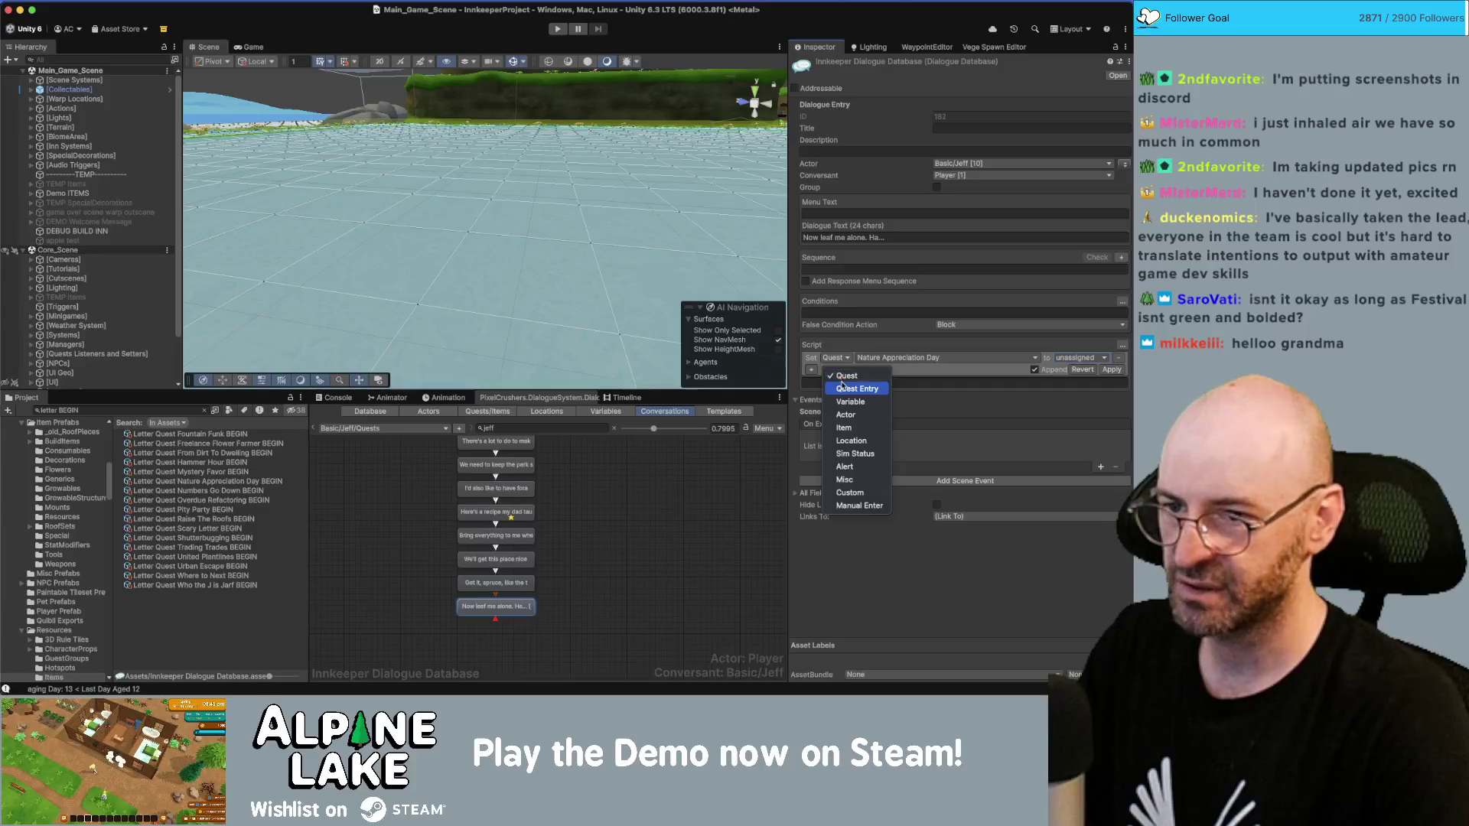
{"action": "left_click", "coordinate": [877, 370]}
Step: Set Nature Appreciation Day entry 1 (See Jeff) to success in that row
{"action": "left_click", "coordinate": [907, 358]}
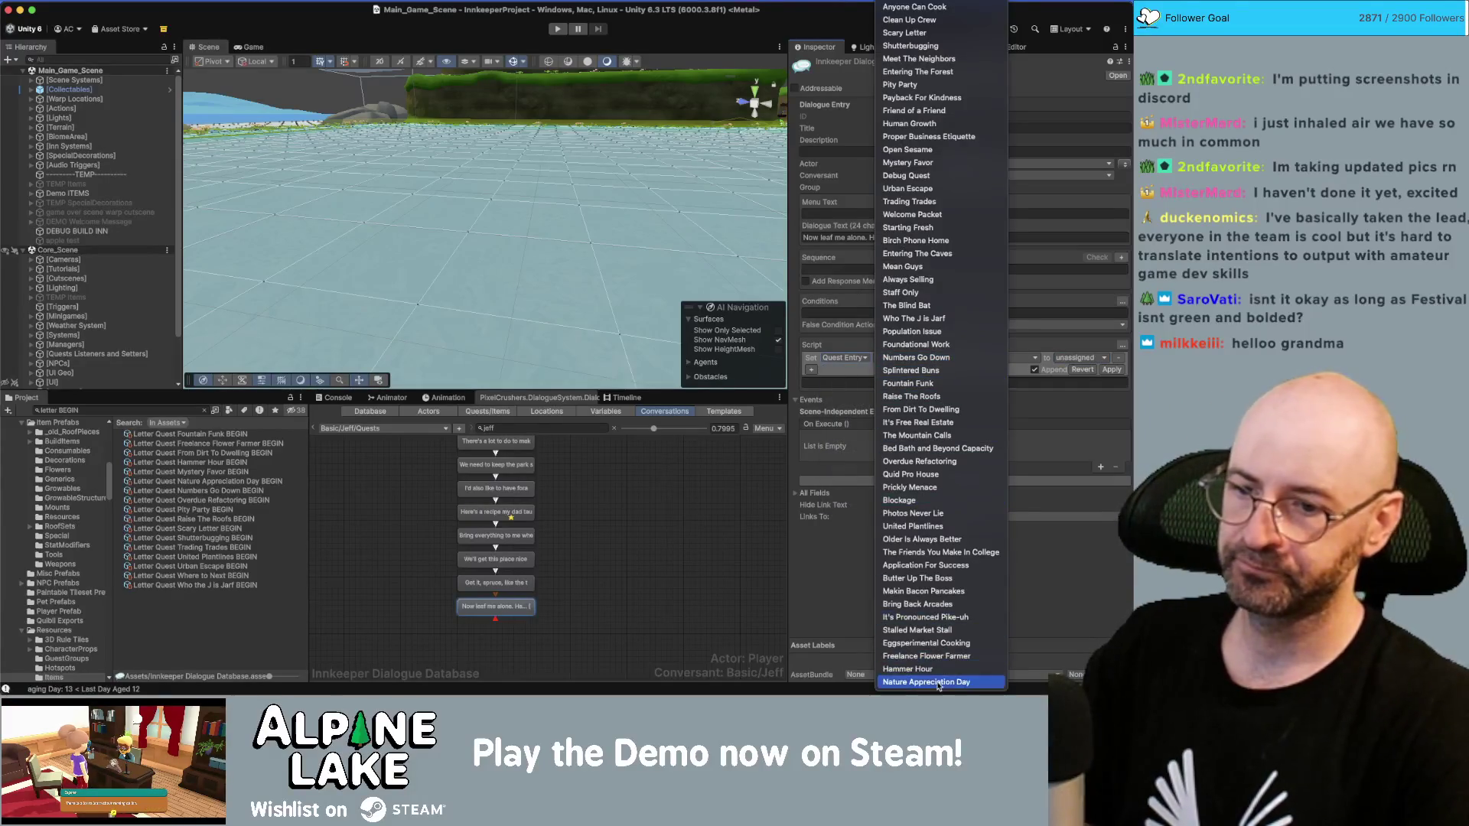
{"action": "left_click", "coordinate": [995, 357]}
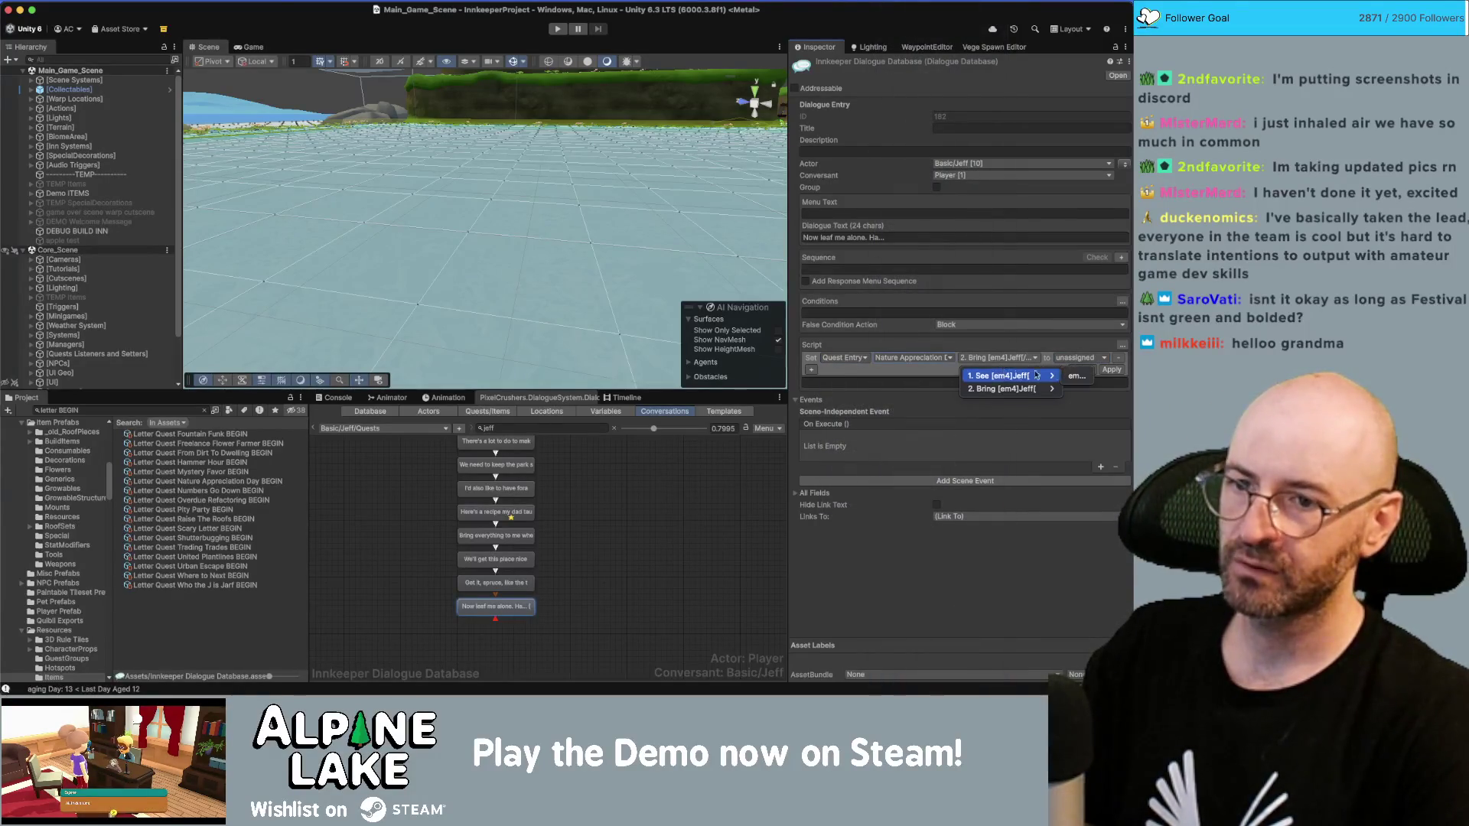
{"action": "left_click", "coordinate": [1079, 375]}
{"action": "left_click", "coordinate": [1079, 358]}
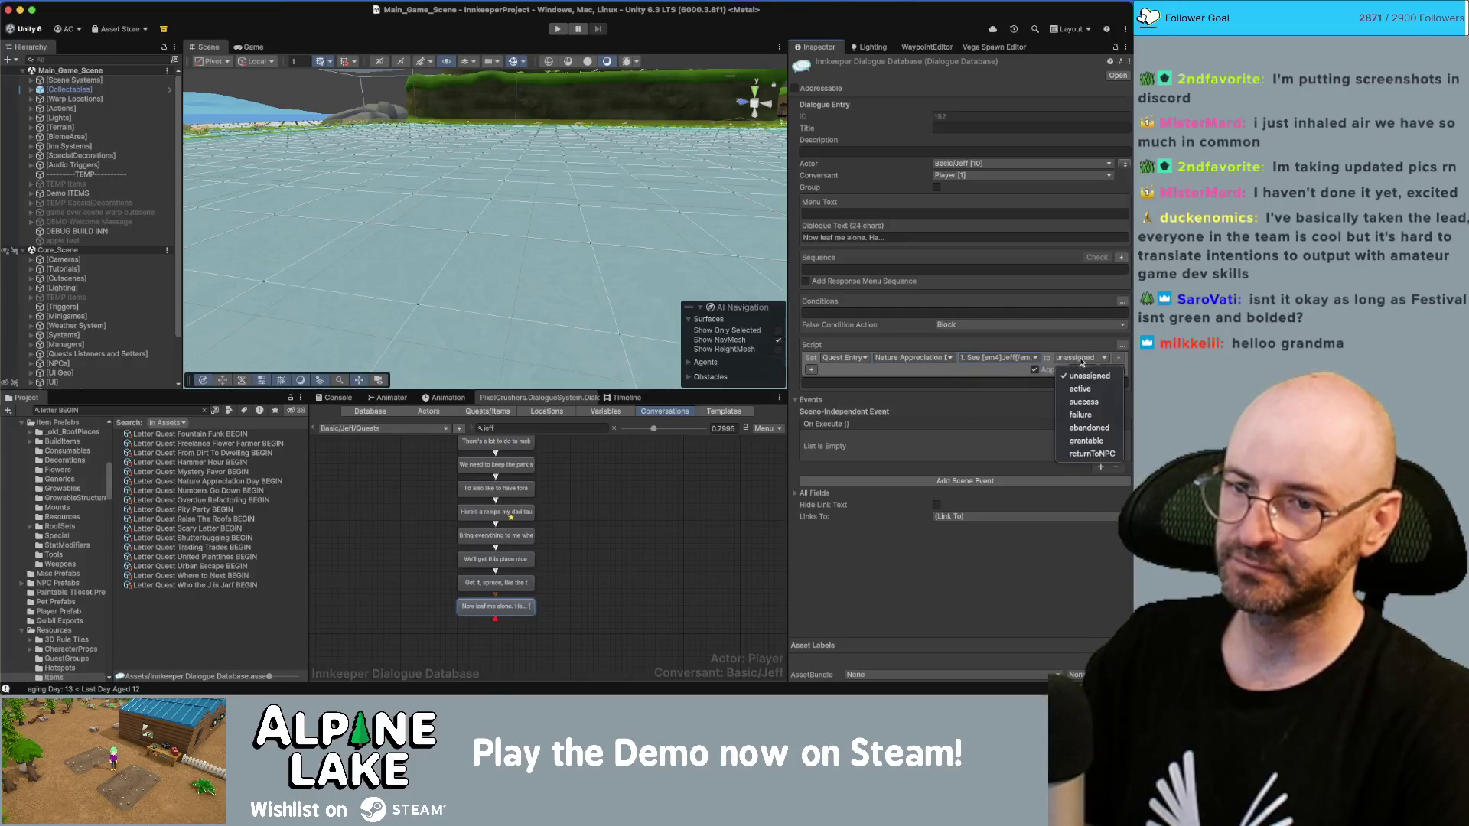
{"action": "left_click", "coordinate": [1084, 401]}
Step: Add a second row setting entry 2 to active and apply the script
{"action": "left_click", "coordinate": [811, 369]}
{"action": "left_click", "coordinate": [995, 370]}
{"action": "left_click", "coordinate": [1079, 385]}
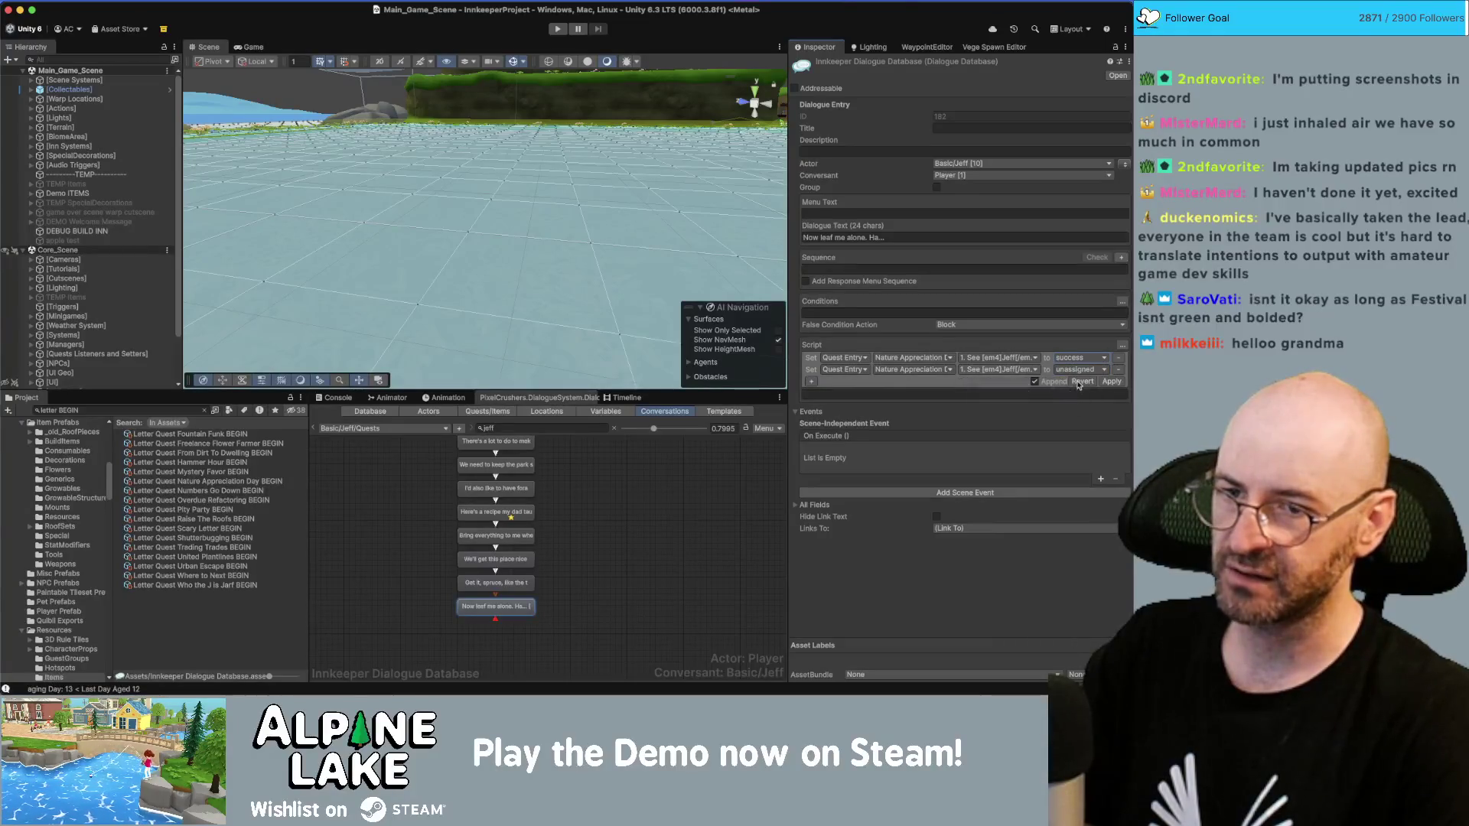
{"action": "left_click", "coordinate": [1074, 369]}
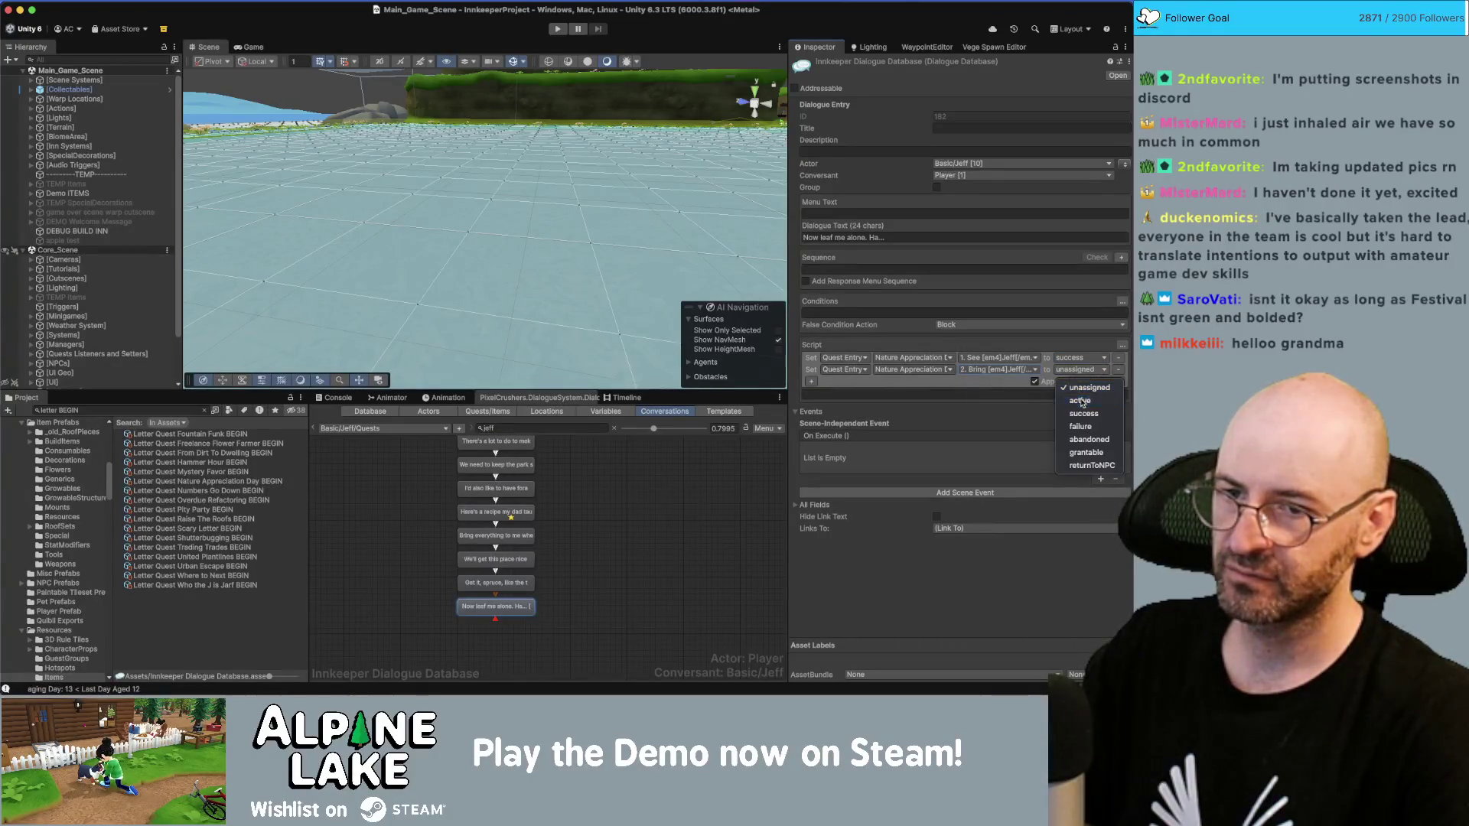
{"action": "left_click", "coordinate": [1079, 400]}
{"action": "left_click", "coordinate": [1109, 382]}
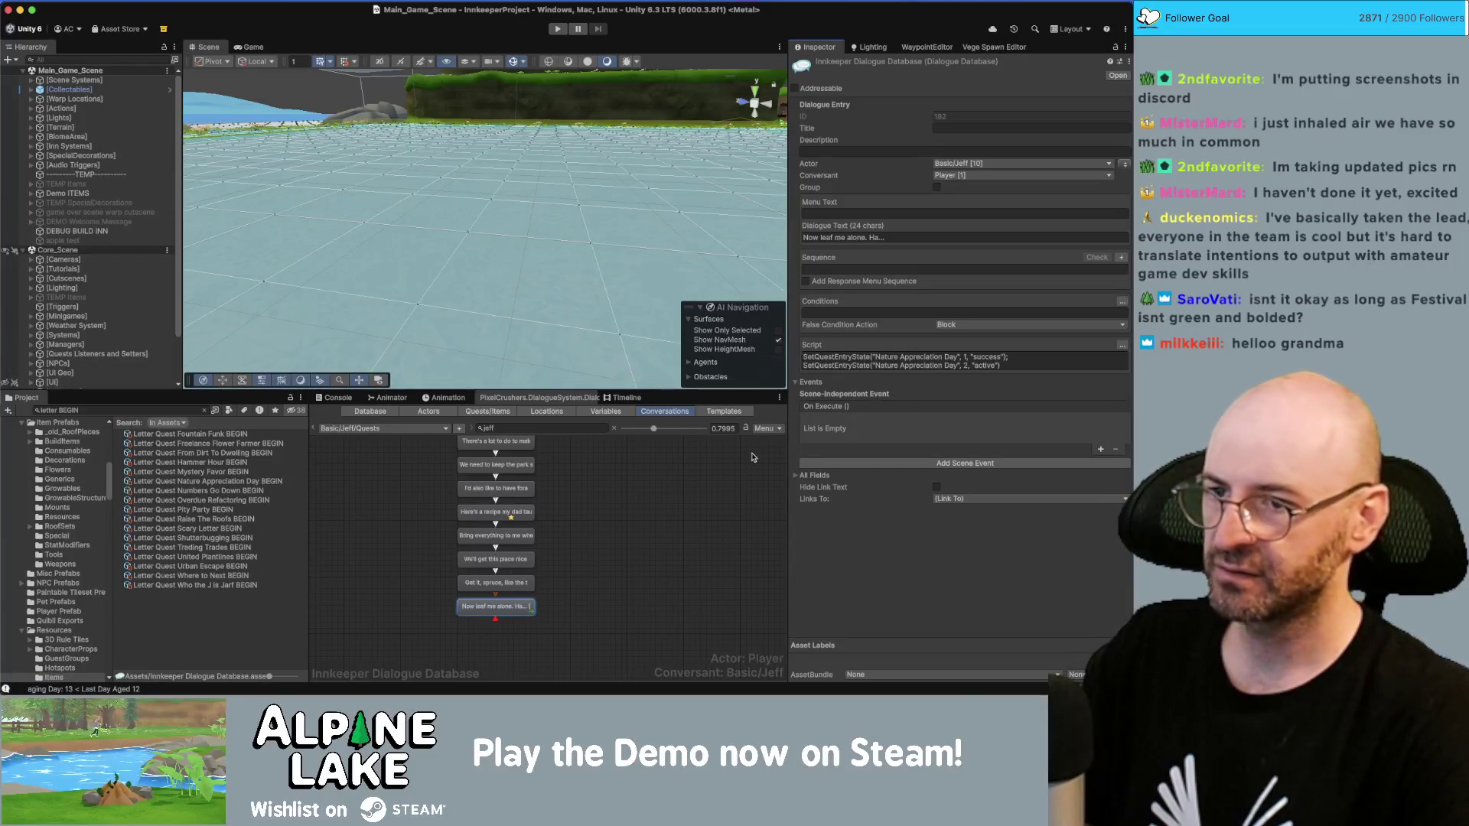
{"action": "left_click", "coordinate": [635, 533]}
{"action": "left_click", "coordinate": [506, 521]}
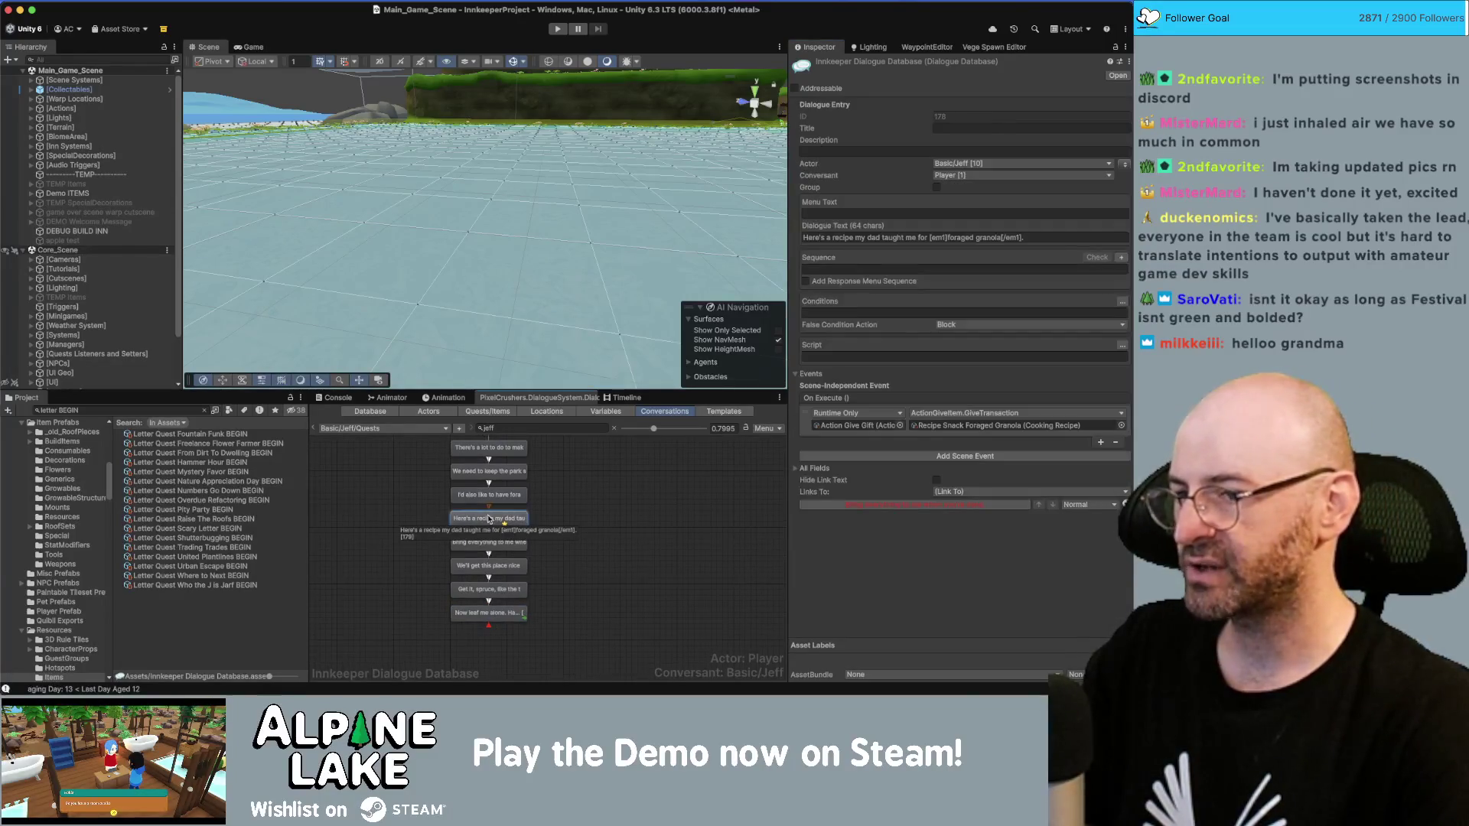
Step: Select the middle [END] reply and type its dialogue text beginning 'Having trouble with'
{"action": "left_click", "coordinate": [583, 500]}
{"action": "scroll", "coordinate": [566, 535], "scroll_direction": "up", "scroll_amount": 3}
{"action": "left_click", "coordinate": [551, 519]}
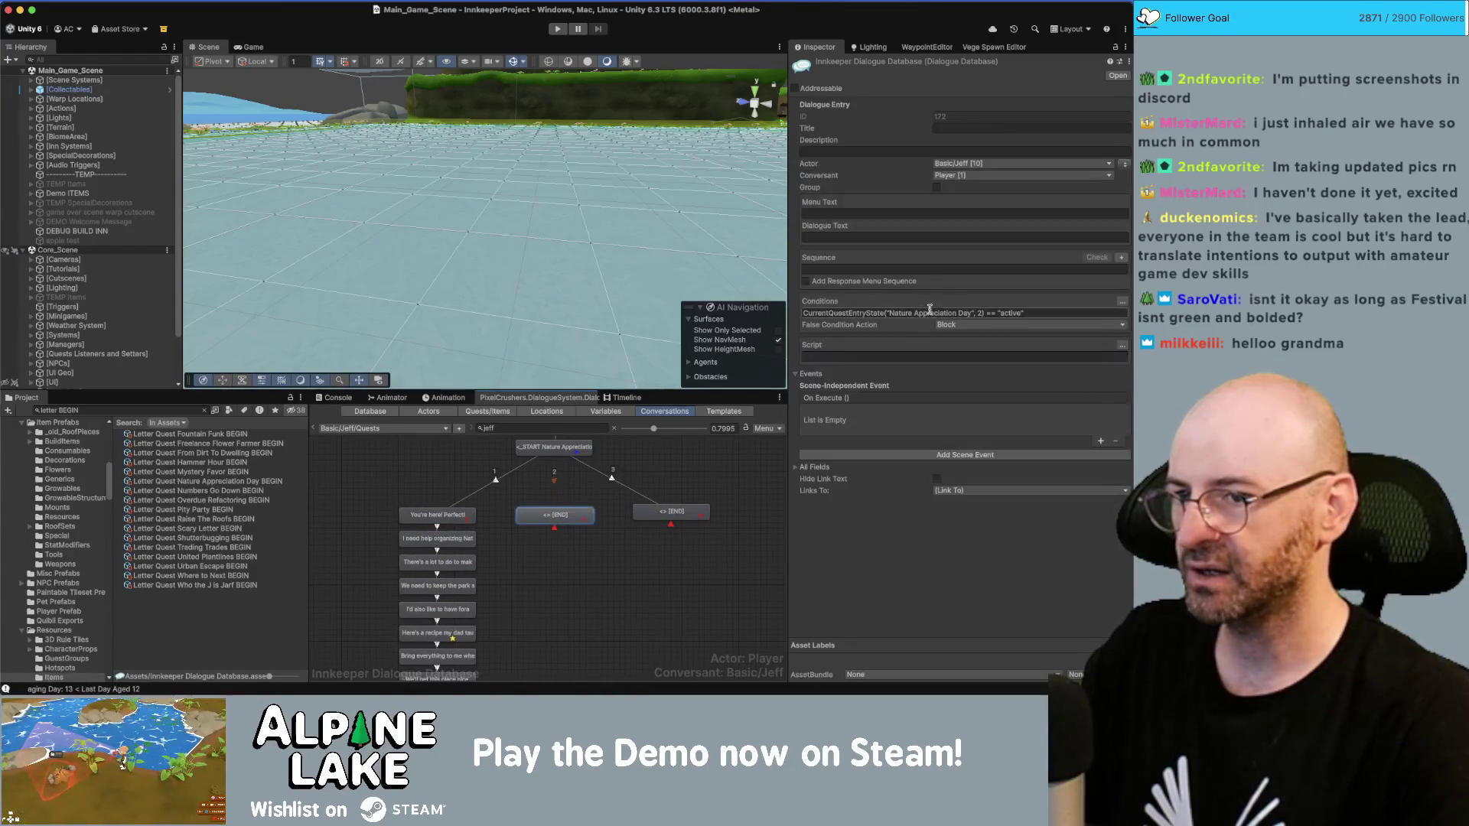
{"action": "left_click", "coordinate": [897, 238]}
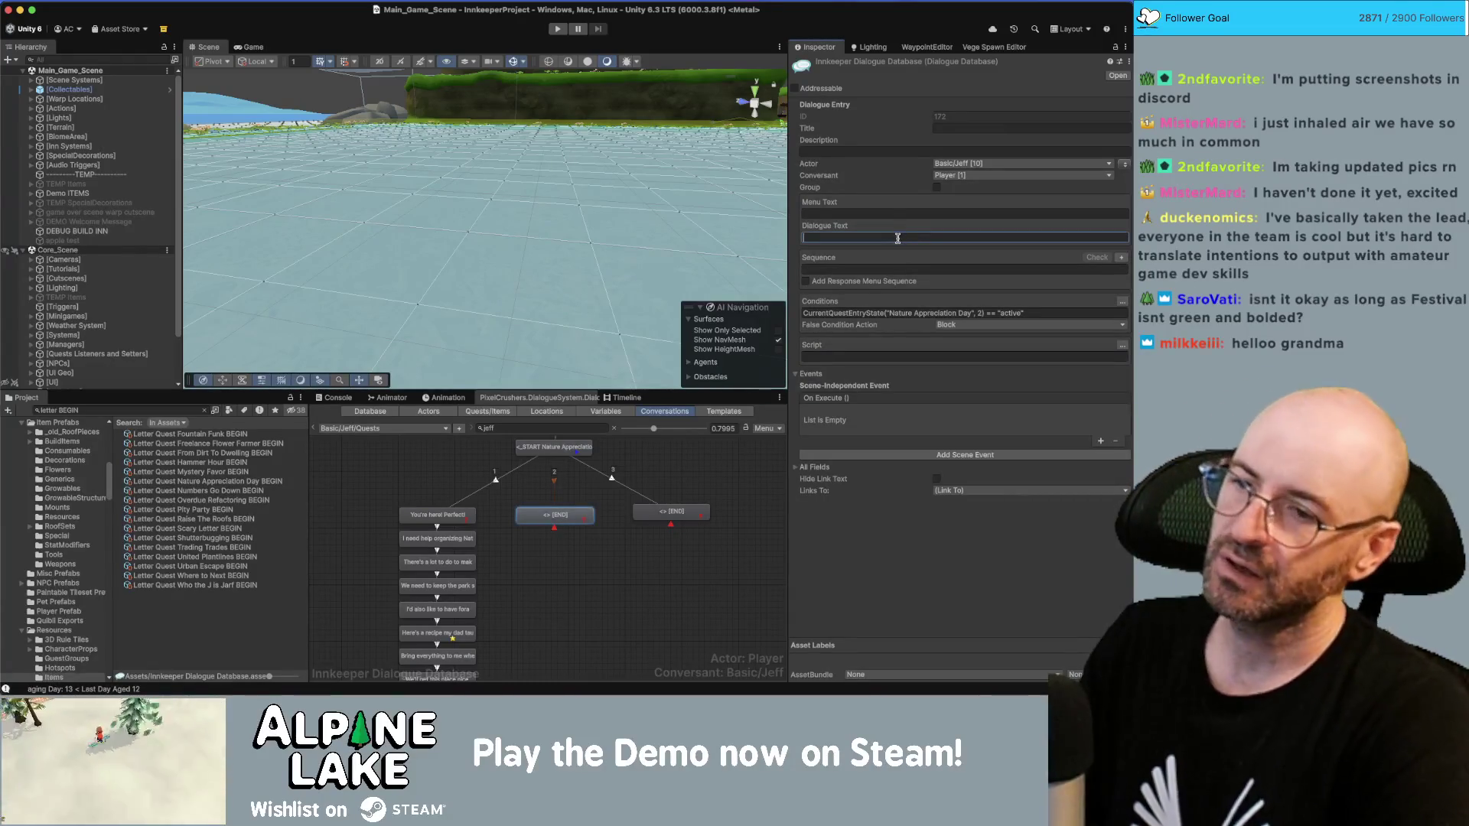
{"action": "type", "text": "Having t"}
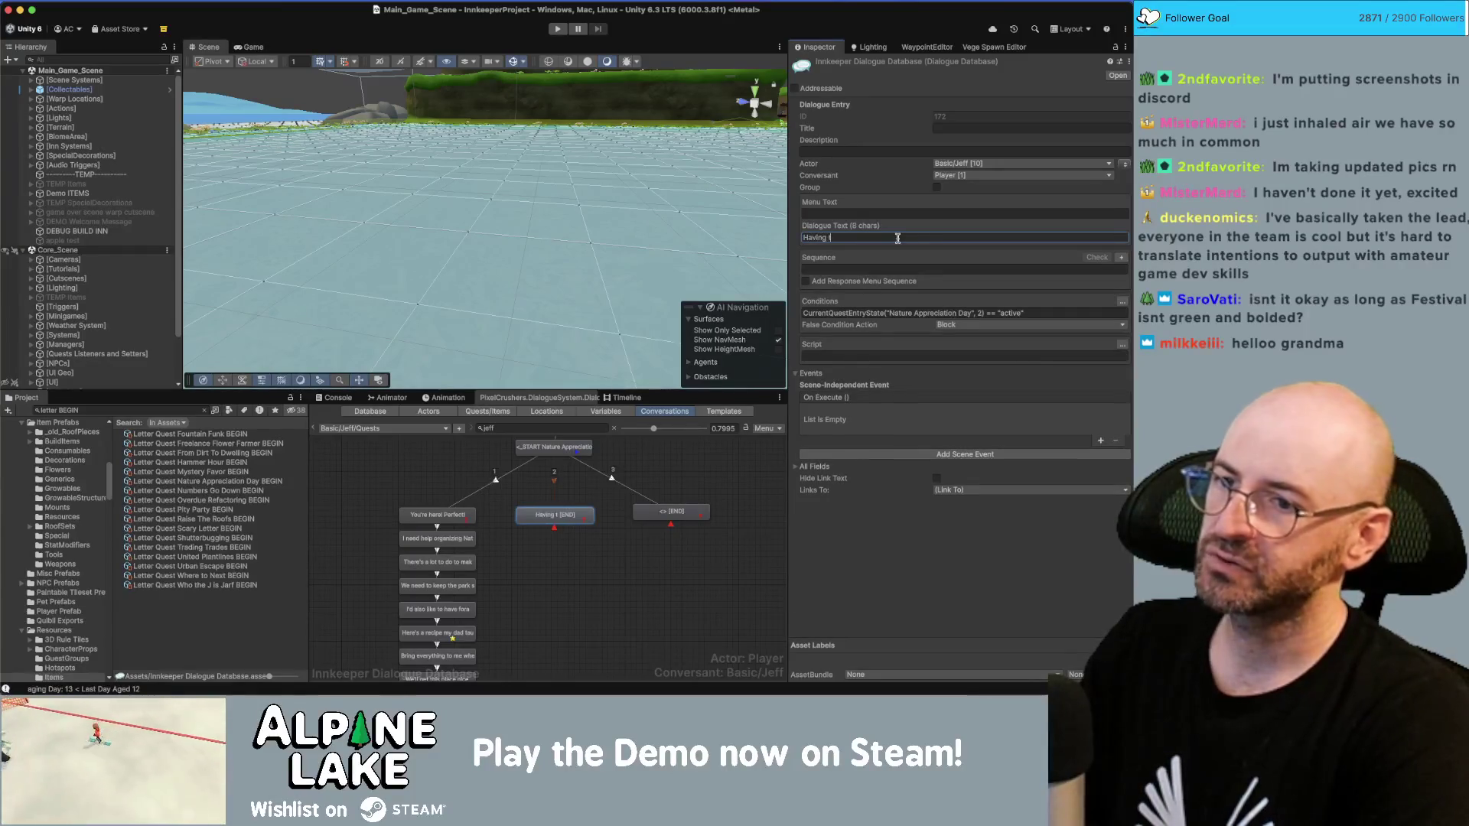
{"action": "type", "text": "rouble?"}
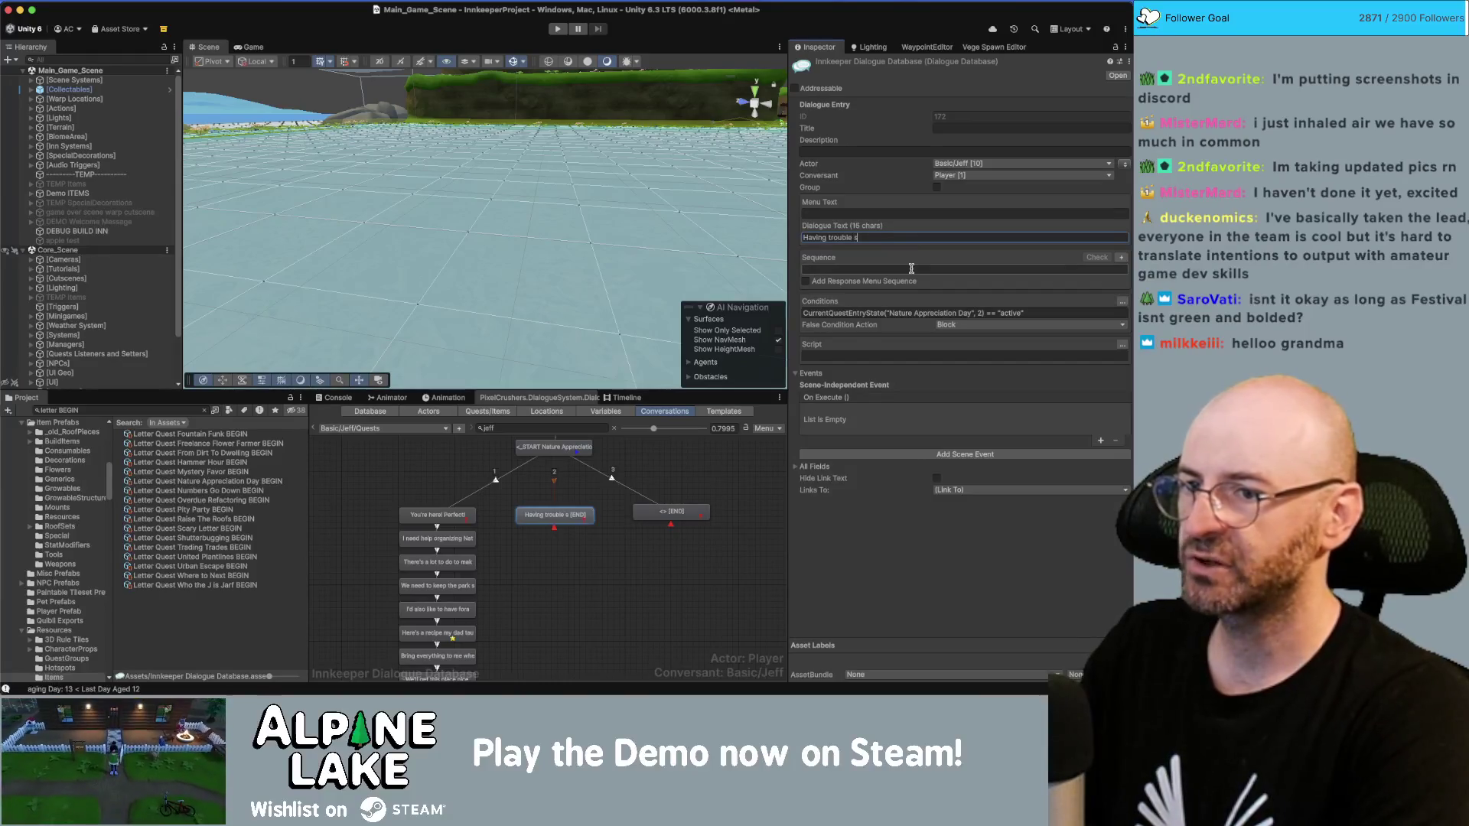
{"action": "type", "text": "with some of the tasks"}
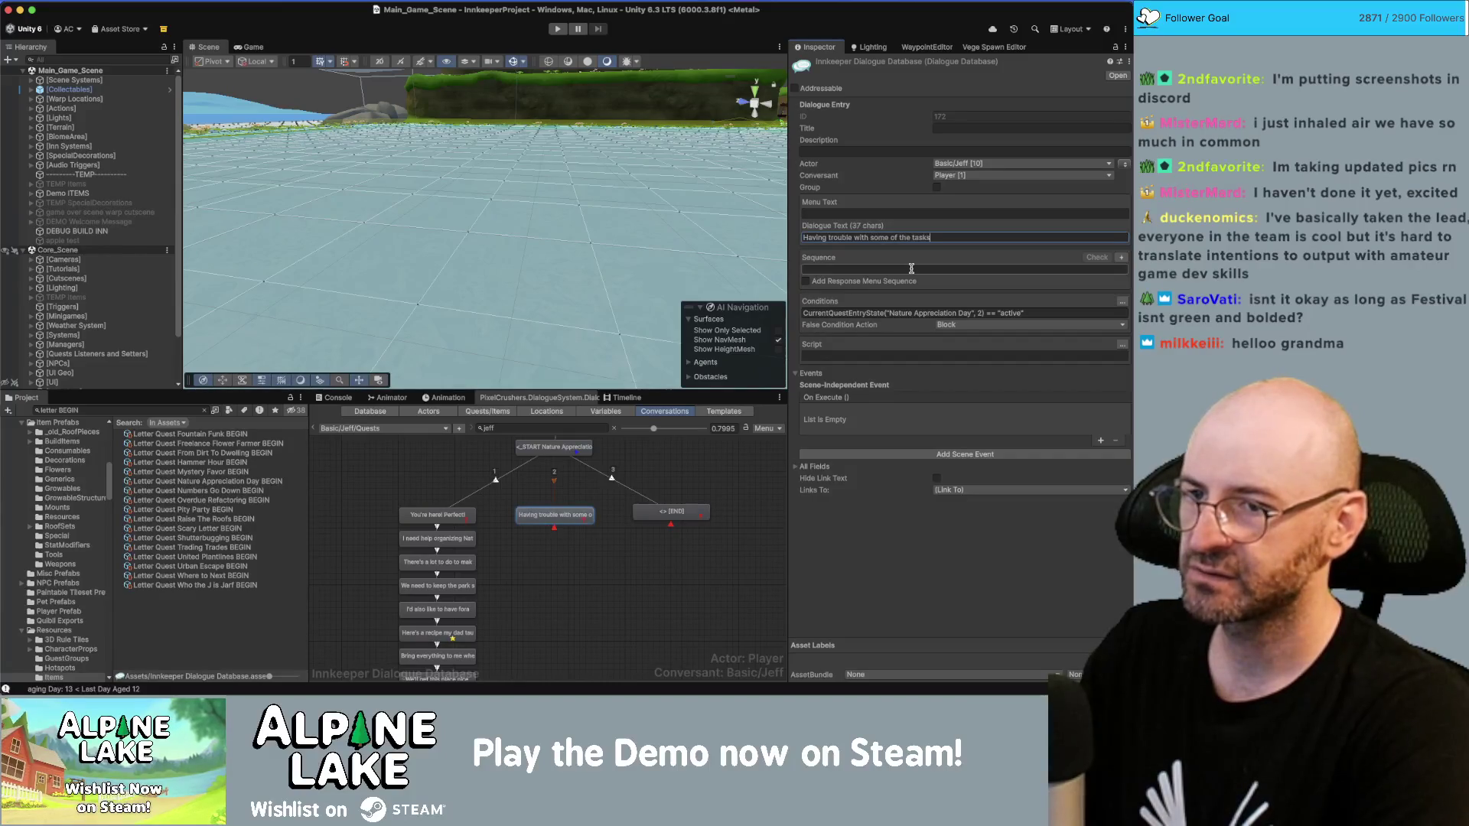
{"action": "right_click", "coordinate": [574, 531]}
Step: Add 'Fences' and '[em1]Foraged Granola' answers beneath the Having trouble line
{"action": "left_click", "coordinate": [576, 534]}
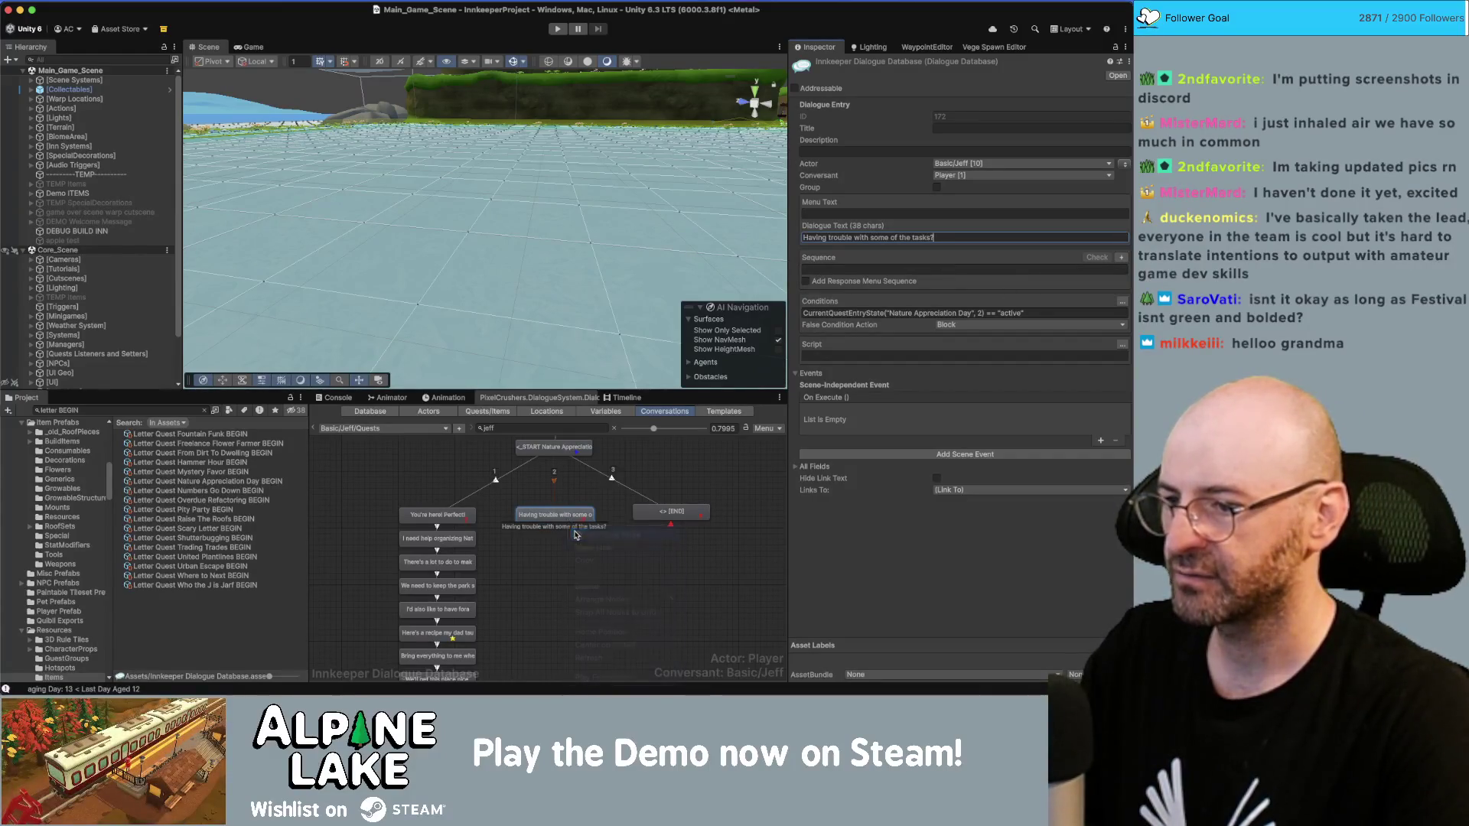
{"action": "left_click", "coordinate": [864, 238]}
{"action": "type", "text": "Fences"}
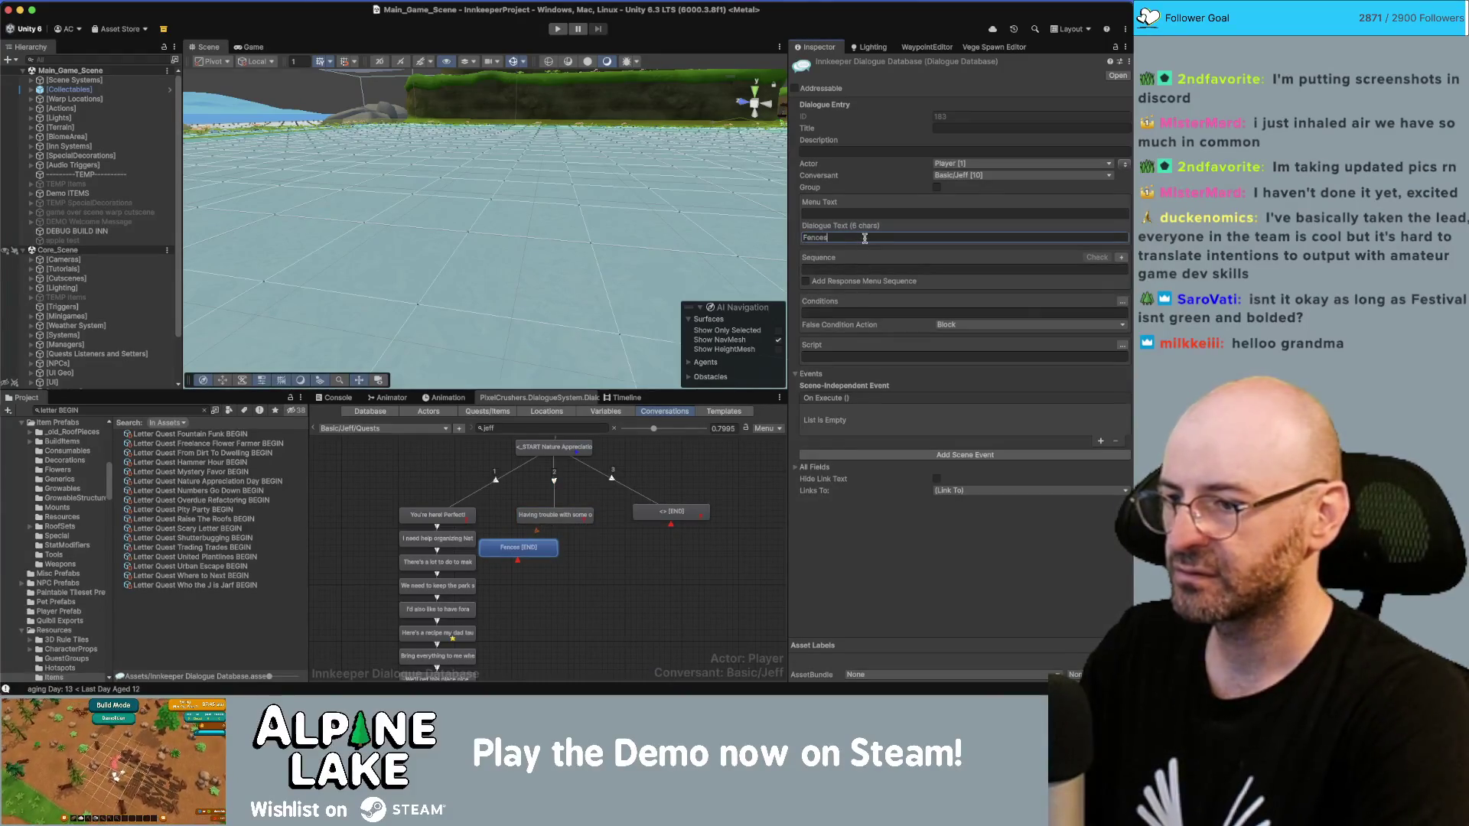
{"action": "right_click", "coordinate": [576, 520]}
{"action": "left_click", "coordinate": [593, 533]}
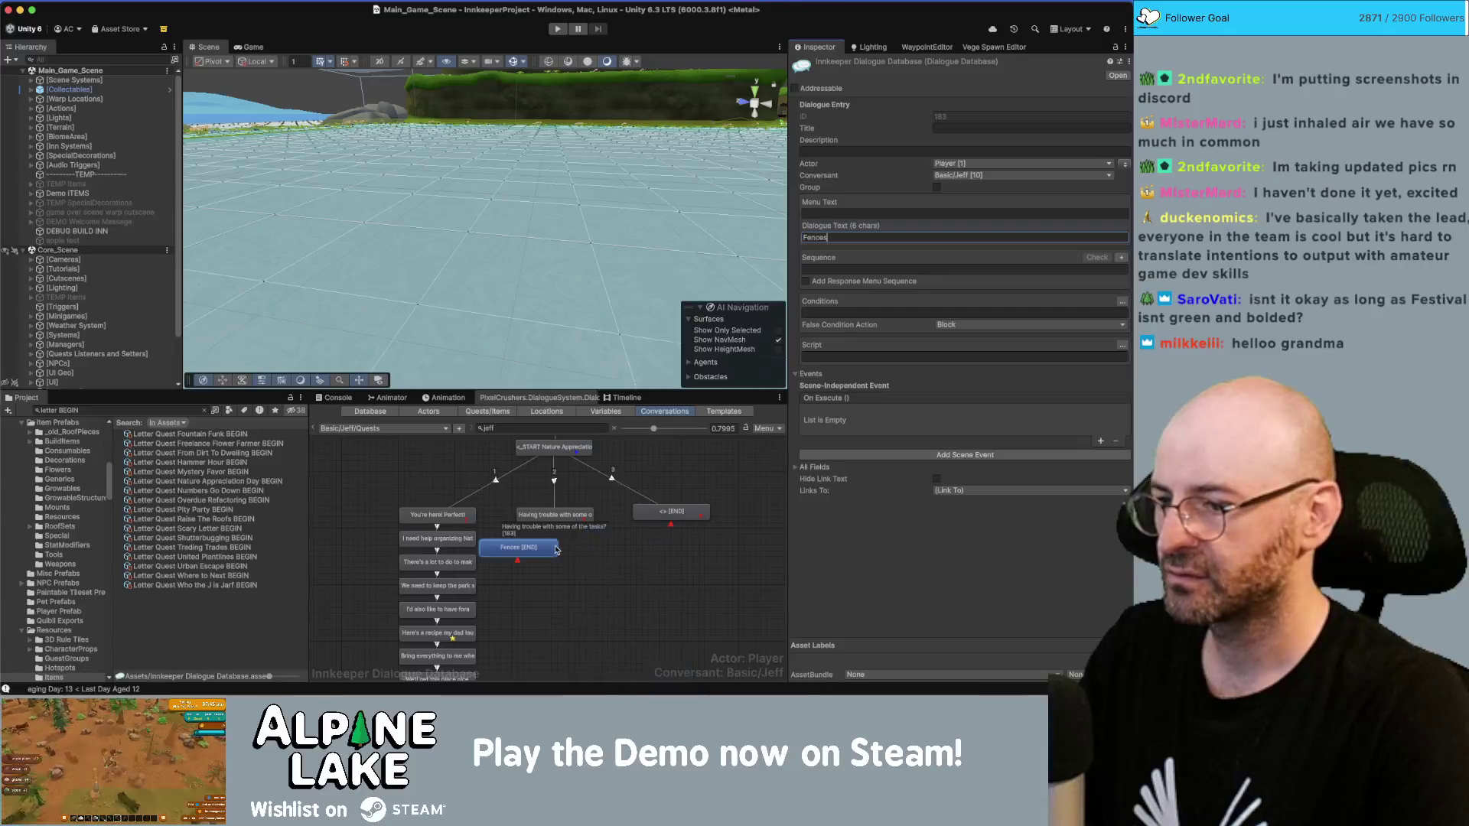
{"action": "left_click", "coordinate": [869, 234]}
{"action": "type", "text": "Granola"}
{"action": "key", "text": "super+a"}
{"action": "type", "text": "Foraged Granol"}
{"action": "key", "text": "Home"}
{"action": "type", "text": "[em1]"}
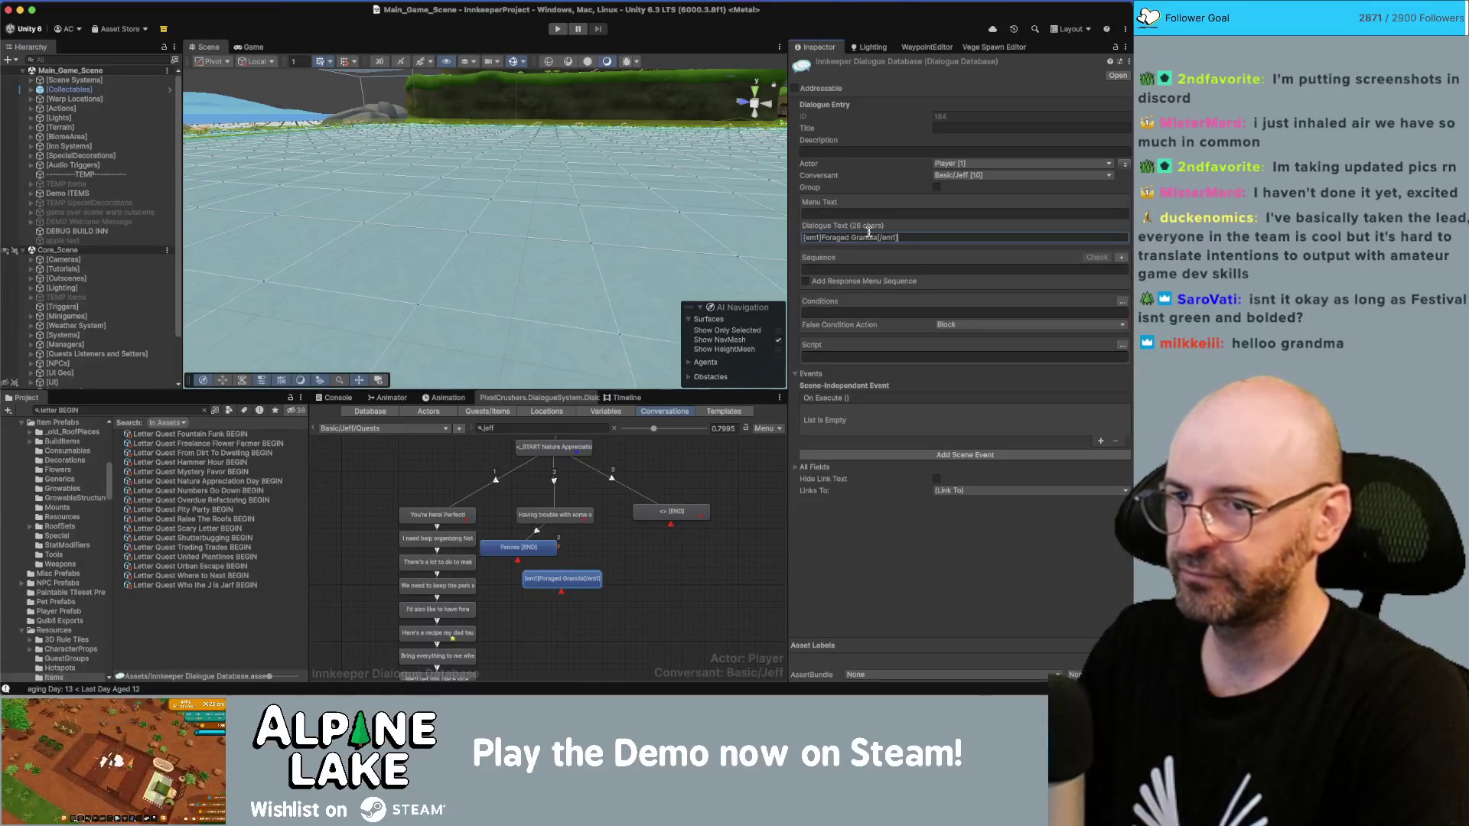
Step: Change the Fences answer's text to '[em1]Fences[/em1]'
{"action": "left_click", "coordinate": [513, 548]}
{"action": "left_click", "coordinate": [883, 238]}
{"action": "type", "text": "["}
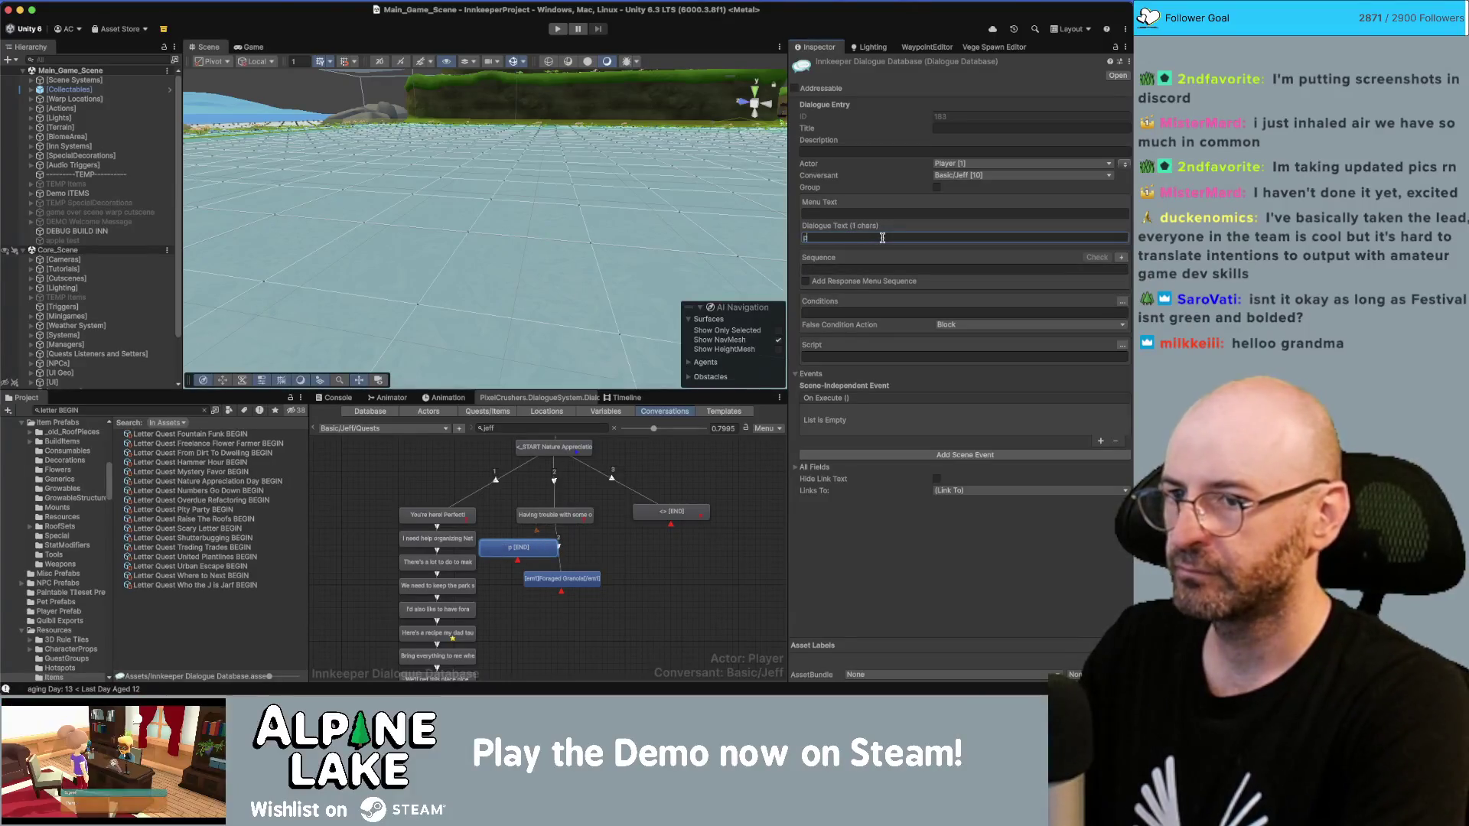
{"action": "type", "text": "e"}
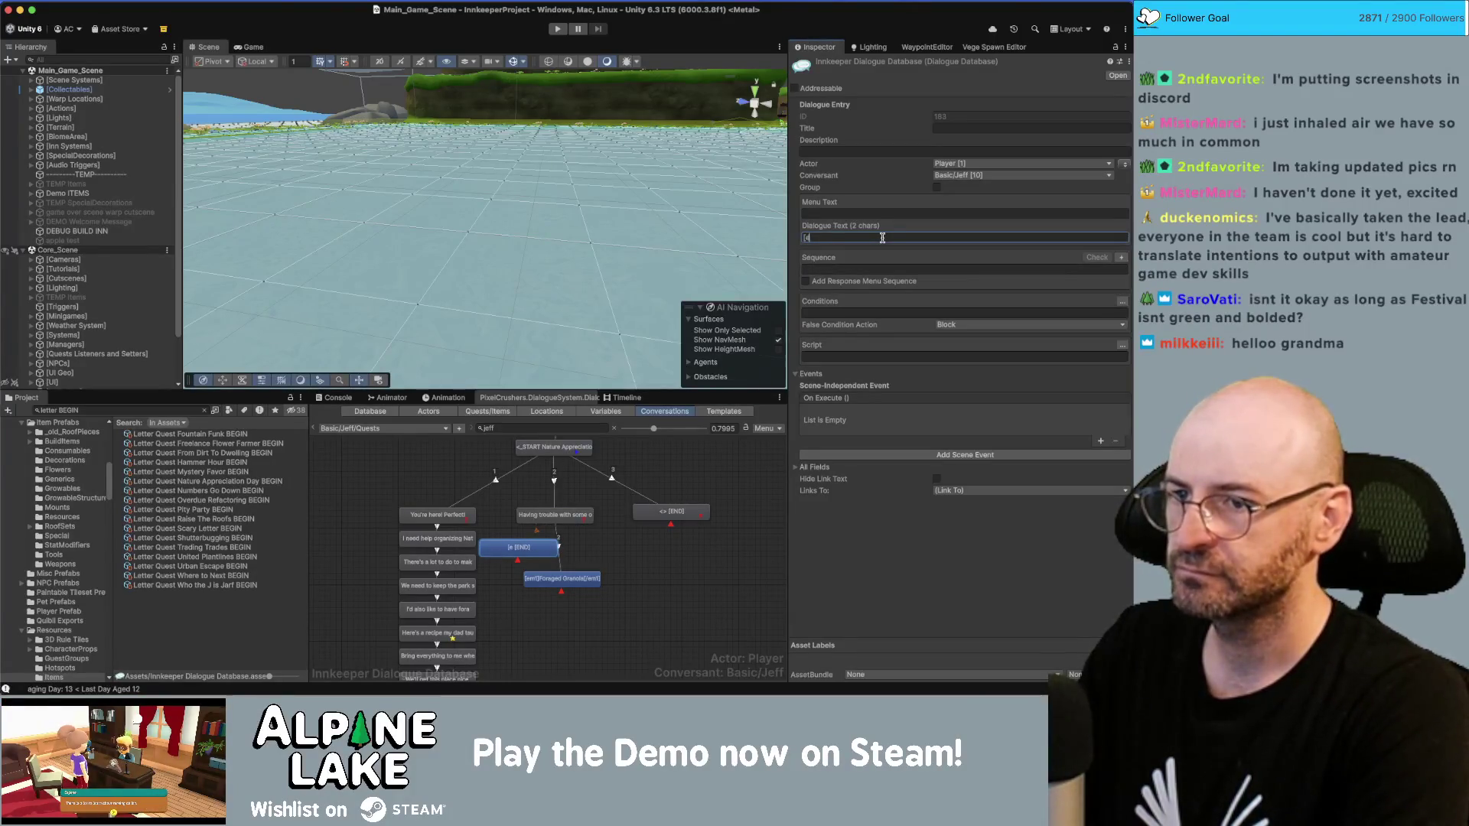
{"action": "type", "text": "m1]Fences[/em1"}
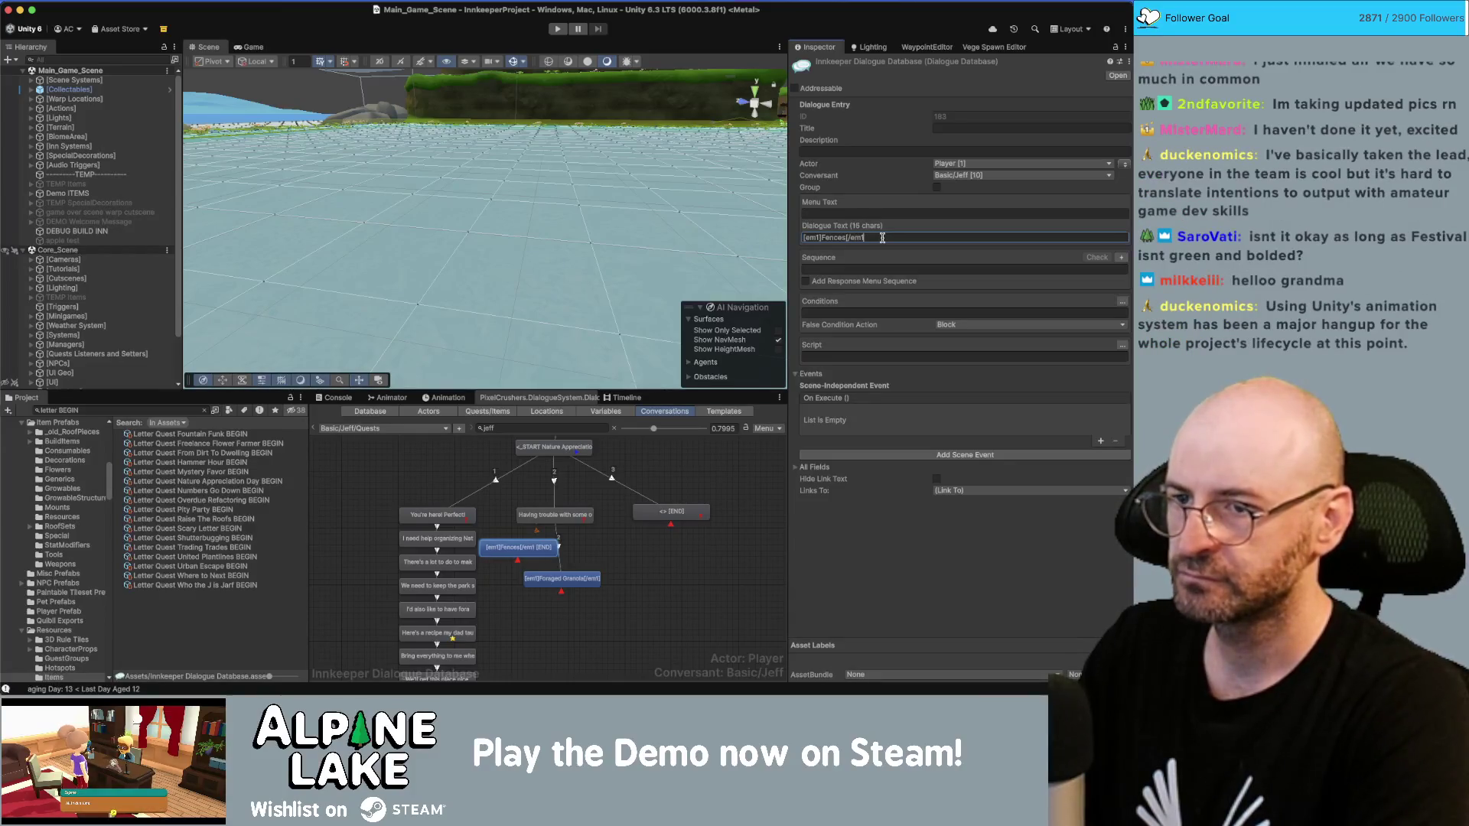
{"action": "type", "text": "]"}
Step: Add a 'Nope!' answer under Having trouble and move it right and down
{"action": "right_click", "coordinate": [558, 519]}
{"action": "left_click", "coordinate": [593, 529]}
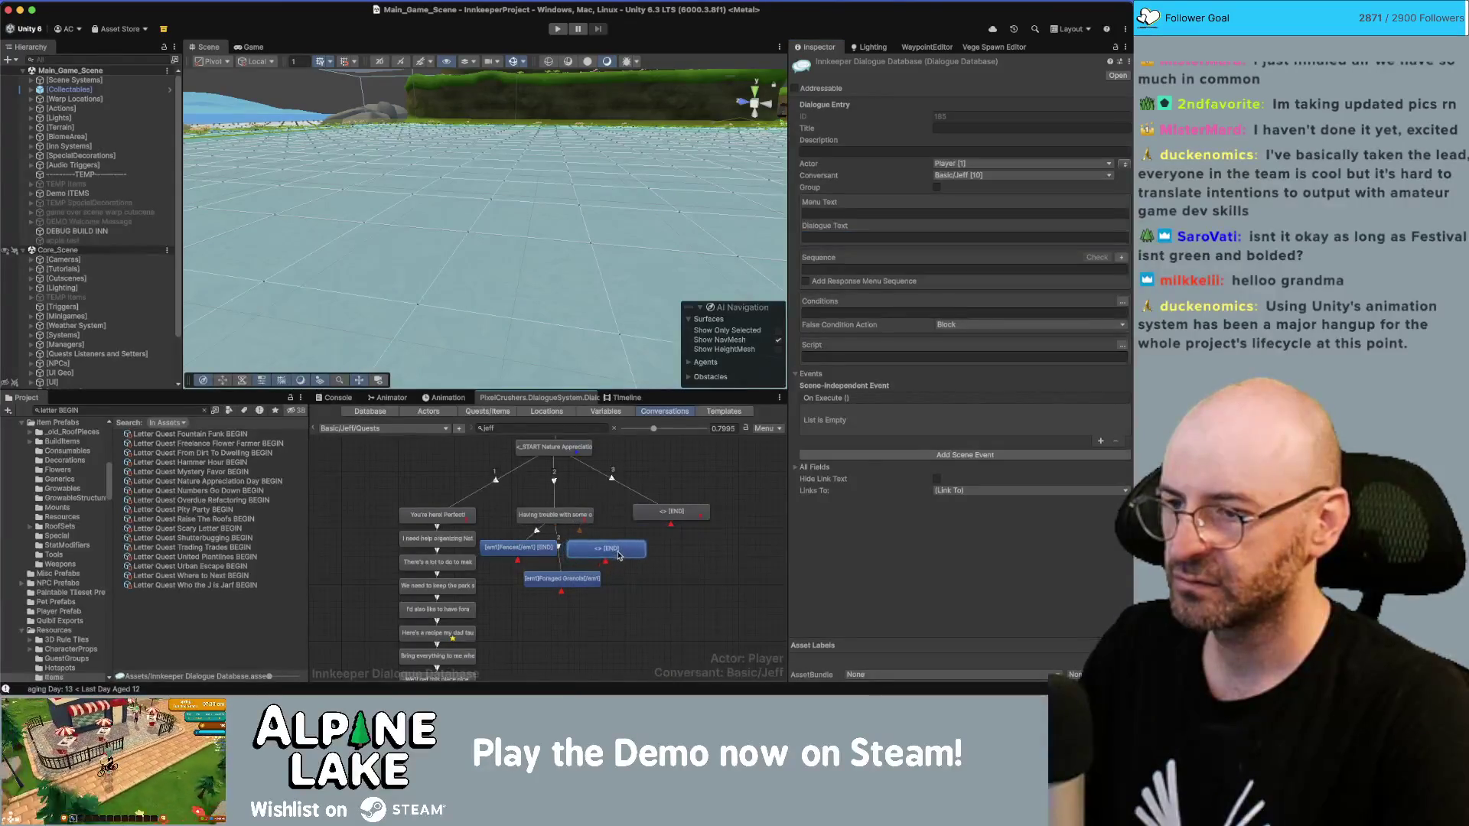
{"action": "left_click", "coordinate": [842, 238]}
{"action": "type", "text": "Never"}
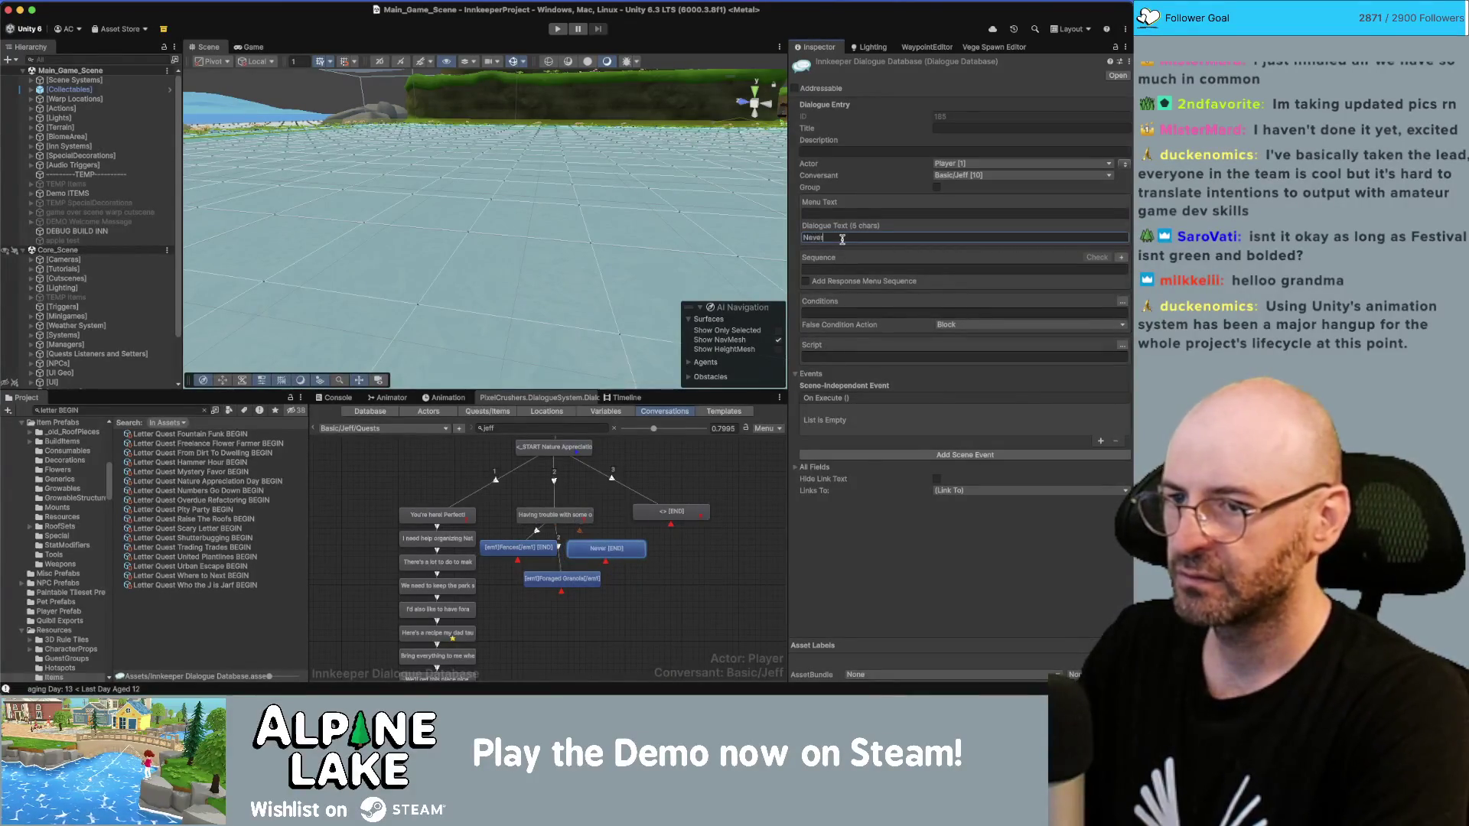
{"action": "key", "text": "BackSpace"}
{"action": "key", "text": "BackSpace"}
{"action": "key", "text": "BackSpace"}
{"action": "type", "text": "Nope!"}
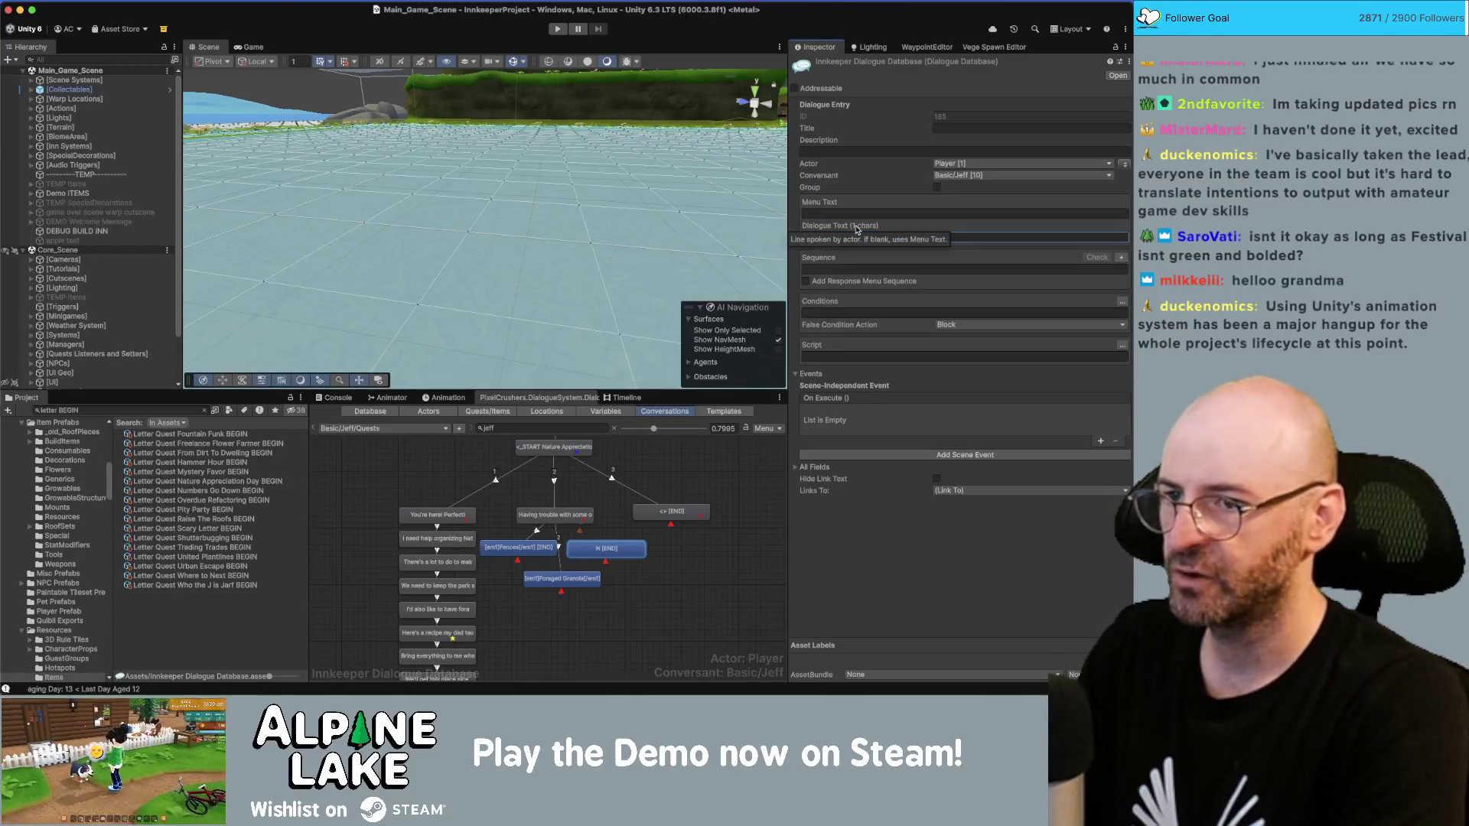
{"action": "left_click", "coordinate": [581, 618]}
{"action": "left_click_drag", "start_coordinate": [606, 549], "coordinate": [650, 570]}
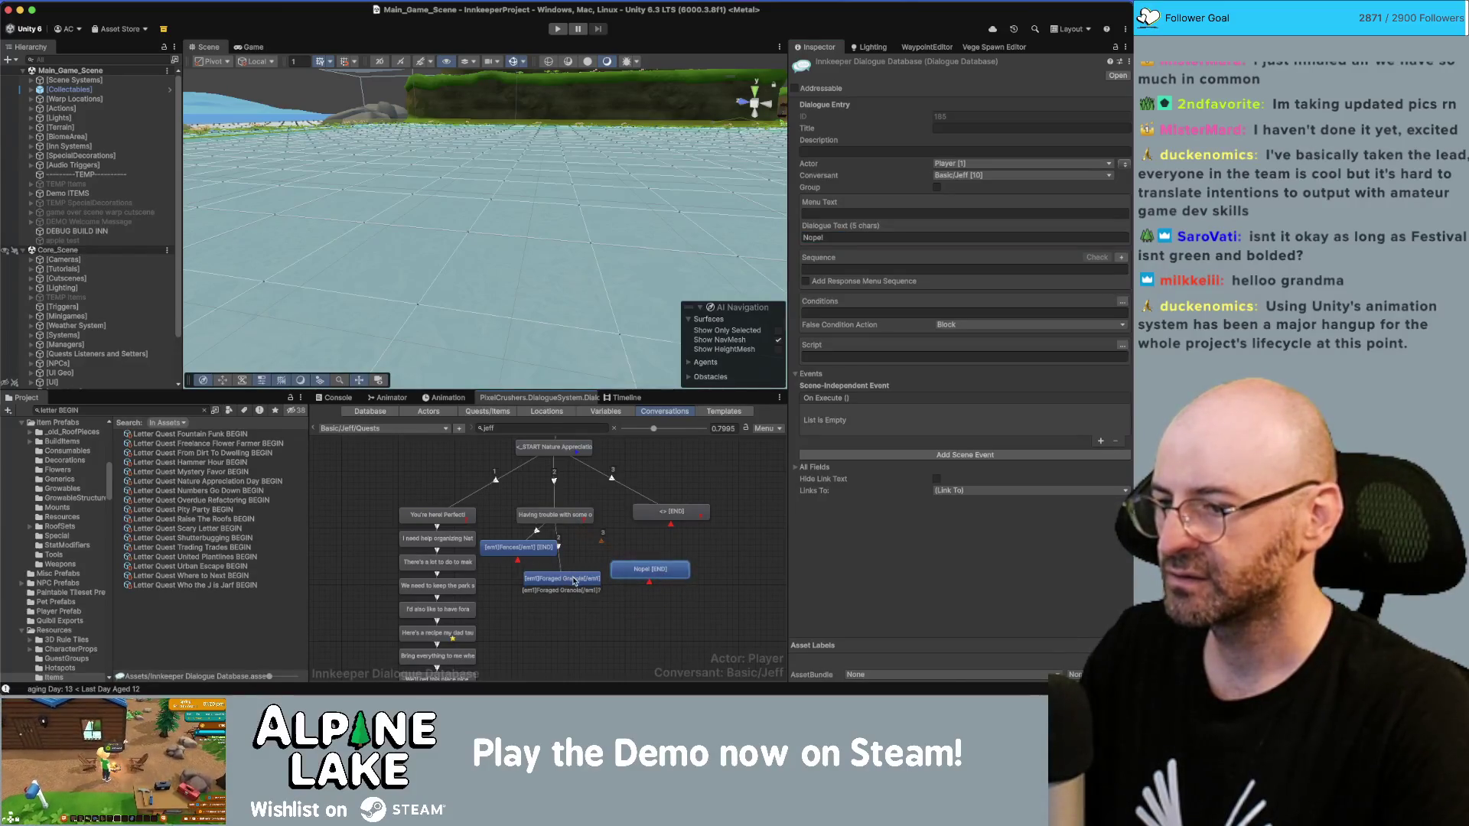
Step: Create a child reply node under the Fences choice and move it lower in the graph
{"action": "left_click", "coordinate": [528, 548]}
{"action": "right_click", "coordinate": [525, 540]}
{"action": "left_click", "coordinate": [532, 557]}
{"action": "left_click", "coordinate": [526, 572]}
{"action": "left_click_drag", "start_coordinate": [527, 583], "coordinate": [527, 624]}
Step: Enter Jeff's reply 'Well I'm not sure how to make [em1]fences[/em1] but I bet…' ending 'something that can help'
{"action": "left_click", "coordinate": [840, 236]}
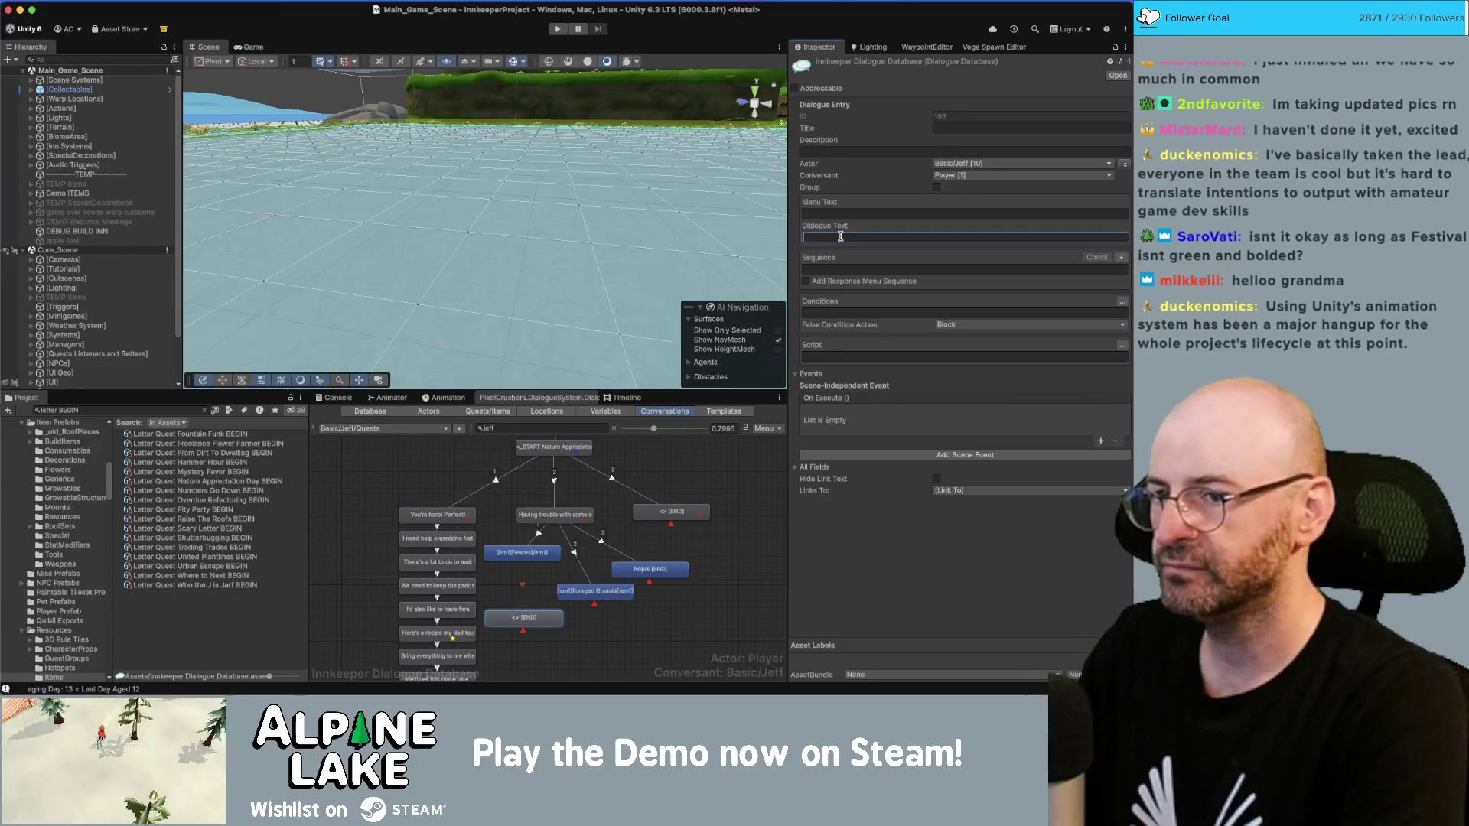
{"action": "type", "text": "Well I'm"}
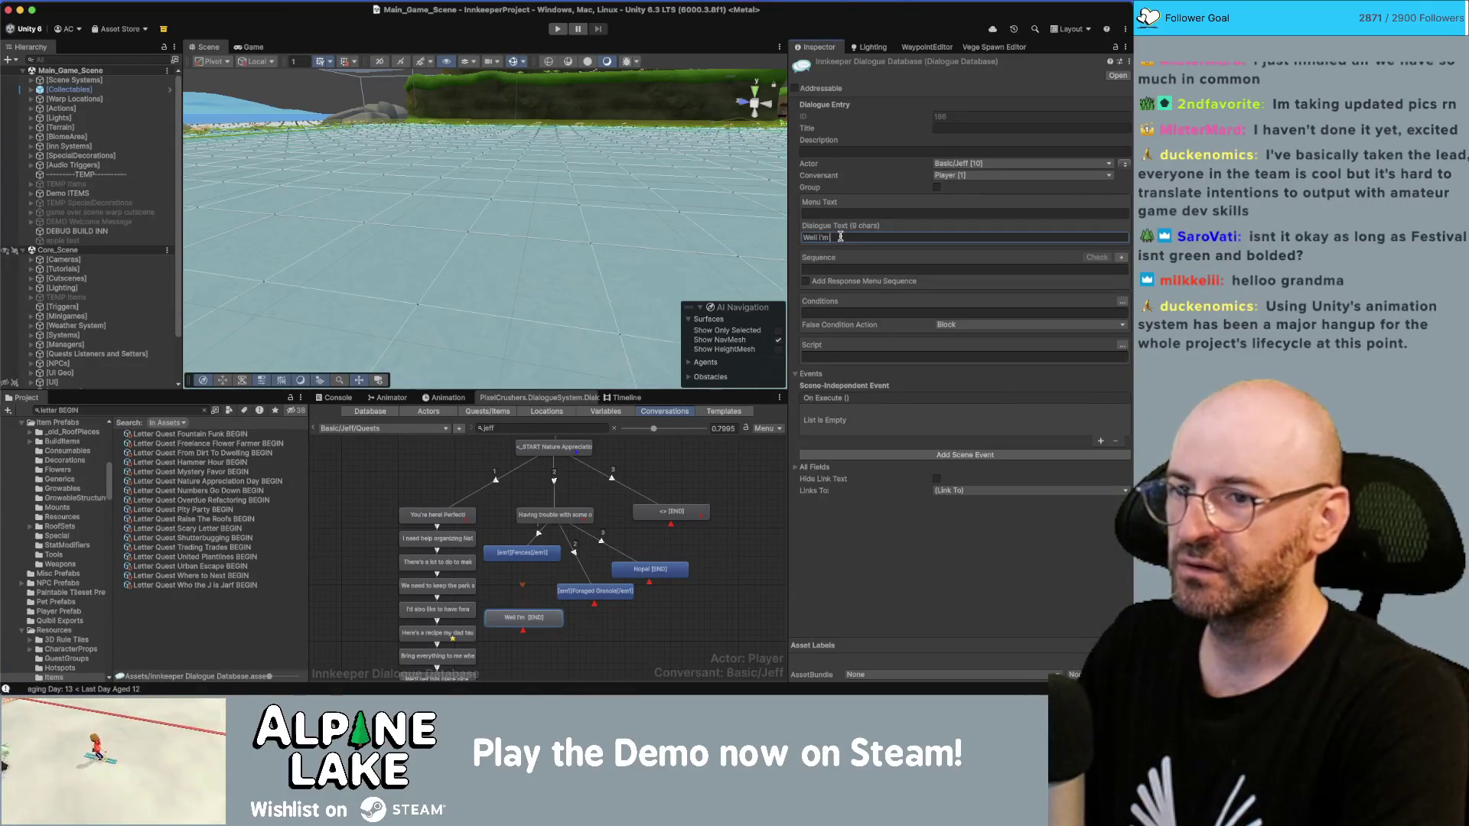
{"action": "type", "text": " not sure how to ma"}
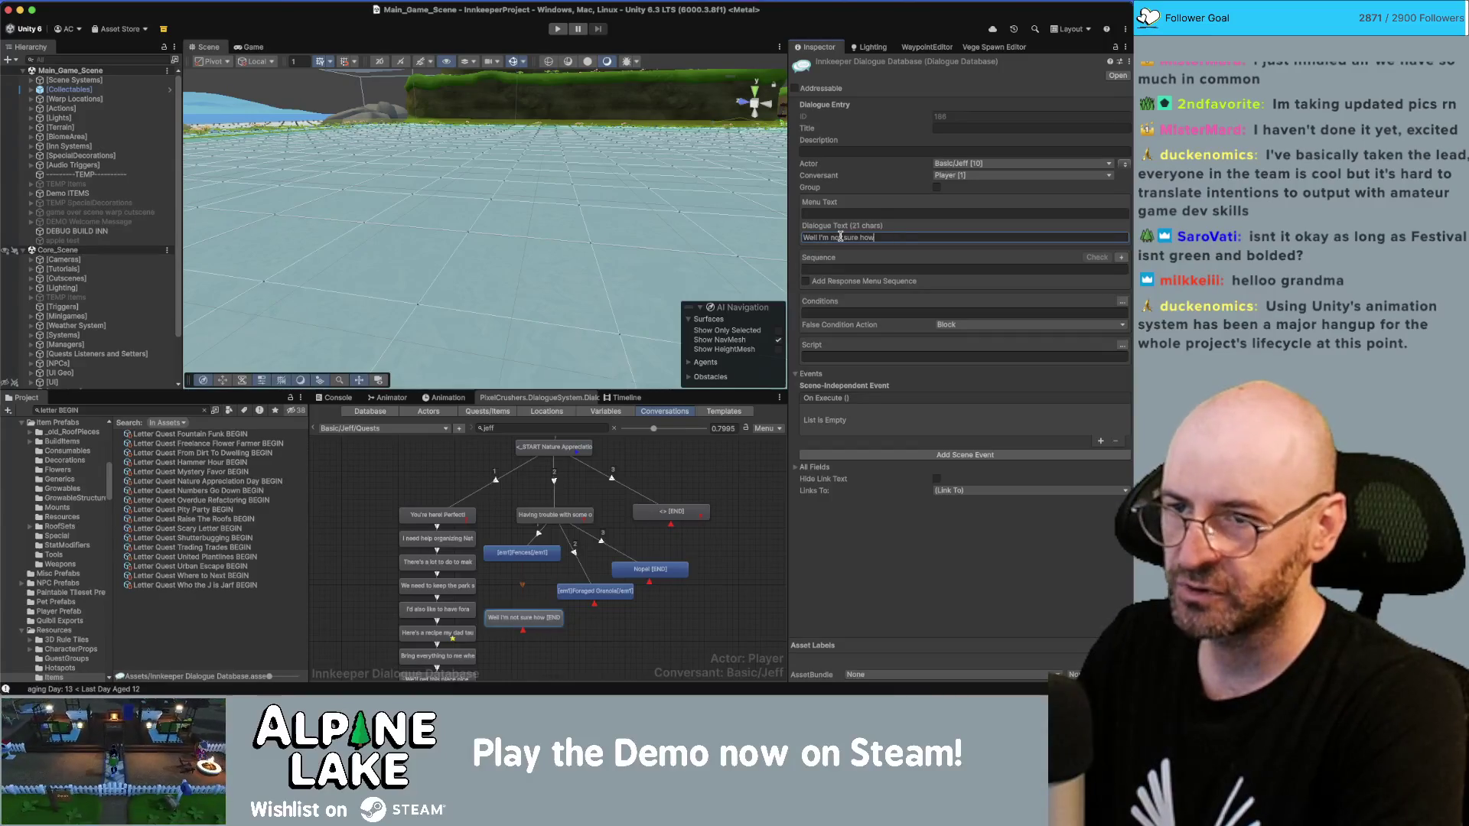
{"action": "type", "text": "ke [em1]fences[/em1] but I bet"}
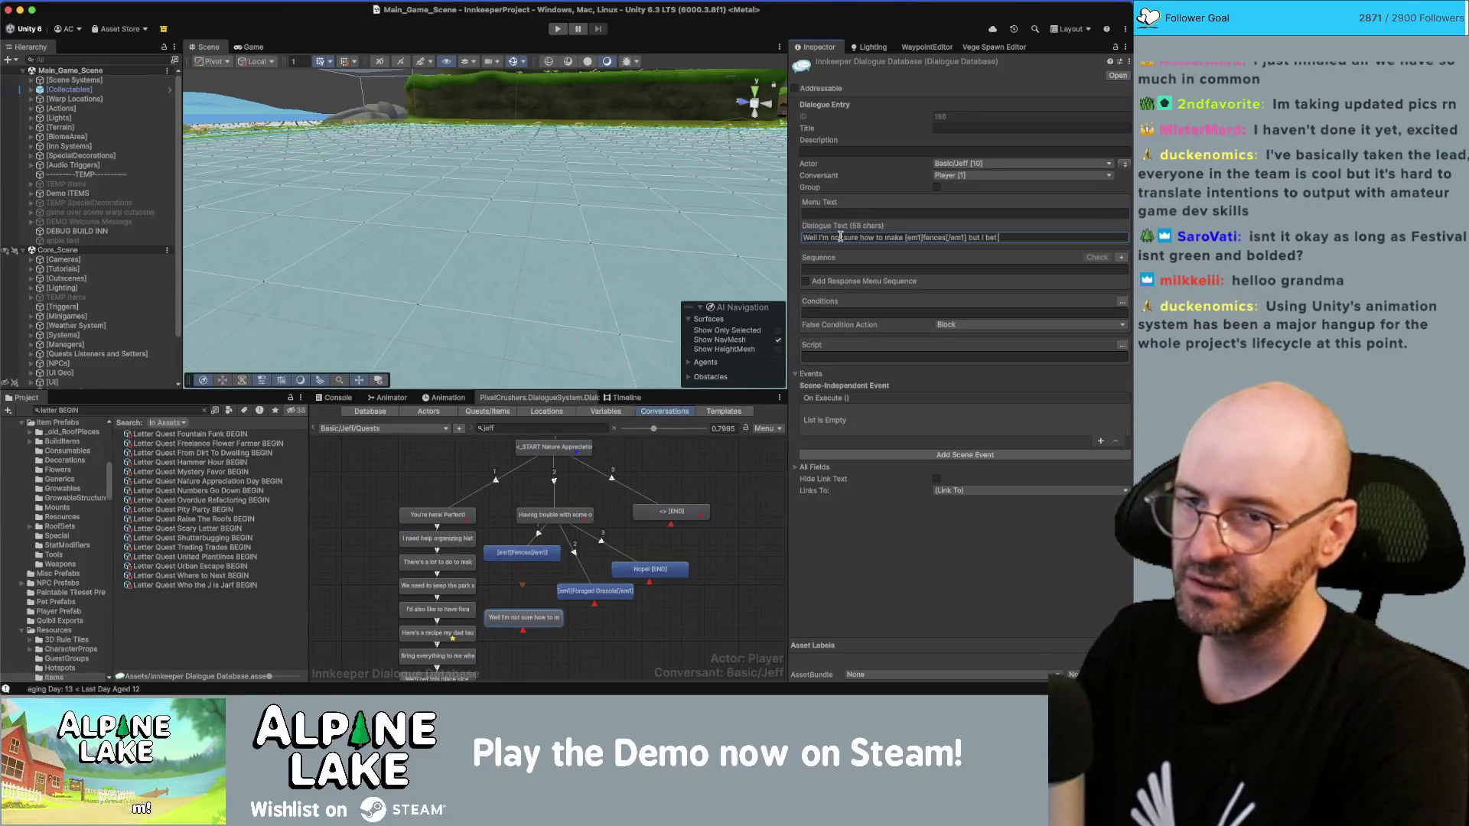
{"action": "type", "text": " carlos"}
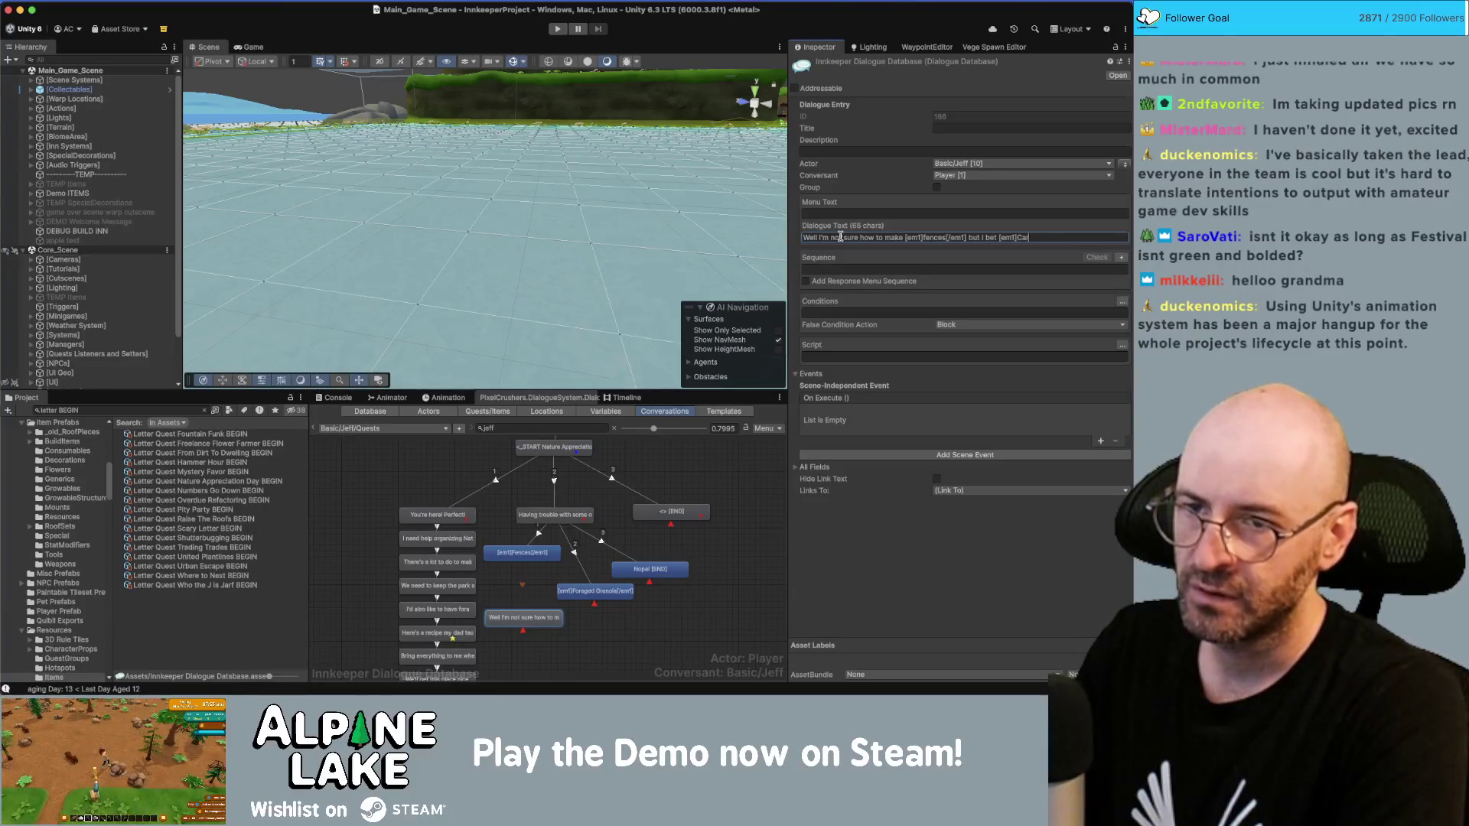
{"action": "type", "text": "/em4"}
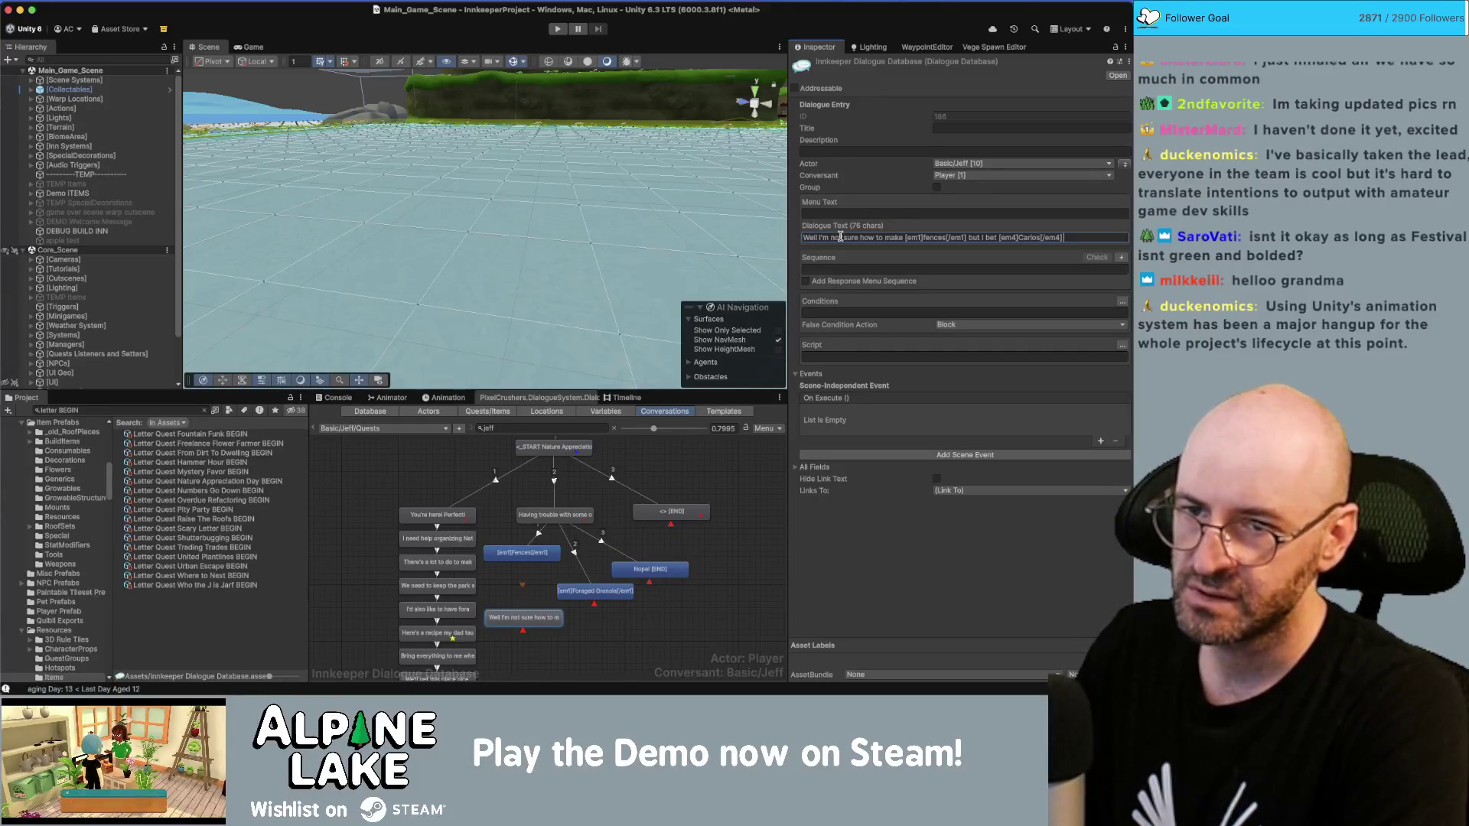
{"action": "type", "text": "ometh"}
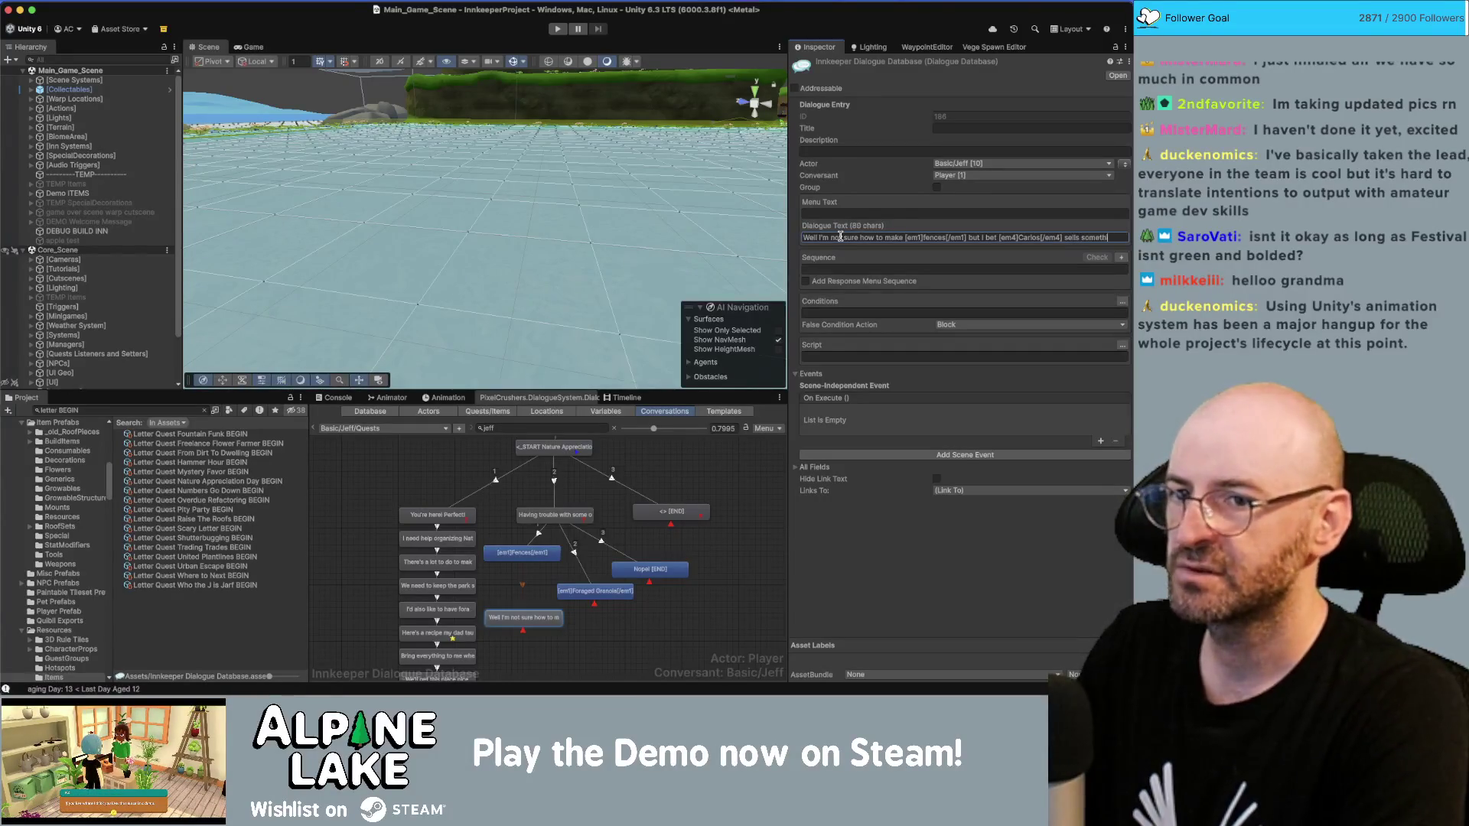
{"action": "key", "text": "BackSpace"}
{"action": "key", "text": "BackSpace"}
{"action": "key", "text": "BackSpace"}
{"action": "key", "text": "BackSpace"}
{"action": "key", "text": "BackSpace"}
{"action": "key", "text": "BackSpace"}
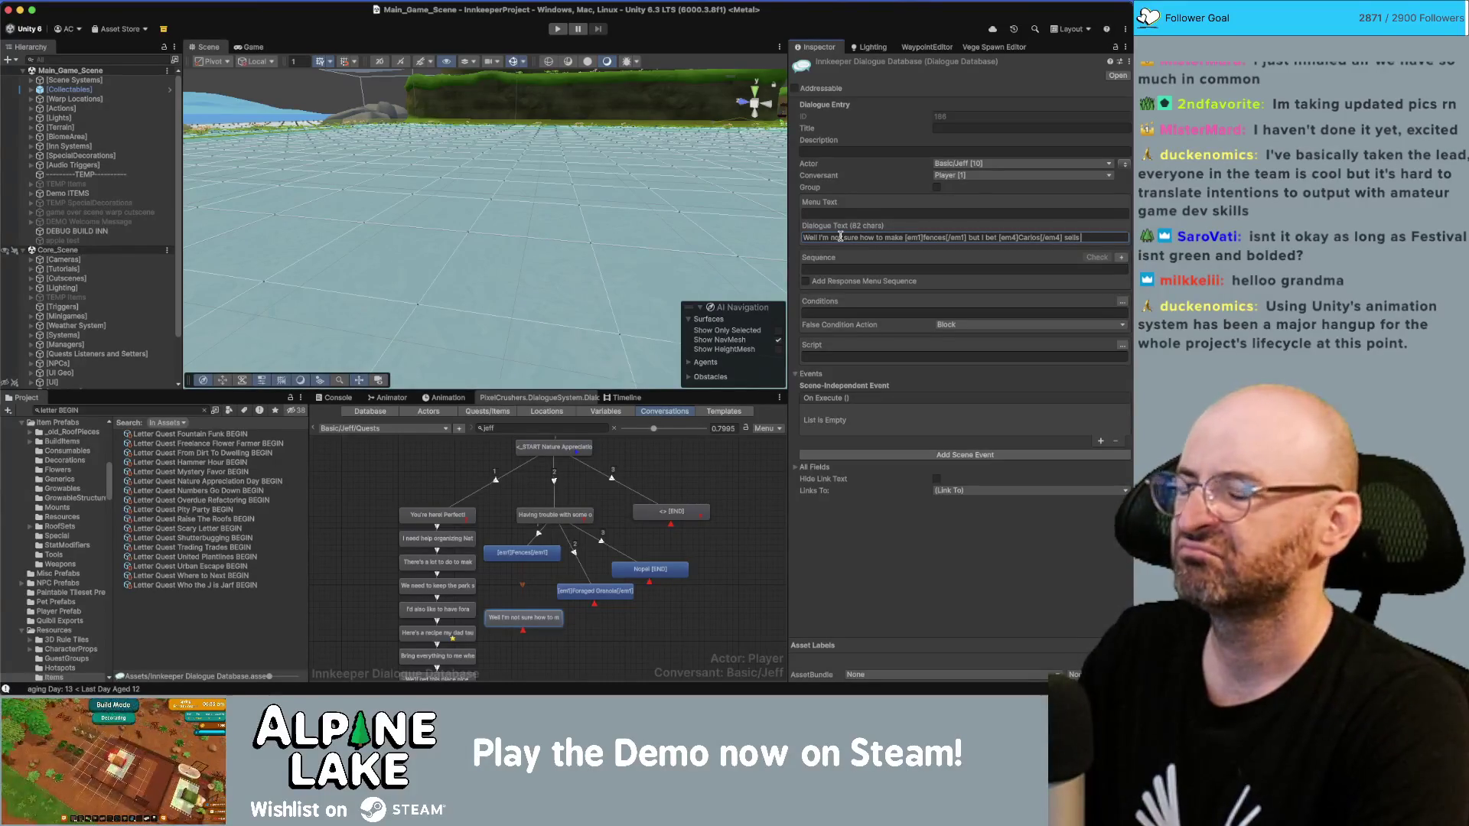
{"action": "type", "text": "something that ca"}
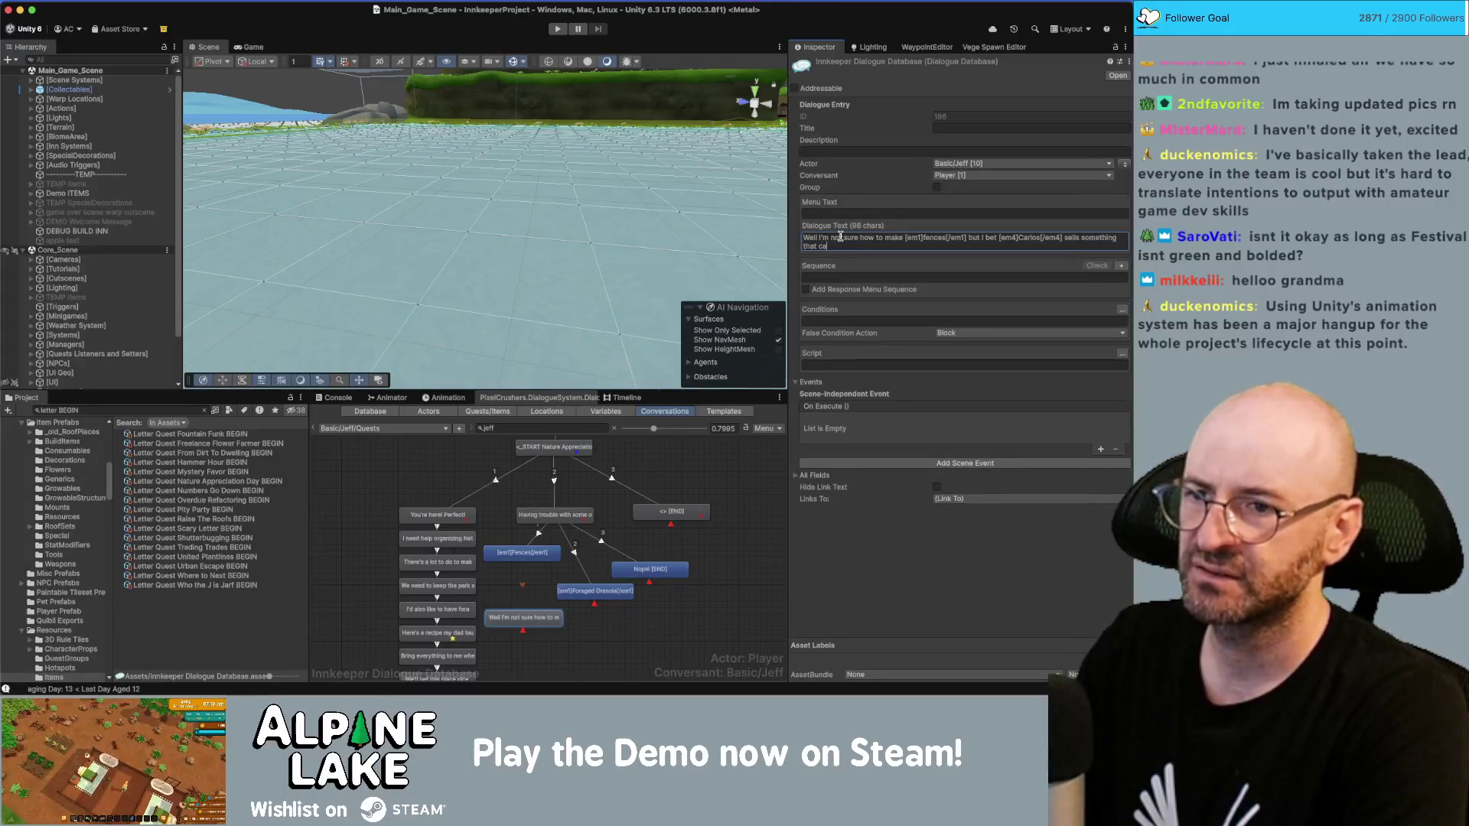
{"action": "type", "text": "n help"}
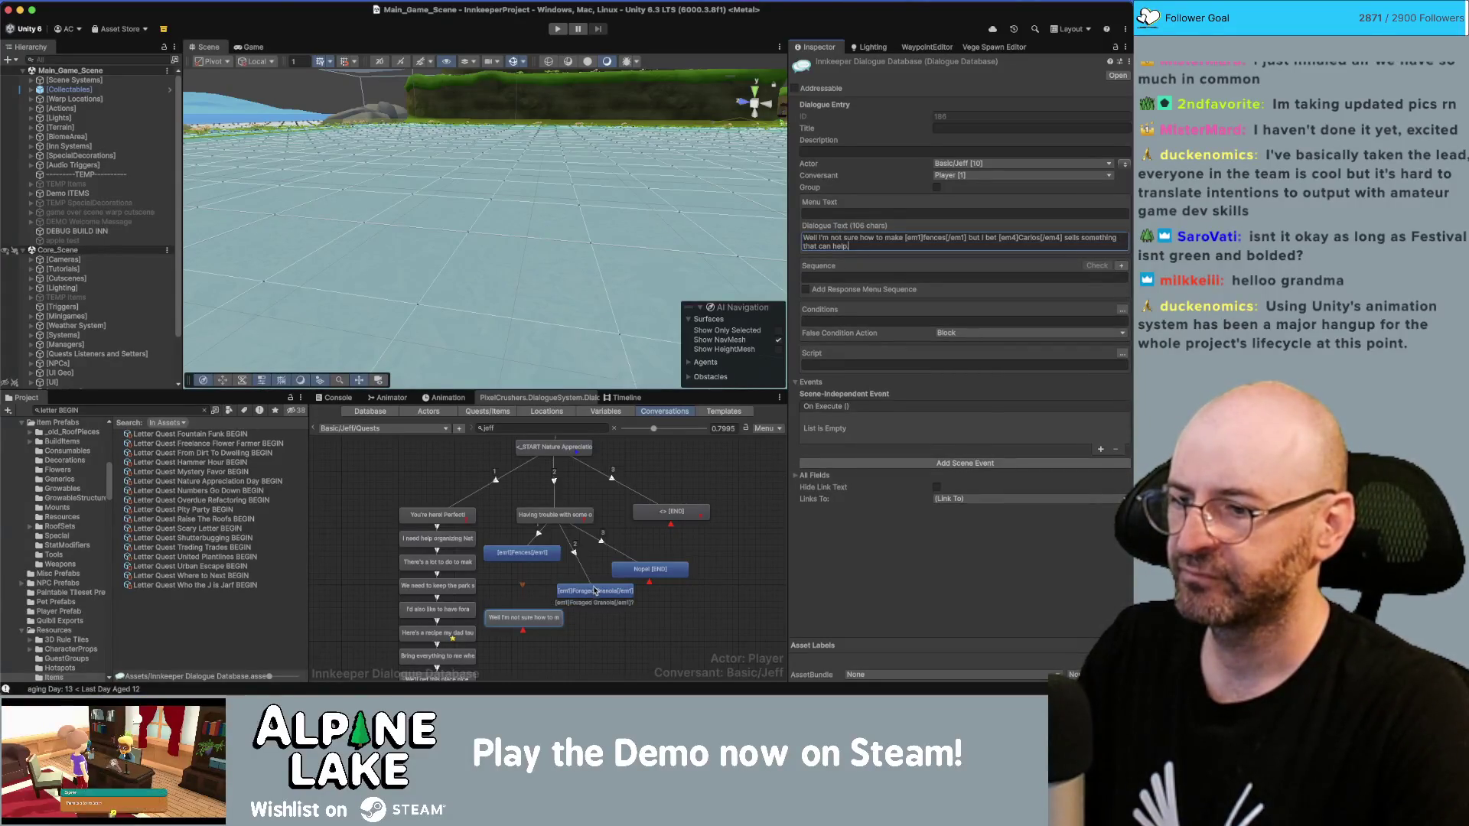
Step: Add a reply under Foraged Granola reading 'That recipe is super simple.'
{"action": "right_click", "coordinate": [595, 592]}
{"action": "left_click", "coordinate": [615, 545]}
{"action": "left_click_drag", "start_coordinate": [603, 611], "coordinate": [603, 639]}
{"action": "left_click", "coordinate": [877, 239]}
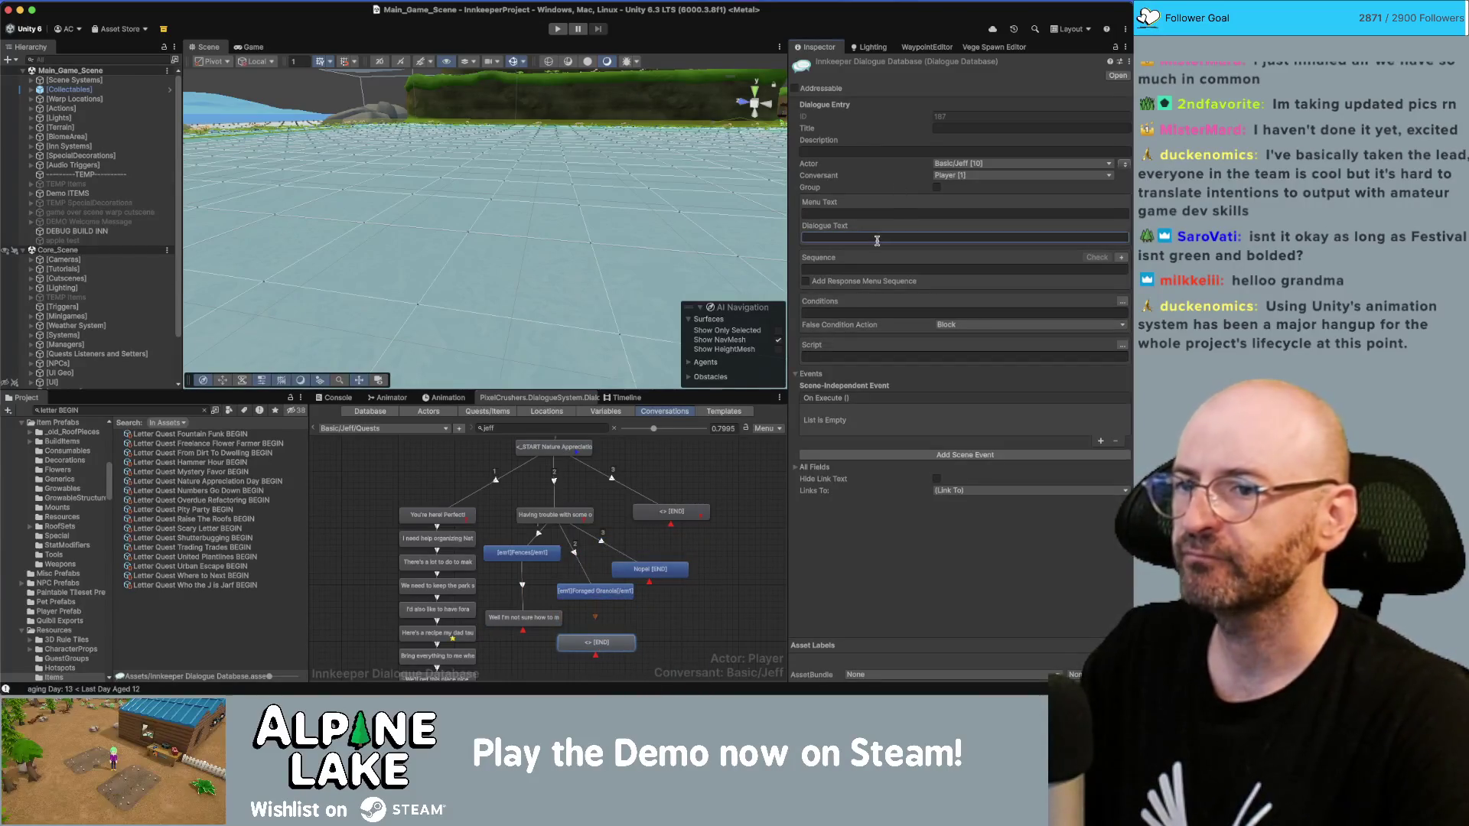
{"action": "type", "text": "That"}
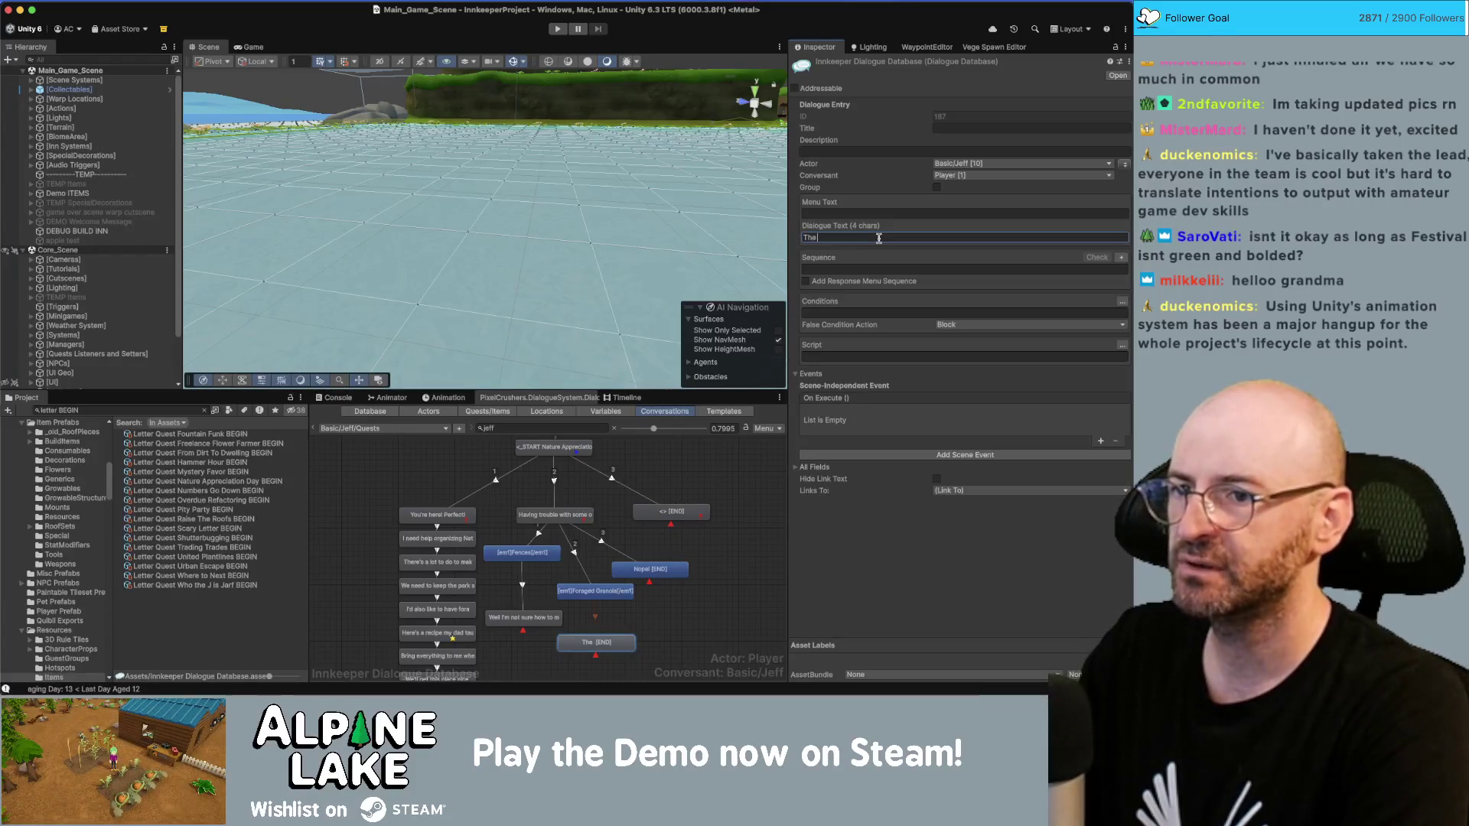
{"action": "type", "text": " recipe is super simple."}
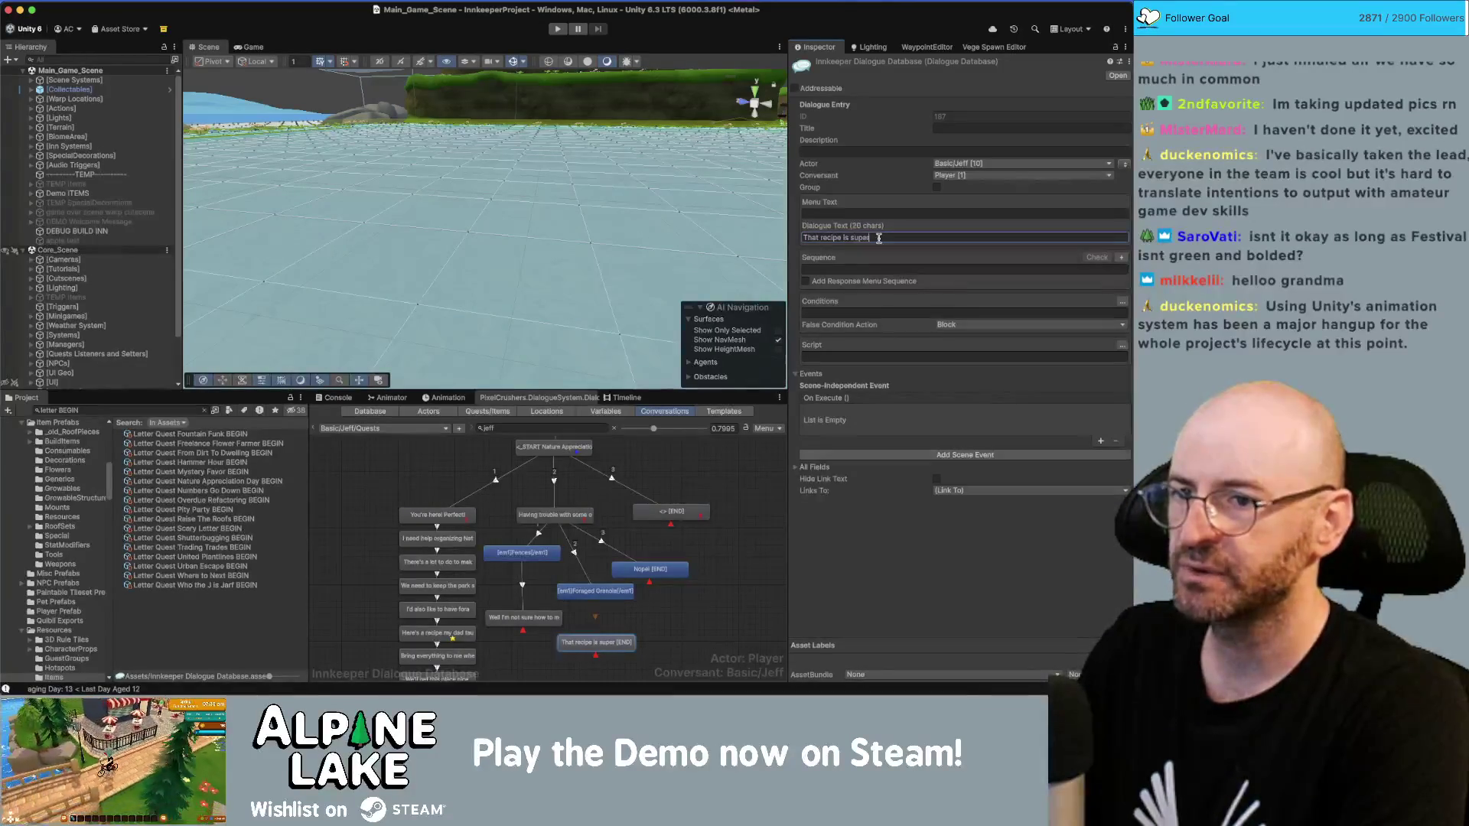
{"action": "key", "text": "BackSpace"}
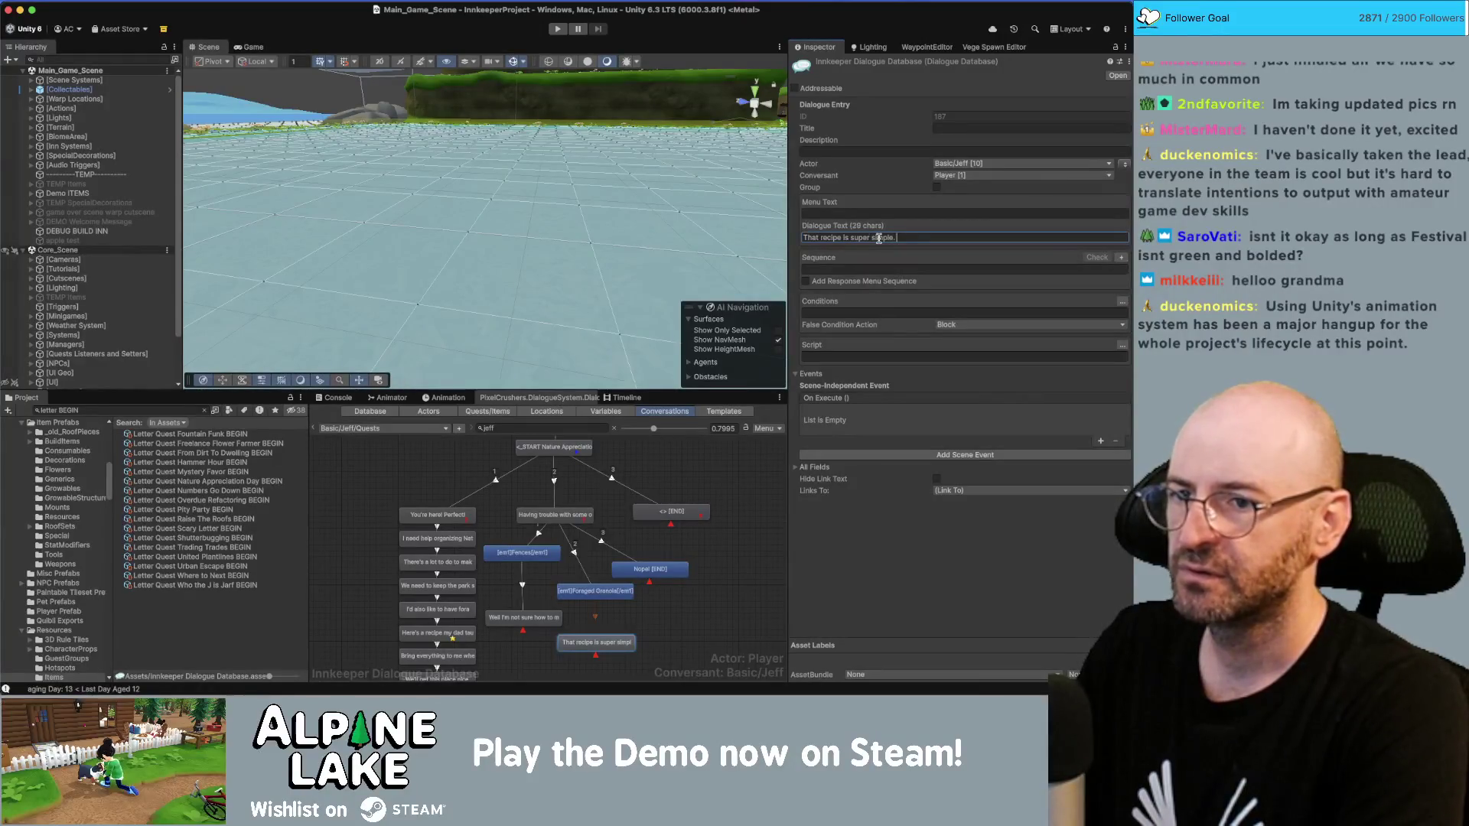
Step: Create an empty child line following the 'That recipe' reply
{"action": "right_click", "coordinate": [608, 534]}
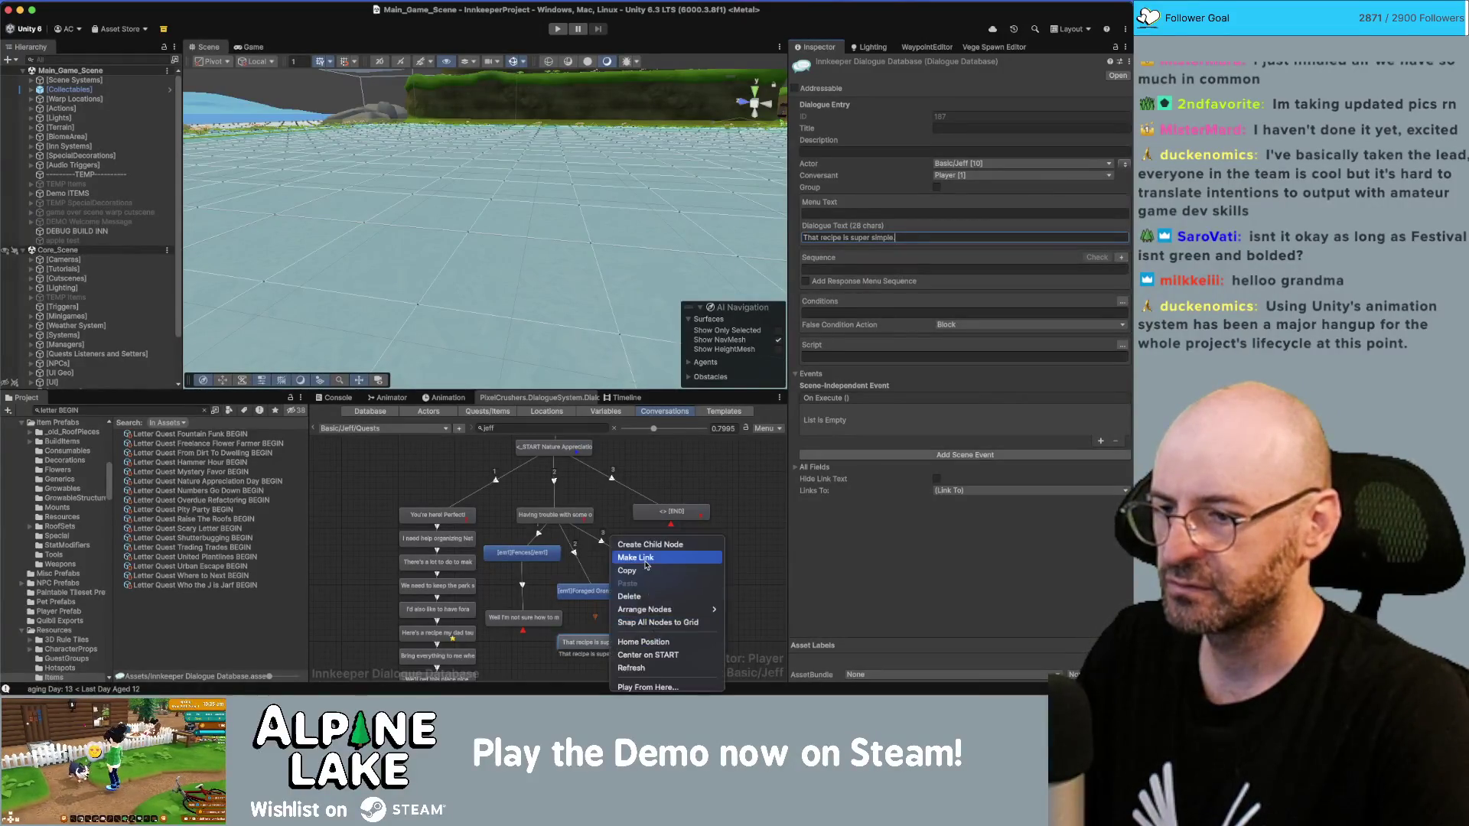
{"action": "left_click", "coordinate": [680, 618]}
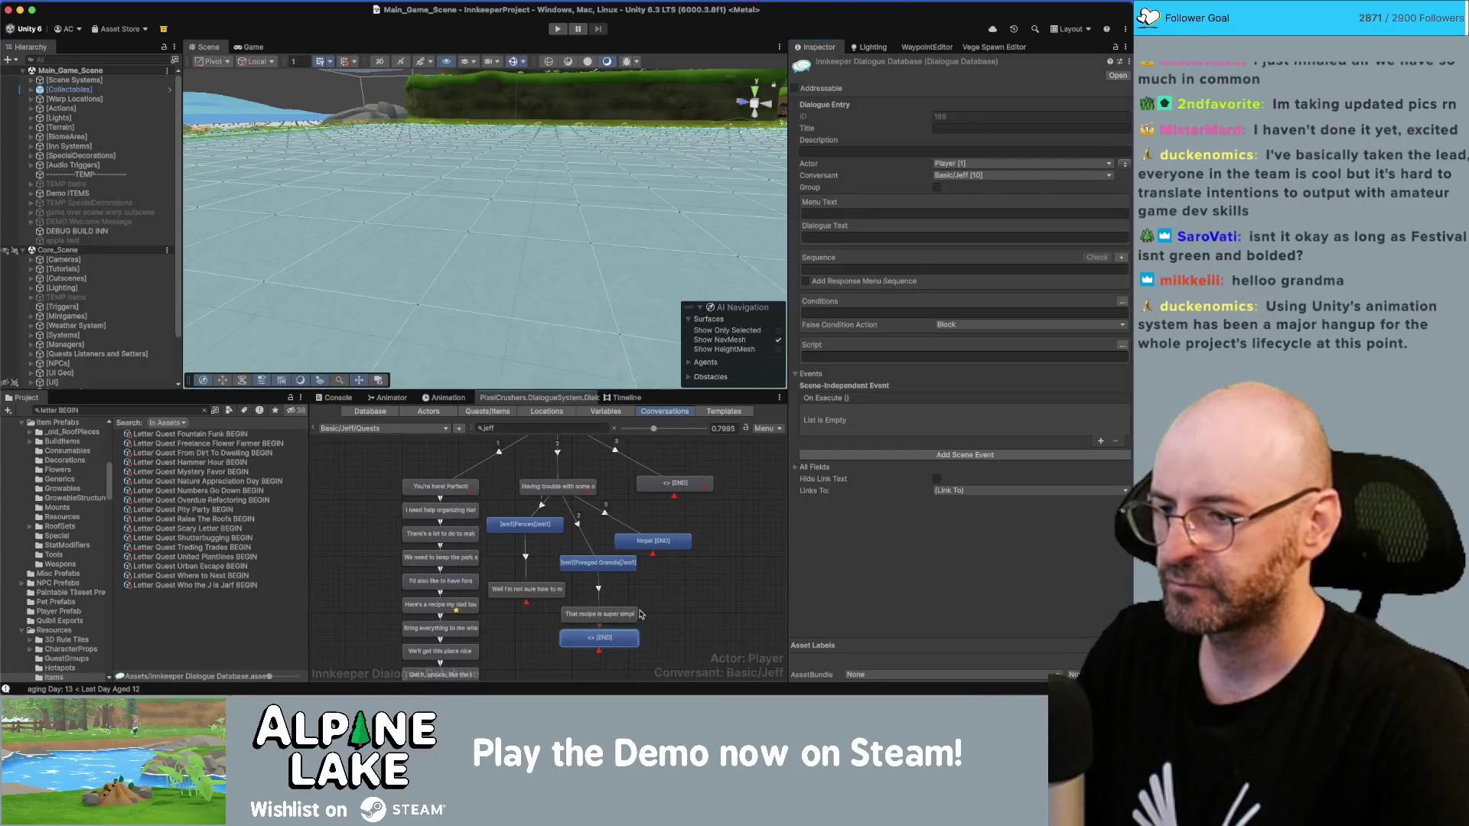
{"action": "left_click", "coordinate": [1124, 165]}
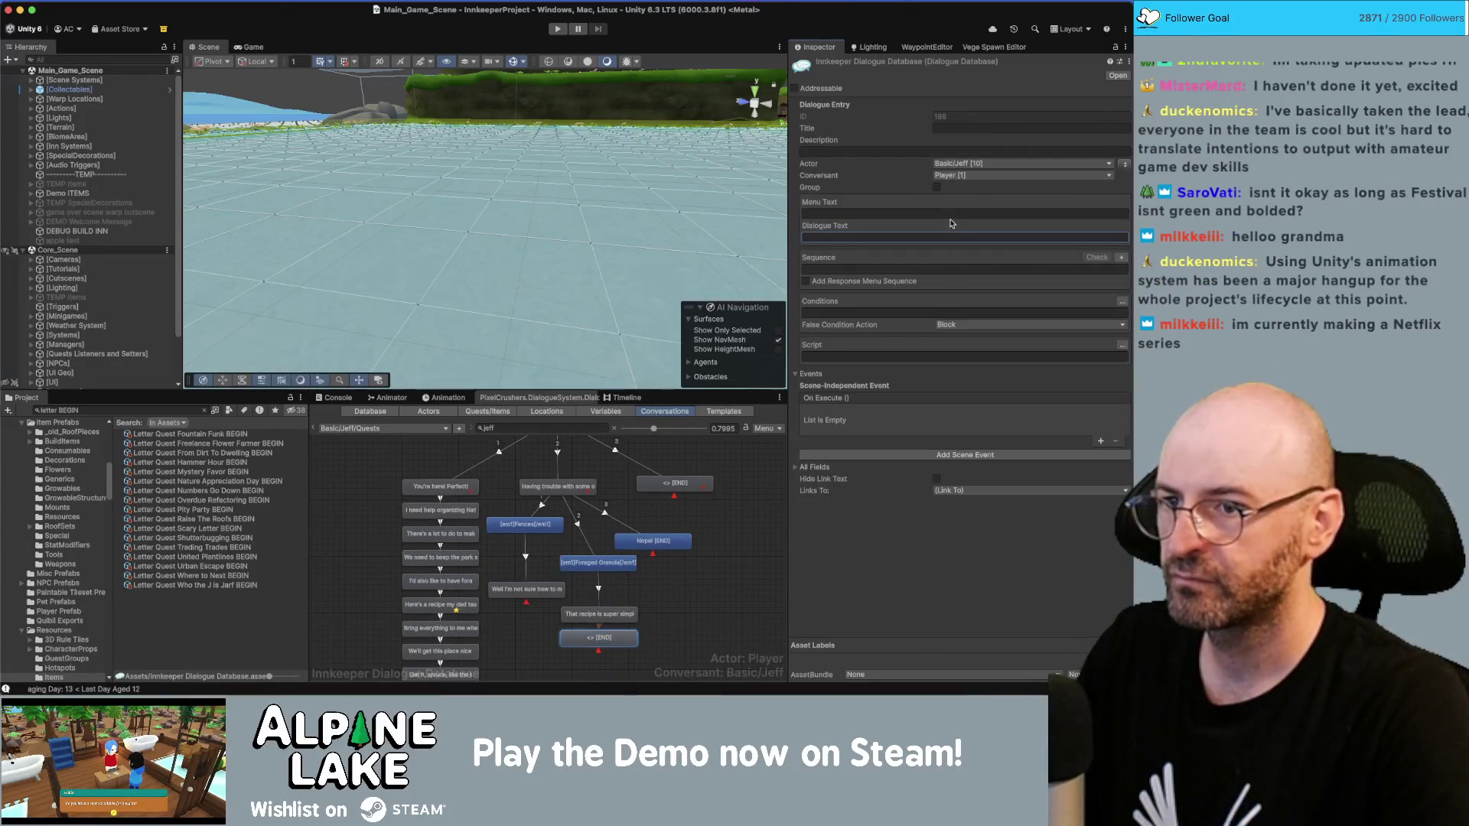
Step: Write Jeff's line 'All you need is a [em1]maple seed[/em1] and some [em1]wildberries[/em1].'
{"action": "type", "text": "All you ne"}
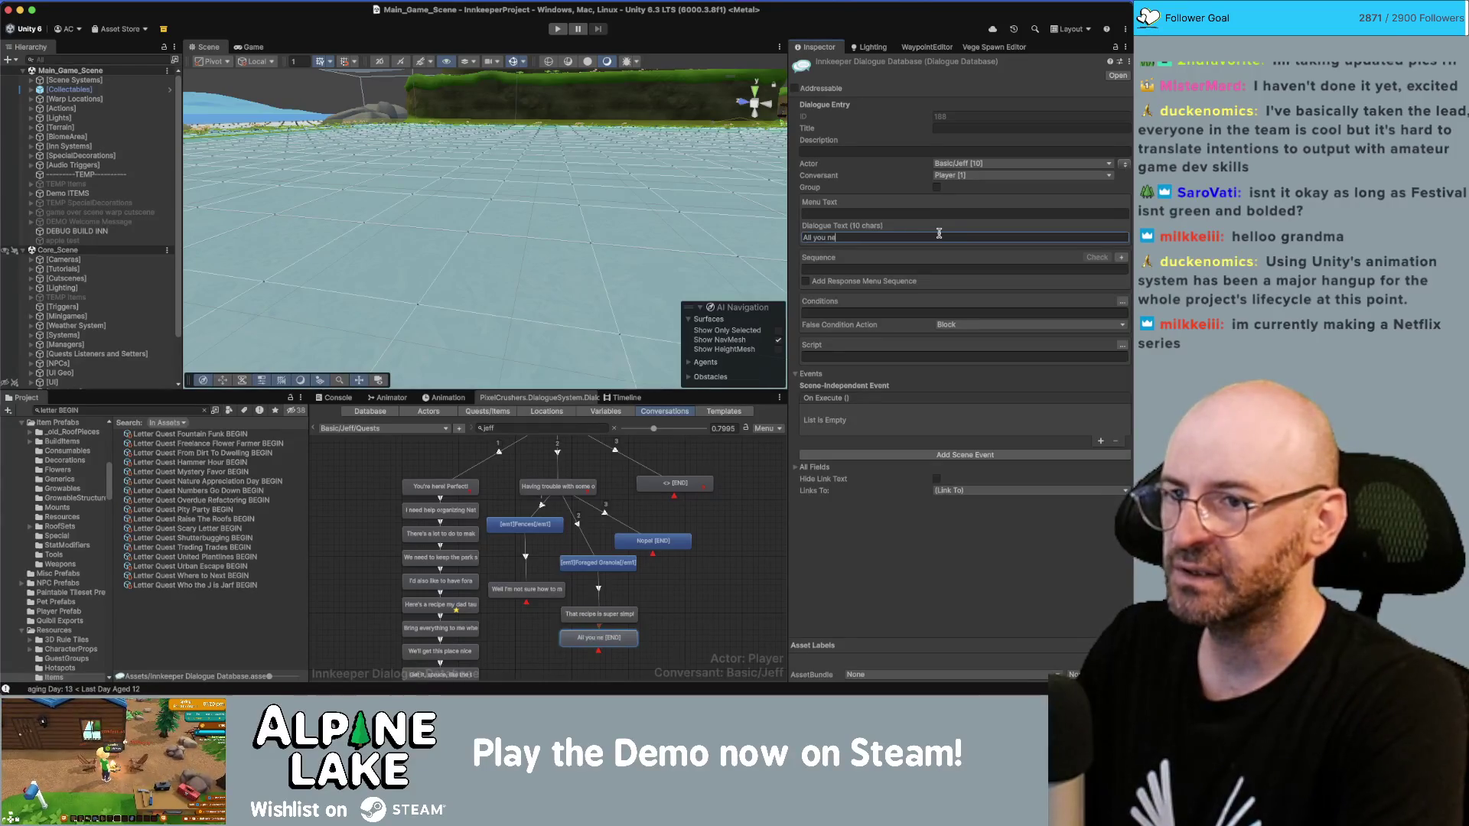
{"action": "type", "text": "ed is a "}
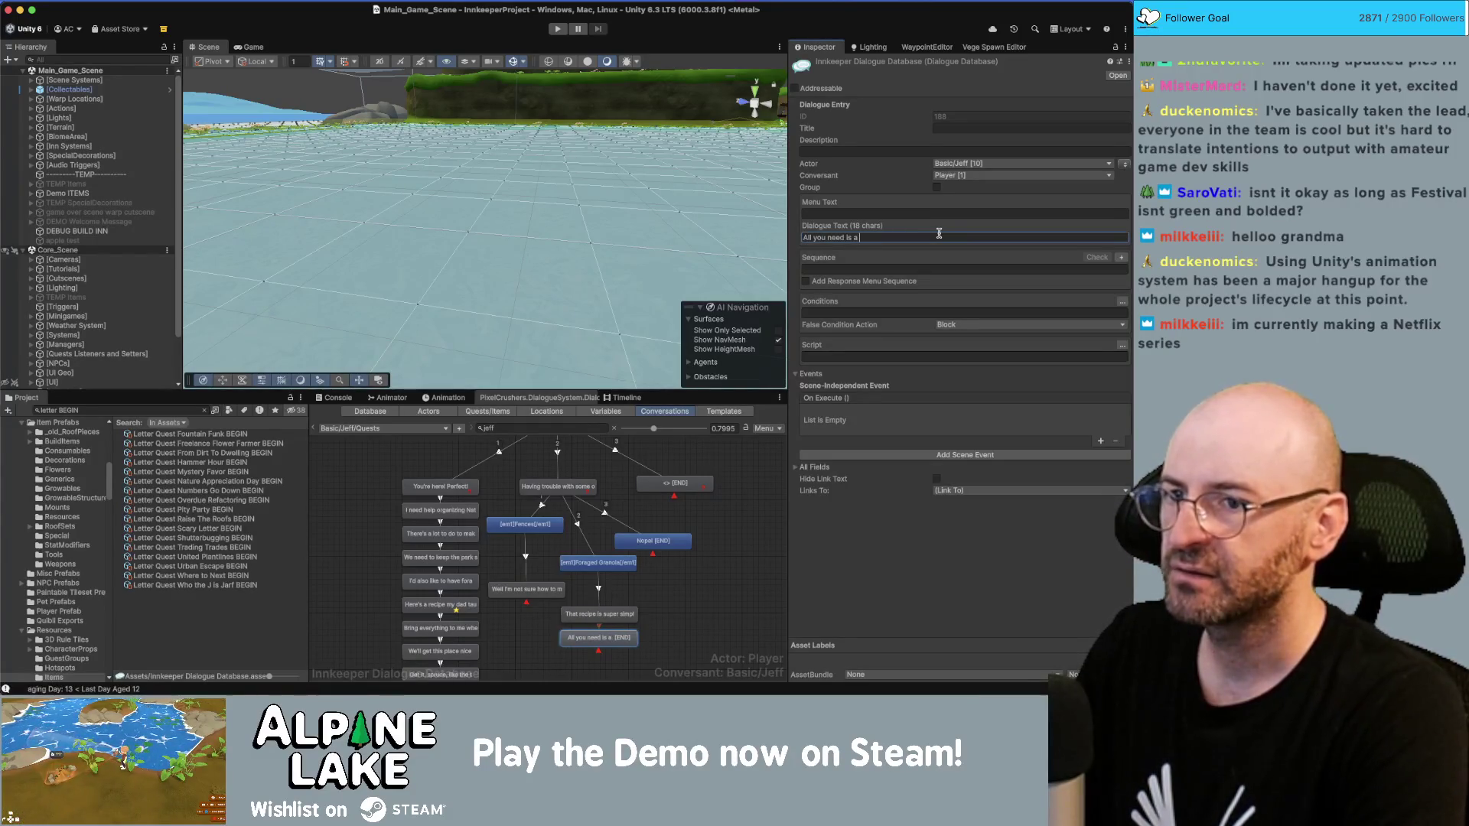
{"action": "type", "text": "maple ["}
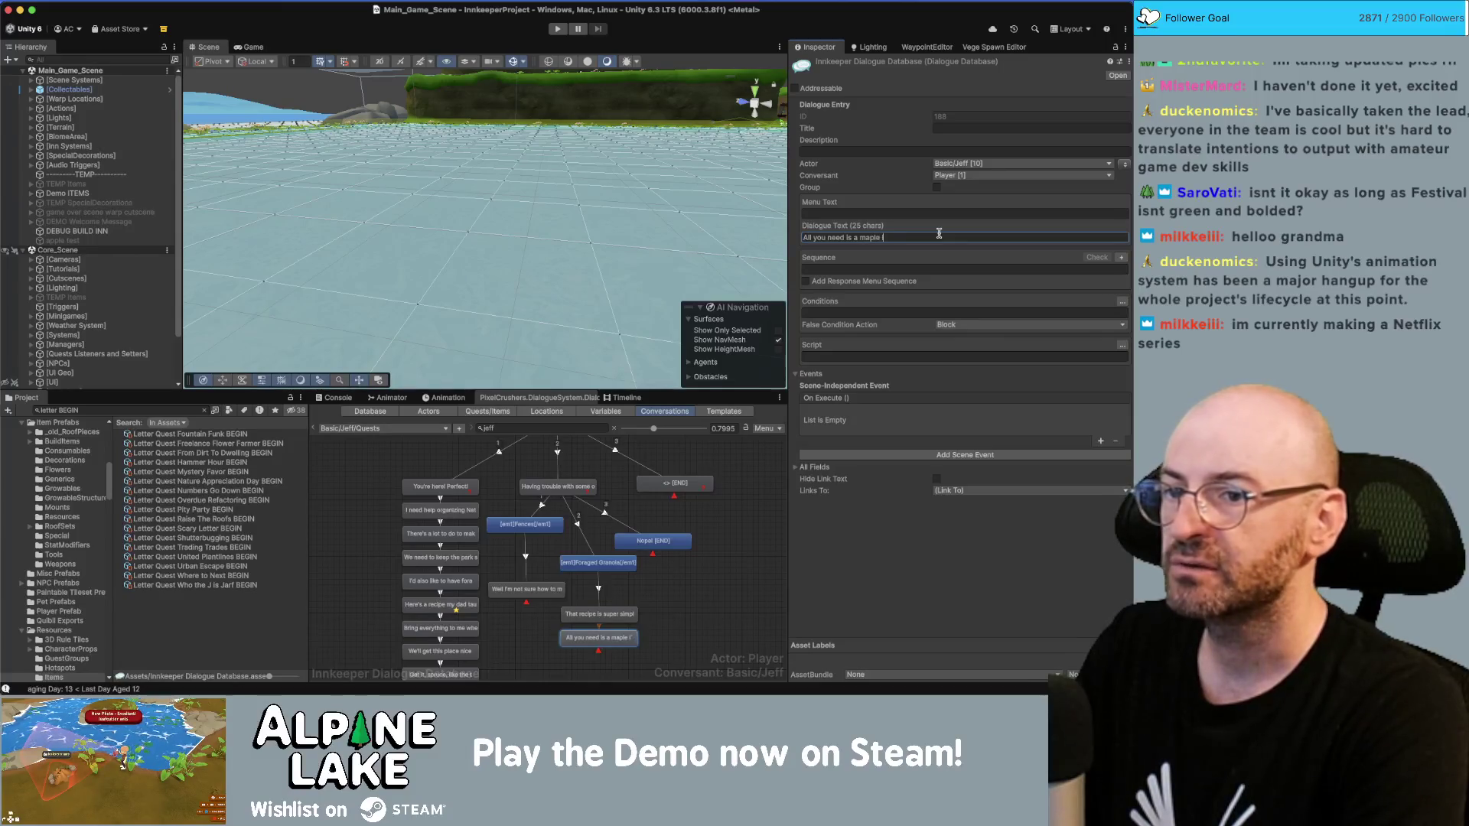
{"action": "type", "text": "e"}
{"action": "type", "text": "r"}
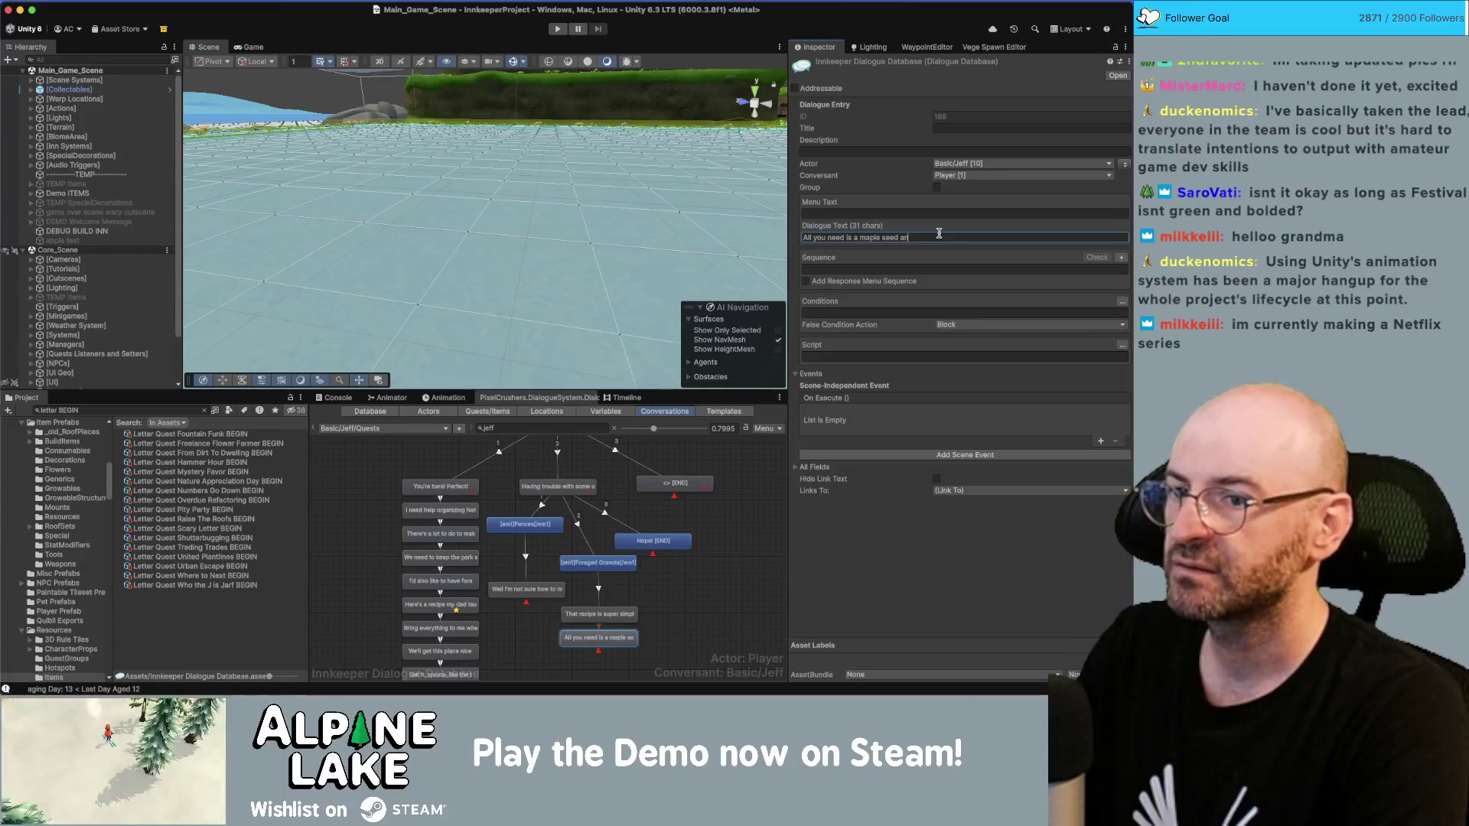
{"action": "type", "text": "d some"}
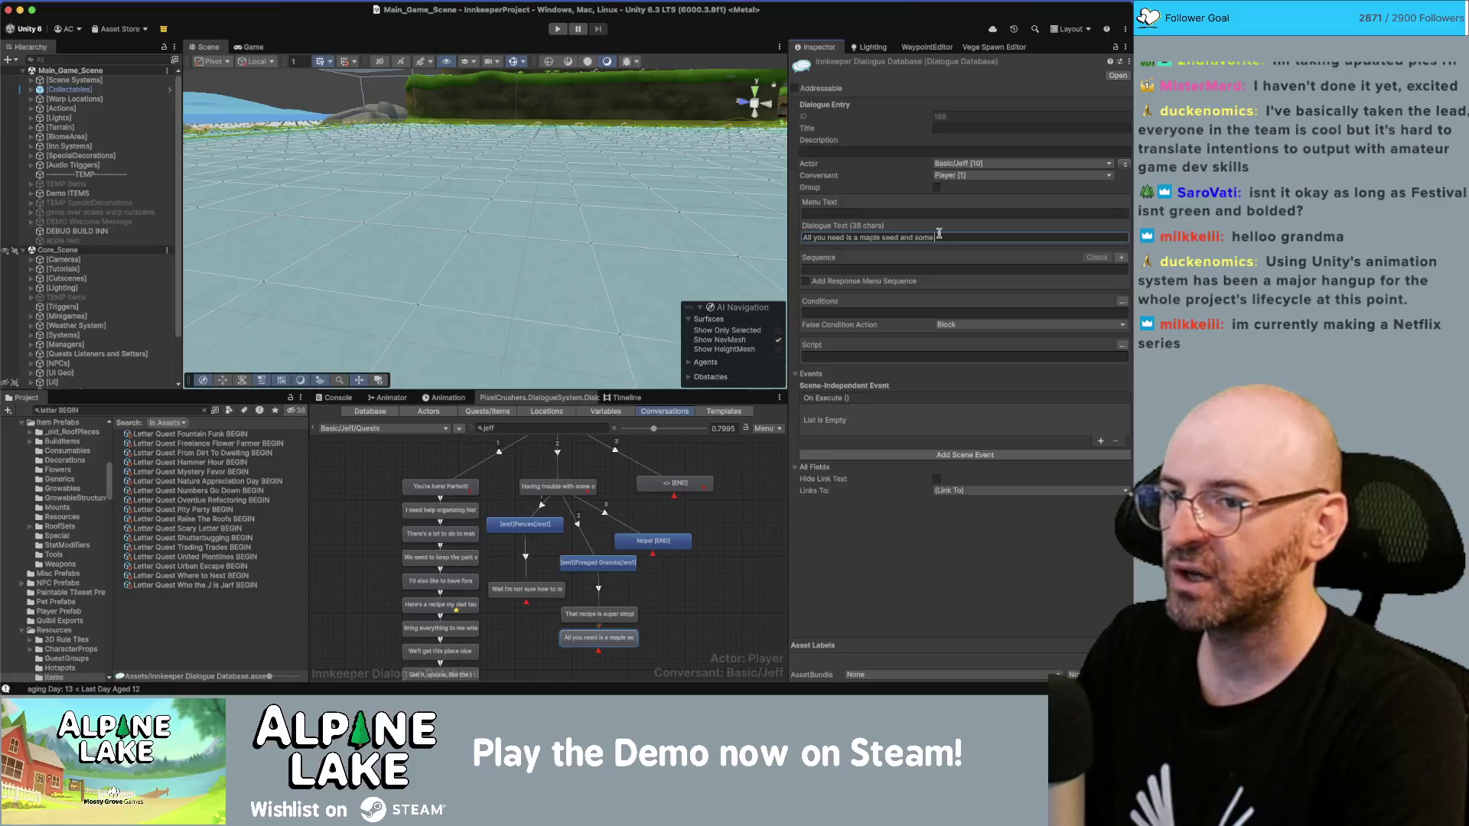
{"action": "type", "text": "[em1]"}
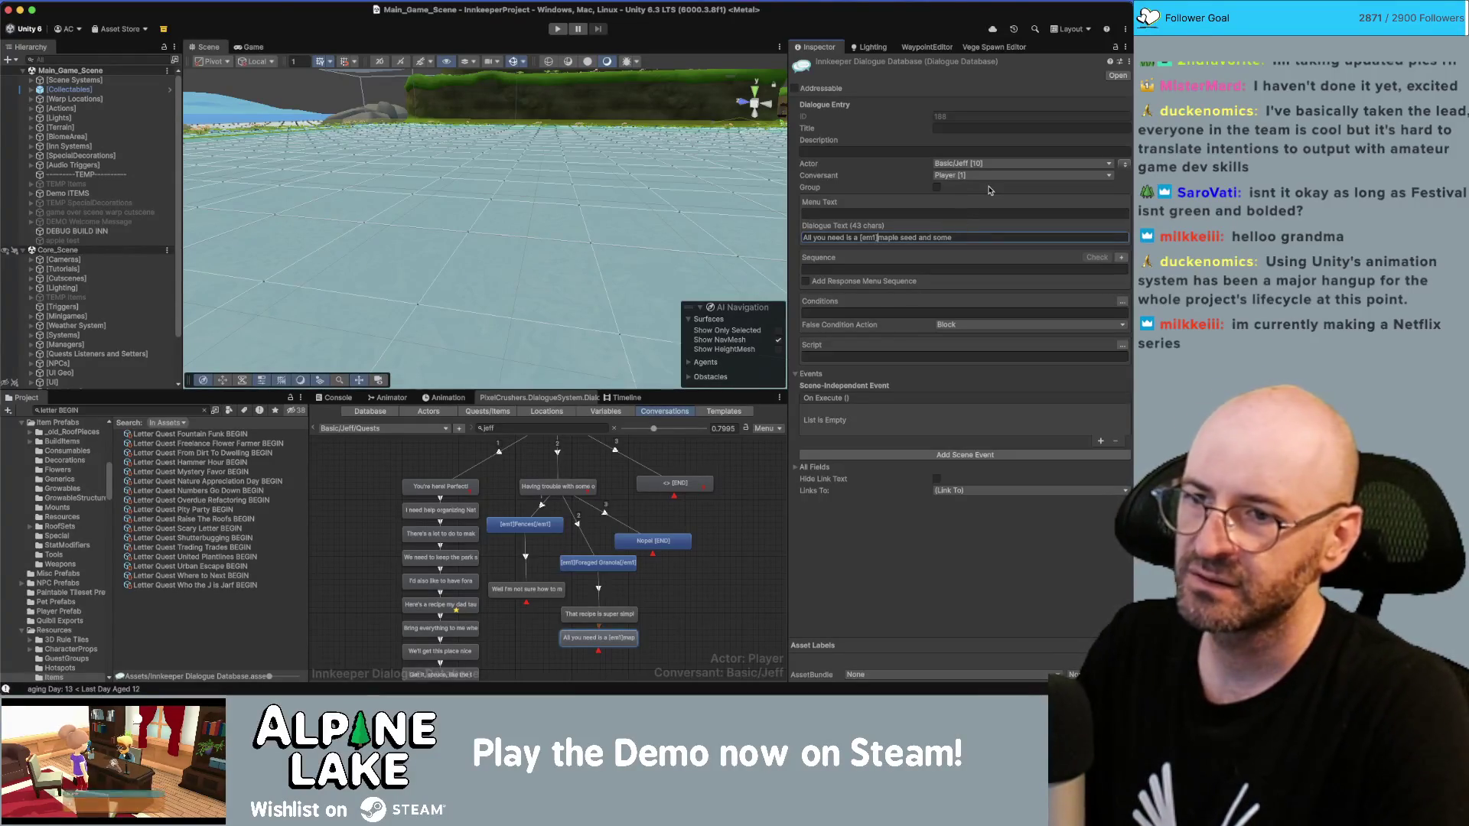
{"action": "type", "text": "[em1"}
{"action": "type", "text": "/em1"}
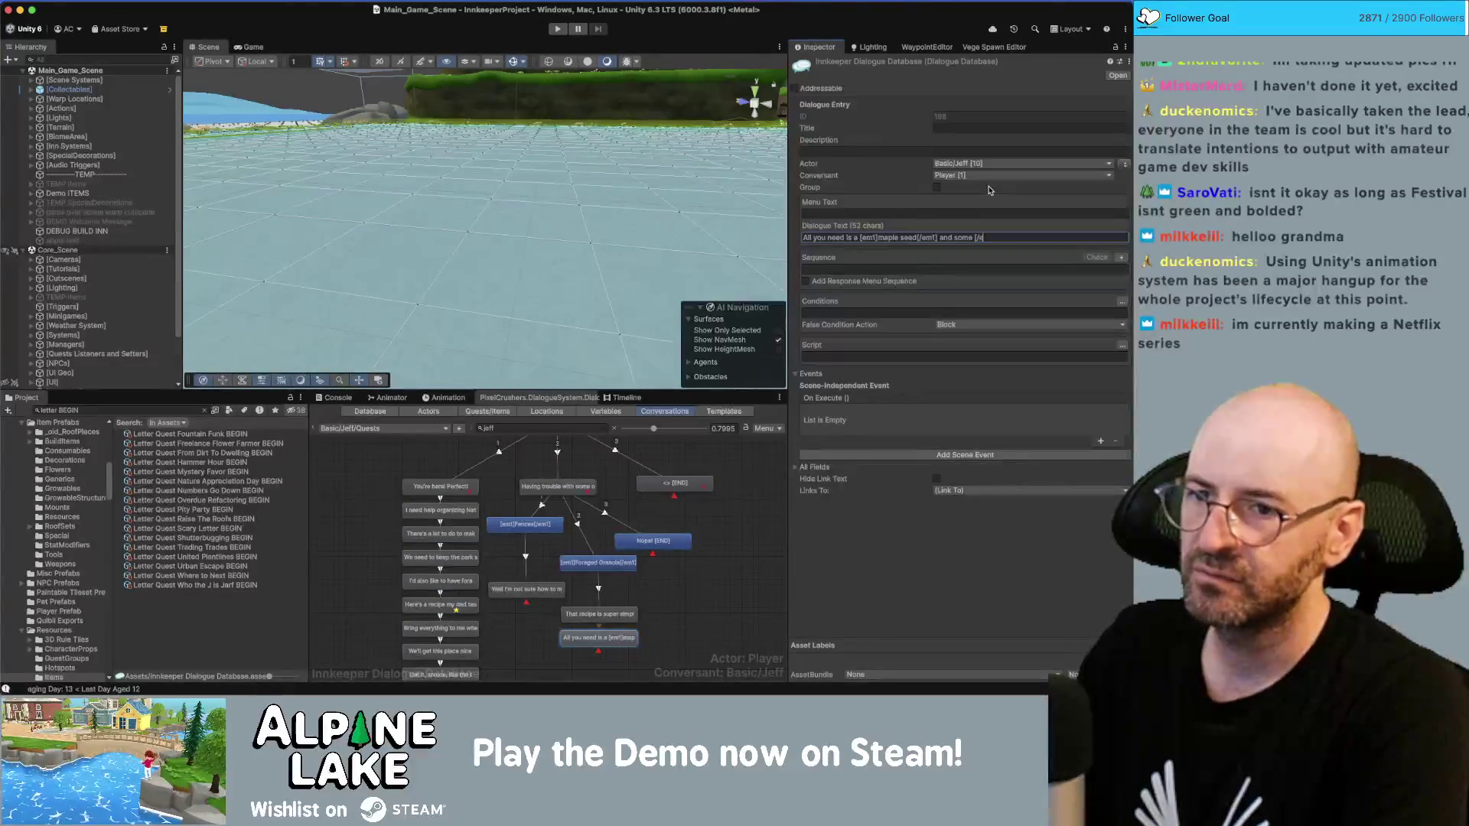
{"action": "type", "text": "1"}
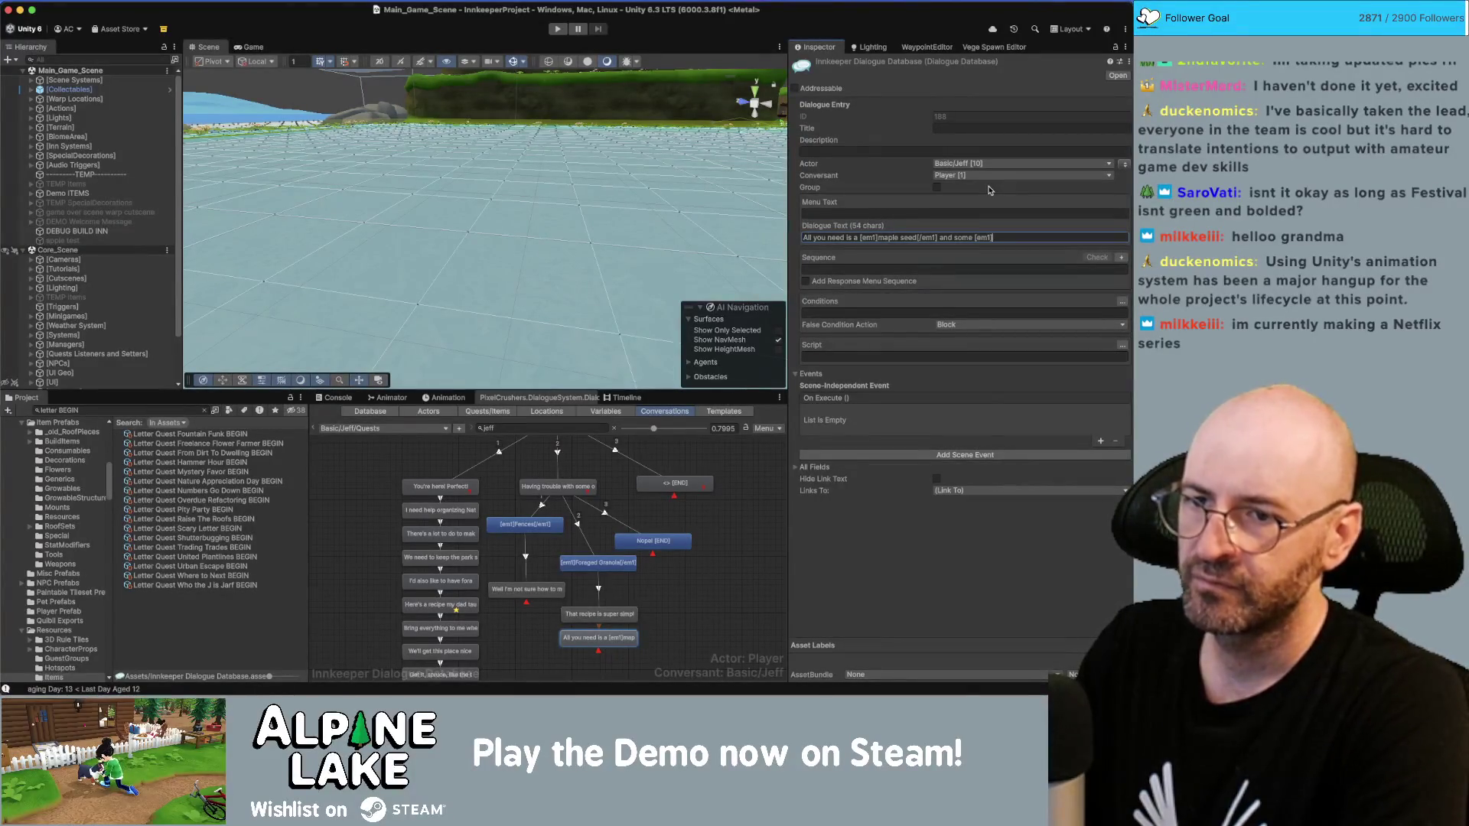
{"action": "type", "text": "berries[/em1"}
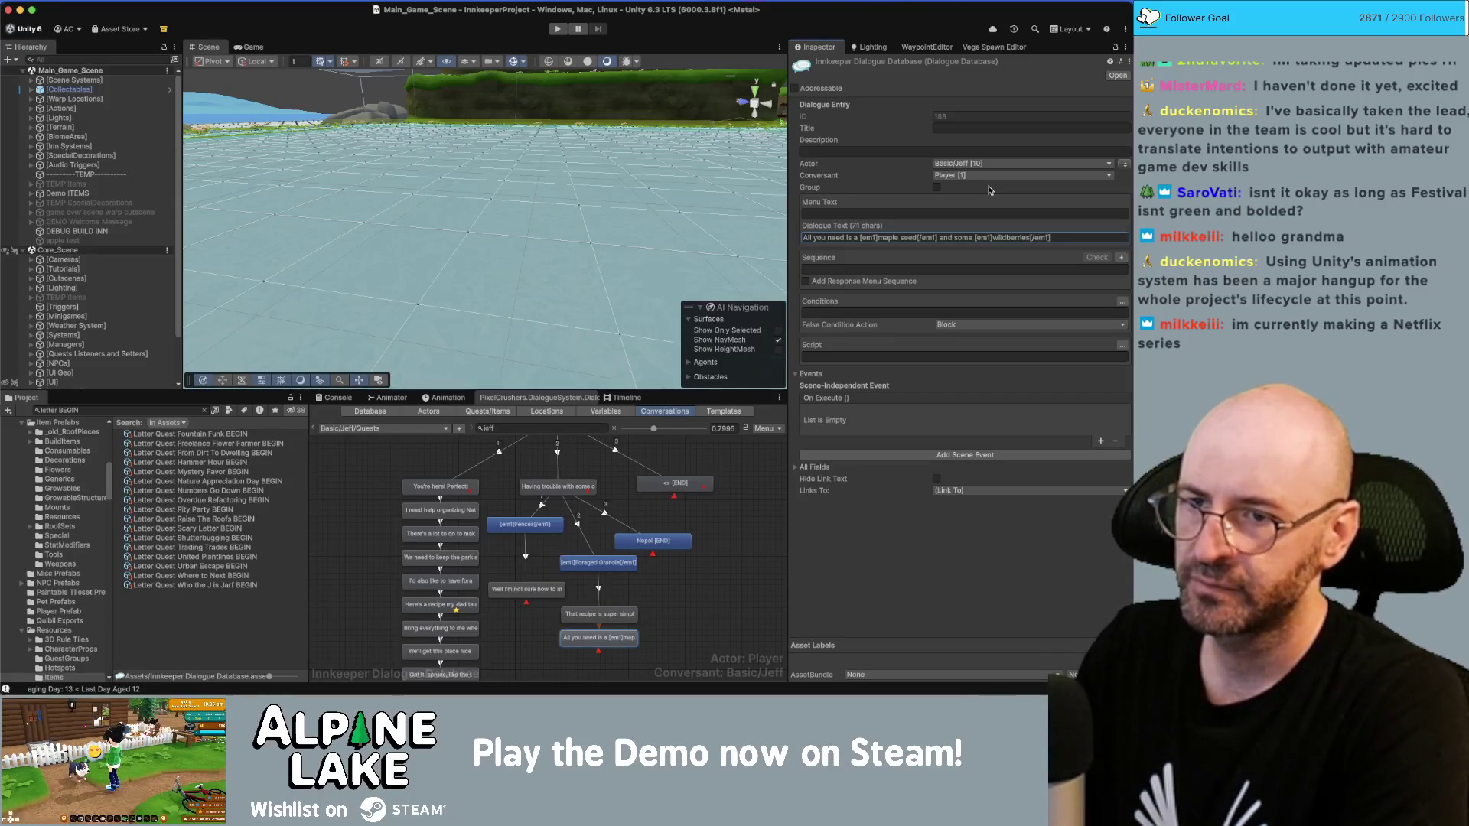
{"action": "type", "text": "."}
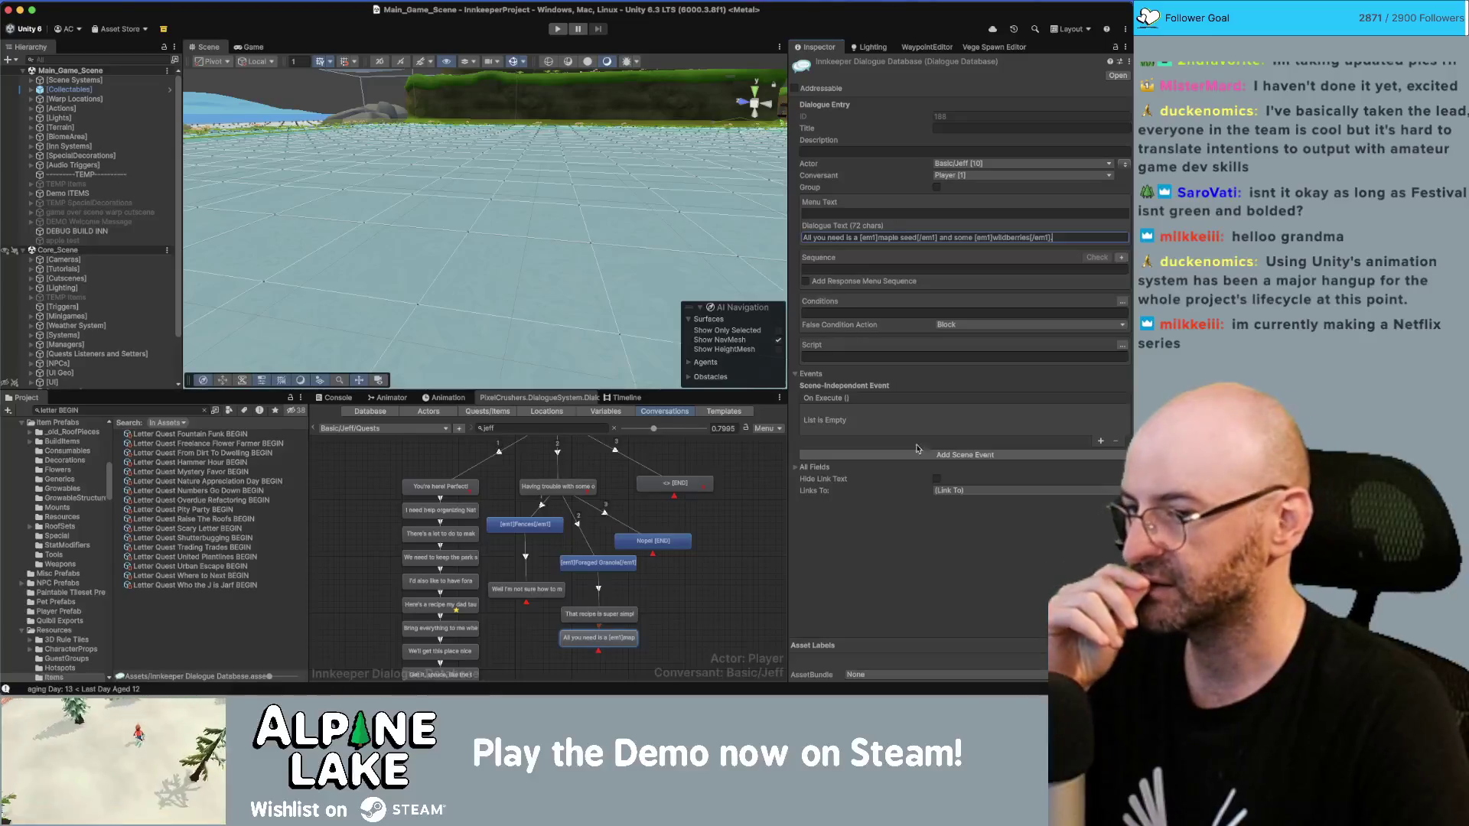
{"action": "left_click", "coordinate": [654, 541]}
Step: Drag the 'Well I'm not sure' reply, Foraged Granola and Nope! [END] nodes into neater positions
{"action": "scroll", "coordinate": [650, 520], "scroll_direction": "right", "scroll_amount": 3}
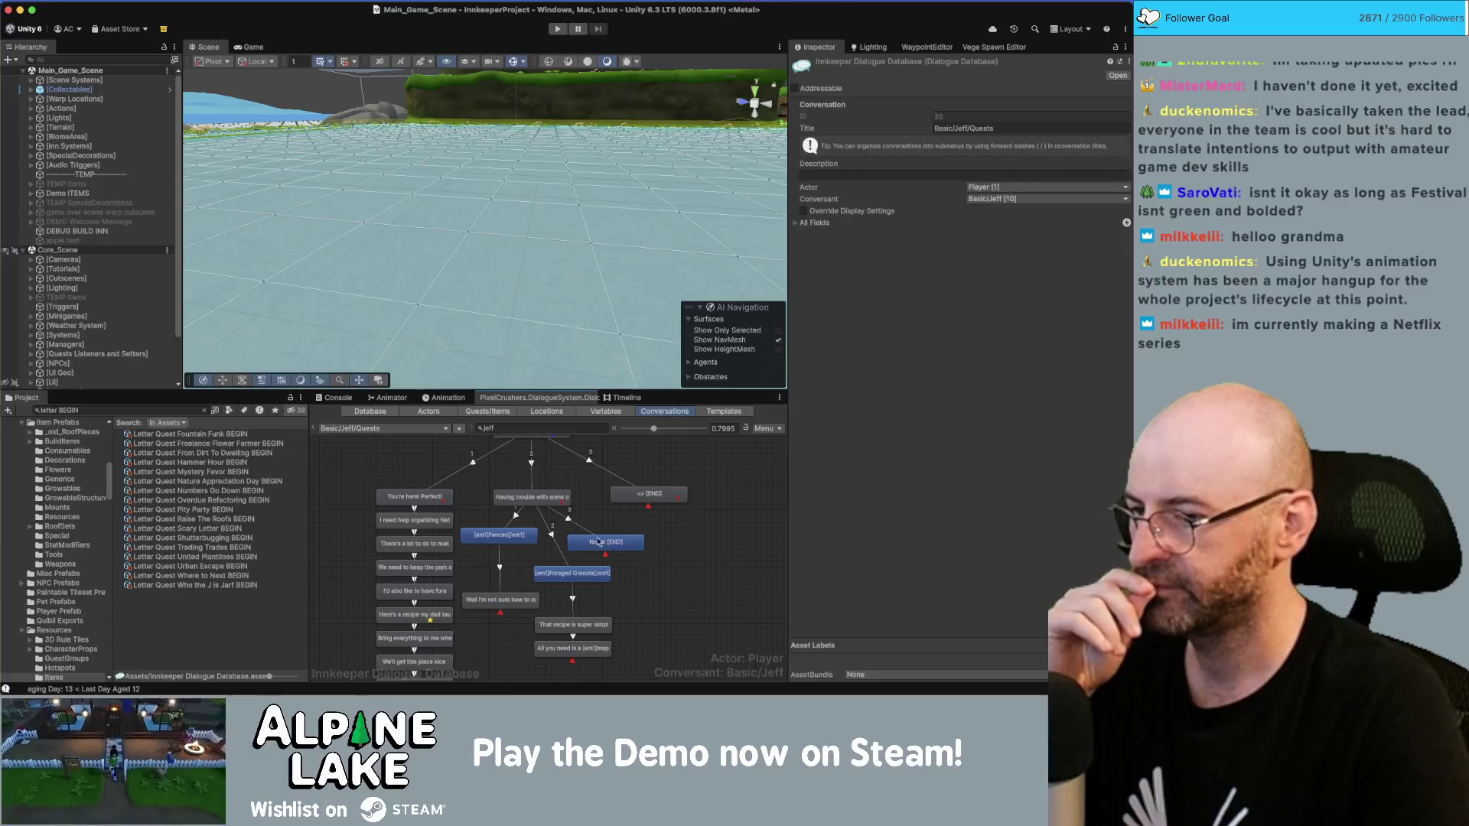
{"action": "left_click_drag", "start_coordinate": [505, 600], "coordinate": [505, 567]}
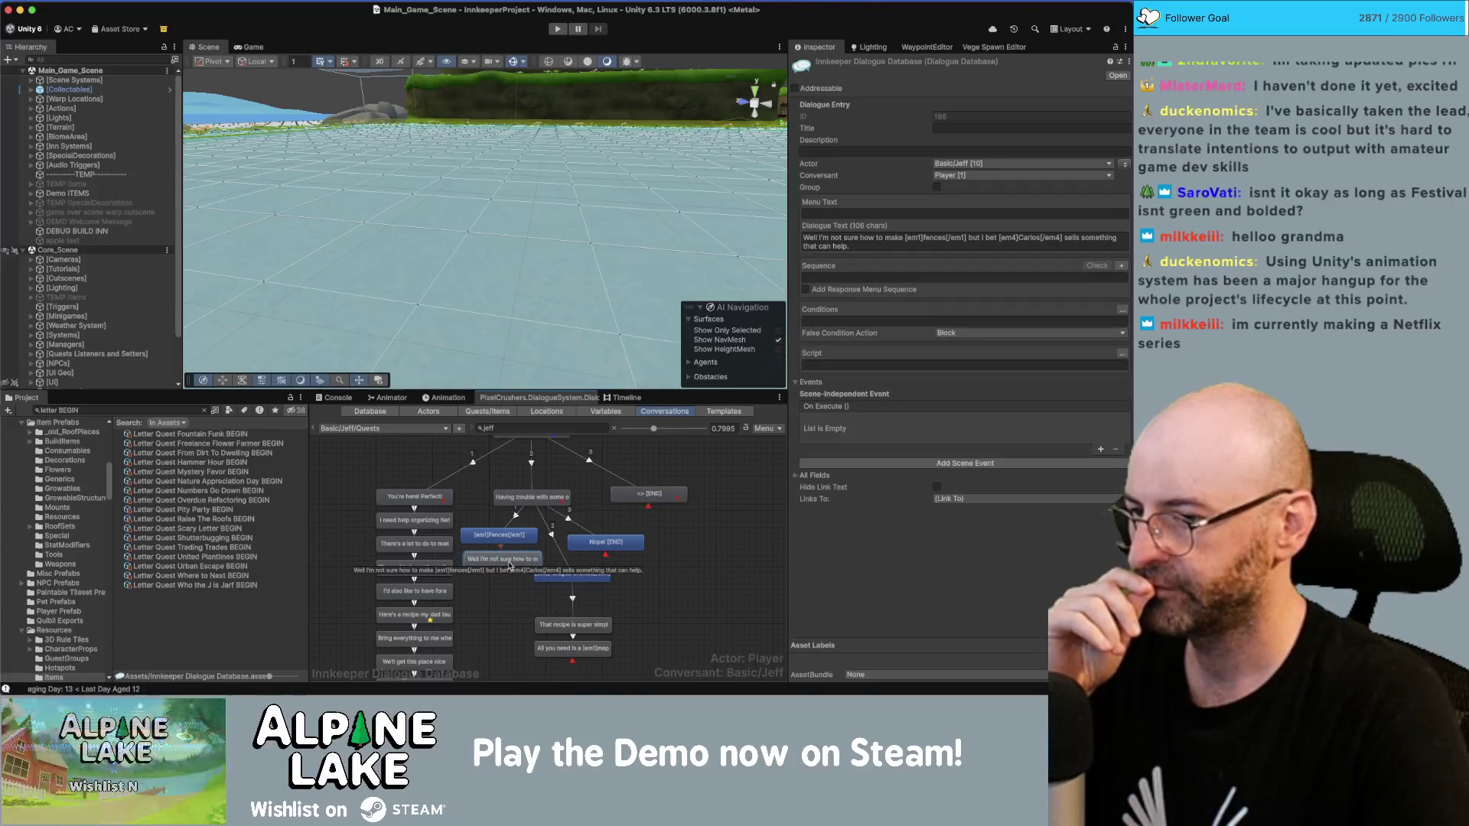
{"action": "left_click", "coordinate": [613, 584]}
{"action": "mouse_move", "coordinate": [594, 582]}
{"action": "left_mouse_down"}
{"action": "mouse_move", "coordinate": [594, 606]}
{"action": "mouse_move", "coordinate": [554, 609]}
{"action": "left_mouse_up"}
{"action": "mouse_move", "coordinate": [608, 550]}
{"action": "left_mouse_down"}
{"action": "mouse_move", "coordinate": [576, 543]}
{"action": "mouse_move", "coordinate": [591, 584]}
{"action": "left_mouse_up"}
{"action": "left_click", "coordinate": [639, 540]}
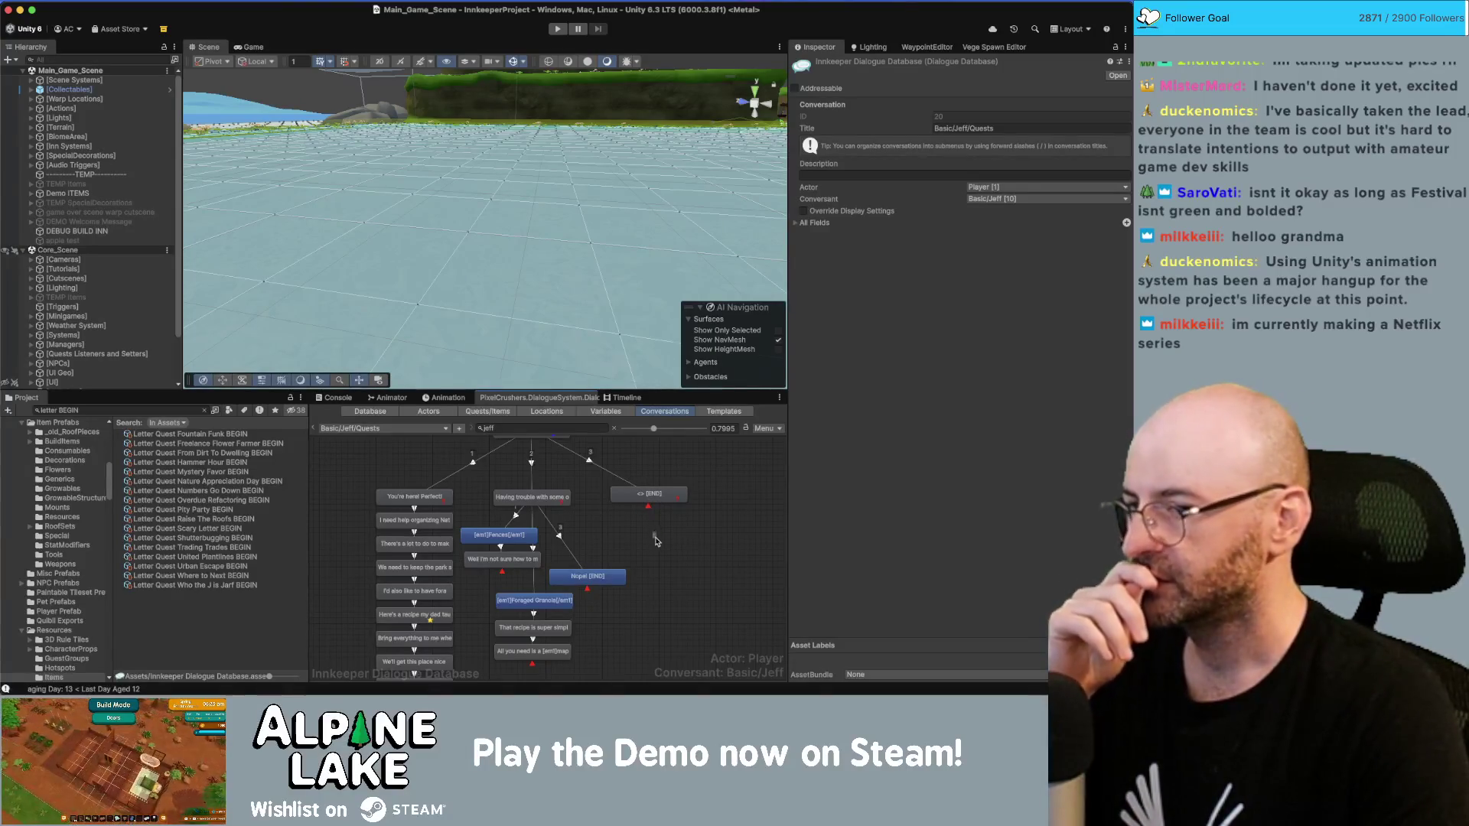
{"action": "scroll", "coordinate": [643, 505], "scroll_direction": "down", "scroll_amount": 1}
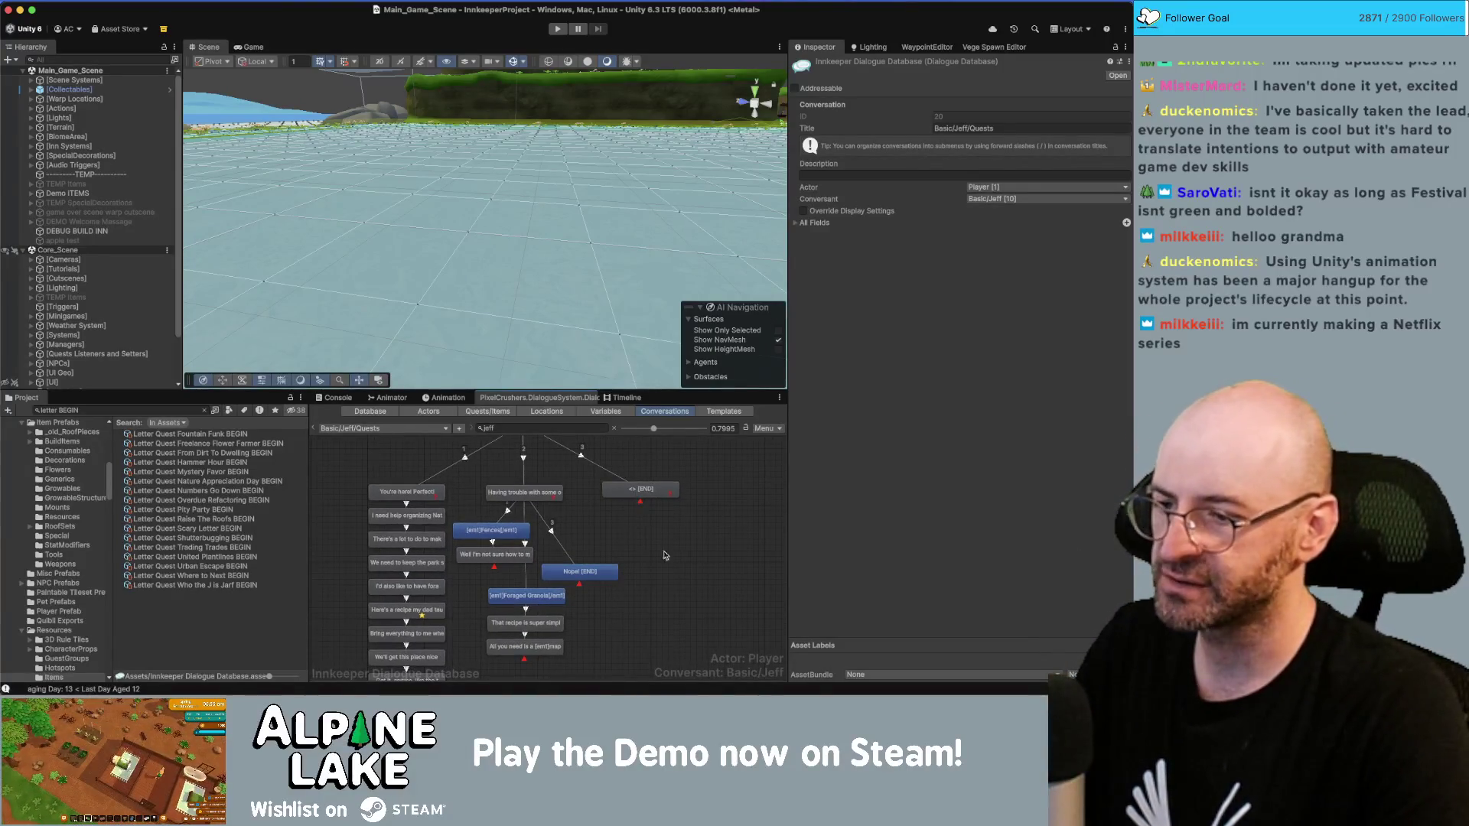
{"action": "scroll", "coordinate": [664, 556], "scroll_direction": "right", "scroll_amount": 3}
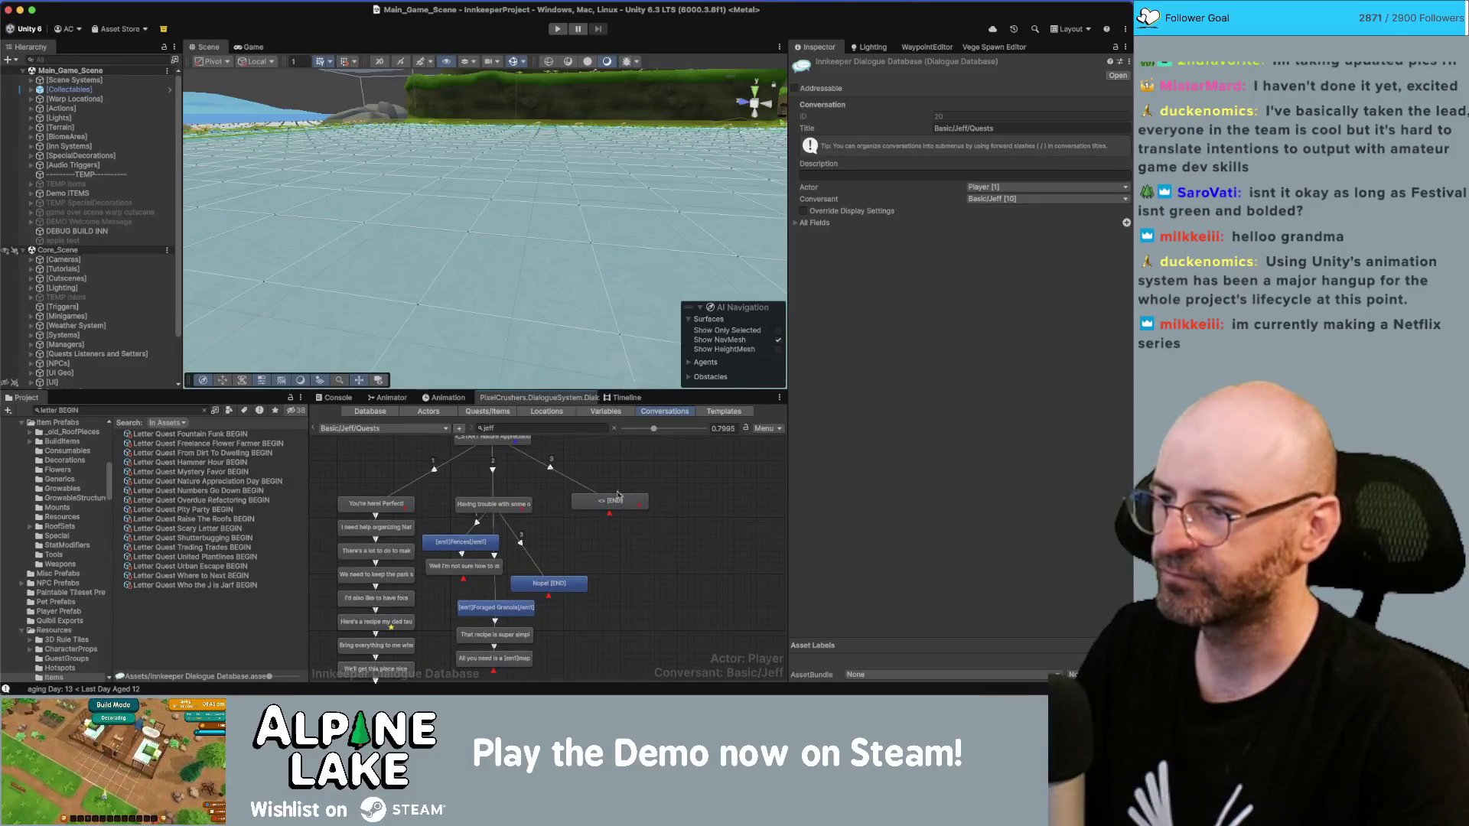
{"action": "left_click", "coordinate": [178, 410]}
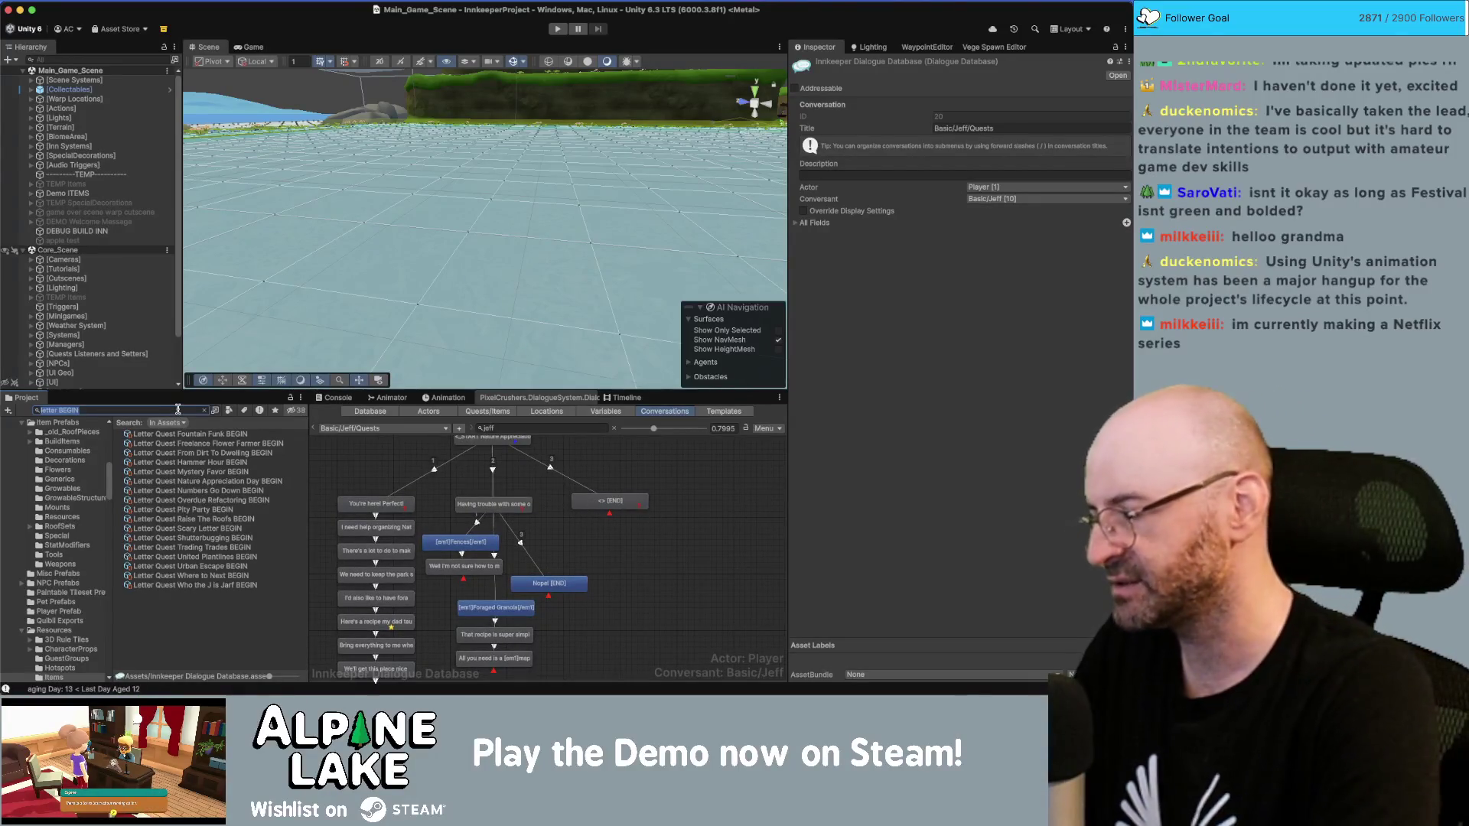
Step: Check Carlos Merchant Static Build Recipes' Items For Sale for Recipe Build Fence, then return to the graph
{"action": "type", "text": "carlos merch"}
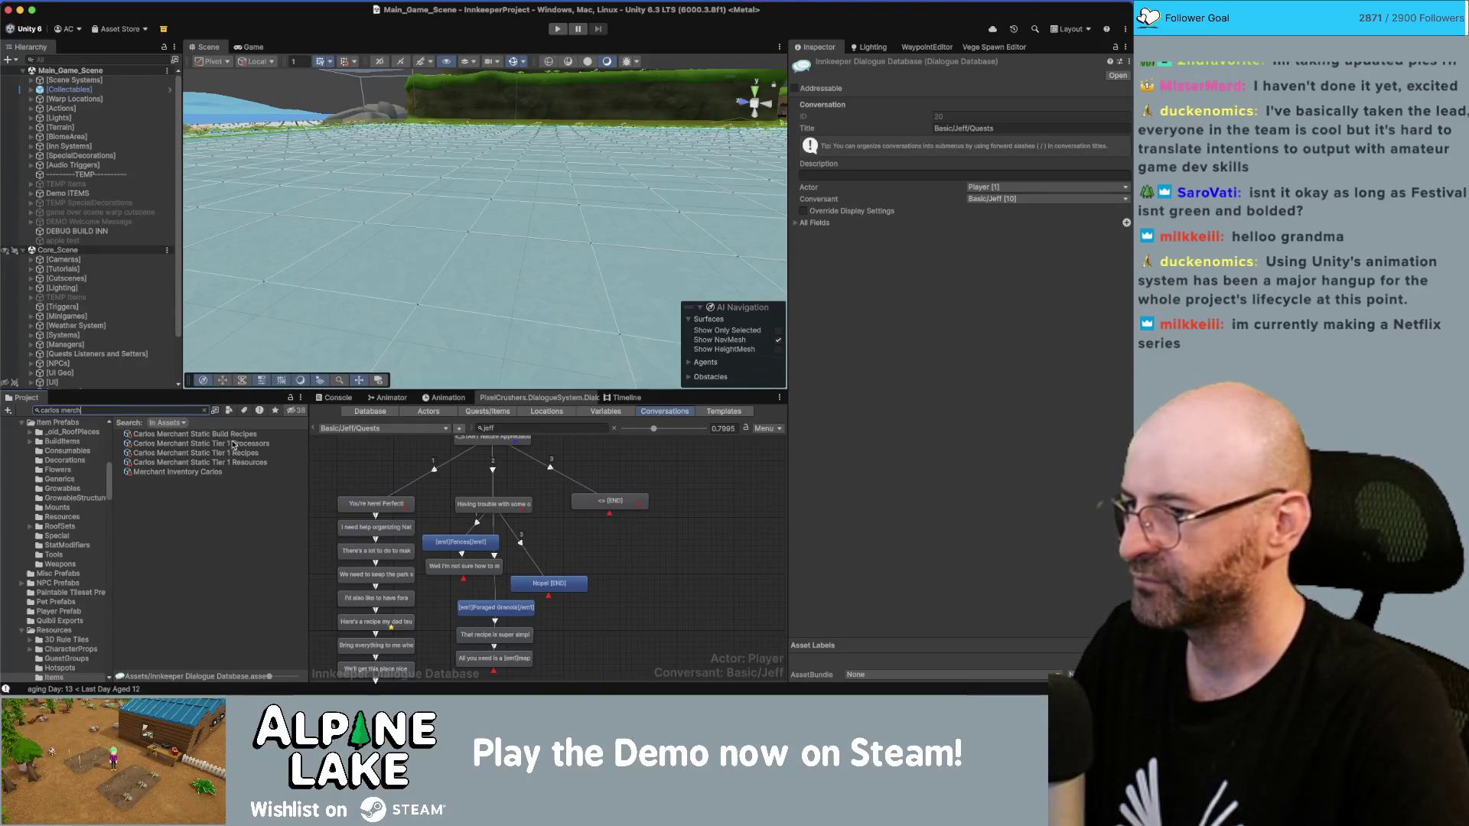
{"action": "left_click", "coordinate": [232, 435]}
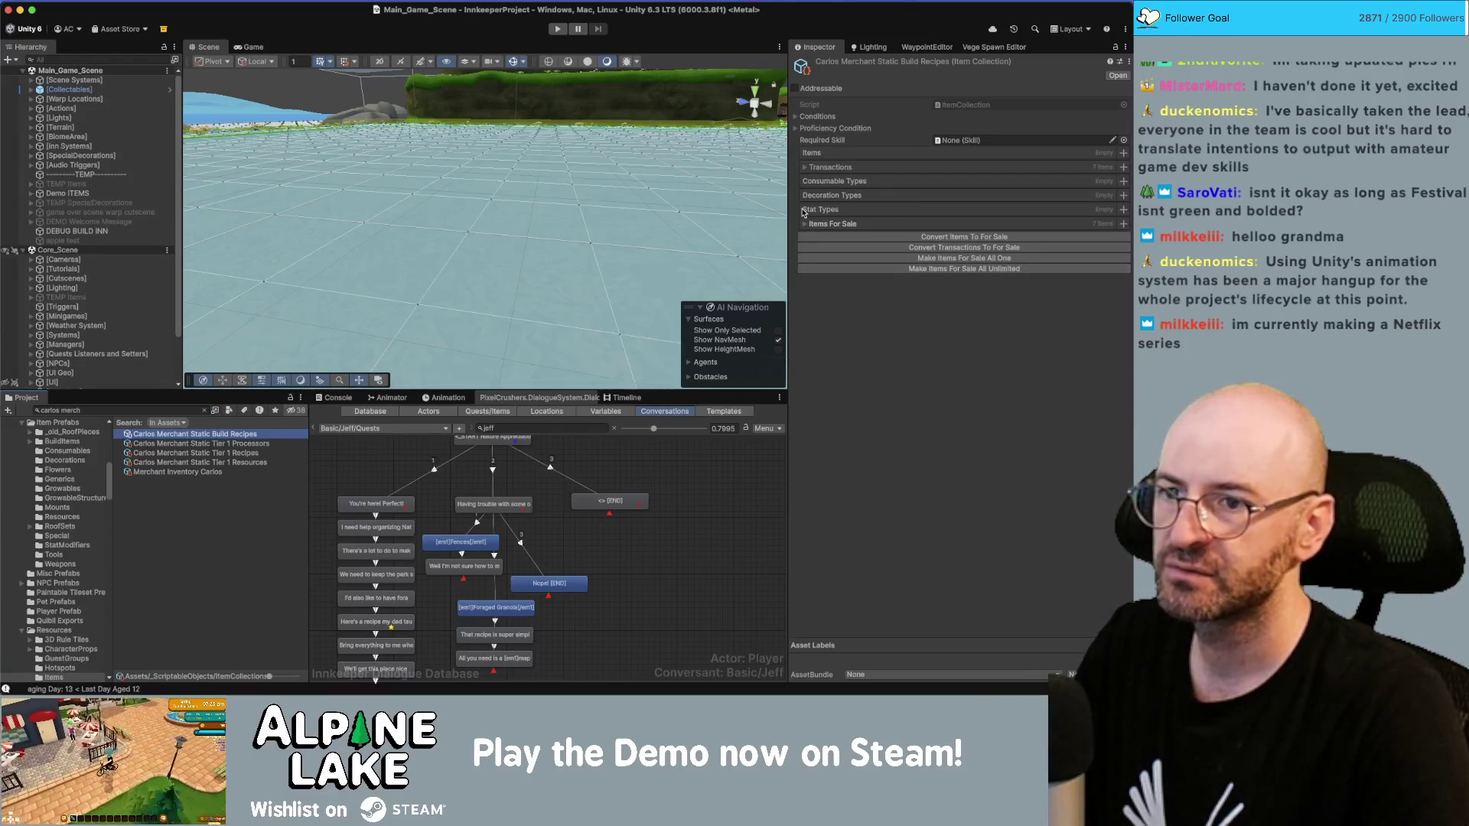
{"action": "left_click", "coordinate": [804, 225]}
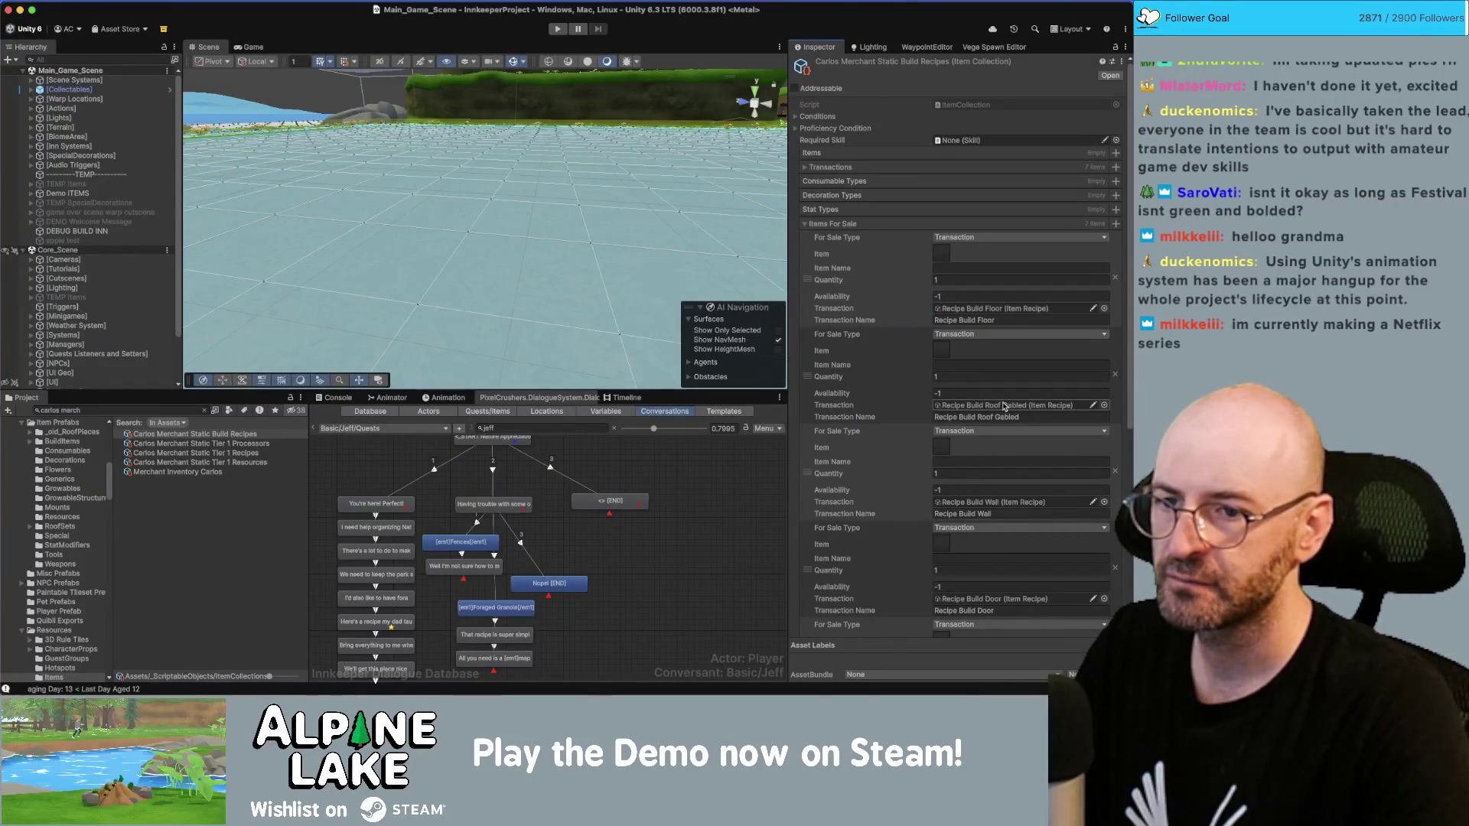
{"action": "scroll", "coordinate": [998, 505], "scroll_direction": "down", "scroll_amount": 1}
{"action": "scroll", "coordinate": [991, 561], "scroll_direction": "down", "scroll_amount": 5}
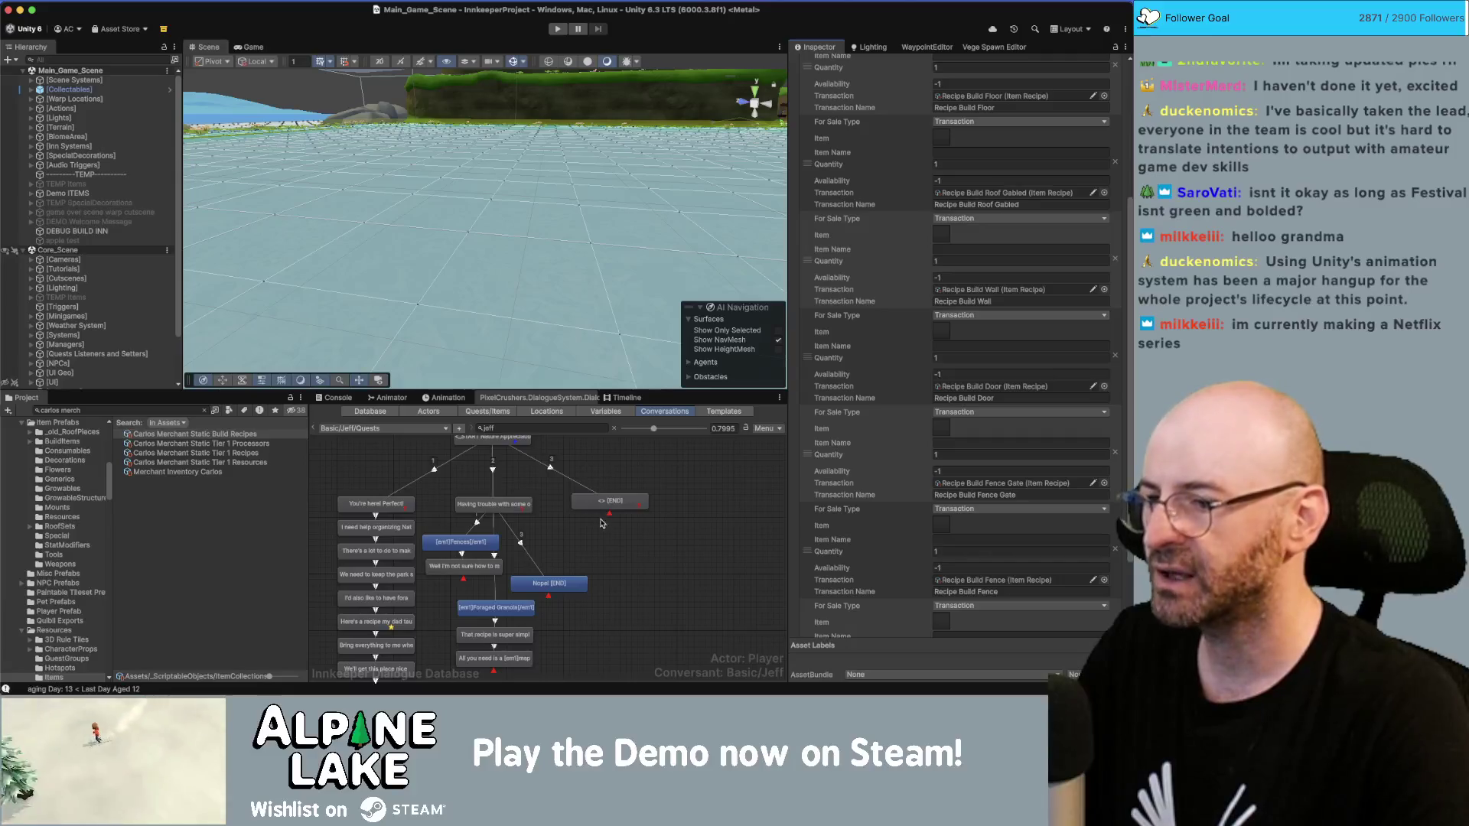
{"action": "left_click", "coordinate": [656, 551]}
{"action": "left_click_drag", "start_coordinate": [662, 564], "coordinate": [661, 565]}
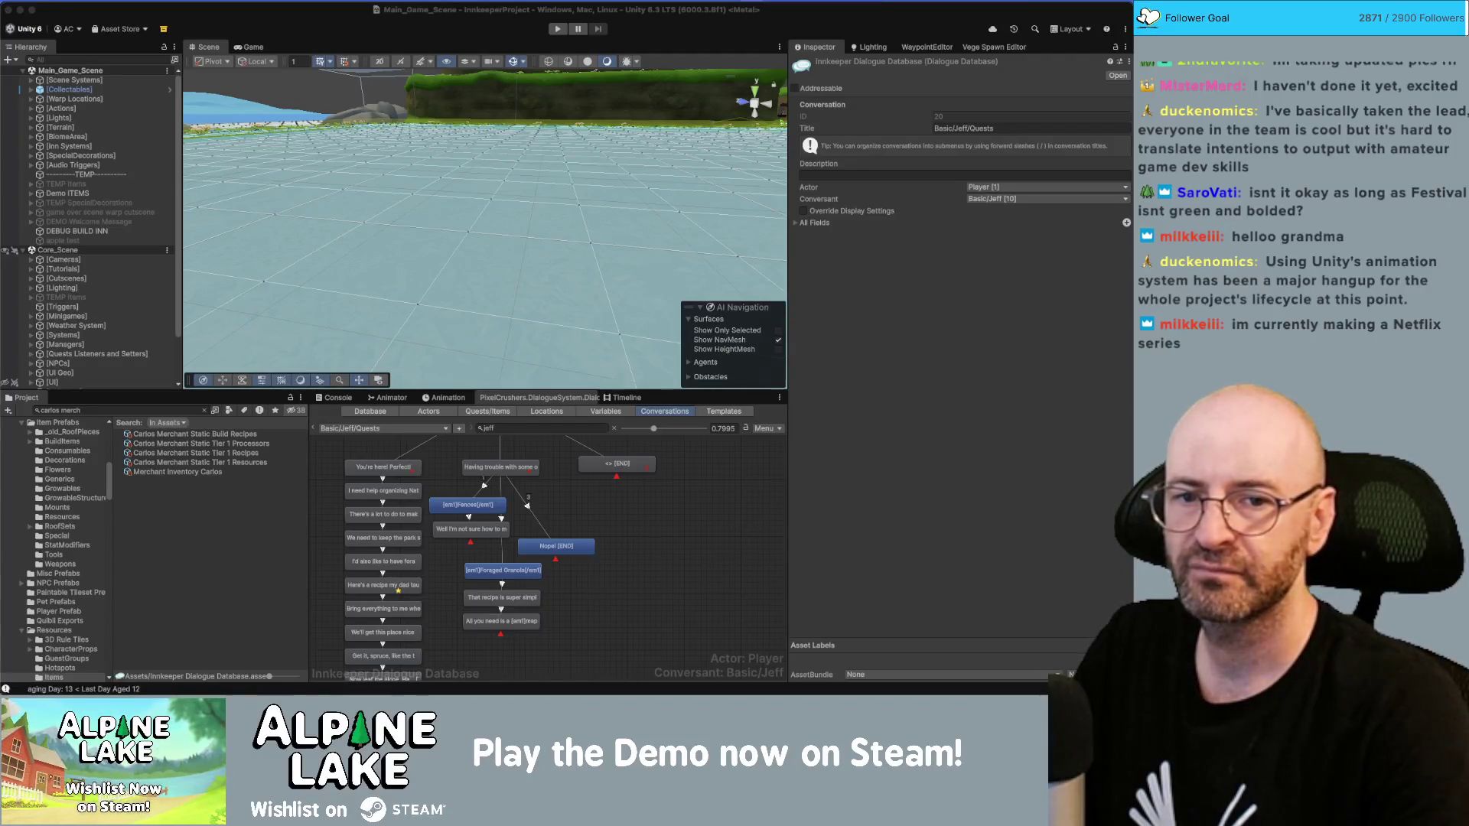
{"action": "left_click", "coordinate": [654, 596]}
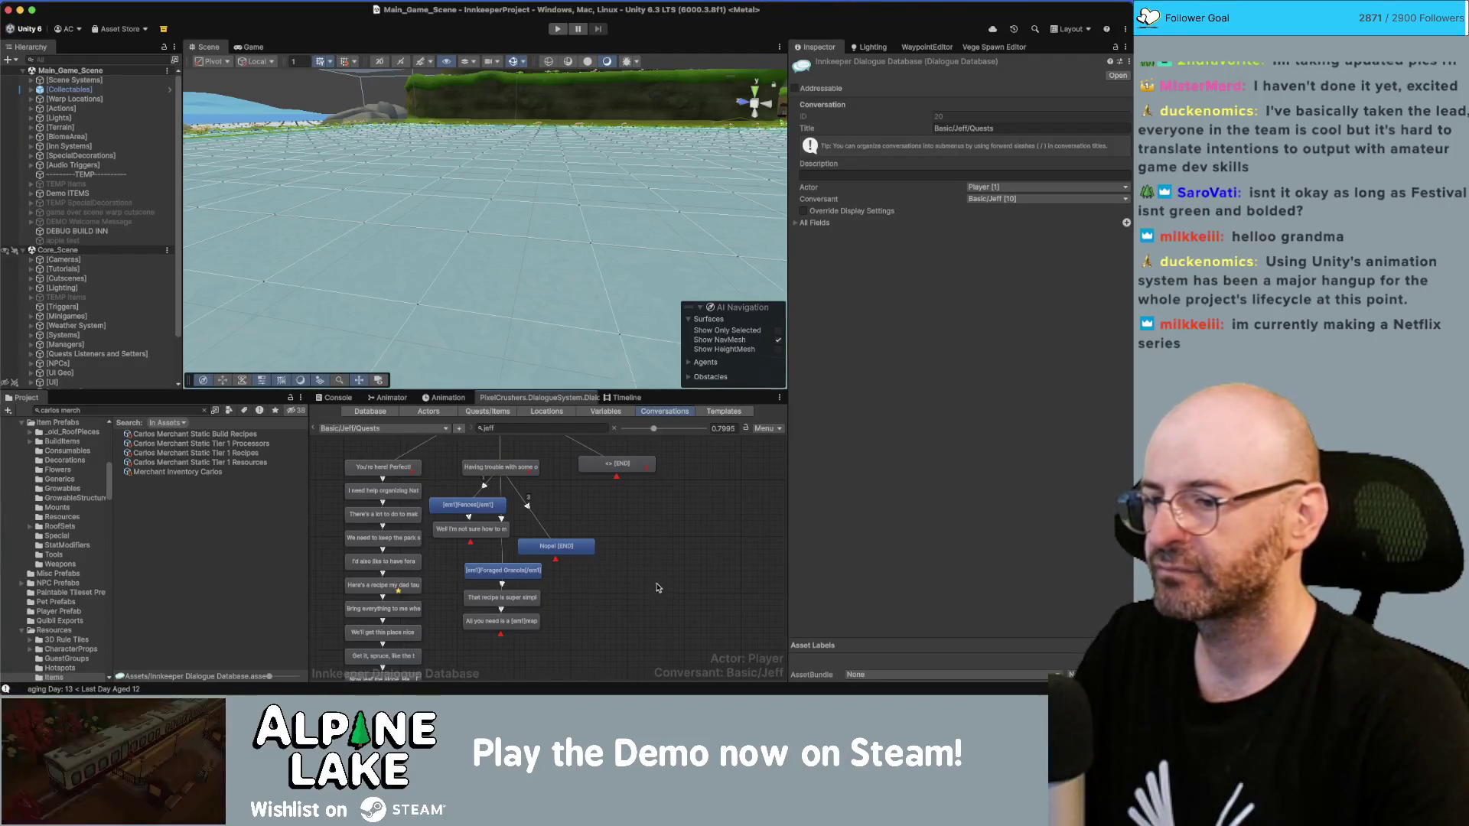
{"action": "left_click_drag", "start_coordinate": [654, 587], "coordinate": [703, 486]}
{"action": "scroll", "coordinate": [574, 566], "scroll_direction": "up", "scroll_amount": 3}
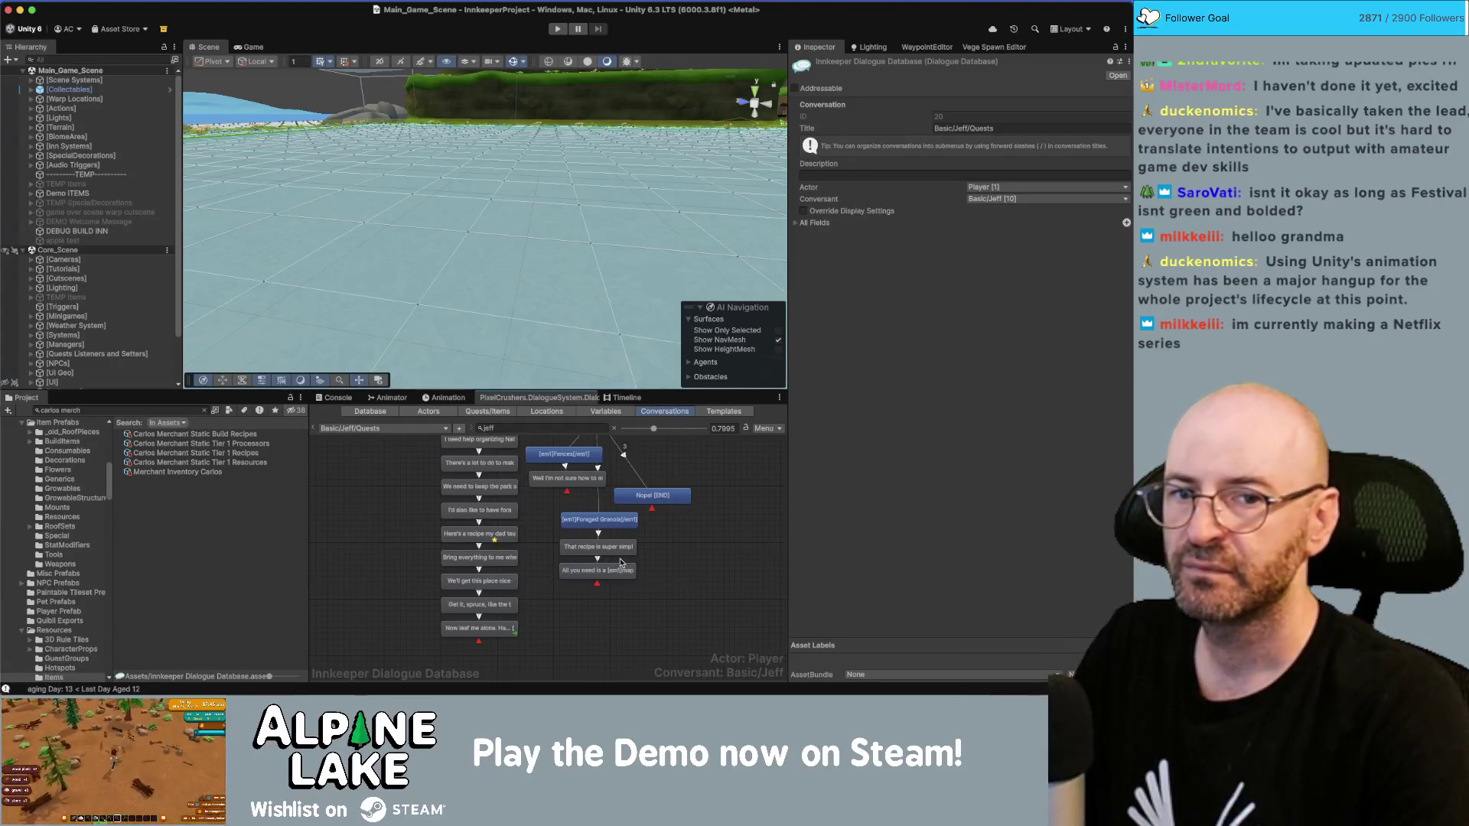
{"action": "mouse_move", "coordinate": [665, 694]}
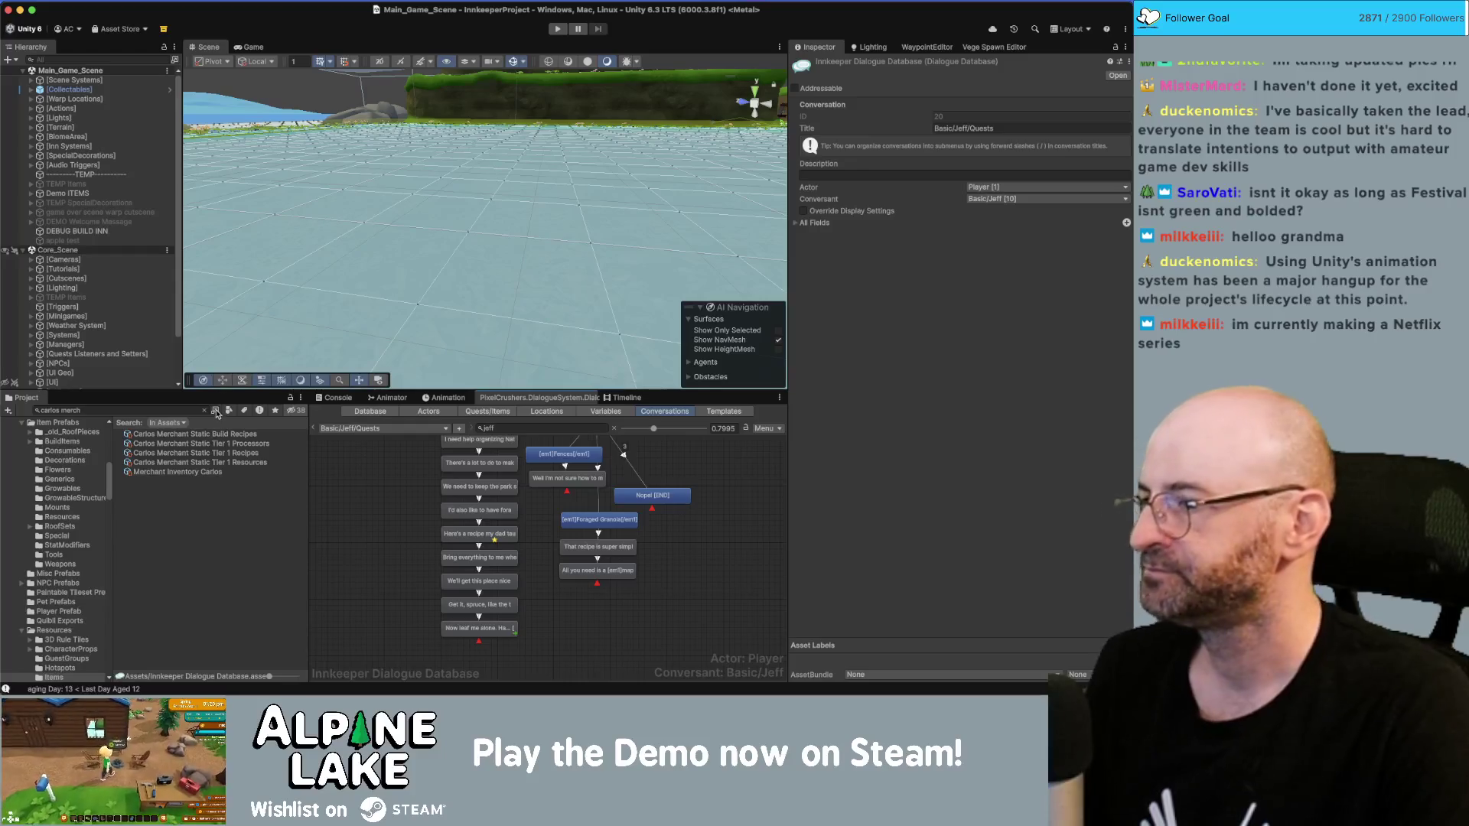
{"action": "left_click", "coordinate": [139, 410]}
{"action": "type", "text": "wildberr"}
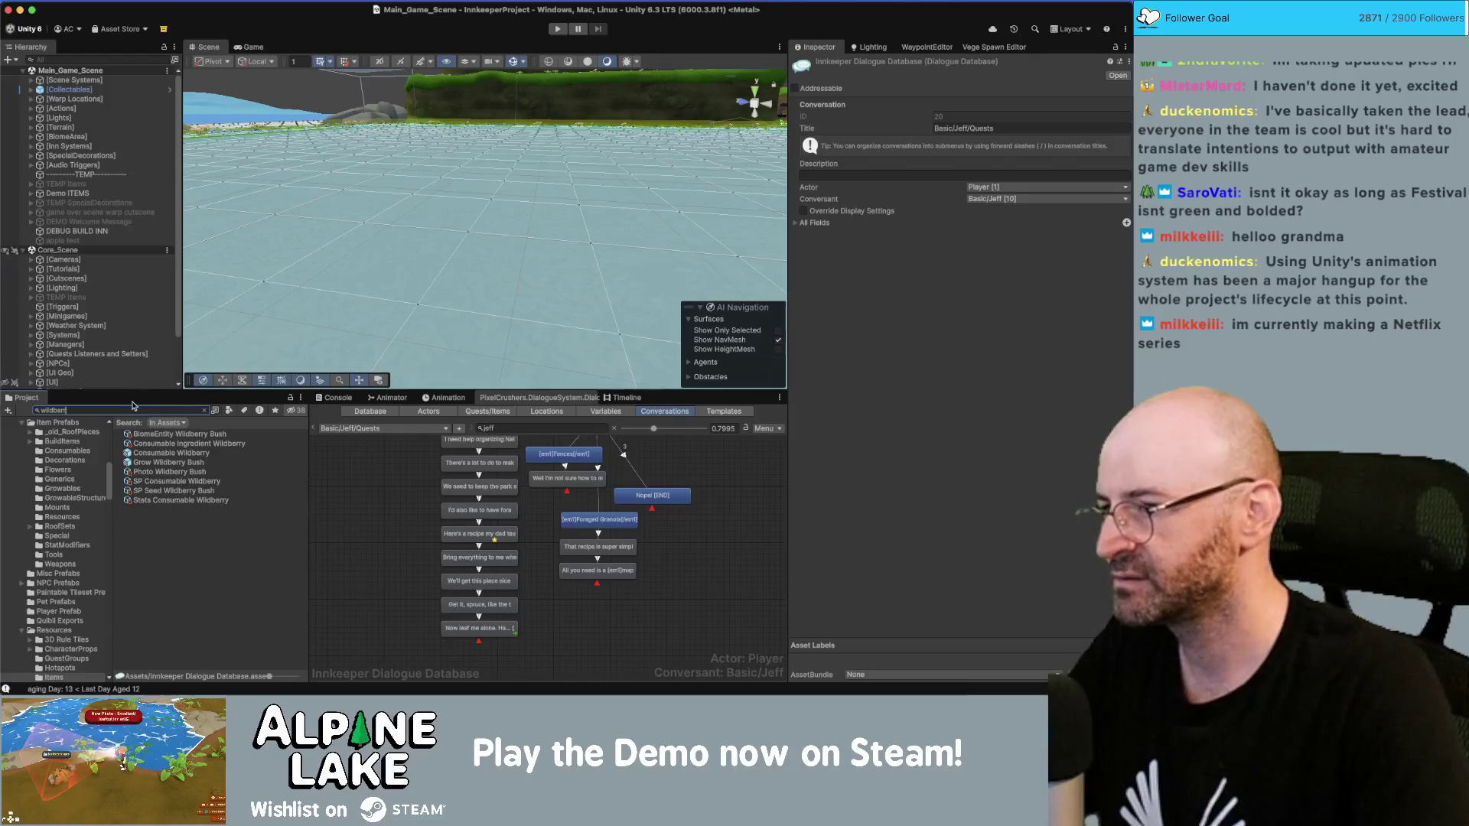
Step: Change Grow Wildberry Bush's date condition season from Spring to Summer
{"action": "left_click", "coordinate": [174, 463]}
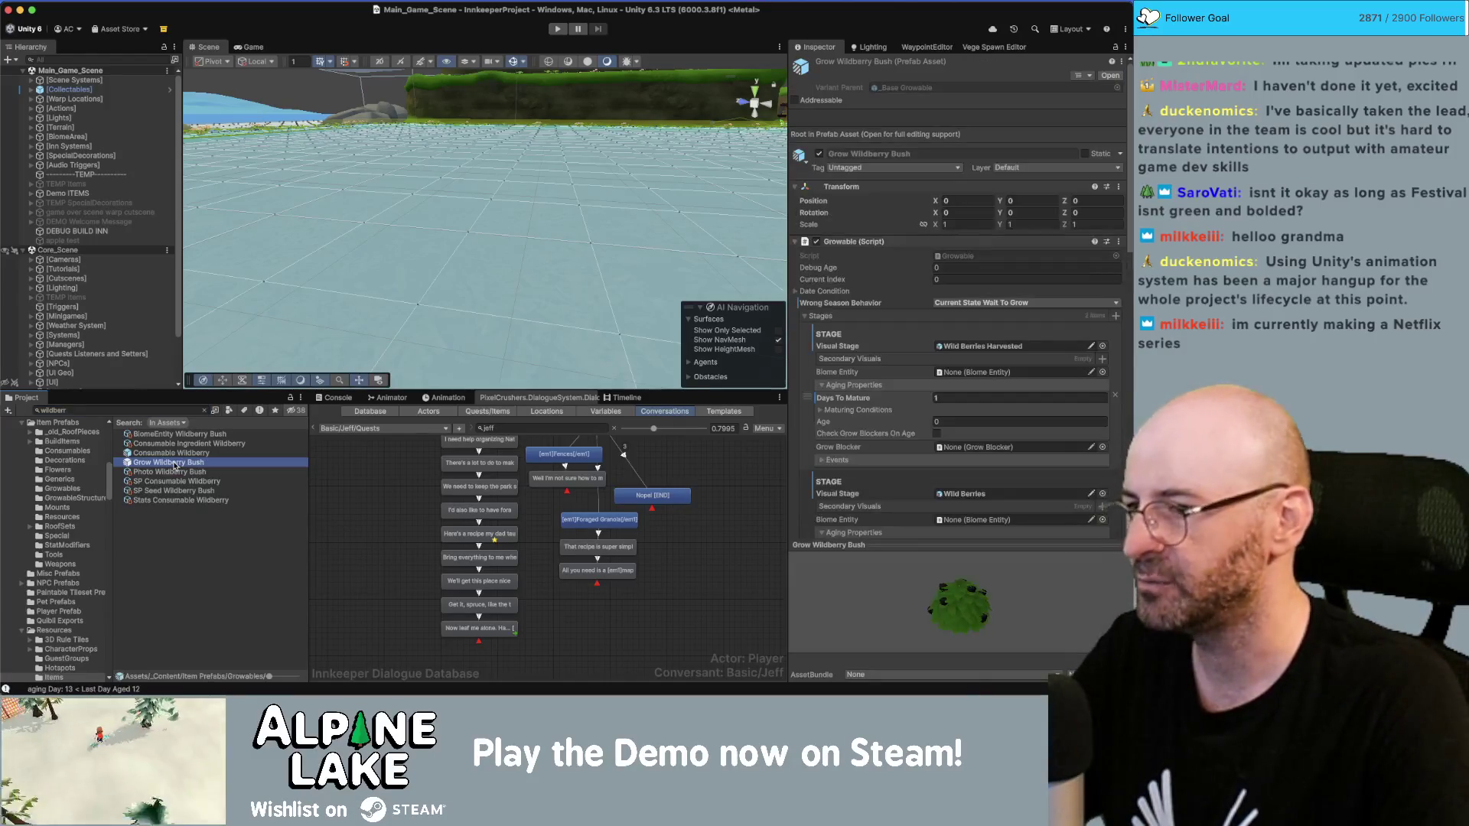
{"action": "left_click", "coordinate": [794, 292]}
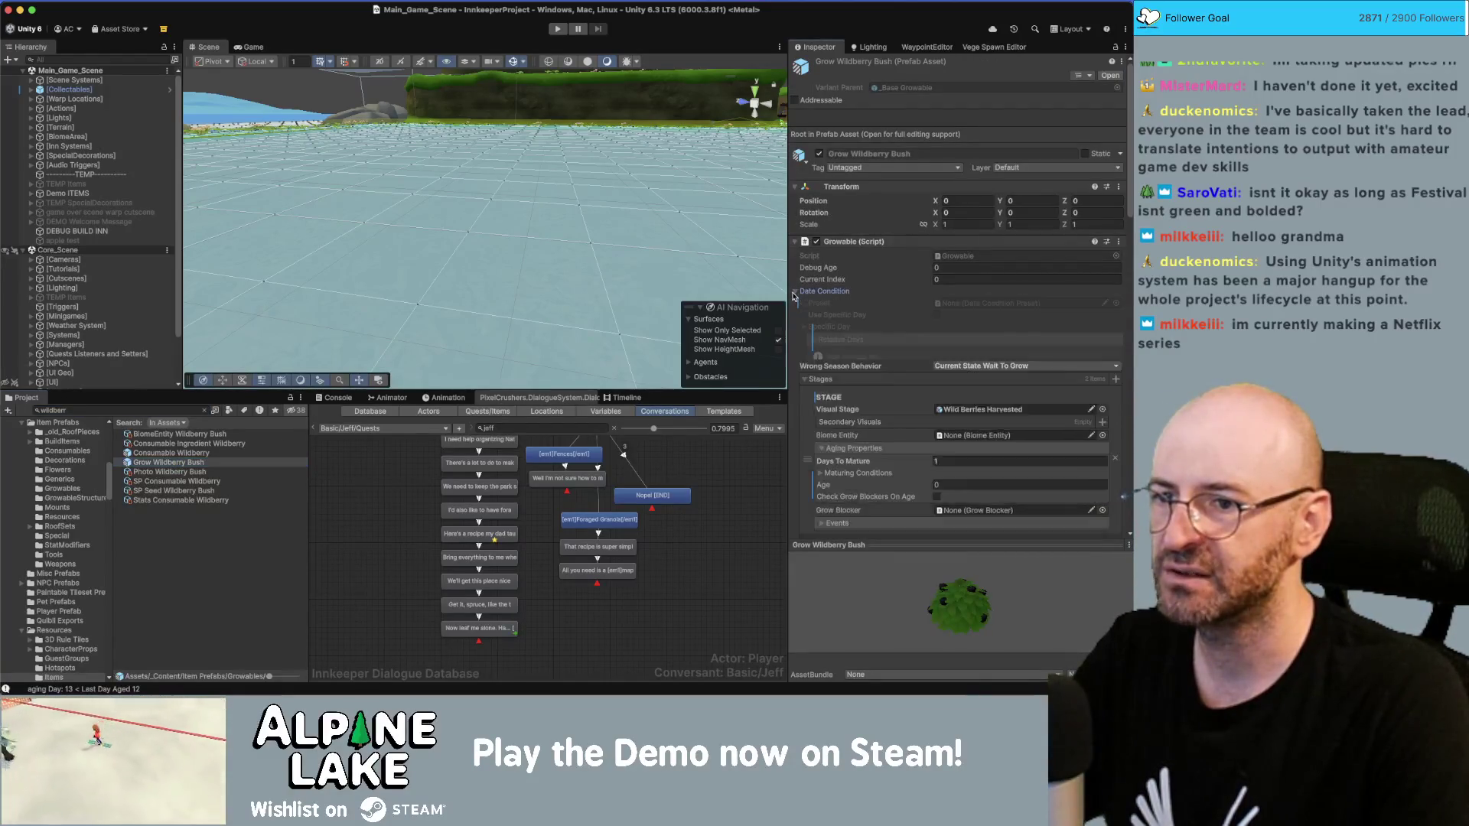
{"action": "left_click", "coordinate": [935, 501]}
{"action": "left_click", "coordinate": [937, 511]}
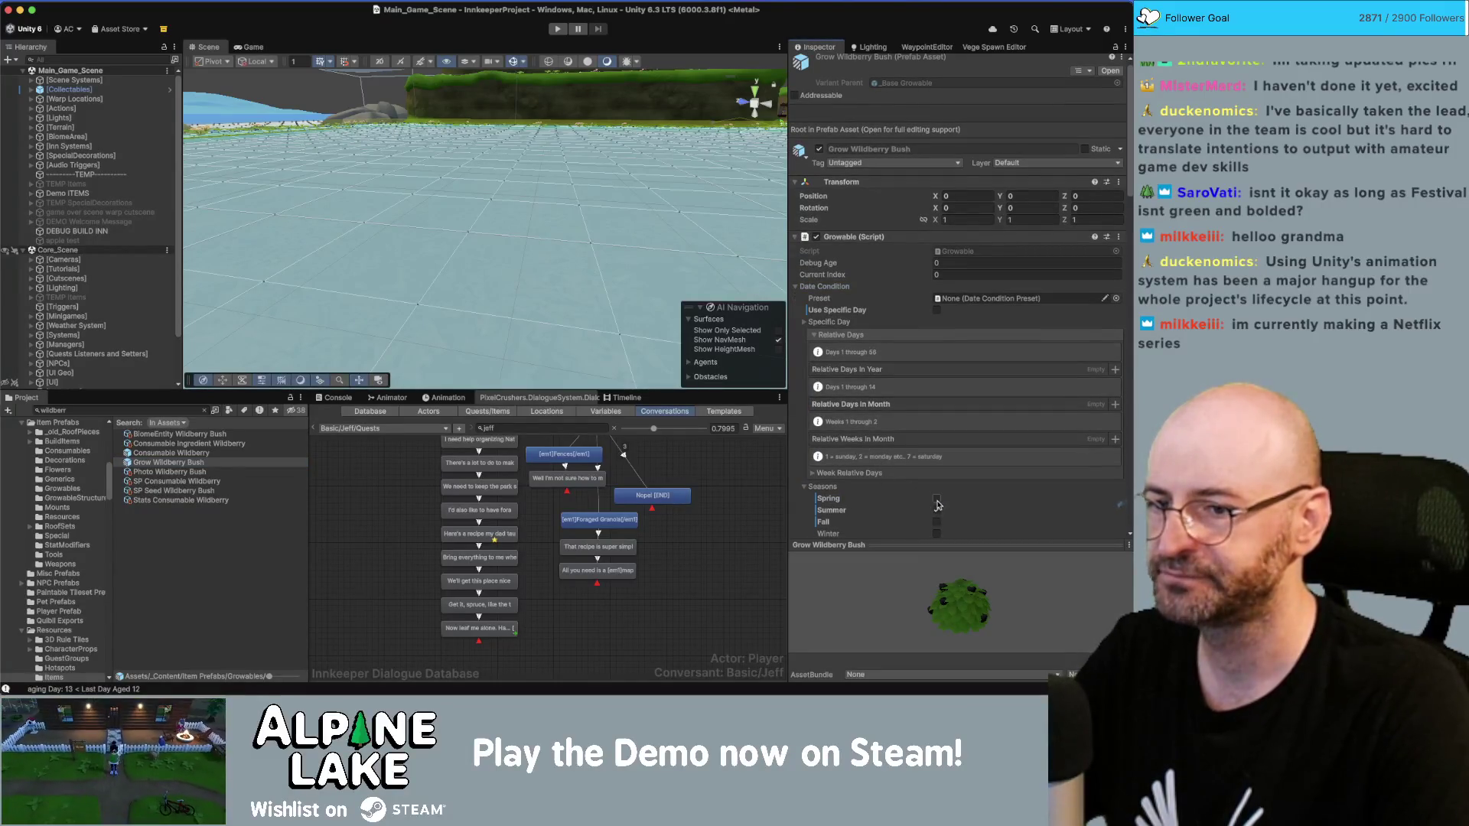
{"action": "scroll", "coordinate": [953, 490], "scroll_direction": "down", "scroll_amount": 1}
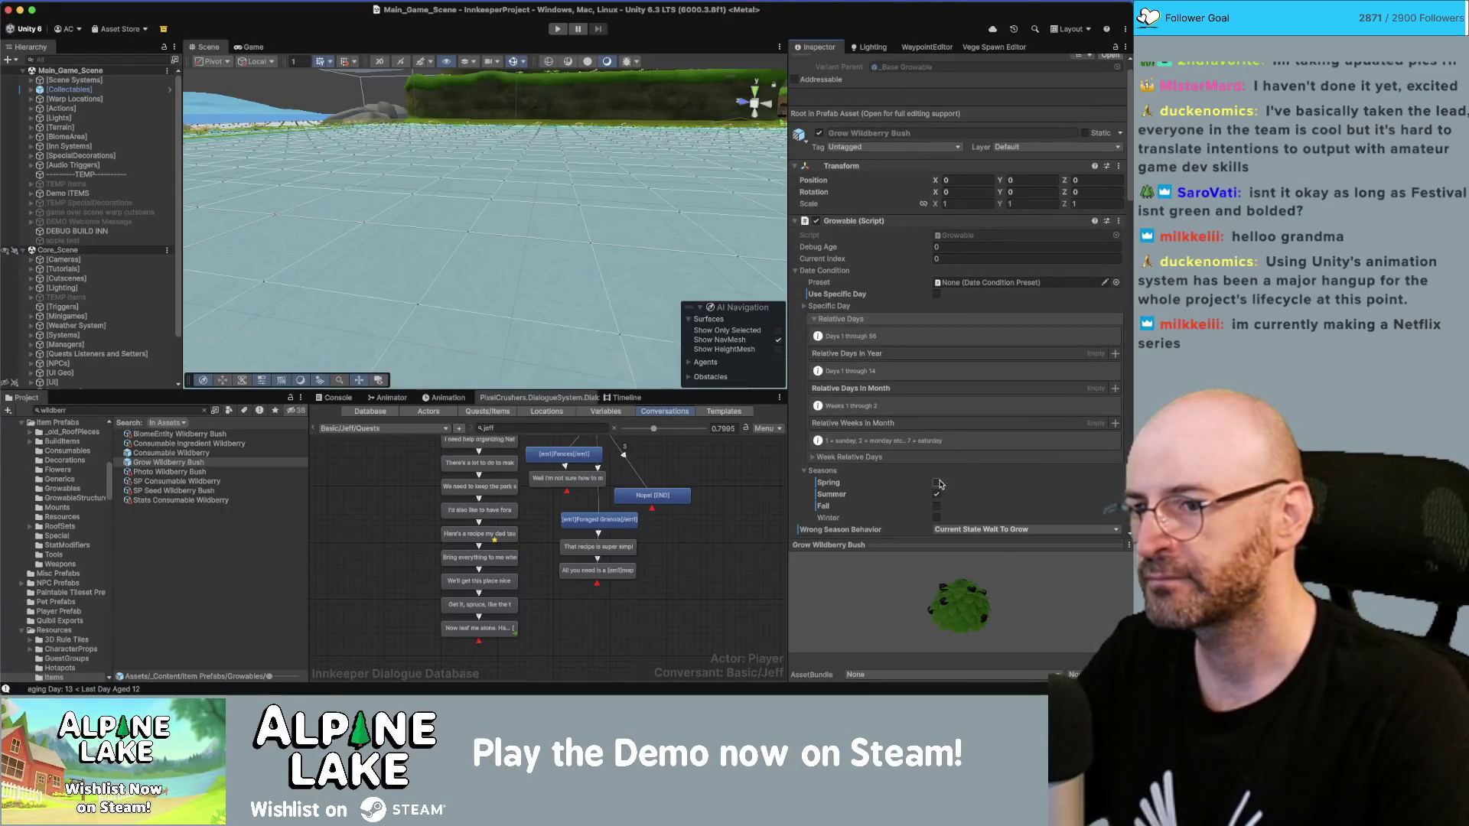
Step: Search 'nature appreciation' and select the Nature Appreciation Day BEGIN letter
{"action": "left_click", "coordinate": [143, 410]}
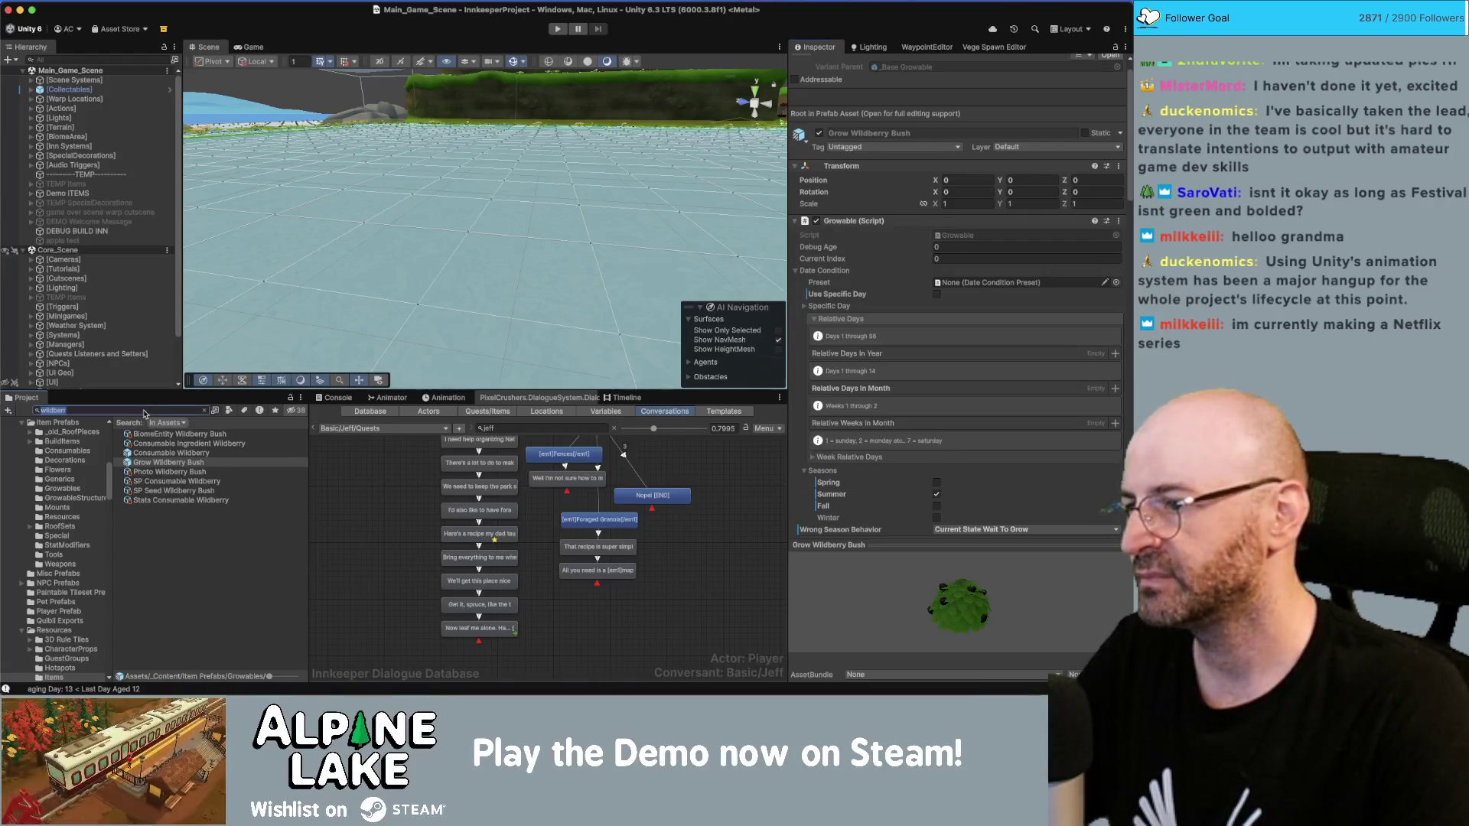
{"action": "type", "text": "nat"}
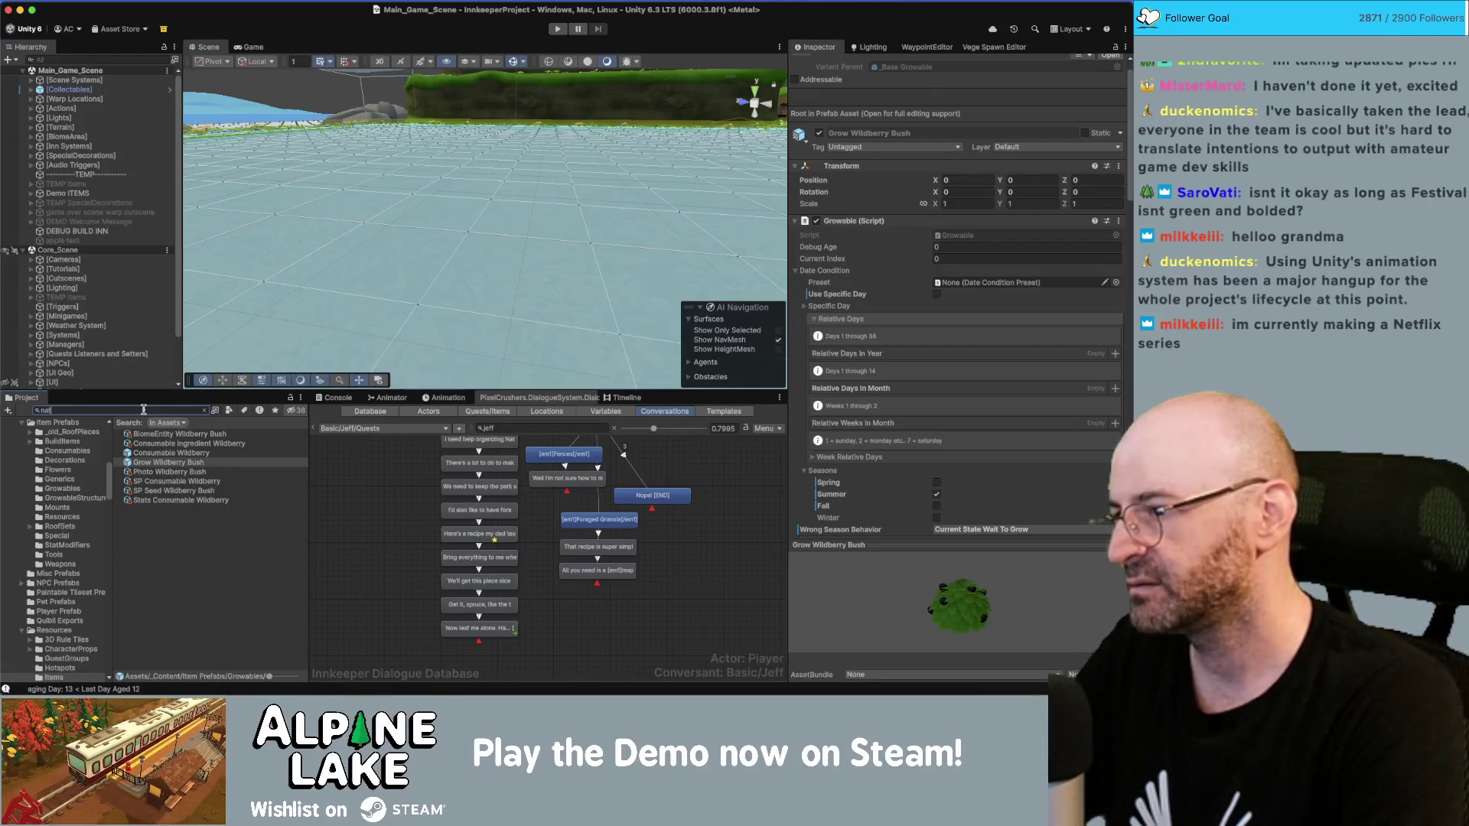
{"action": "type", "text": "ure appreciation"}
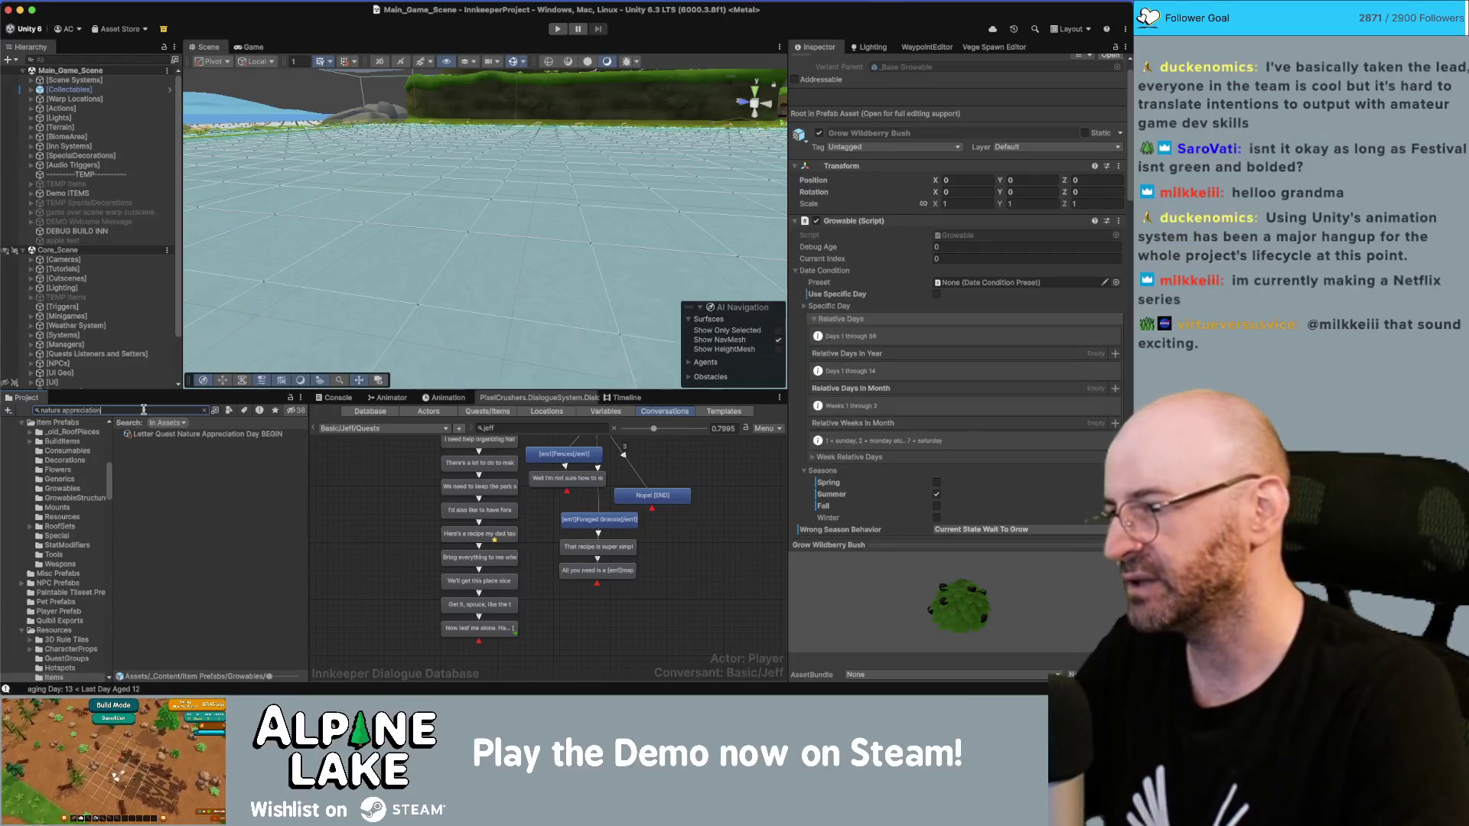
{"action": "left_click", "coordinate": [162, 437]}
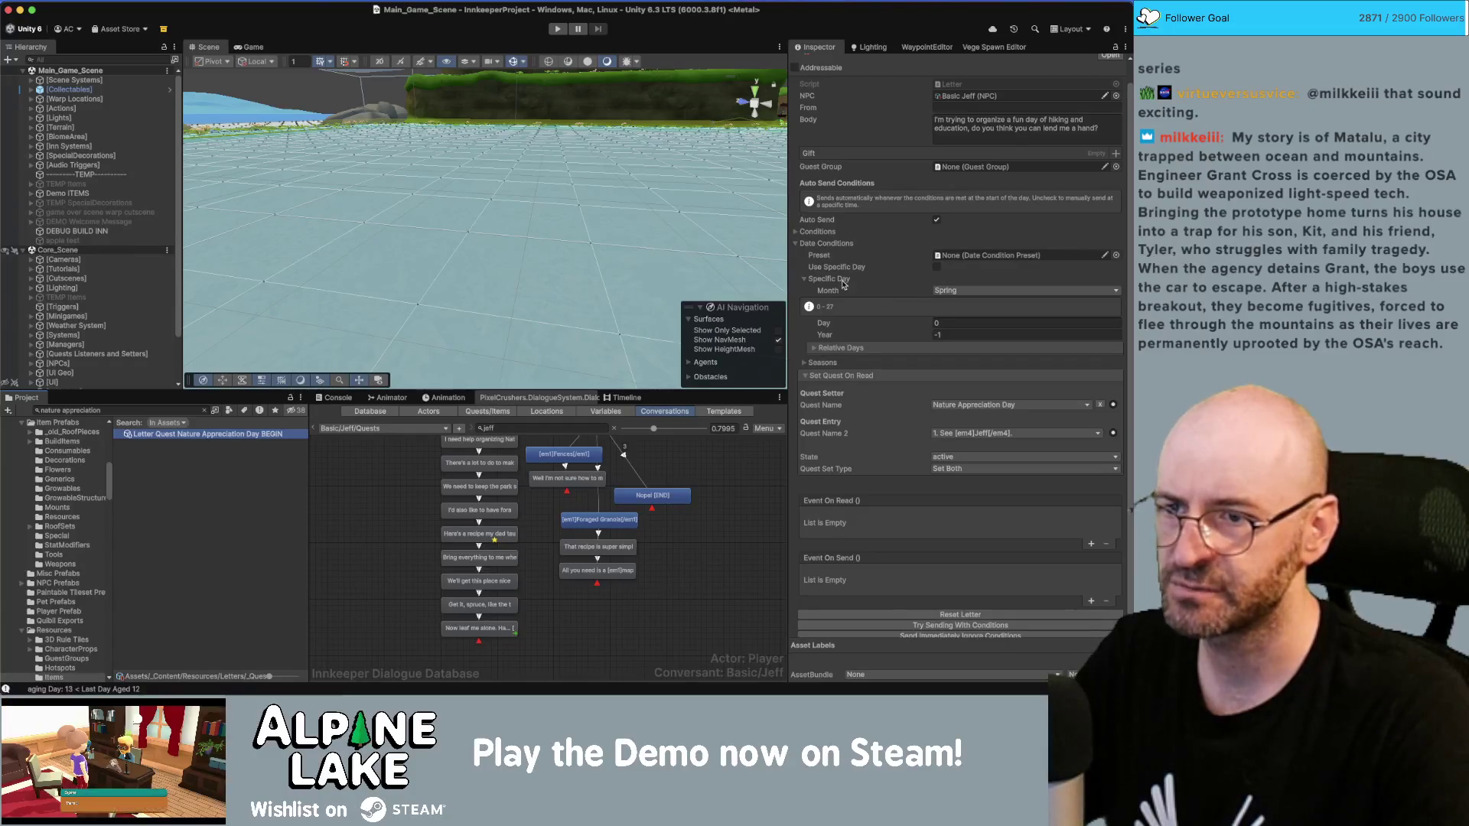
Step: Enable Use Specific Day and set the letter's date to Fall, day 0, year 0
{"action": "left_click", "coordinate": [937, 267]}
{"action": "left_click", "coordinate": [949, 291]}
{"action": "left_click", "coordinate": [952, 293]}
{"action": "left_click", "coordinate": [952, 293]}
{"action": "left_click", "coordinate": [953, 328]}
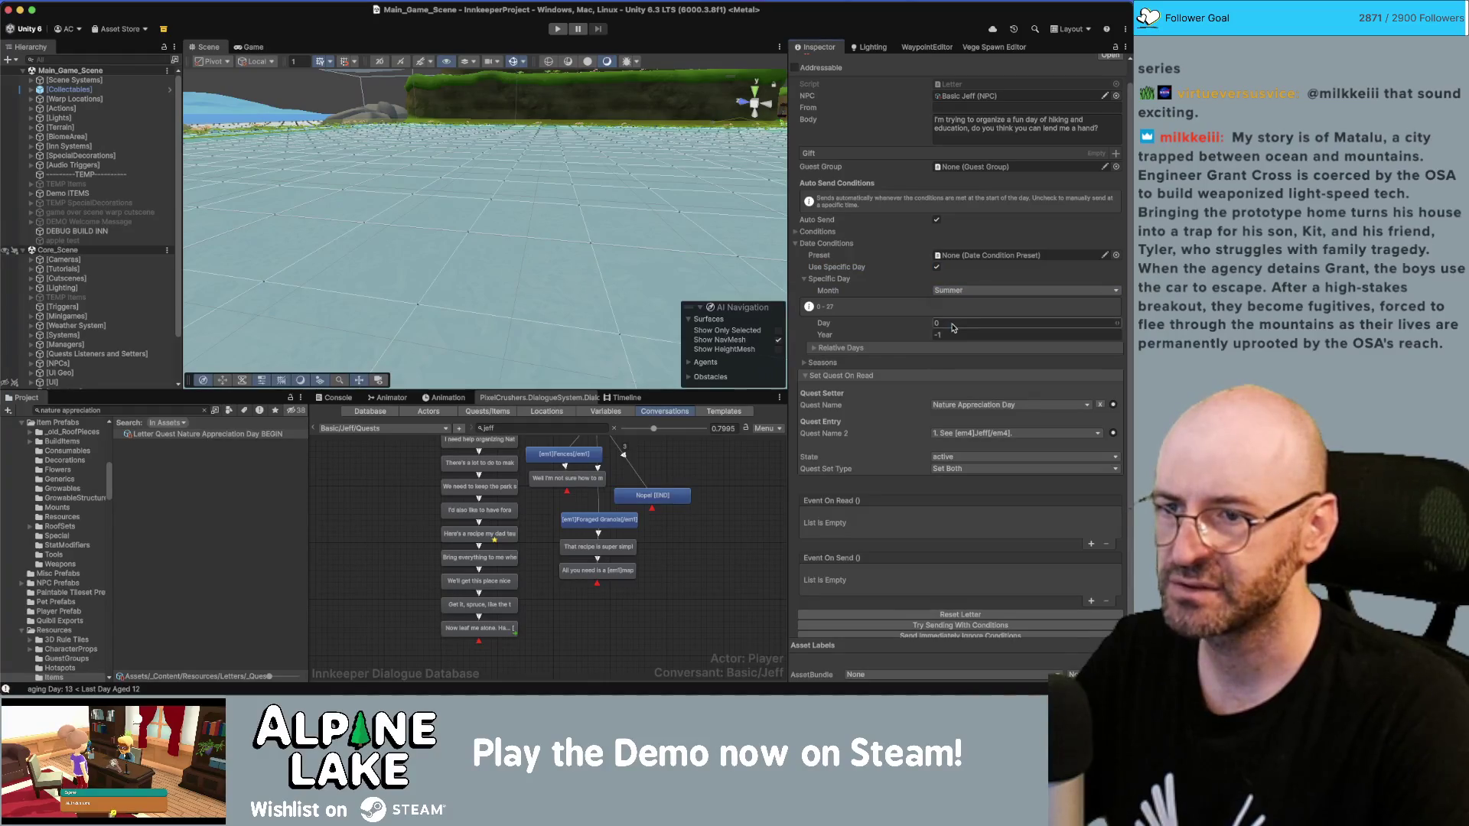
{"action": "left_click", "coordinate": [951, 325]}
{"action": "key", "text": "Tab"}
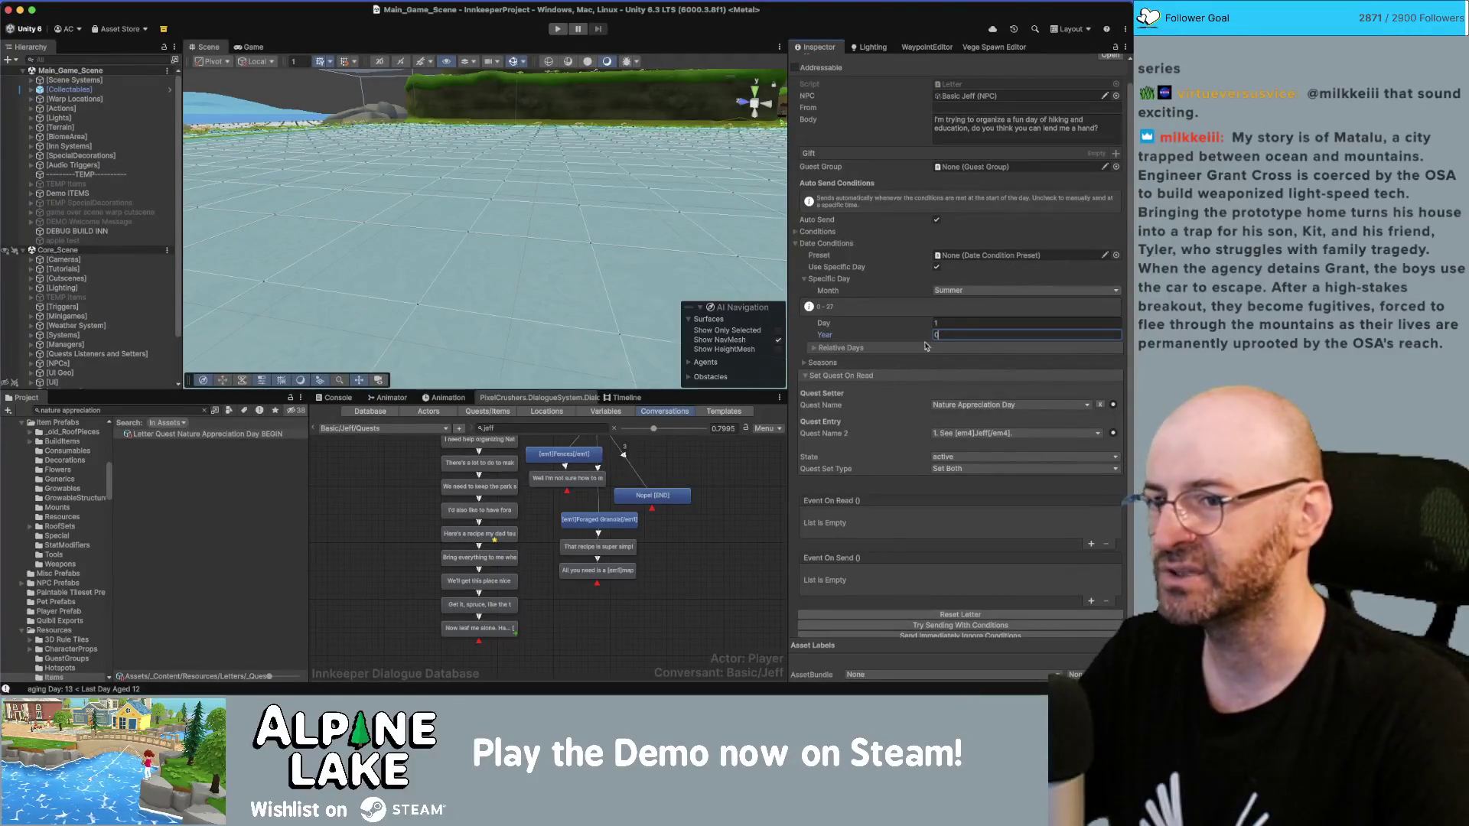
{"action": "key", "text": "shift+Tab"}
{"action": "type", "text": "0"}
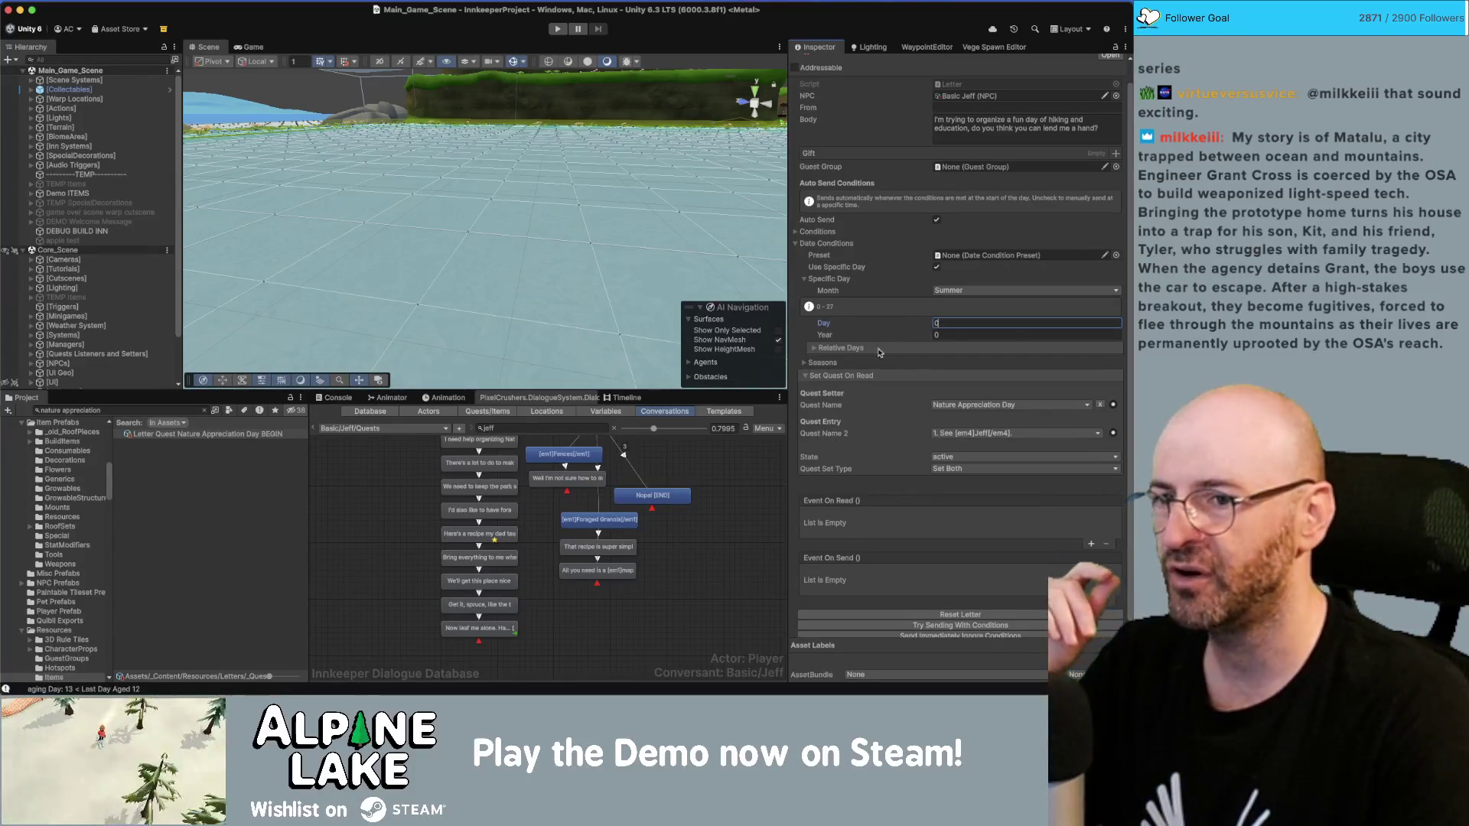
{"action": "left_click", "coordinate": [938, 294]}
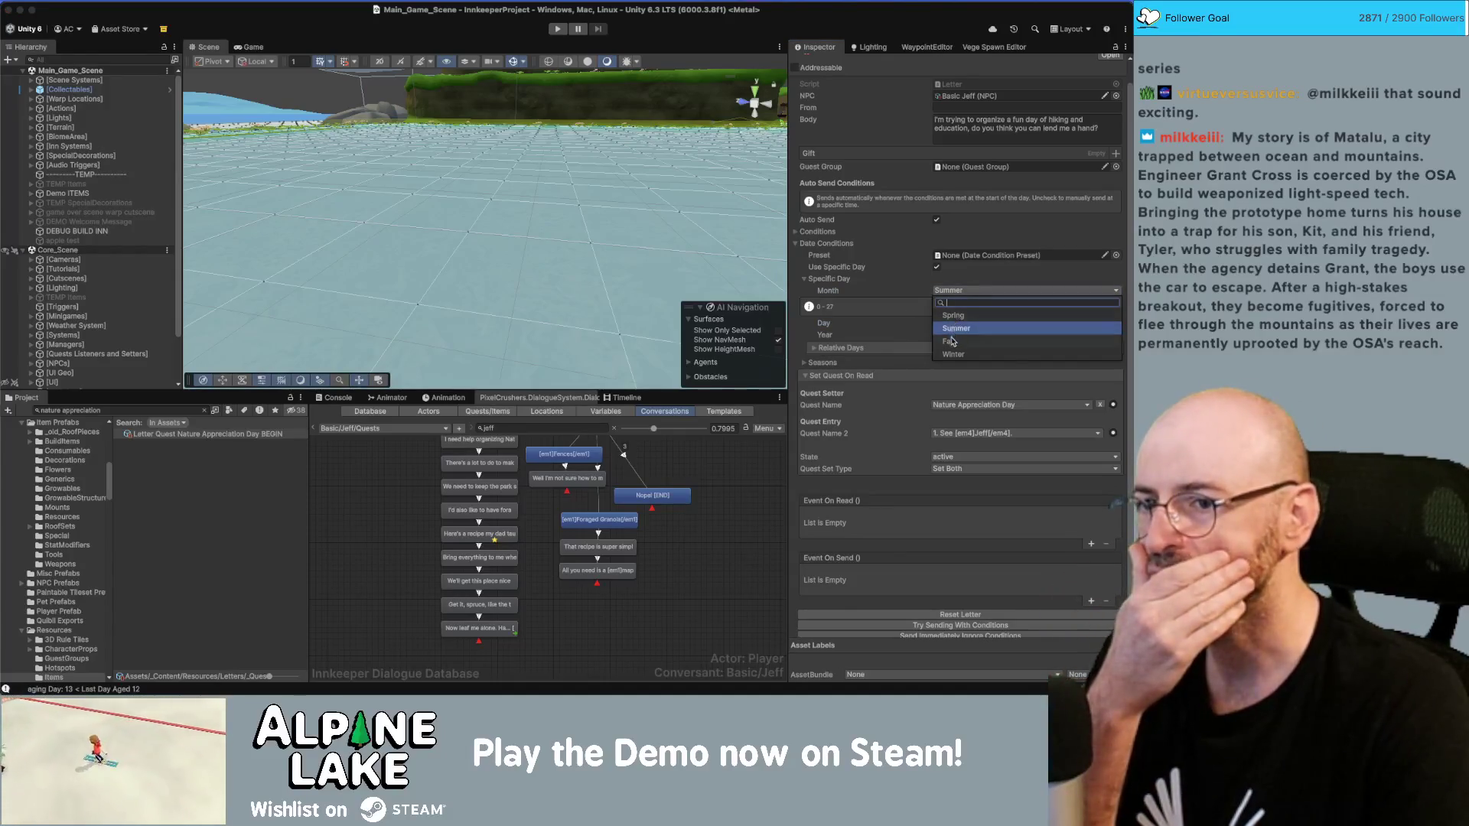
{"action": "left_click", "coordinate": [952, 341]}
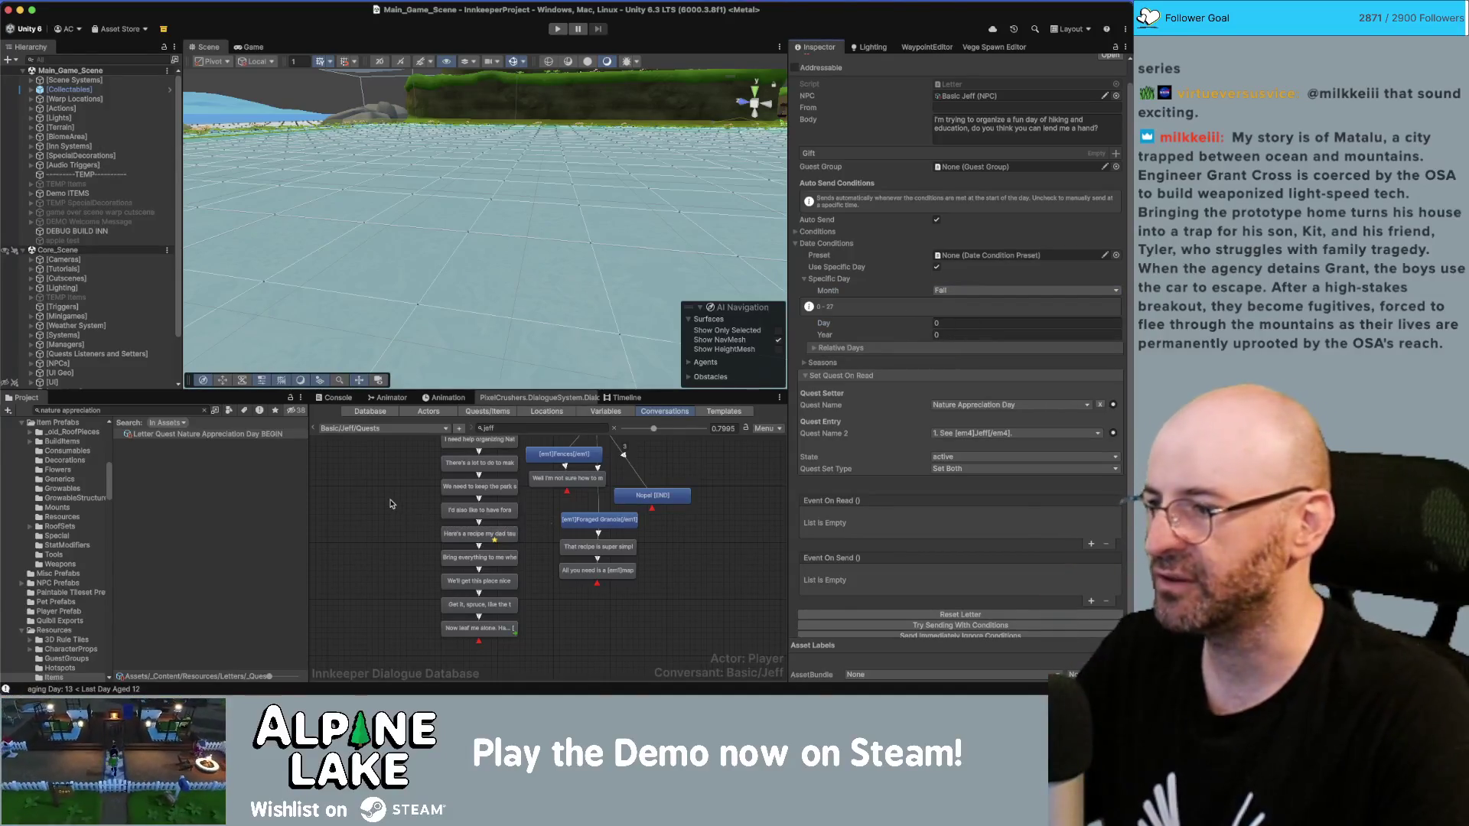
Step: Select the Nope! end node and search the project for 'wild'
{"action": "left_click", "coordinate": [639, 498]}
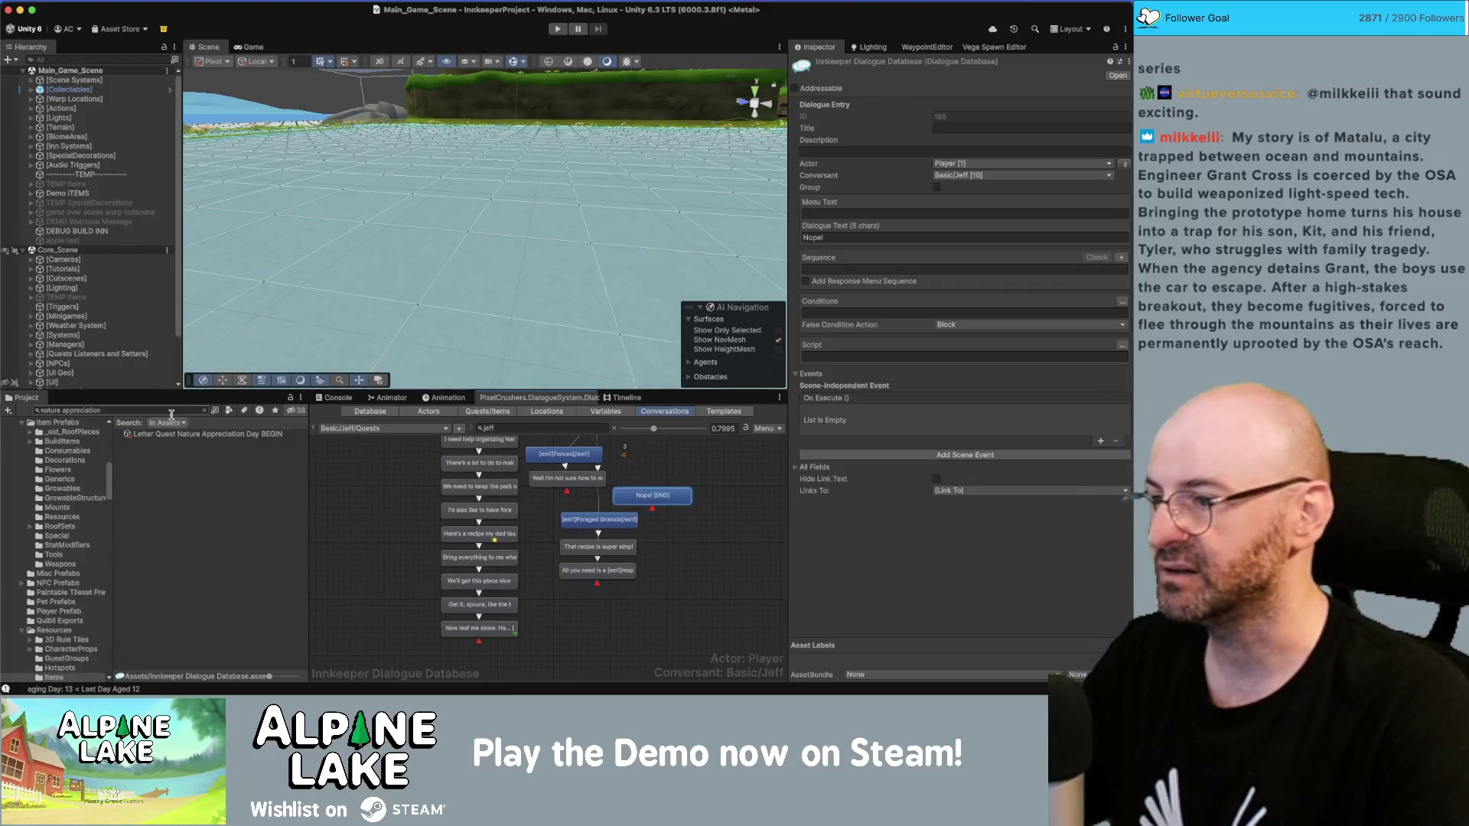
{"action": "left_click", "coordinate": [172, 409]}
{"action": "type", "text": "wild"}
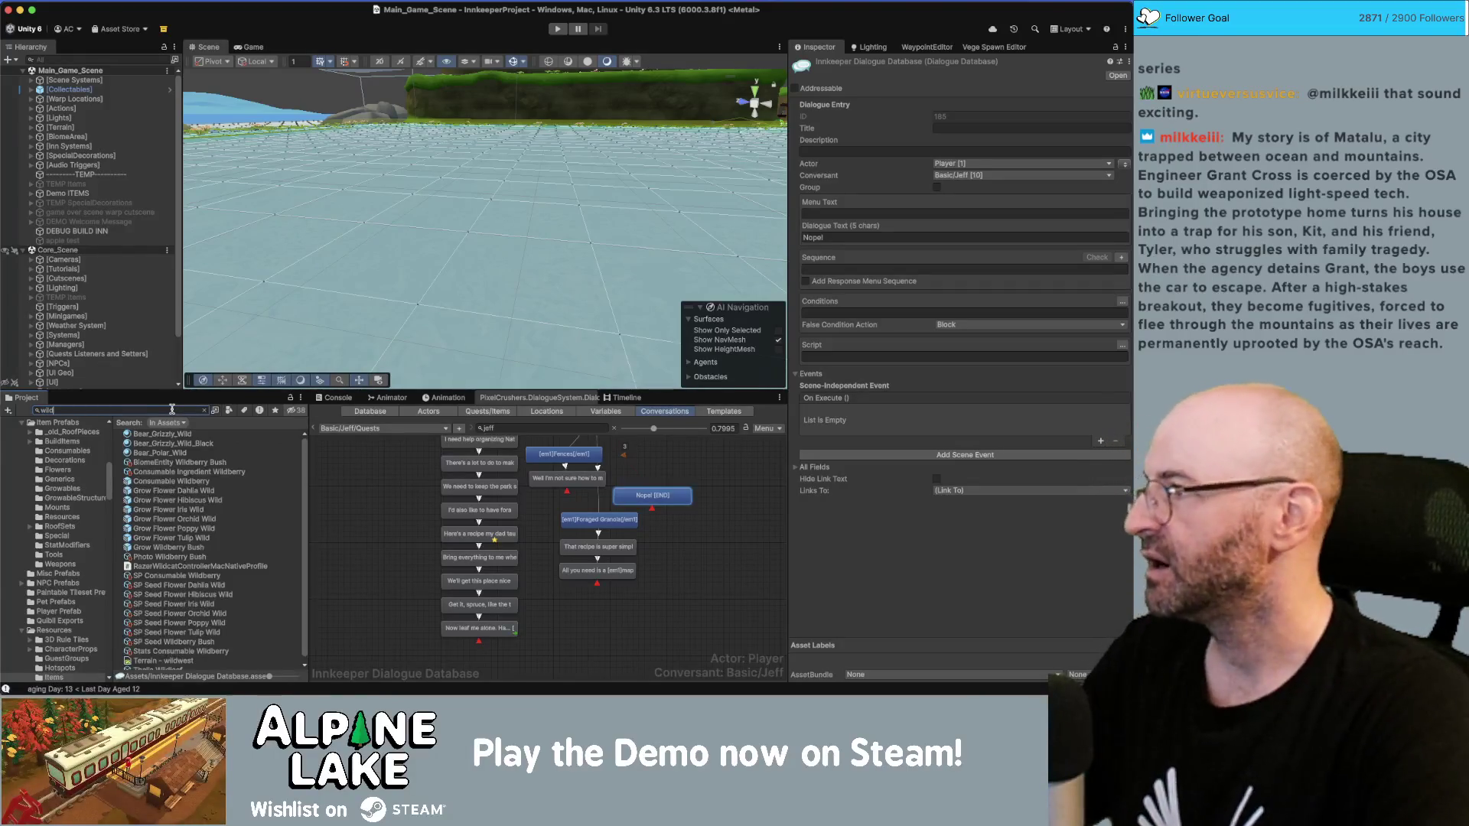
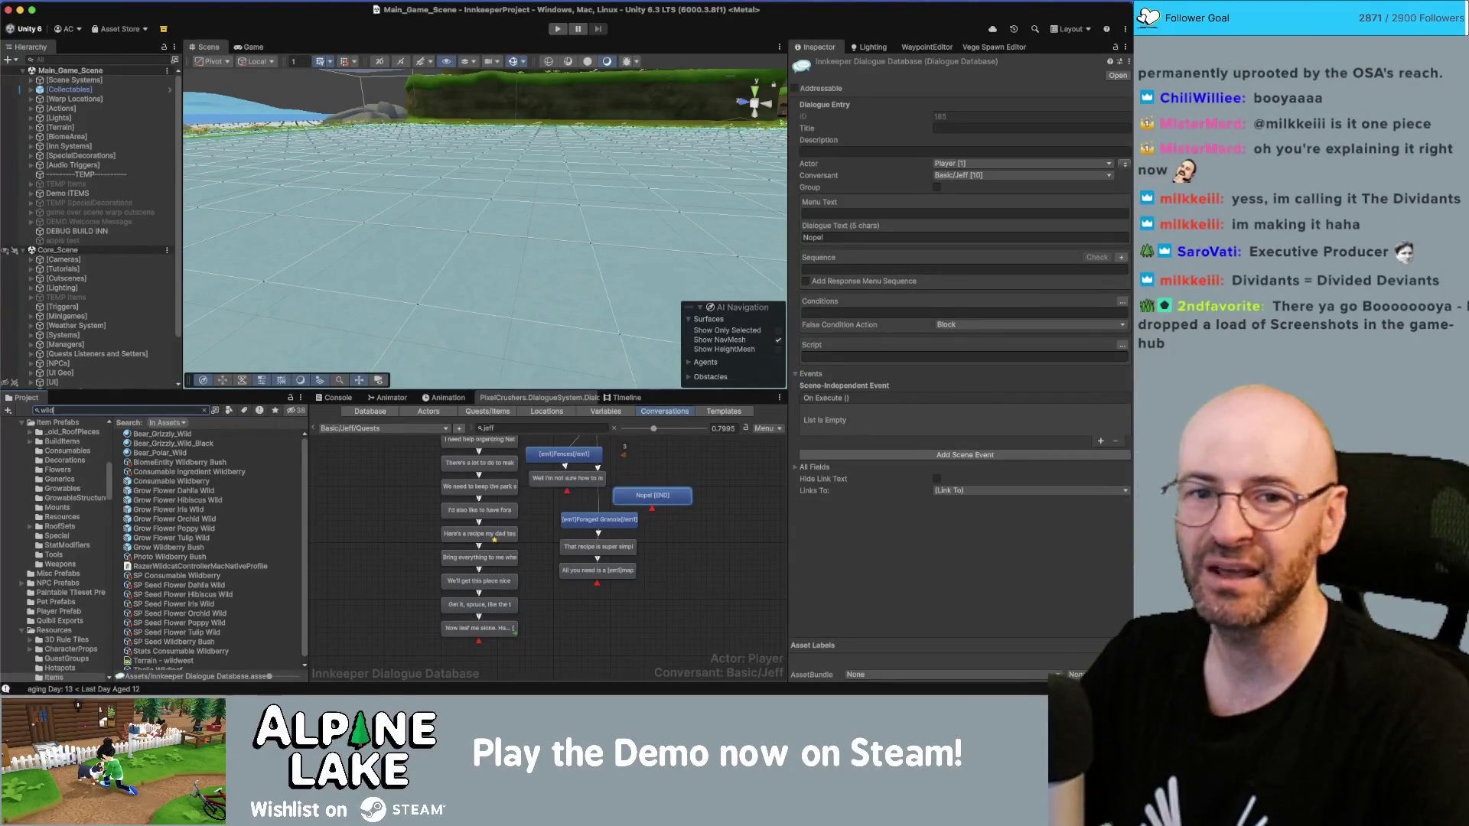
Step: Bring the Chrome window with the Discord screenshot viewer over the Unity editor
{"action": "key", "text": "super+Tab"}
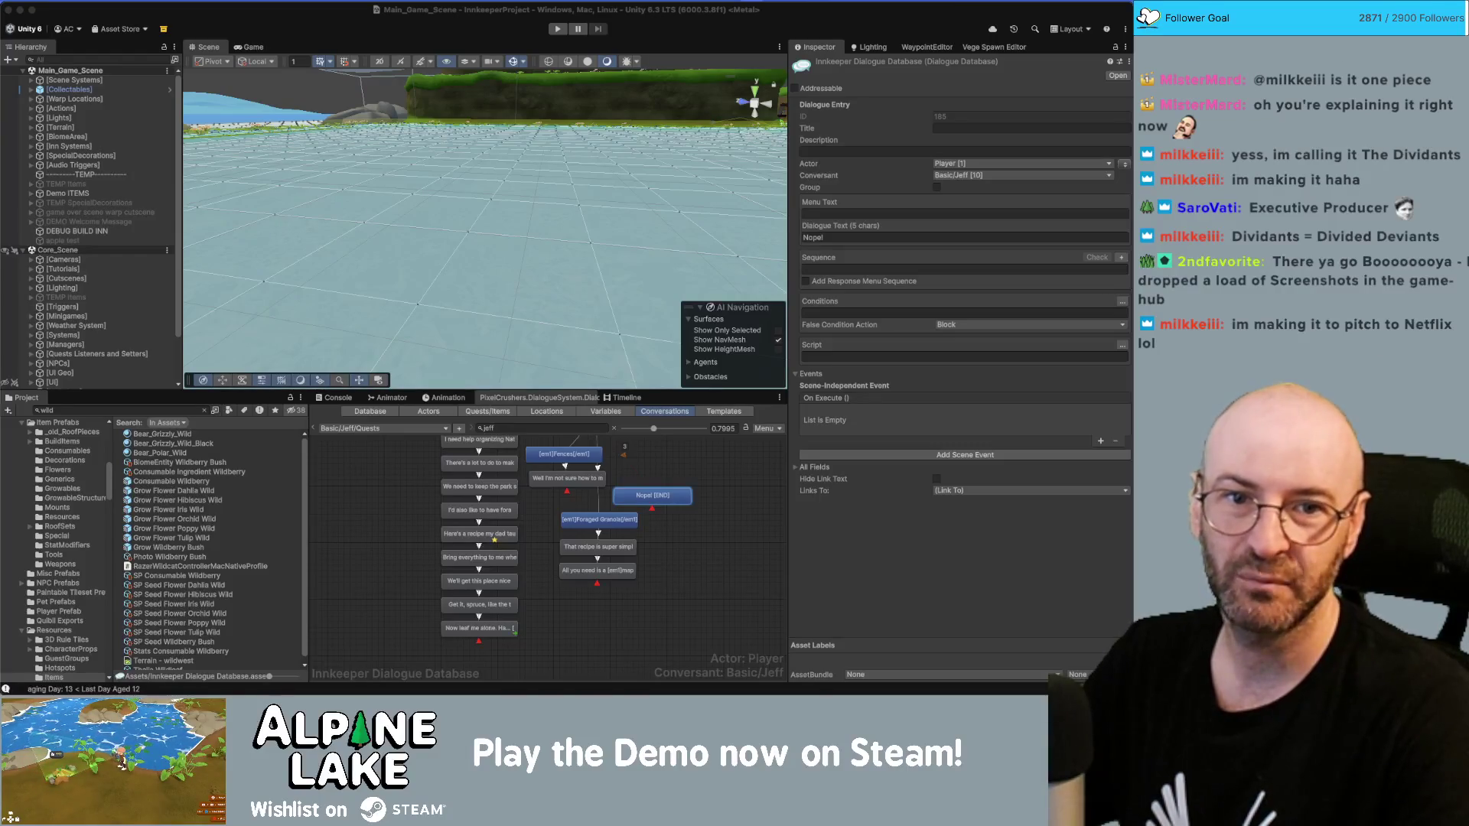
{"action": "mouse_move", "coordinate": [1131, 103]}
{"action": "left_mouse_down"}
{"action": "mouse_move", "coordinate": [760, 103]}
{"action": "mouse_move", "coordinate": [394, 58]}
{"action": "left_mouse_up"}
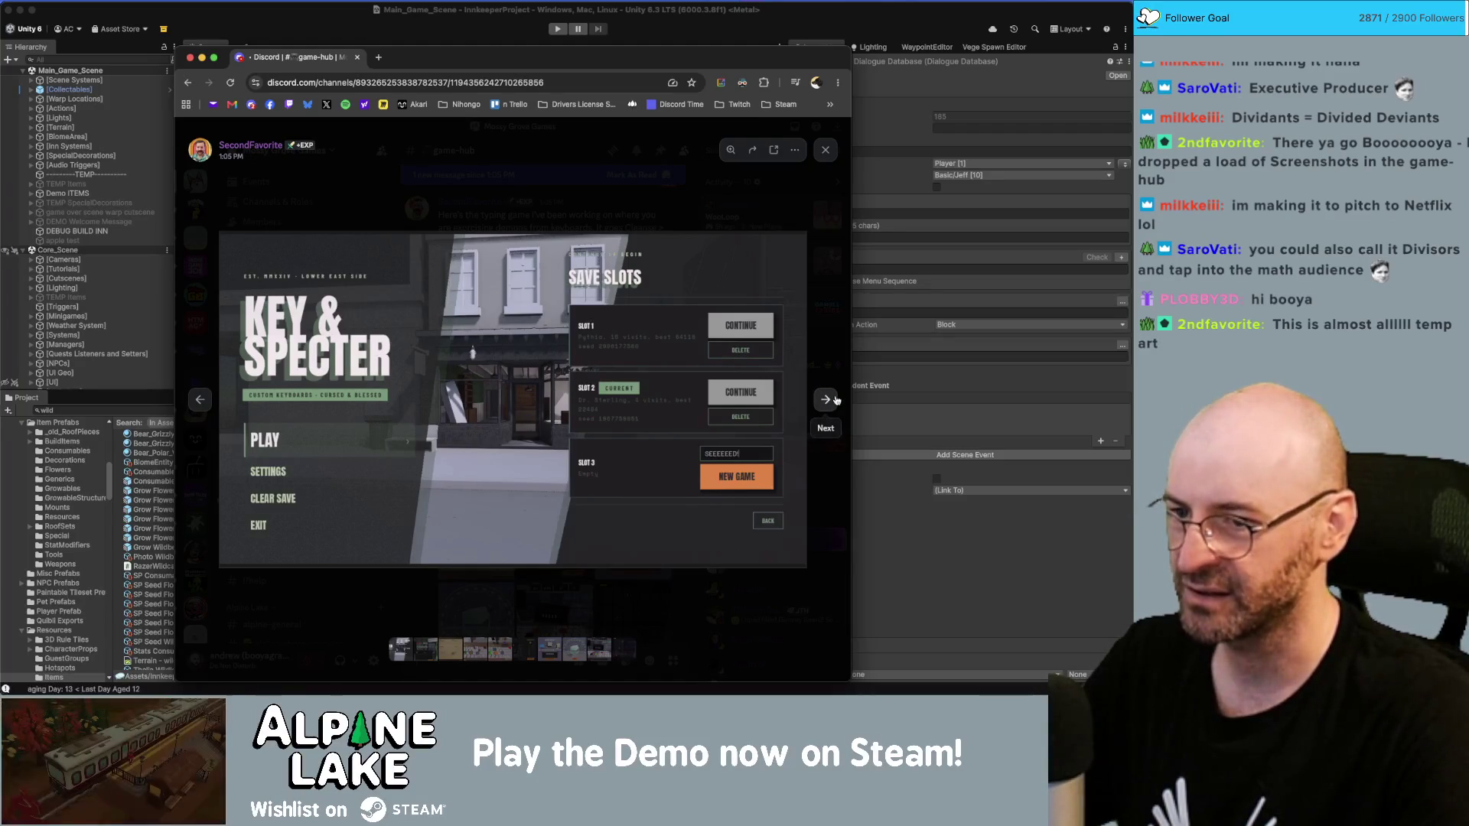
Step: Page through the catalog book, CLEANSE and CUSTOMIZE screenshots on to the exorcism report
{"action": "left_click", "coordinate": [828, 399]}
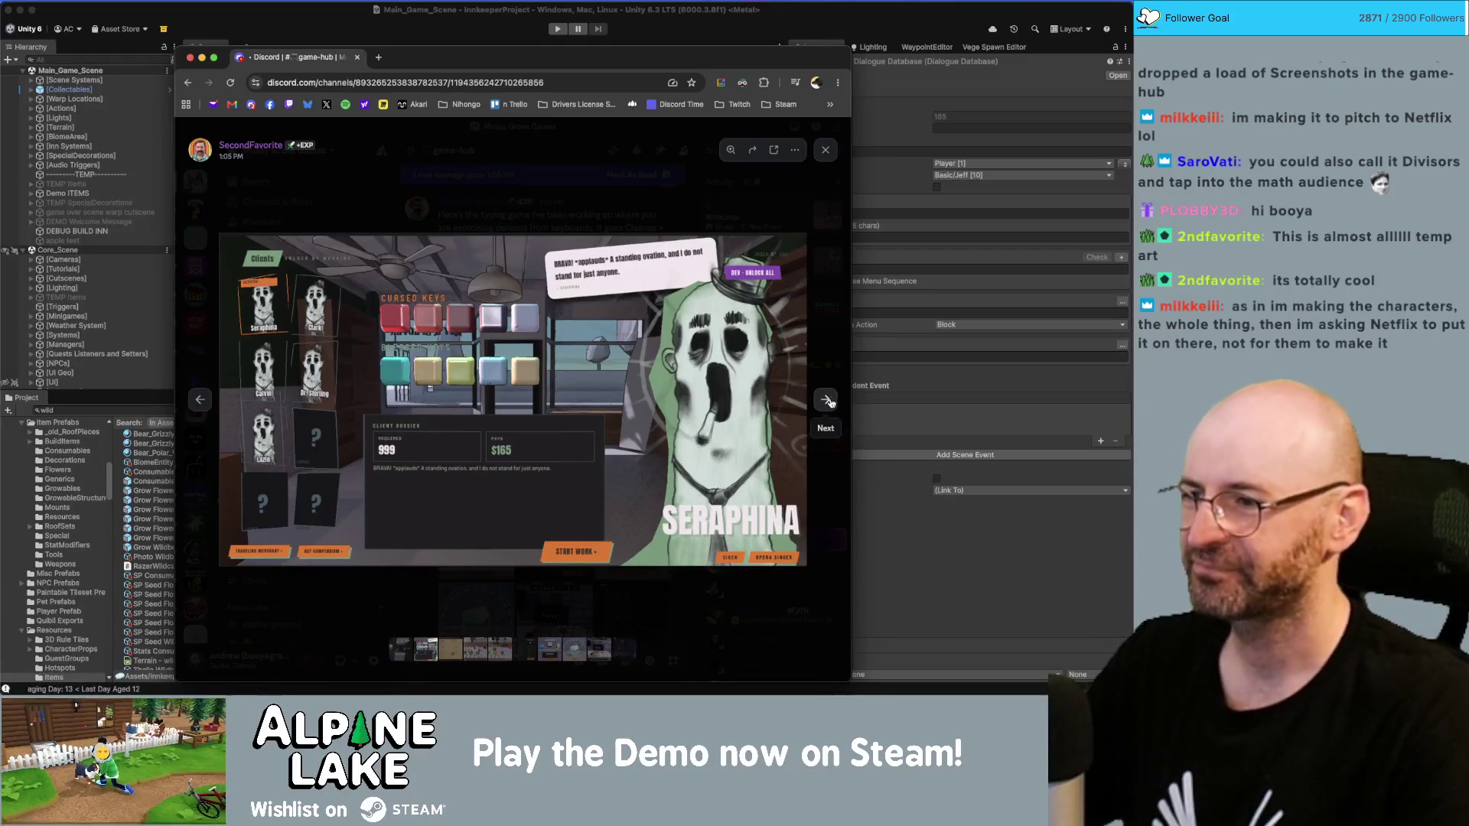
{"action": "left_click", "coordinate": [826, 399]}
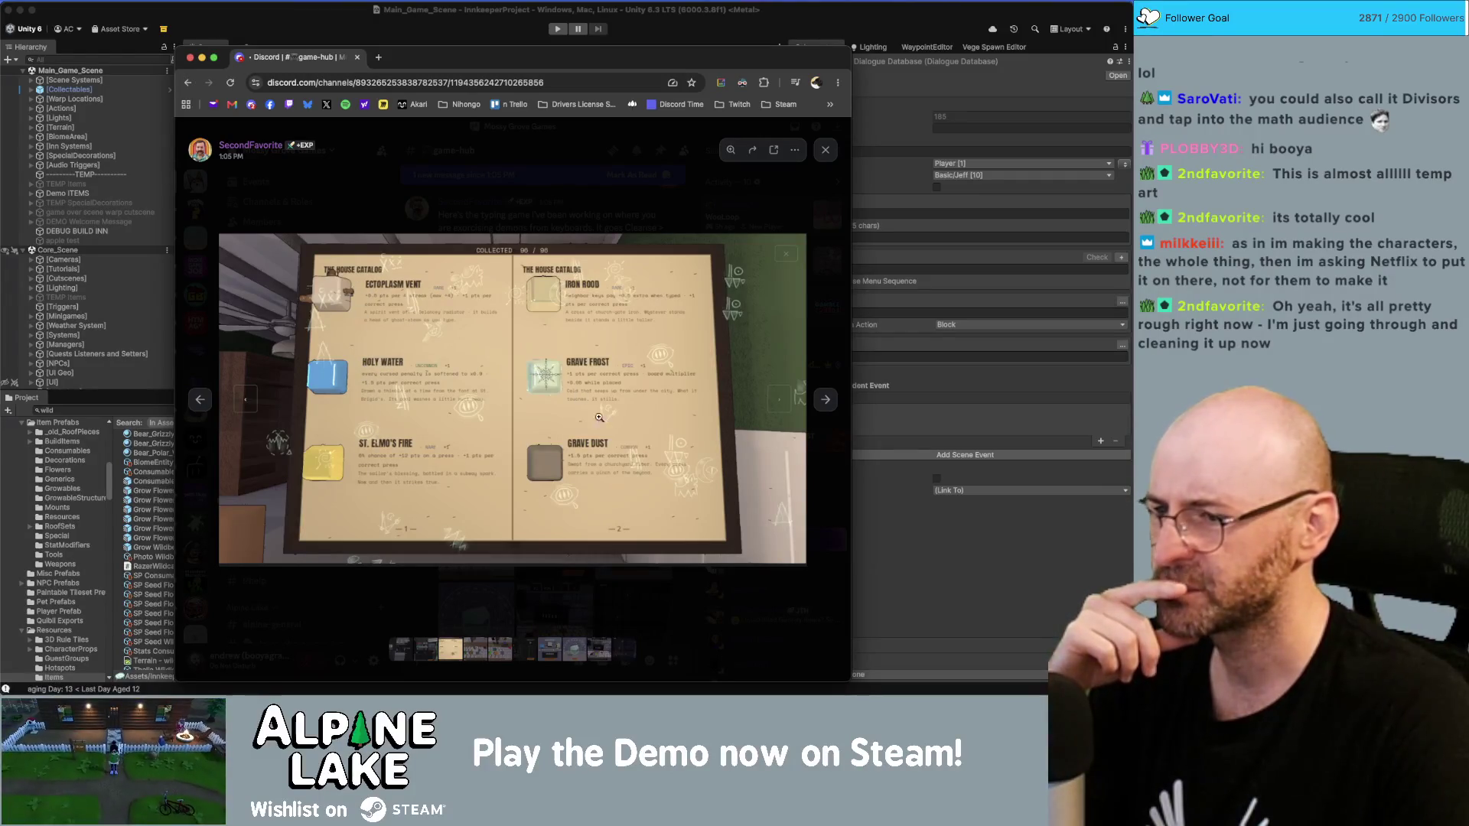
{"action": "left_click", "coordinate": [827, 398]}
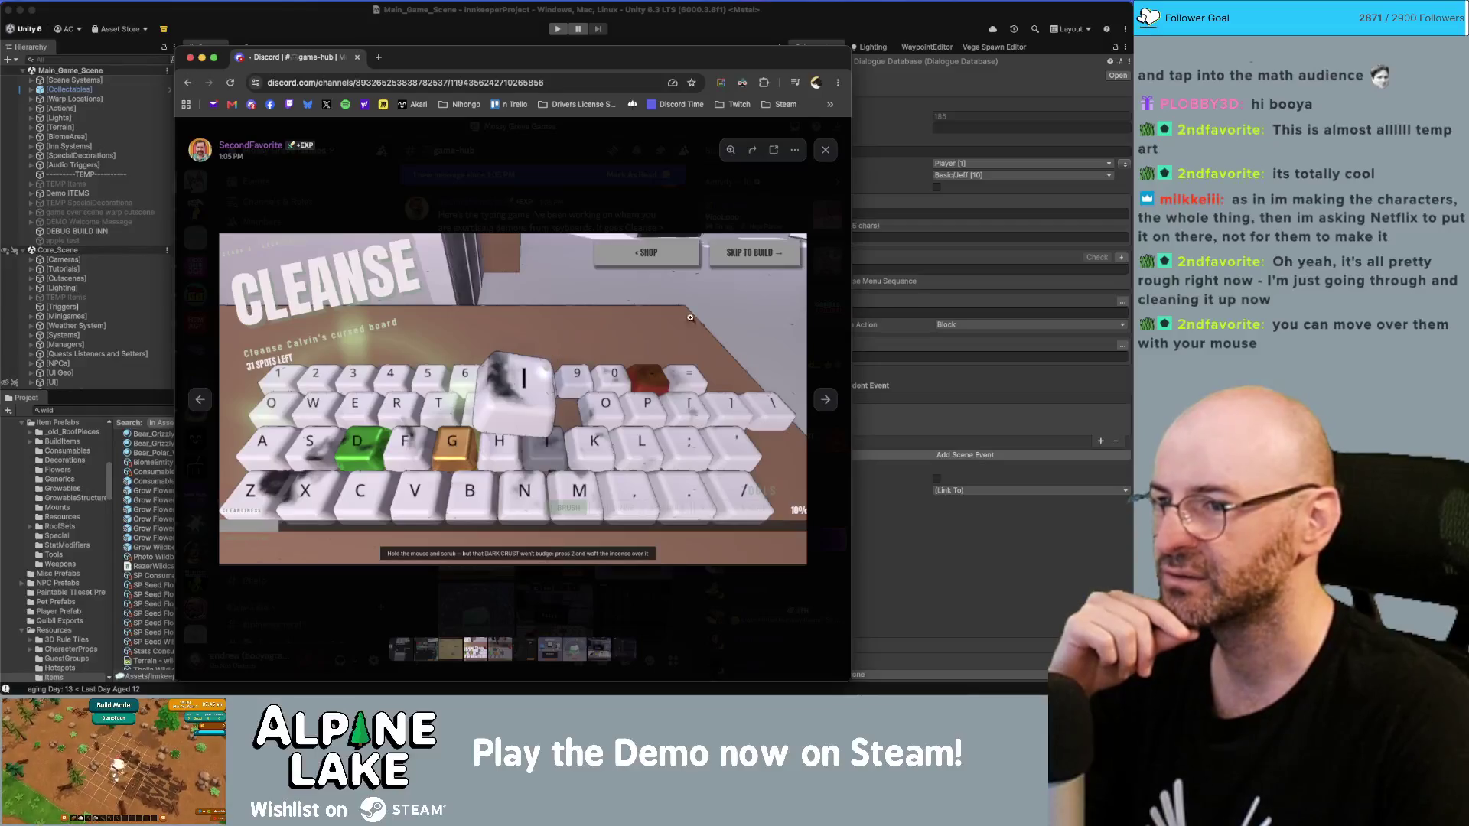
{"action": "left_click", "coordinate": [822, 401]}
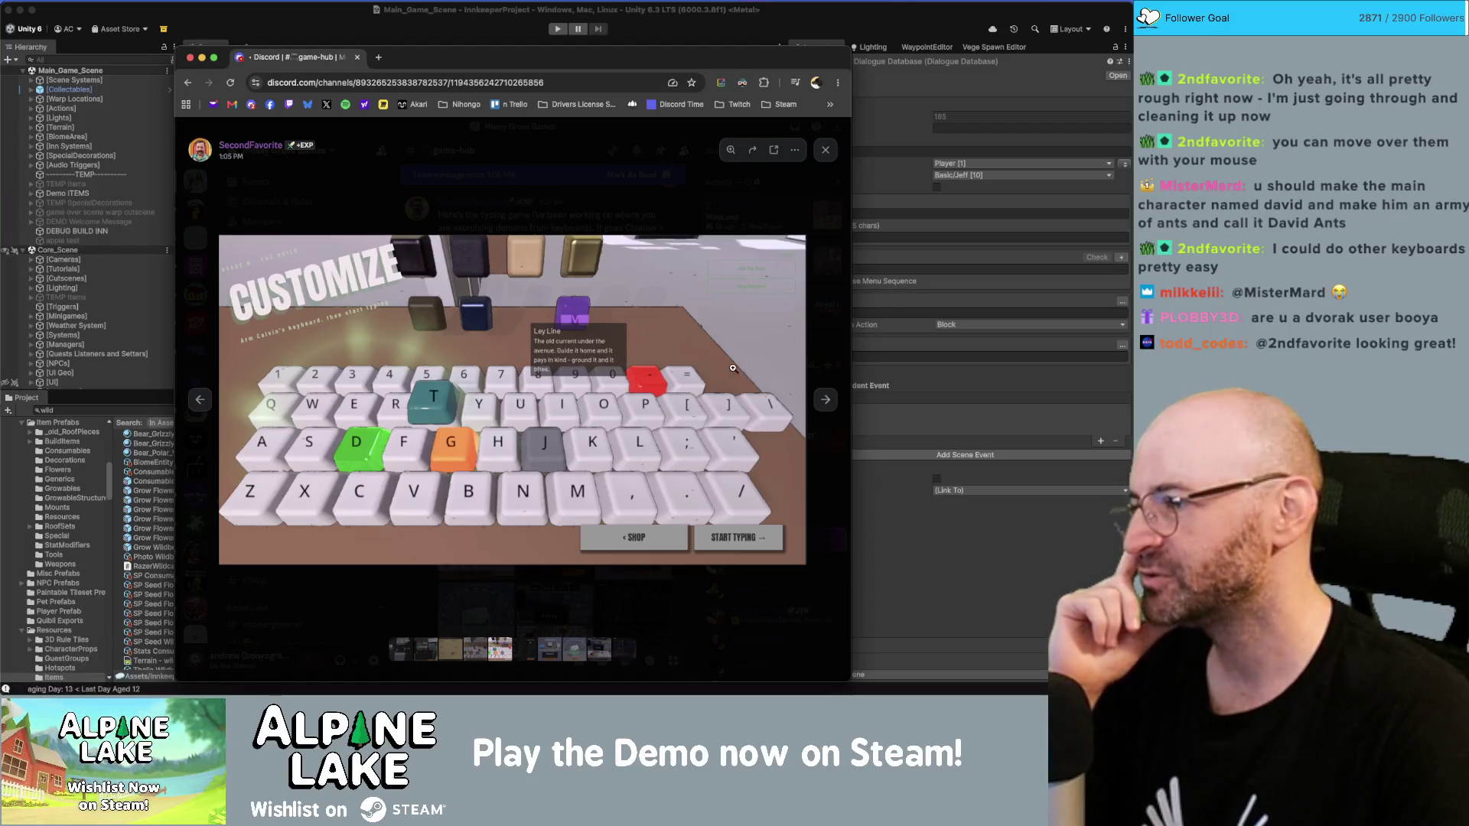
{"action": "left_click", "coordinate": [817, 402]}
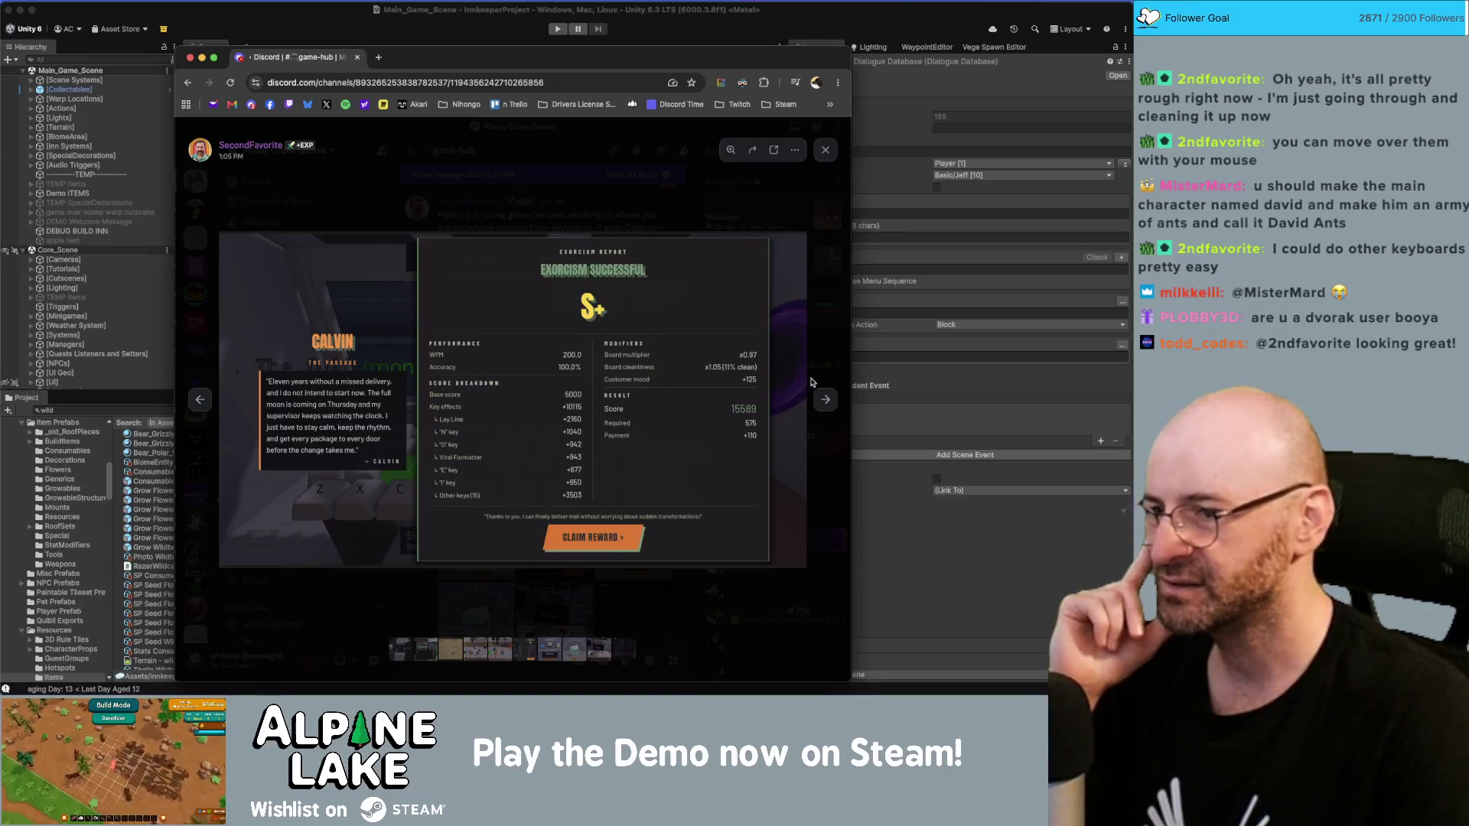
Step: View the Choose Your Key through Seraphina screenshots, then return to Unity
{"action": "left_click", "coordinate": [820, 399]}
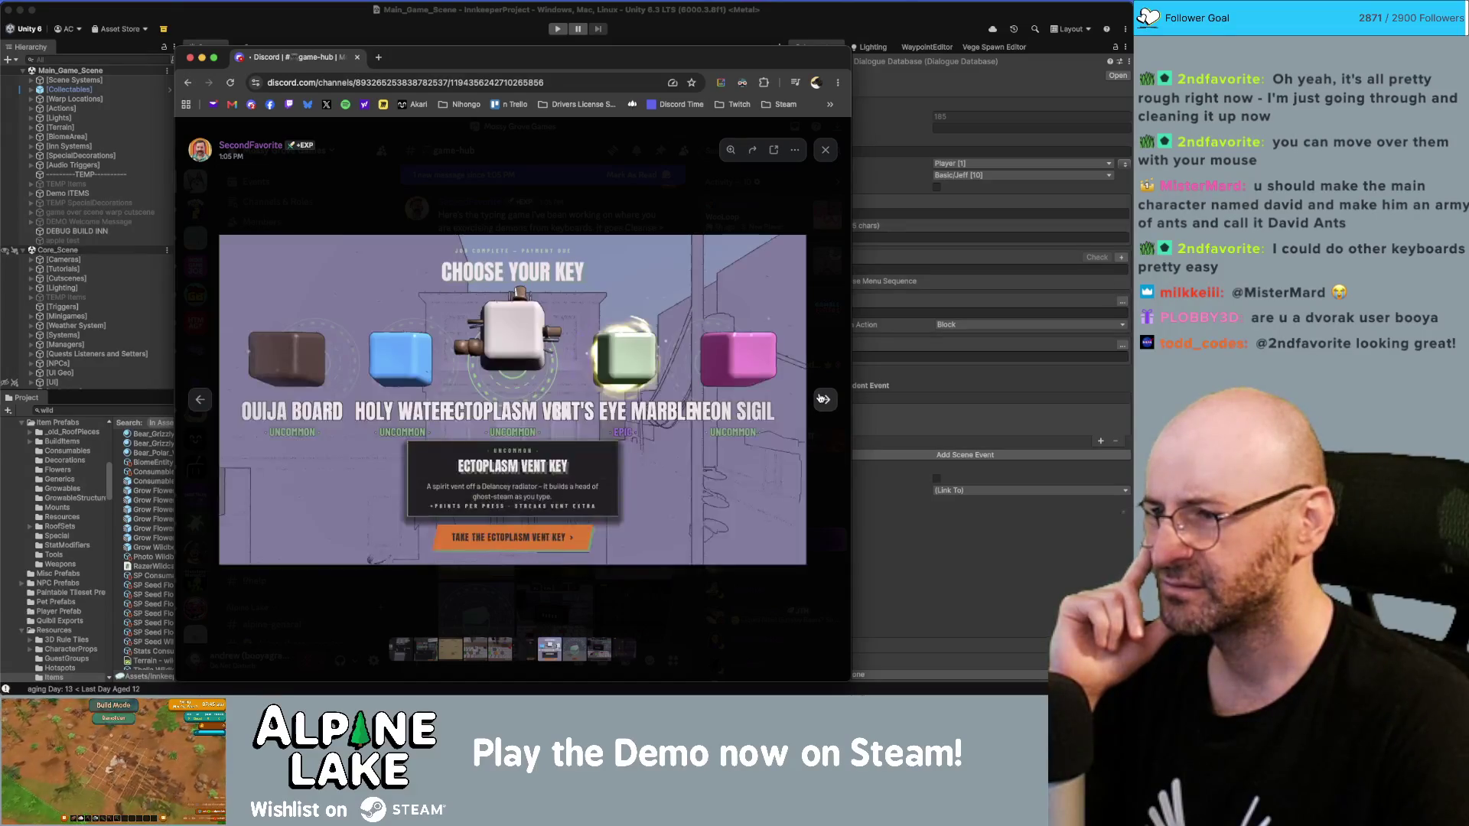
{"action": "left_click", "coordinate": [200, 399]}
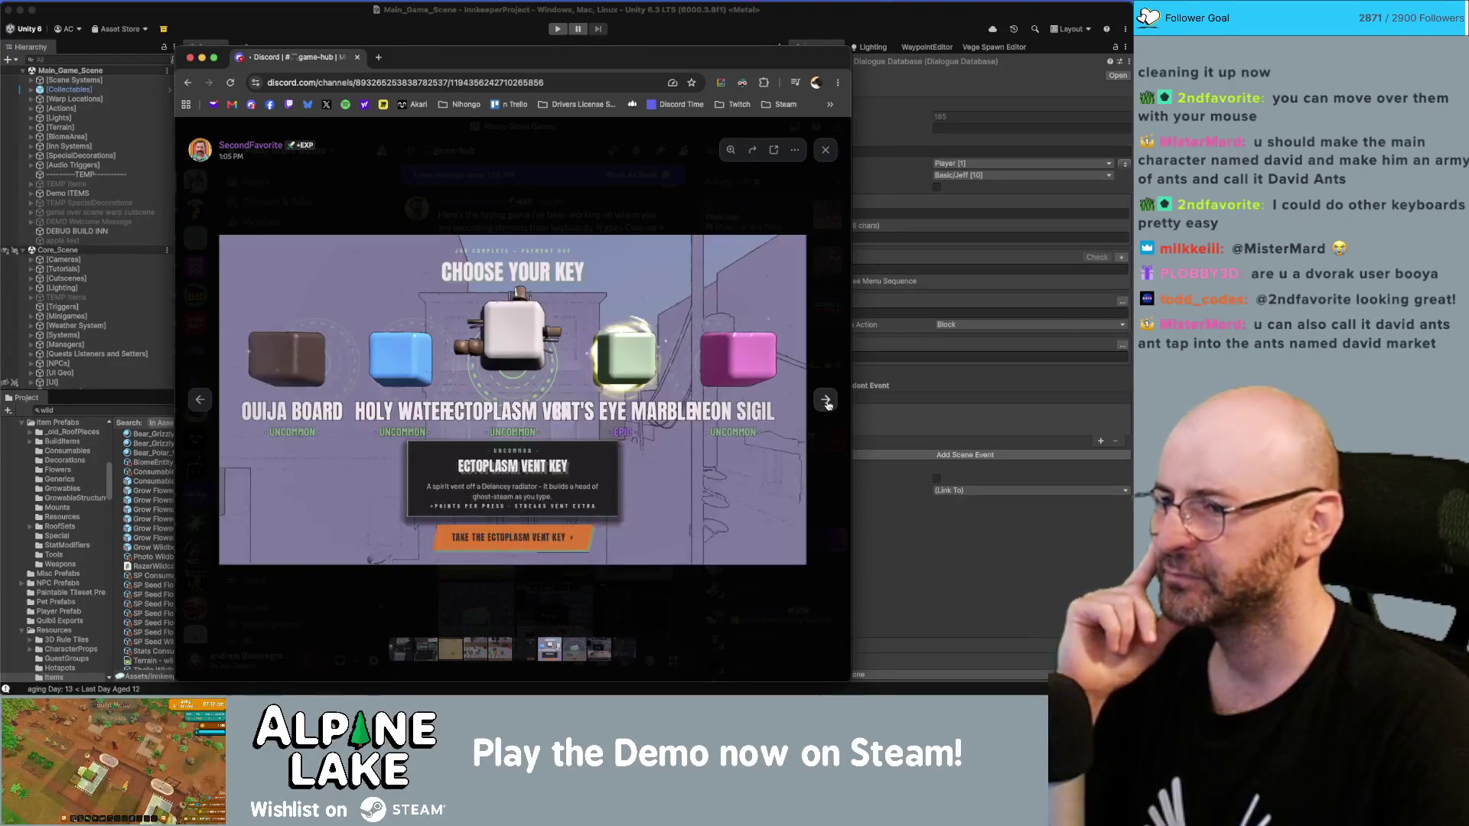
{"action": "left_click", "coordinate": [828, 405]}
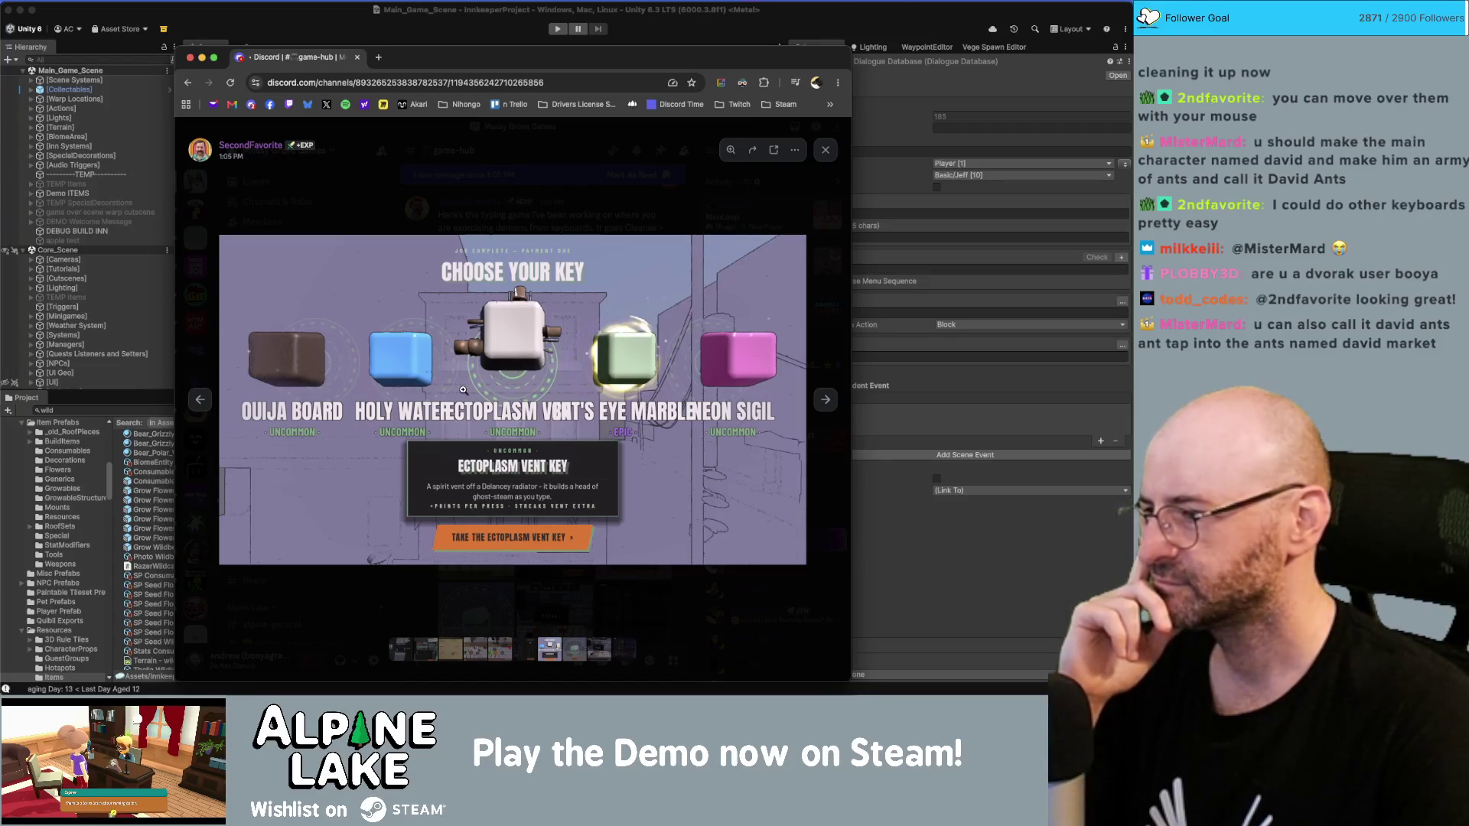
{"action": "left_click", "coordinate": [827, 400]}
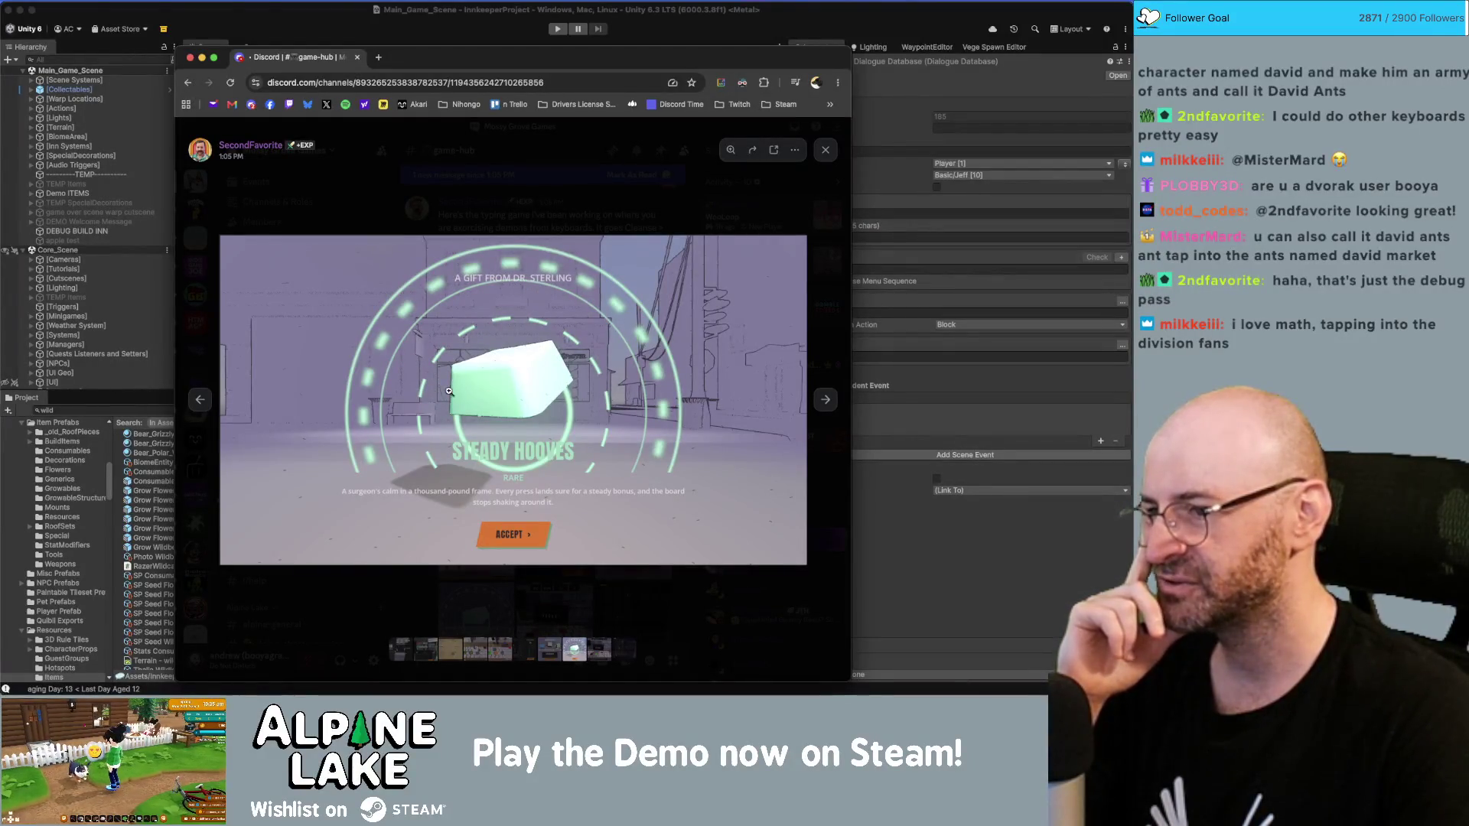
{"action": "left_click", "coordinate": [825, 401]}
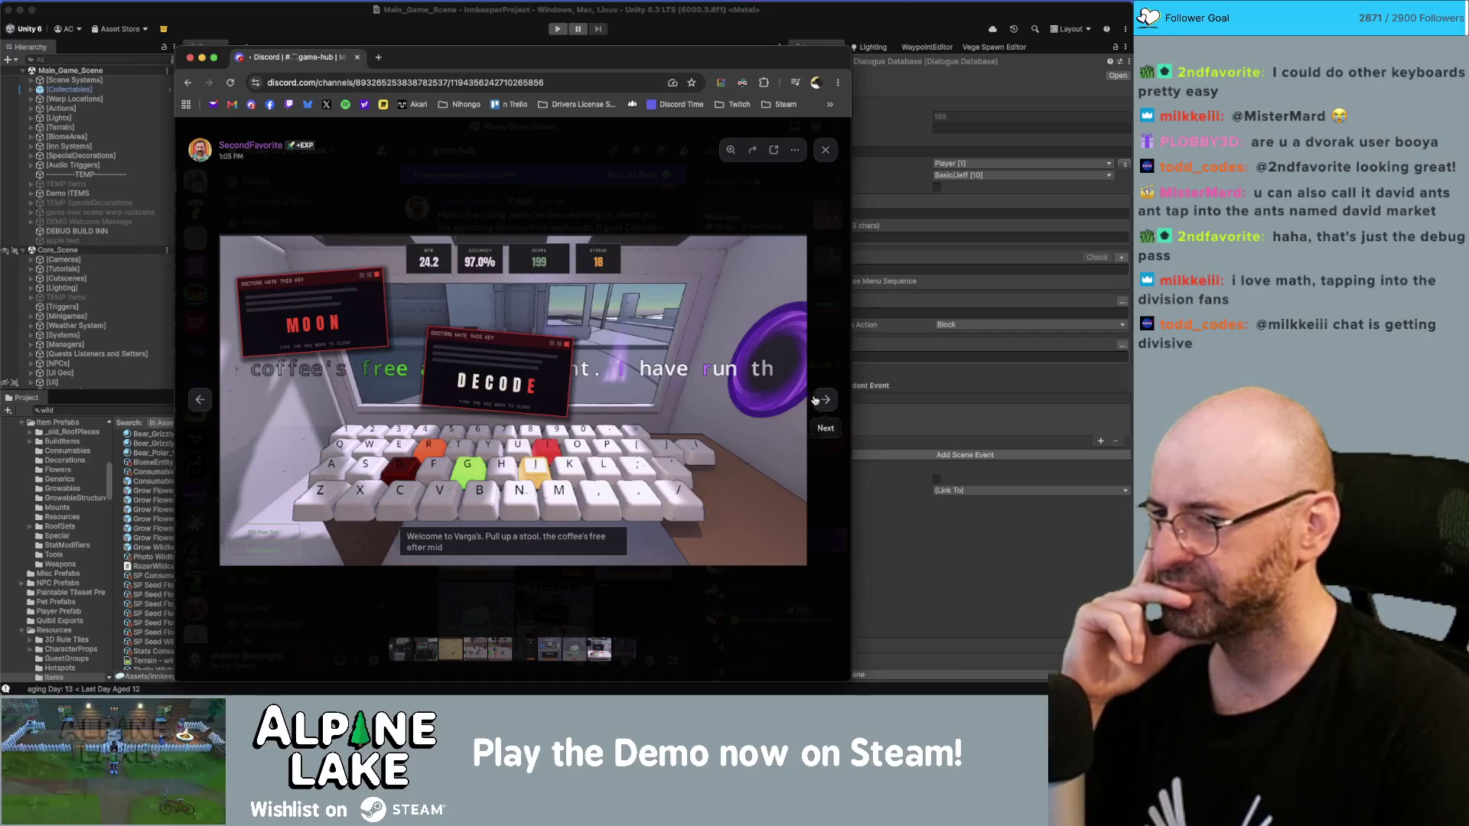
{"action": "left_click", "coordinate": [818, 402]}
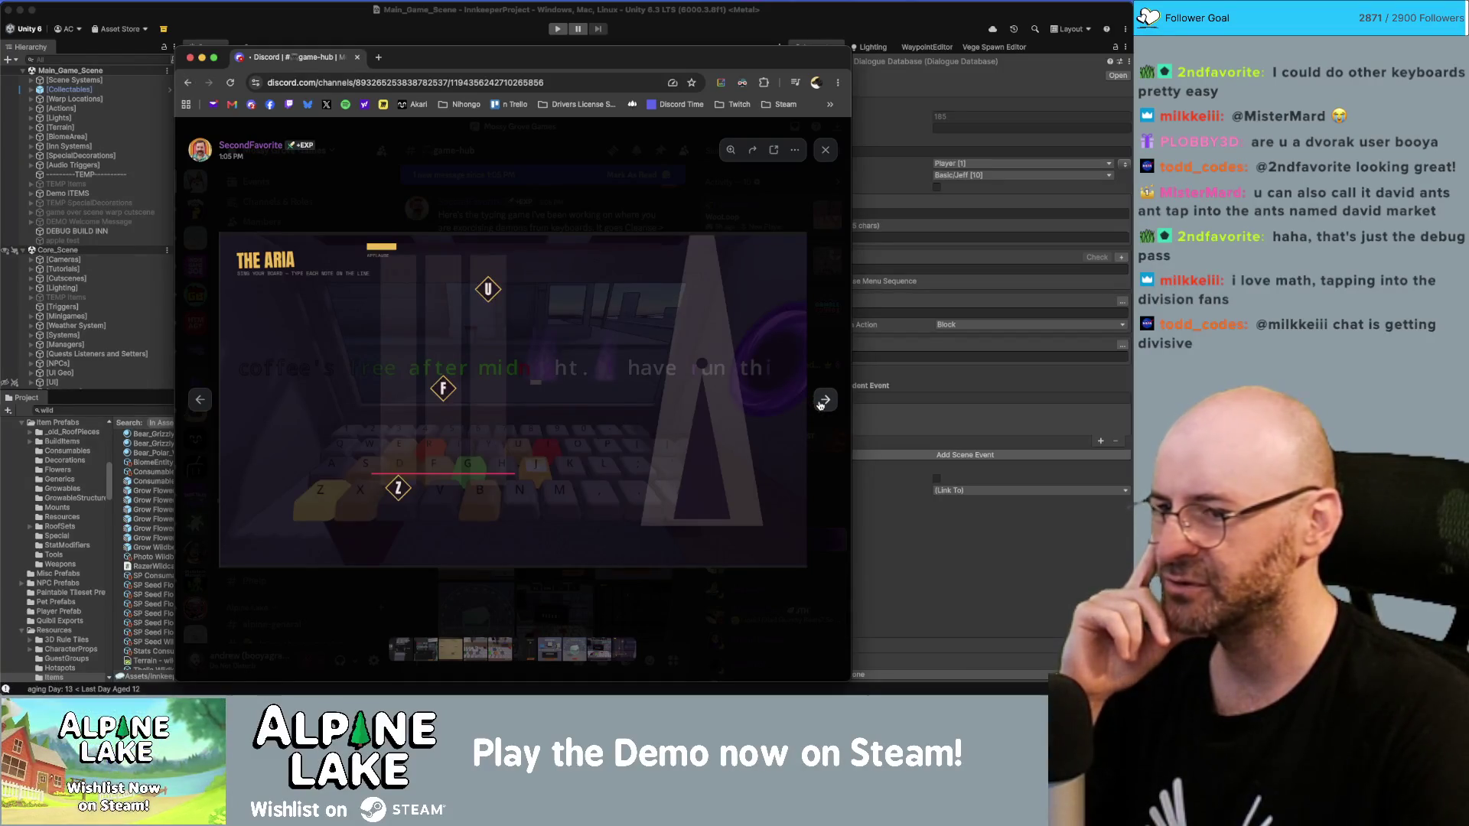
{"action": "left_click", "coordinate": [824, 402]}
{"action": "left_click", "coordinate": [823, 403]}
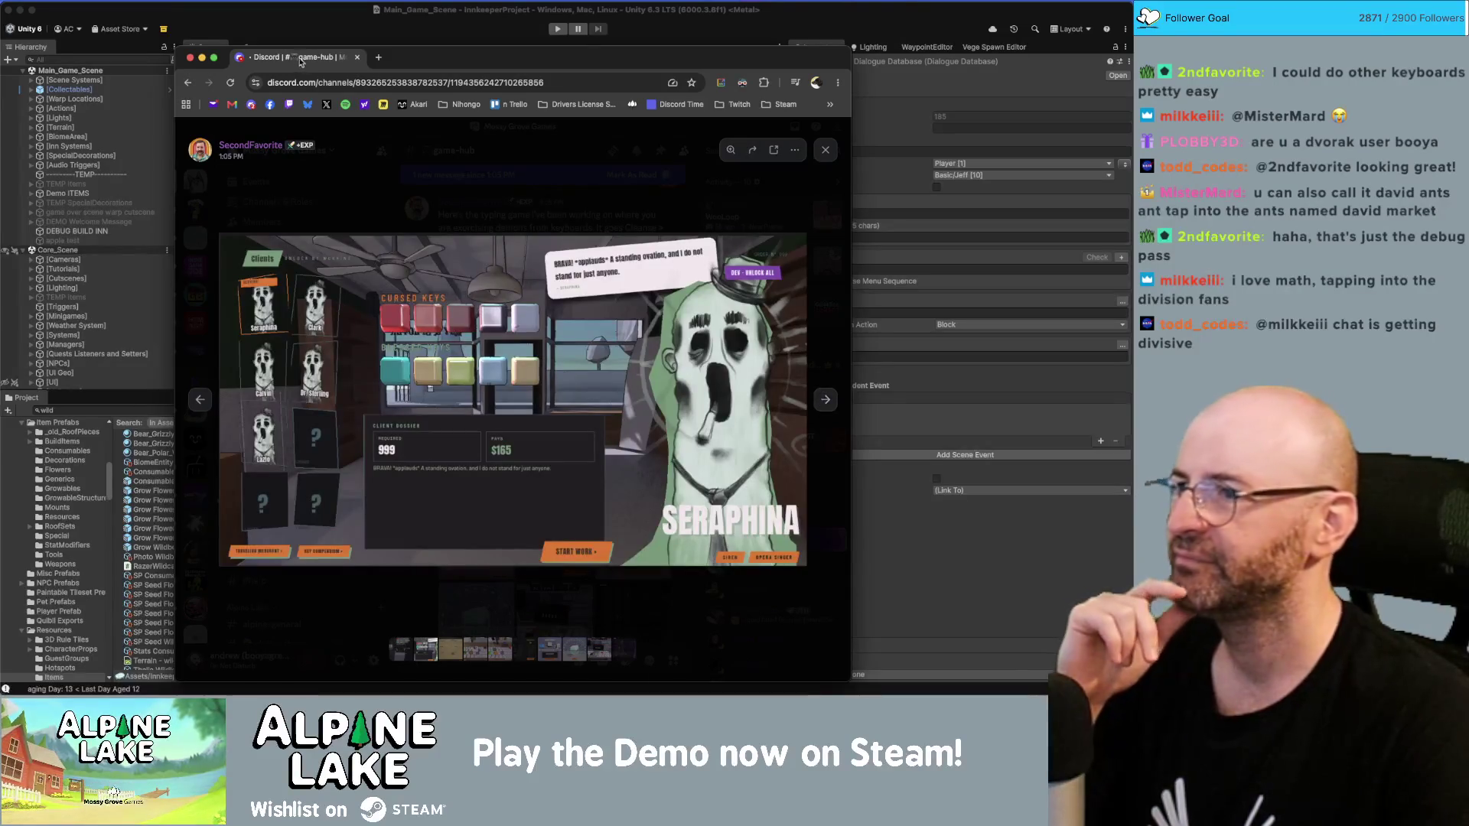
{"action": "key", "text": "super+Tab"}
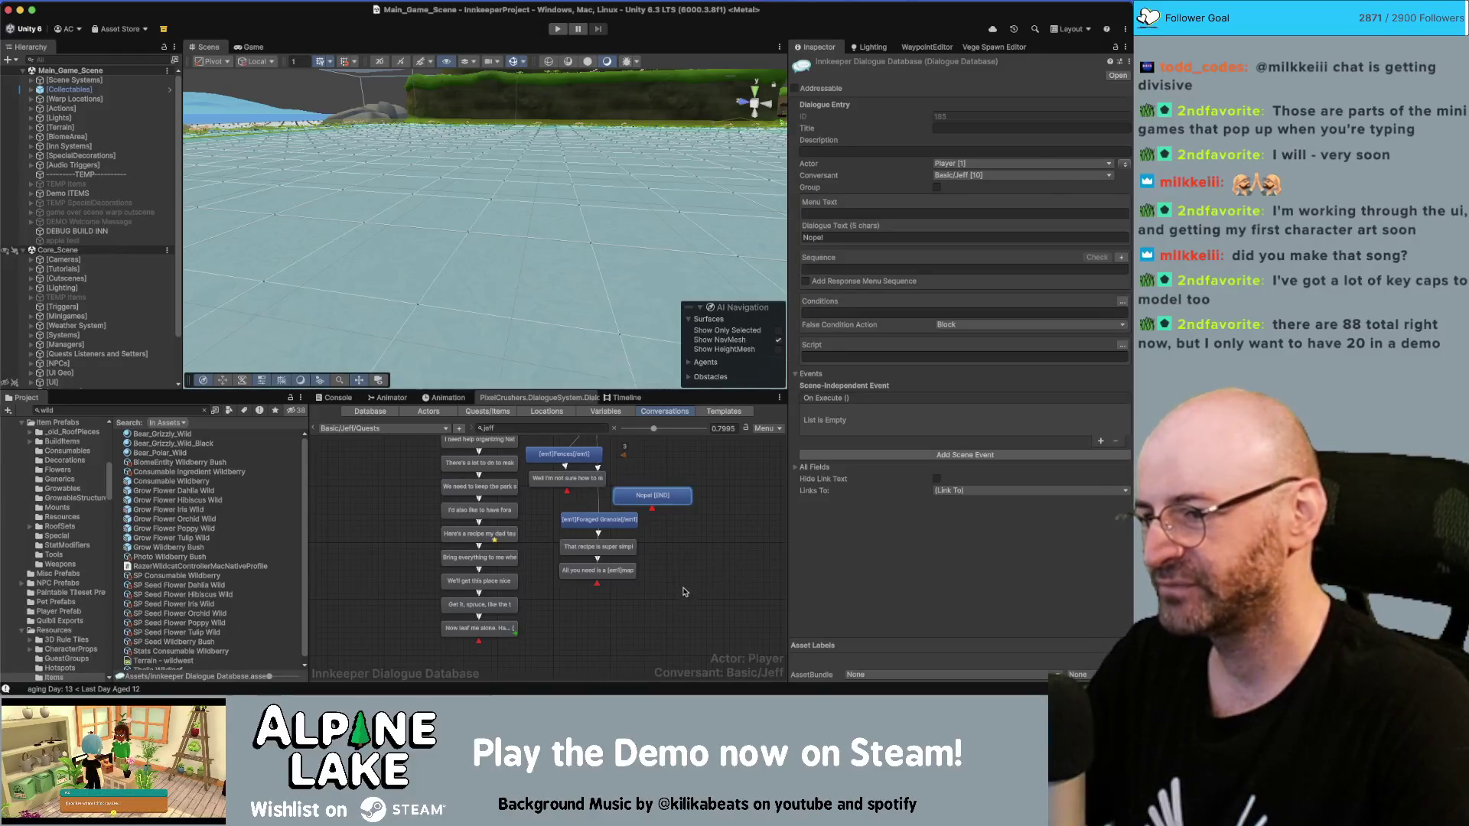
Step: Add a new END child node after Jeff's last dialogue line
{"action": "left_click", "coordinate": [682, 558]}
{"action": "scroll", "coordinate": [642, 597], "scroll_direction": "down", "scroll_amount": 2}
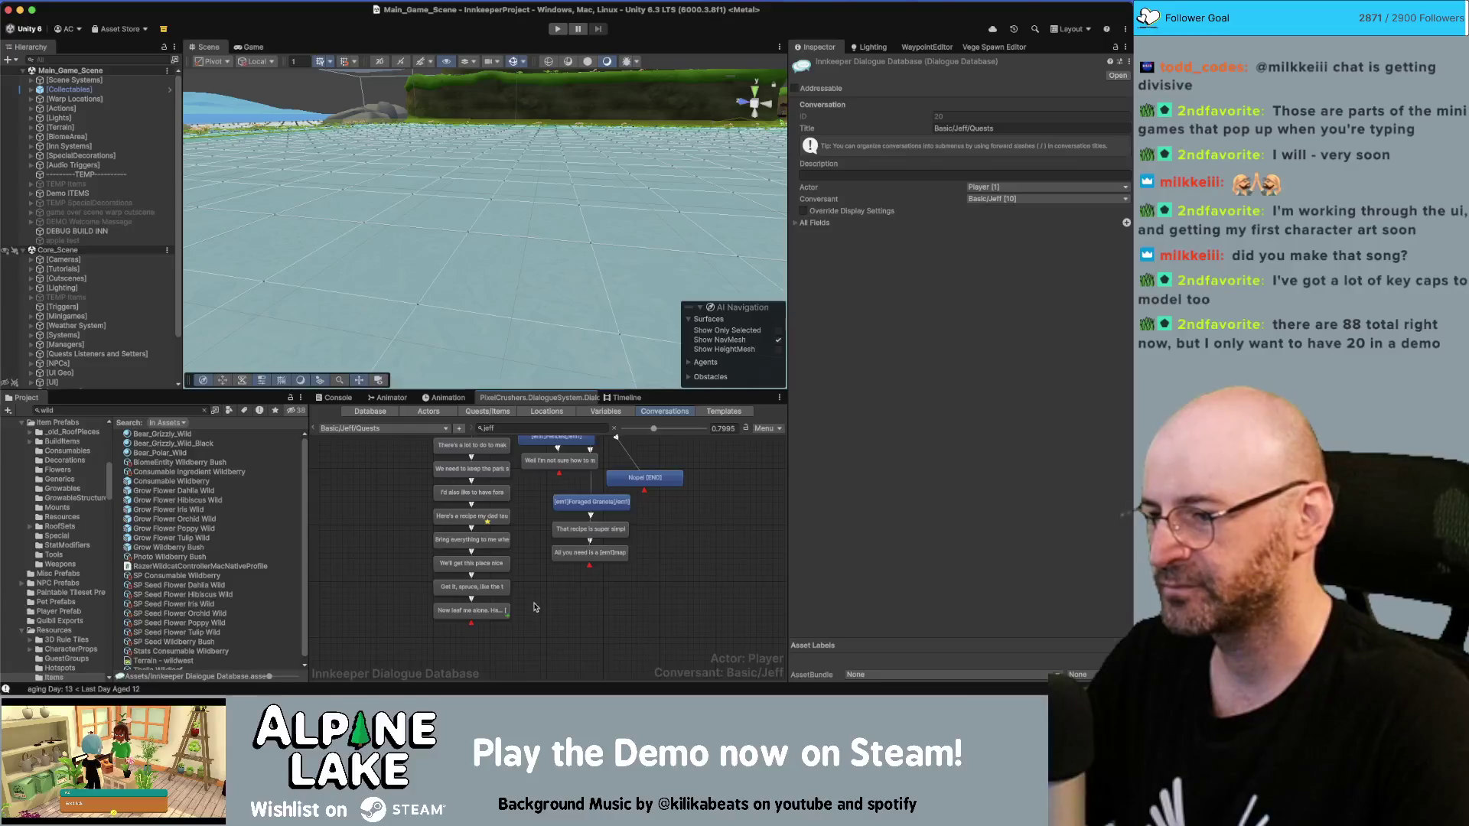
{"action": "left_click", "coordinate": [474, 614]}
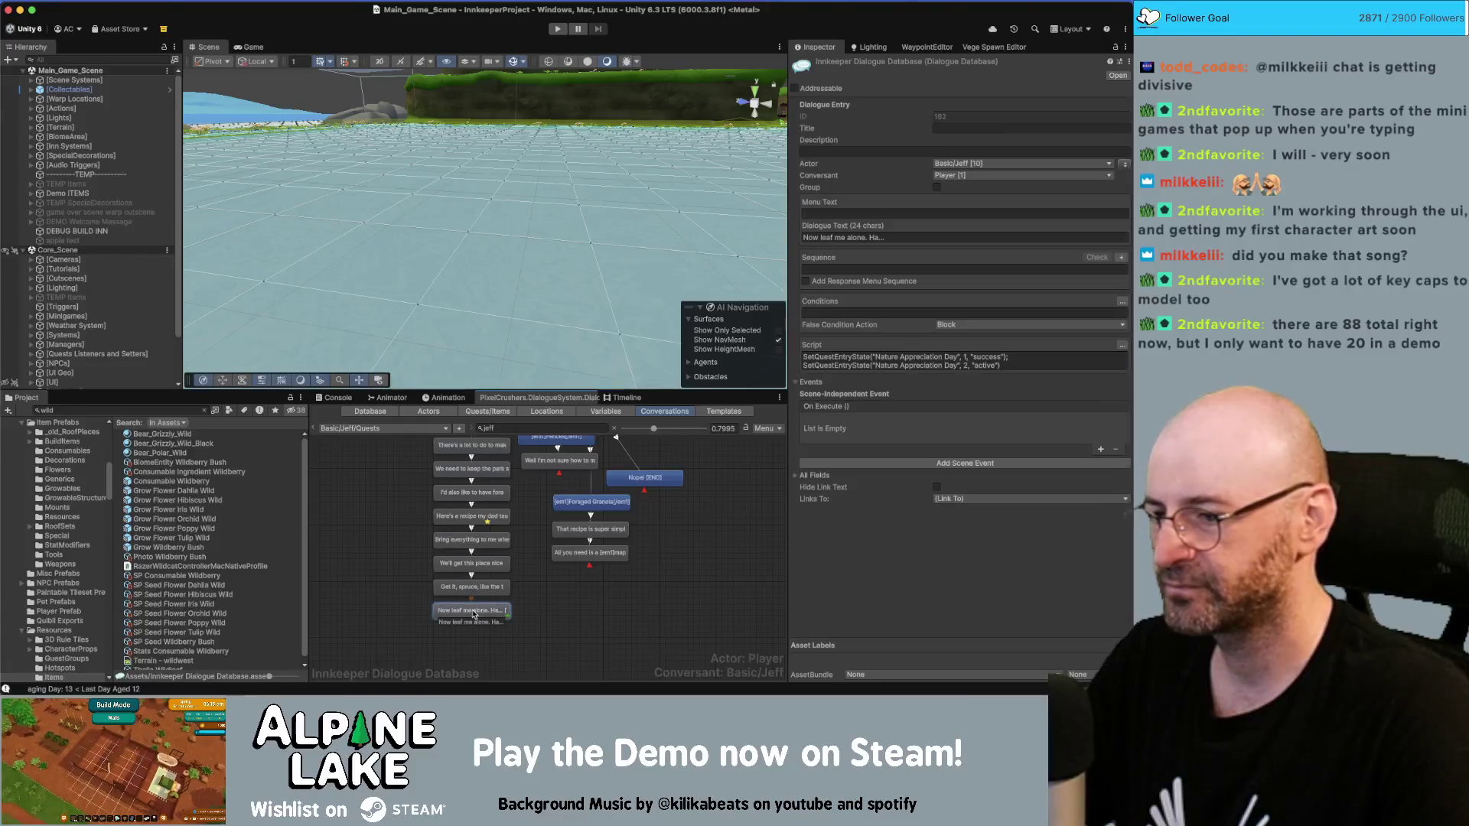
{"action": "right_click", "coordinate": [480, 610]}
{"action": "left_click", "coordinate": [521, 543]}
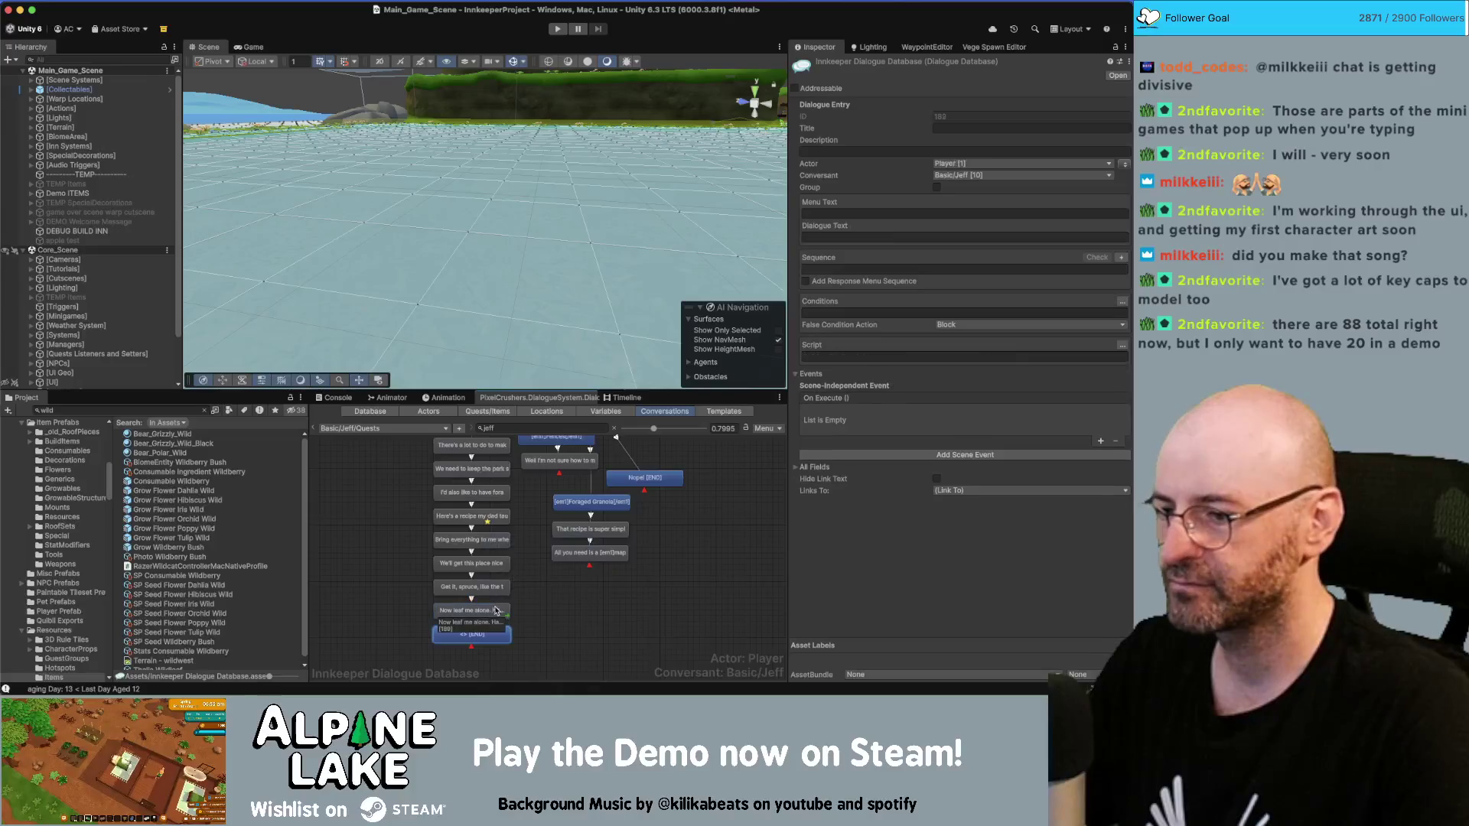
Step: Move the Nature Appreciation Day quest-state script onto the END node and set its sequence to Continue()
{"action": "left_click", "coordinate": [496, 611]}
{"action": "left_click", "coordinate": [870, 361]}
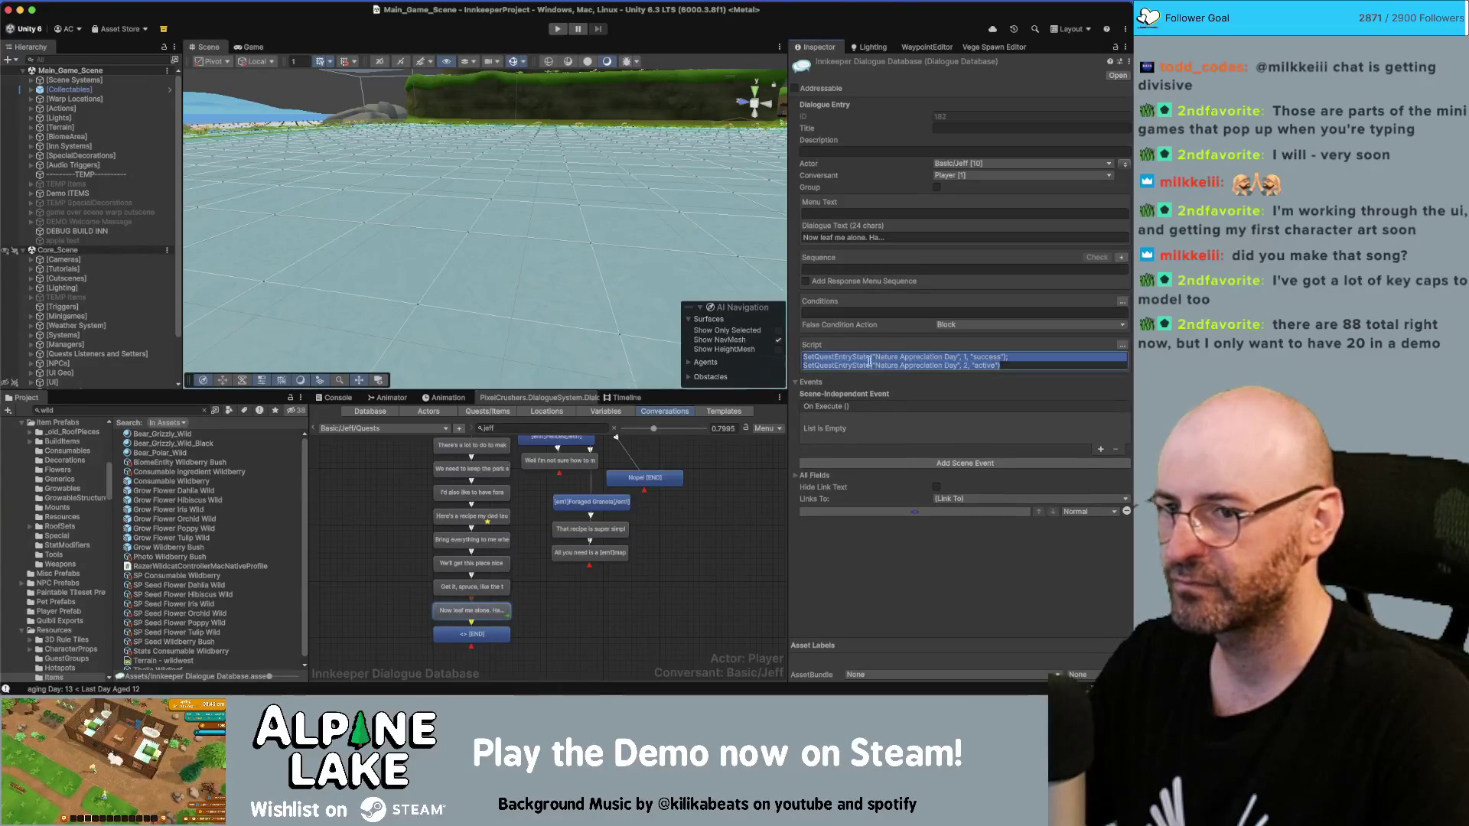
{"action": "key", "text": "BackSpace"}
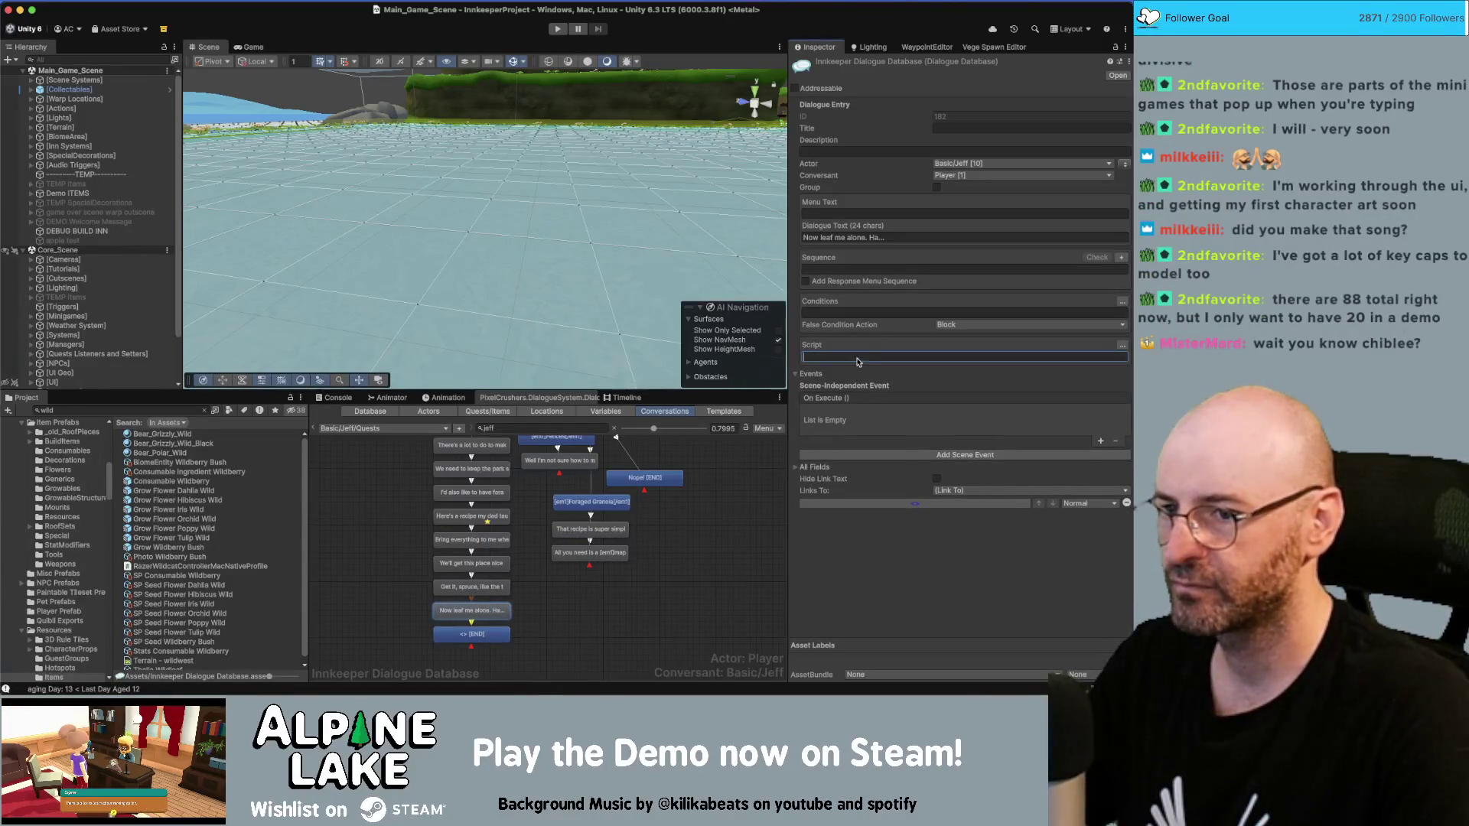
{"action": "left_click", "coordinate": [475, 633]}
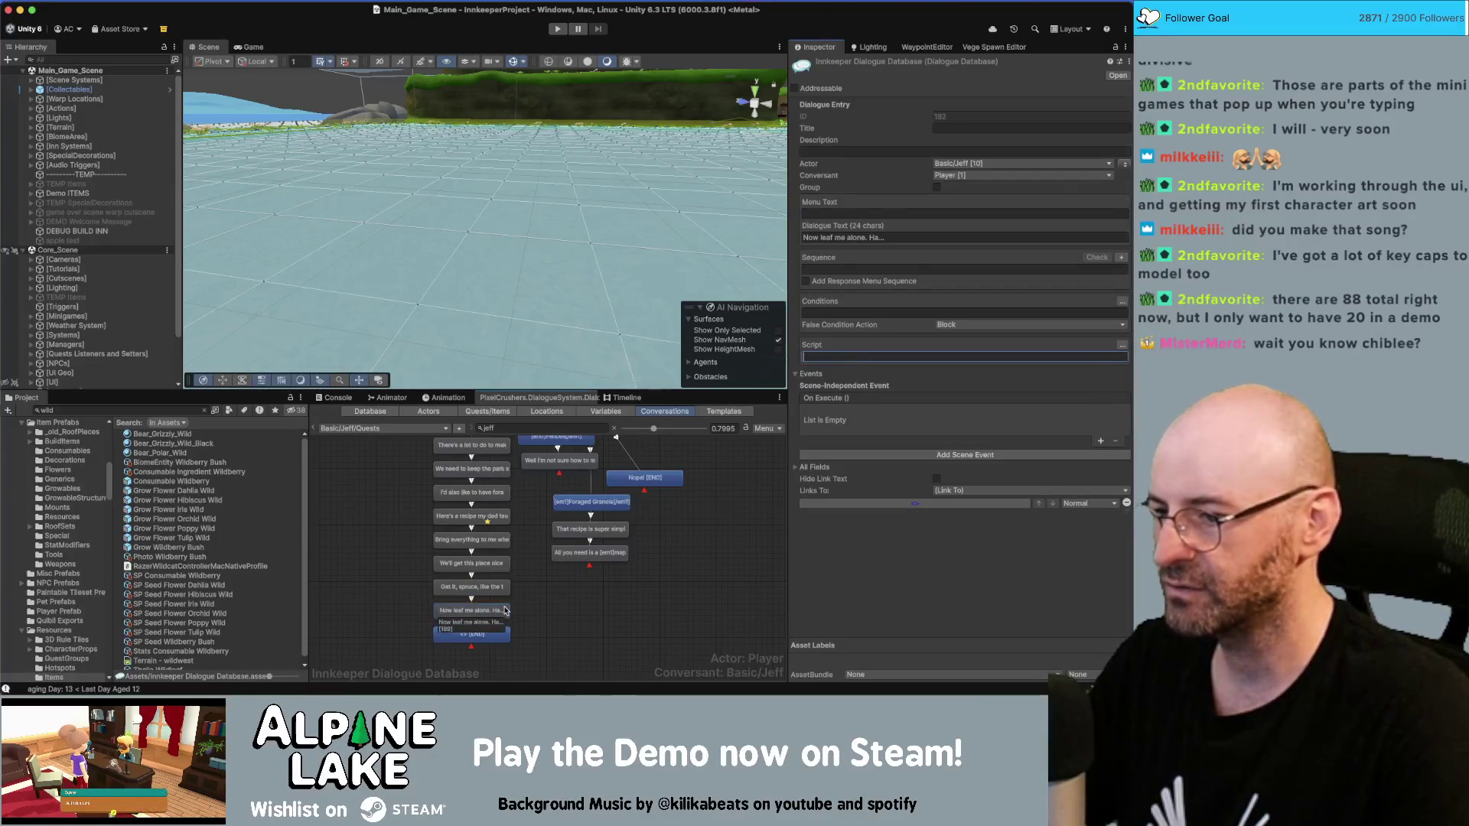
{"action": "left_click", "coordinate": [475, 633]}
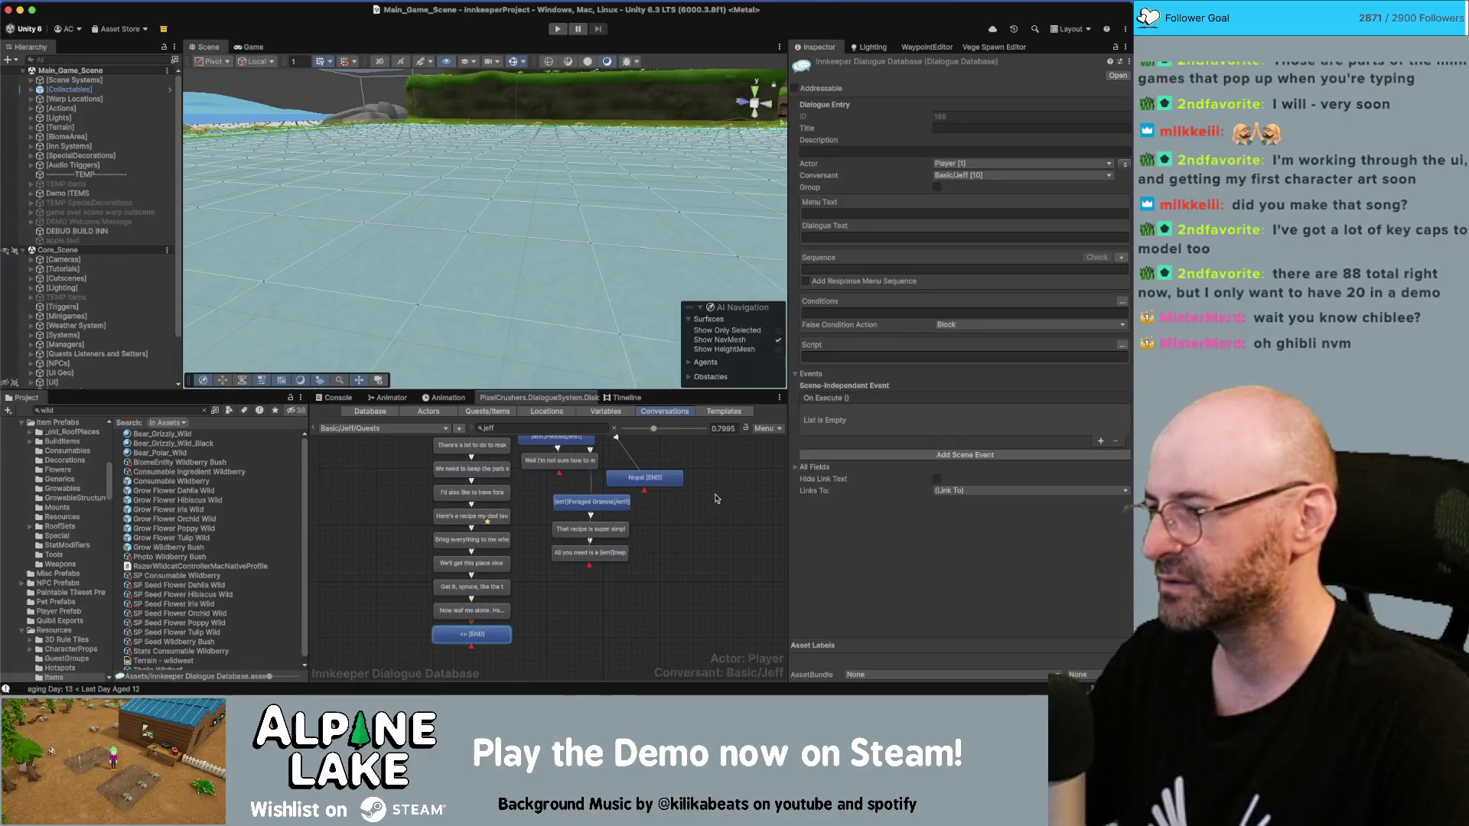
{"action": "left_click", "coordinate": [839, 357]}
{"action": "type", "text": "SetQuestEntryState(\"Nature Appreciation Day\", 1, \"success\"); SetQuestEntryState(\"Nature Appreciation Day\", 2, \"active\");"}
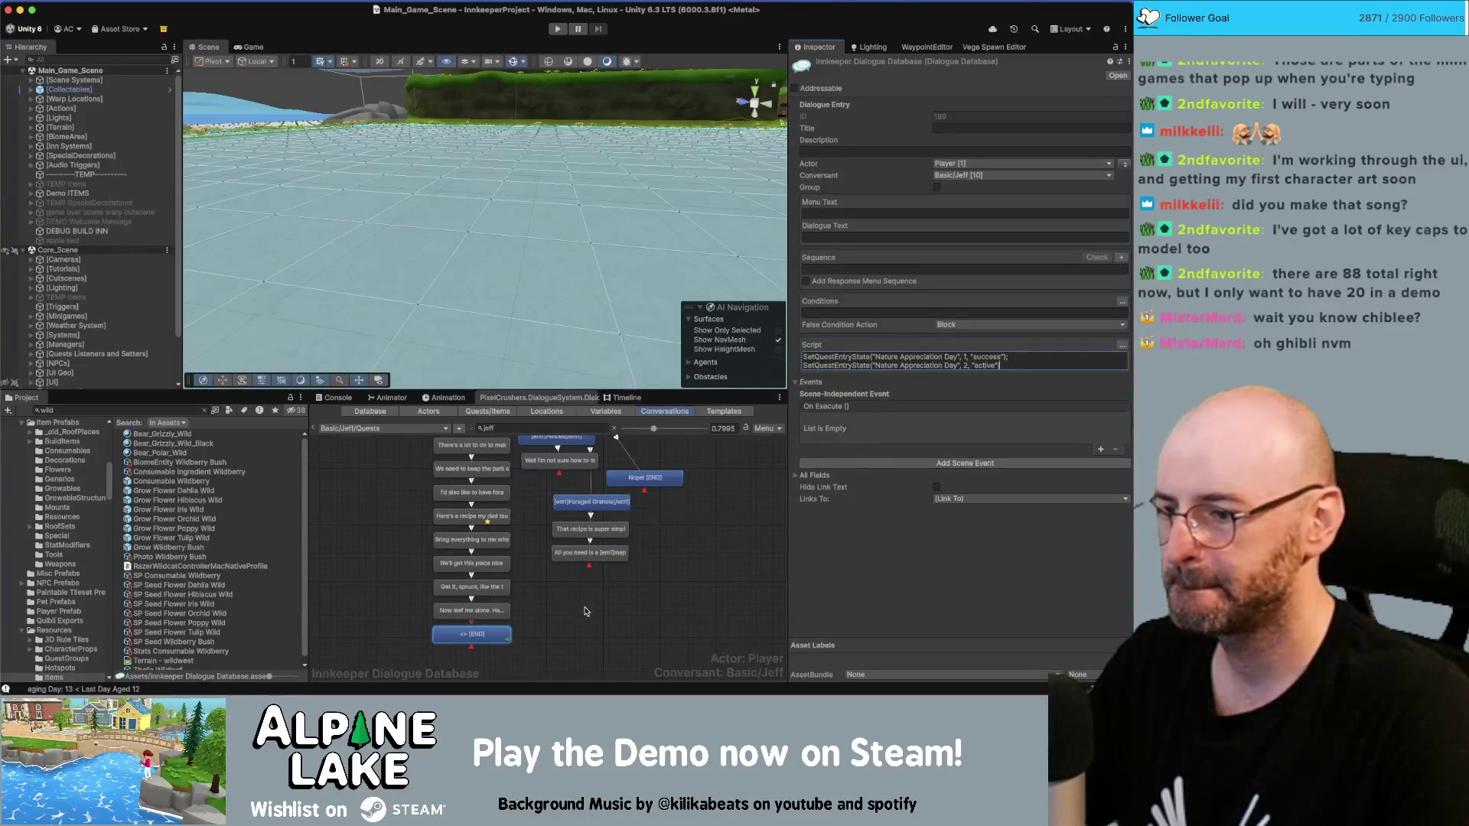
{"action": "left_click", "coordinate": [917, 268]}
{"action": "type", "text": "Continue("}
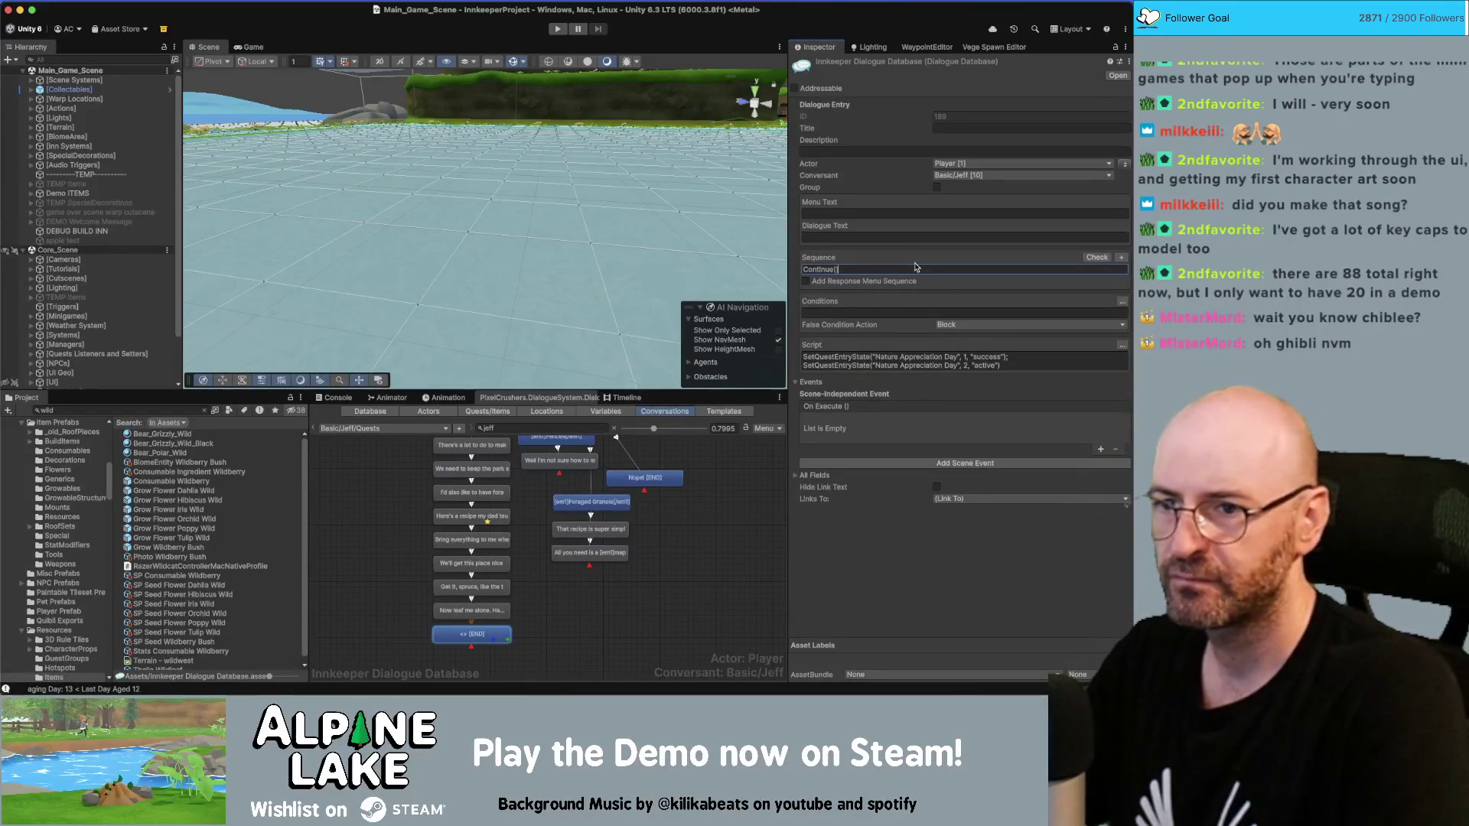
Step: Verify Jeff's last line now has an empty script and review the new END node
{"action": "left_click", "coordinate": [592, 616]}
{"action": "left_click", "coordinate": [493, 612]}
{"action": "left_click", "coordinate": [486, 632]}
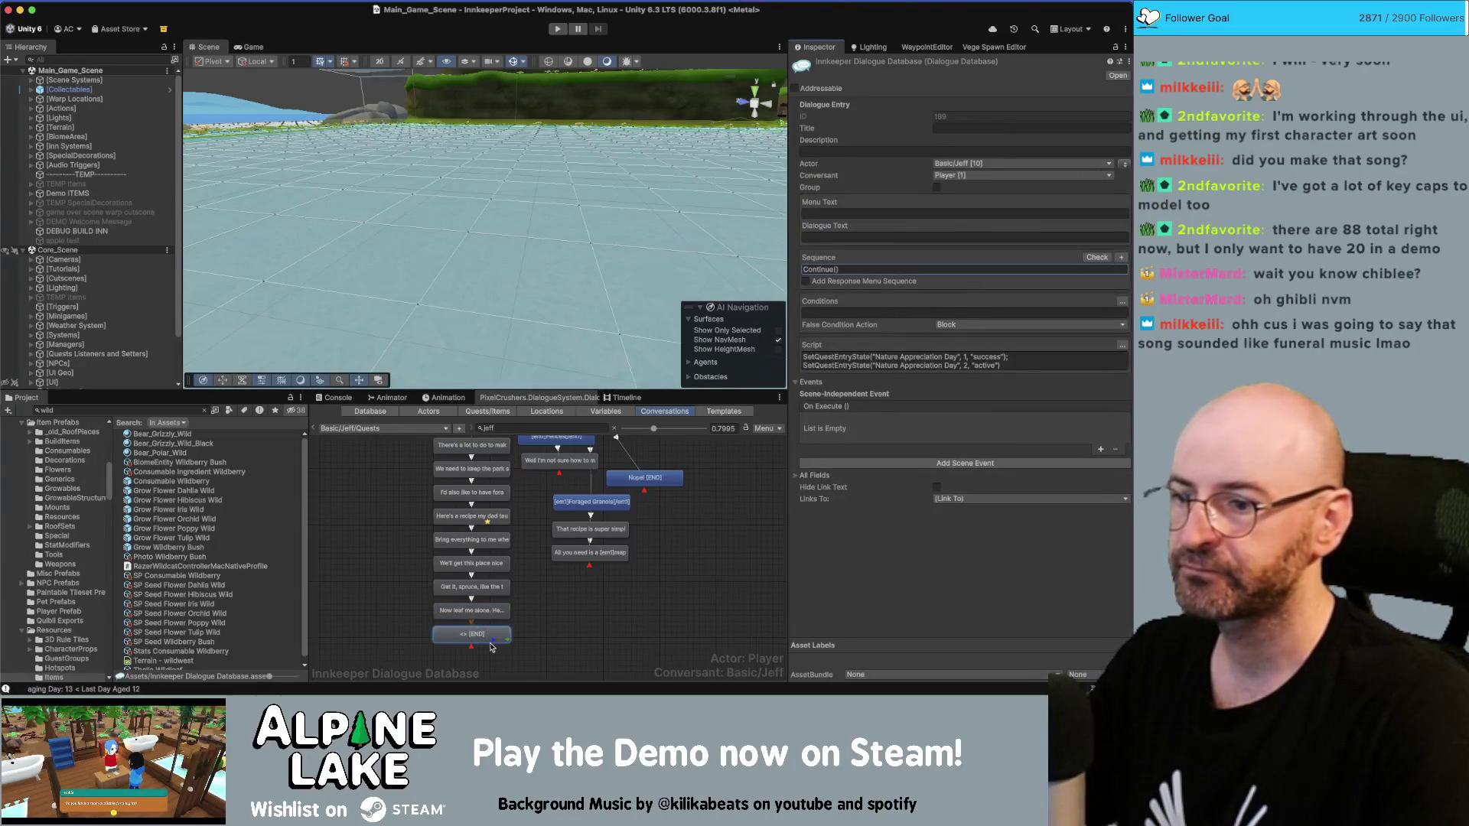
{"action": "left_click", "coordinate": [586, 607]}
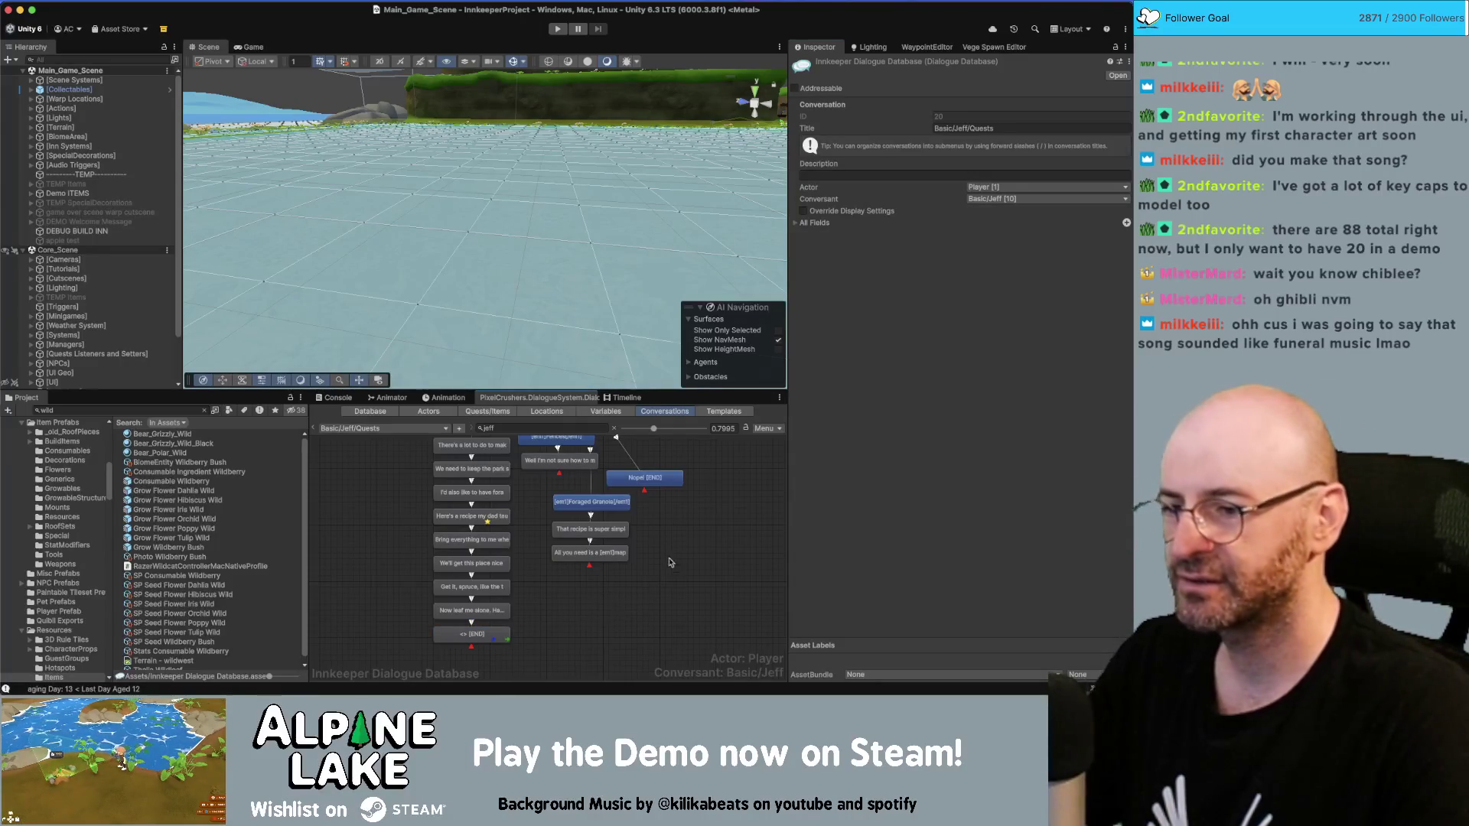
Step: Reposition the Nope!, Foraged Granola and recipe nodes and nudge the Nope! END node up
{"action": "scroll", "coordinate": [686, 545], "scroll_direction": "up", "scroll_amount": 5}
{"action": "scroll", "coordinate": [686, 545], "scroll_direction": "right", "scroll_amount": 4}
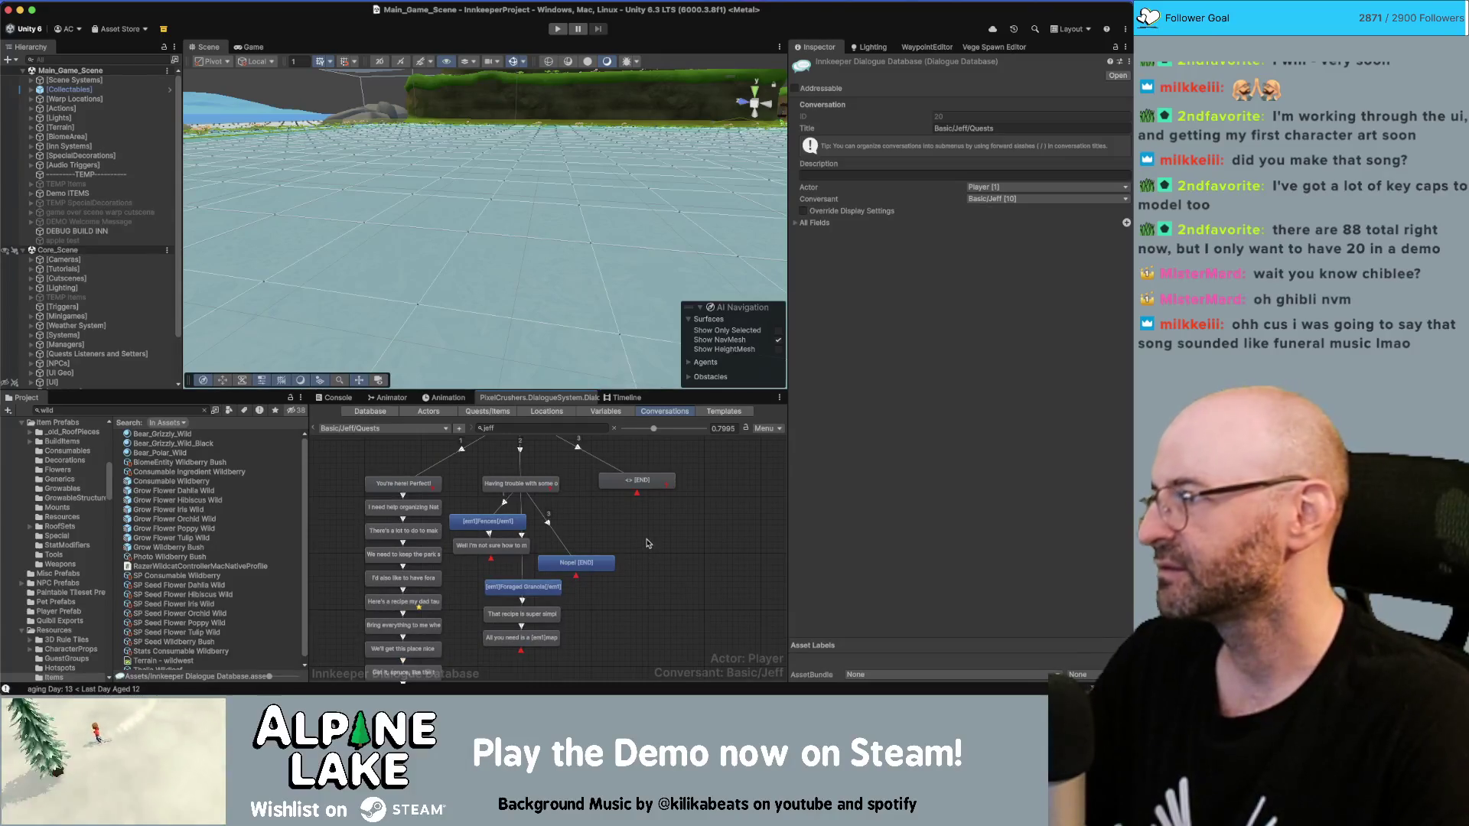
{"action": "scroll", "coordinate": [666, 512], "scroll_direction": "up", "scroll_amount": 1}
{"action": "scroll", "coordinate": [658, 515], "scroll_direction": "right", "scroll_amount": 1}
{"action": "left_click", "coordinate": [639, 507]}
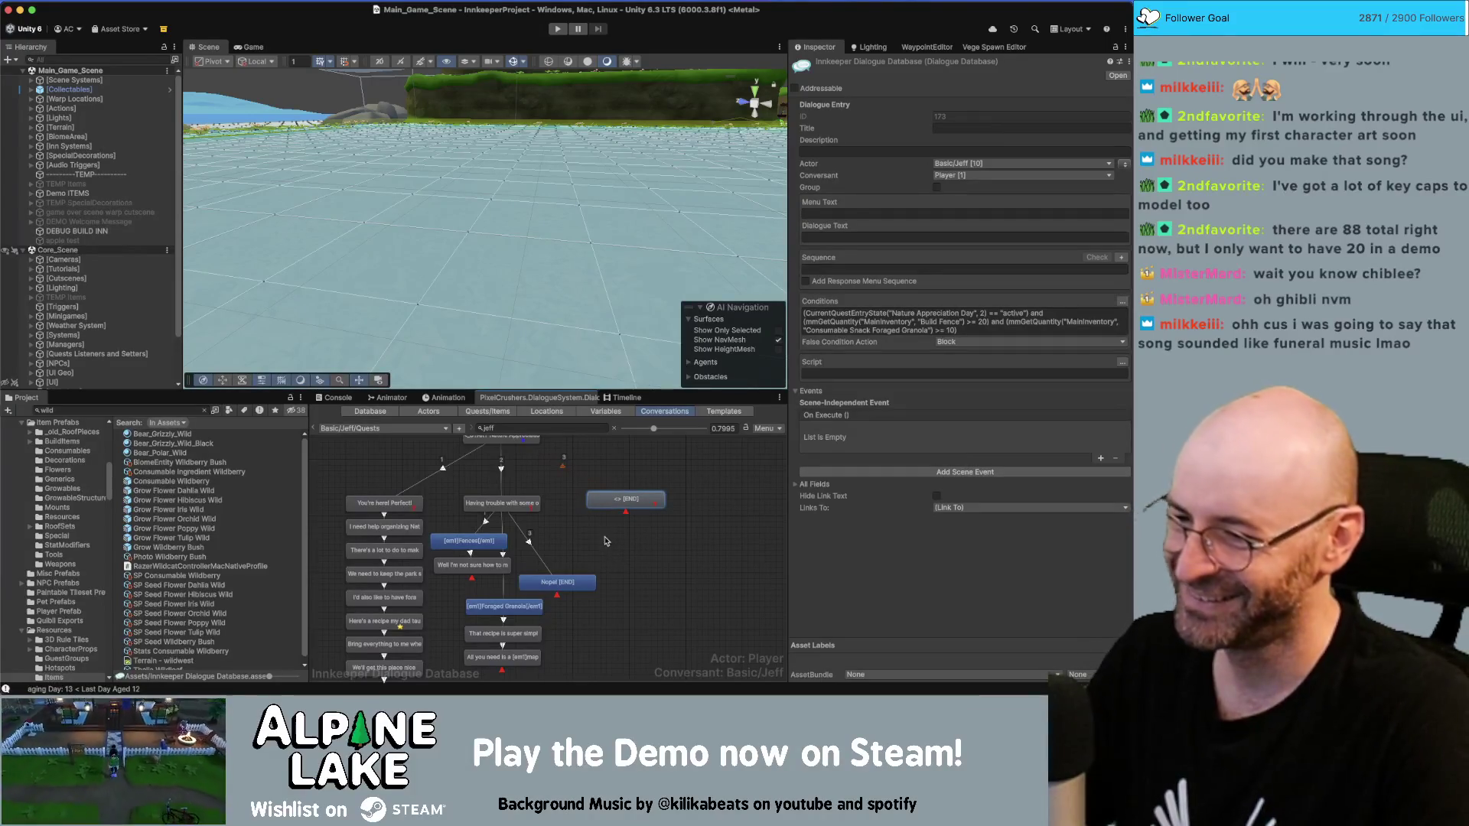
{"action": "scroll", "coordinate": [621, 558], "scroll_direction": "down", "scroll_amount": 3}
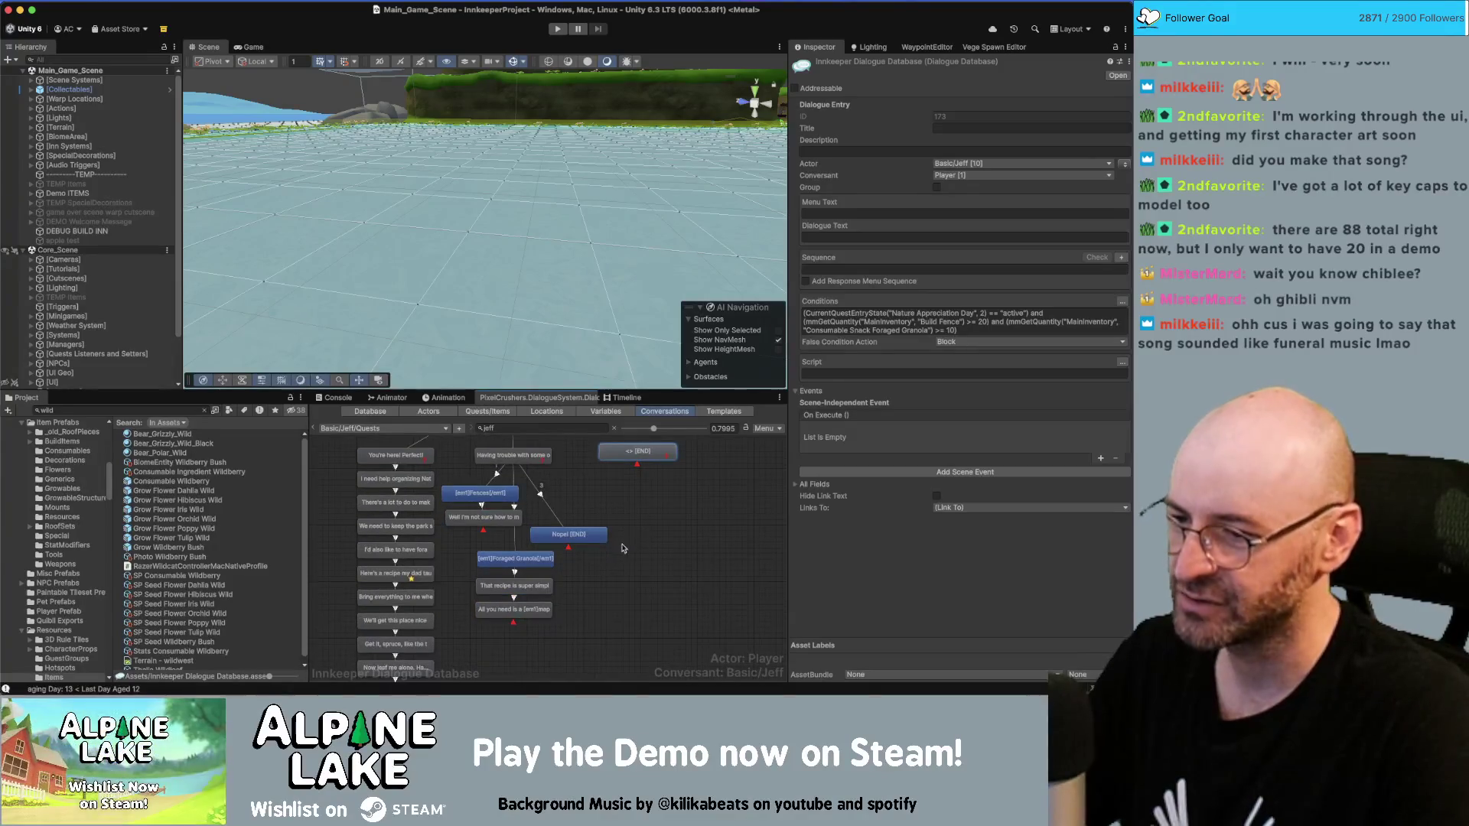
{"action": "left_click_drag", "start_coordinate": [622, 548], "coordinate": [515, 649]}
{"action": "mouse_move", "coordinate": [538, 561]}
{"action": "left_mouse_down"}
{"action": "mouse_move", "coordinate": [525, 575]}
{"action": "mouse_move", "coordinate": [556, 551]}
{"action": "left_mouse_up"}
{"action": "left_click", "coordinate": [557, 554]}
{"action": "left_click", "coordinate": [637, 515]}
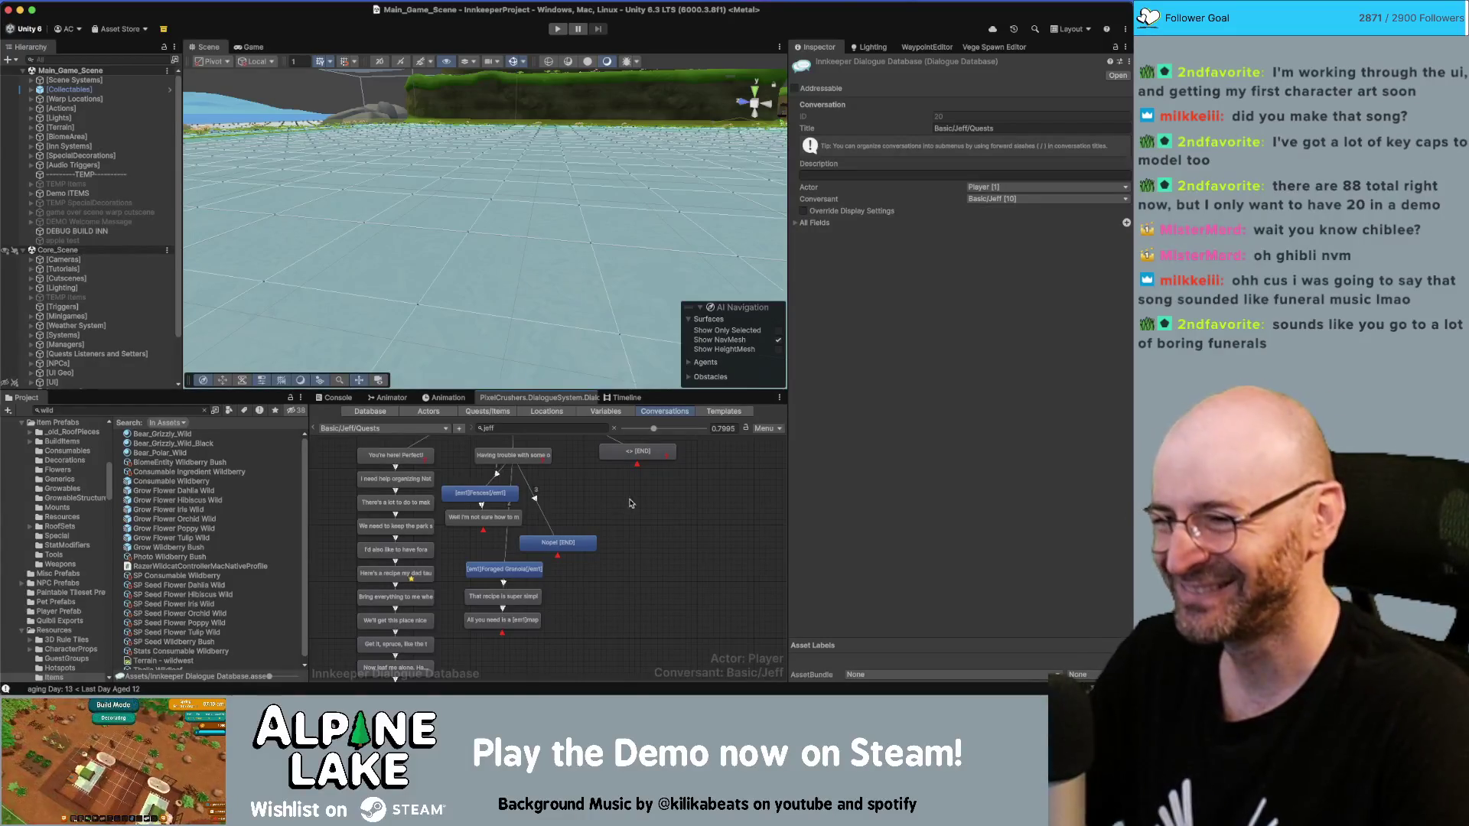
Step: Select Jeff's 'That recipe is super simple' node to show its Dialogue Entry
{"action": "scroll", "coordinate": [635, 543], "scroll_direction": "up", "scroll_amount": 2}
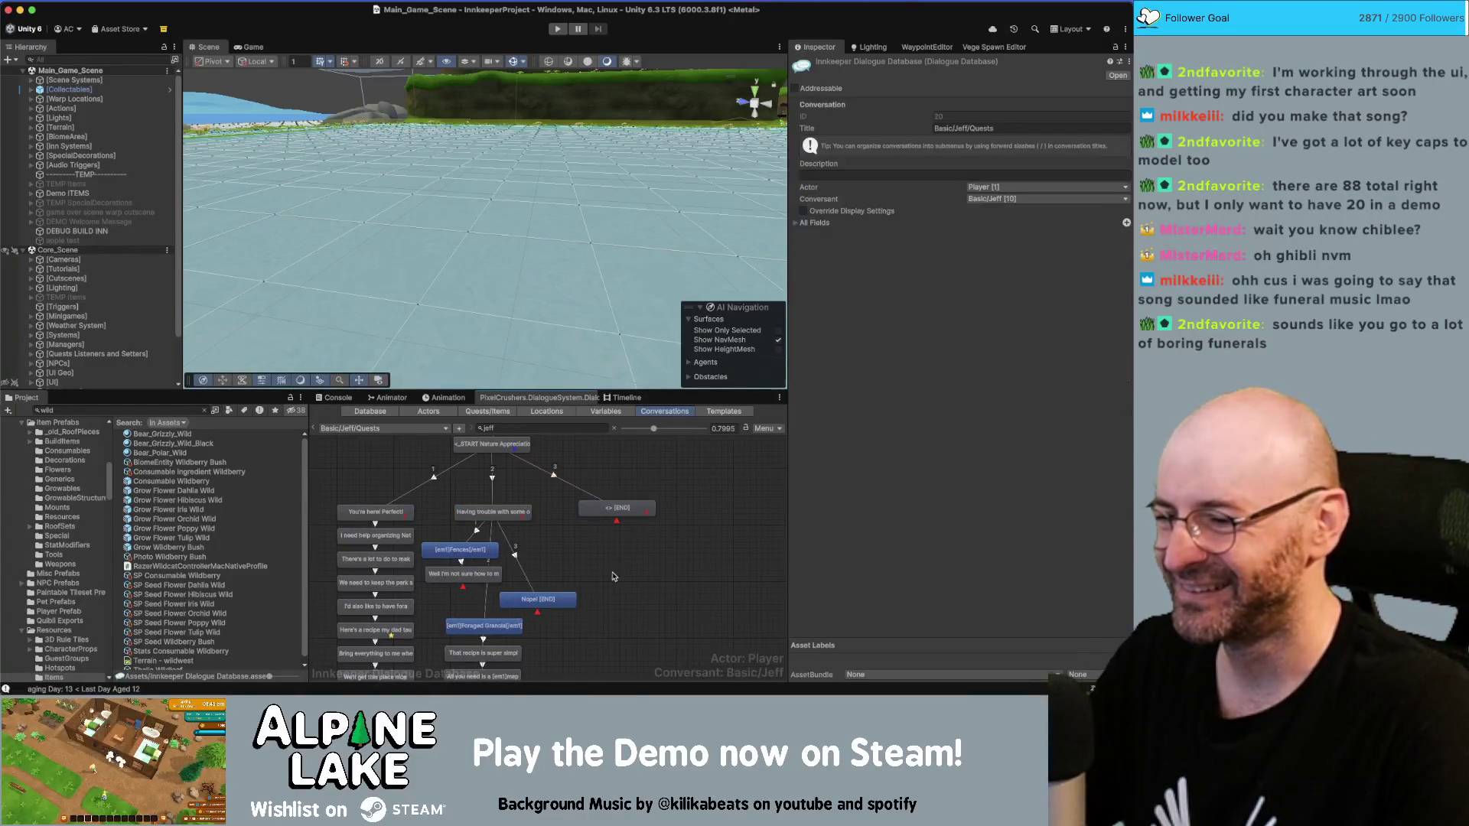
{"action": "scroll", "coordinate": [567, 573], "scroll_direction": "down", "scroll_amount": 2}
{"action": "left_click", "coordinate": [521, 567]}
{"action": "left_click", "coordinate": [499, 594]}
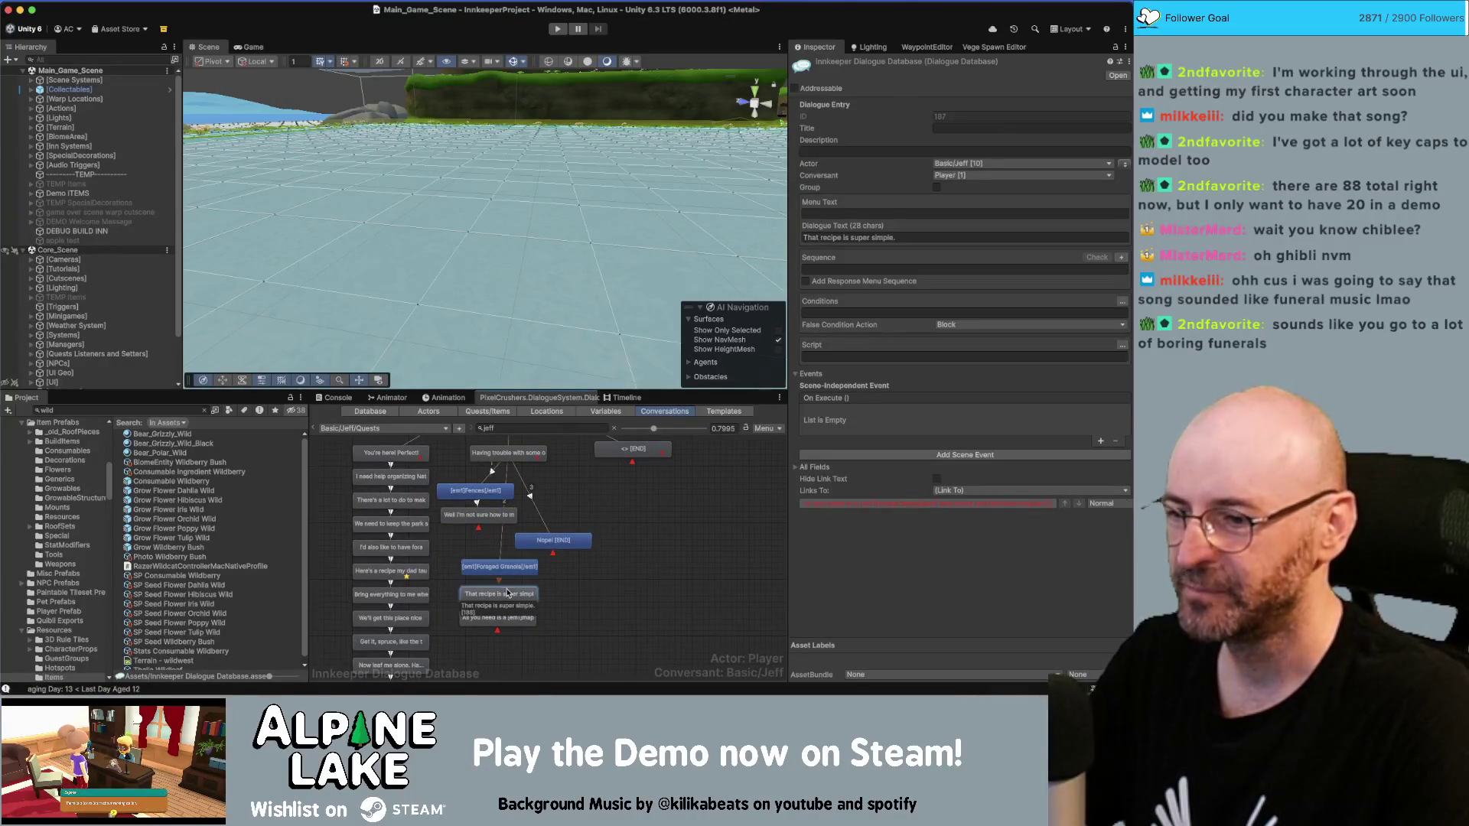
Step: Add a child node after the maple seed line and trim that line's wildberries ending
{"action": "left_click", "coordinate": [498, 617]}
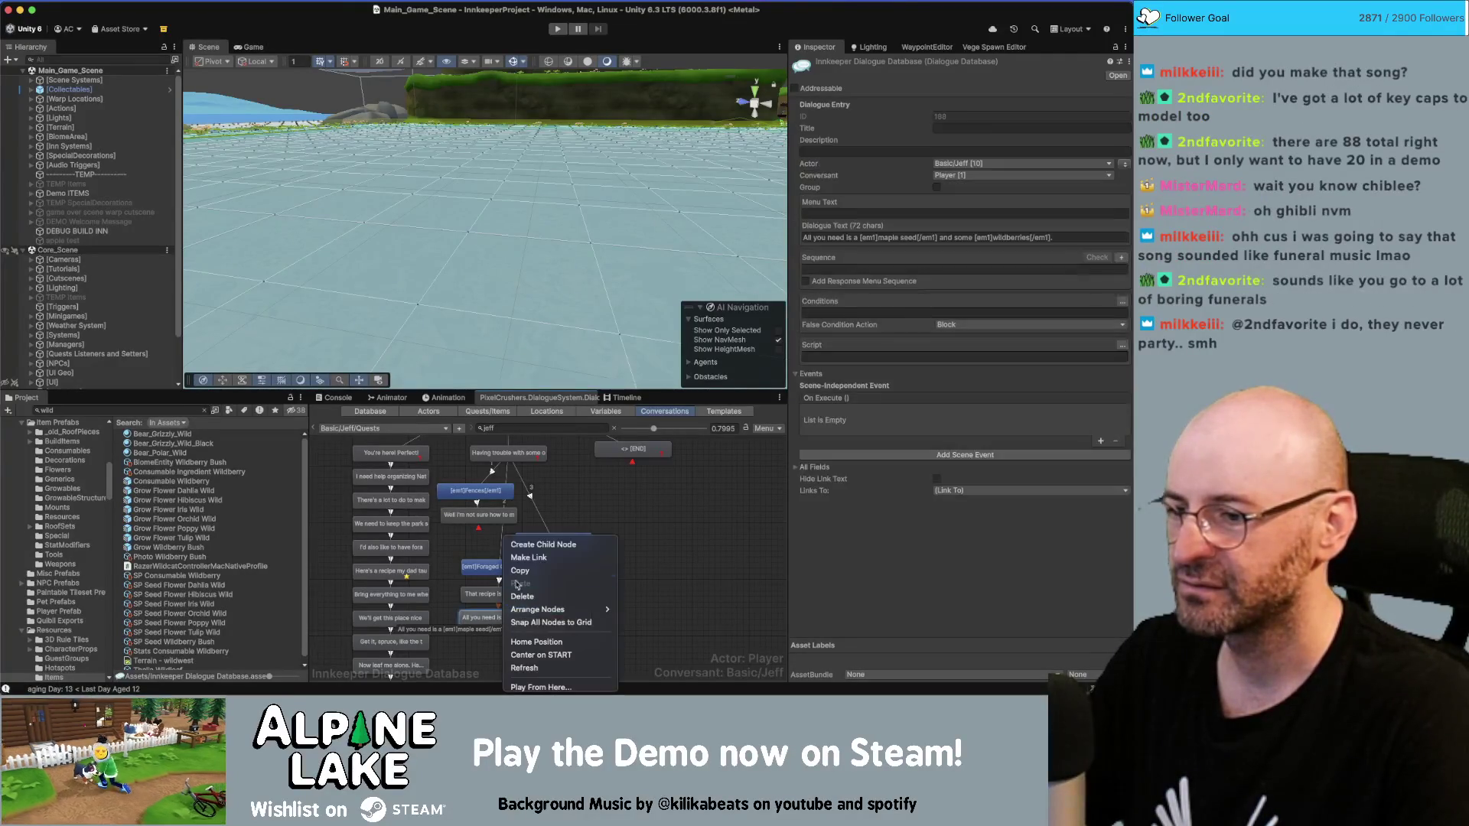
{"action": "right_click", "coordinate": [532, 618]}
{"action": "left_click", "coordinate": [524, 545]}
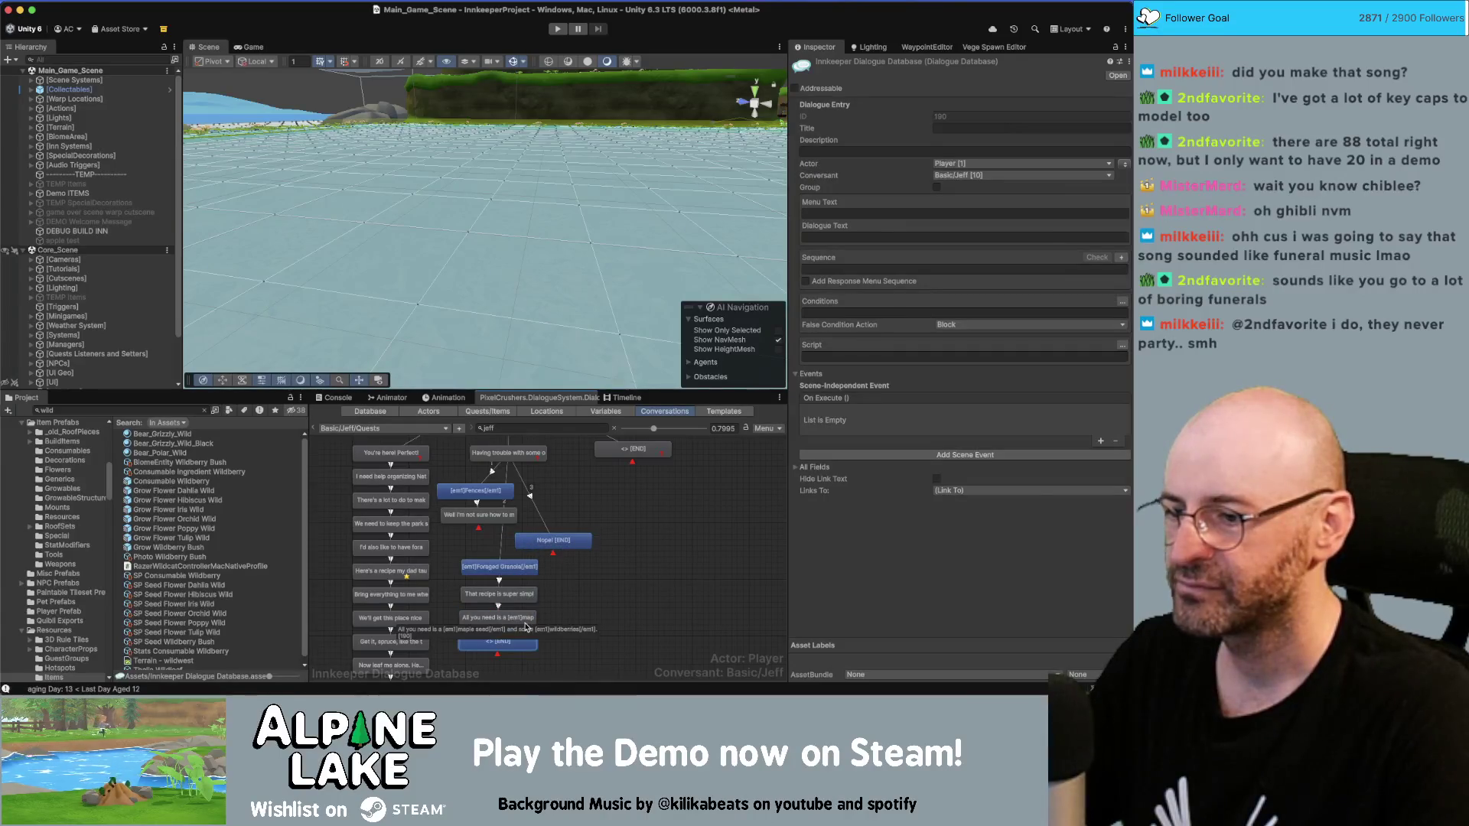
{"action": "left_click", "coordinate": [885, 238]}
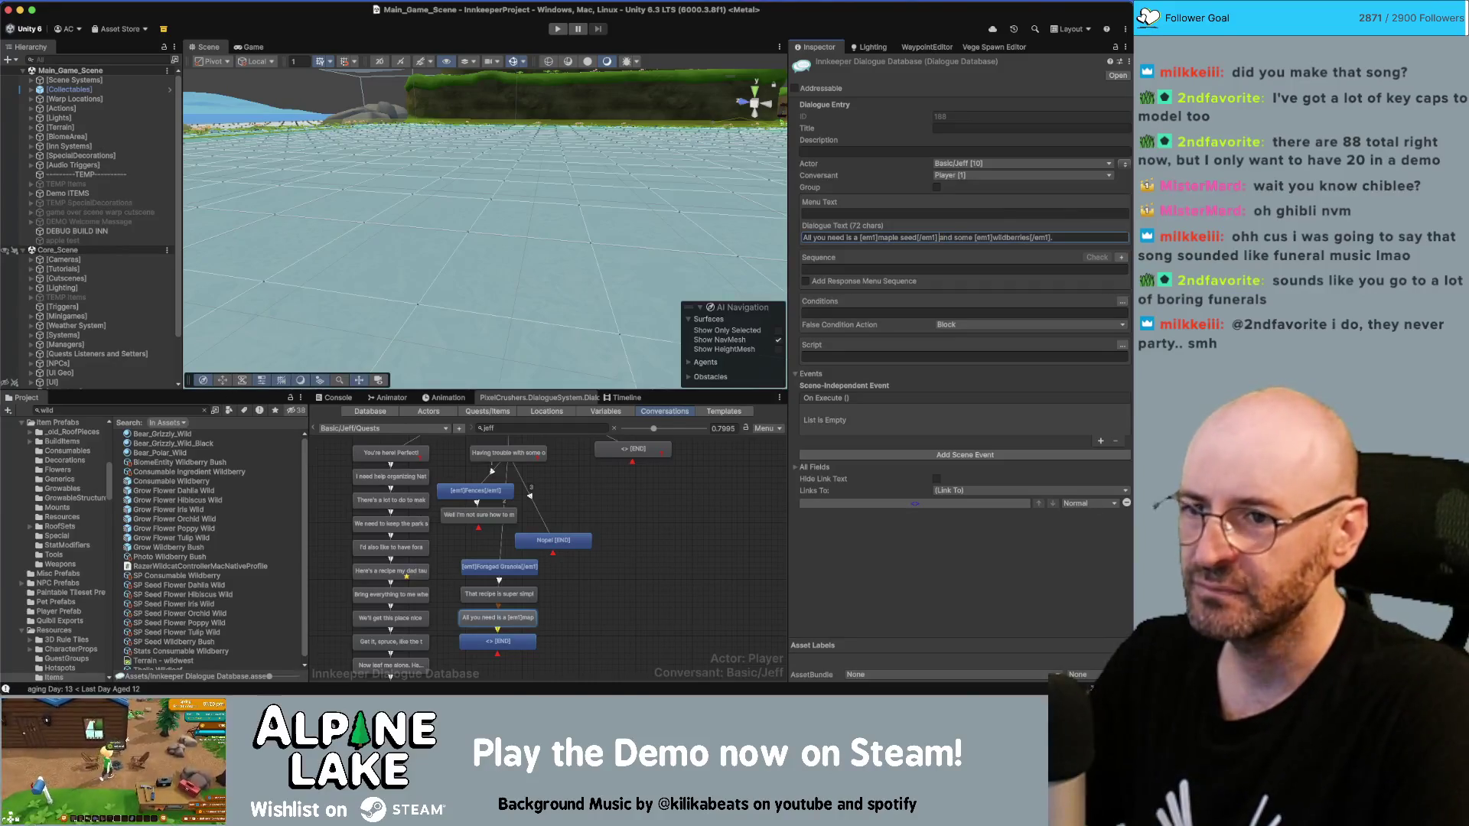
{"action": "key", "text": "shift+End"}
{"action": "type", "text": "which"}
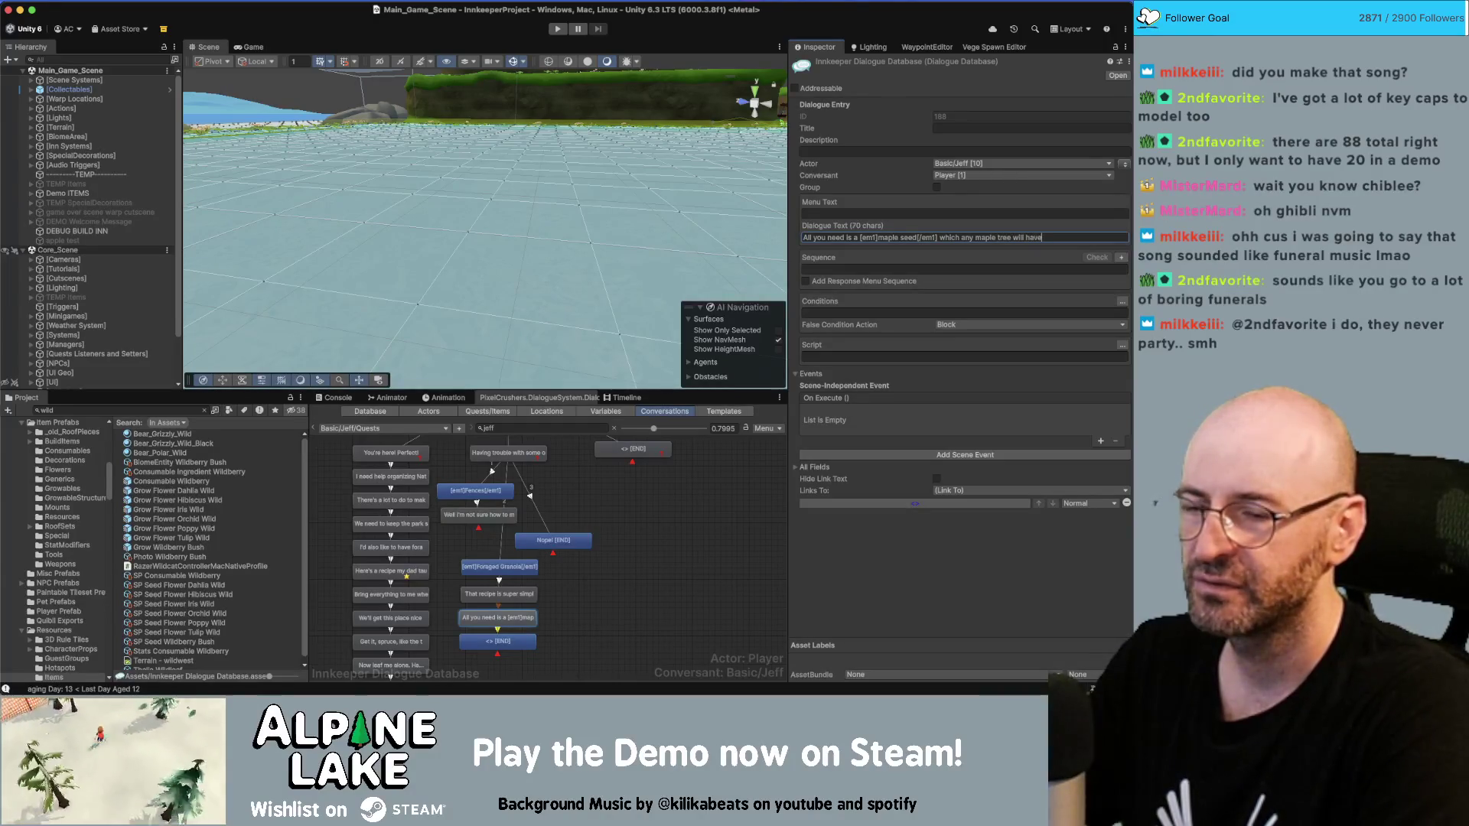
{"action": "type", "text": "."}
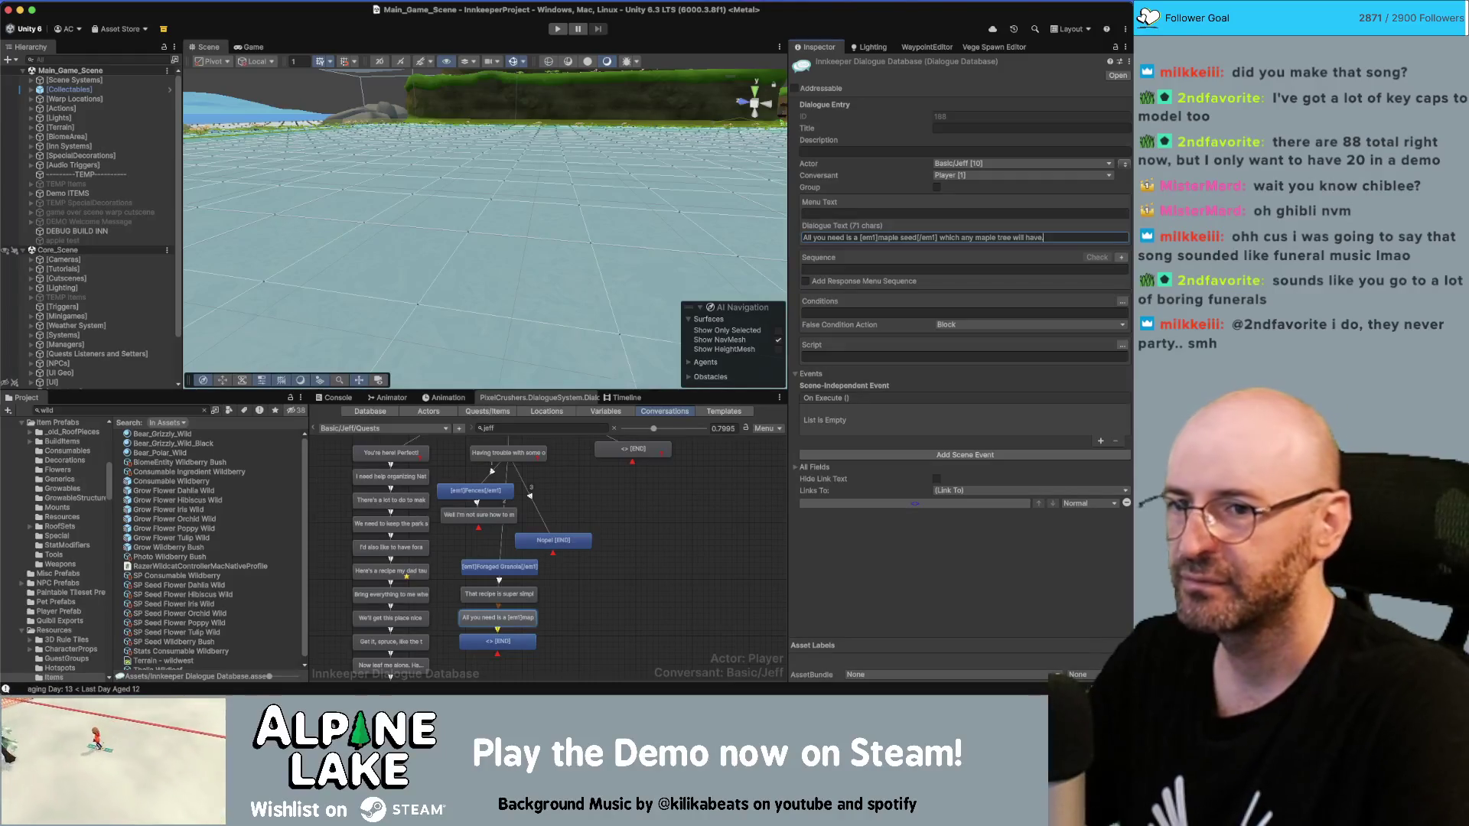
Step: Make the new line say emphasized Wildberries are foraged from the Alpine Trail in summer and fall
{"action": "left_click", "coordinate": [511, 644]}
{"action": "left_click", "coordinate": [943, 238]}
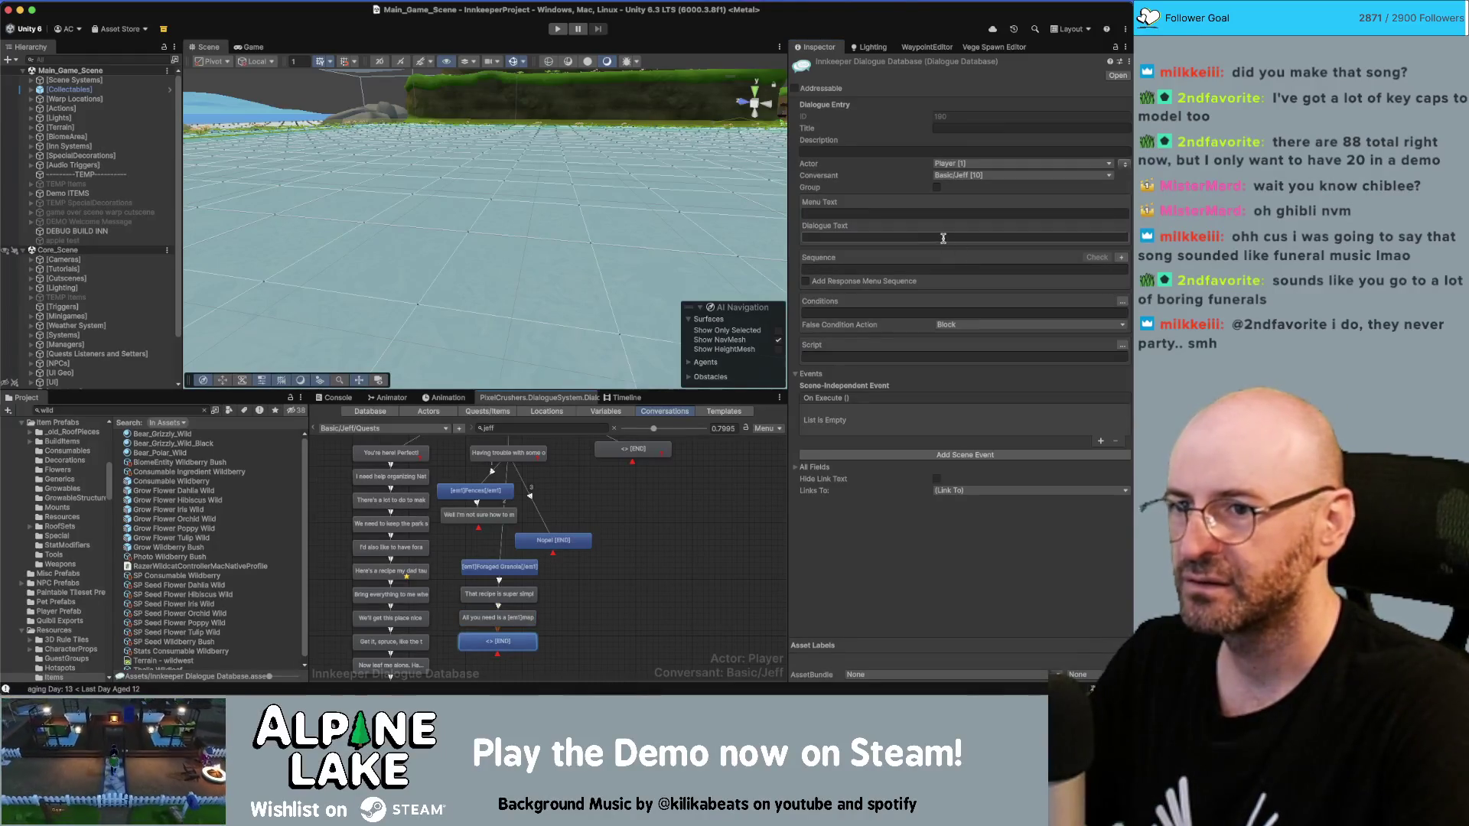
{"action": "type", "text": "[em"}
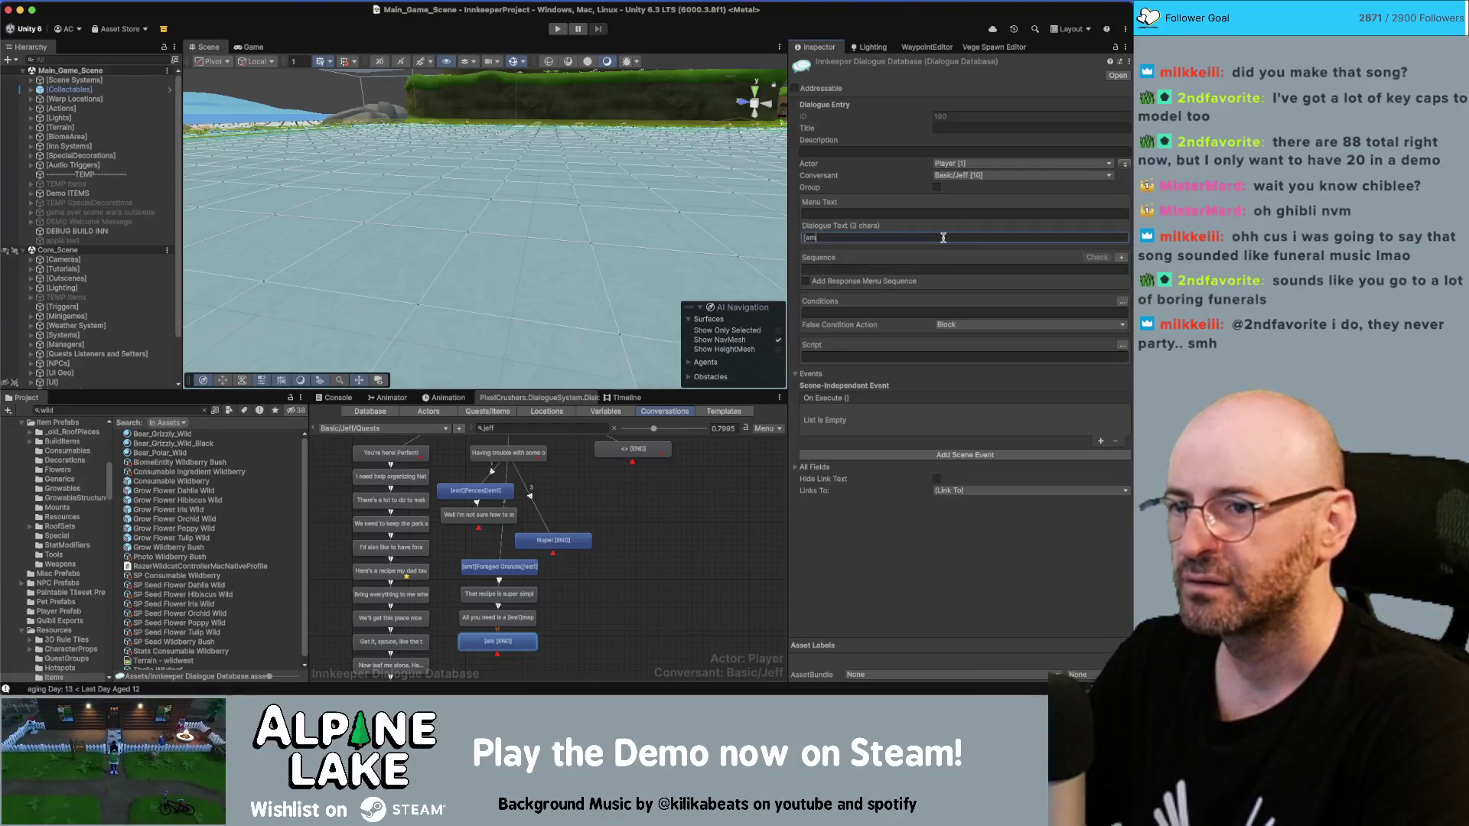
{"action": "type", "text": "1]Wildb"}
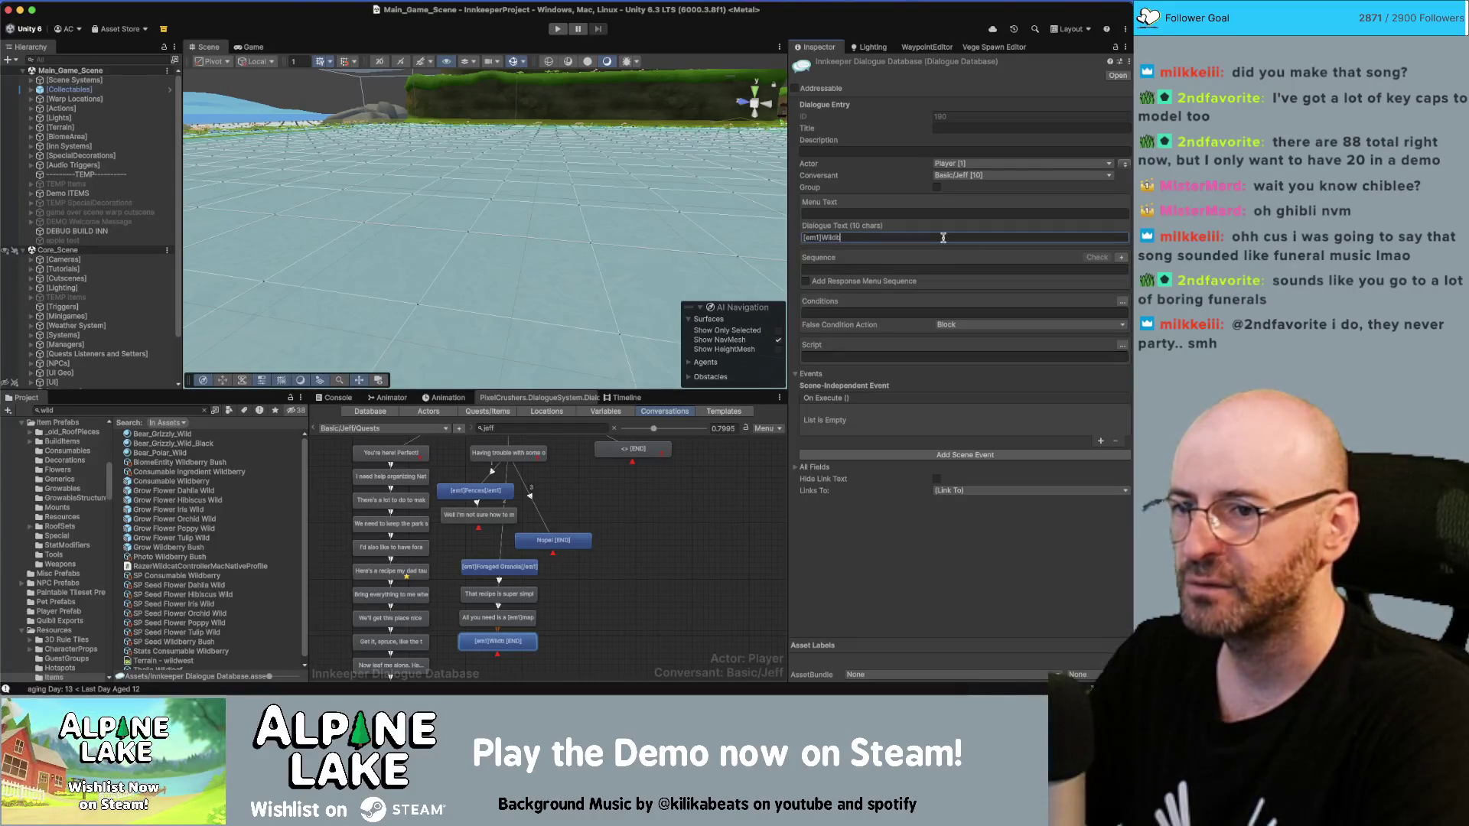
{"action": "type", "text": "erries[/em1] can be foraged from "}
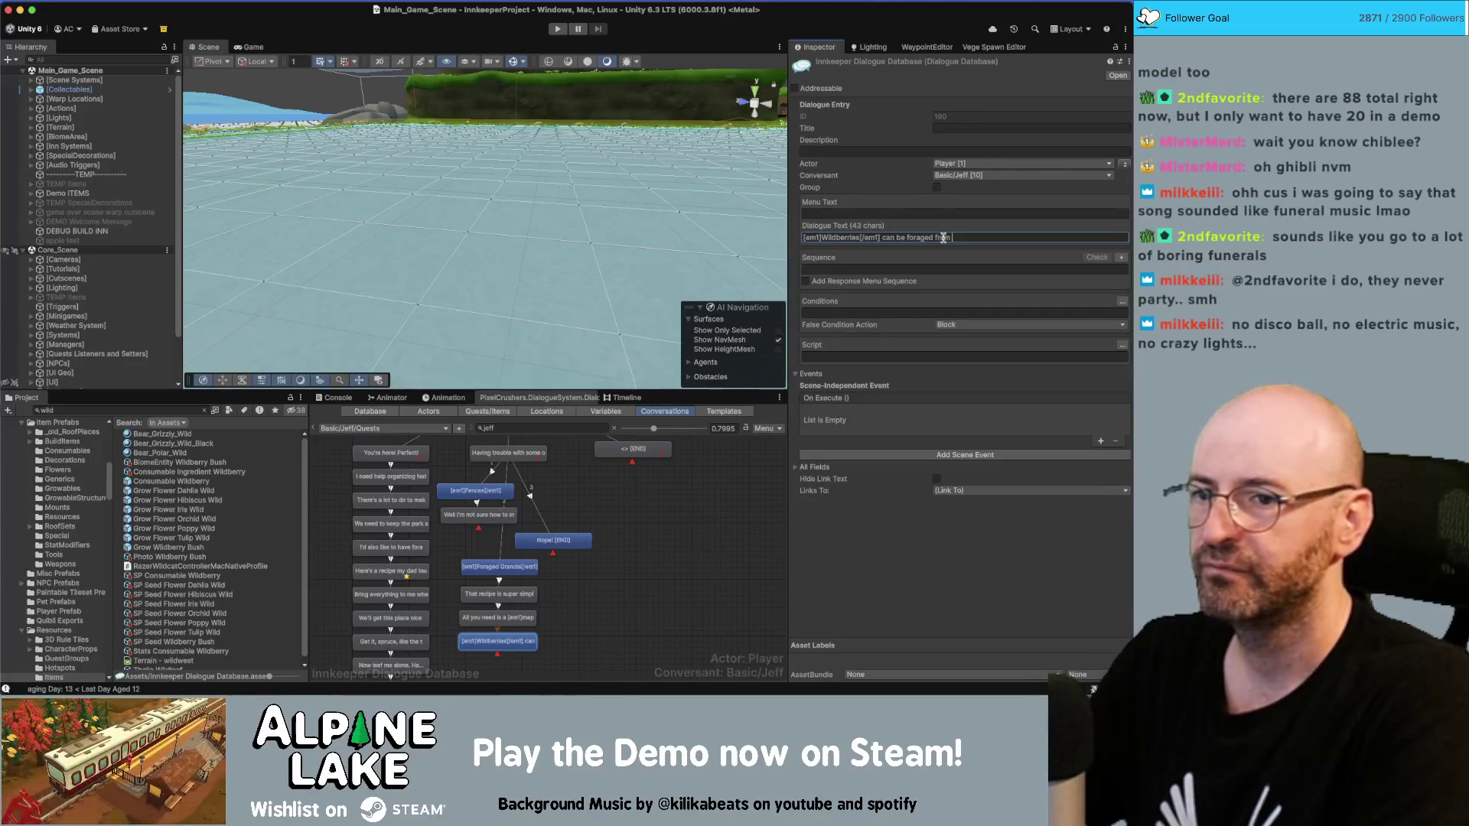
{"action": "type", "text": "the "}
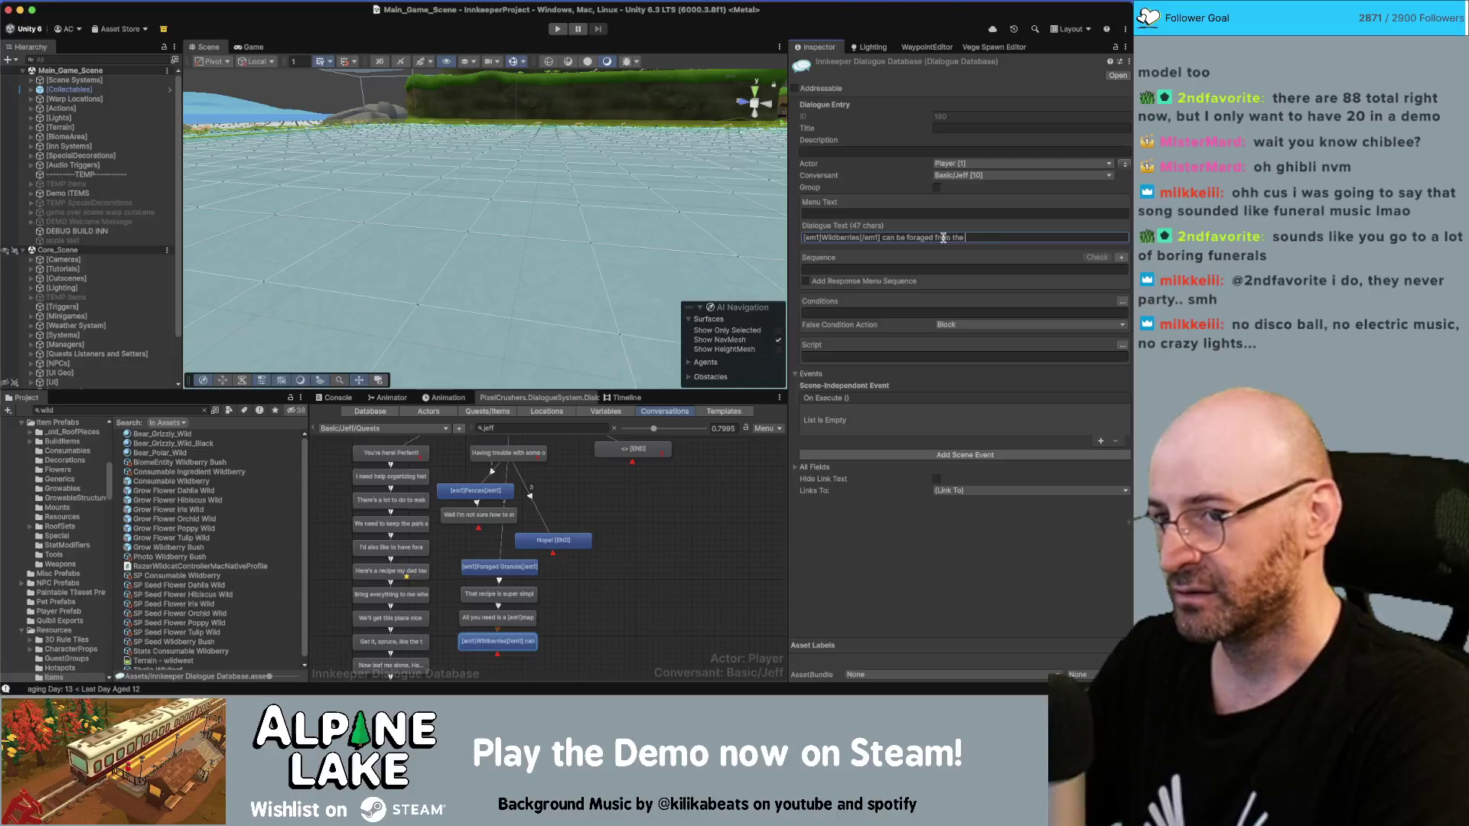
{"action": "type", "text": "[em1"}
{"action": "key", "text": "BackSpace"}
{"action": "type", "text": "2]A"}
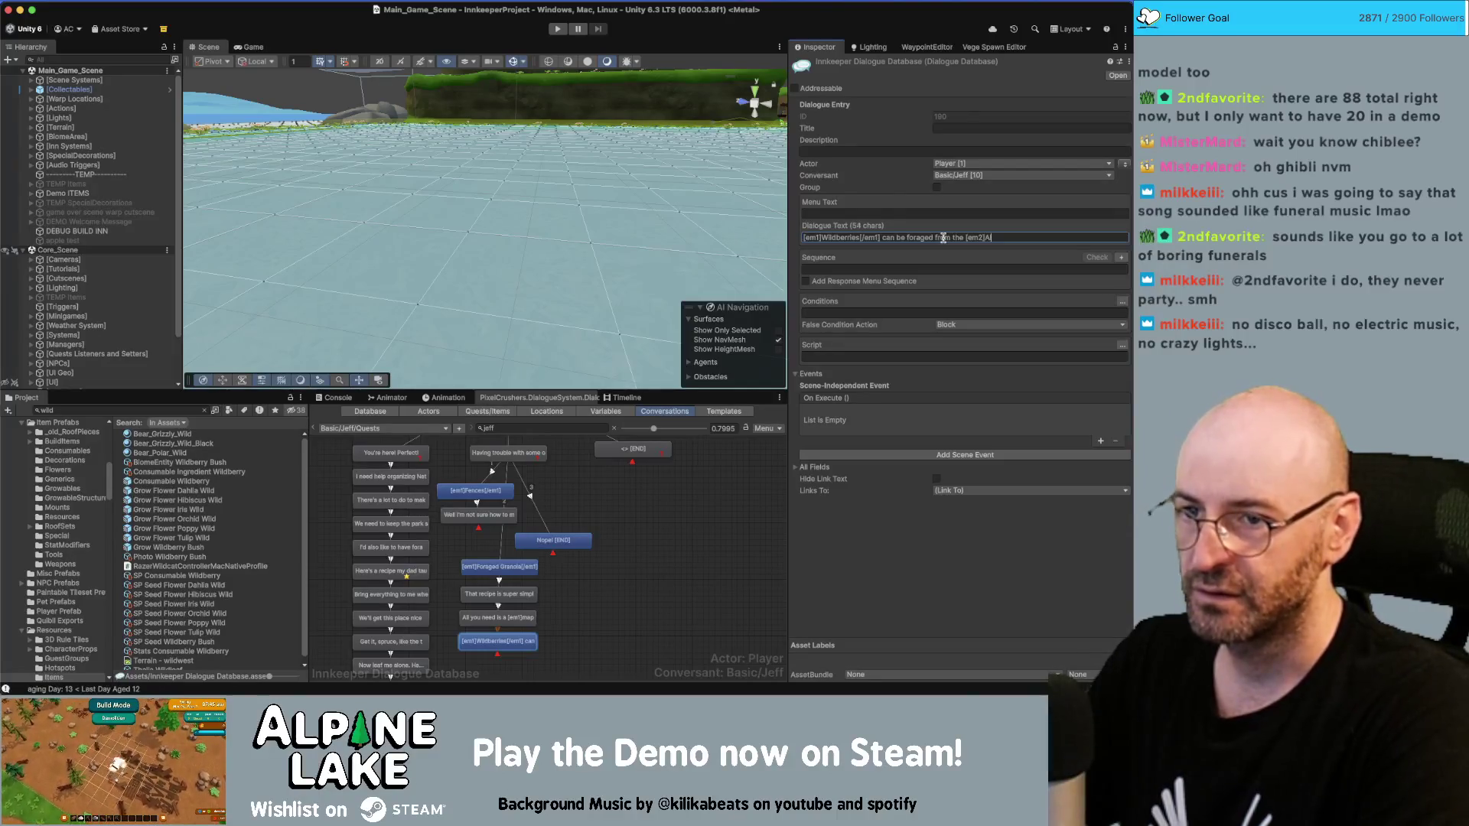
{"action": "type", "text": "lpine [em"}
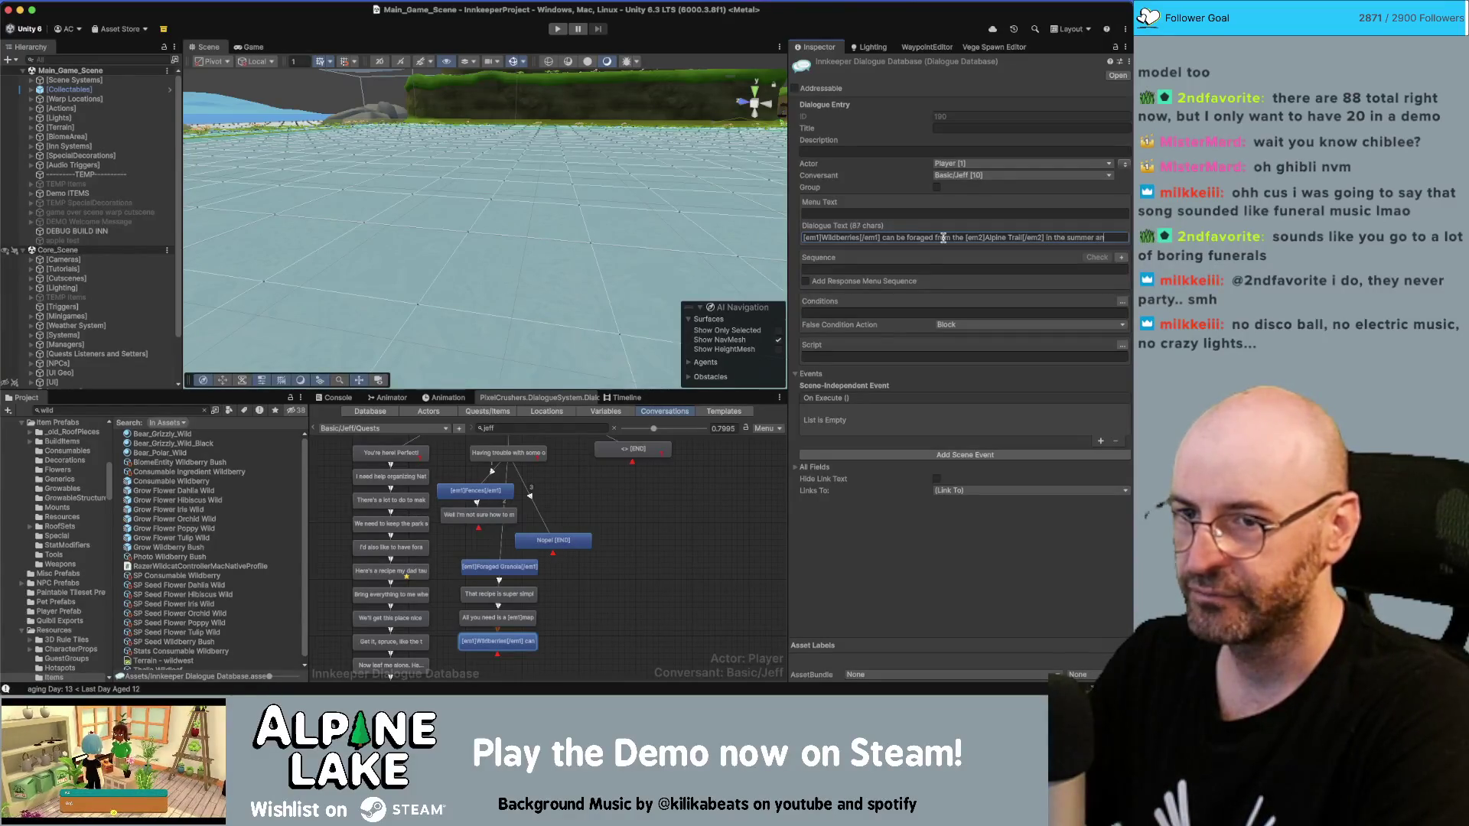
{"action": "type", "text": "fall months."}
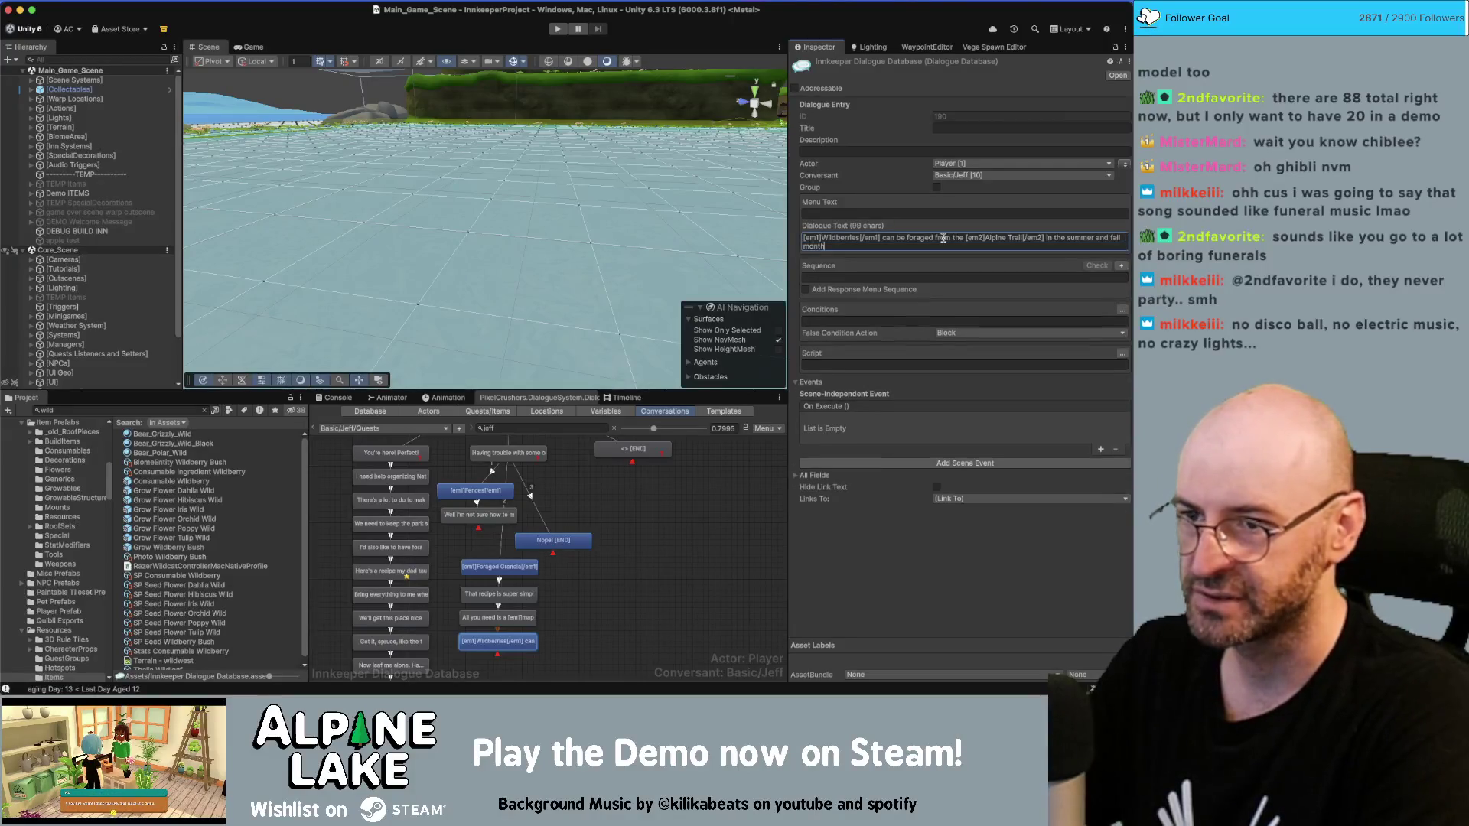
{"action": "left_click", "coordinate": [498, 641]}
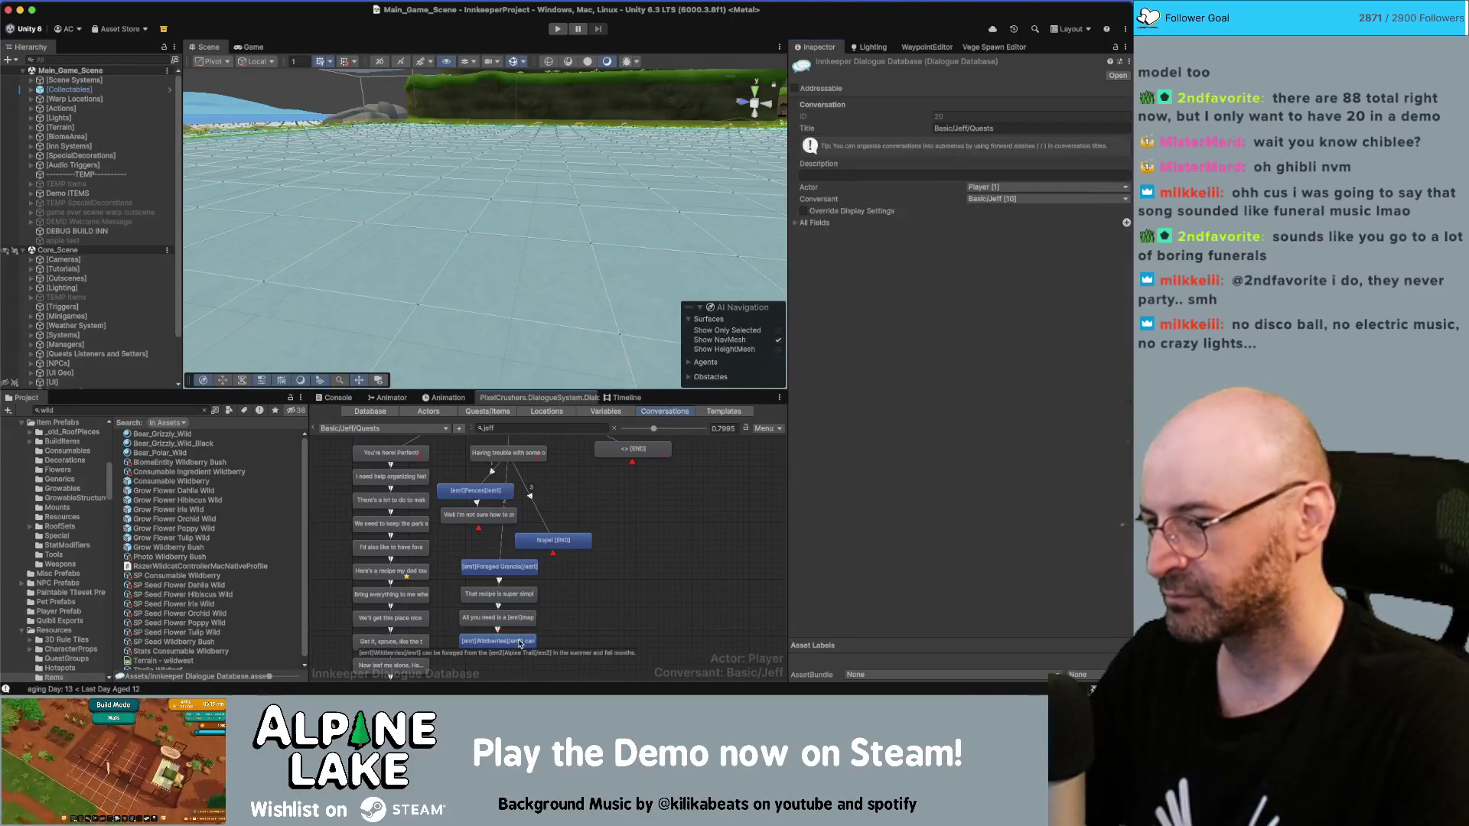
Step: Search the Project for 'wildberr' and check Grow Wildberry Bush's growable seasons are summer and fall
{"action": "left_click", "coordinate": [617, 600]}
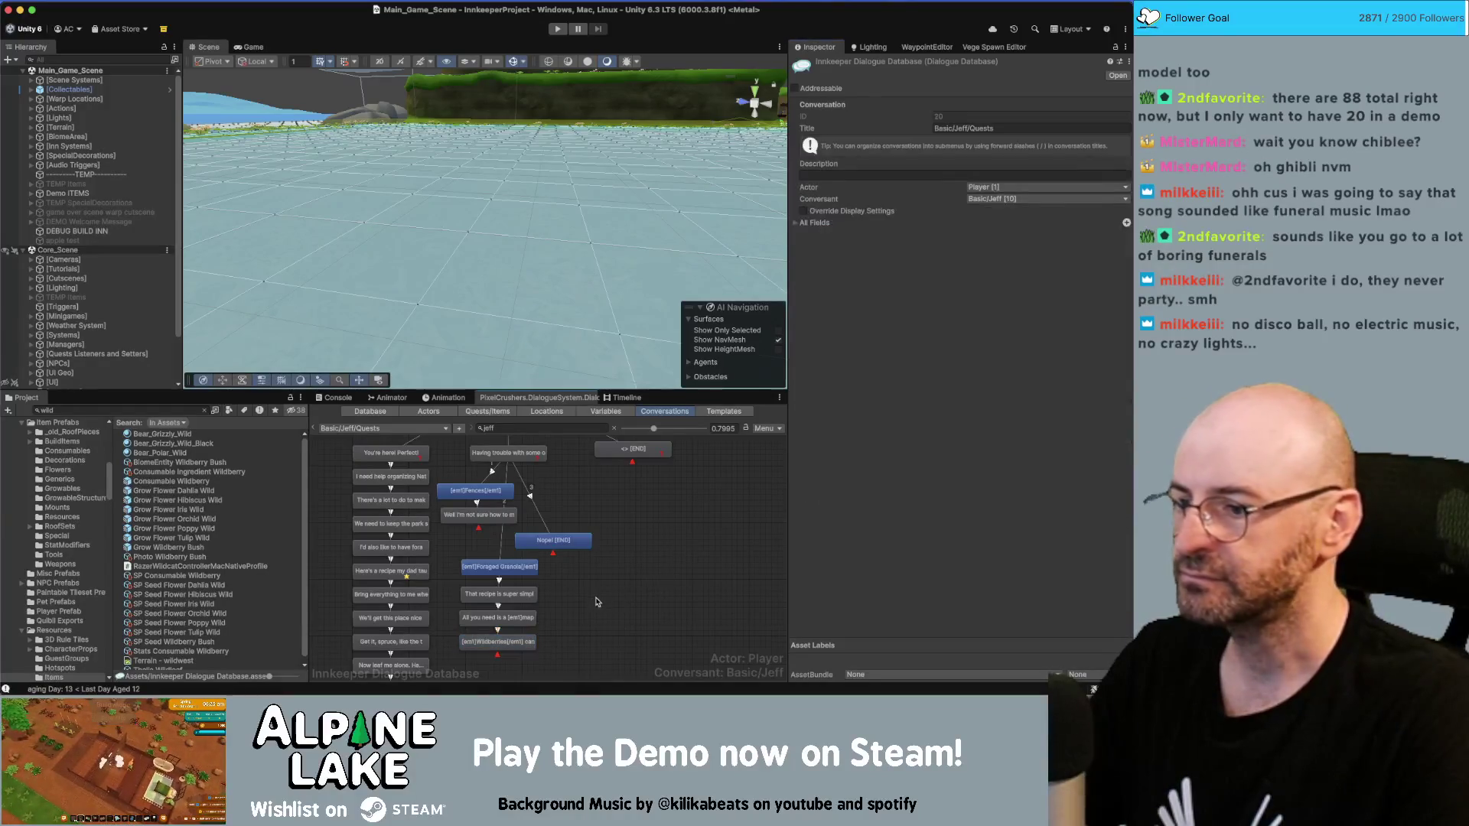
{"action": "scroll", "coordinate": [617, 581], "scroll_direction": "down", "scroll_amount": 2}
{"action": "left_click_drag", "start_coordinate": [619, 549], "coordinate": [590, 591]}
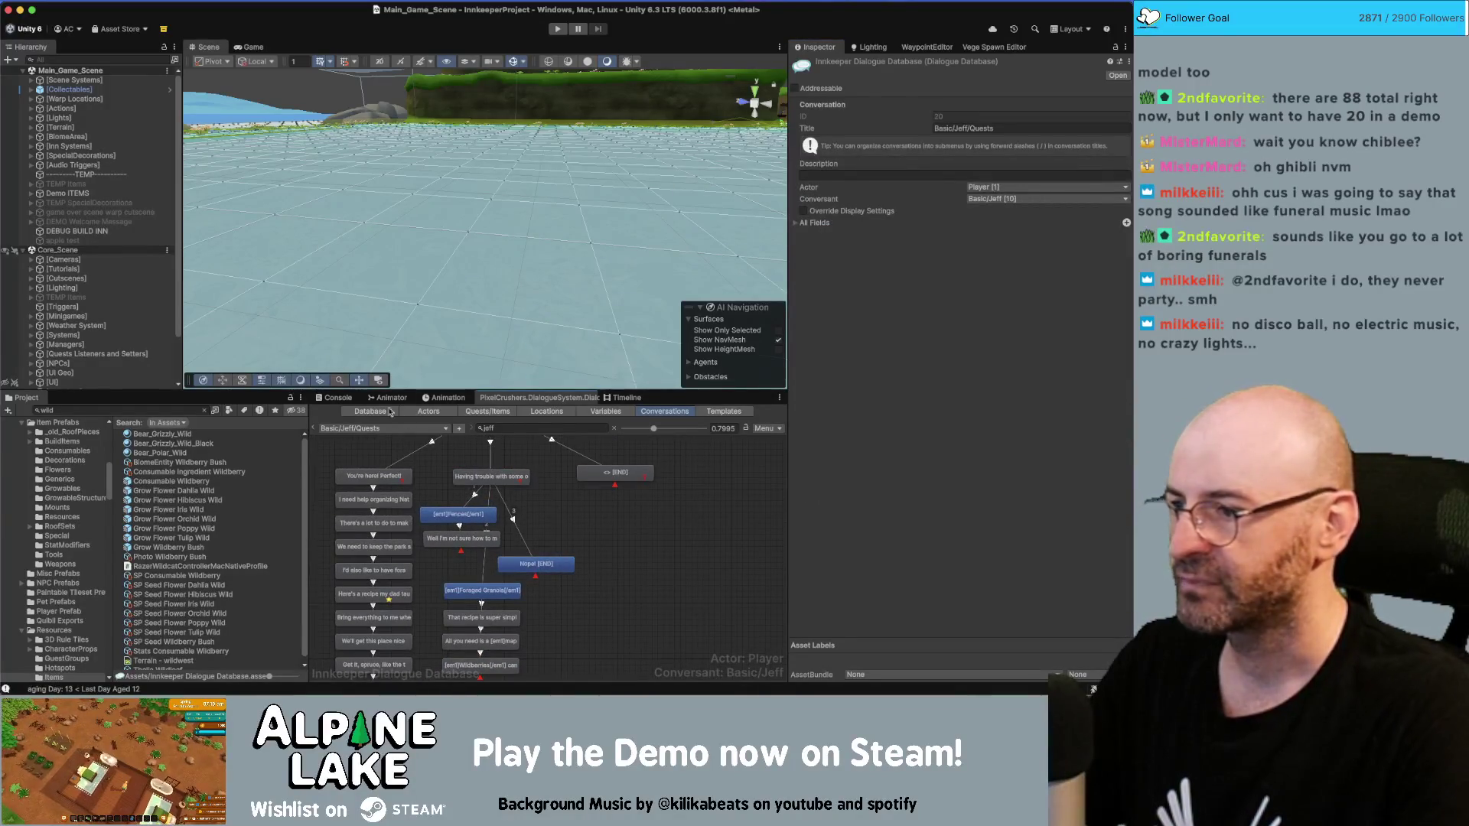
{"action": "left_click", "coordinate": [167, 411]}
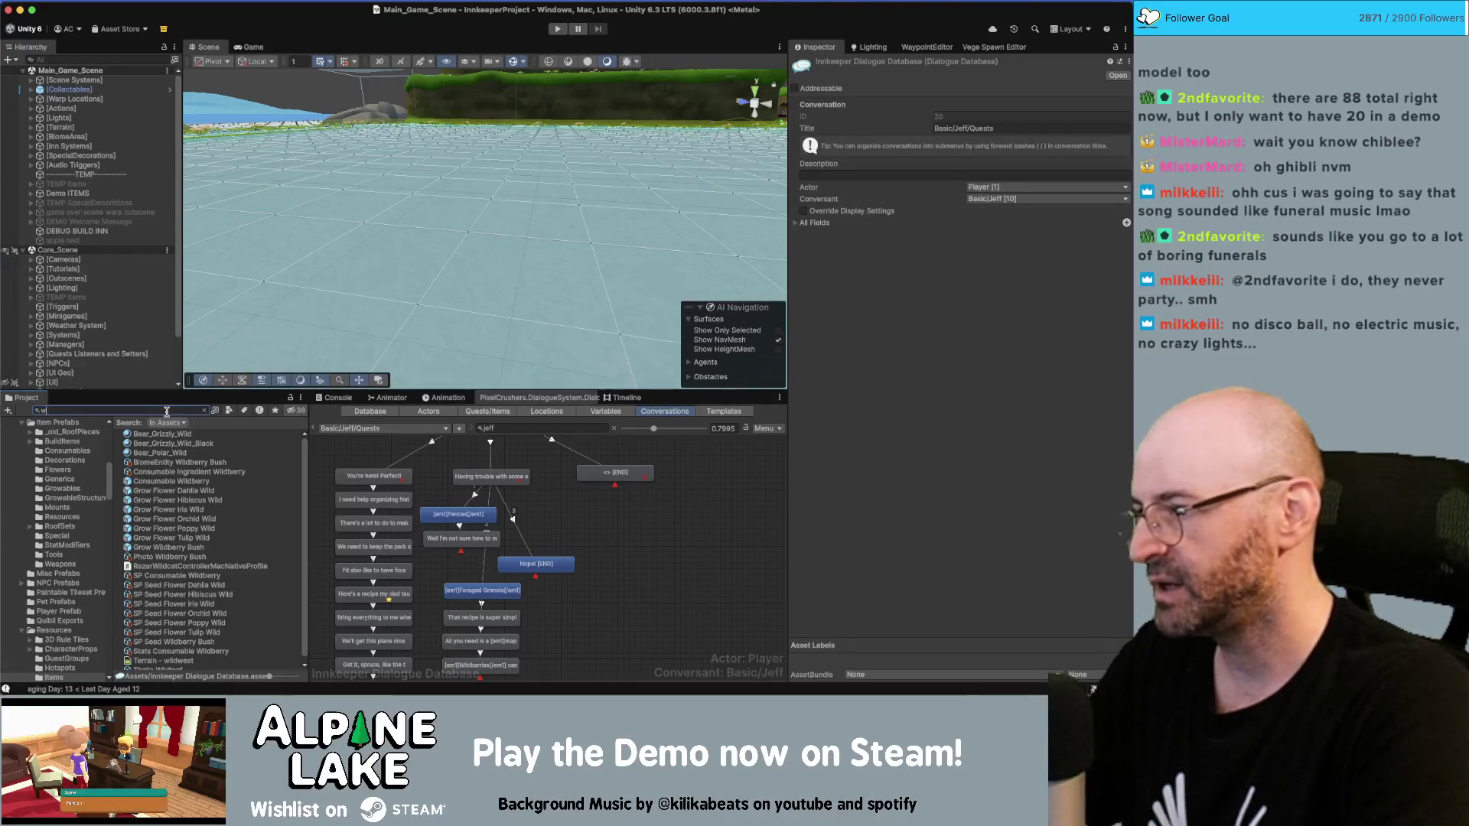
{"action": "type", "text": "ildberries"}
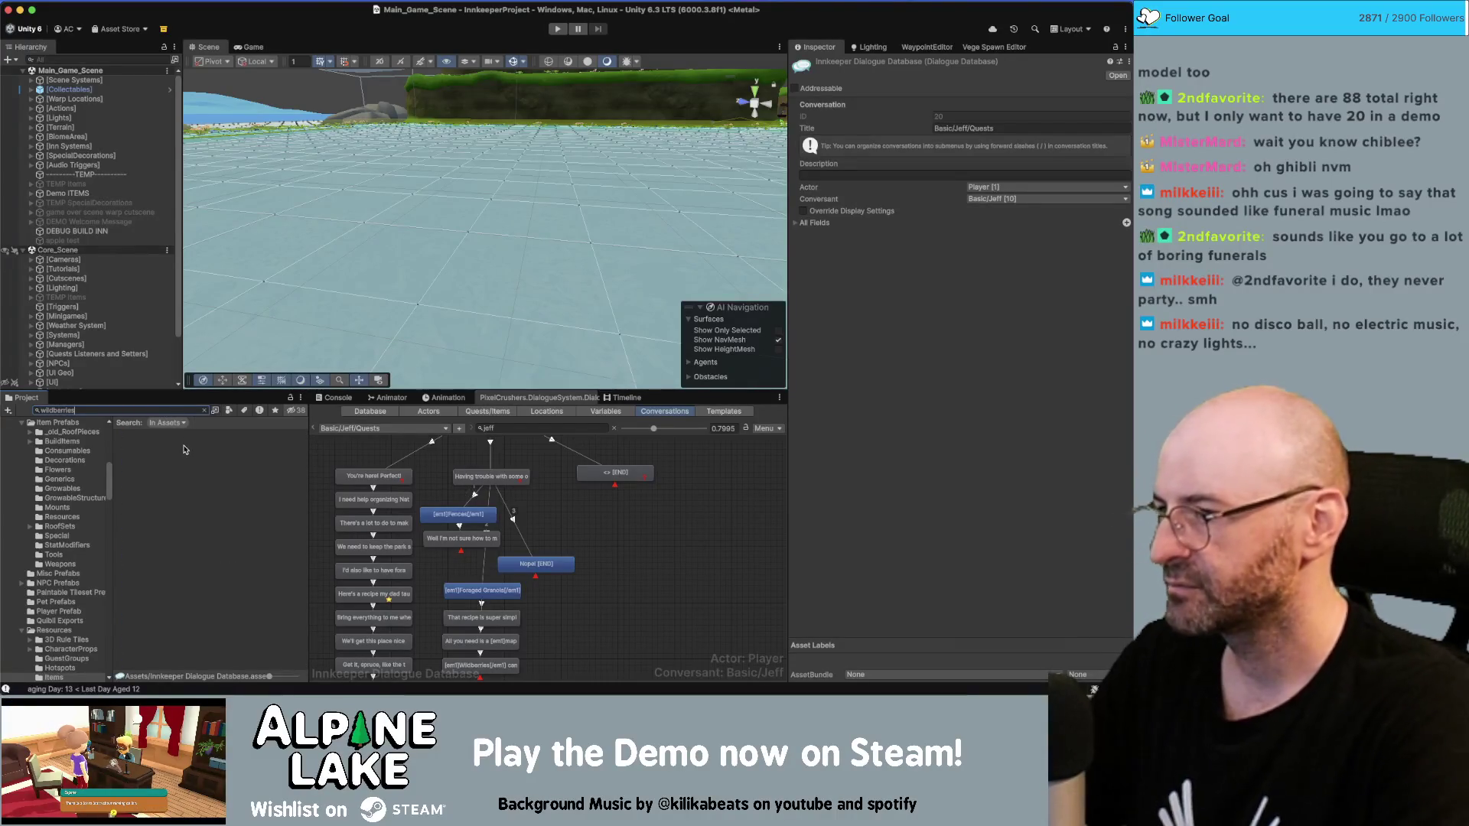
{"action": "key", "text": "BackSpace"}
{"action": "key", "text": "BackSpace"}
{"action": "key", "text": "BackSpace"}
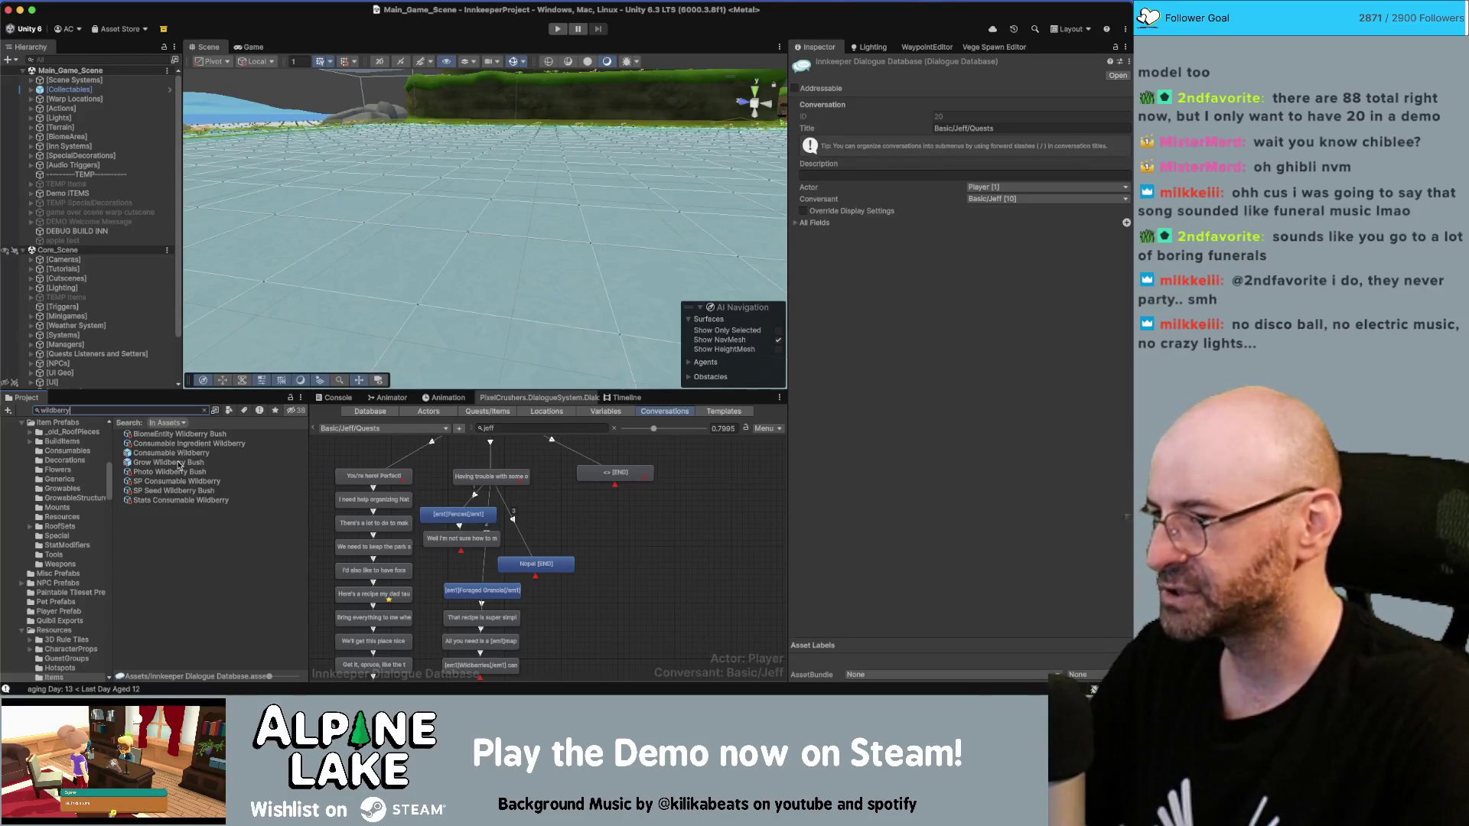
{"action": "left_click", "coordinate": [170, 462]}
{"action": "scroll", "coordinate": [857, 420], "scroll_direction": "down", "scroll_amount": 1}
{"action": "left_click", "coordinate": [938, 523]}
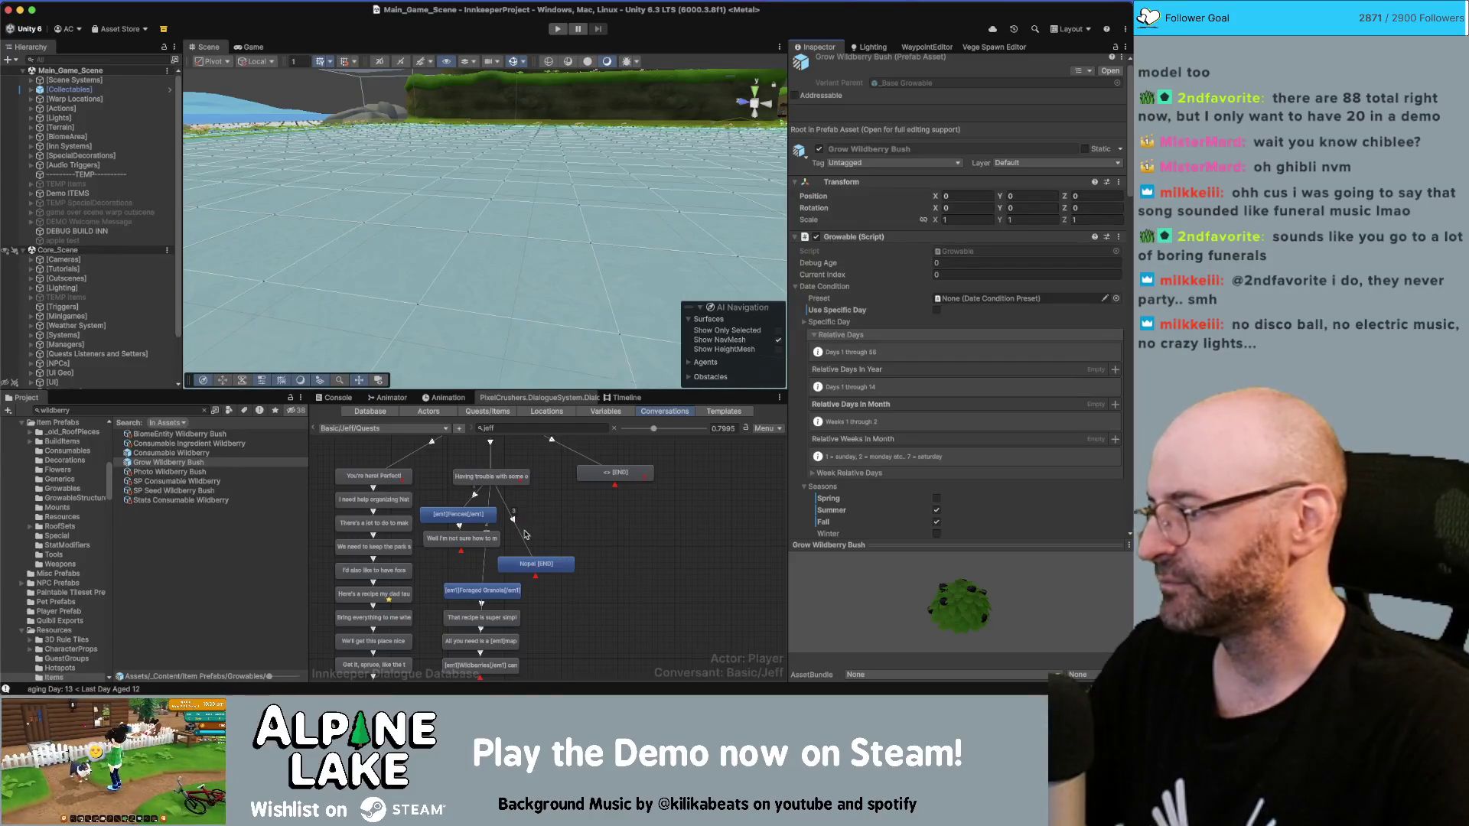
{"action": "scroll", "coordinate": [524, 536], "scroll_direction": "up", "scroll_amount": 2}
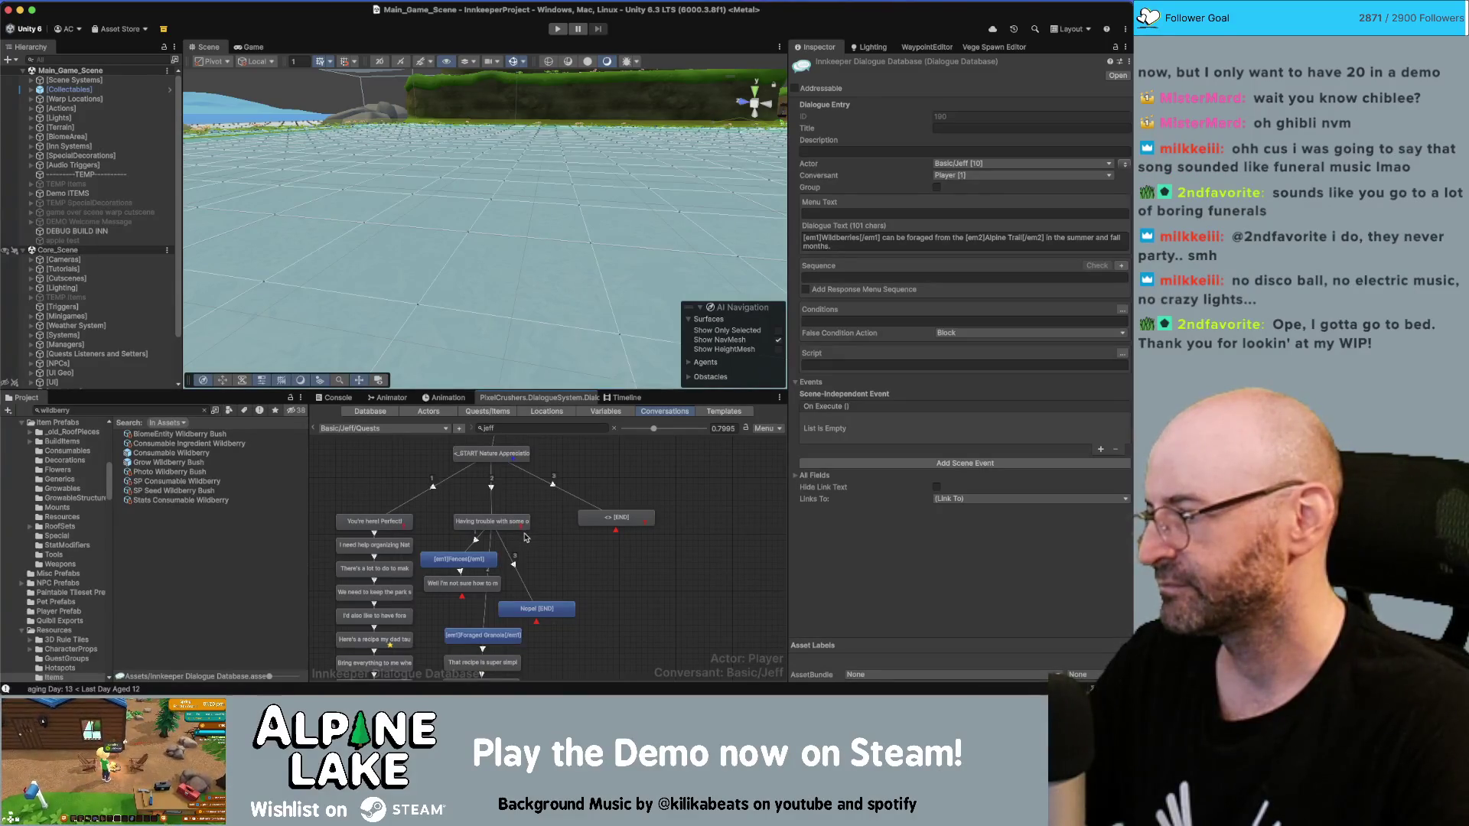
{"action": "left_click", "coordinate": [686, 482]}
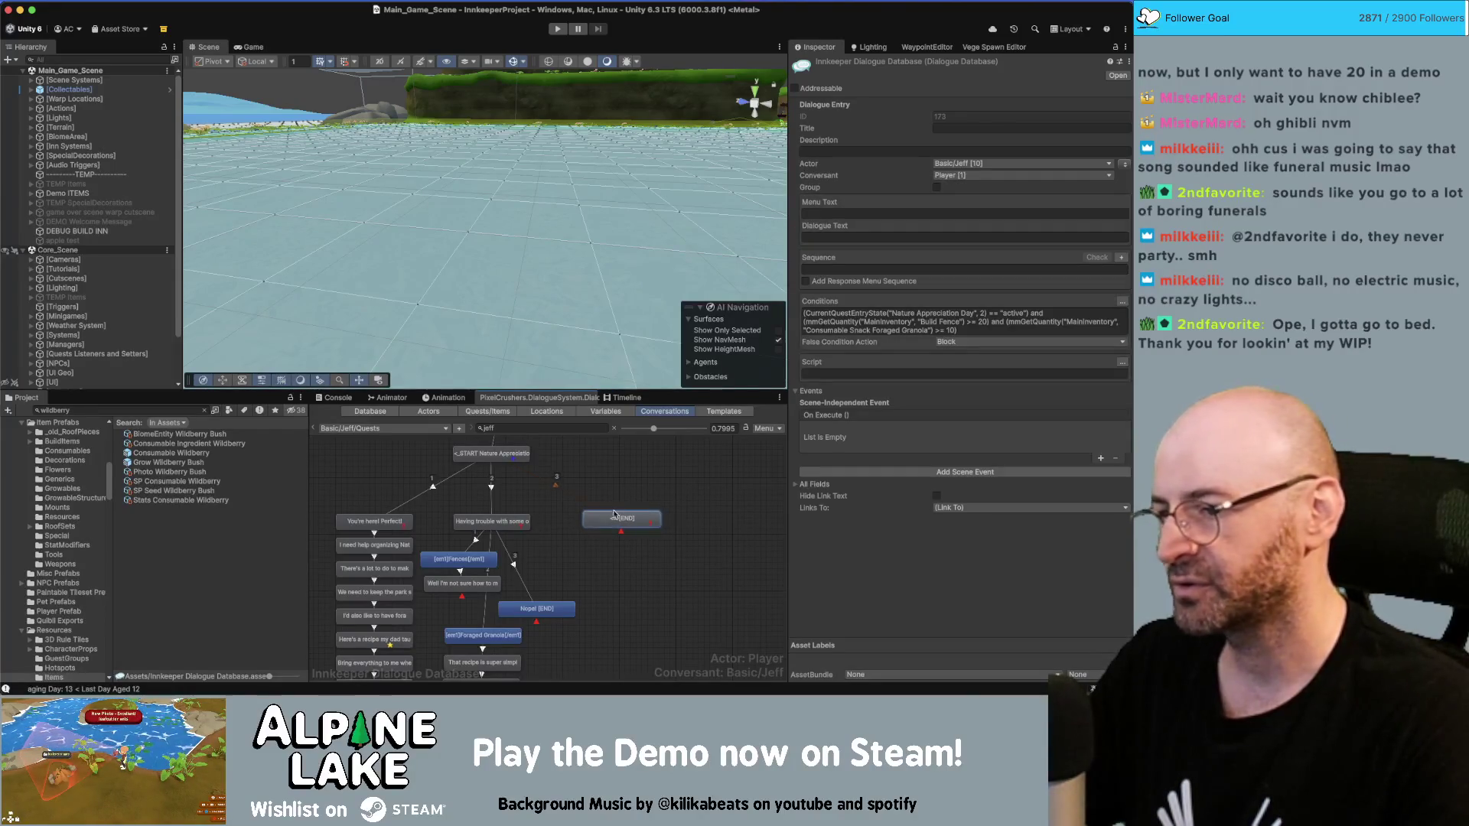
{"action": "left_click_drag", "start_coordinate": [614, 517], "coordinate": [619, 518]}
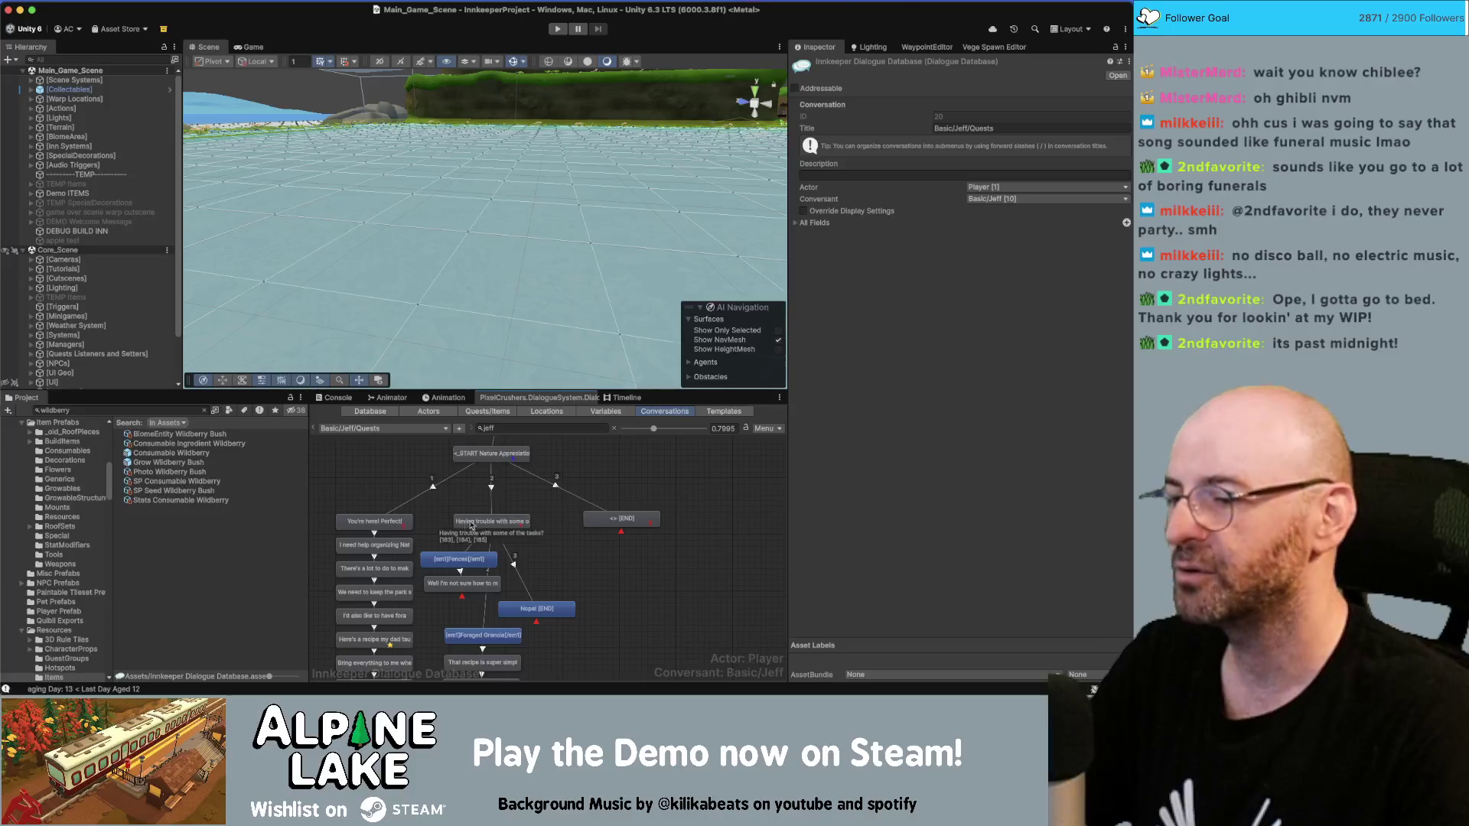
{"action": "scroll", "coordinate": [614, 583], "scroll_direction": "down", "scroll_amount": 3}
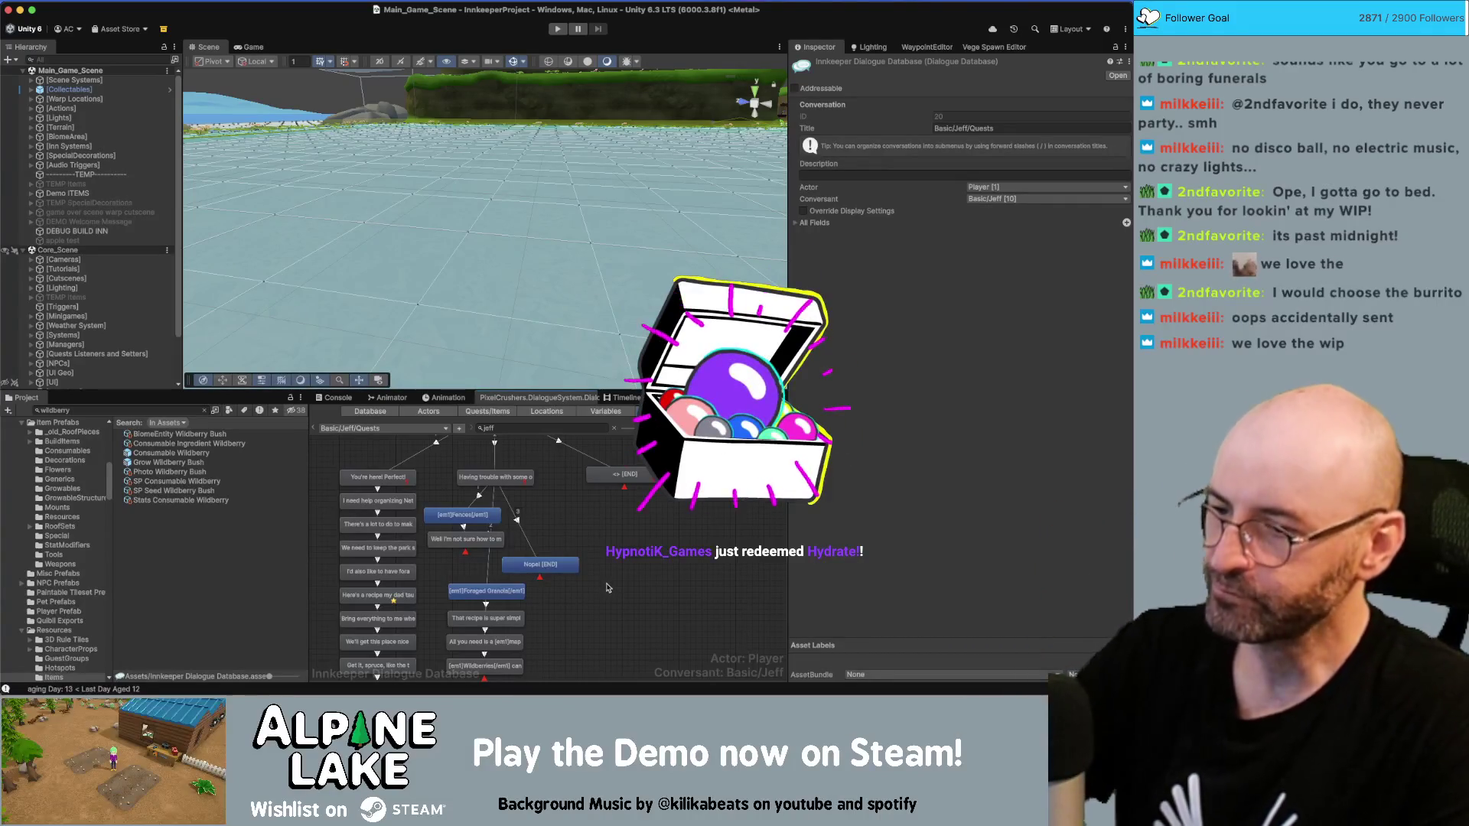
{"action": "left_click", "coordinate": [635, 478]}
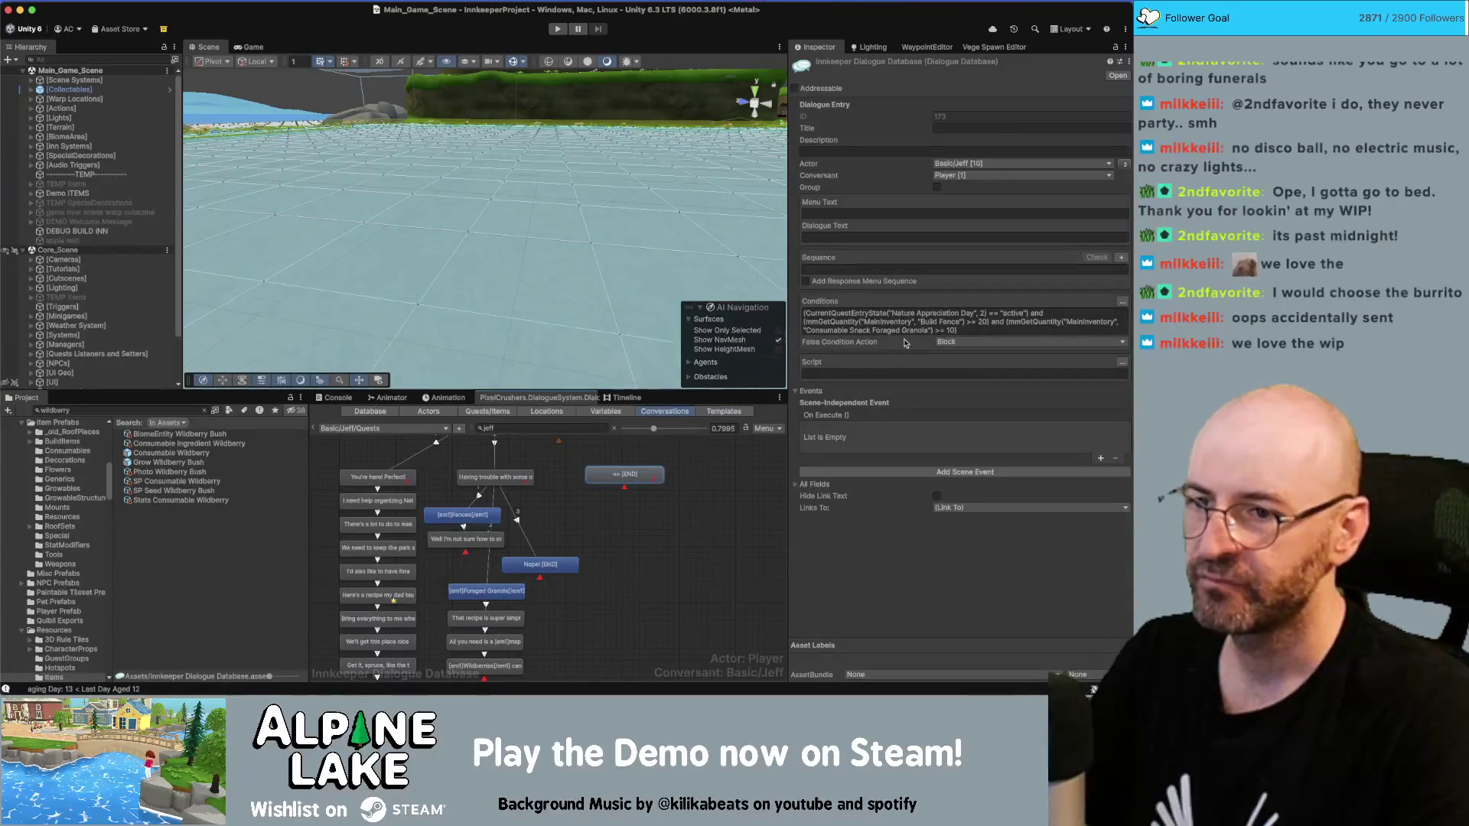
Step: Make the player the END node's speaker with the line "I think I've got everything."
{"action": "left_click", "coordinate": [839, 237]}
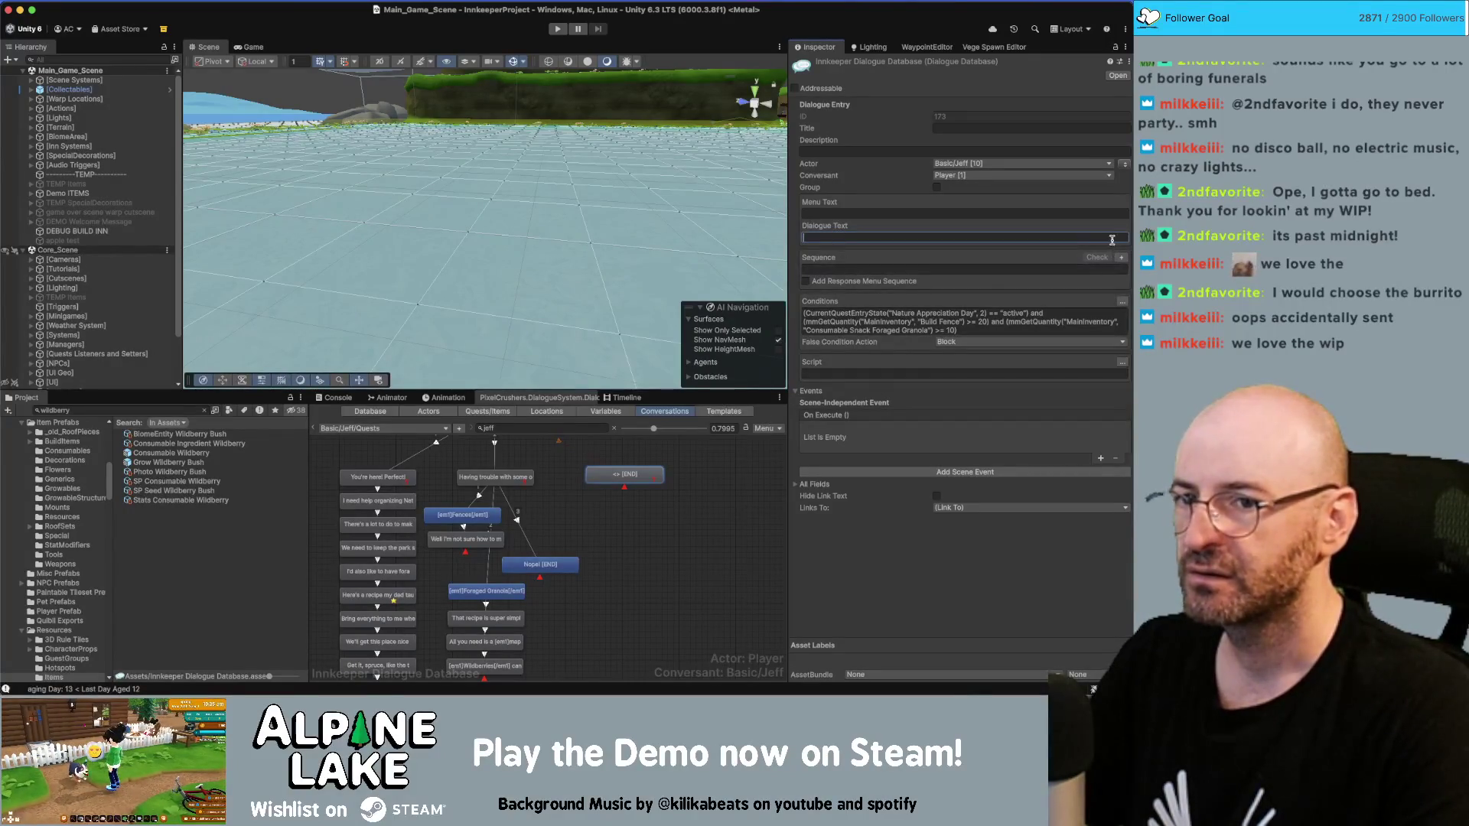
{"action": "scroll", "coordinate": [718, 488], "scroll_direction": "up", "scroll_amount": 2}
{"action": "left_click", "coordinate": [641, 519]}
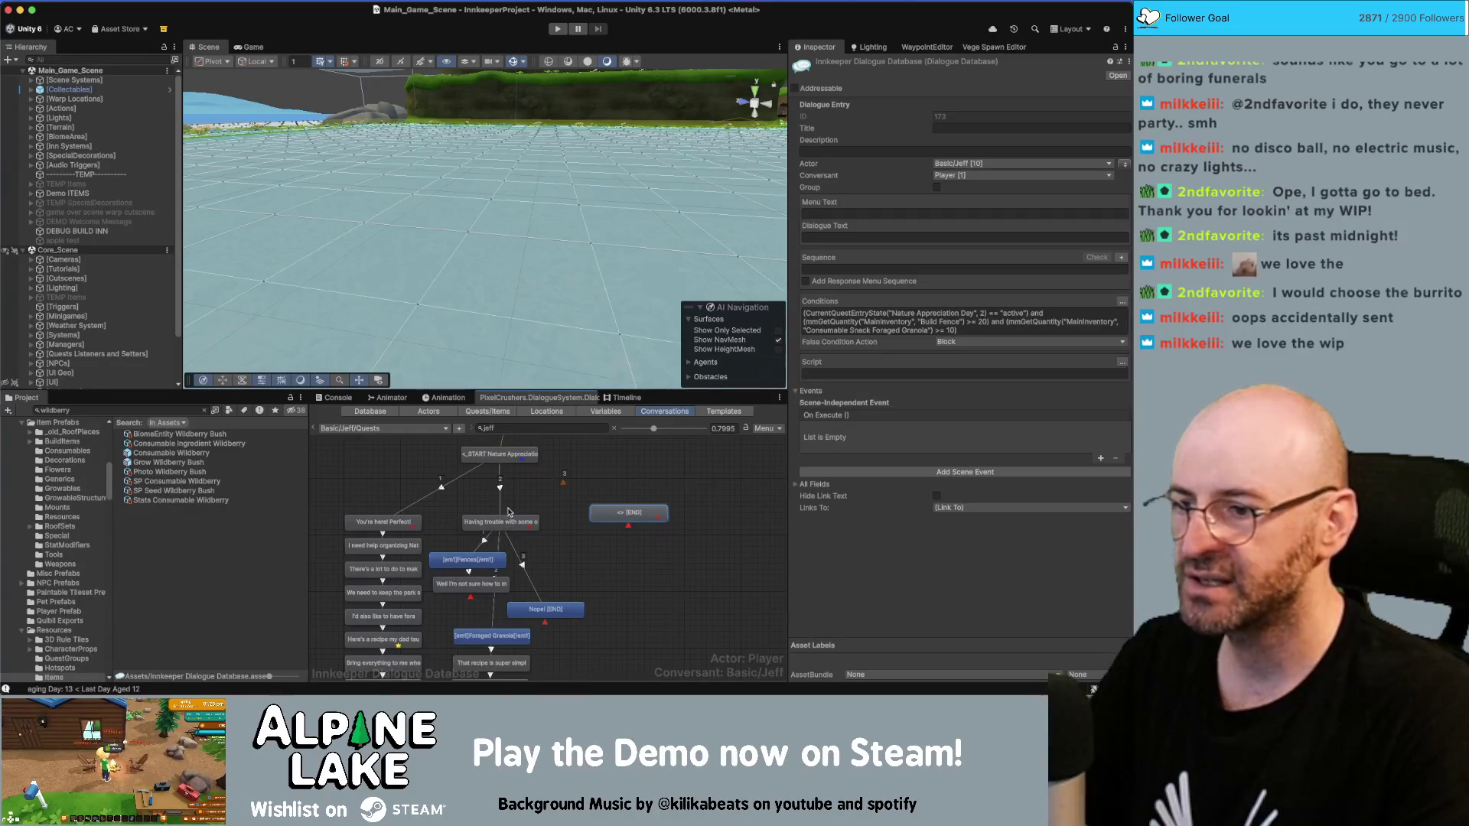
{"action": "left_click", "coordinate": [985, 237]}
{"action": "left_click", "coordinate": [1125, 163]}
{"action": "type", "text": "Here"}
{"action": "key", "text": "BackSpace"}
{"action": "type", "text": "I think I've"}
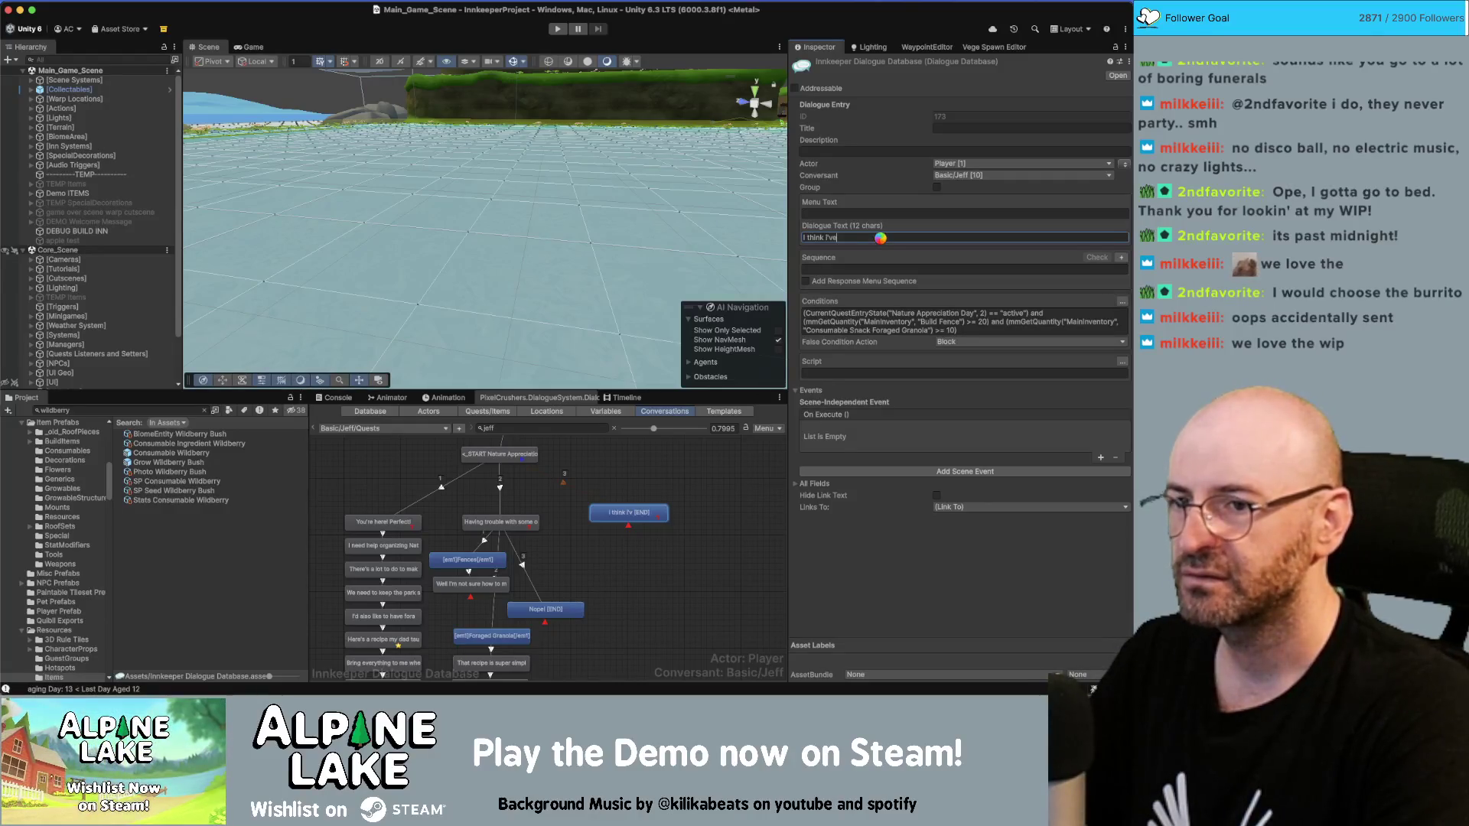
{"action": "key", "text": "BackSpace"}
{"action": "key", "text": "BackSpace"}
{"action": "key", "text": "BackSpace"}
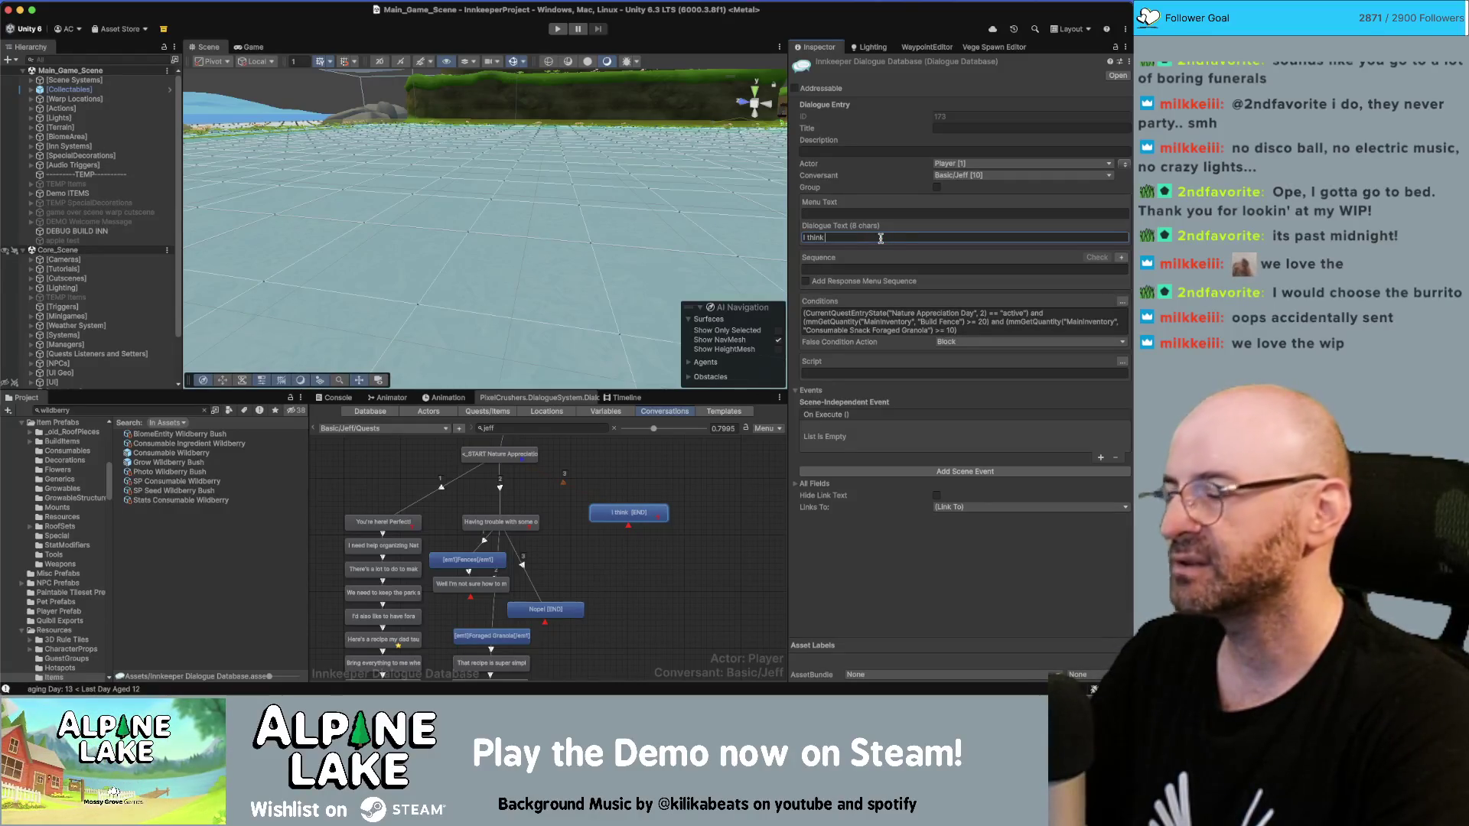
{"action": "type", "text": "I've got e"}
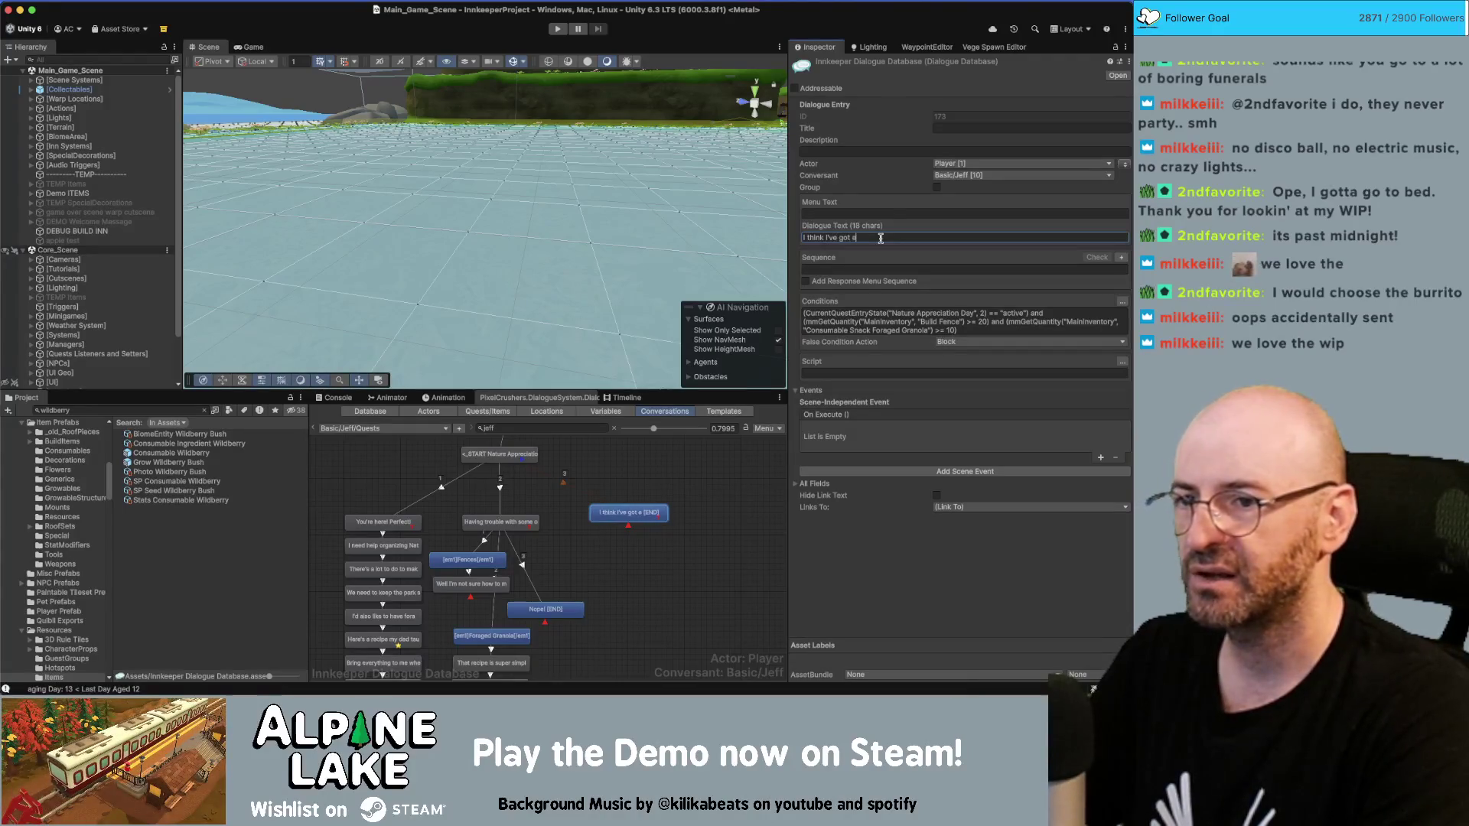
{"action": "type", "text": "verything."}
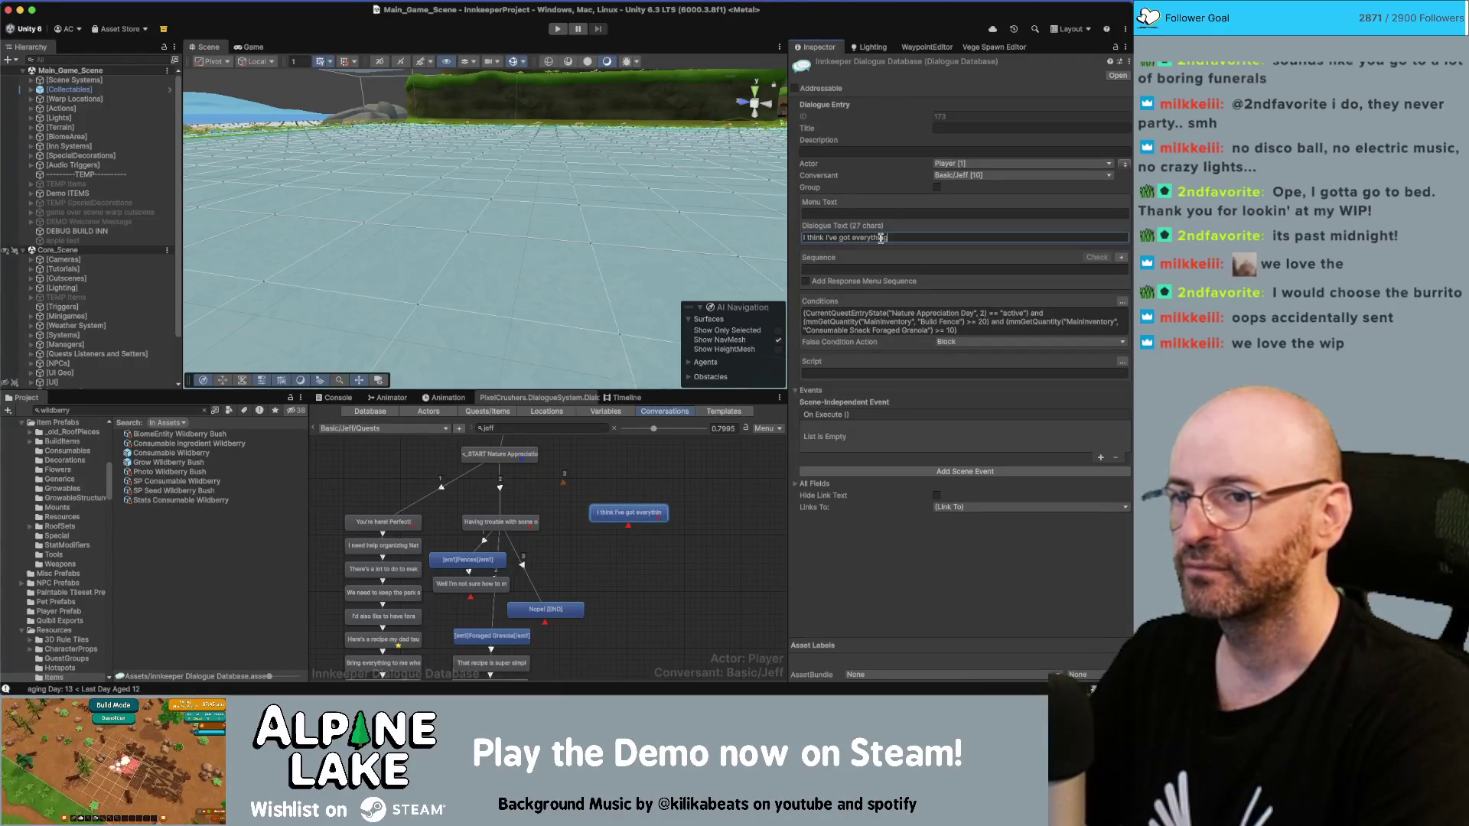
{"action": "right_click", "coordinate": [636, 518]}
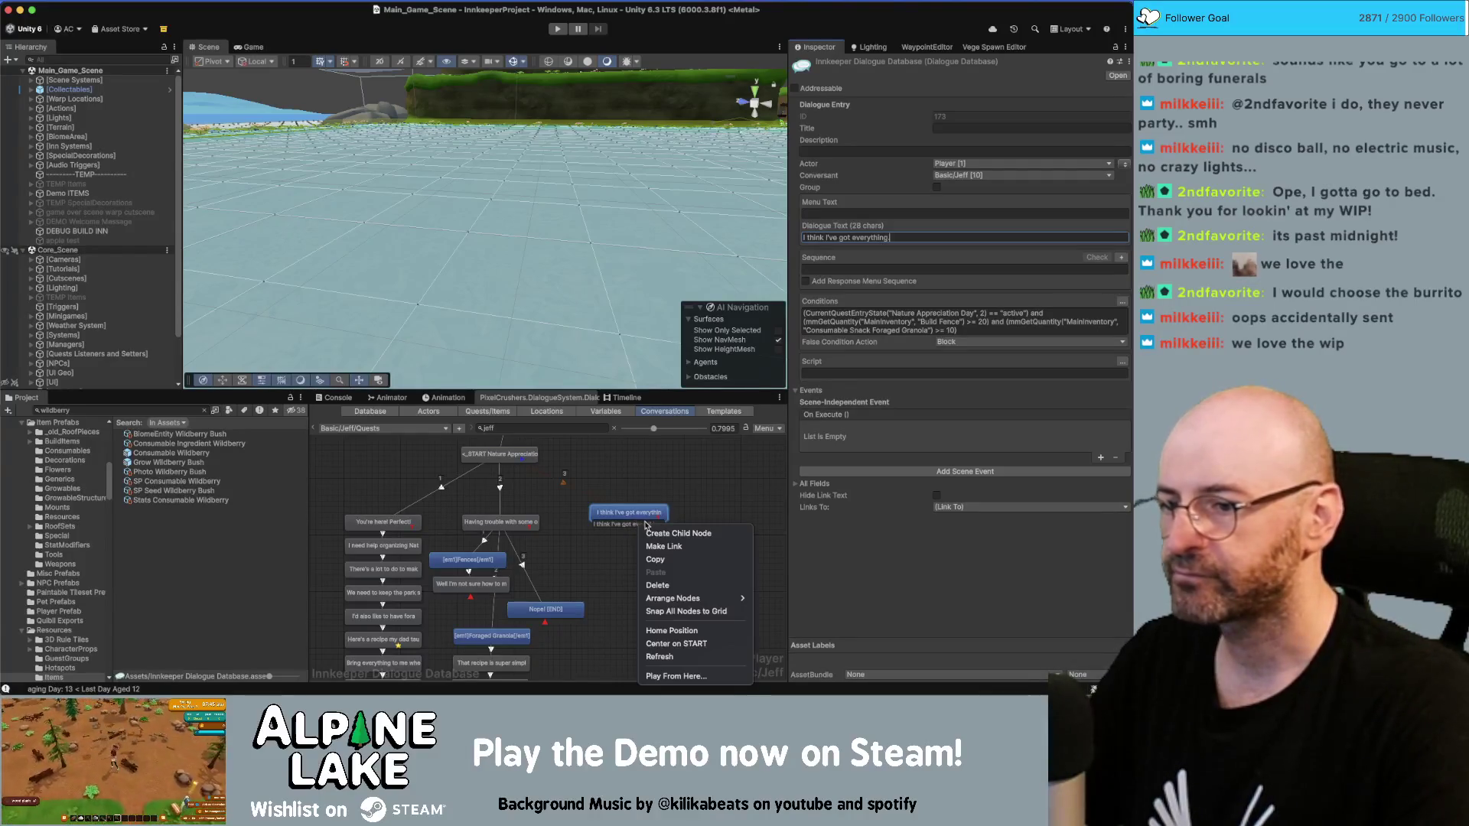
Step: Add a child Jeff line after the reply reading "Let's see."
{"action": "left_click", "coordinate": [669, 530]}
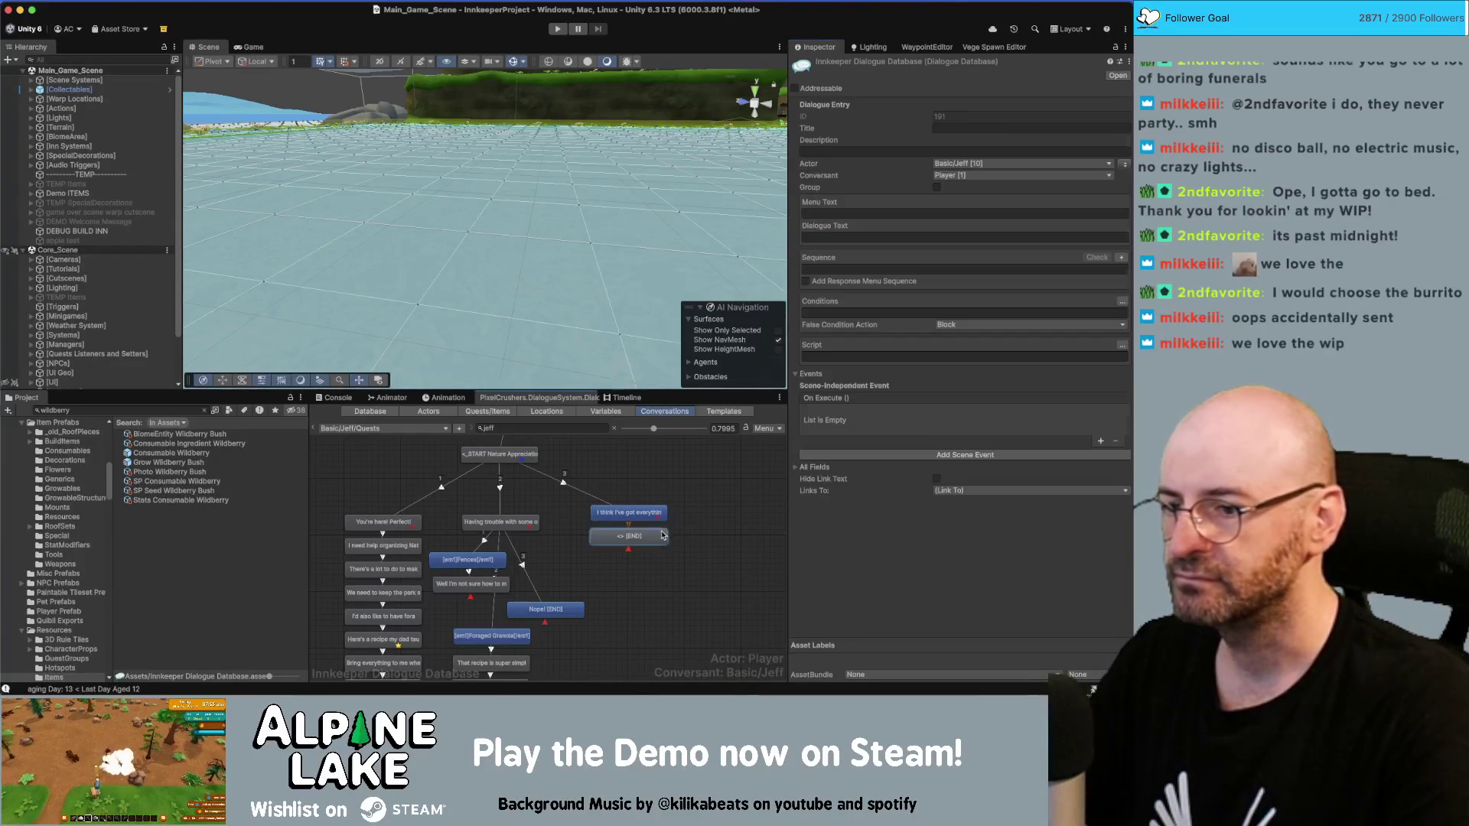
{"action": "left_click", "coordinate": [884, 237]}
{"action": "type", "text": "Let's"}
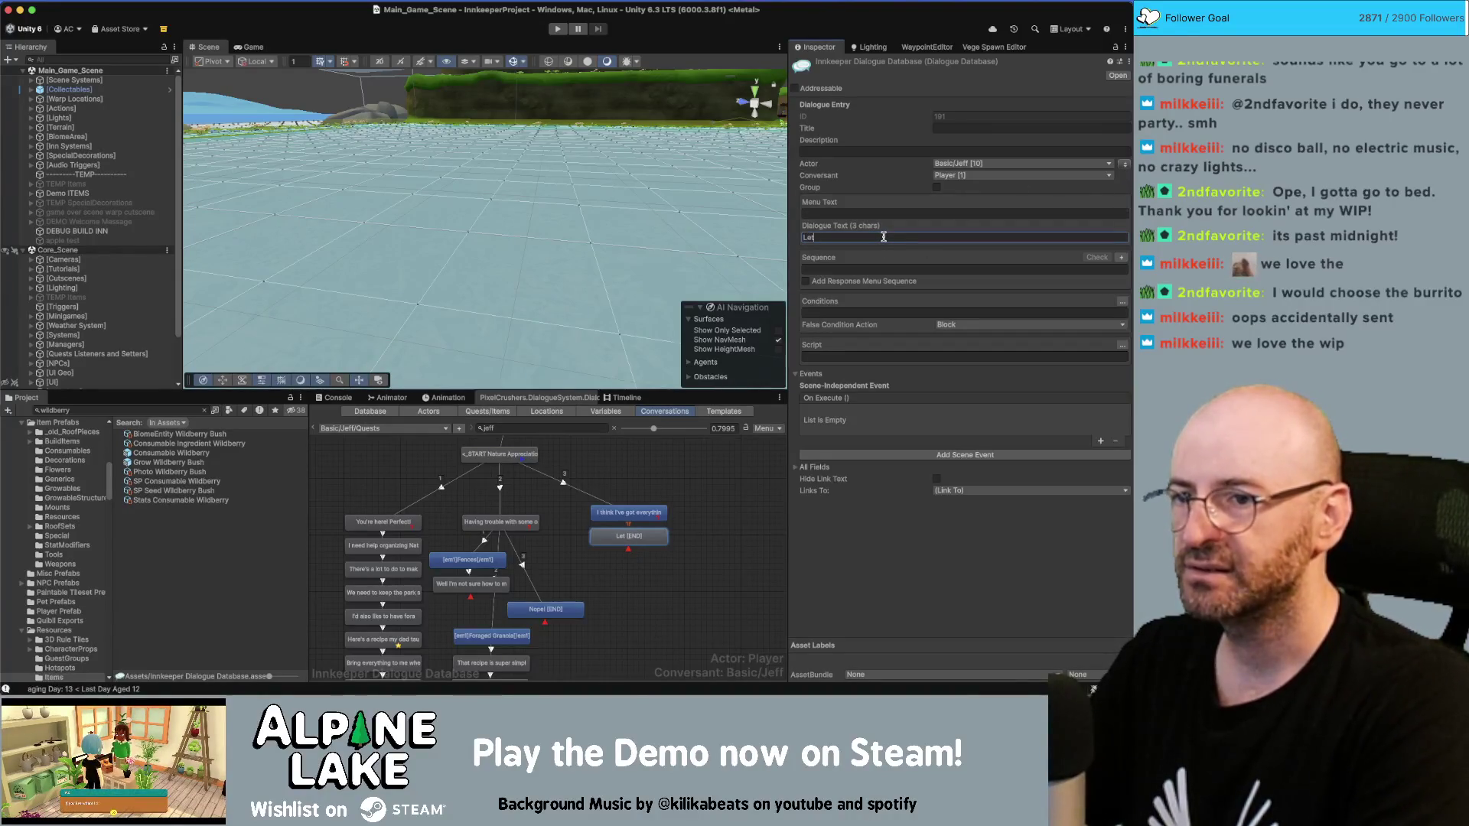
{"action": "type", "text": " see."}
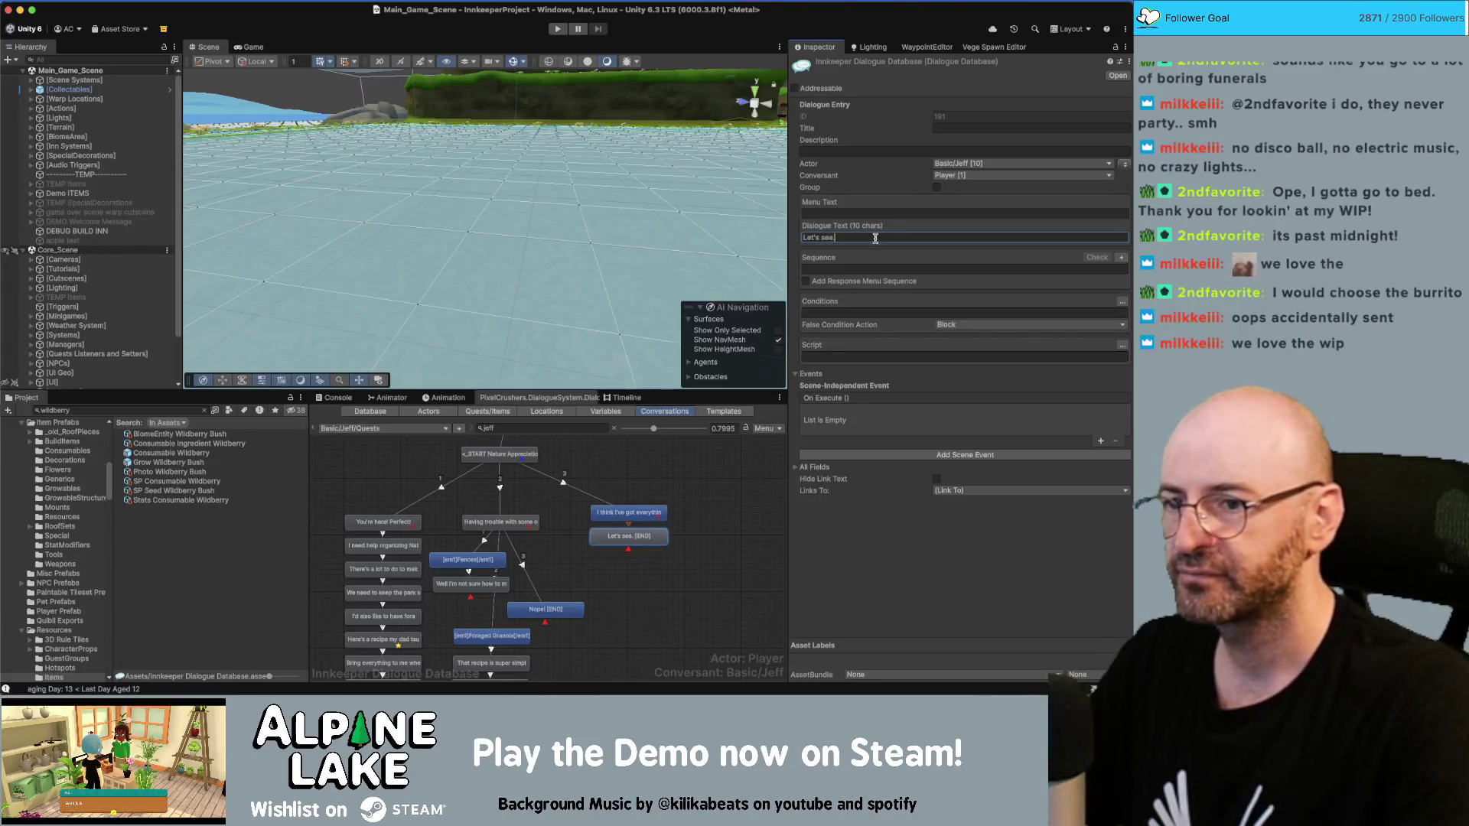
Step: Add a custom remove-item script action taking 20 Build Fence from MainInventory
{"action": "left_click", "coordinate": [1121, 346]}
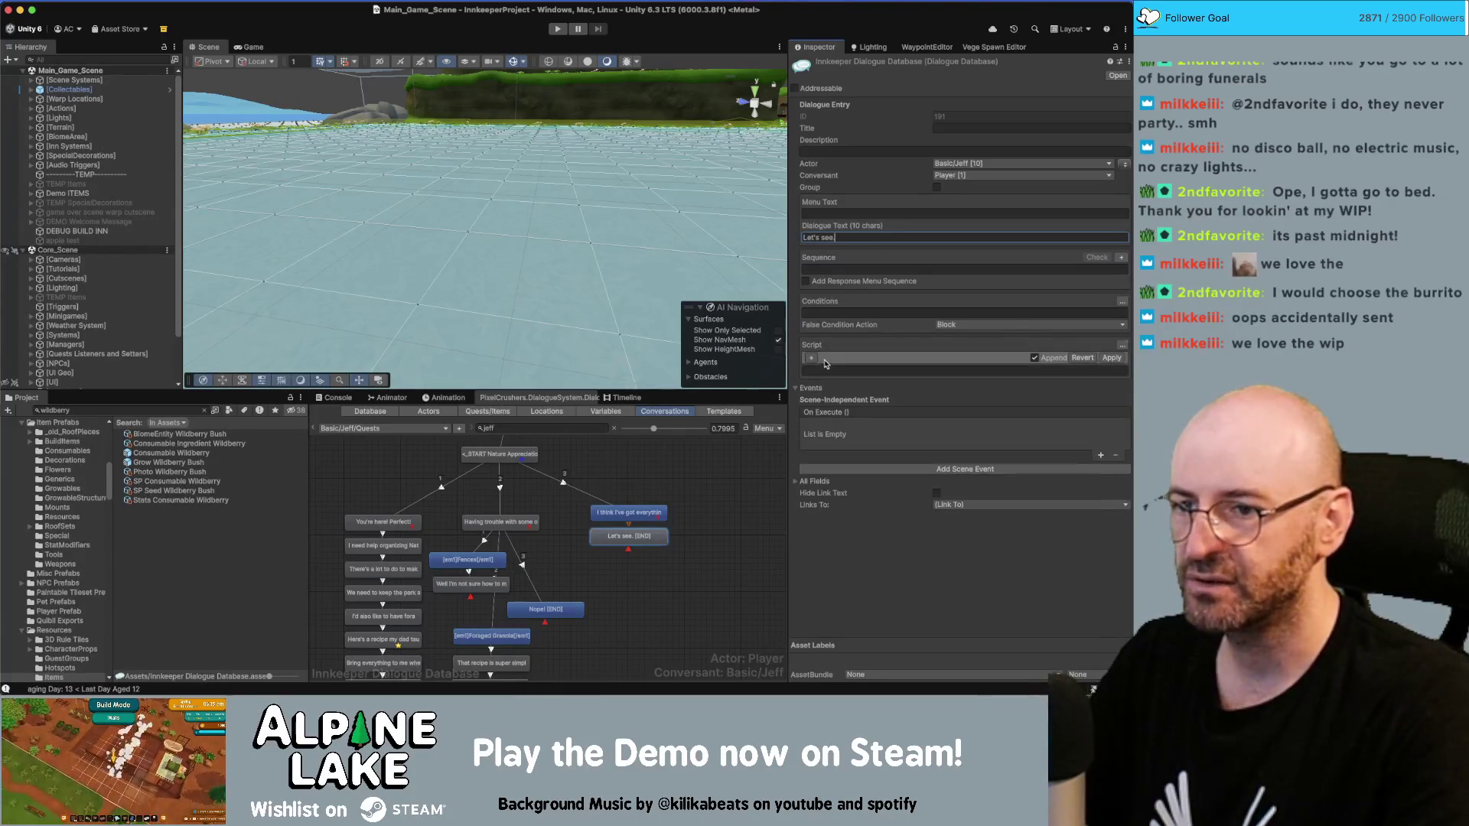
{"action": "left_click", "coordinate": [813, 359]}
{"action": "left_click", "coordinate": [832, 358]}
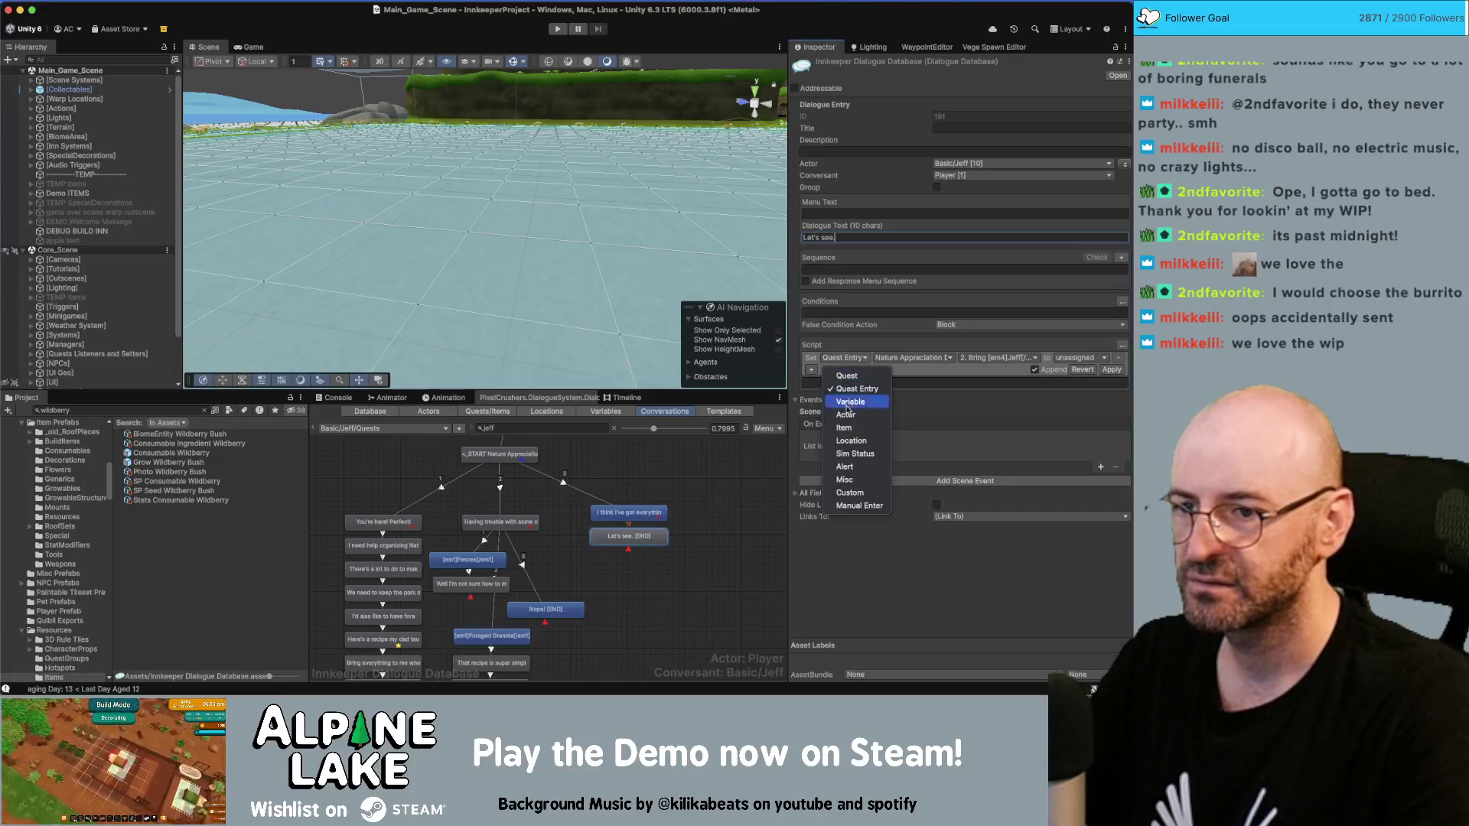
{"action": "left_click", "coordinate": [849, 493]}
{"action": "left_click", "coordinate": [891, 358]}
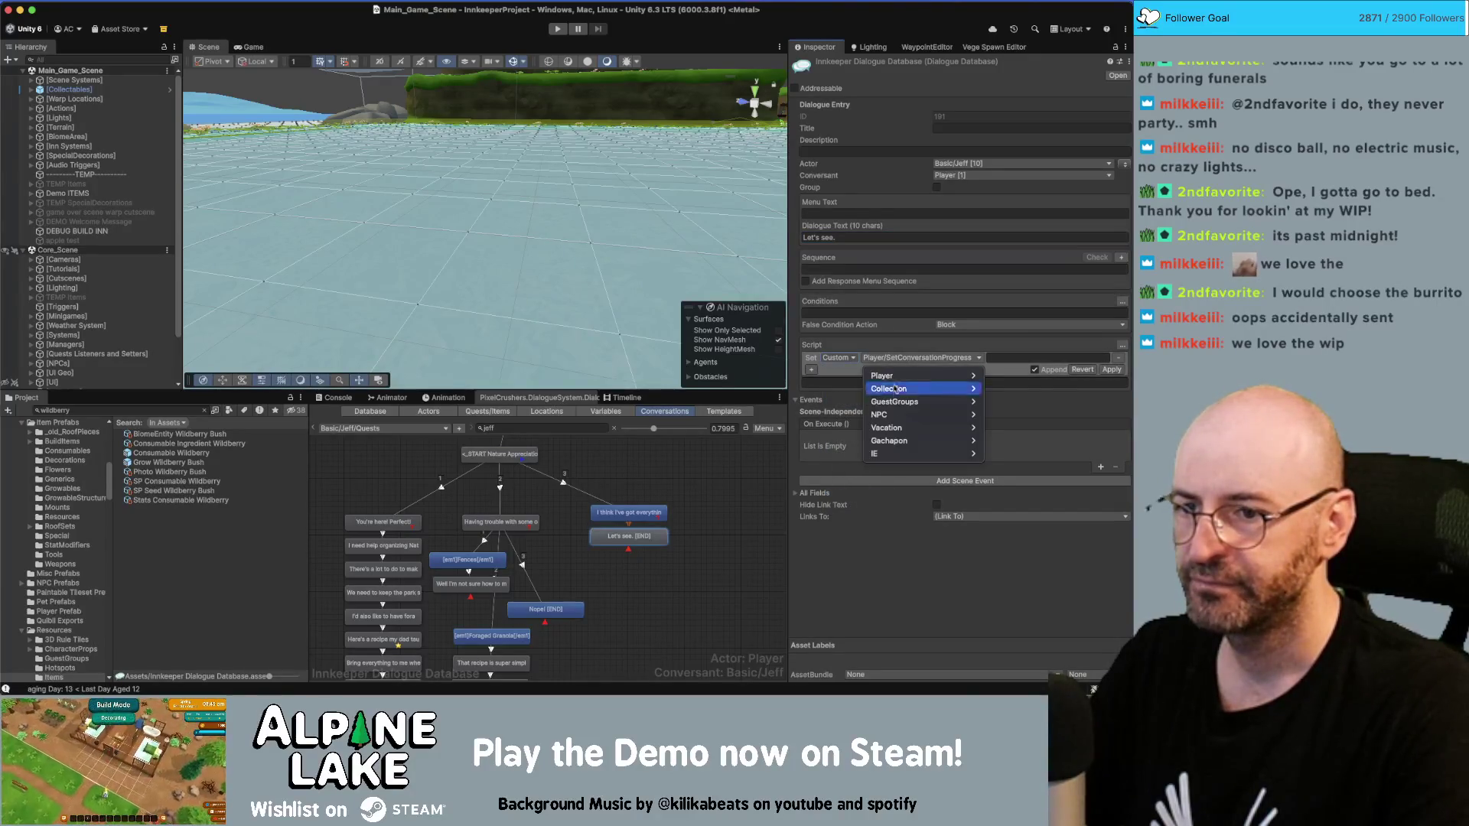
{"action": "mouse_move", "coordinate": [895, 454]}
{"action": "left_click", "coordinate": [1018, 457]}
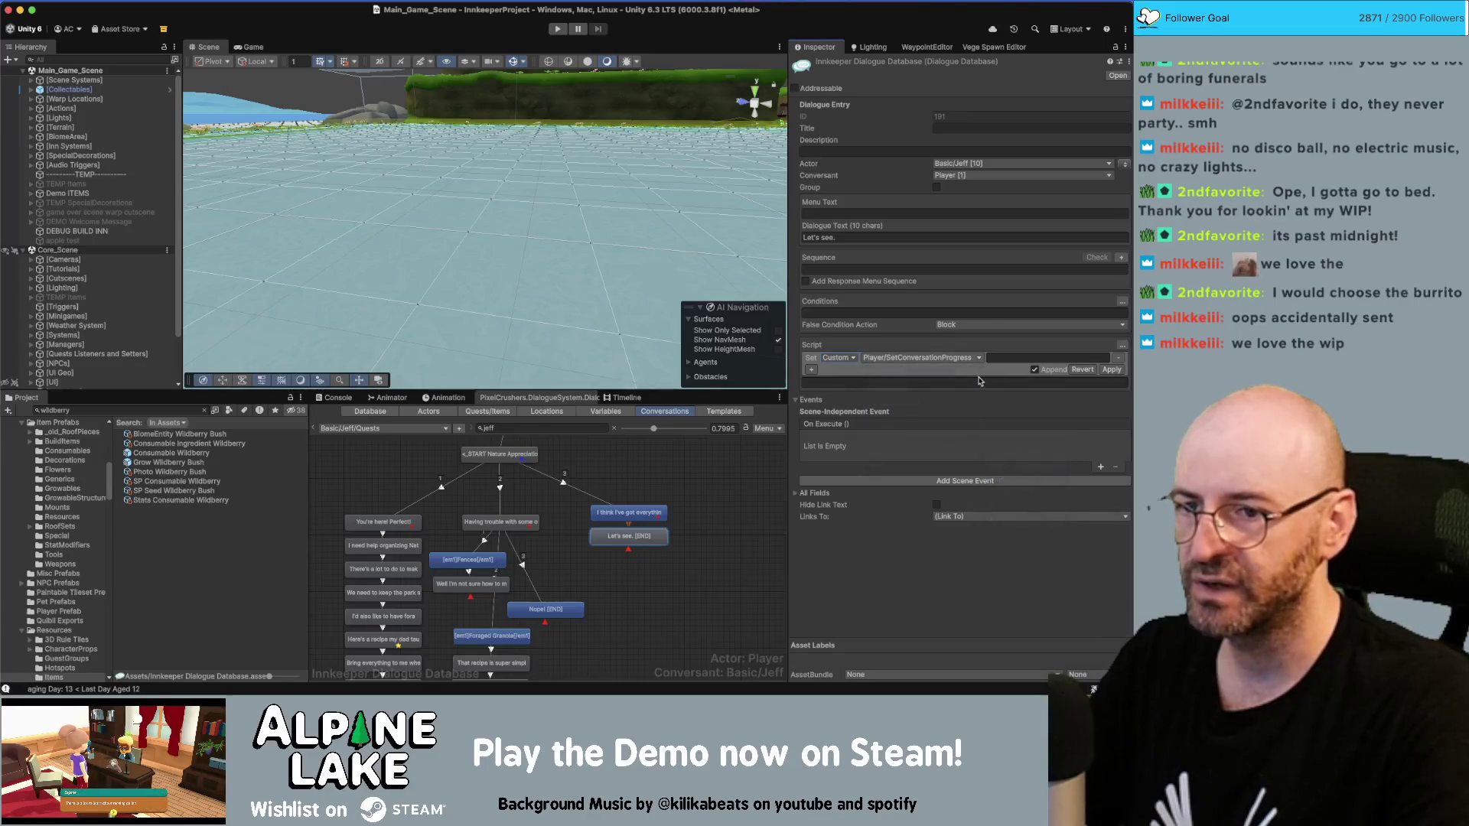
{"action": "left_click", "coordinate": [959, 359]}
{"action": "type", "text": "Inventory"}
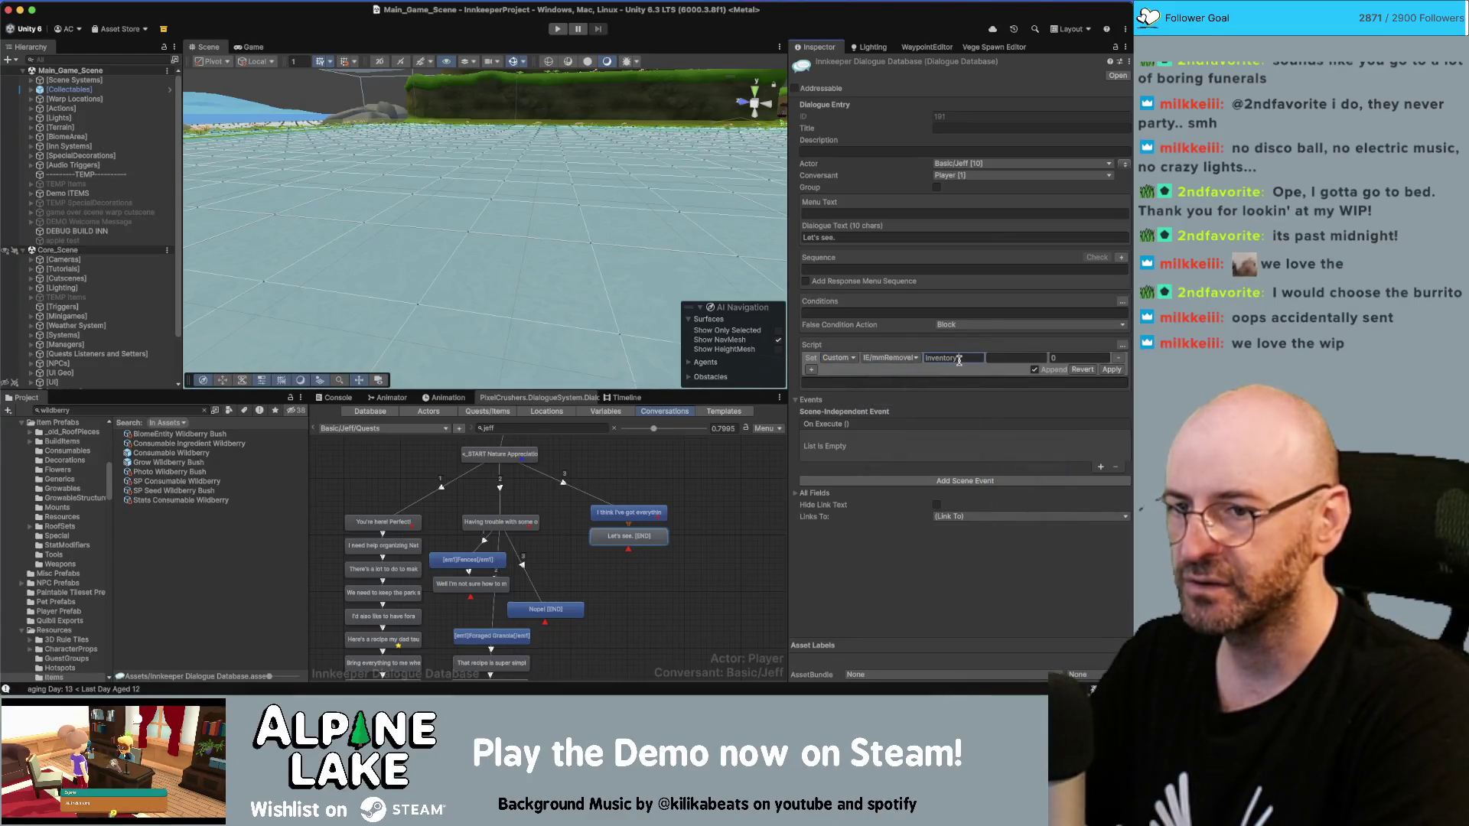
{"action": "double_click", "coordinate": [959, 359]}
{"action": "type", "text": "Main"}
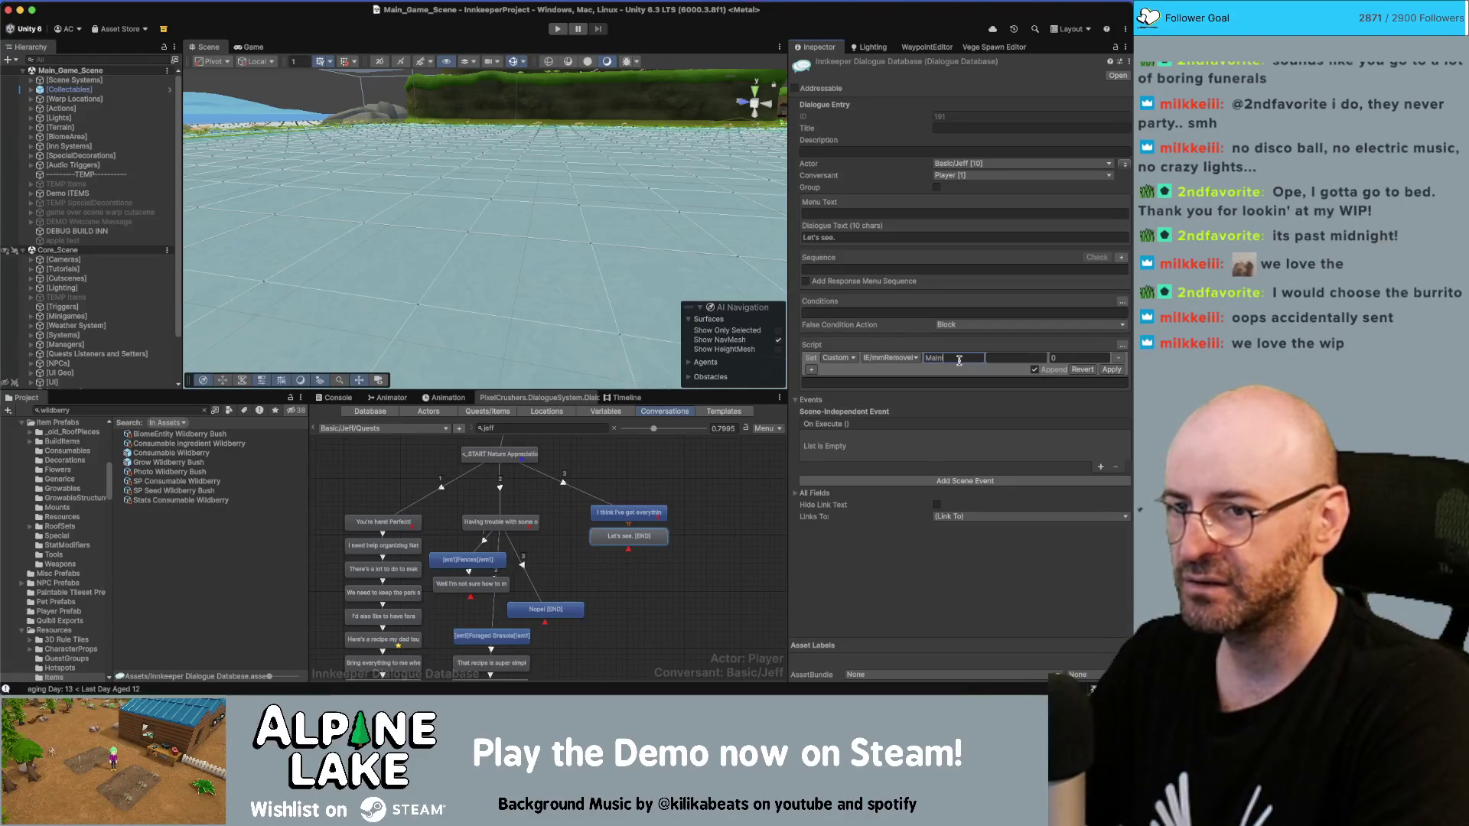
{"action": "type", "text": "ry"}
{"action": "key", "text": "Tab"}
{"action": "type", "text": "Build Fence"}
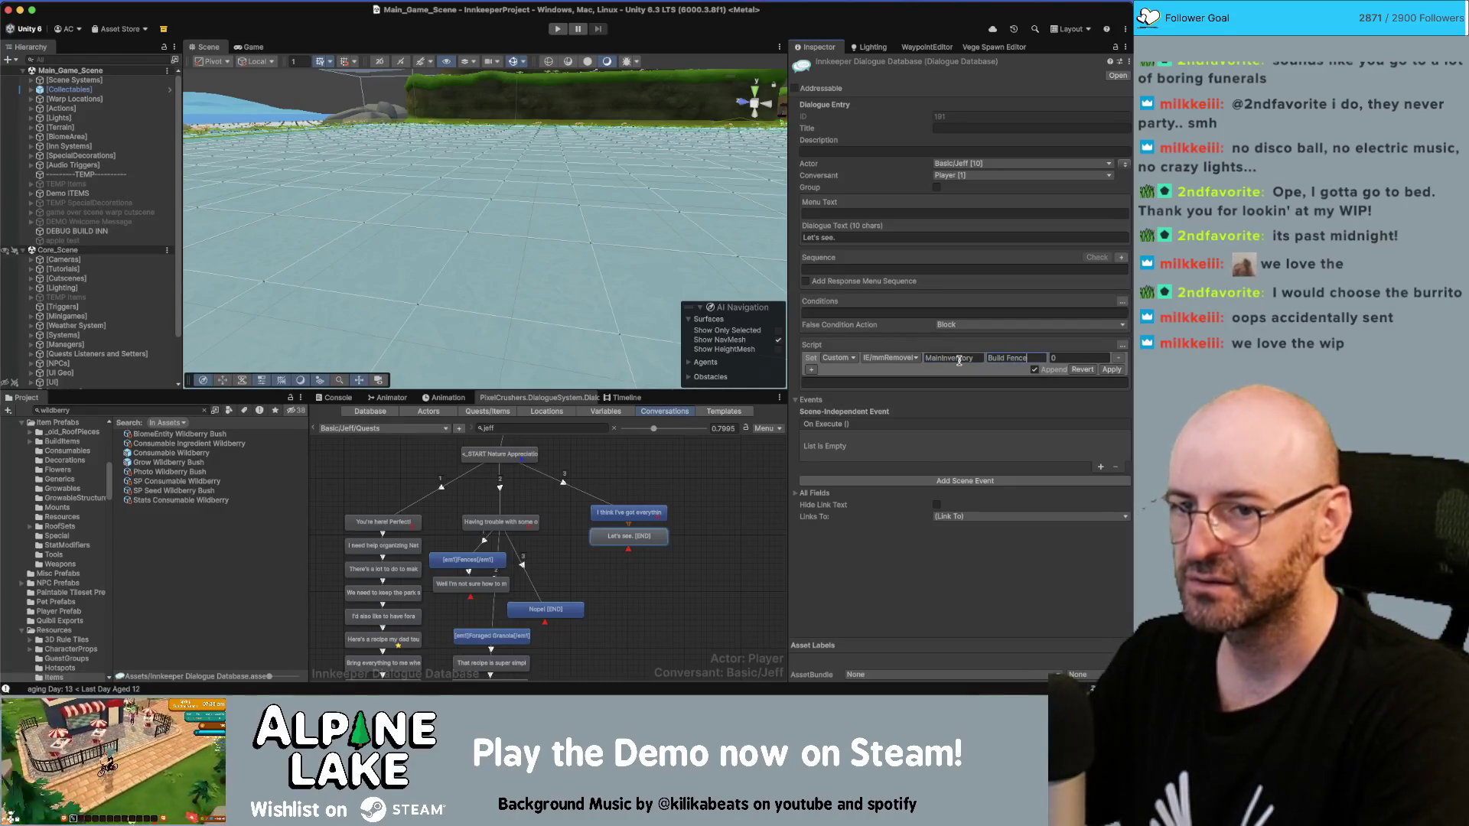
{"action": "key", "text": "Tab"}
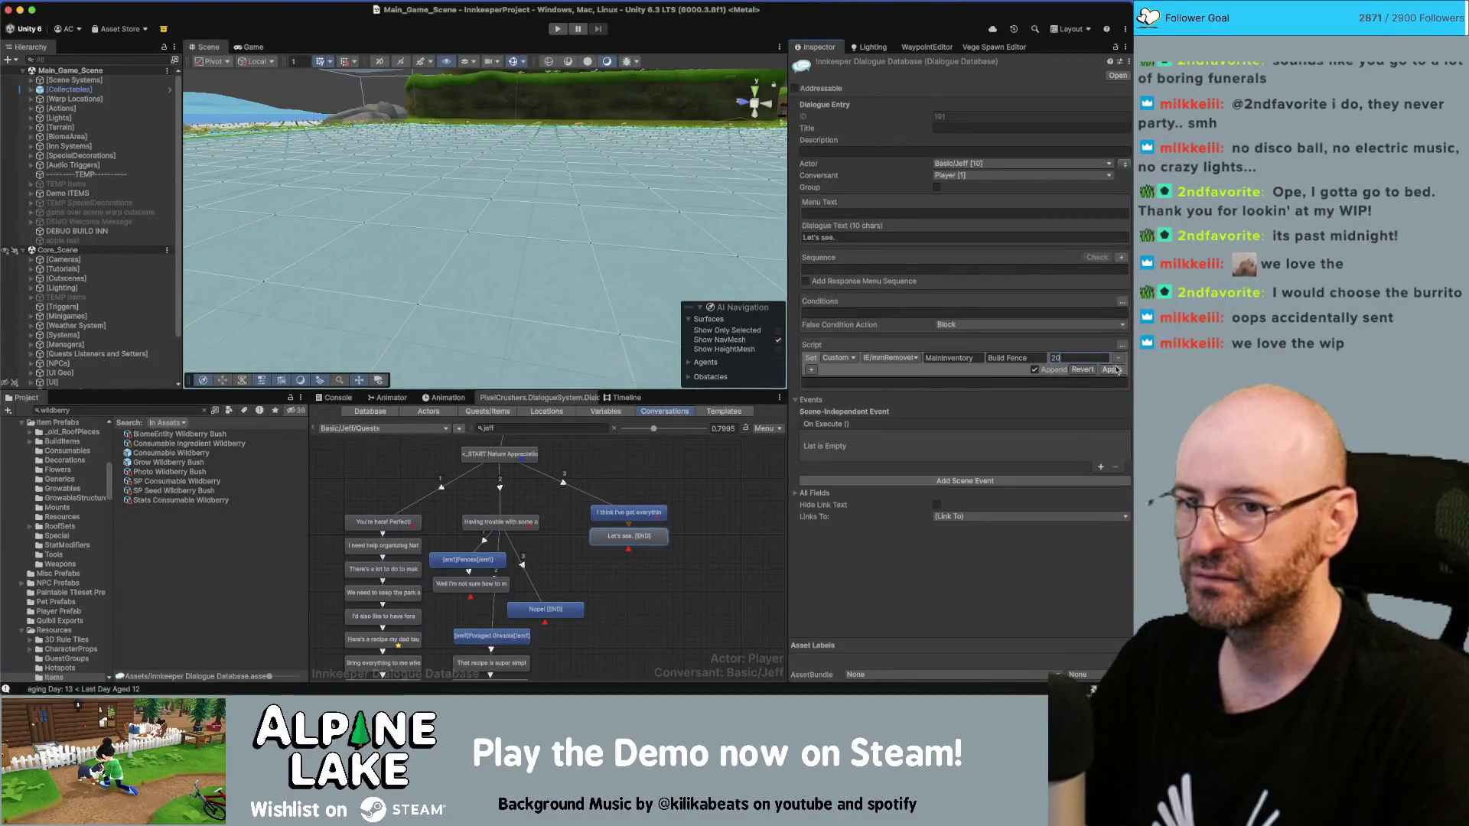
Step: Add a second remove-item action for 10 Consumable Snack Foraged Granola from MainInventory and apply
{"action": "left_click", "coordinate": [810, 371]}
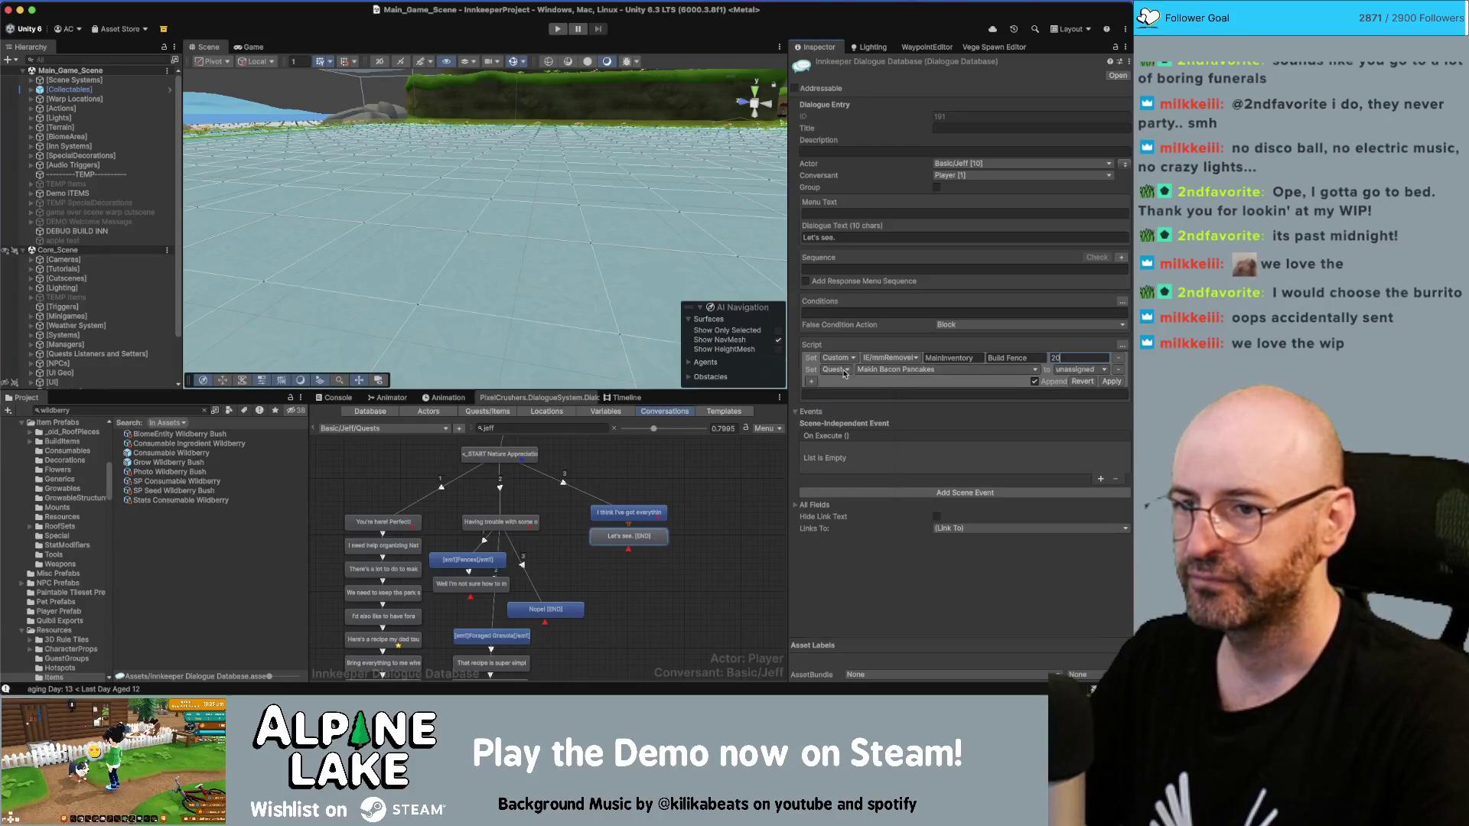
{"action": "left_click", "coordinate": [846, 371]}
{"action": "left_click", "coordinate": [842, 499]}
{"action": "left_click", "coordinate": [888, 371]}
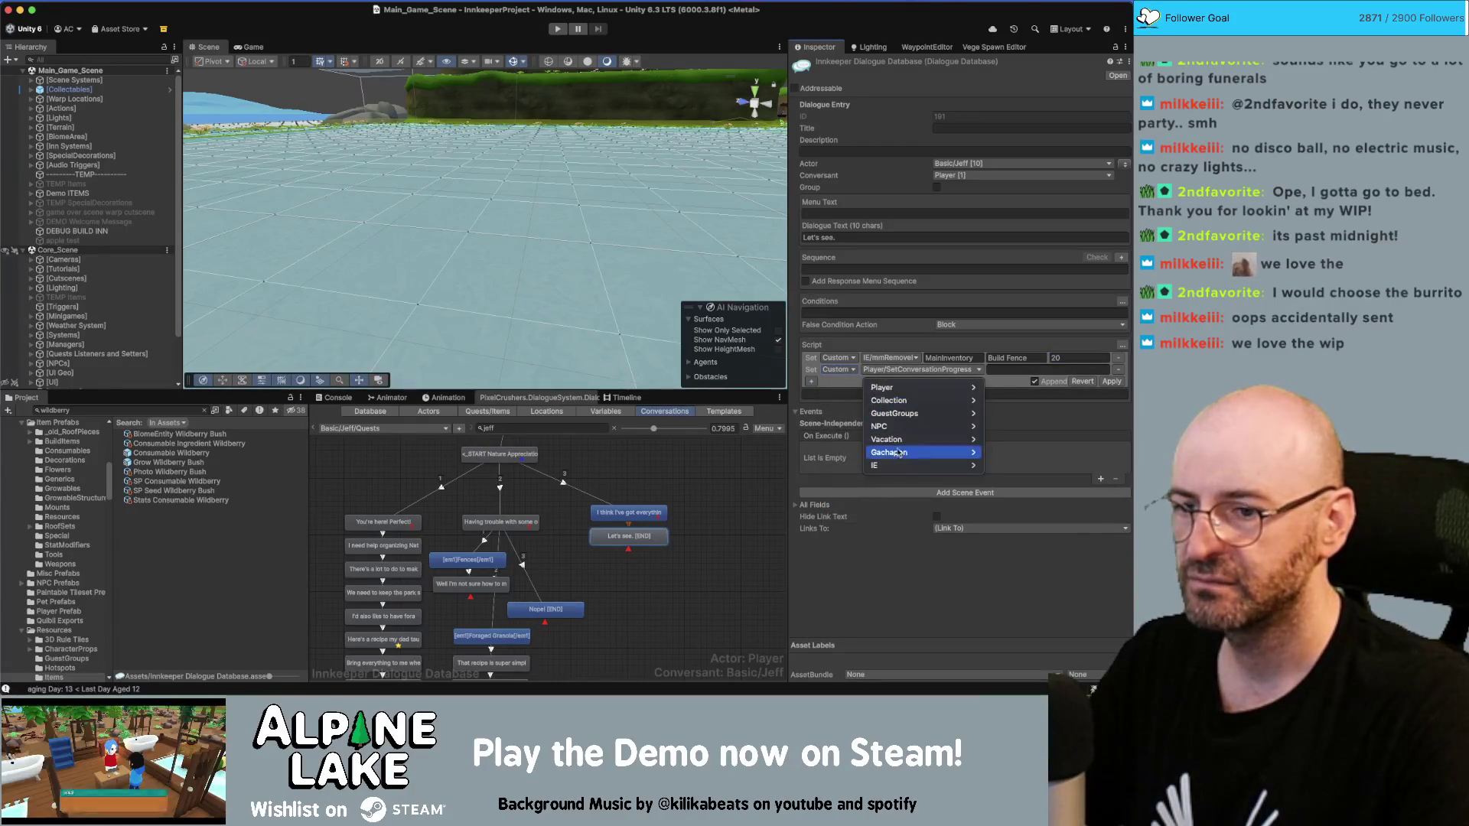
{"action": "mouse_move", "coordinate": [880, 466]}
{"action": "left_click", "coordinate": [1022, 481]}
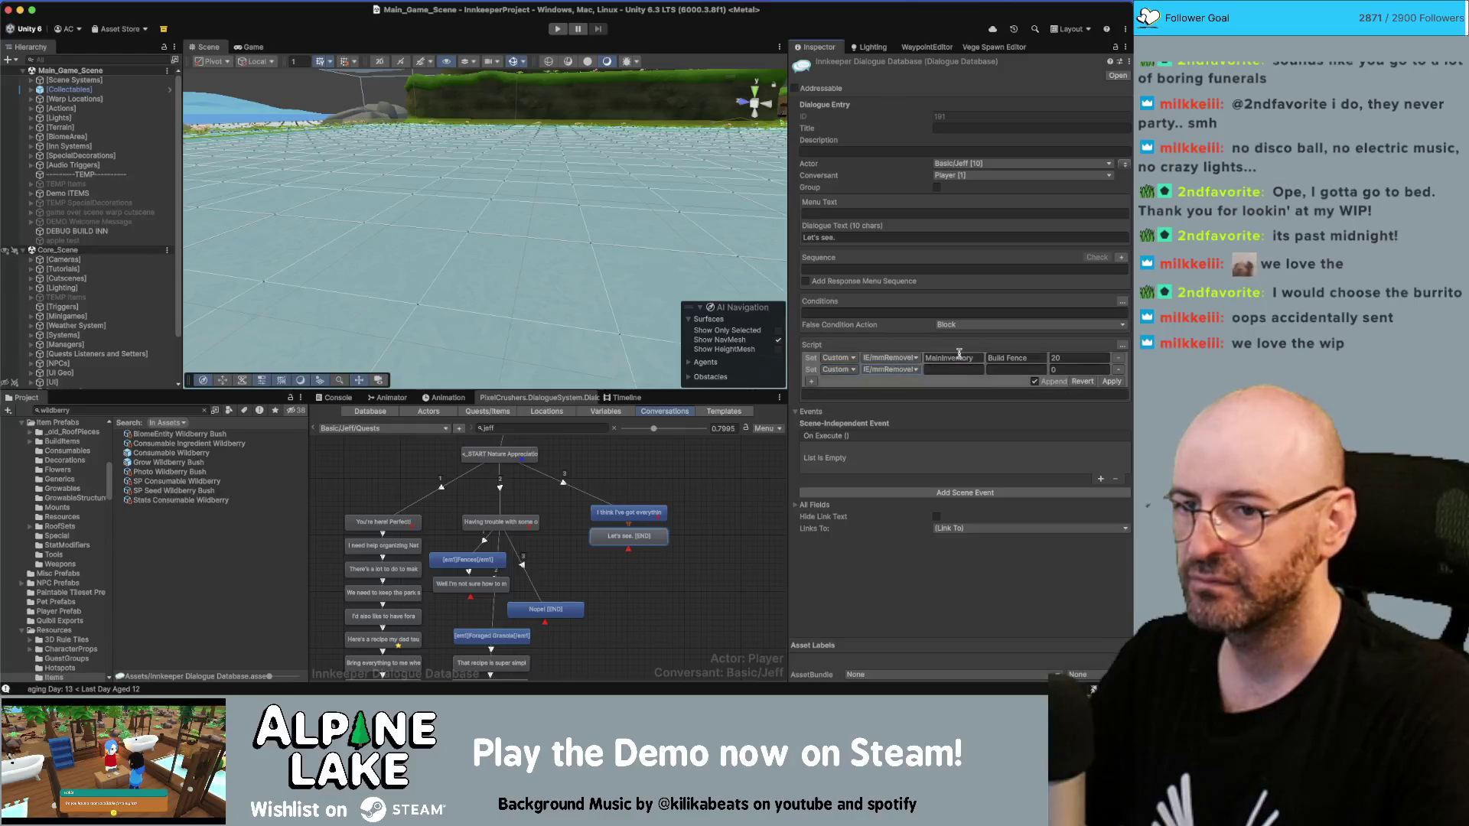
{"action": "left_click", "coordinate": [954, 370]}
{"action": "type", "text": "MainInventory"}
{"action": "key", "text": "Tab"}
{"action": "type", "text": "Cons"}
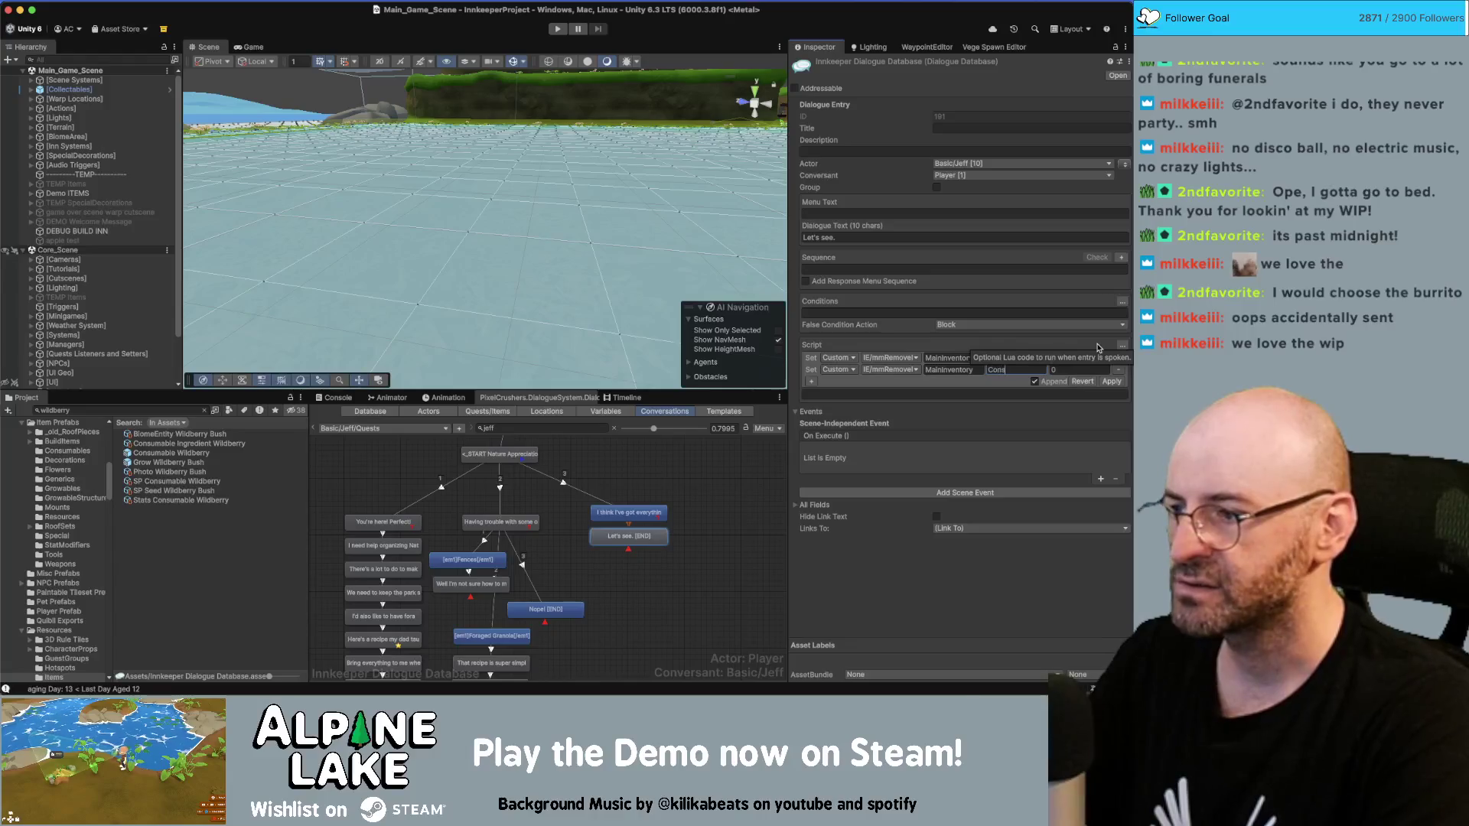
{"action": "type", "text": "umable Sn"}
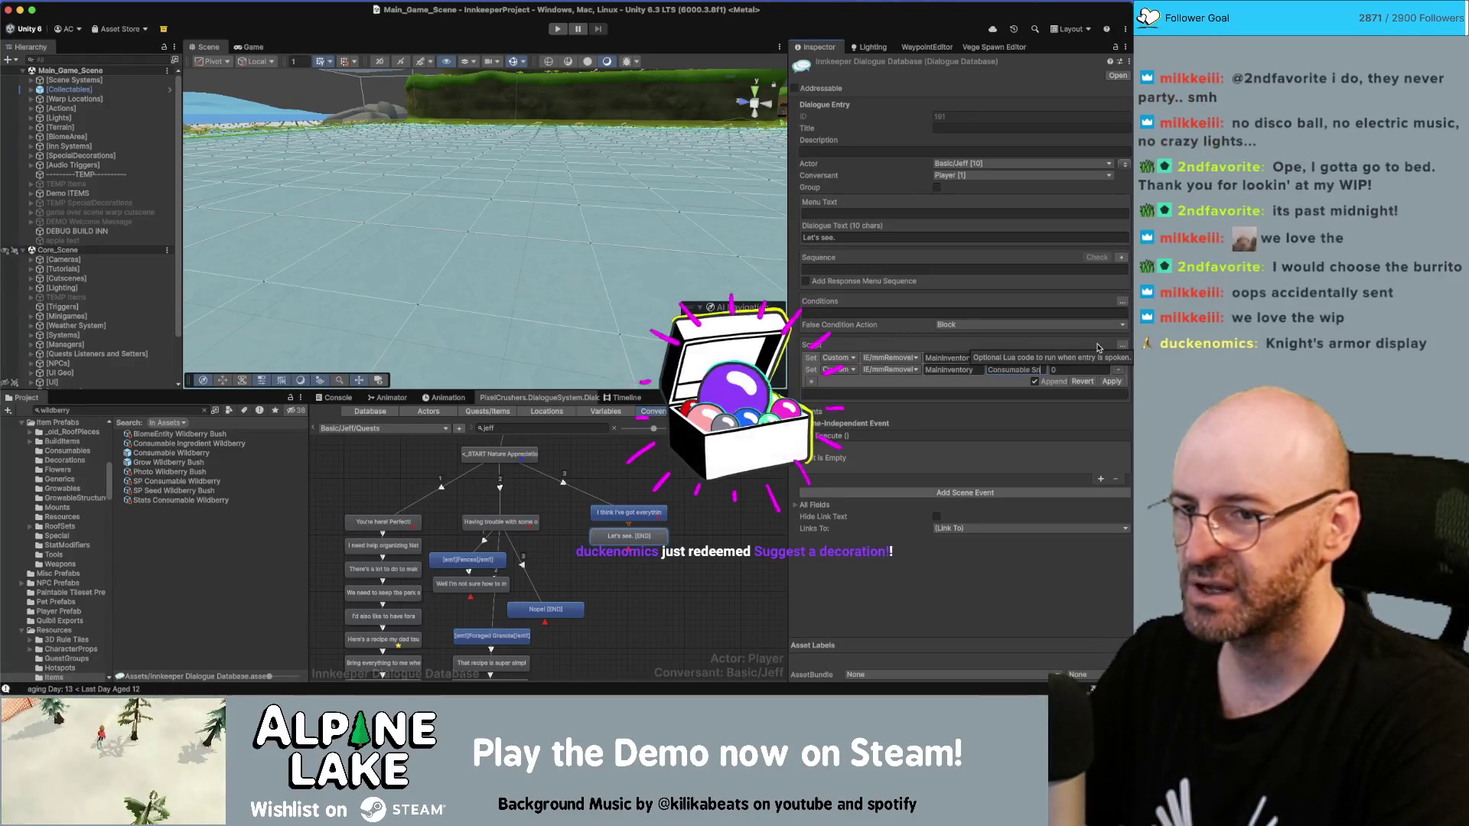
{"action": "key", "text": "super+a"}
{"action": "type", "text": "Snack"}
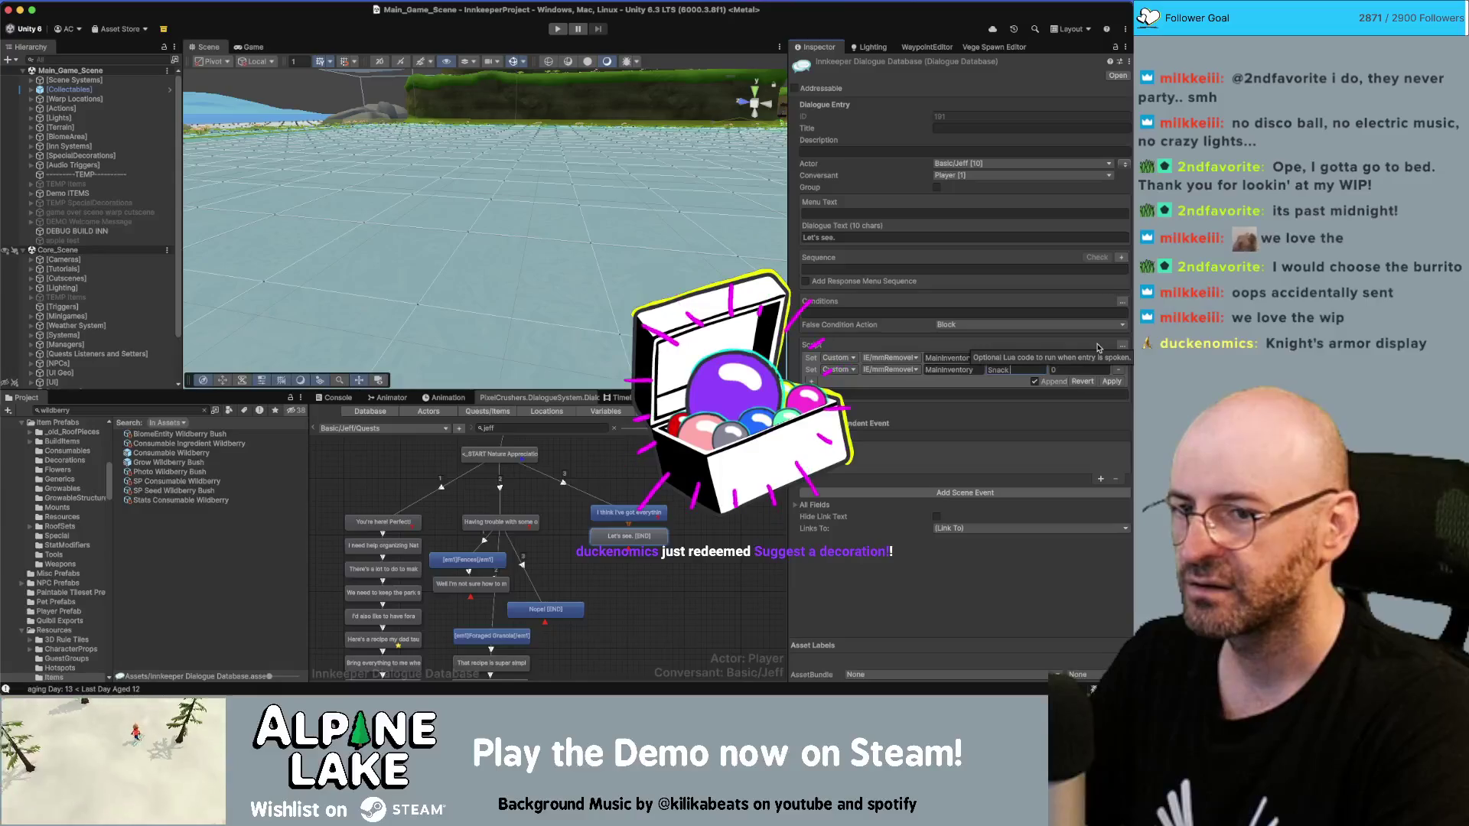
{"action": "key", "text": "super+a"}
{"action": "type", "text": "G"}
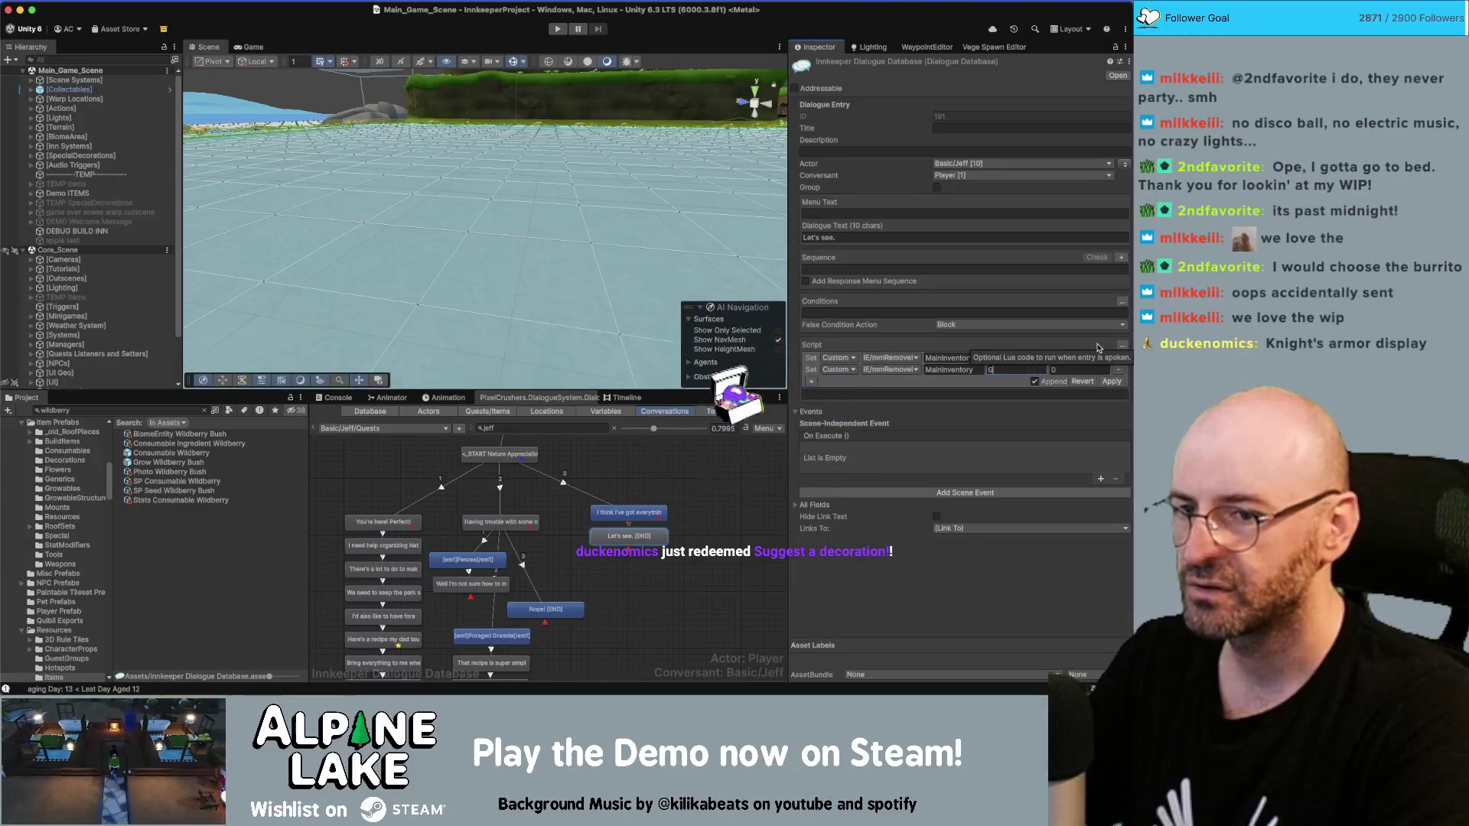
{"action": "key", "text": "Tab"}
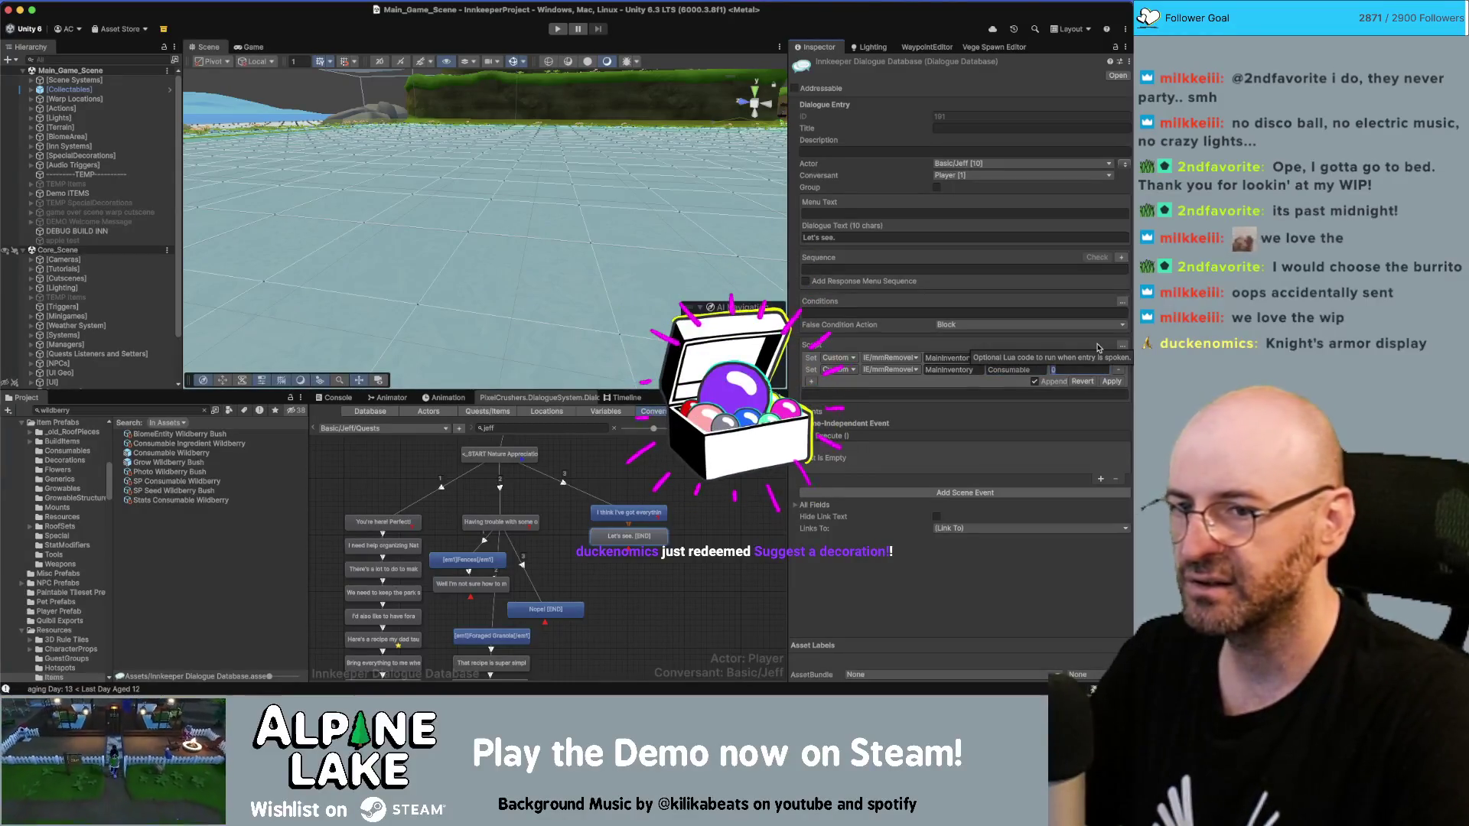
{"action": "type", "text": "10"}
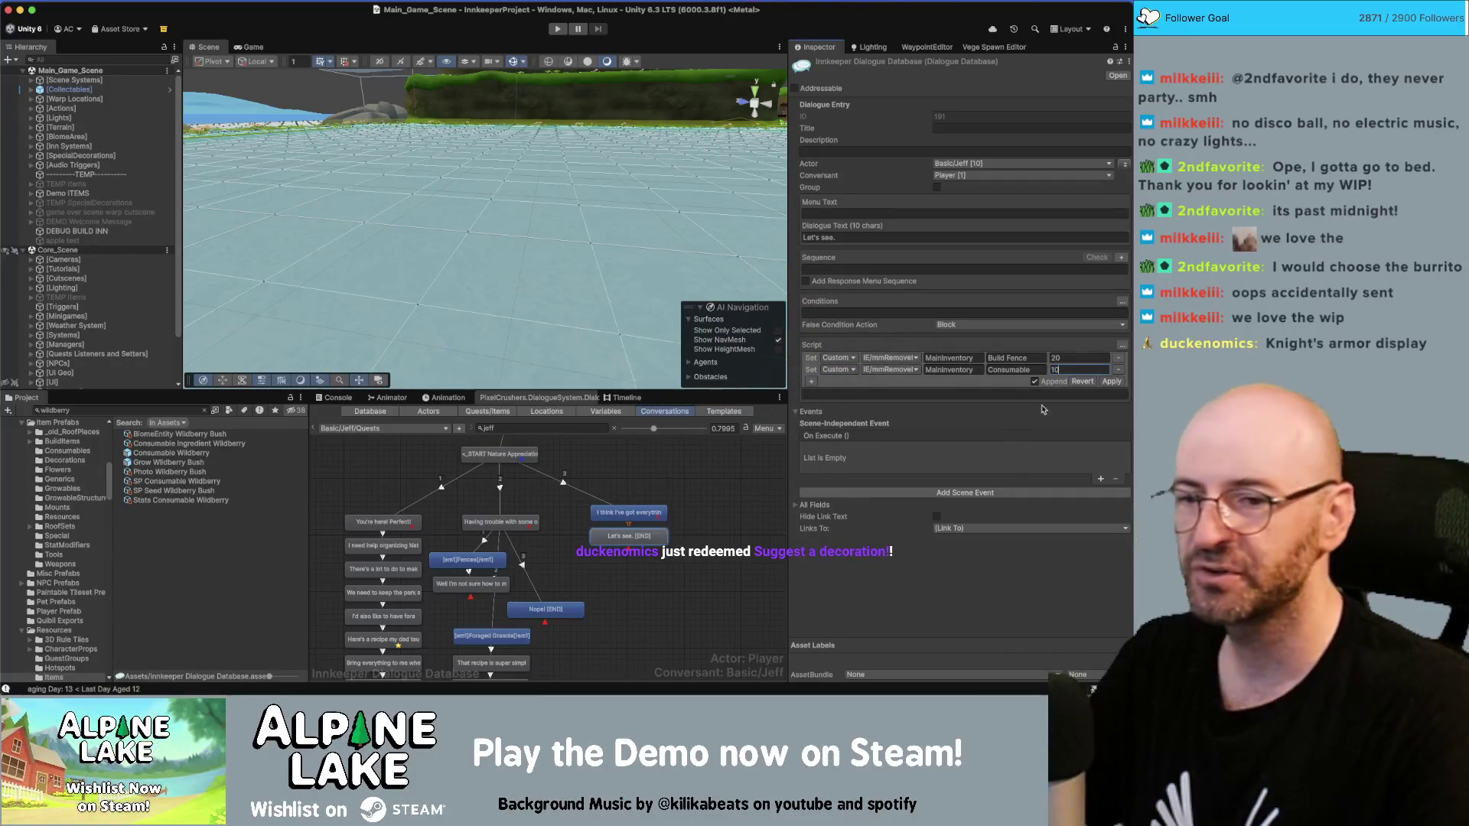
{"action": "left_click", "coordinate": [1109, 382]}
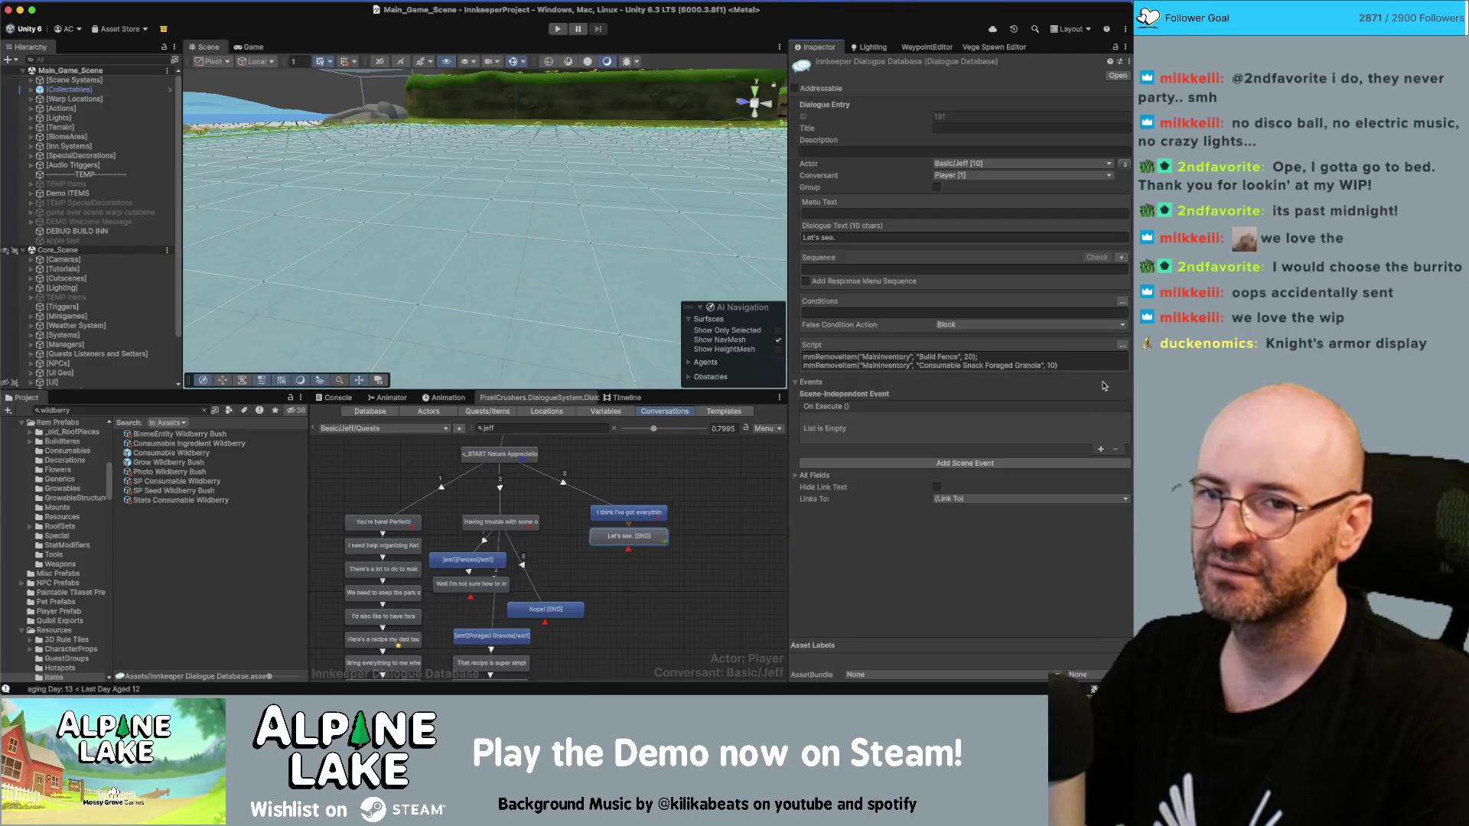
{"action": "key", "text": "super+Tab"}
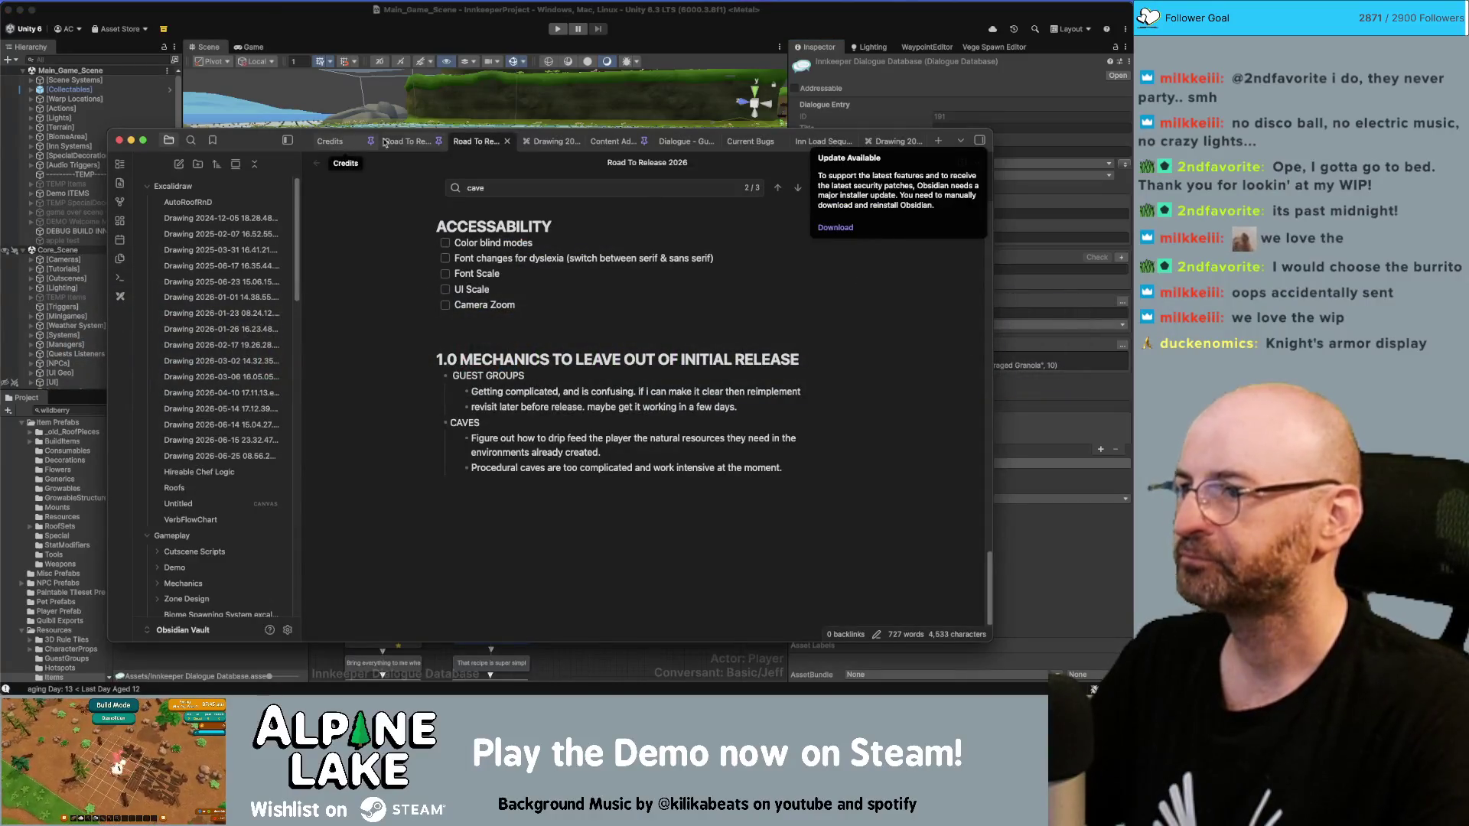
Step: In the Content Additions note, add the Knights armor display item and tick the park bench decoration
{"action": "left_click", "coordinate": [612, 141]}
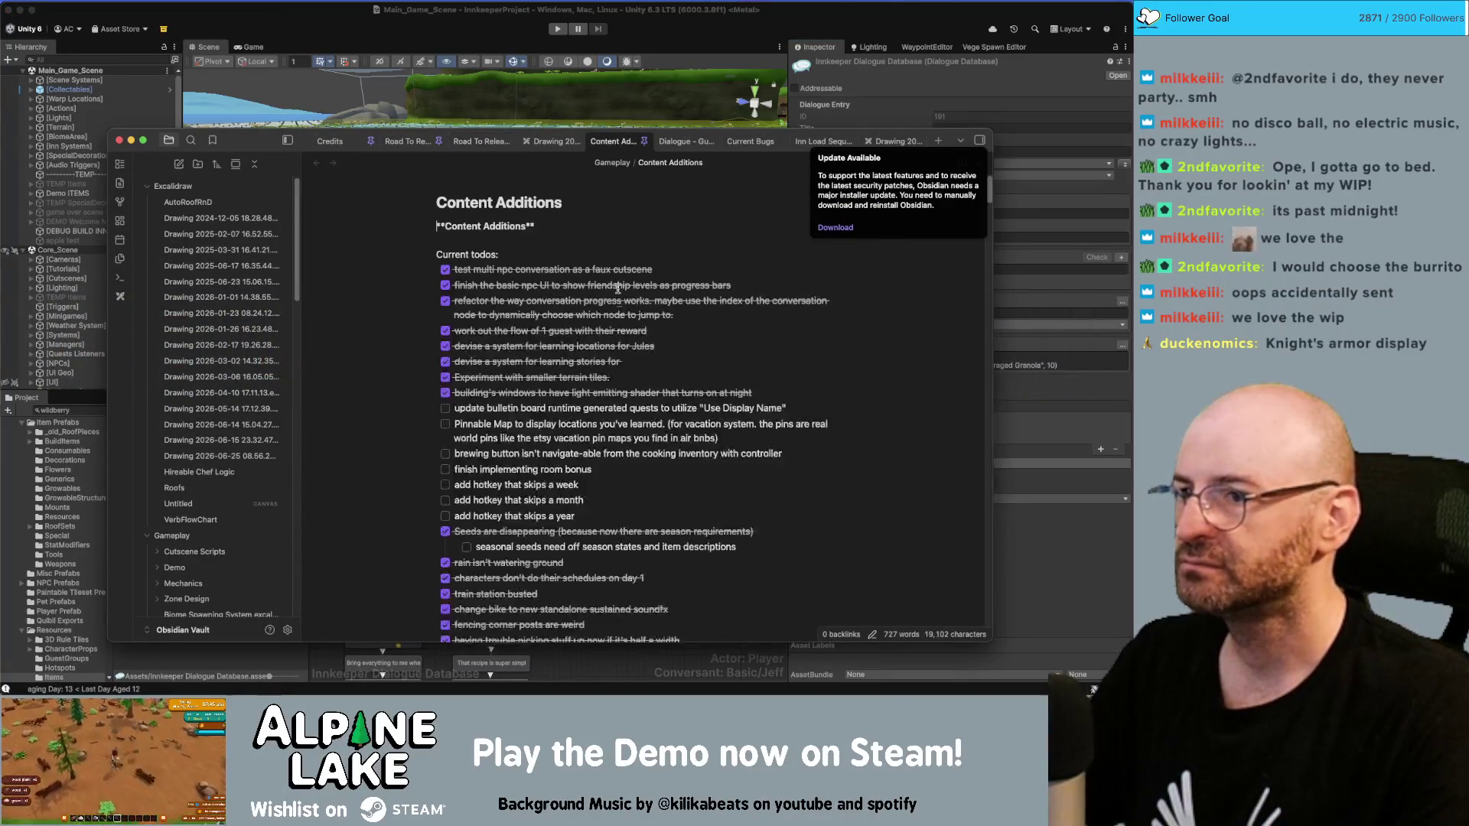
{"action": "scroll", "coordinate": [647, 333], "scroll_direction": "up", "scroll_amount": 5}
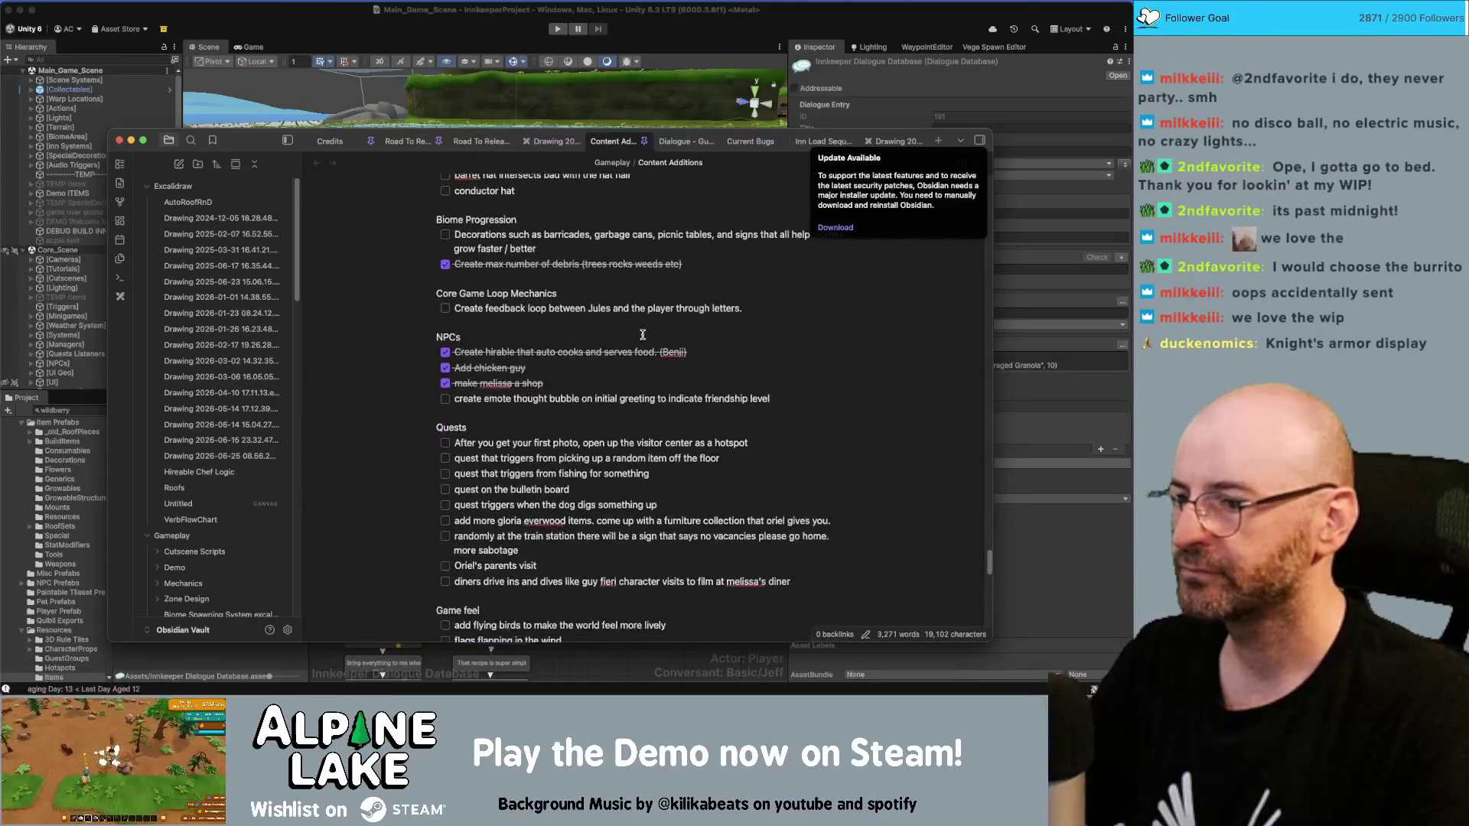
{"action": "left_click", "coordinate": [784, 543]}
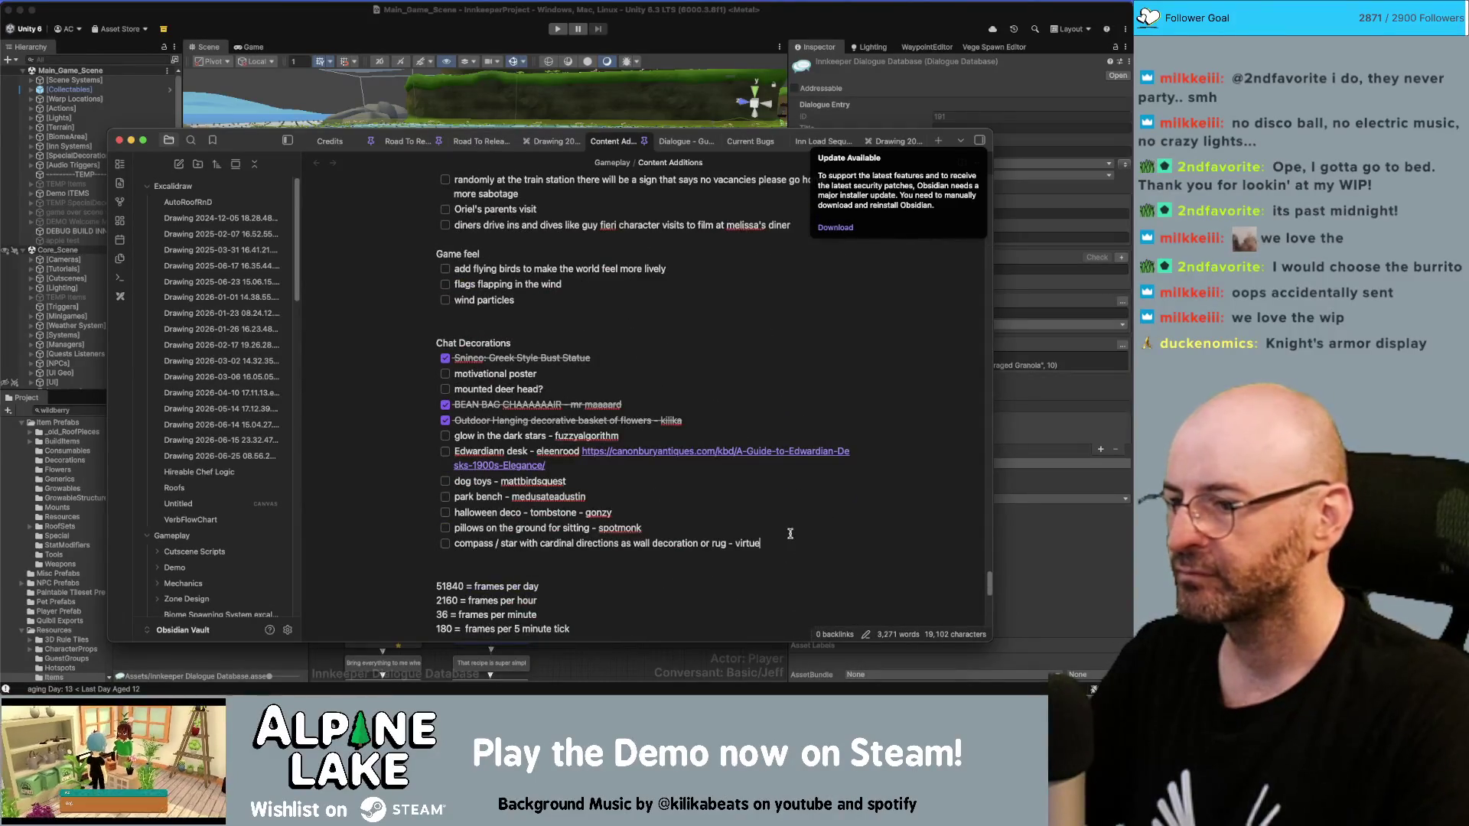
{"action": "key", "text": "Return"}
{"action": "type", "text": "Knights armor display - duck"}
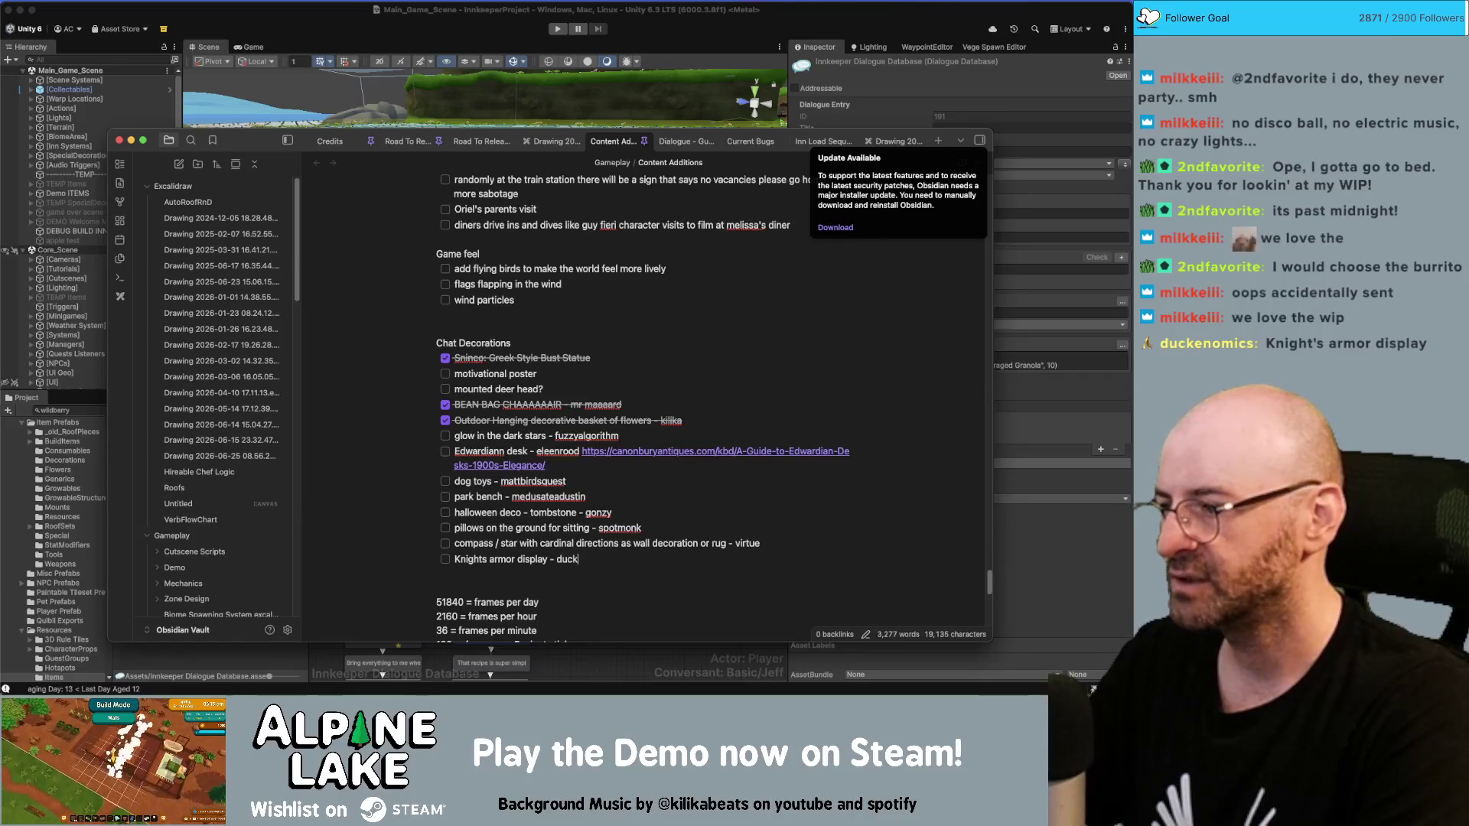
{"action": "type", "text": "econmics"}
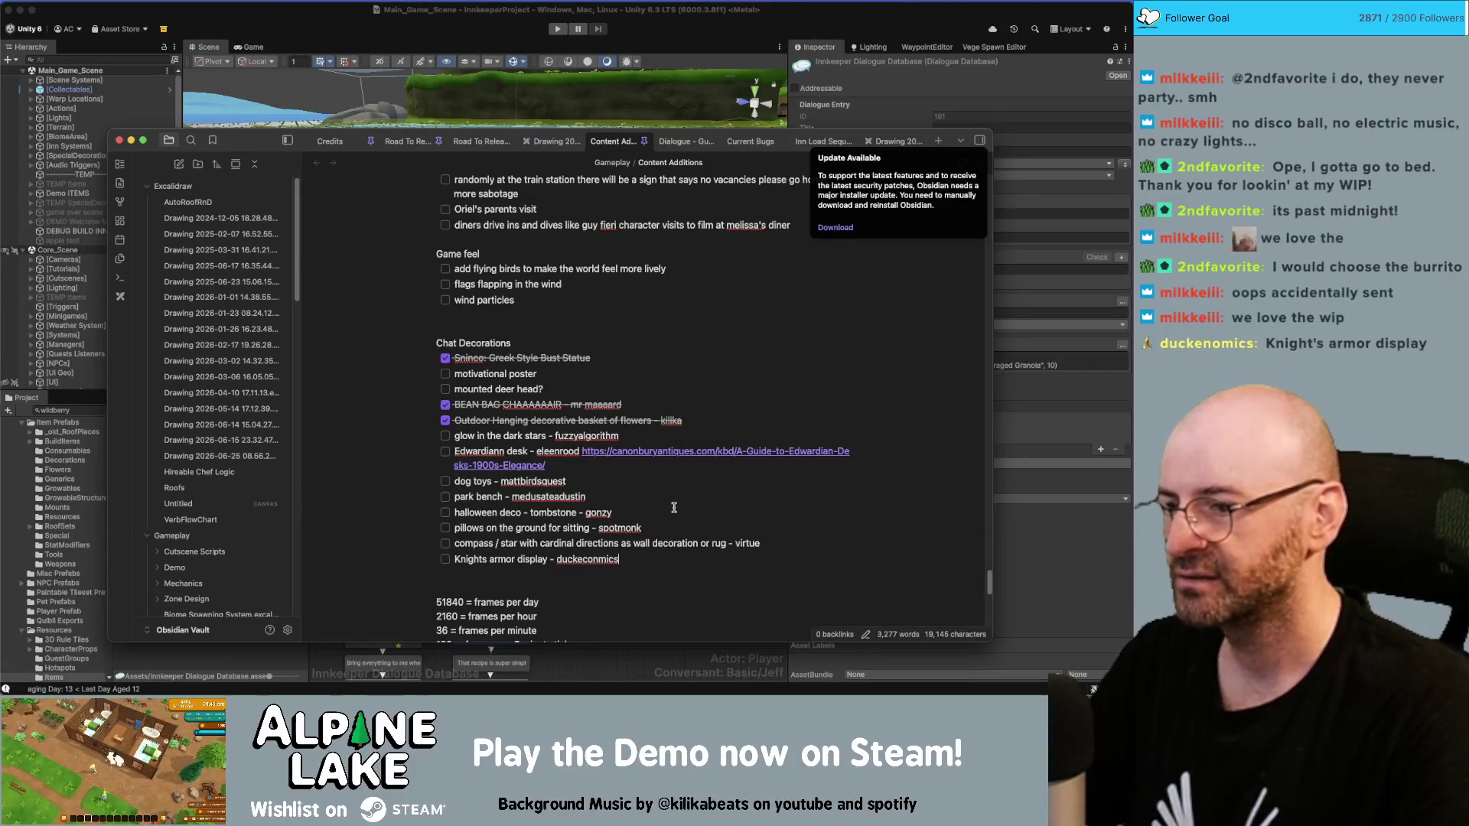
{"action": "left_click", "coordinate": [445, 497]}
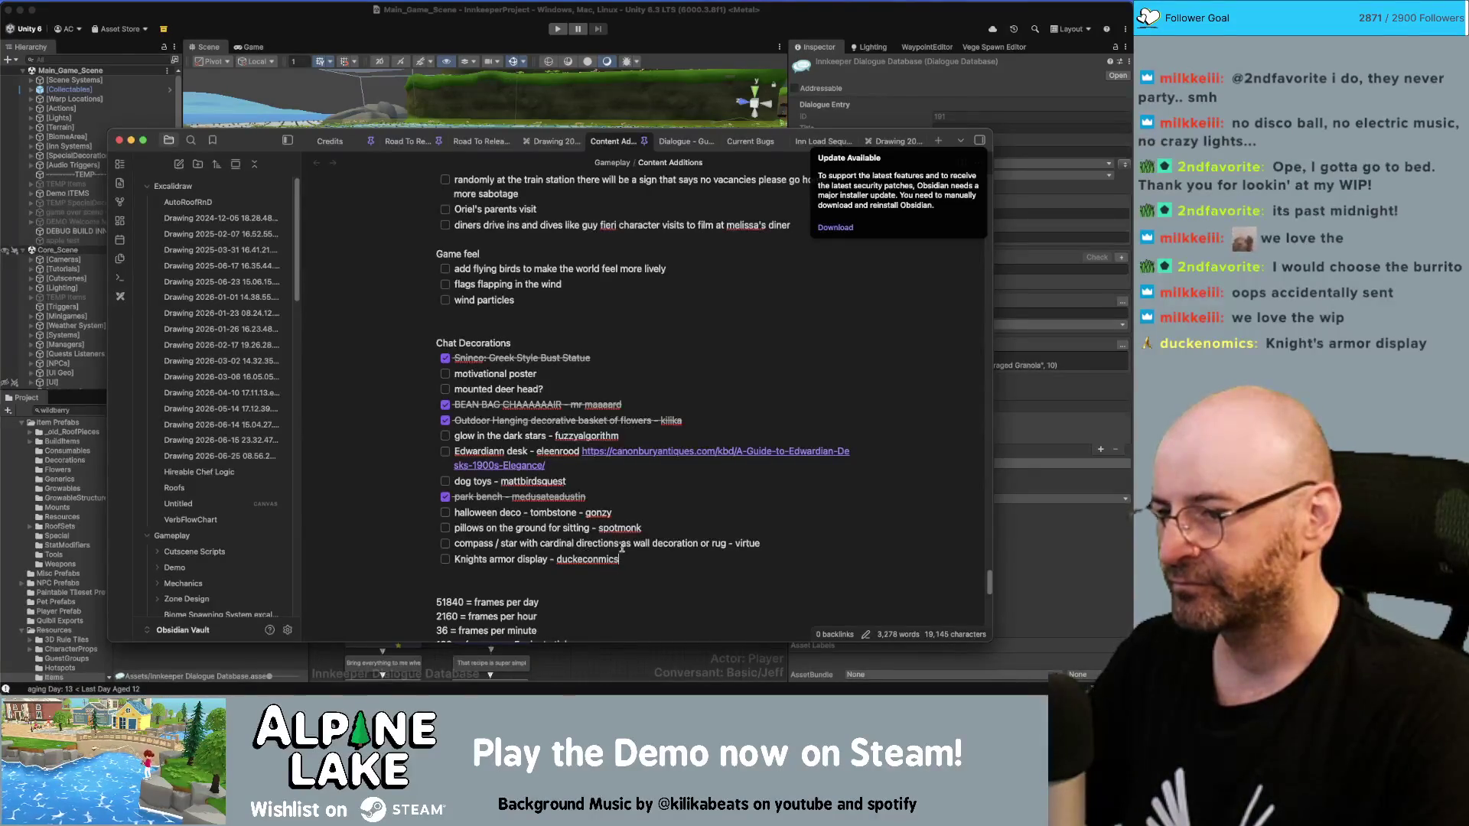
{"action": "left_click", "coordinate": [512, 28]}
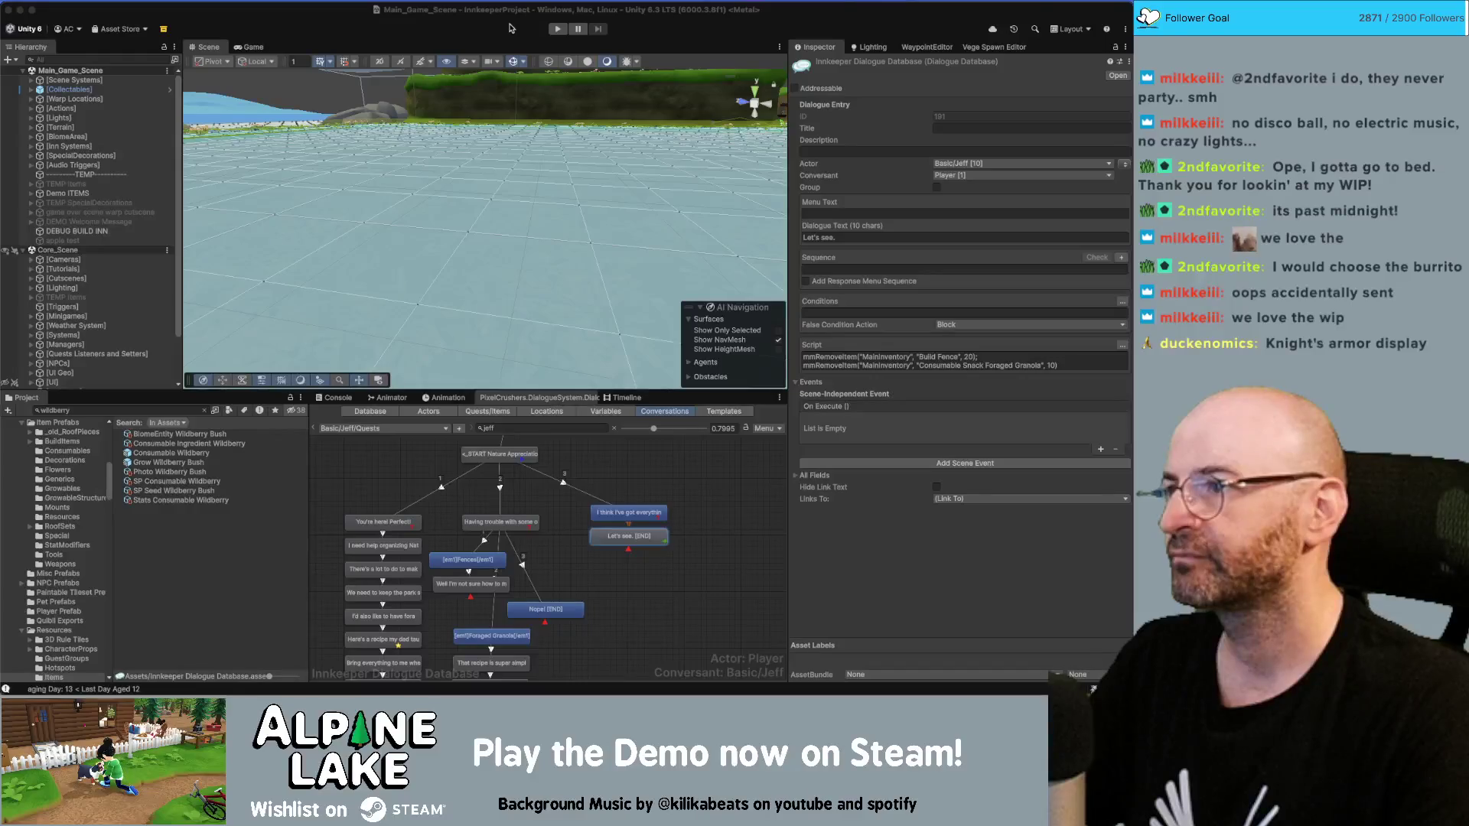
{"action": "mouse_move", "coordinate": [516, 218]}
{"action": "left_mouse_down"}
{"action": "mouse_move", "coordinate": [498, 238]}
{"action": "mouse_move", "coordinate": [205, 277]}
{"action": "left_mouse_up"}
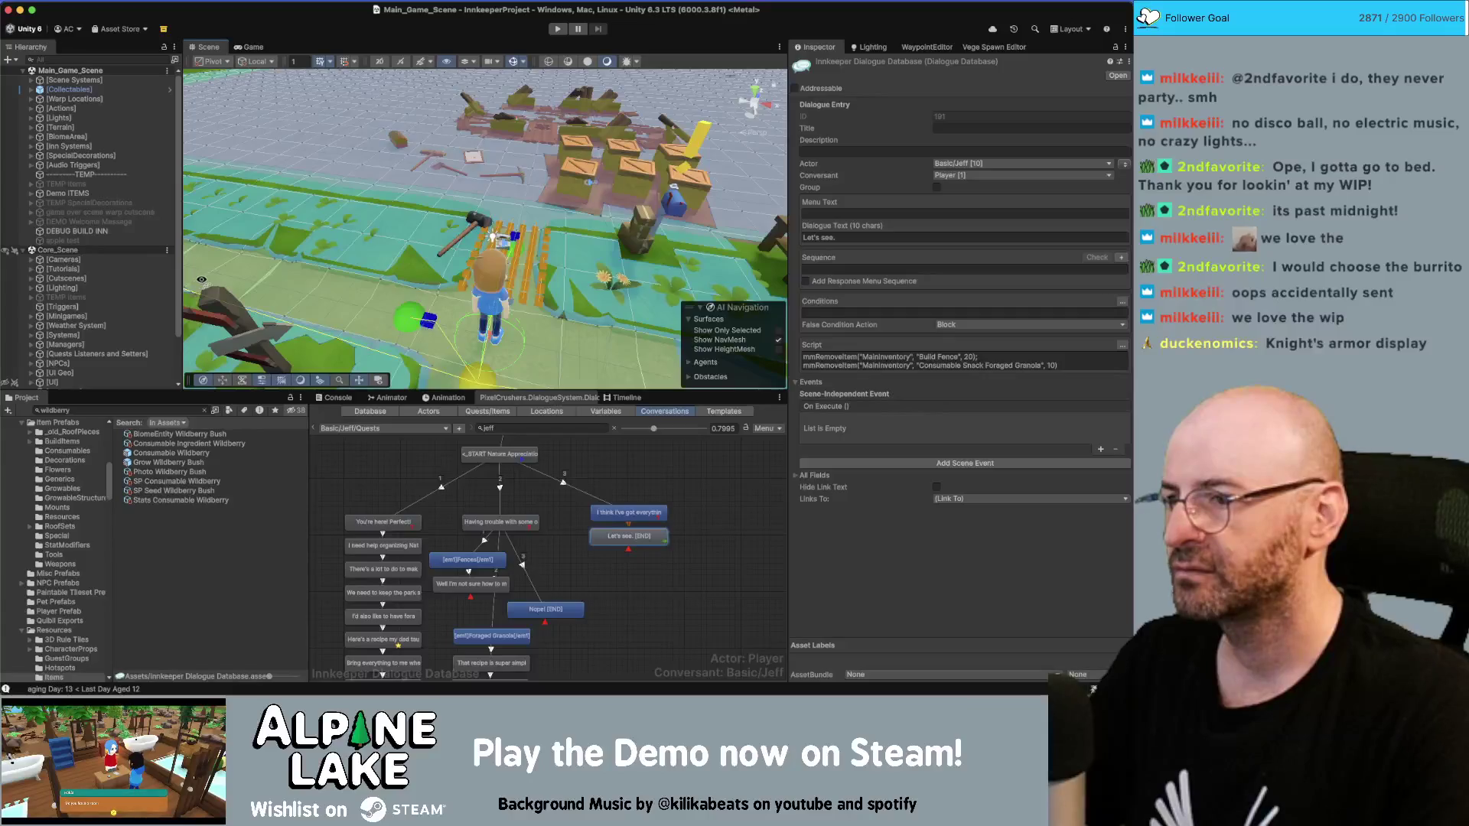
{"action": "scroll", "coordinate": [577, 369], "scroll_direction": "down", "scroll_amount": 5}
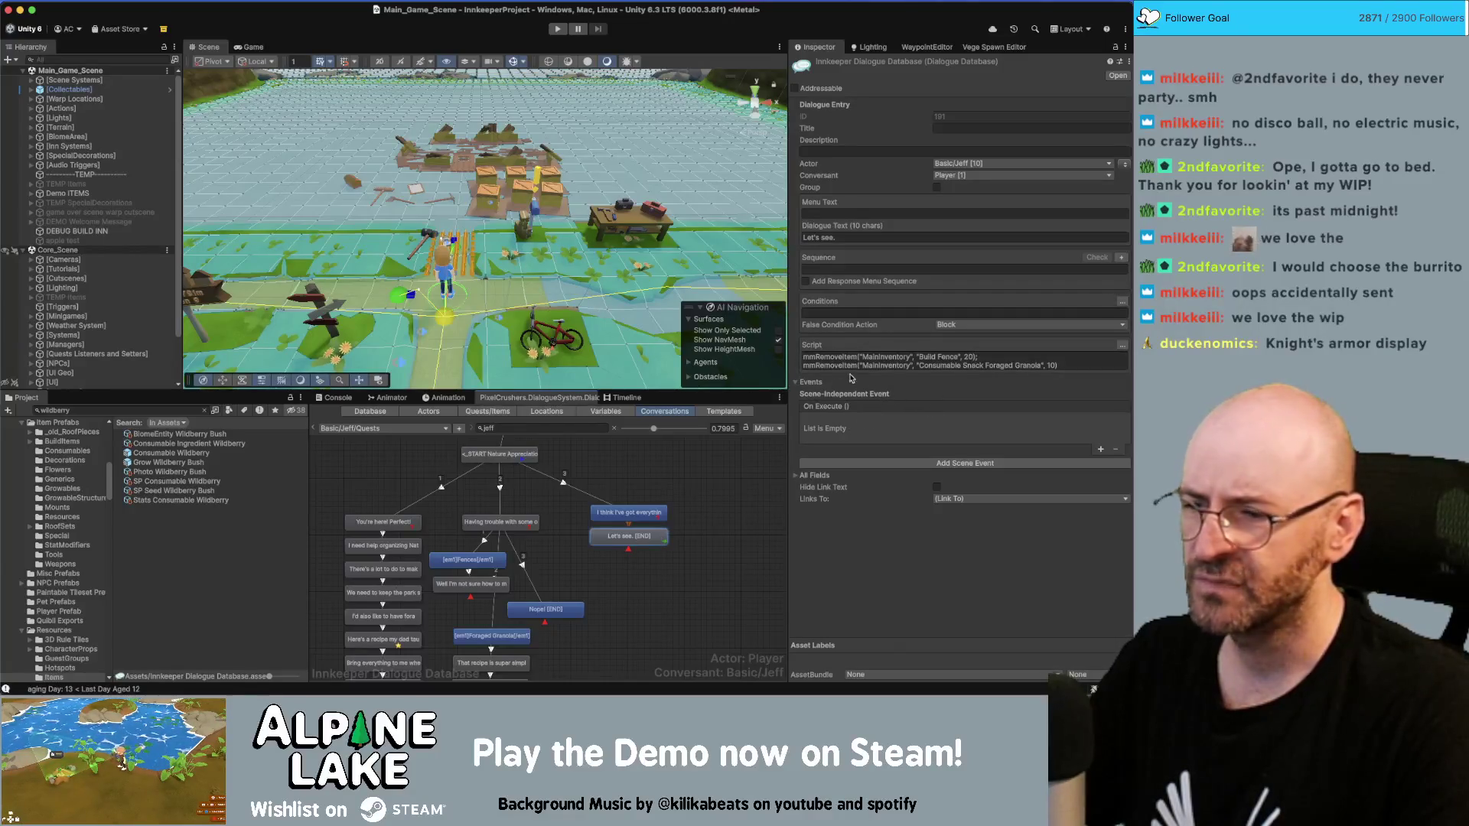
{"action": "left_click", "coordinate": [678, 511]}
{"action": "left_click", "coordinate": [646, 535]}
{"action": "left_click", "coordinate": [1124, 166]}
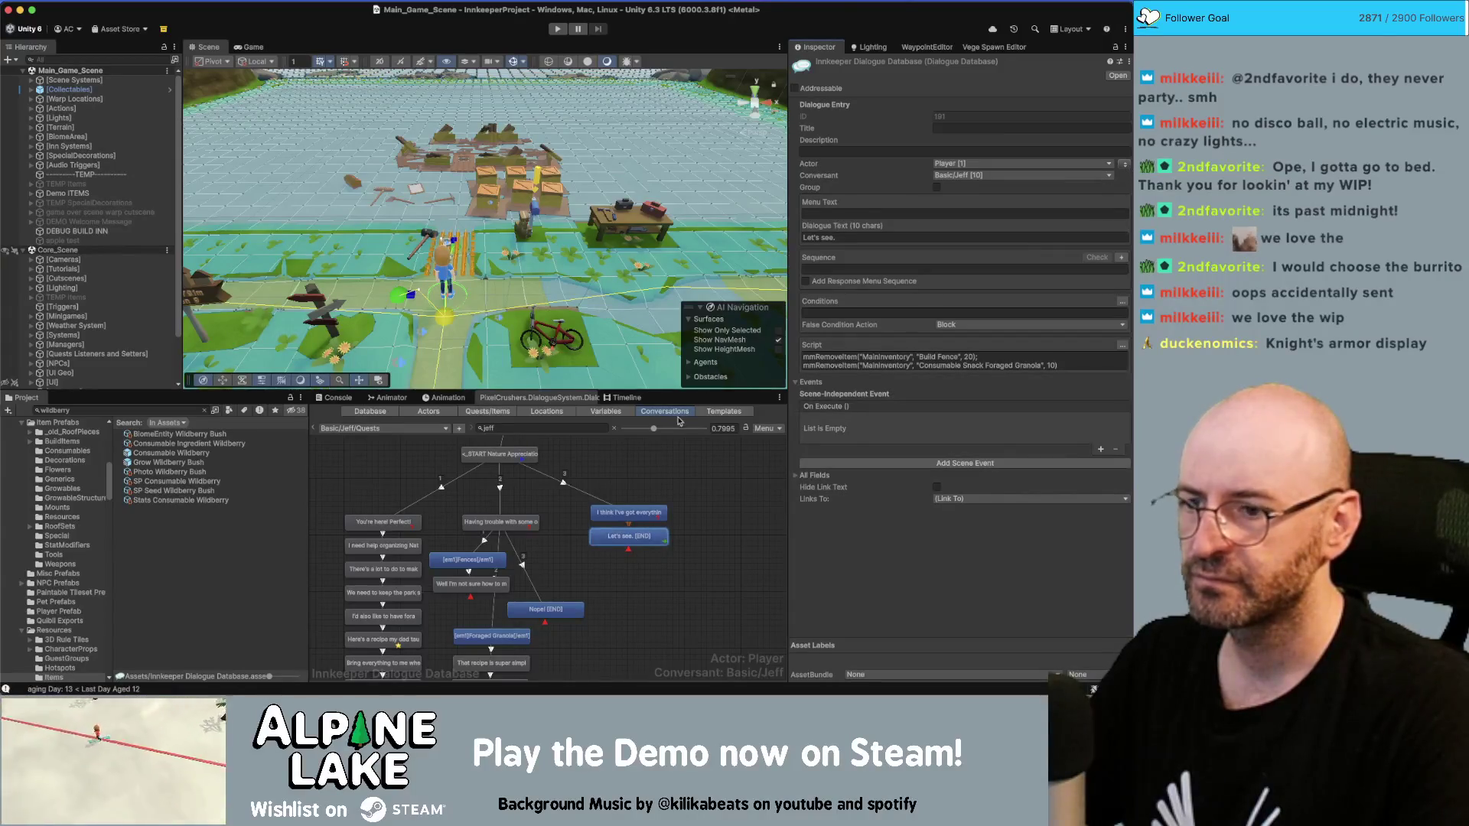
{"action": "left_click", "coordinate": [1124, 165]}
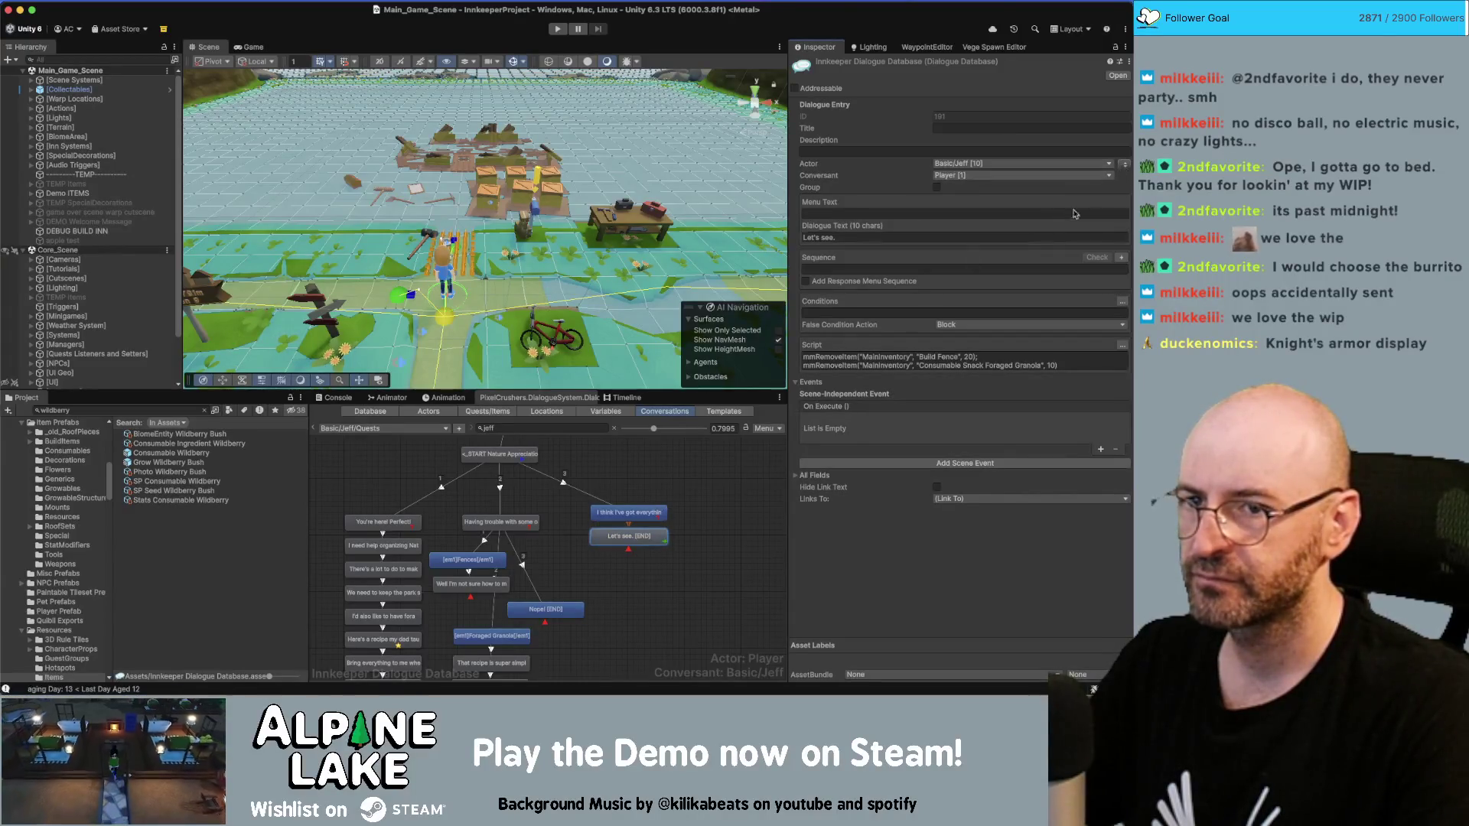
Step: Add a child line 'Yeah it looks all here!' after 'Let's see.' and swap its speakers
{"action": "right_click", "coordinate": [647, 549]}
{"action": "left_click", "coordinate": [666, 543]}
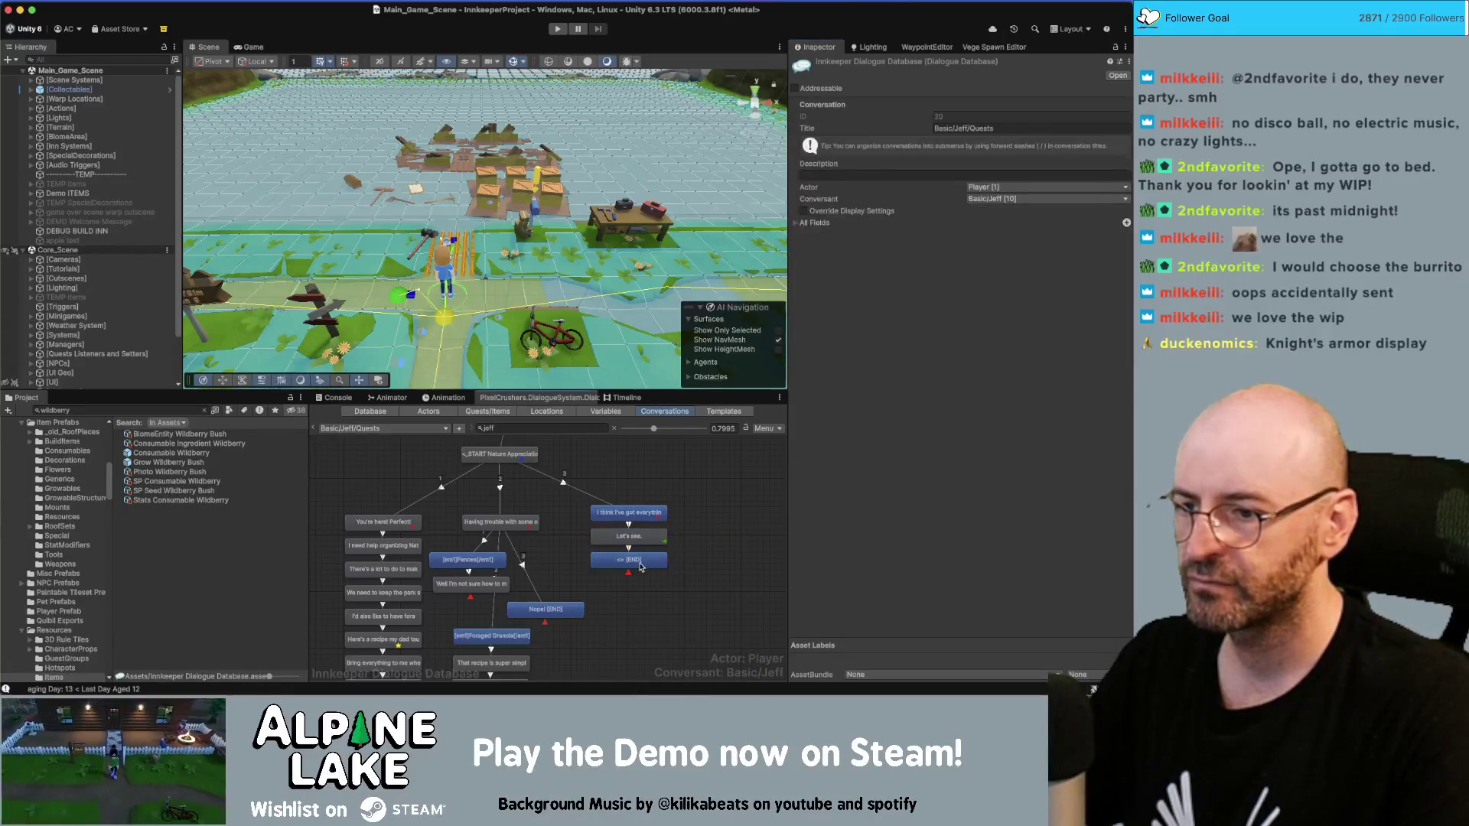
{"action": "left_click", "coordinate": [857, 236]}
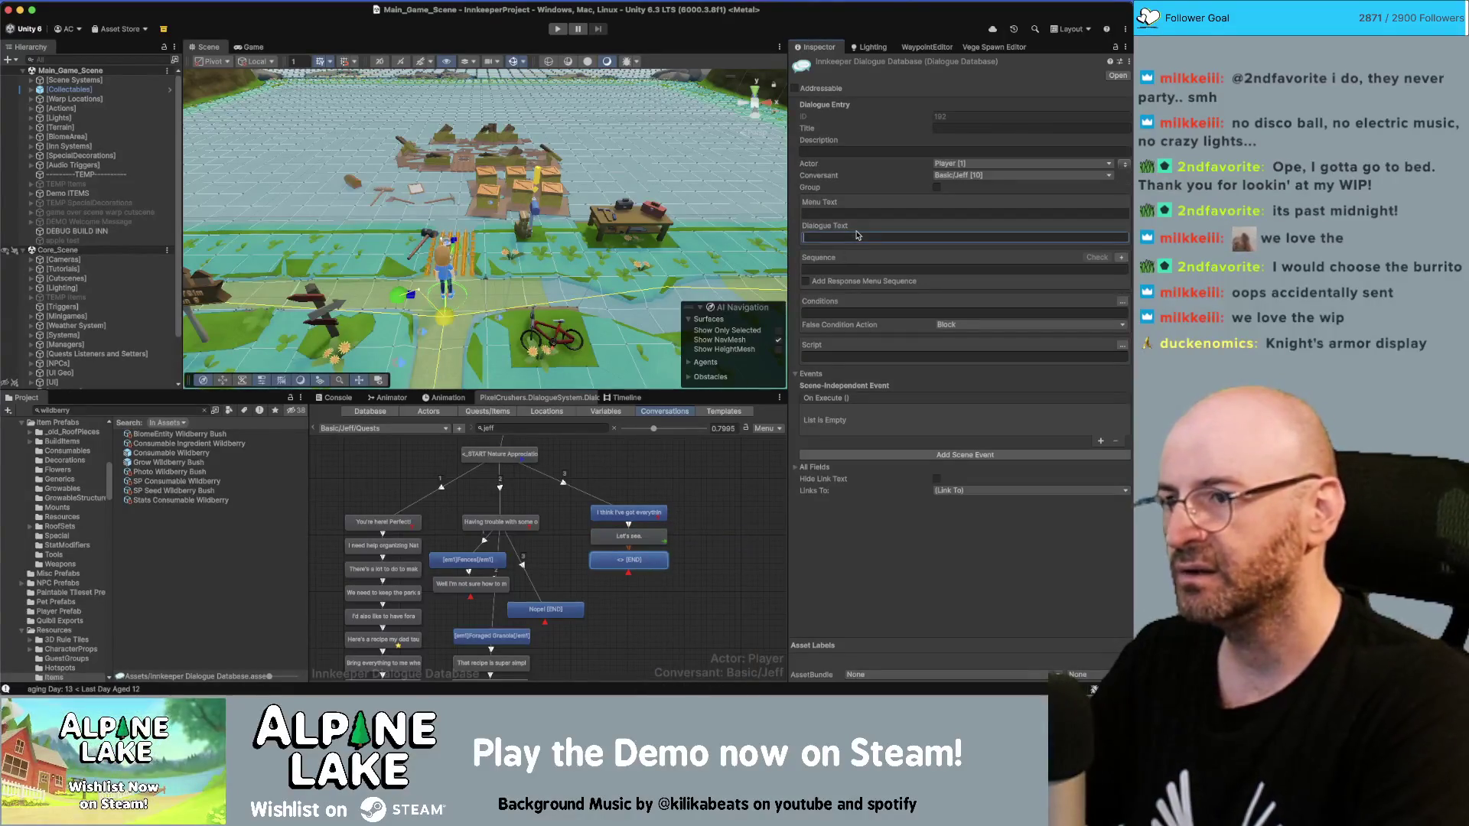
{"action": "type", "text": "Yeah this looks"}
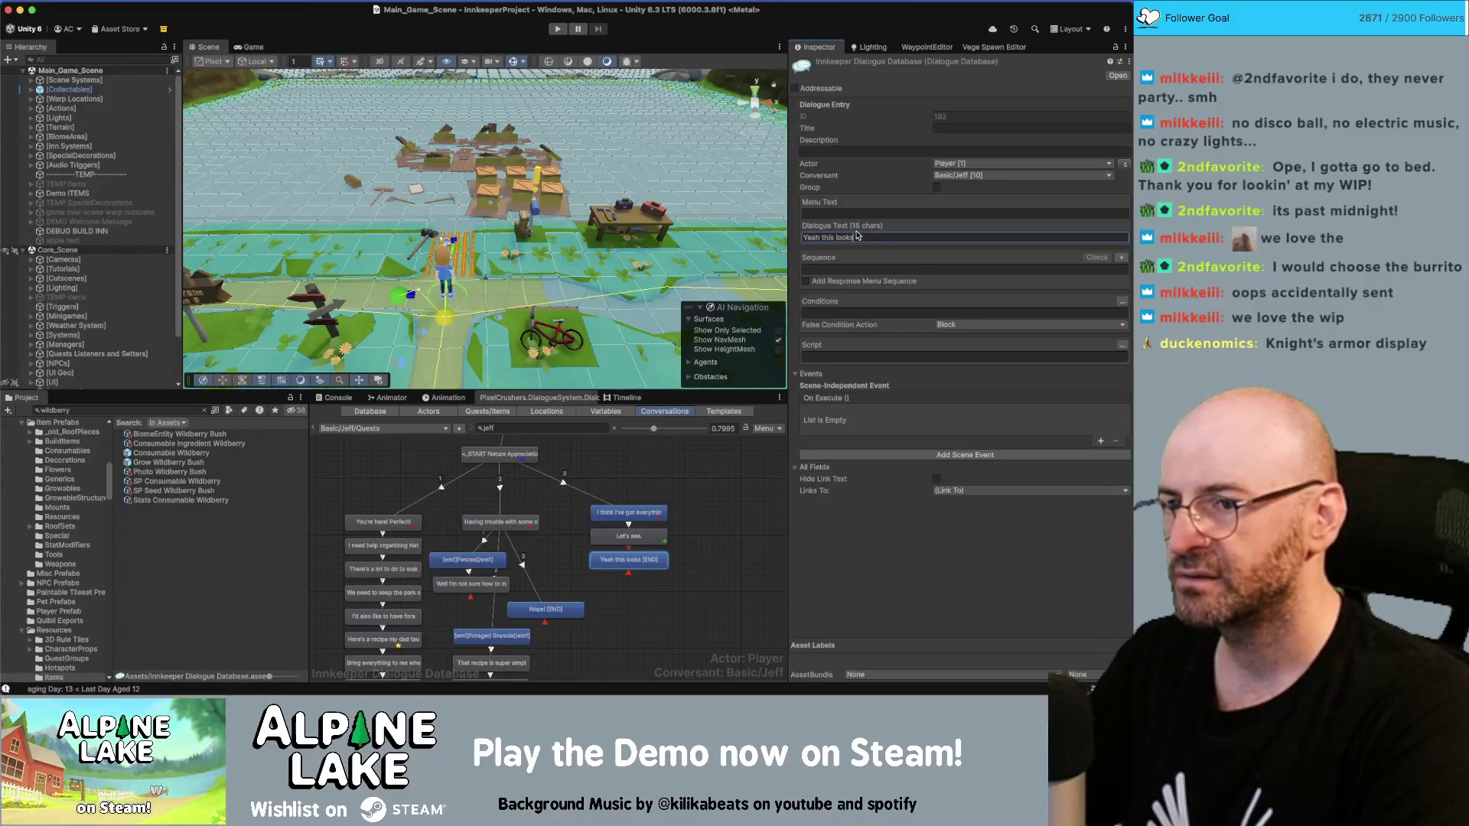
{"action": "key", "text": "Return"}
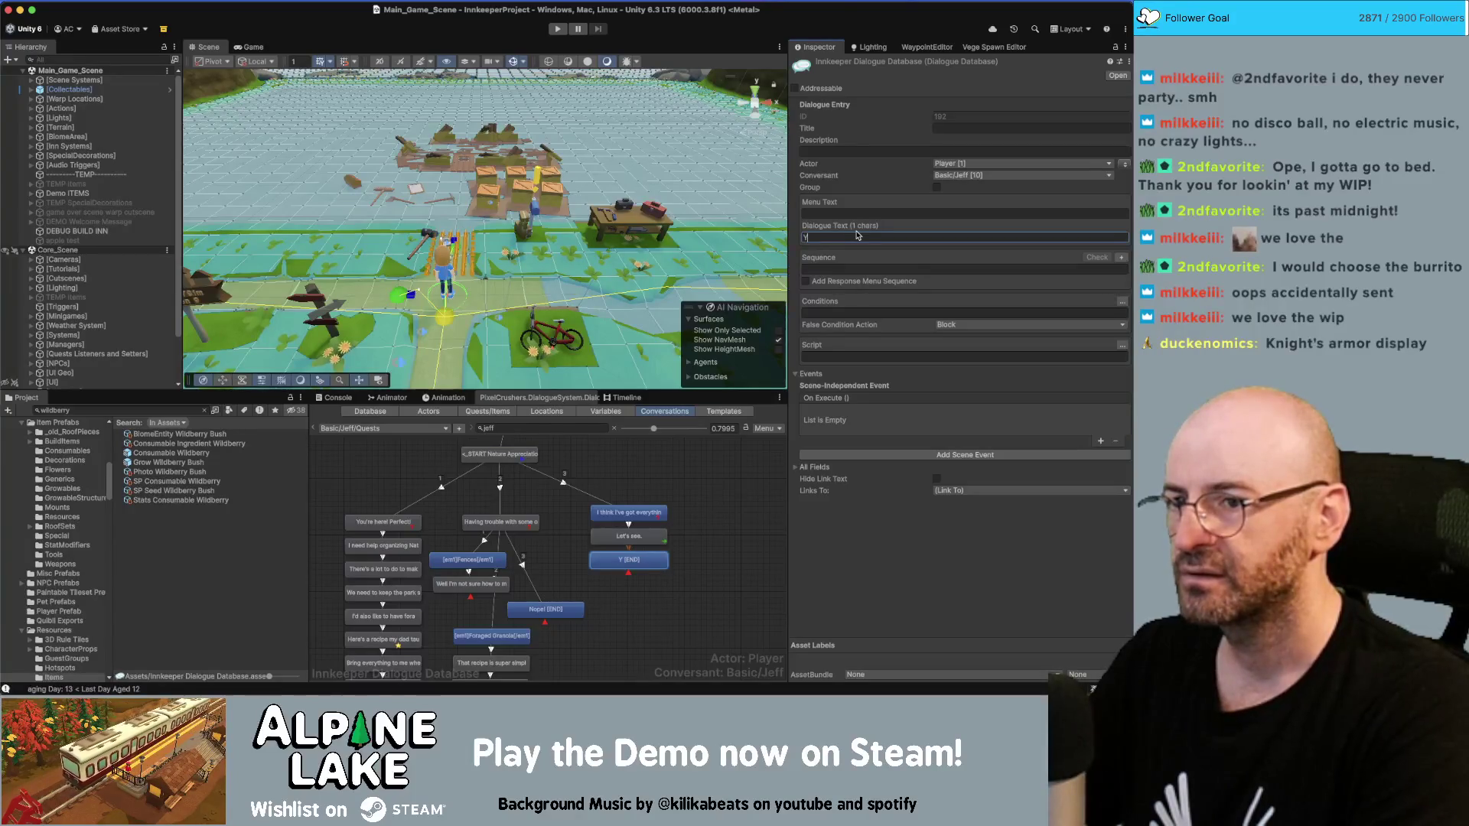
{"action": "type", "text": "eah itlooks"}
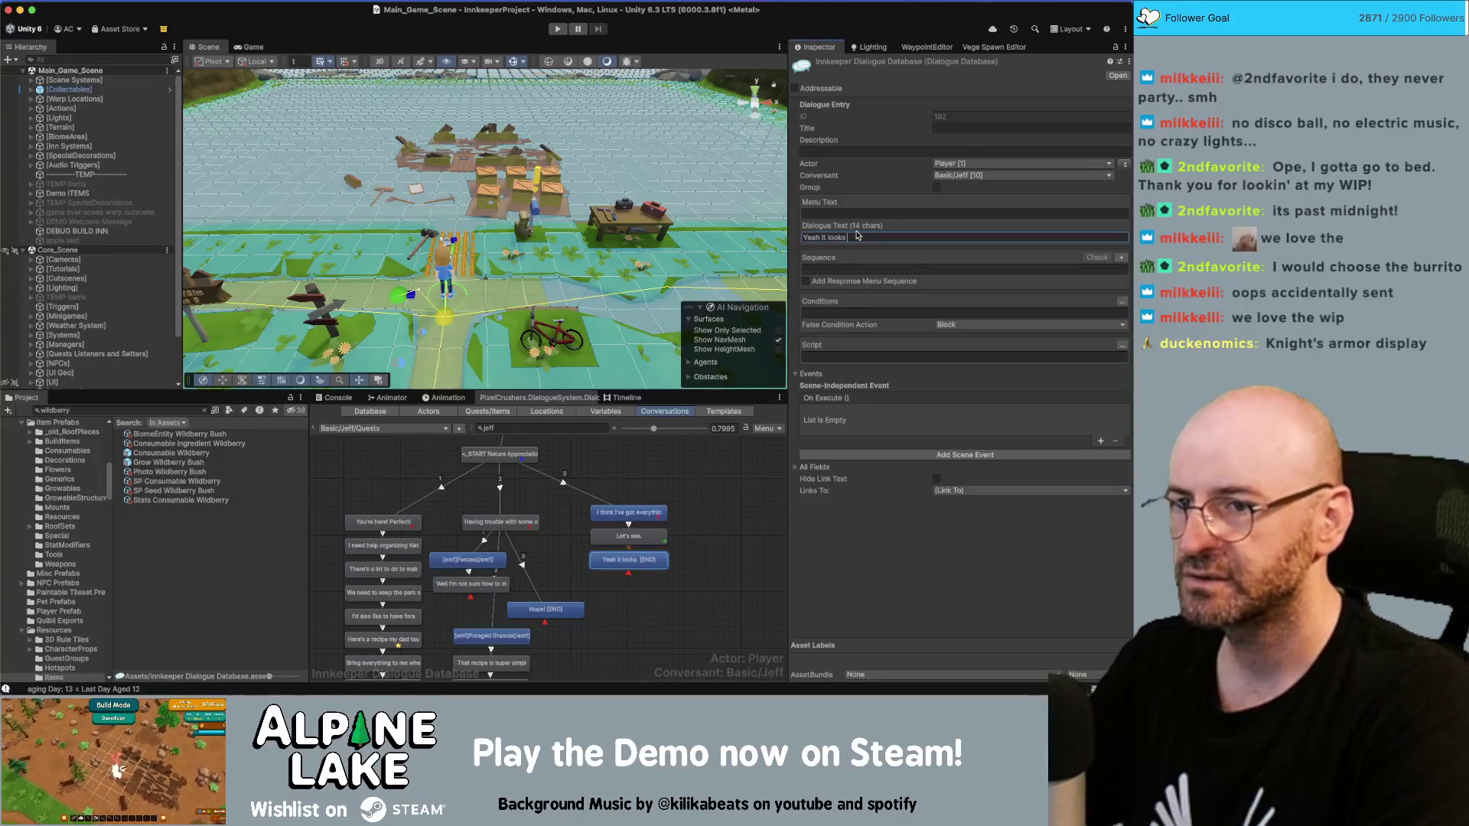
{"action": "type", "text": "re!"}
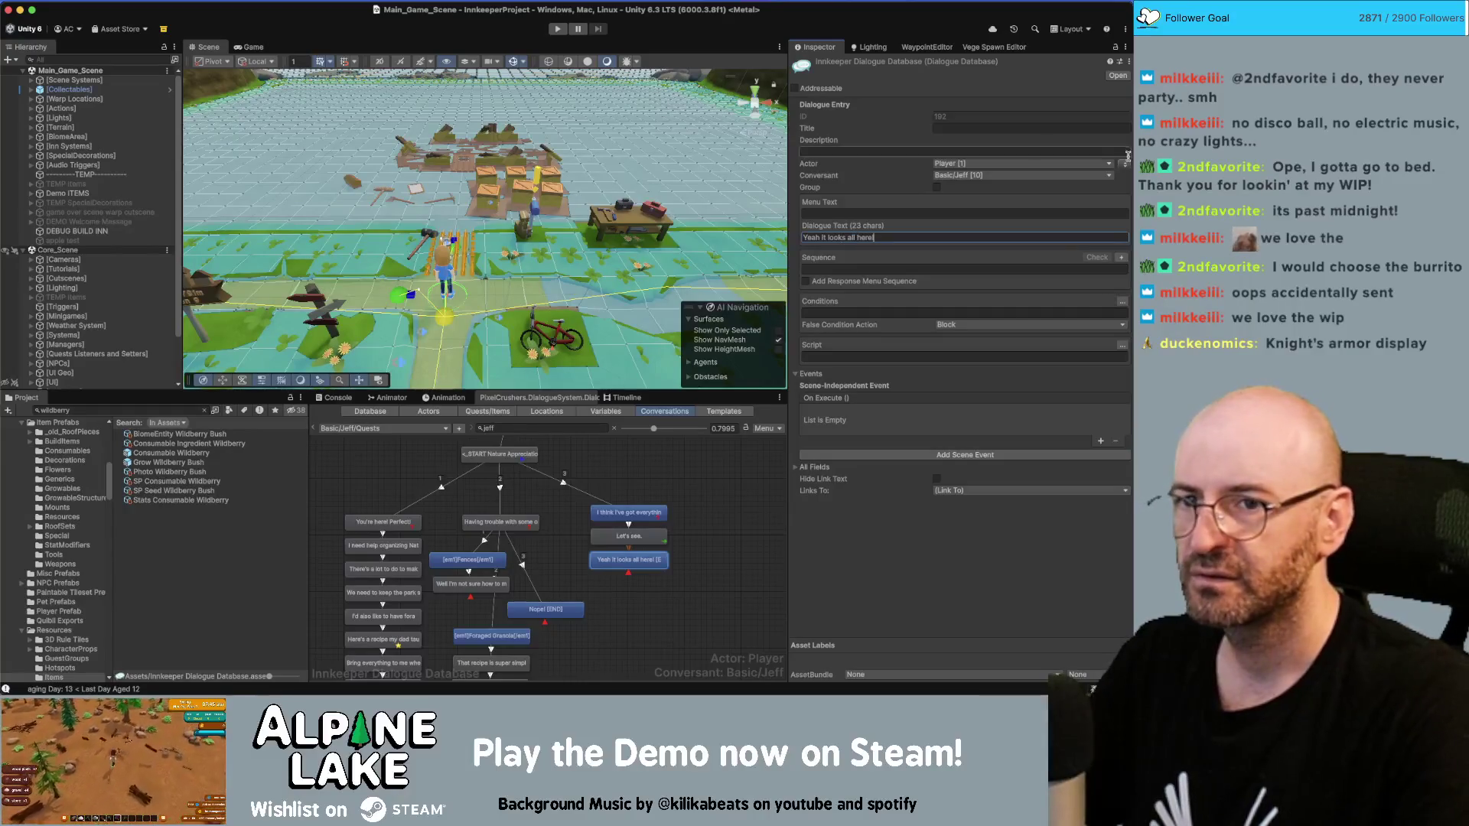
{"action": "left_click", "coordinate": [1124, 165]}
Step: Add a following line 'You have no idea how helpful this will be.'
{"action": "right_click", "coordinate": [635, 558]}
{"action": "left_click", "coordinate": [651, 548]}
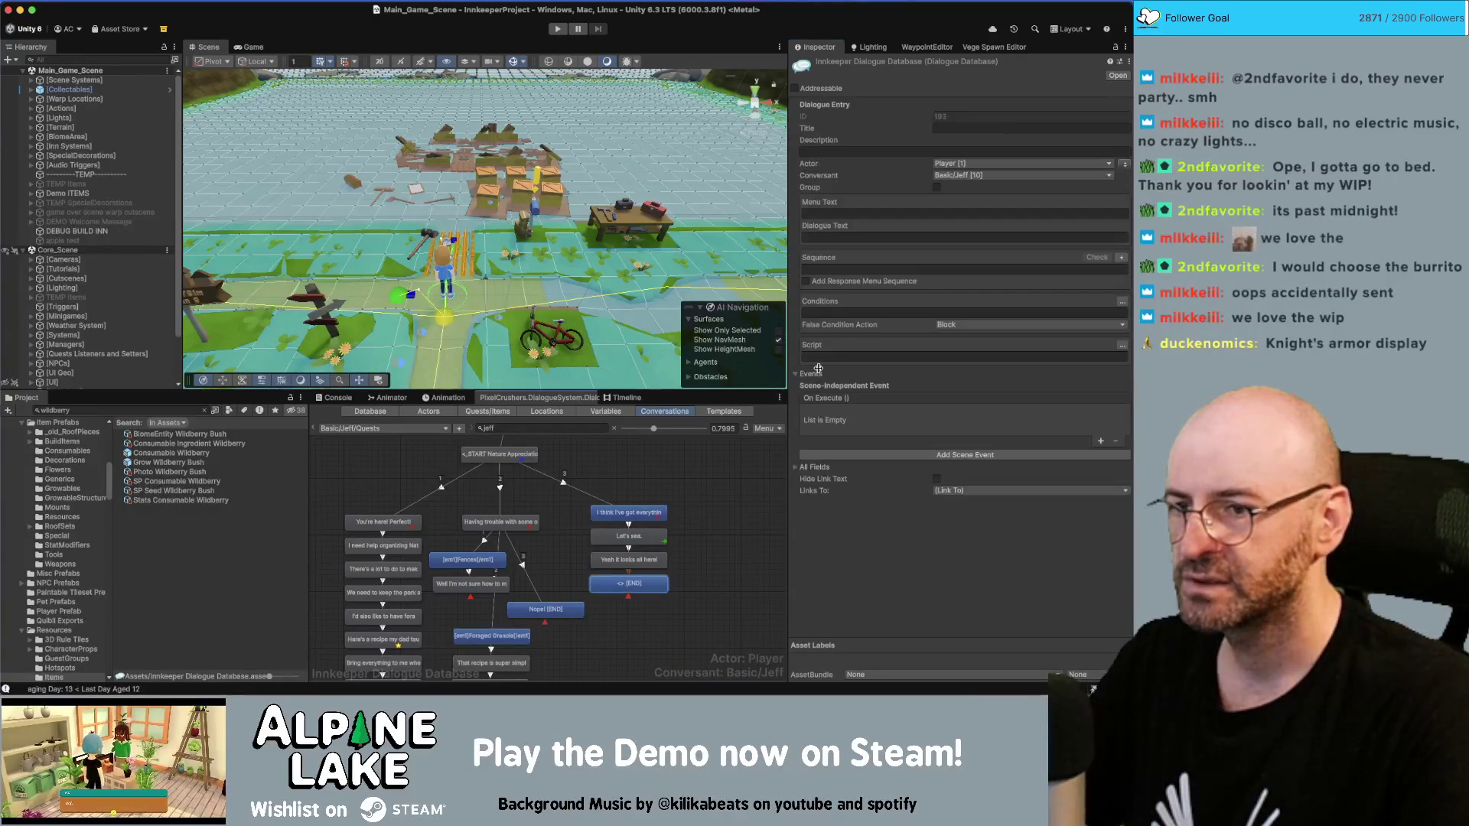
{"action": "left_click", "coordinate": [848, 238]}
{"action": "type", "text": "T"}
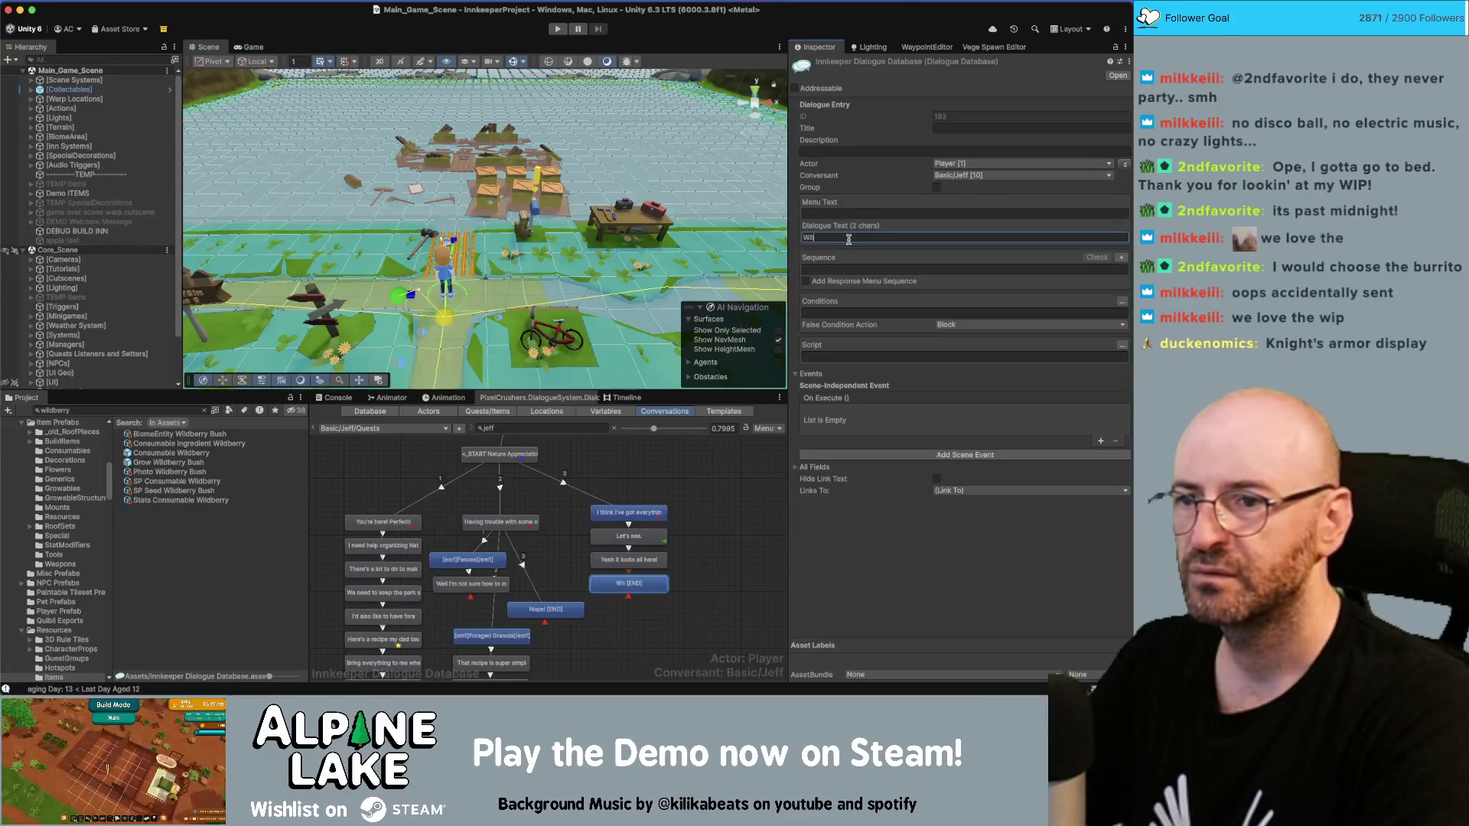
{"action": "type", "text": "You have"}
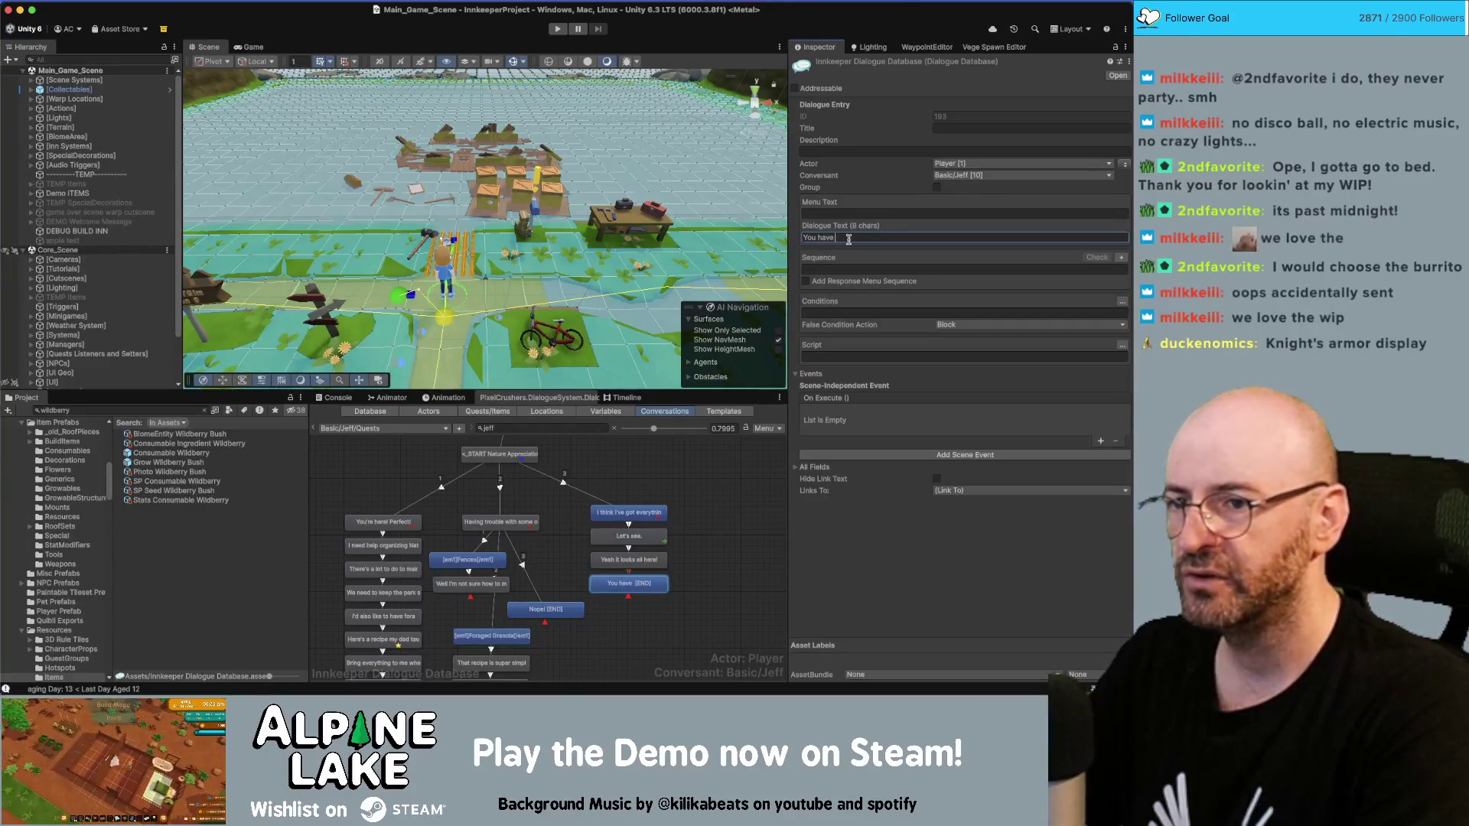
{"action": "type", "text": " no idea how helpf"}
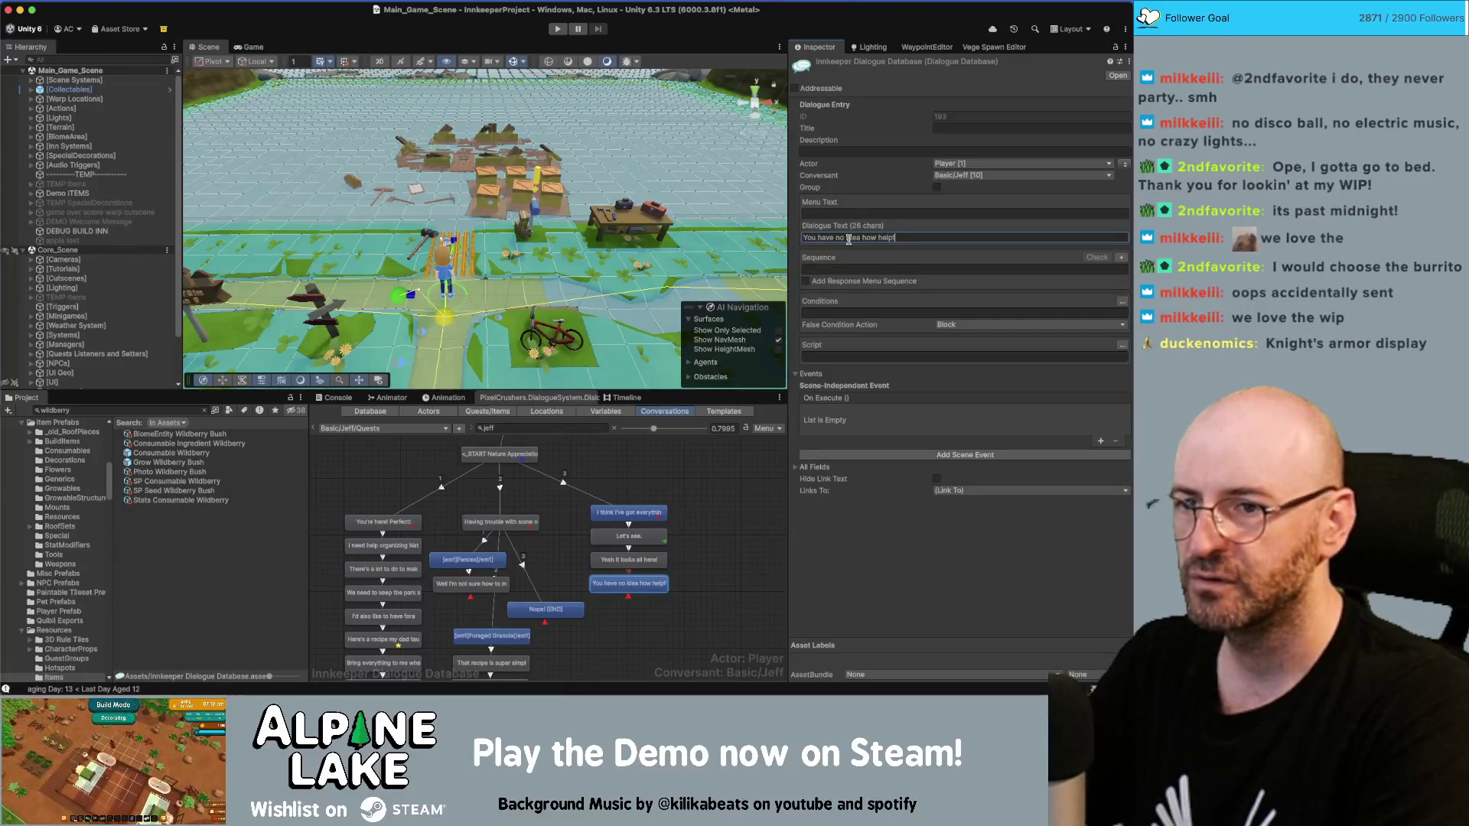
{"action": "type", "text": "ul th be."}
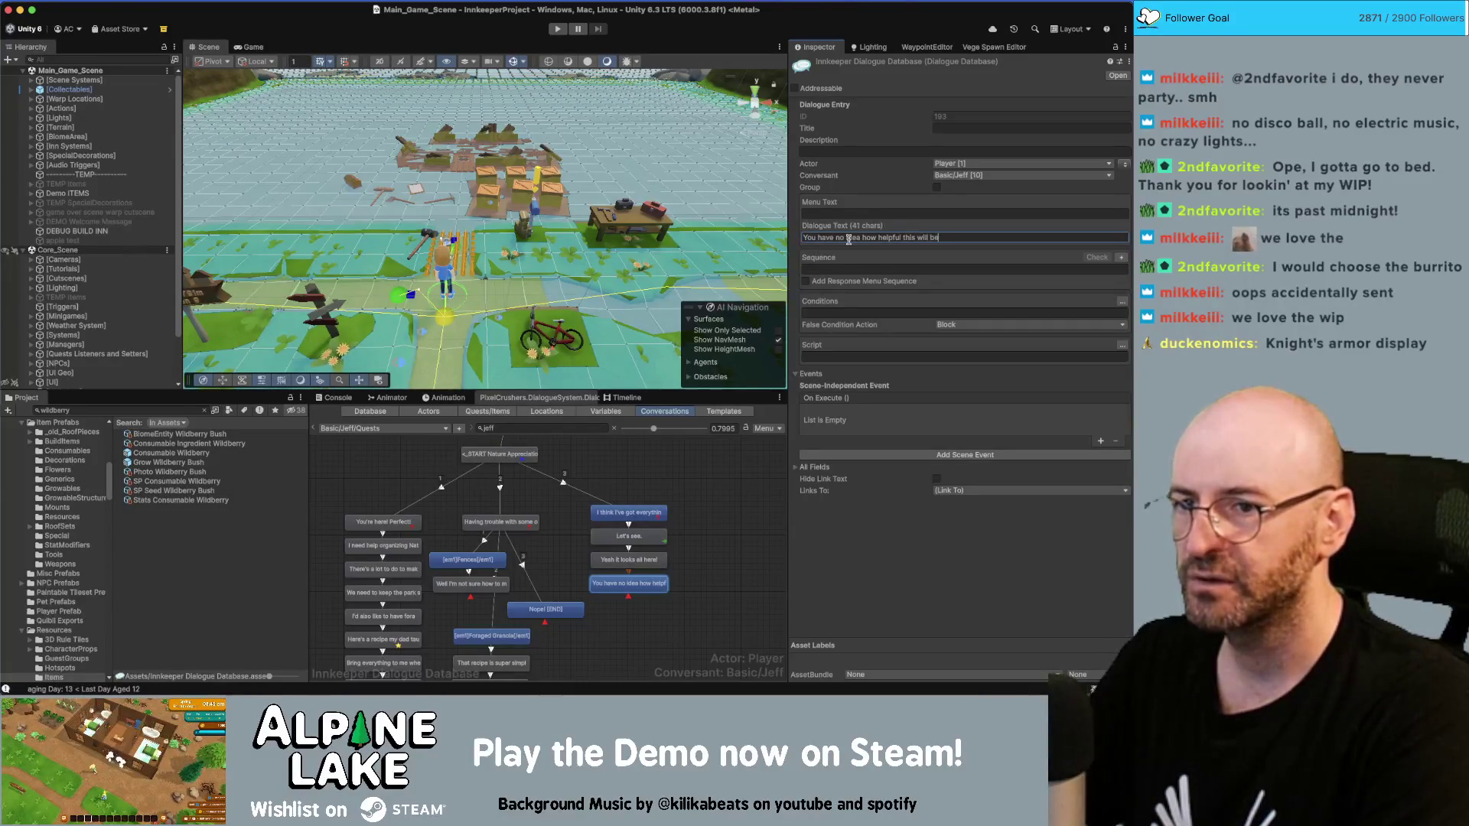
{"action": "right_click", "coordinate": [647, 589]}
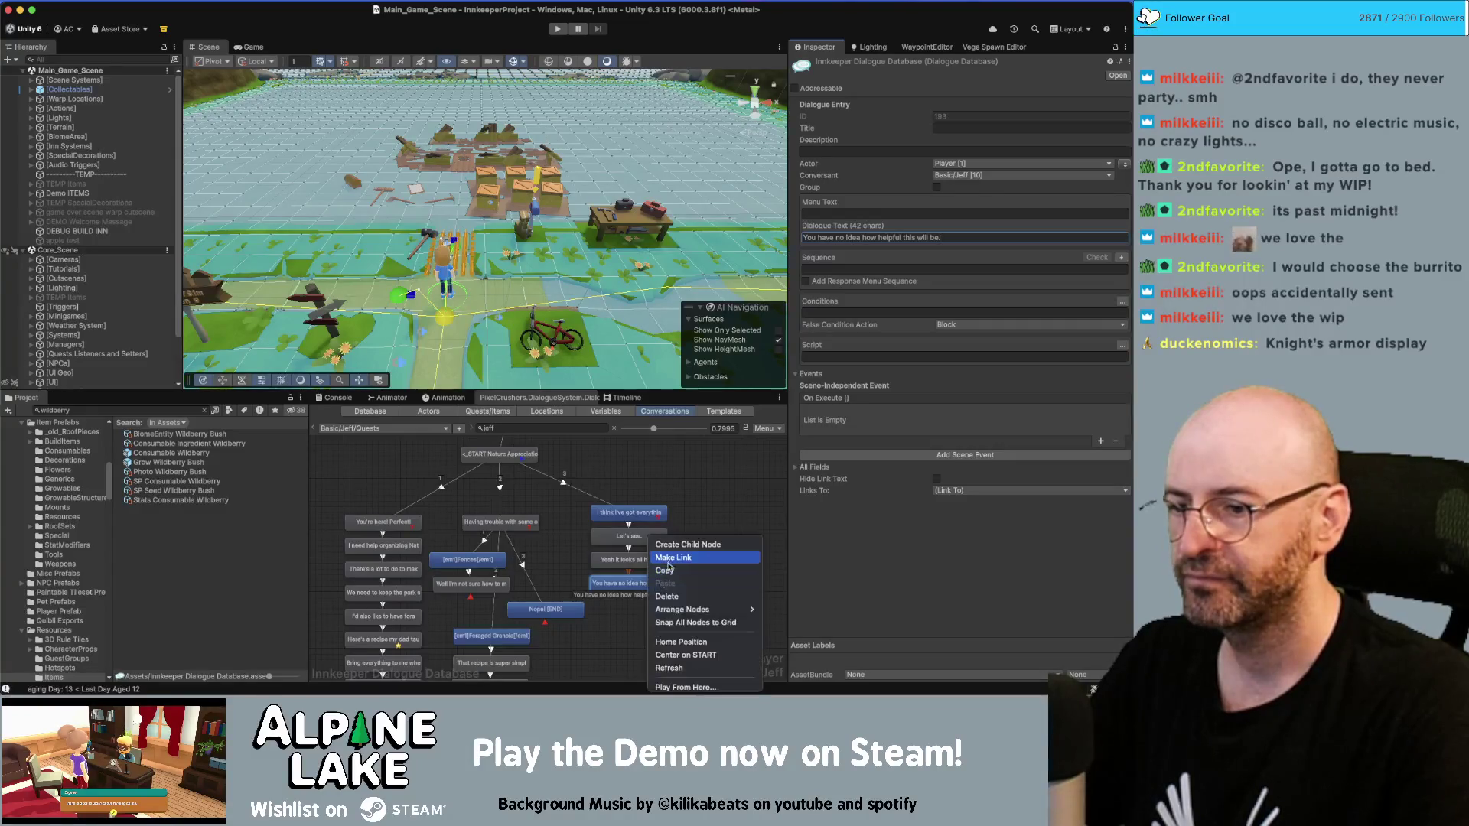
Step: Add a new line after the helpful one starting 'This fencing will also help protect all the…'
{"action": "left_click", "coordinate": [673, 544]}
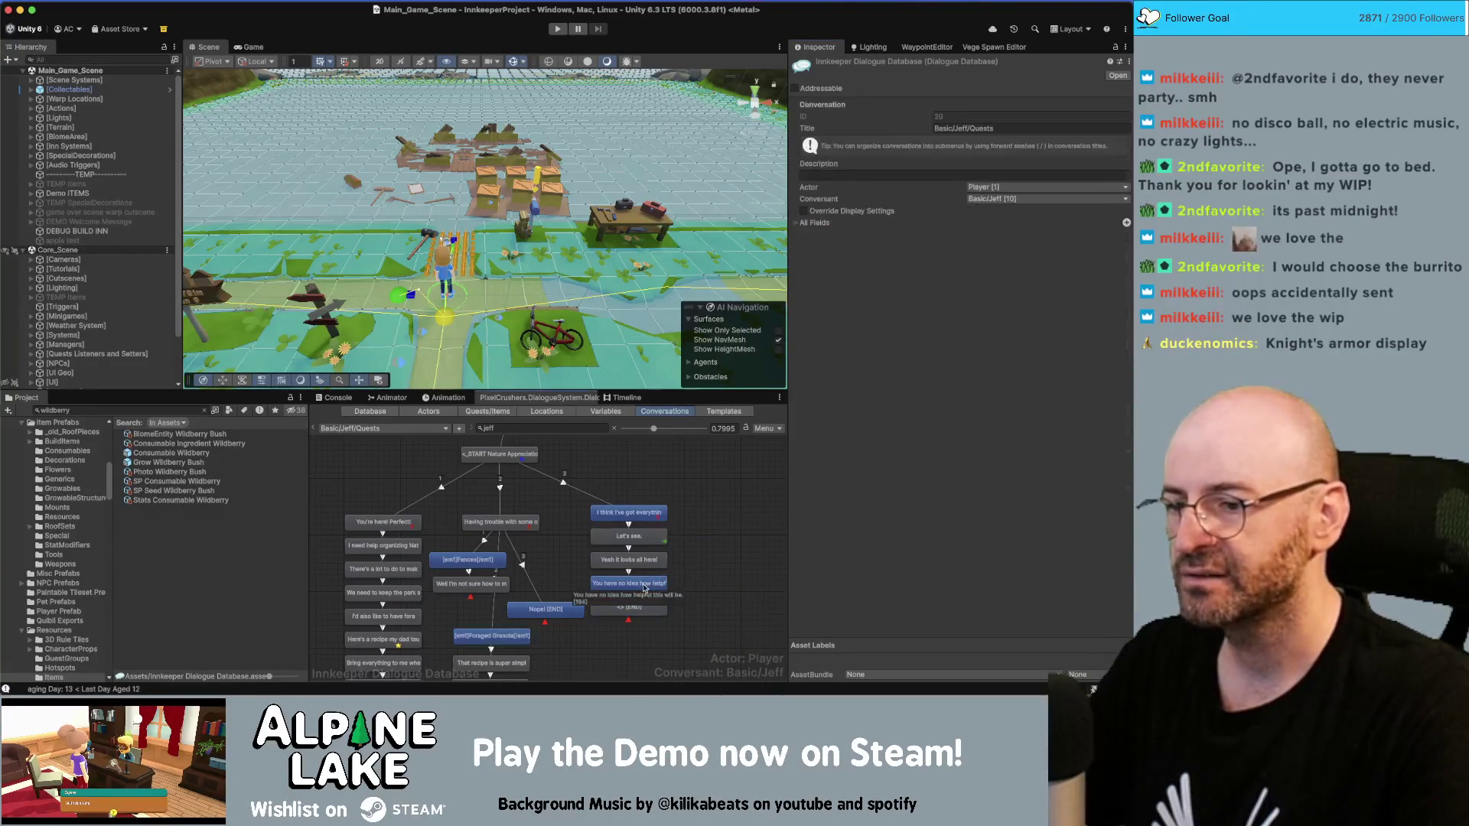
{"action": "left_click", "coordinate": [649, 586]}
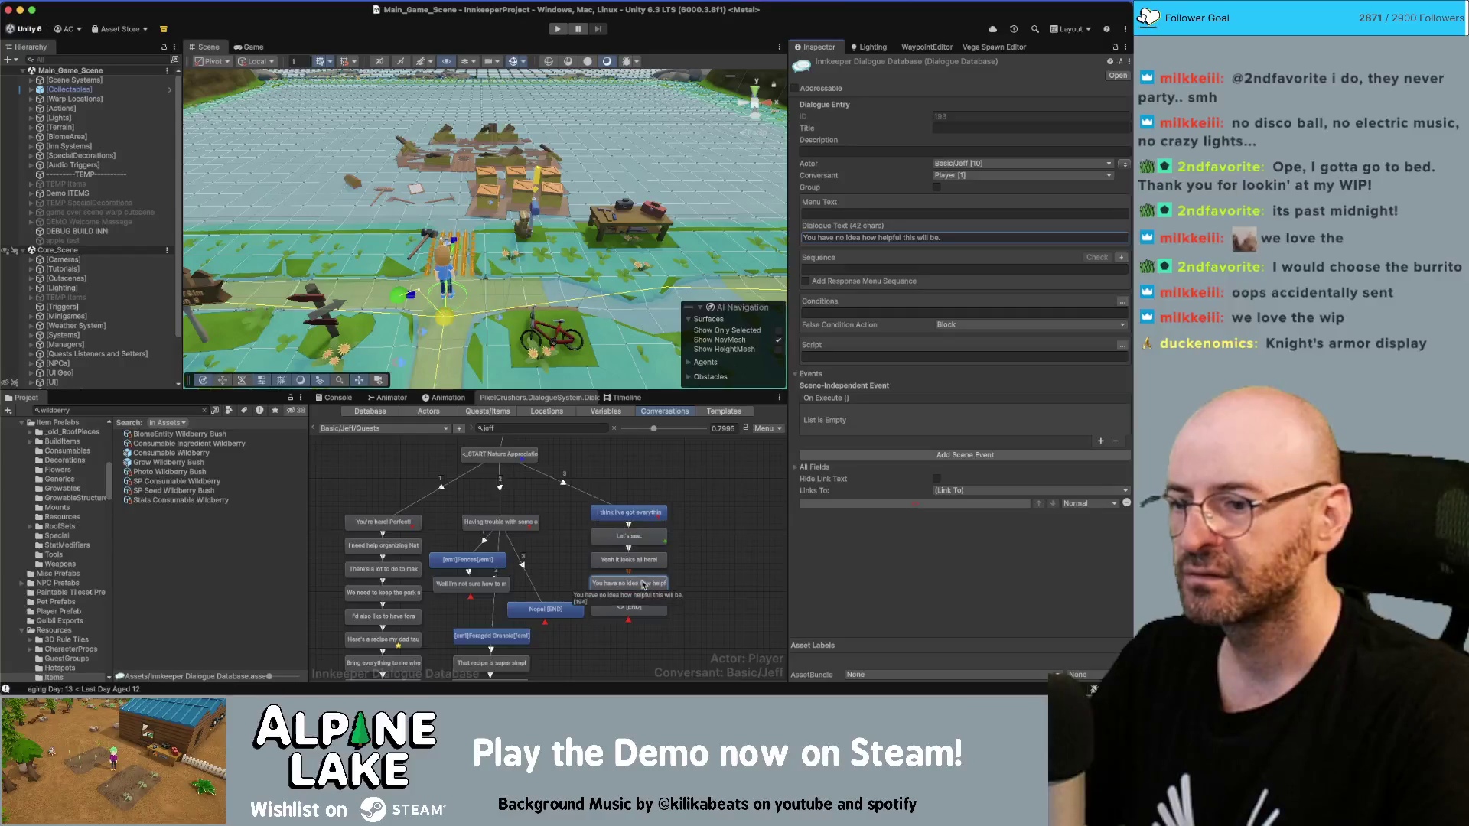
{"action": "left_click", "coordinate": [639, 608]}
{"action": "left_click", "coordinate": [822, 237]}
{"action": "type", "text": "The"}
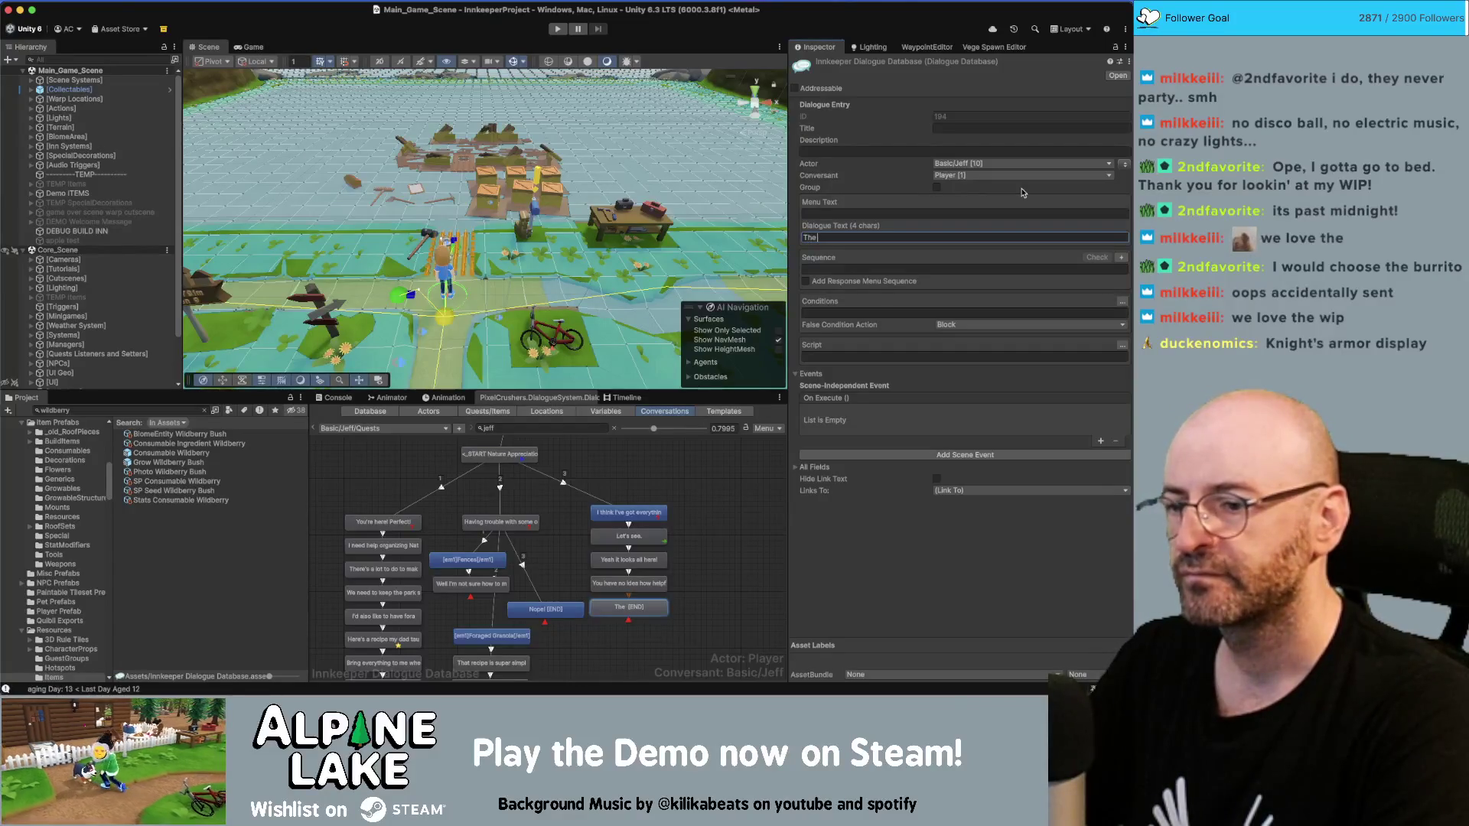
{"action": "key", "text": "BackSpace"}
{"action": "key", "text": "BackSpace"}
{"action": "key", "text": "BackSpace"}
{"action": "type", "text": "This fencing will also hel"}
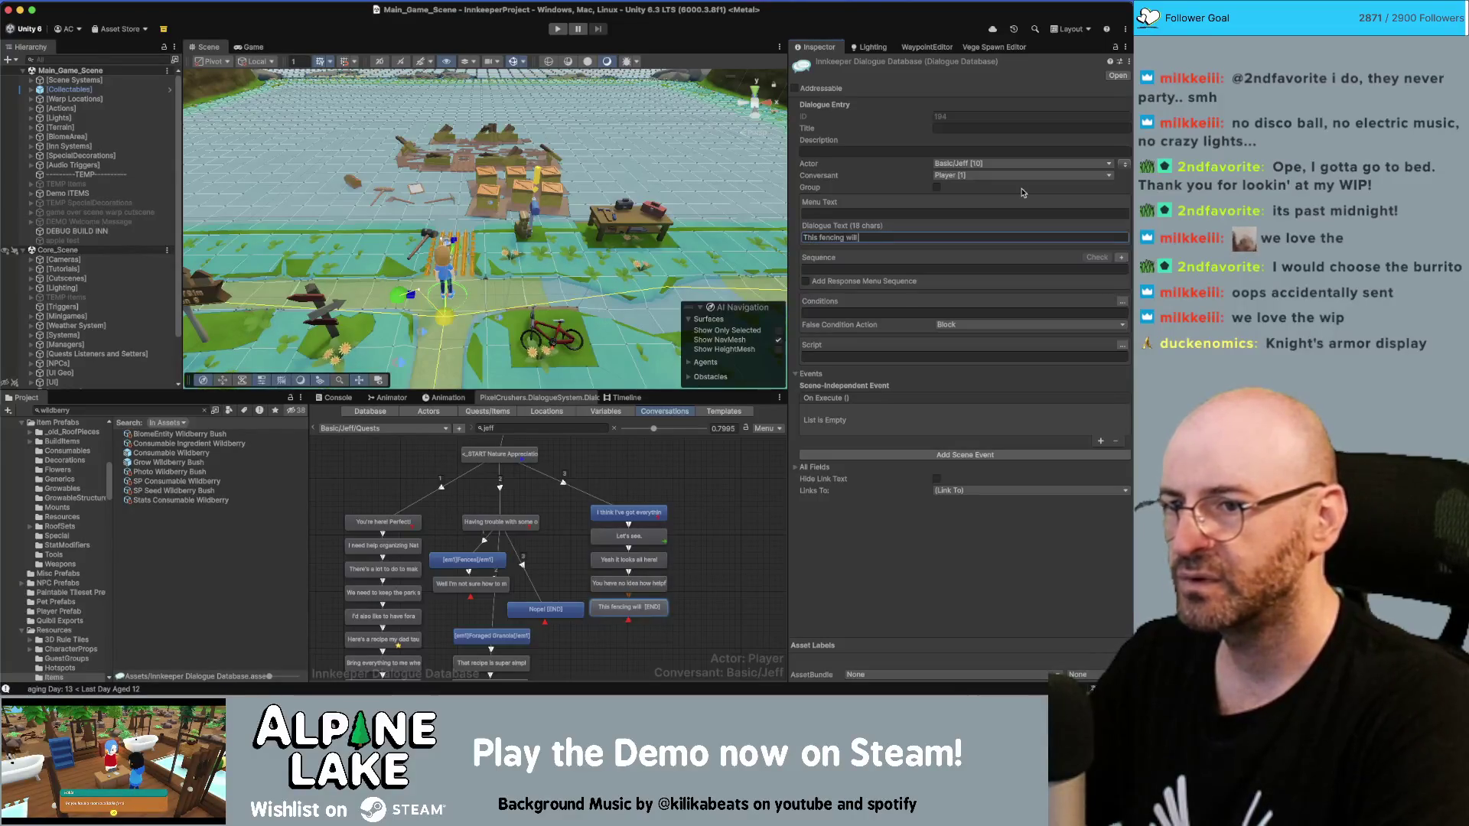
{"action": "type", "text": "p prote"}
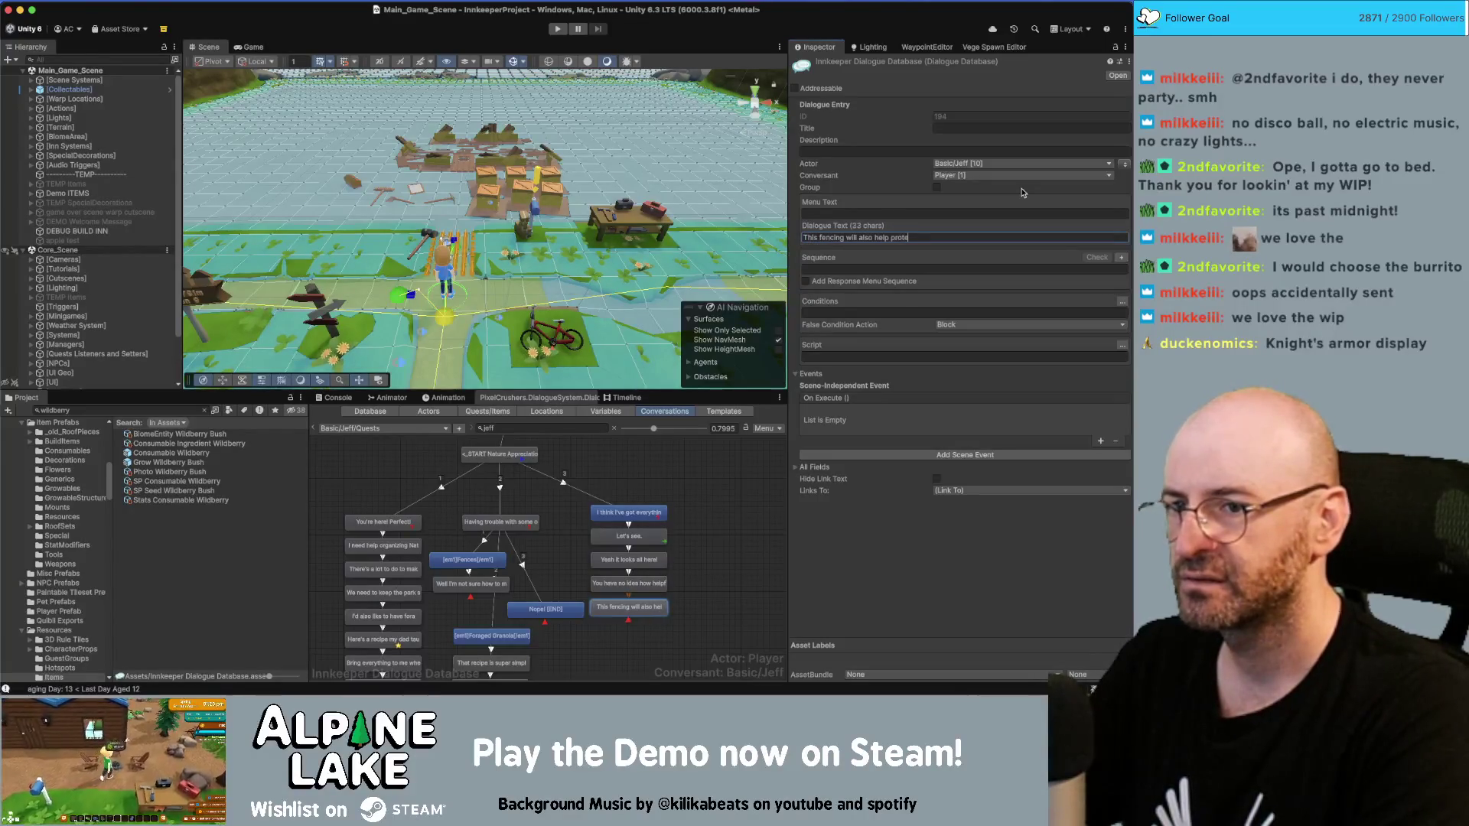
{"action": "type", "text": "ct all the val"}
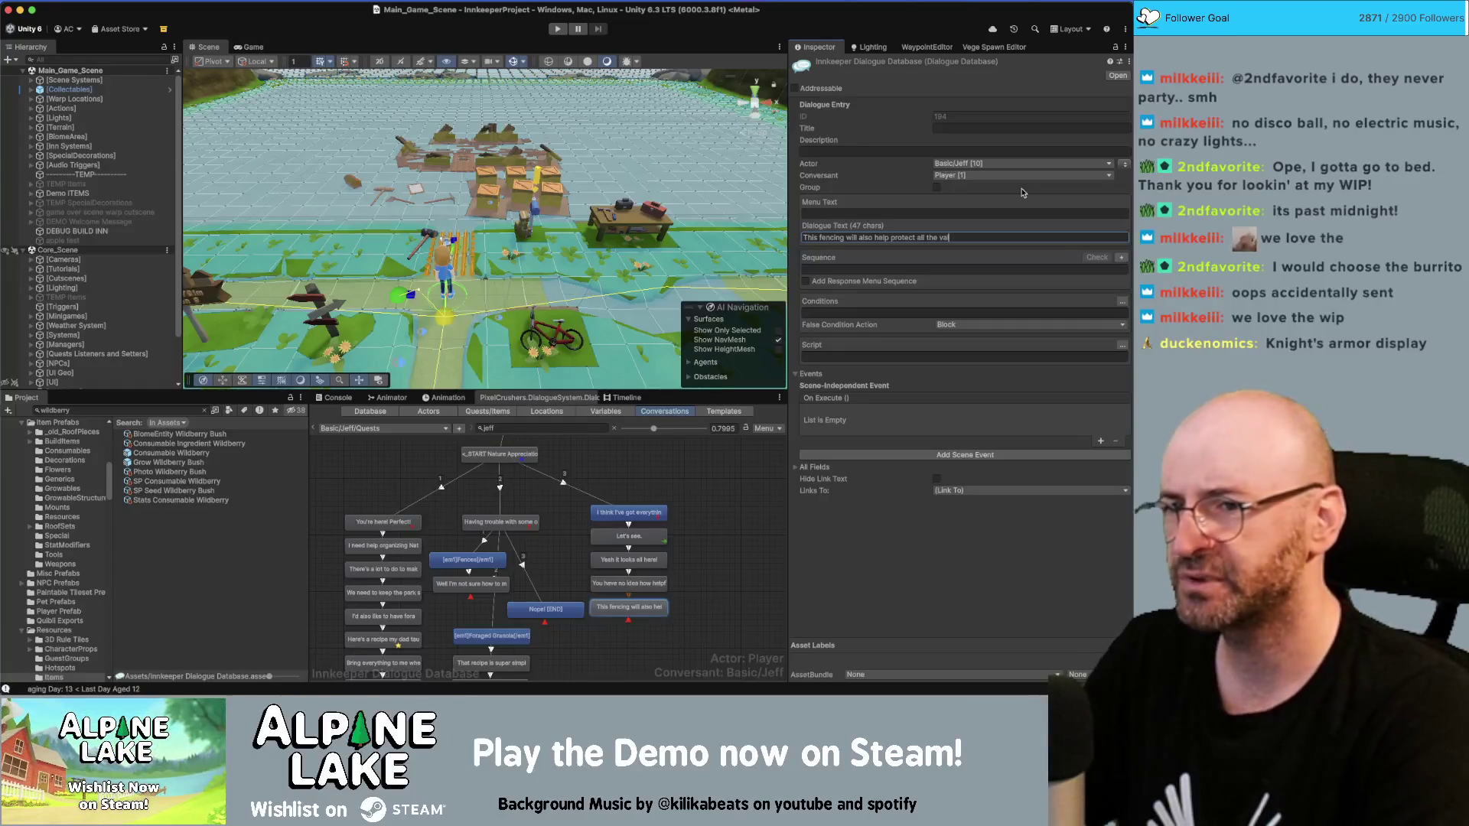
{"action": "key", "text": "BackSpace"}
{"action": "key", "text": "BackSpace"}
{"action": "key", "text": "BackSpace"}
{"action": "type", "text": "fragile plant"}
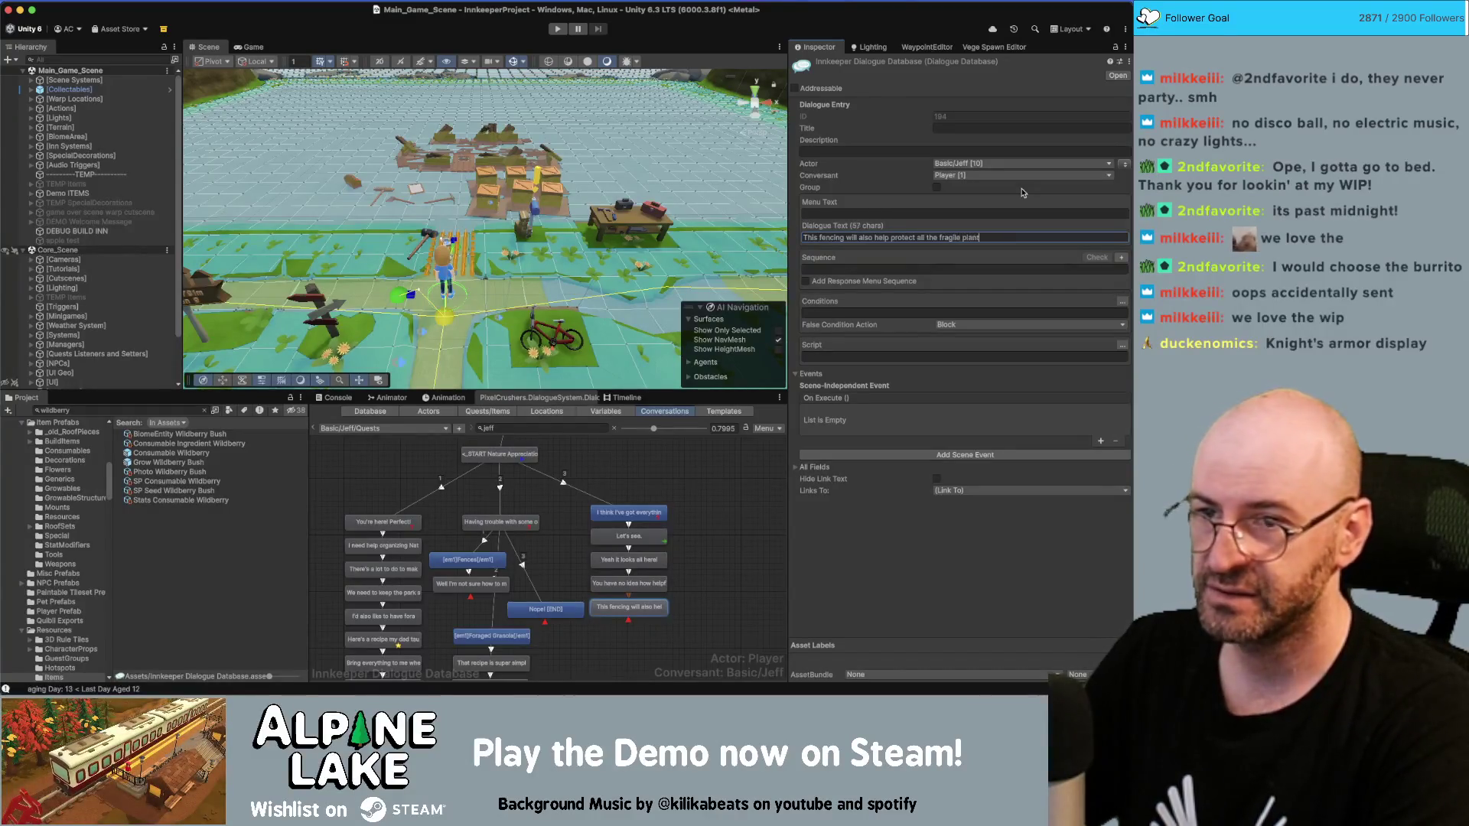
{"action": "type", "text": "s and anim"}
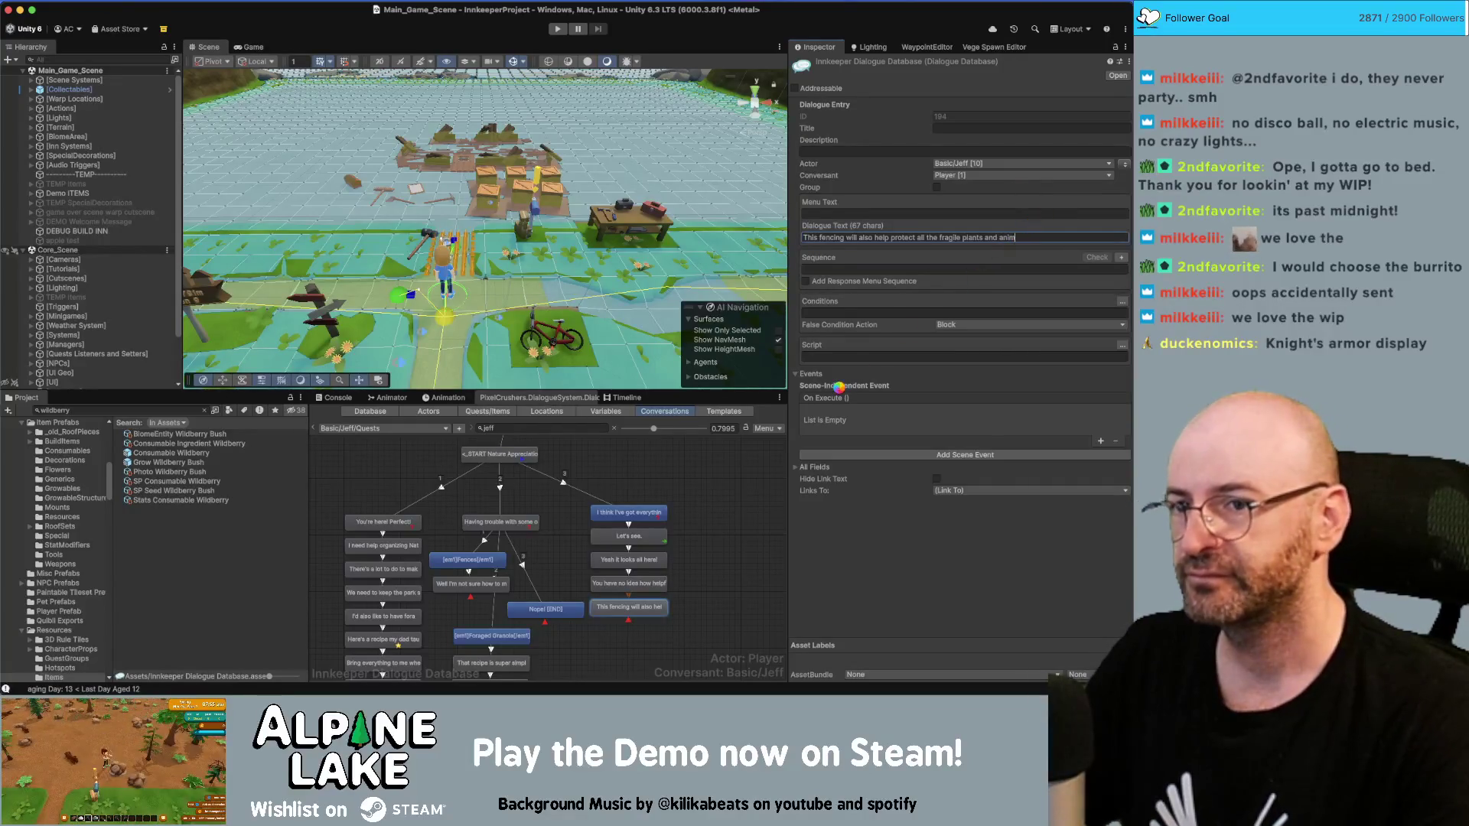
{"action": "type", "text": "als out there."}
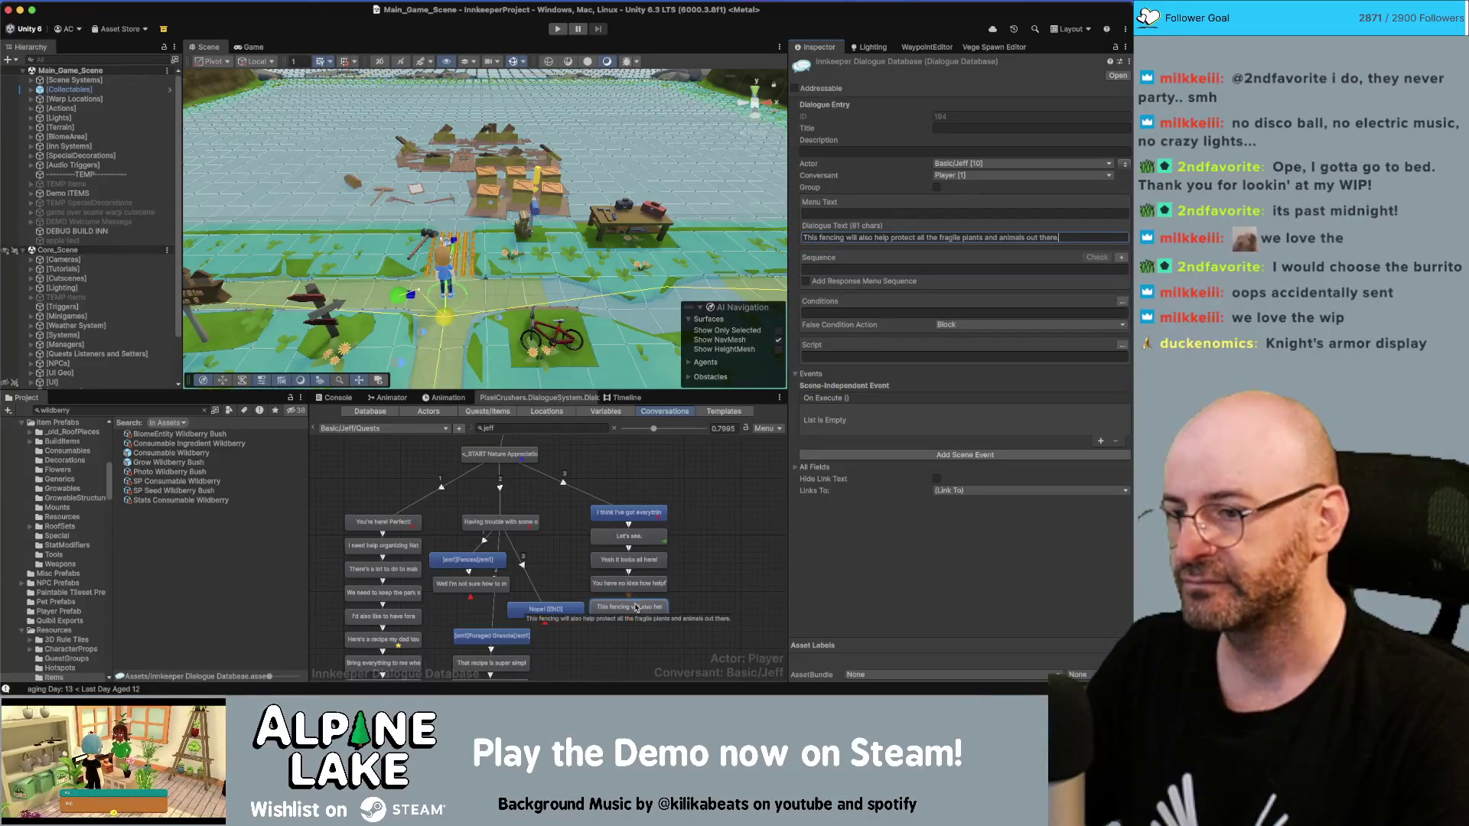
Step: Add a closing line 'You're nature's hero.' after the fencing line and select that node
{"action": "right_click", "coordinate": [638, 609]}
{"action": "left_click", "coordinate": [678, 547]}
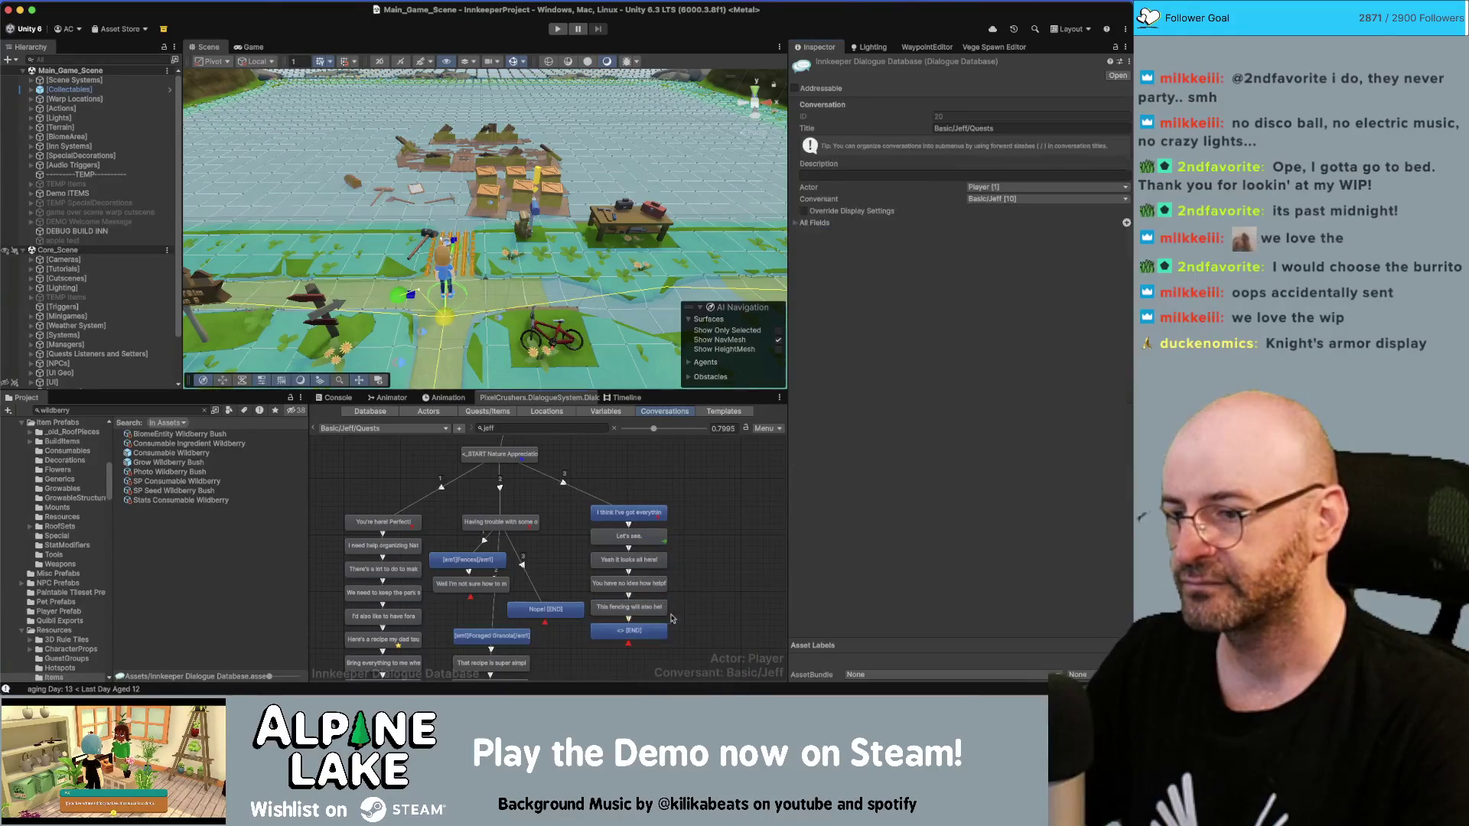
{"action": "left_click", "coordinate": [867, 236]}
{"action": "type", "text": "You're natures"}
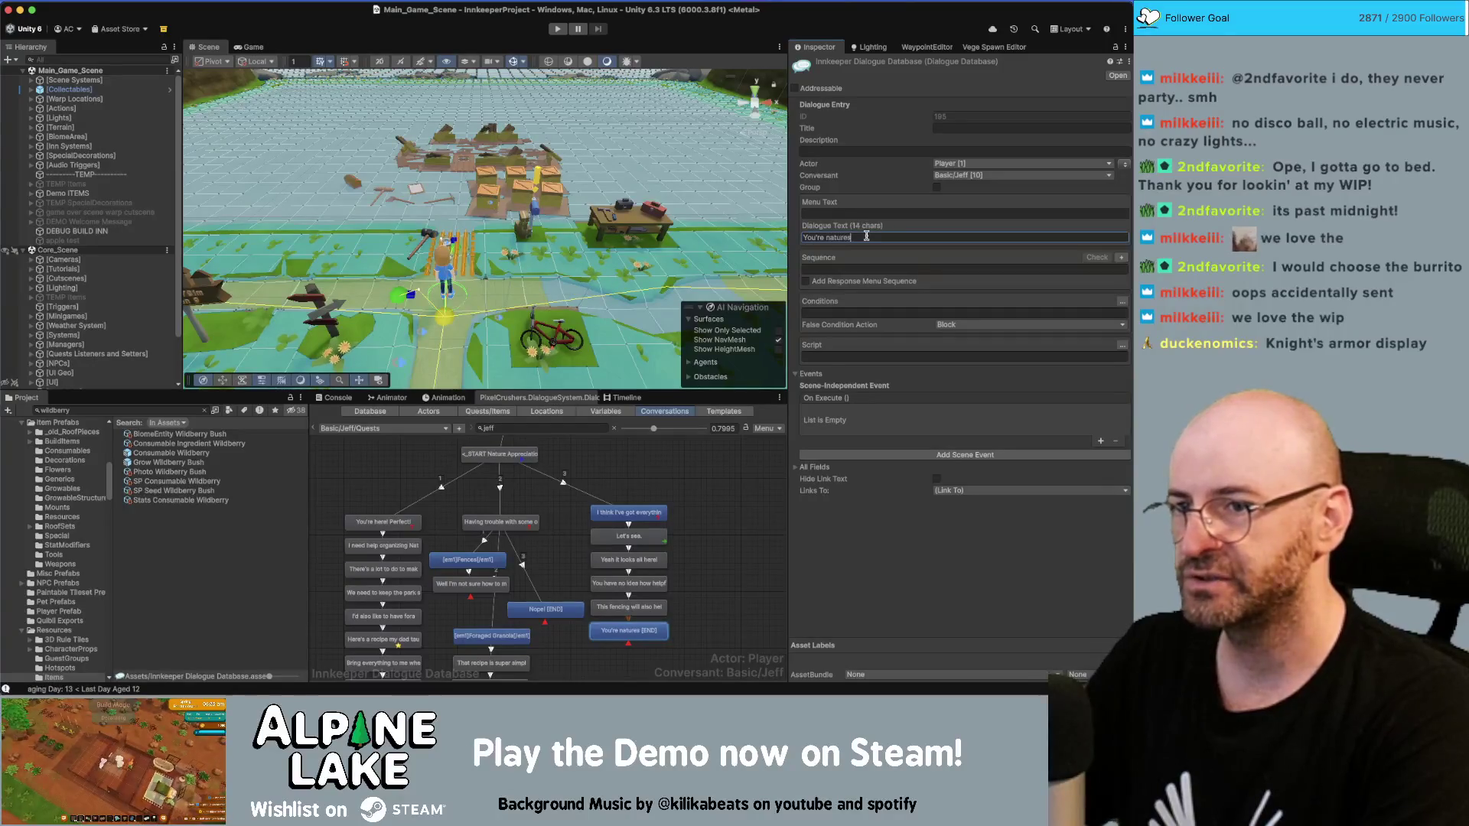
{"action": "key", "text": "BackSpace"}
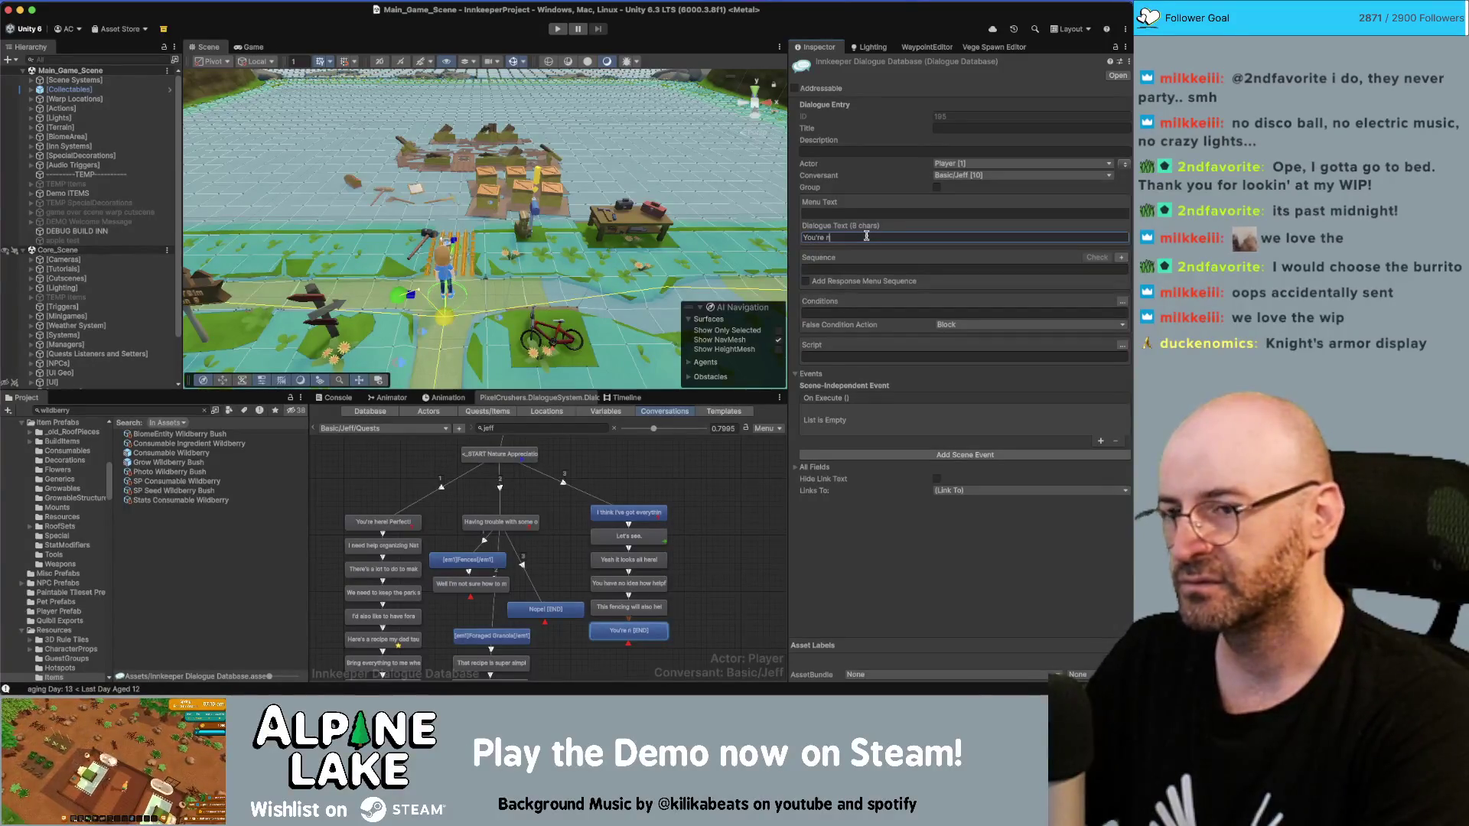
{"action": "type", "text": "ature's hero."}
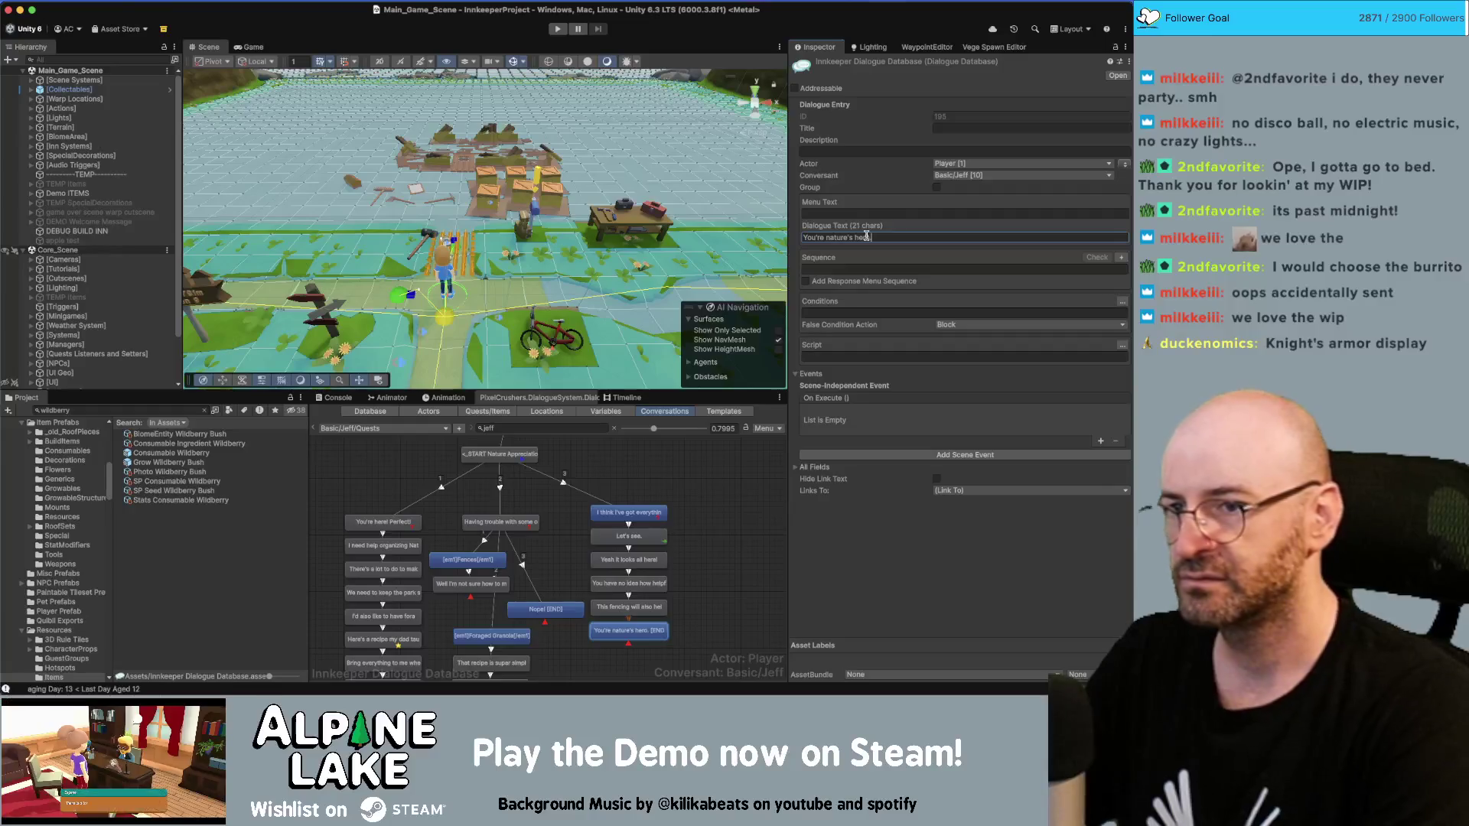
{"action": "mouse_move", "coordinate": [739, 647]}
{"action": "left_mouse_down"}
{"action": "mouse_move", "coordinate": [590, 504]}
{"action": "mouse_move", "coordinate": [638, 519]}
{"action": "left_mouse_up"}
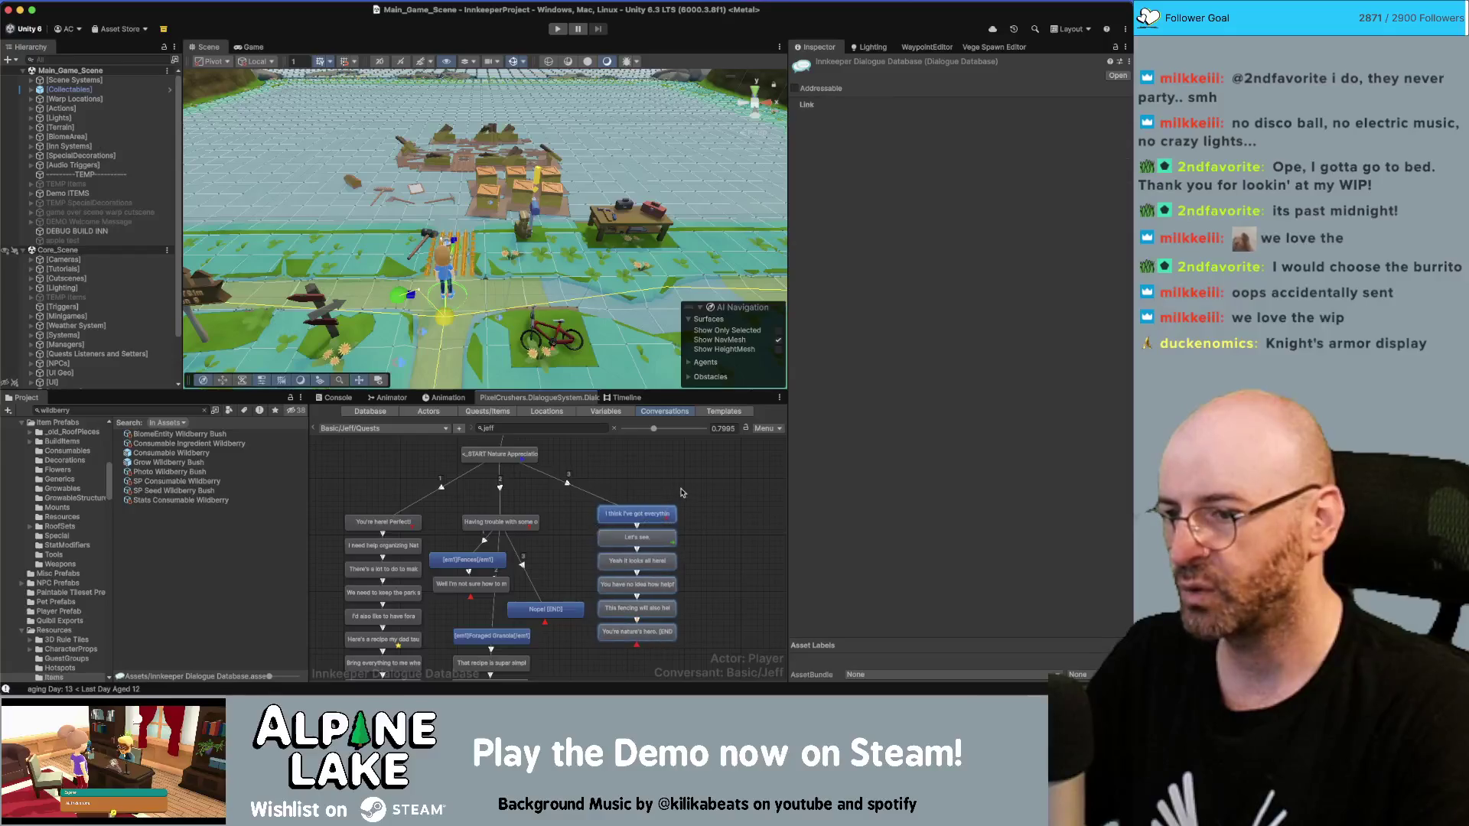
{"action": "left_click", "coordinate": [637, 631]}
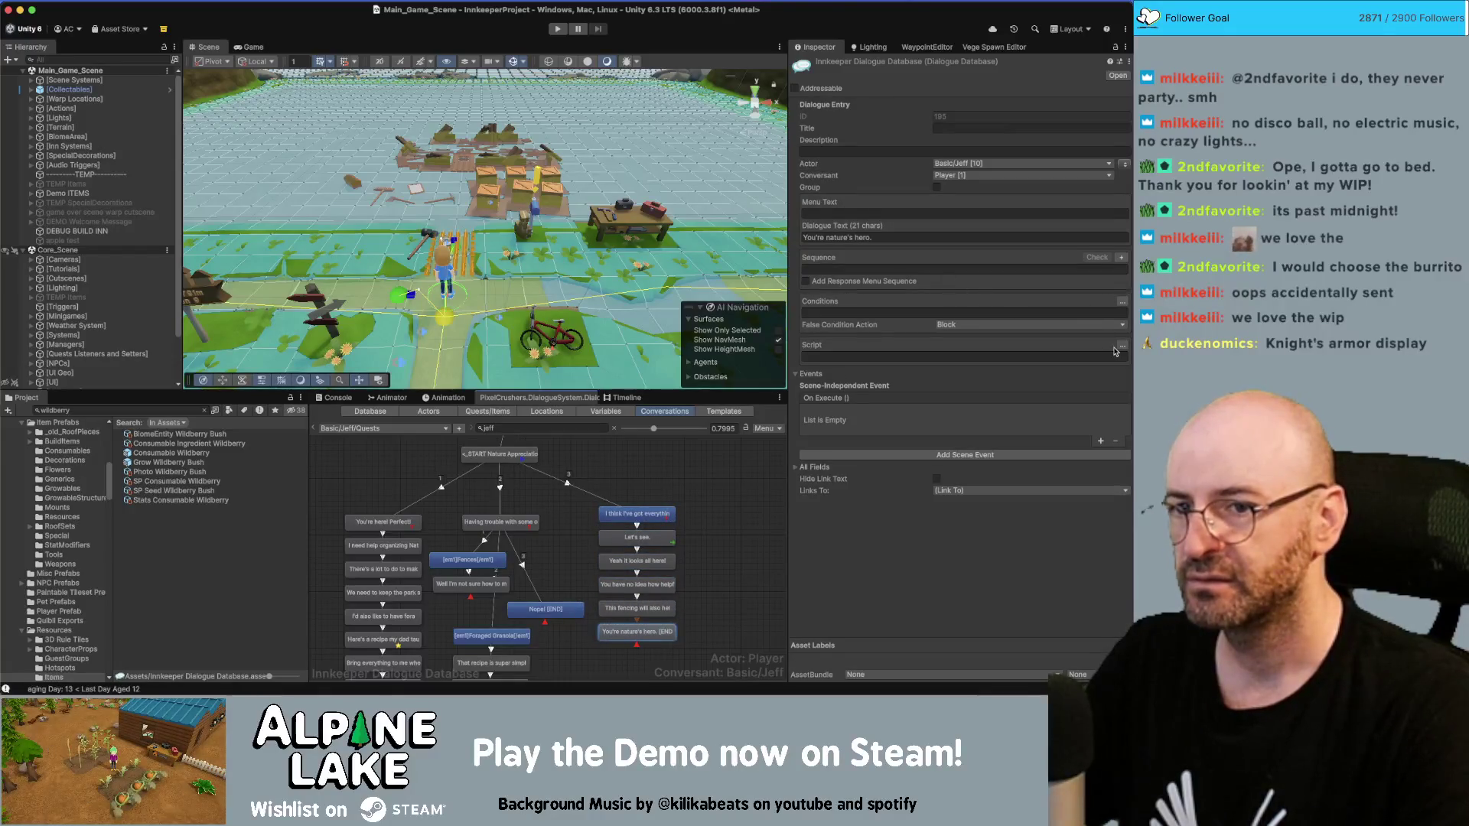
{"action": "left_click", "coordinate": [1121, 345]}
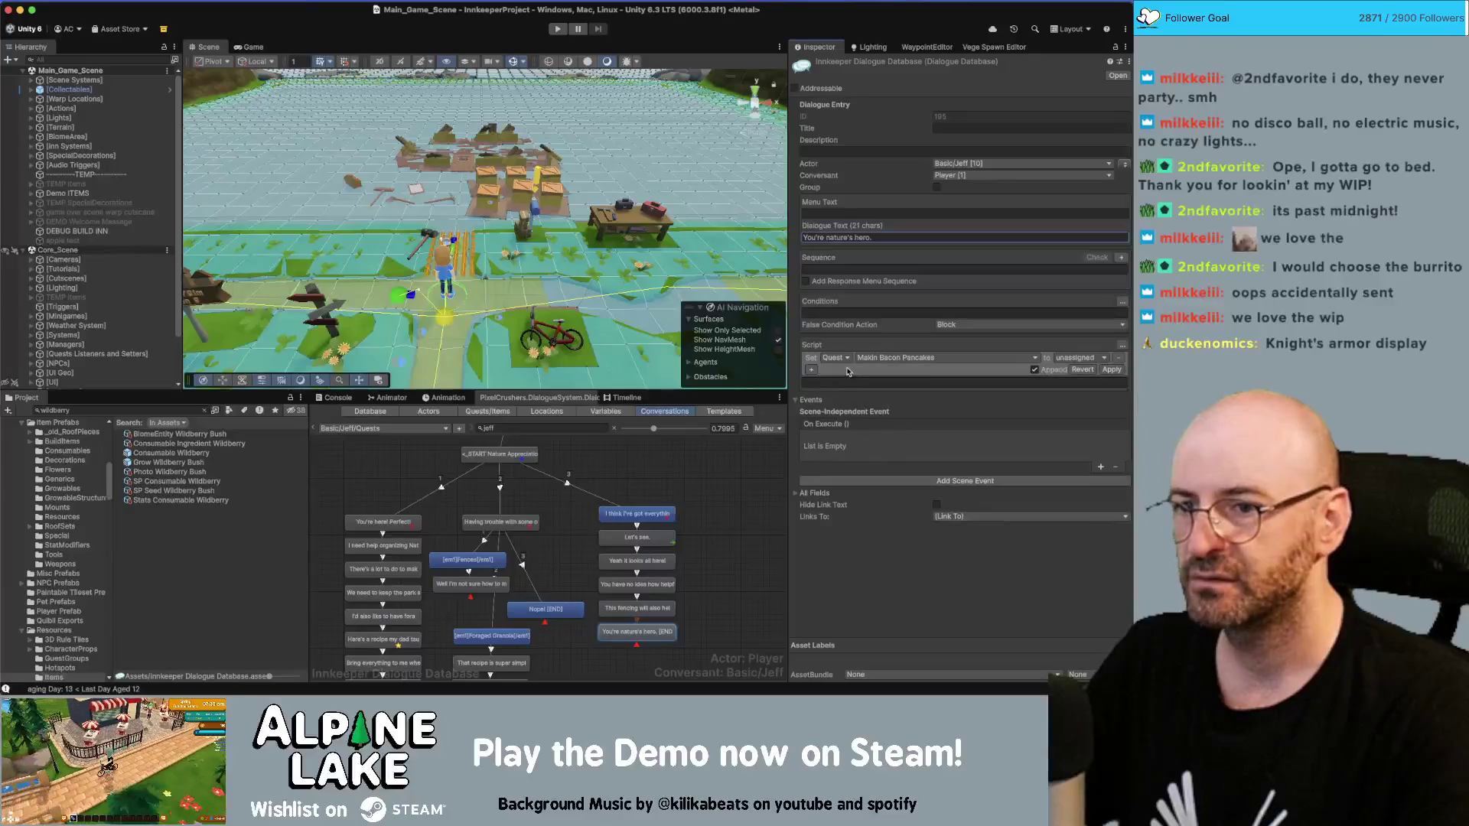
Step: Build a script setting the Nature Appreciation Day quest and its entry 2 to success, then apply
{"action": "left_click", "coordinate": [902, 358]}
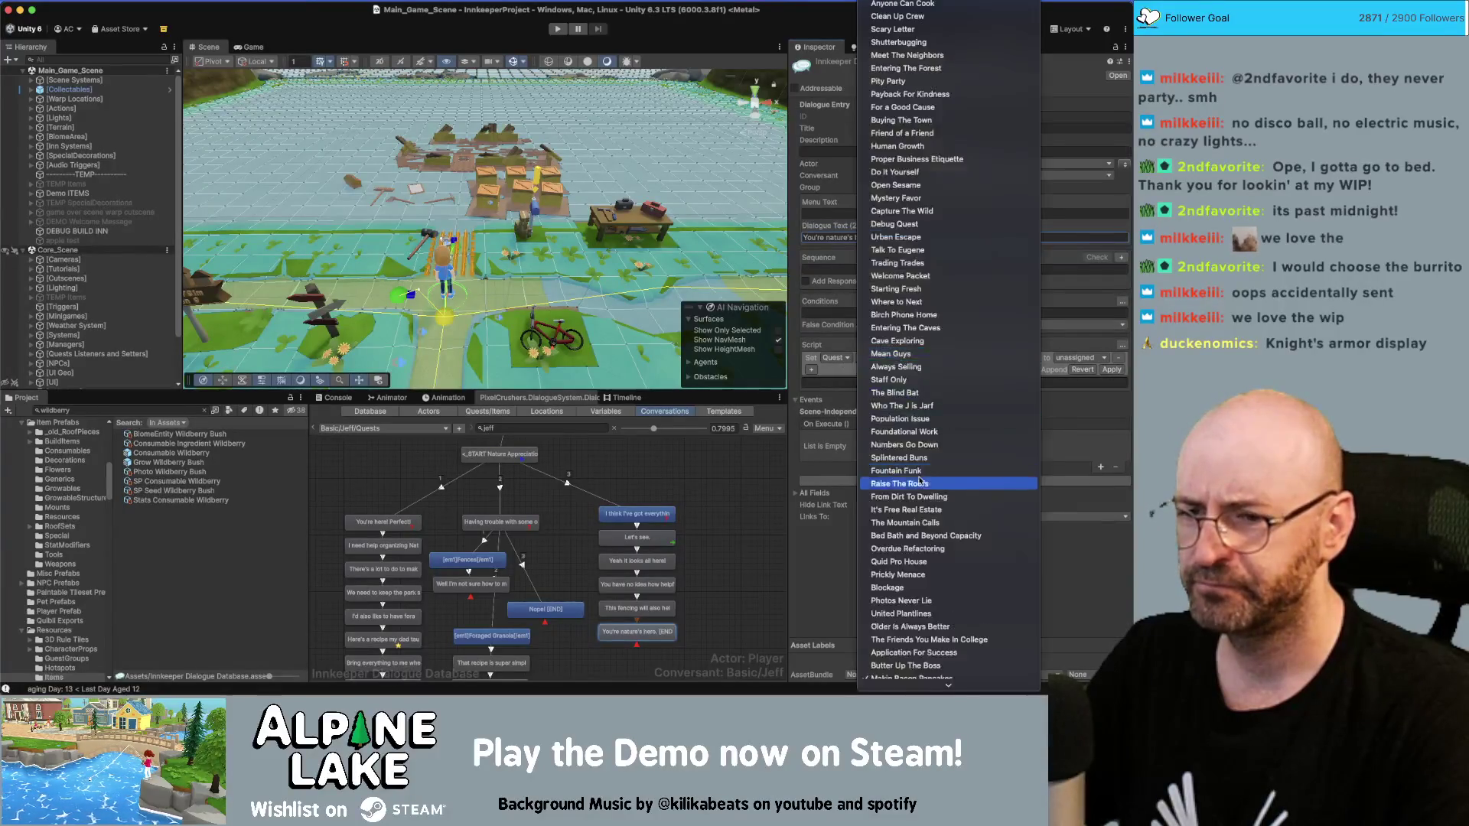
{"action": "left_click", "coordinate": [926, 658]}
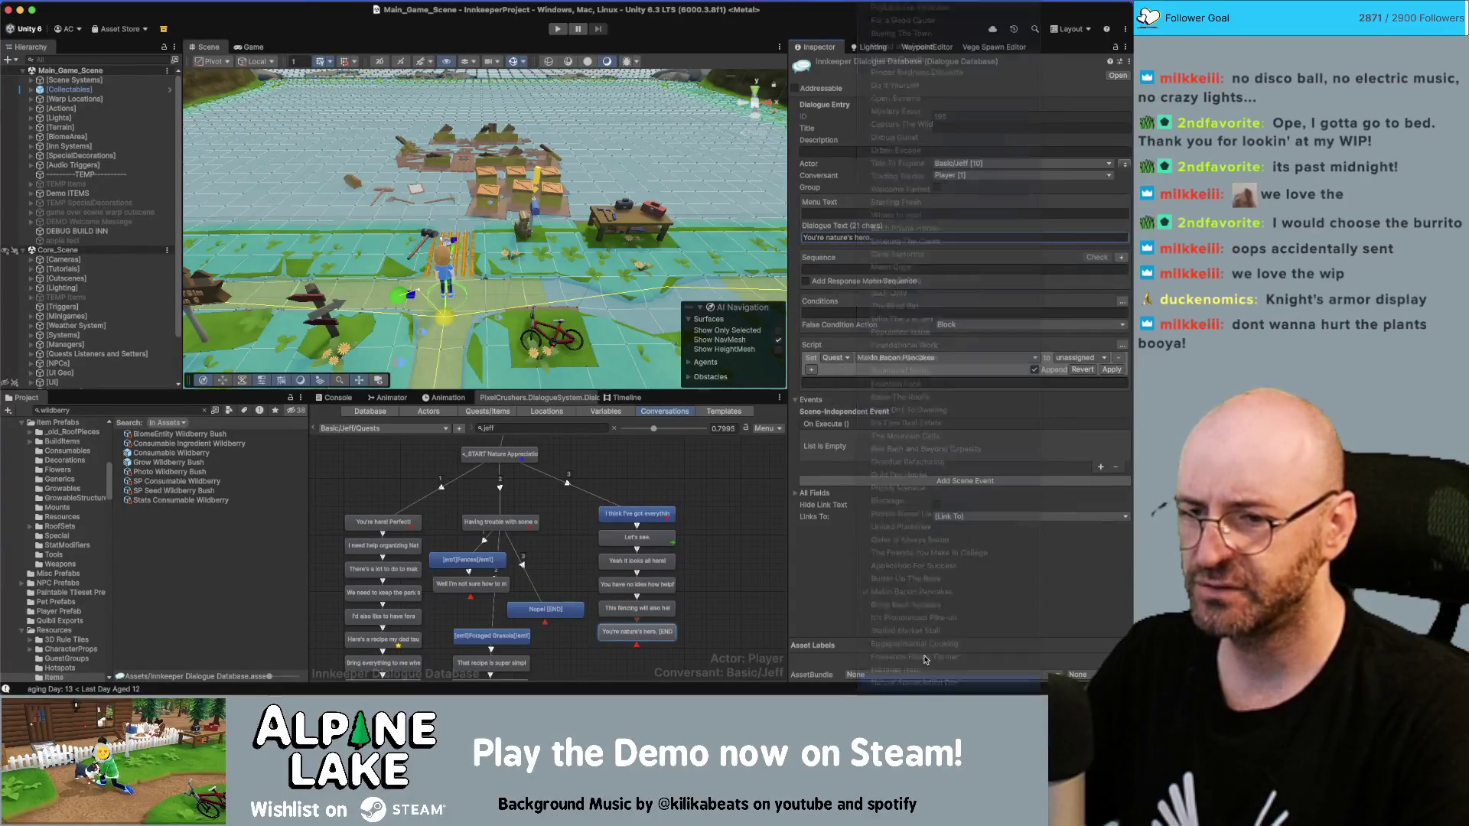
{"action": "left_click", "coordinate": [1079, 357]}
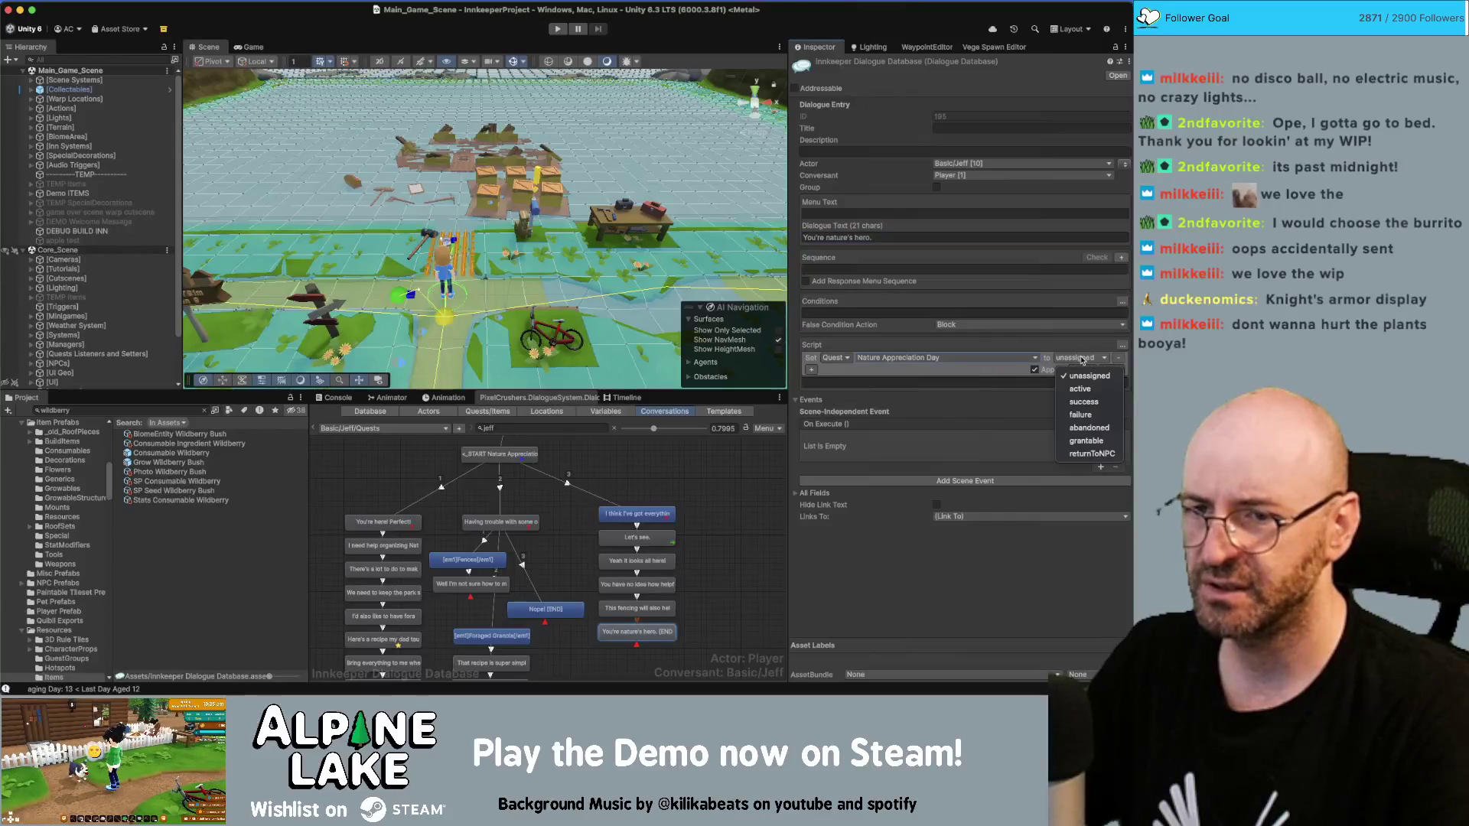
{"action": "left_click", "coordinate": [811, 370]}
{"action": "left_click", "coordinate": [900, 370]}
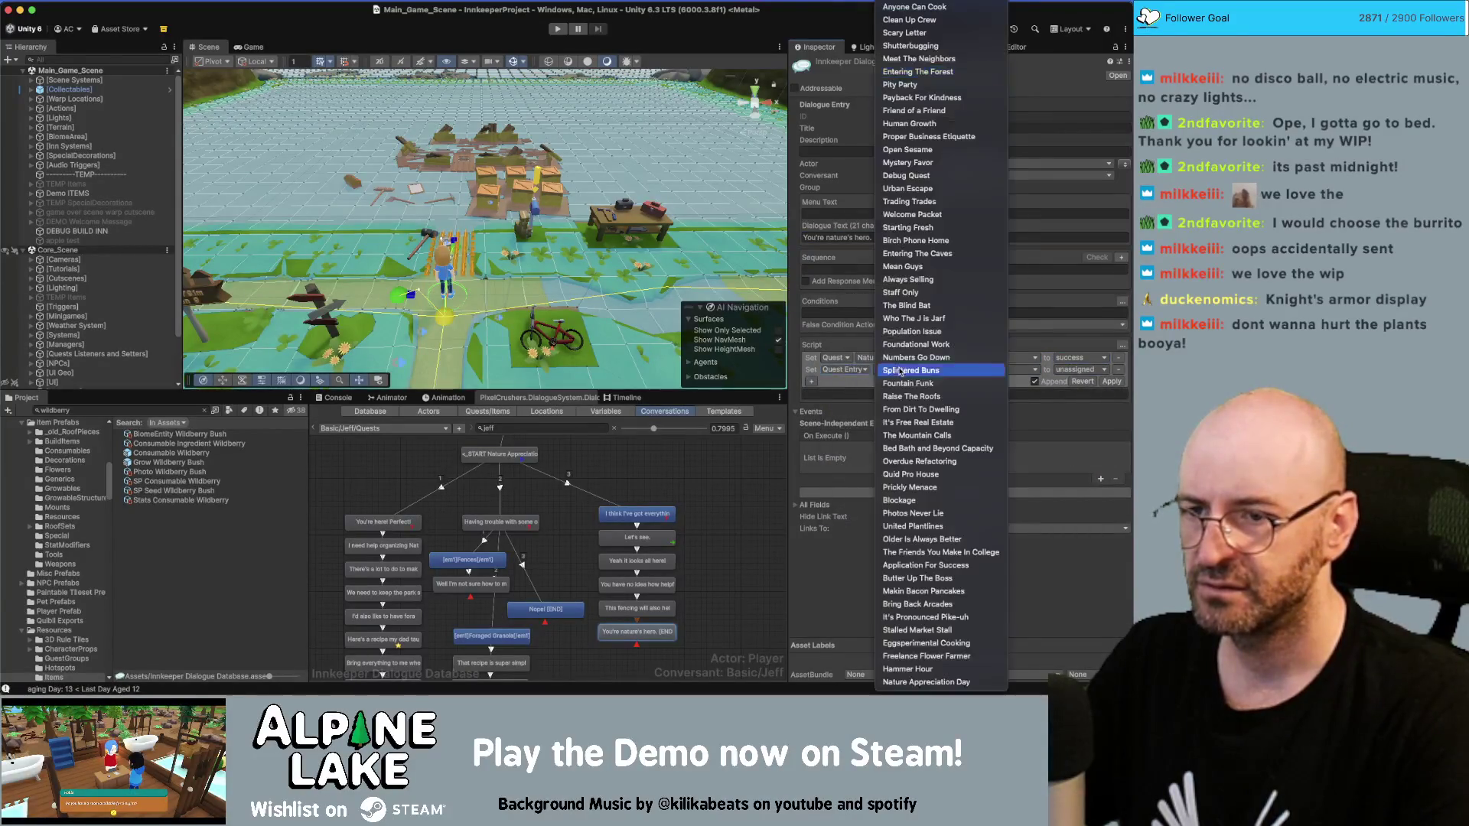
{"action": "left_click", "coordinate": [941, 681]}
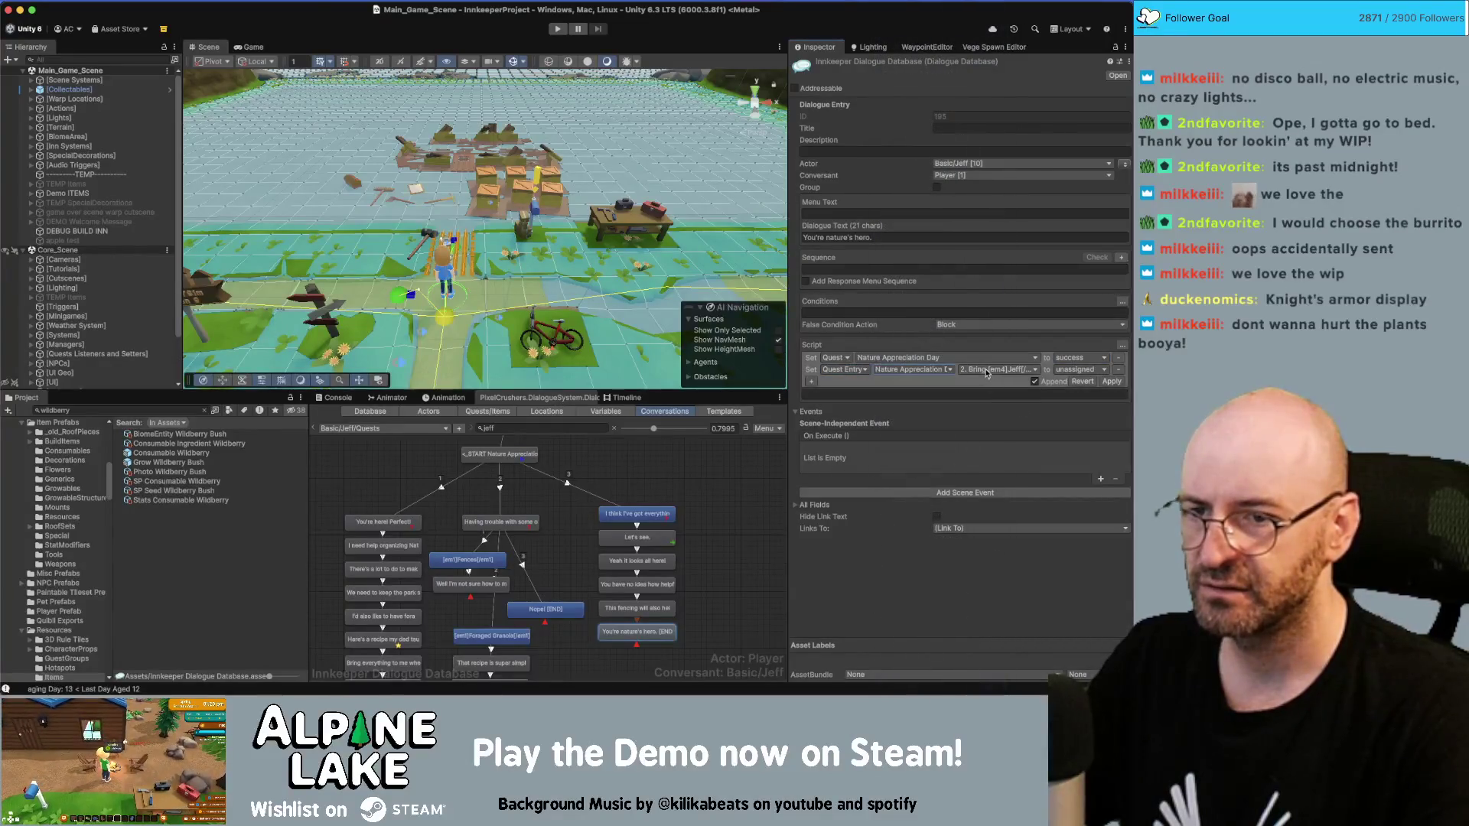
{"action": "left_click", "coordinate": [997, 370]}
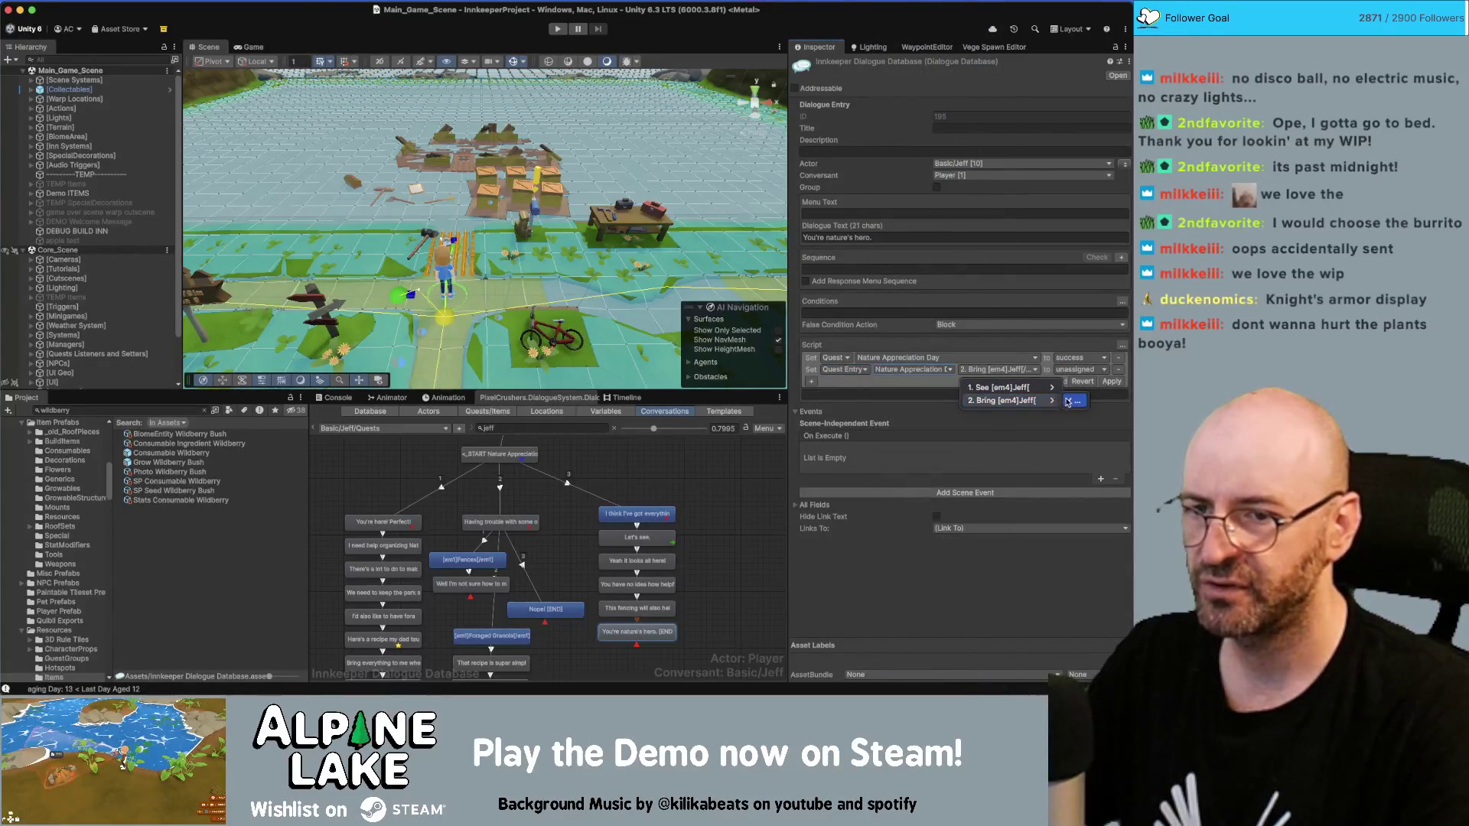
{"action": "left_click", "coordinate": [1071, 401]}
{"action": "left_click", "coordinate": [1079, 369]}
{"action": "left_click", "coordinate": [1083, 414]}
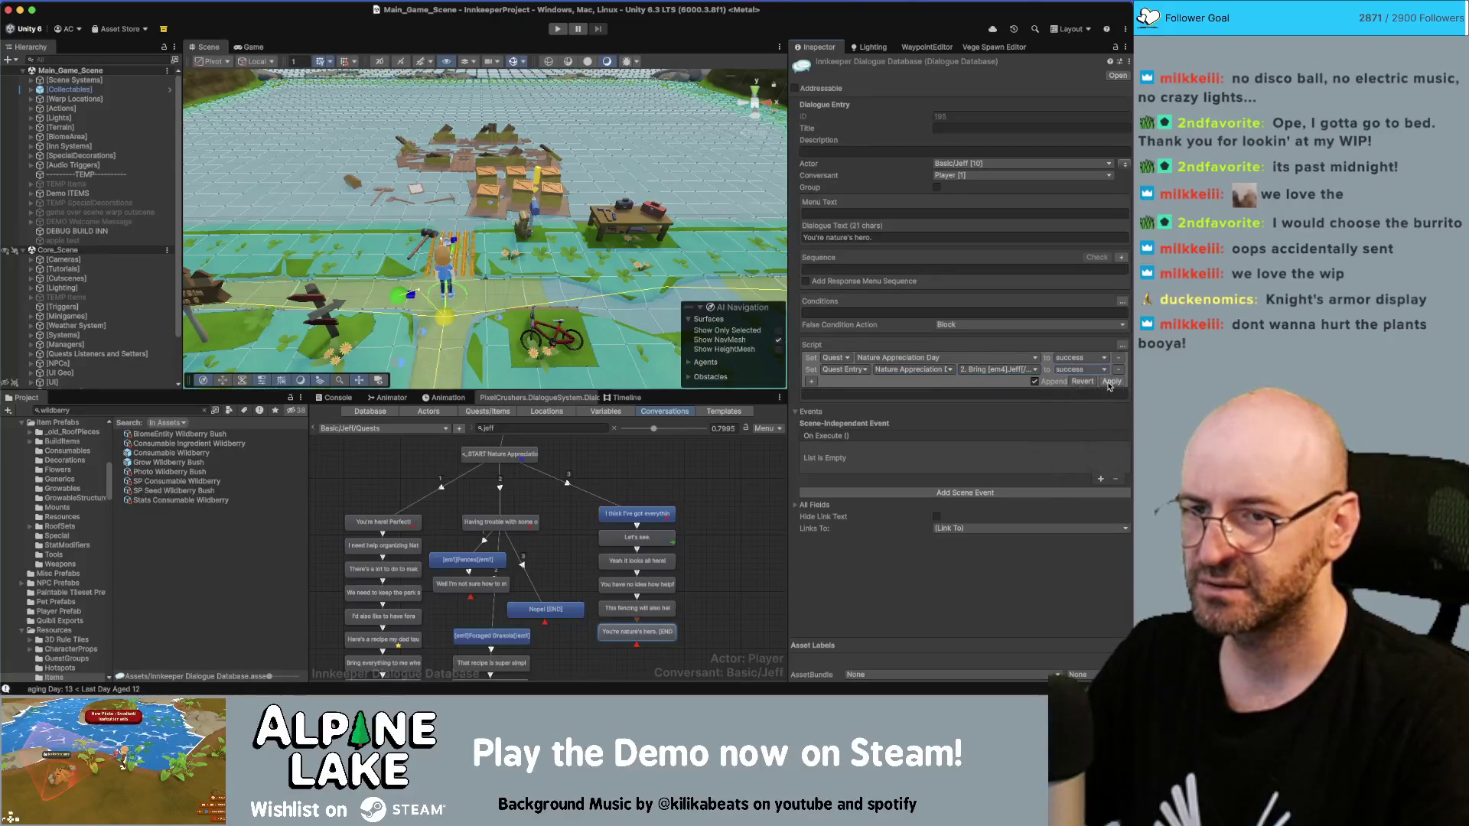
{"action": "left_click", "coordinate": [1050, 381]}
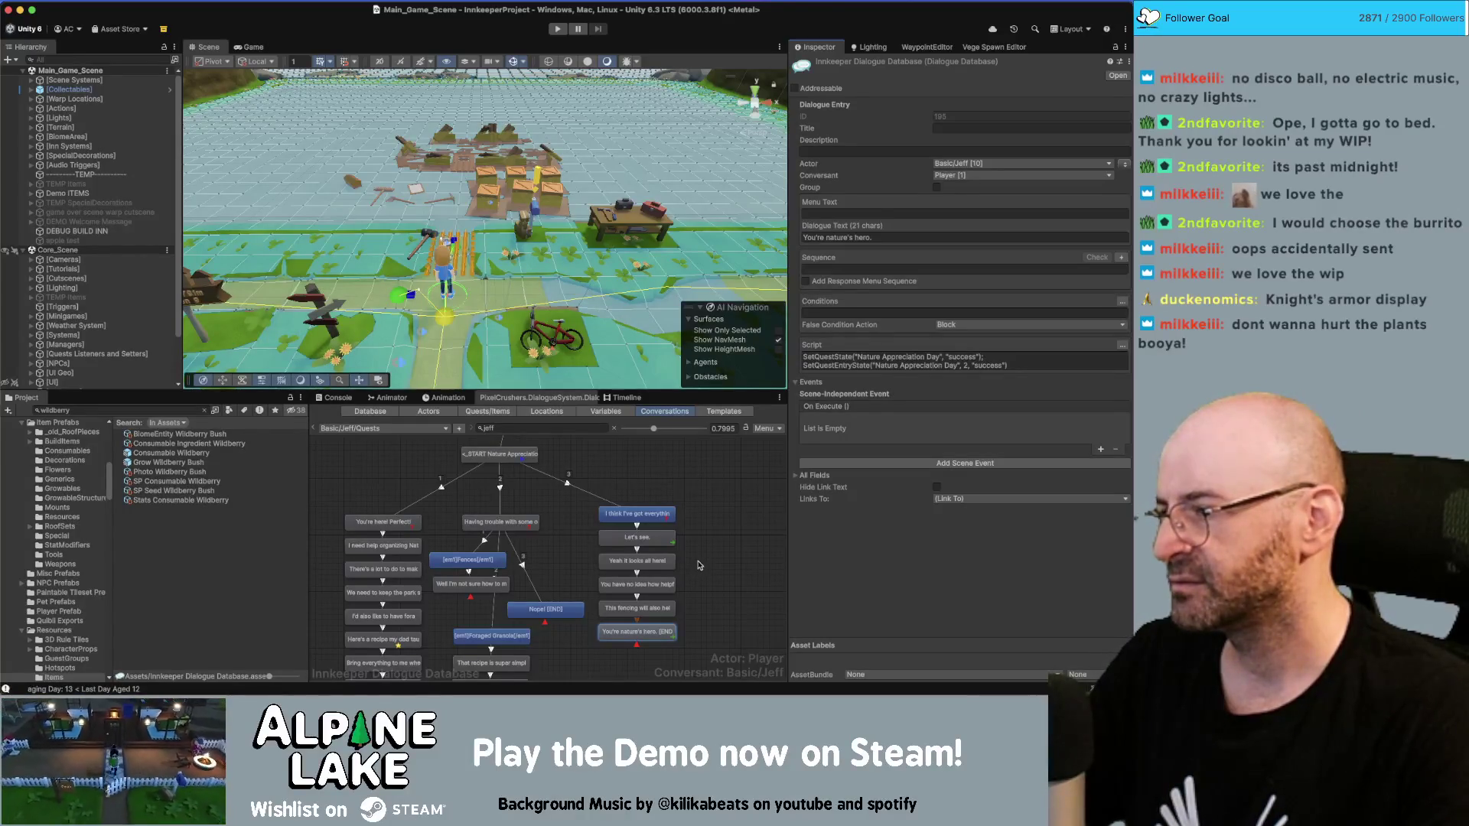
{"action": "mouse_move", "coordinate": [704, 499]}
{"action": "left_mouse_down"}
{"action": "mouse_move", "coordinate": [687, 554]}
{"action": "mouse_move", "coordinate": [609, 648]}
{"action": "left_mouse_up"}
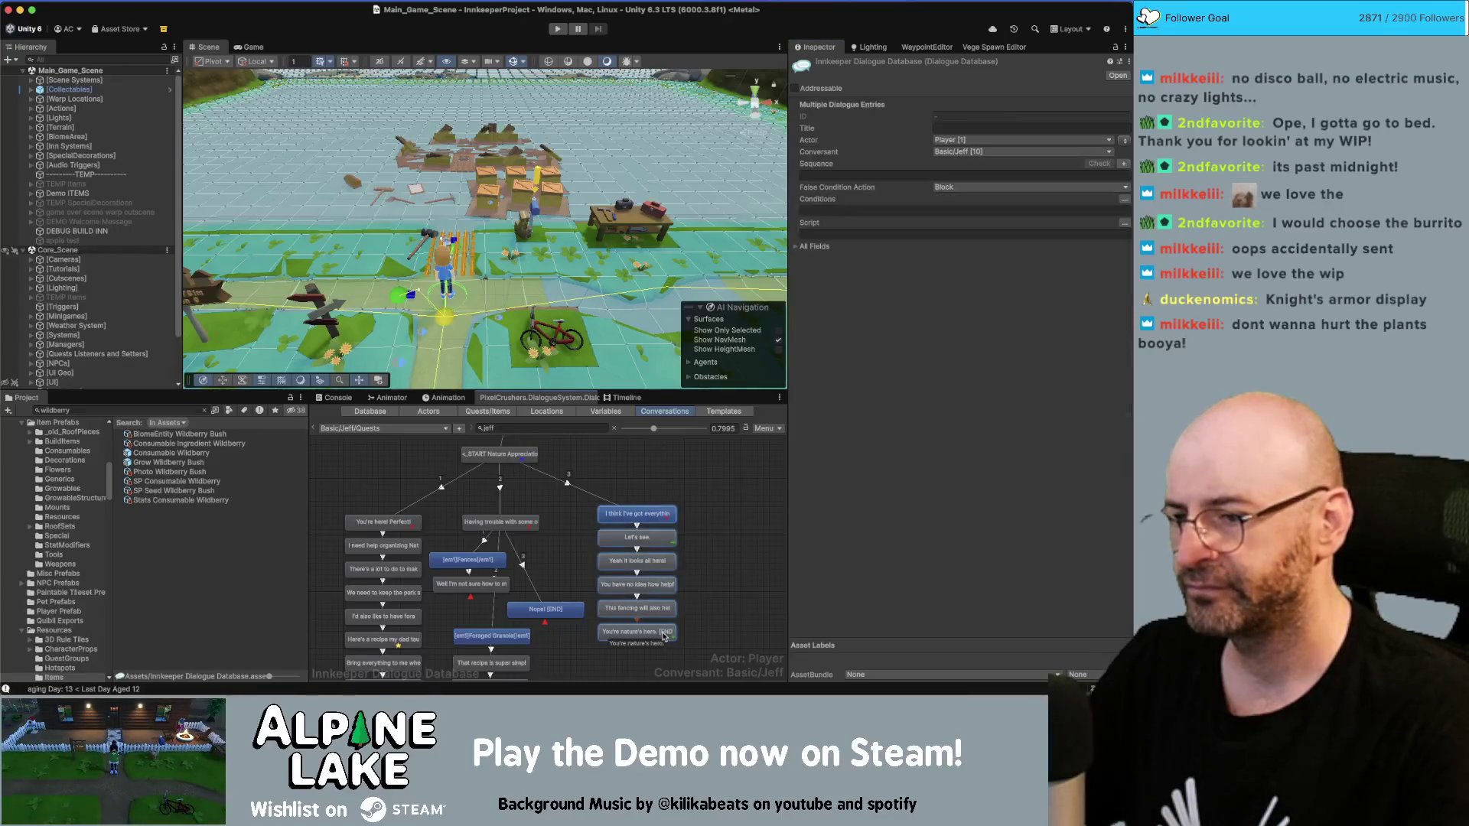
{"action": "left_click", "coordinate": [705, 589]}
{"action": "scroll", "coordinate": [572, 467], "scroll_direction": "down", "scroll_amount": 2}
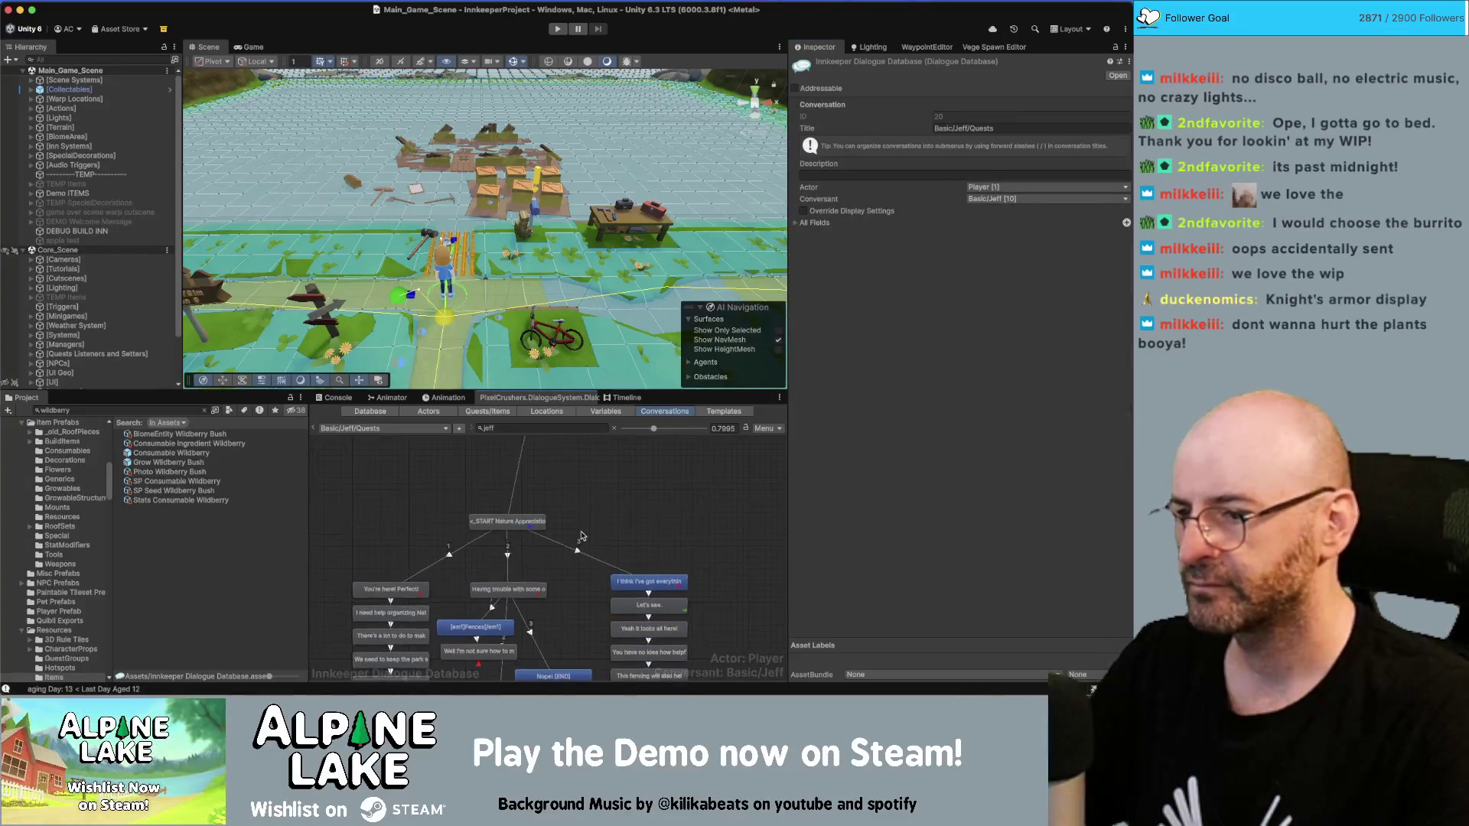
{"action": "left_click", "coordinate": [533, 525]}
{"action": "left_click", "coordinate": [622, 487]}
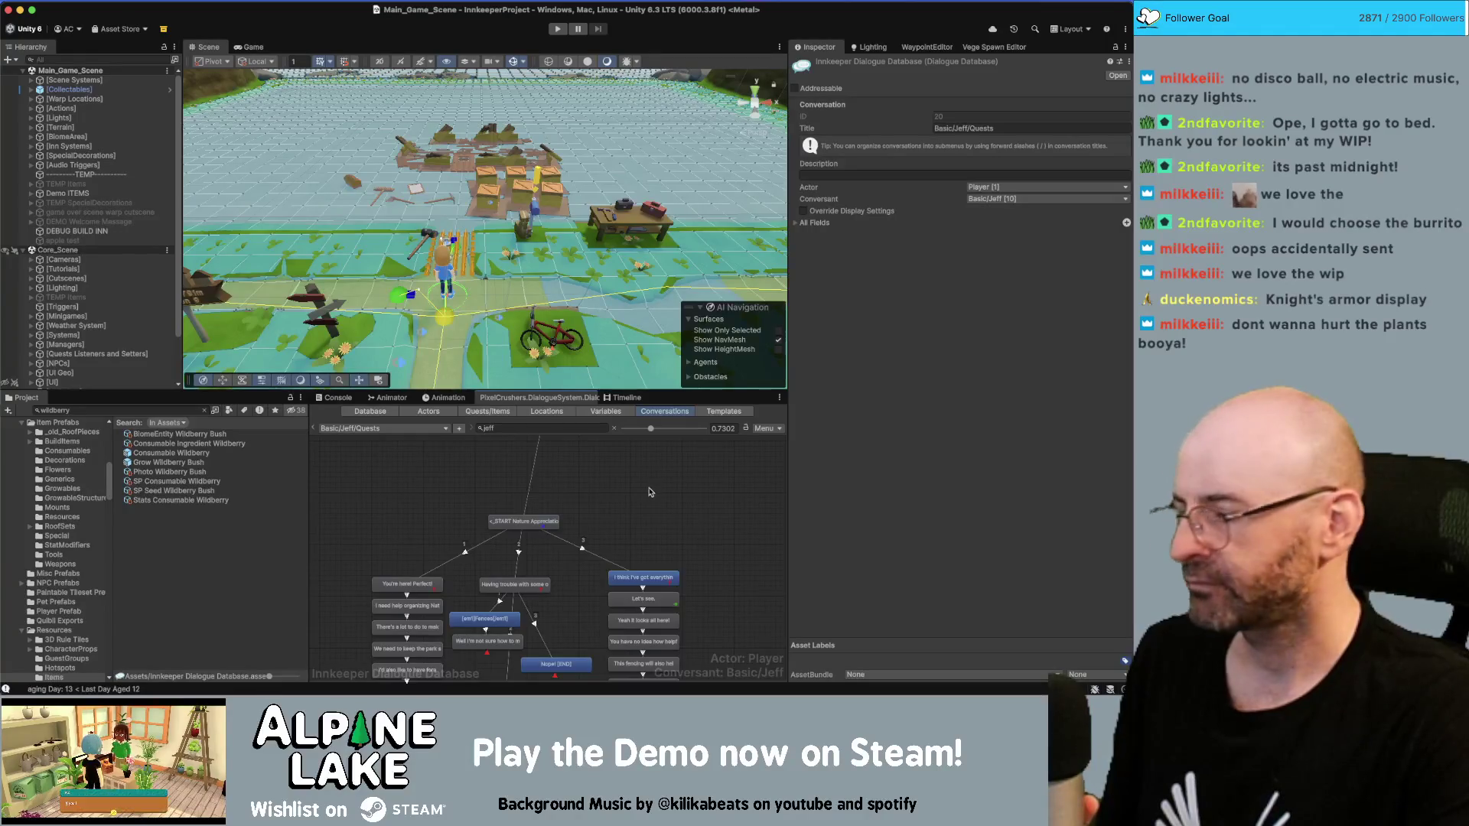
{"action": "scroll", "coordinate": [651, 503], "scroll_direction": "down", "scroll_amount": 3}
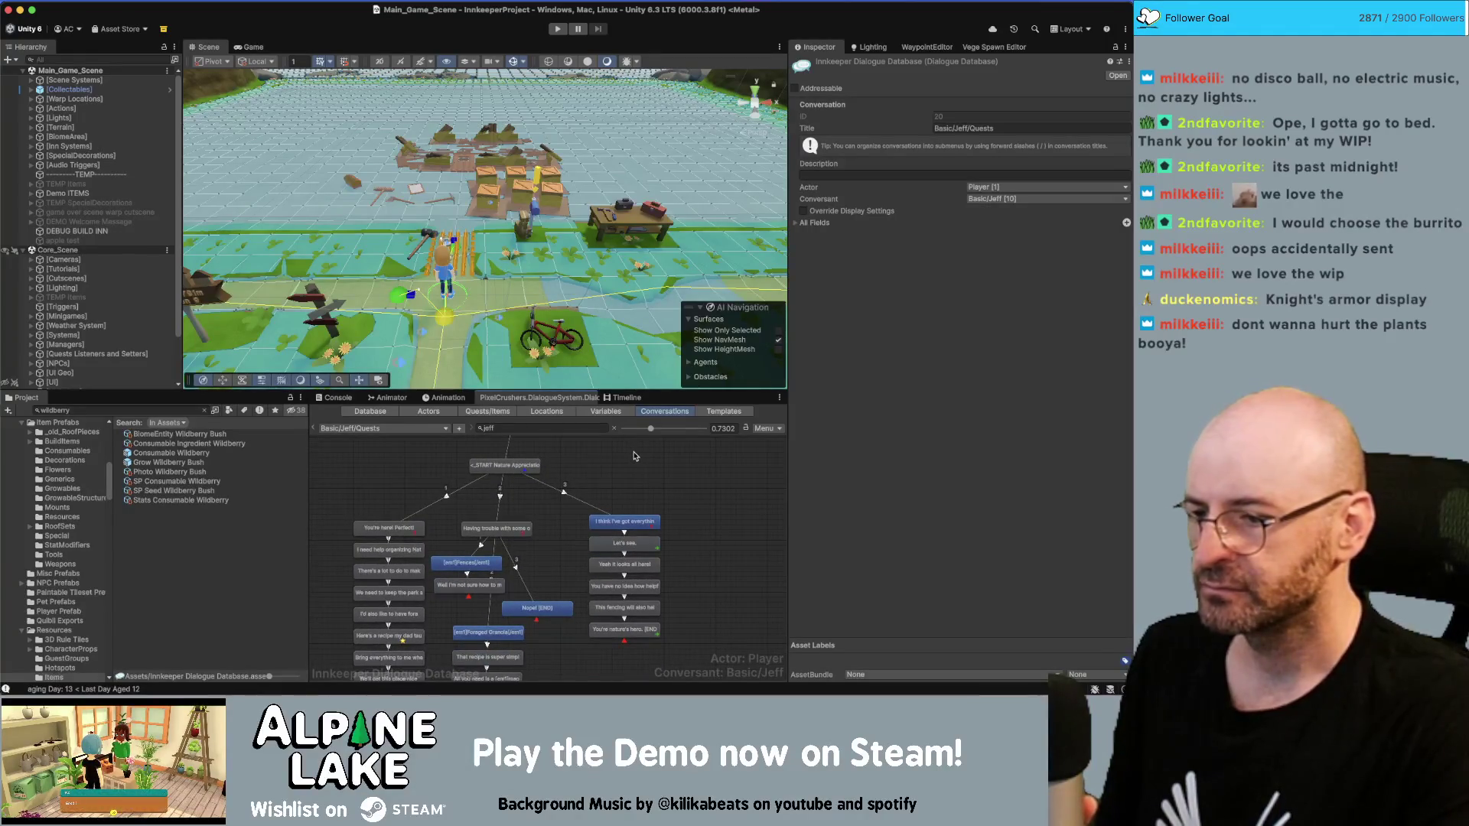
{"action": "scroll", "coordinate": [646, 521], "scroll_direction": "down", "scroll_amount": 2}
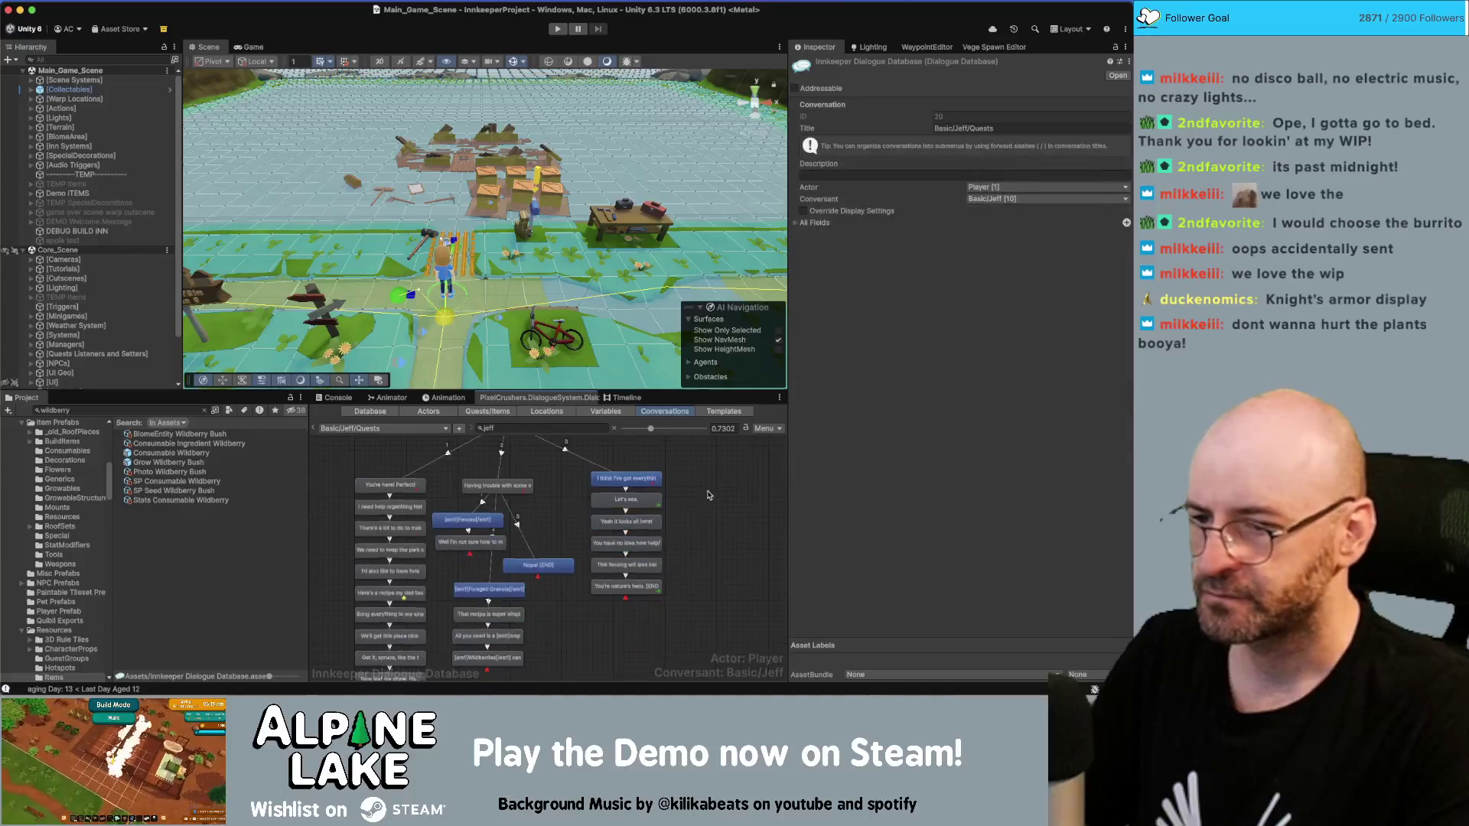
Step: Add an END child holding the moved quest script, a Continue() sequence, and Jeff as speaker
{"action": "right_click", "coordinate": [647, 589]}
{"action": "left_click", "coordinate": [687, 544]}
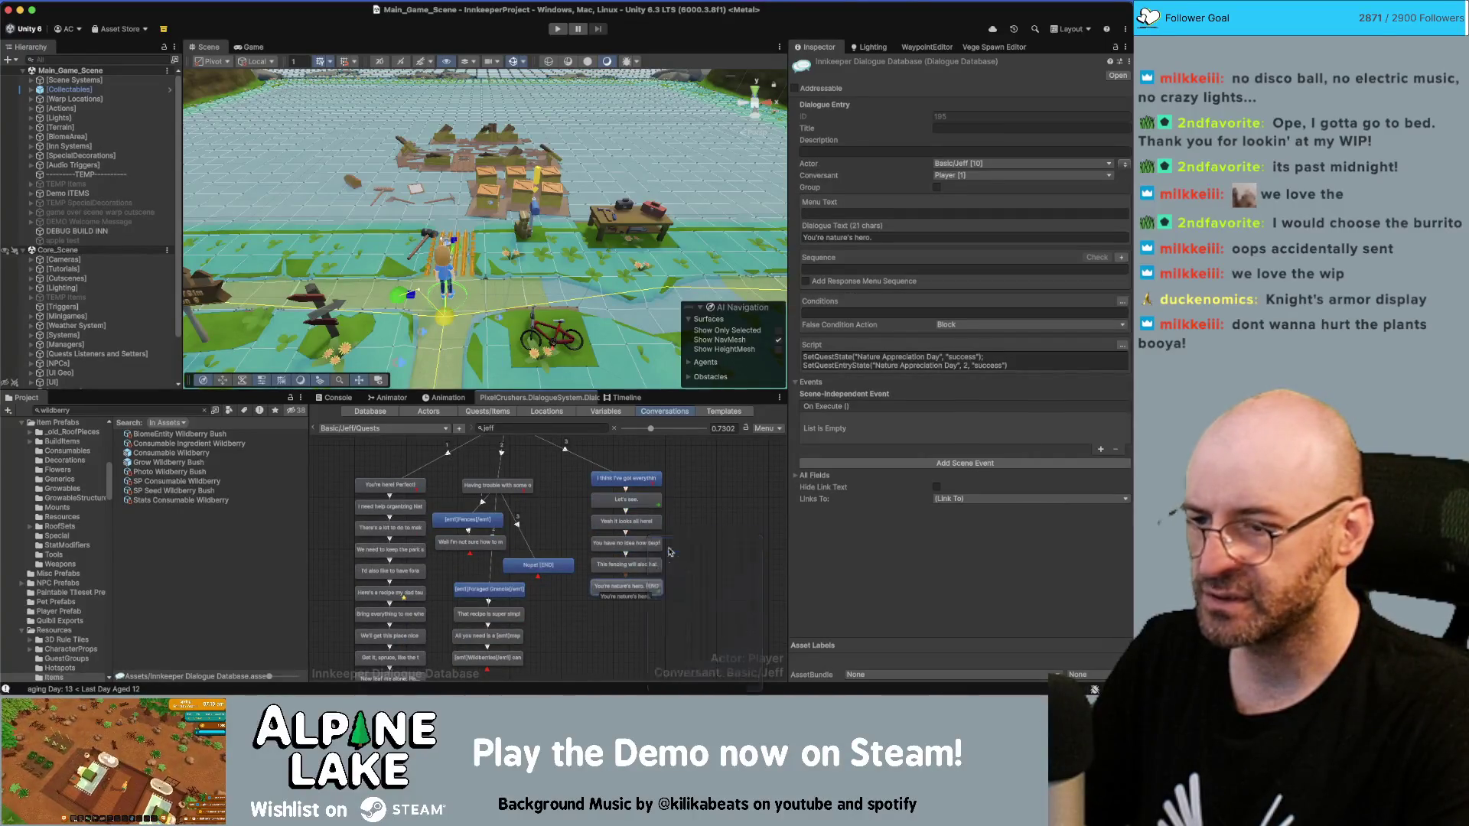
{"action": "left_click", "coordinate": [650, 587]}
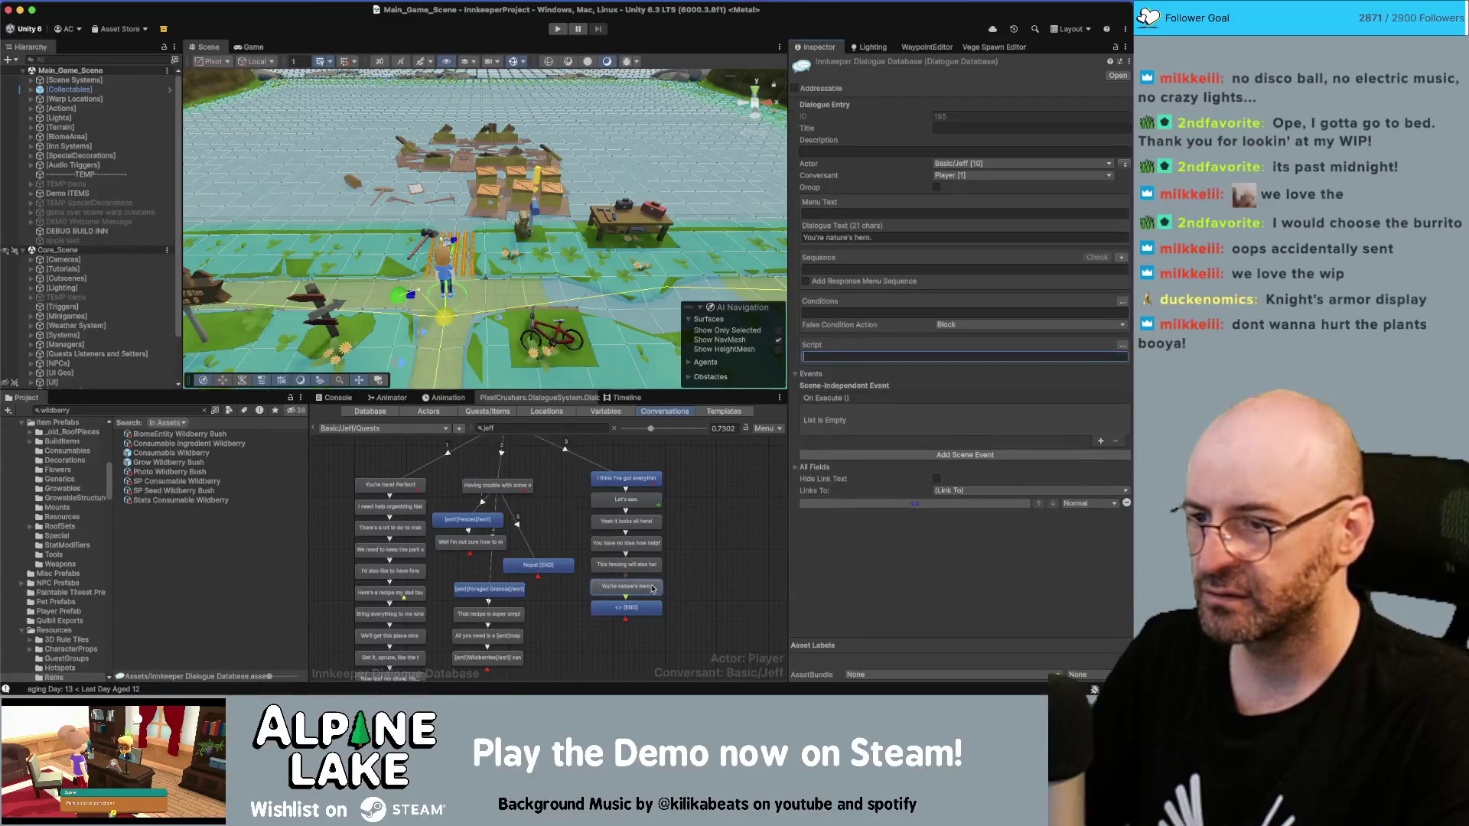
{"action": "left_click", "coordinate": [641, 607]}
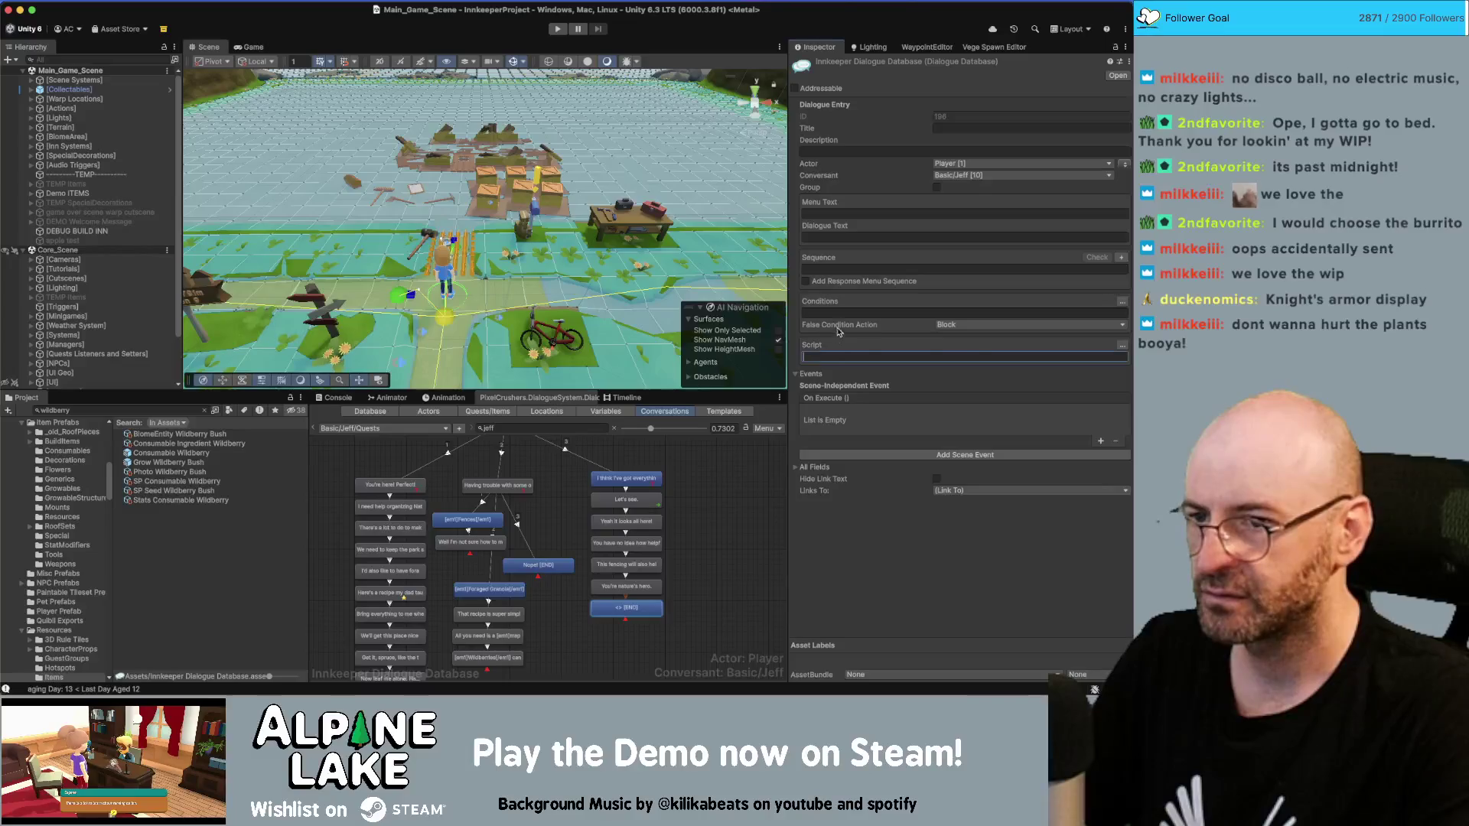
{"action": "type", "text": "SetQuestState(\"Nature Appreciation Day\", \"success\"); SetQuestEntryState(\"Nature Appreciation Day\", 2, \"success\")"}
{"action": "left_click", "coordinate": [834, 270]}
{"action": "type", "text": "Contin"}
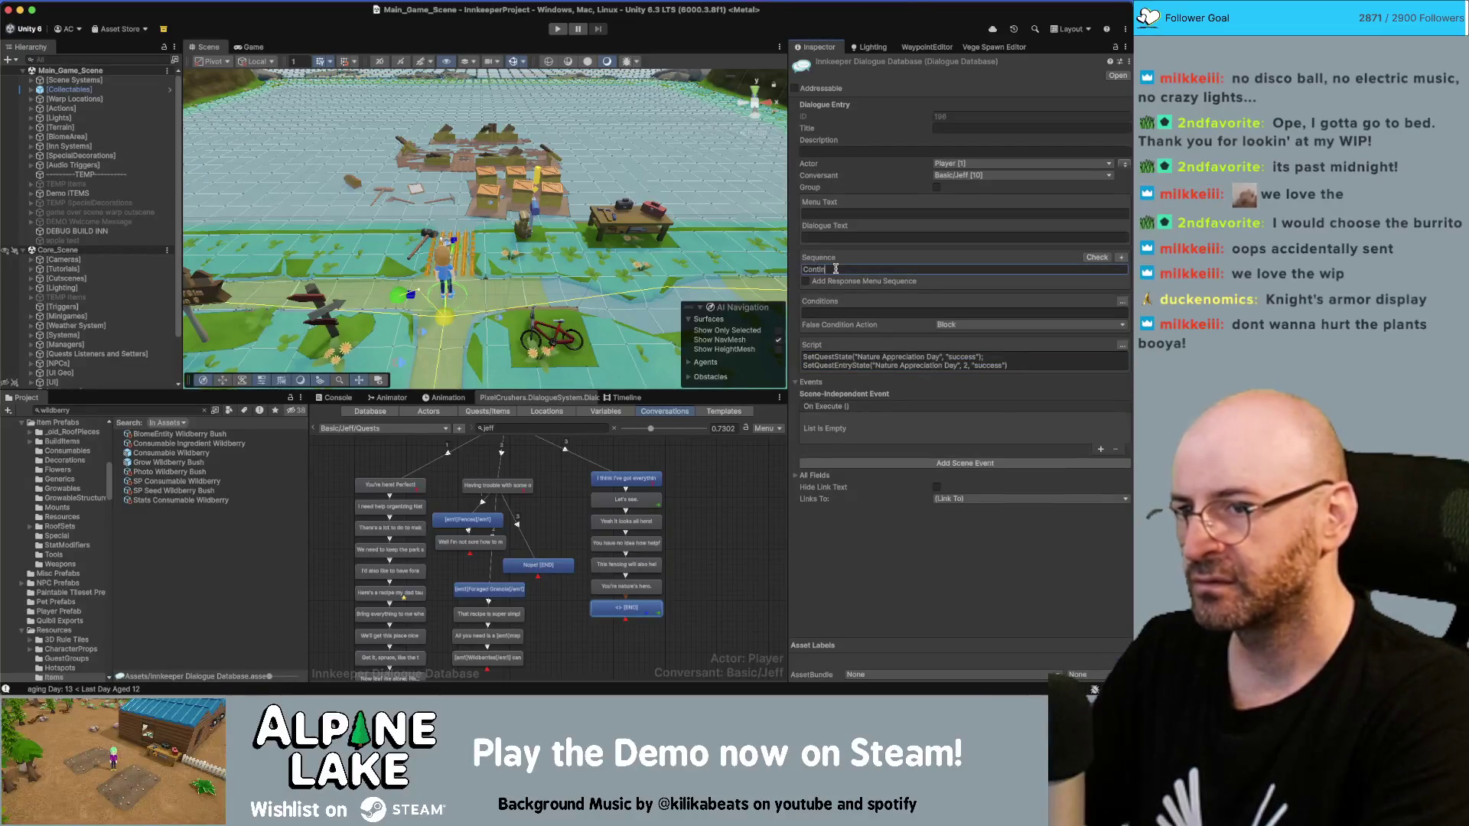
{"action": "type", "text": "ue()()"}
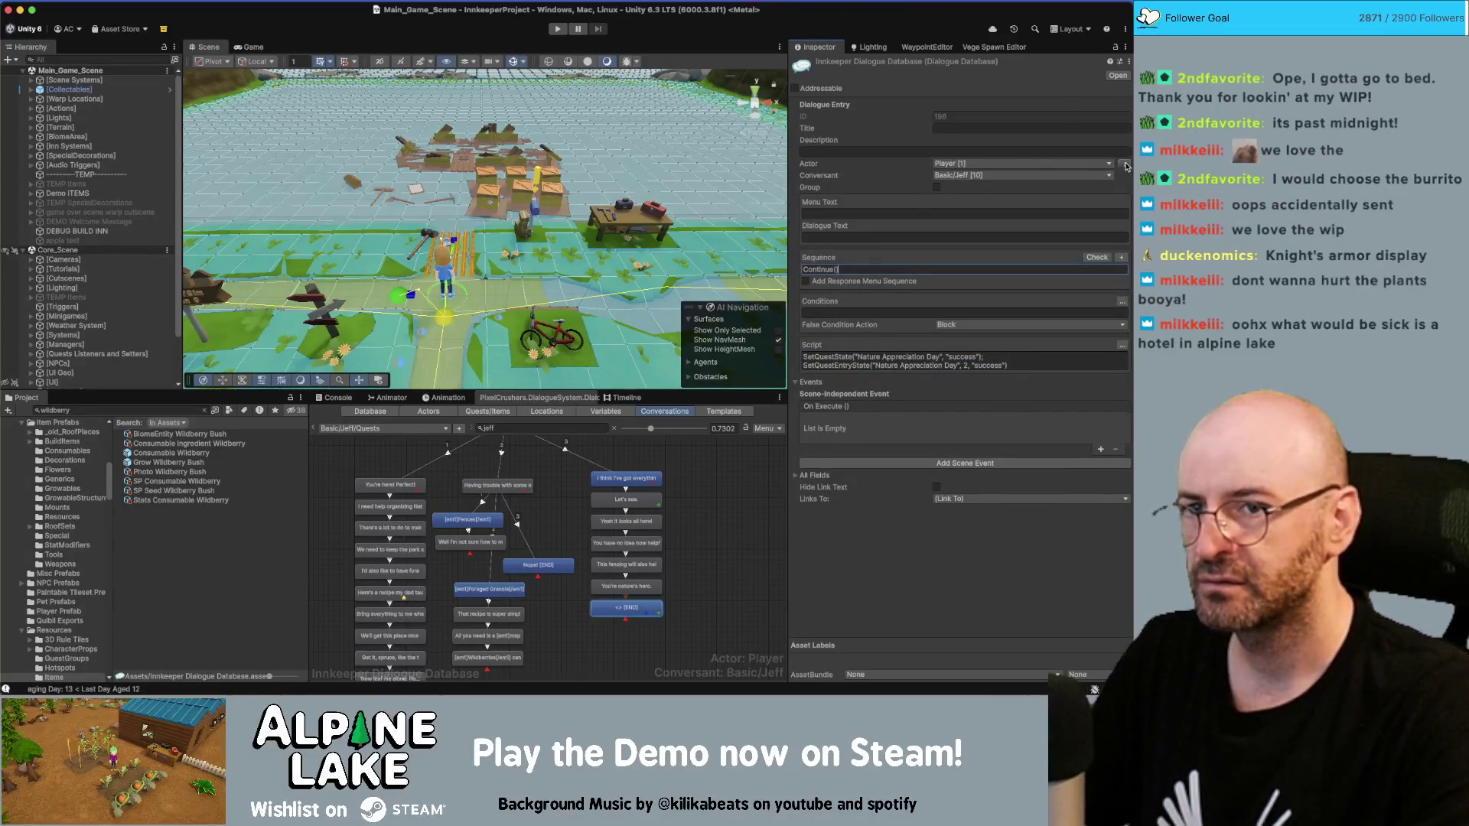
{"action": "left_click", "coordinate": [1125, 165]}
{"action": "left_click_drag", "start_coordinate": [589, 660], "coordinate": [577, 623]}
{"action": "scroll", "coordinate": [604, 551], "scroll_direction": "up", "scroll_amount": 2}
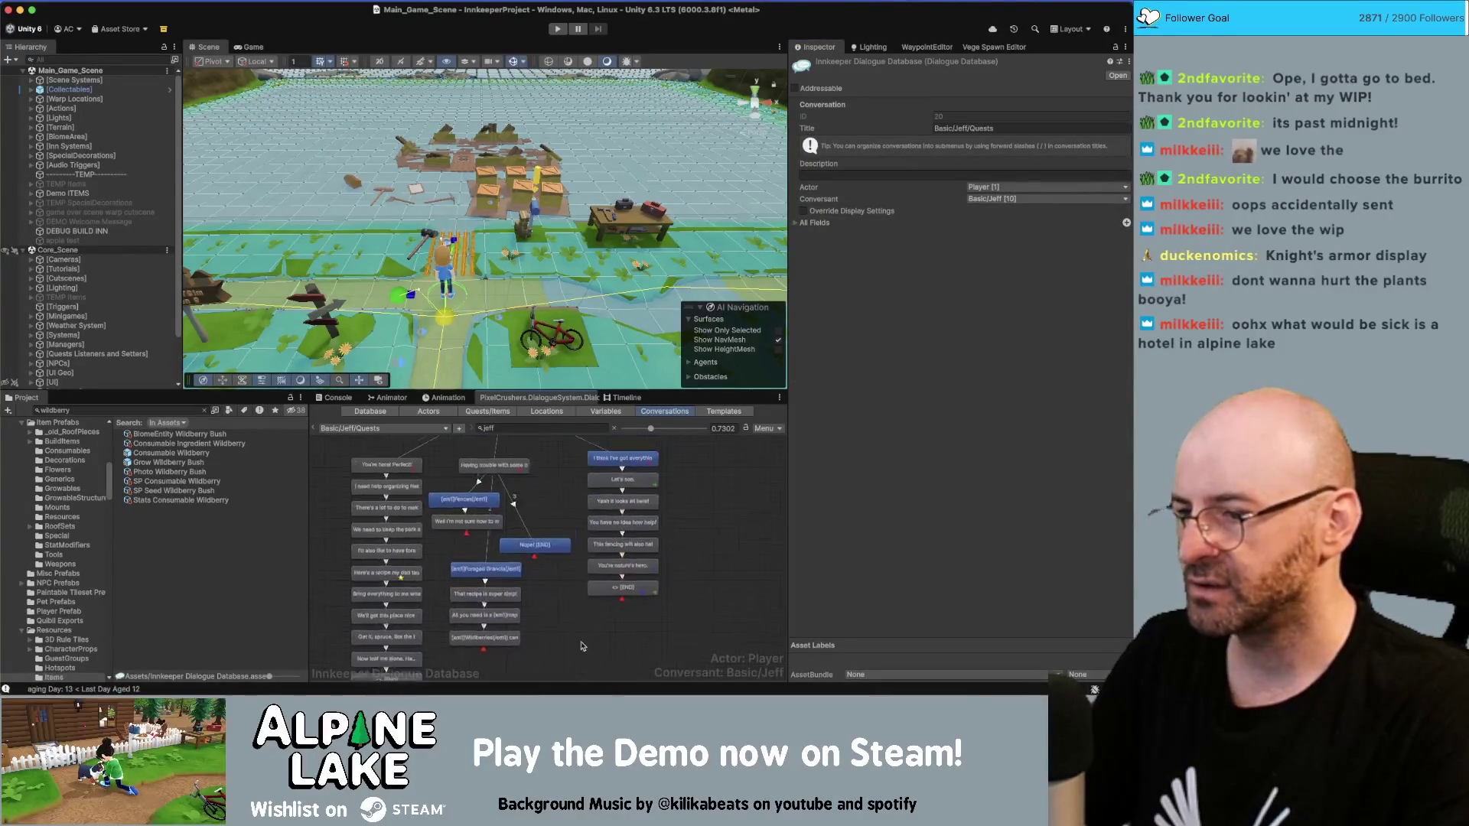
Step: Switch the Dialogue Editor to Jeff's Start conversation
{"action": "scroll", "coordinate": [679, 533], "scroll_direction": "up", "scroll_amount": 3}
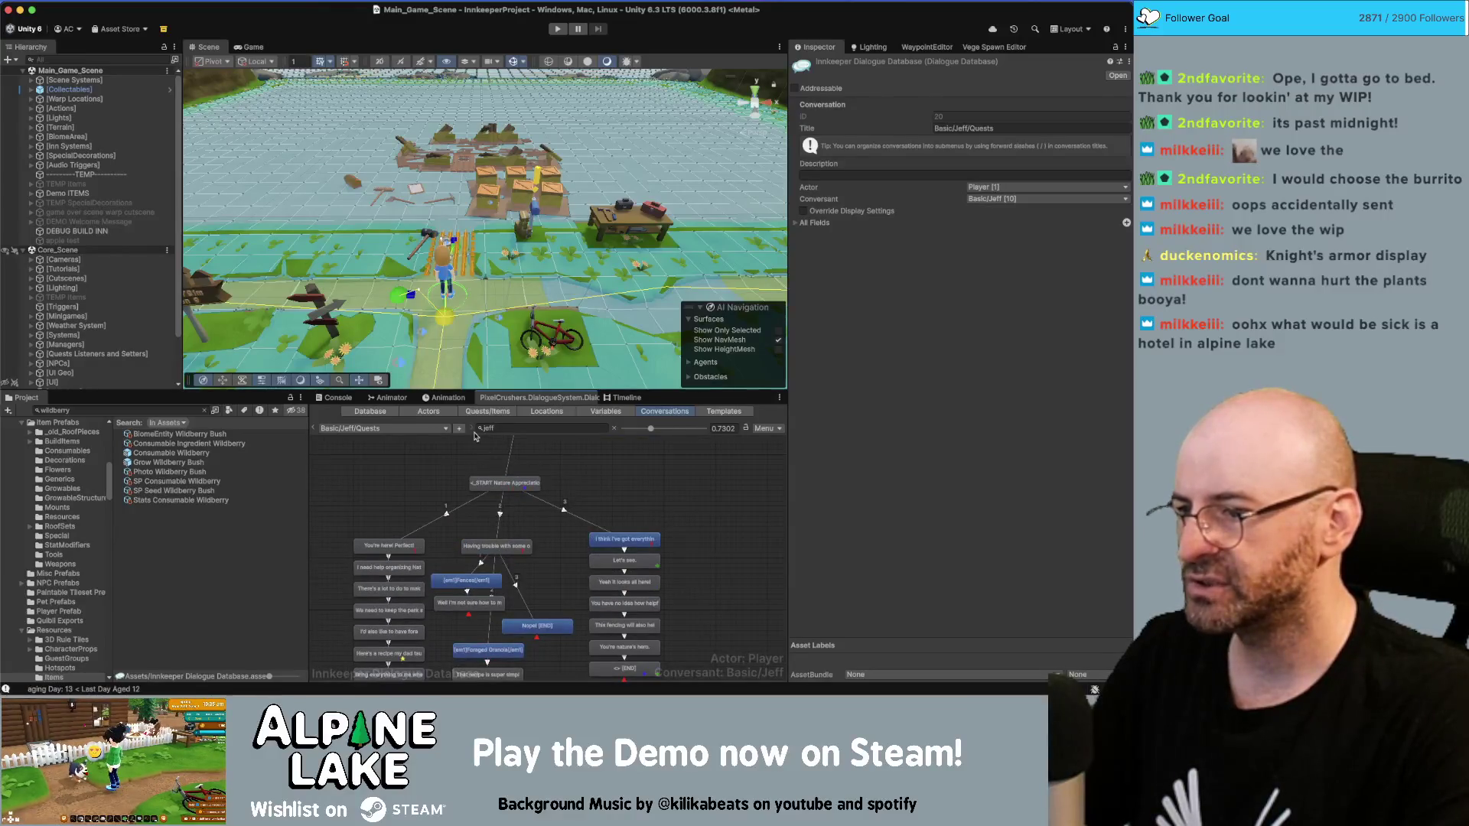
{"action": "left_click", "coordinate": [427, 434]}
{"action": "mouse_move", "coordinate": [474, 446]}
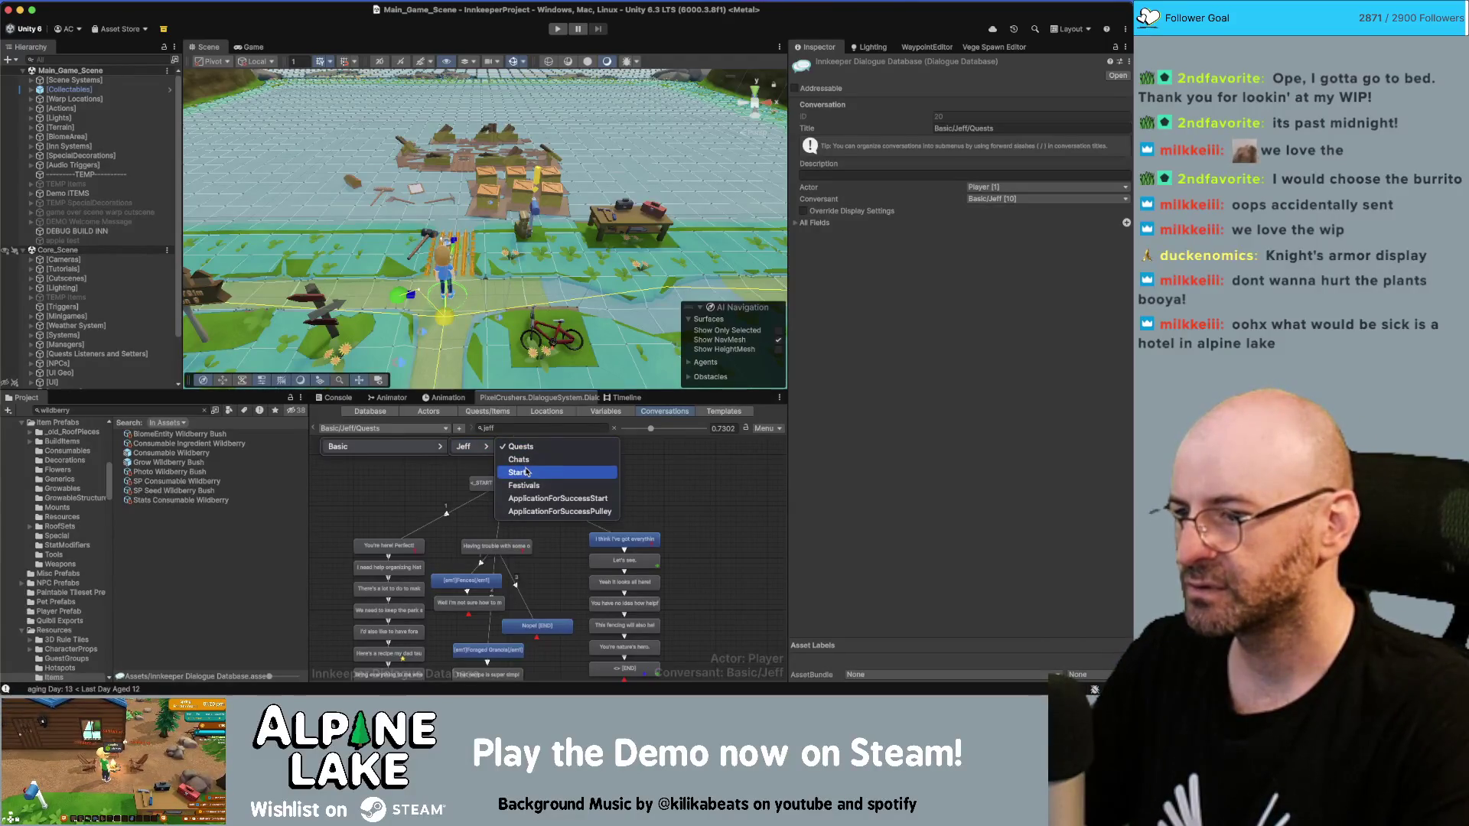
{"action": "left_click", "coordinate": [526, 472]}
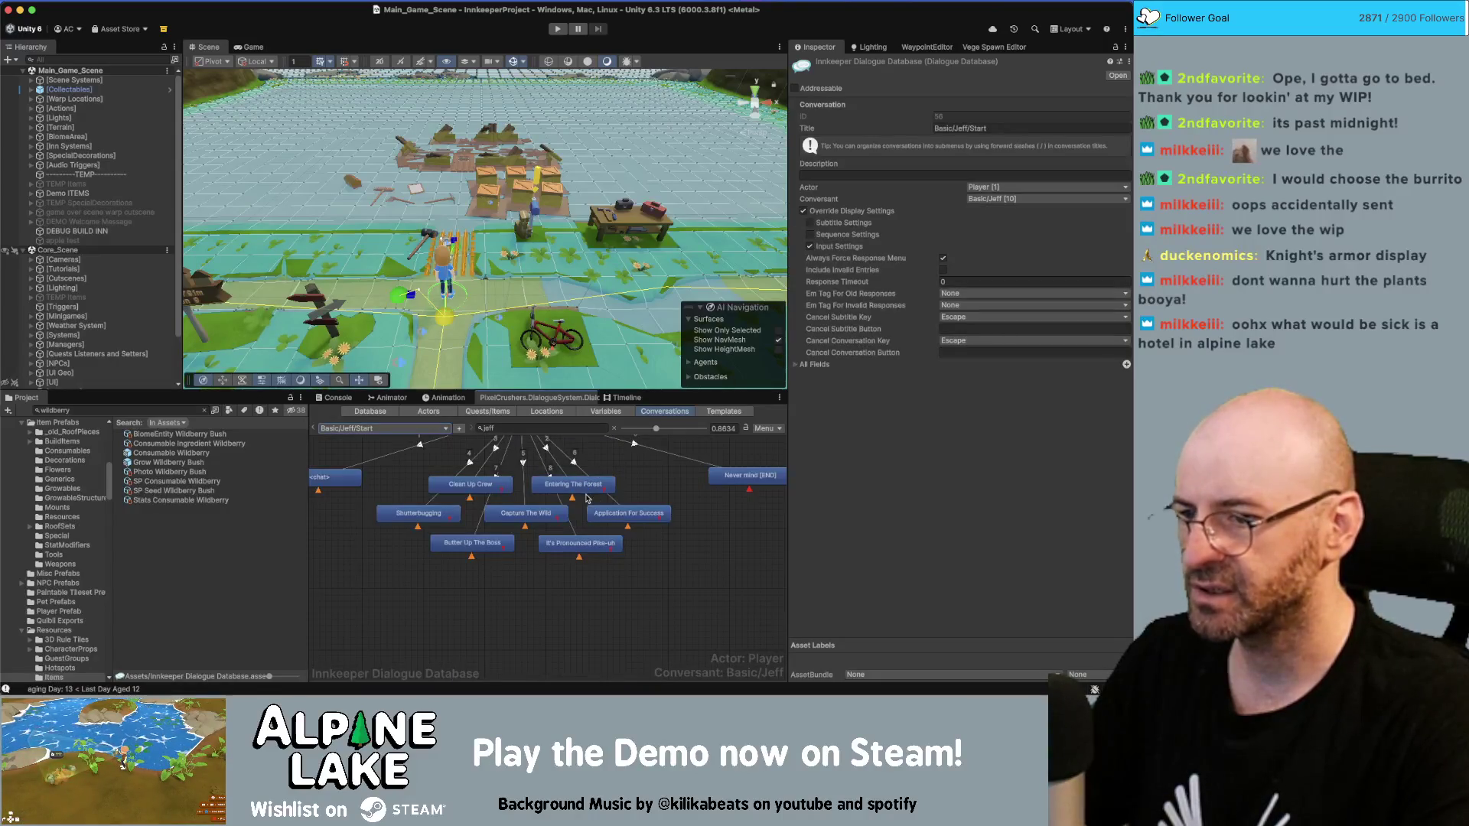
Step: Add a blank response under 'Hey there', order Never mind after it, and select it
{"action": "right_click", "coordinate": [433, 487]}
{"action": "left_click", "coordinate": [447, 498]}
{"action": "mouse_move", "coordinate": [427, 521]}
{"action": "left_mouse_down"}
{"action": "mouse_move", "coordinate": [410, 582]}
{"action": "mouse_move", "coordinate": [358, 659]}
{"action": "mouse_move", "coordinate": [337, 658]}
{"action": "left_mouse_up"}
{"action": "scroll", "coordinate": [463, 638], "scroll_direction": "left", "scroll_amount": 2}
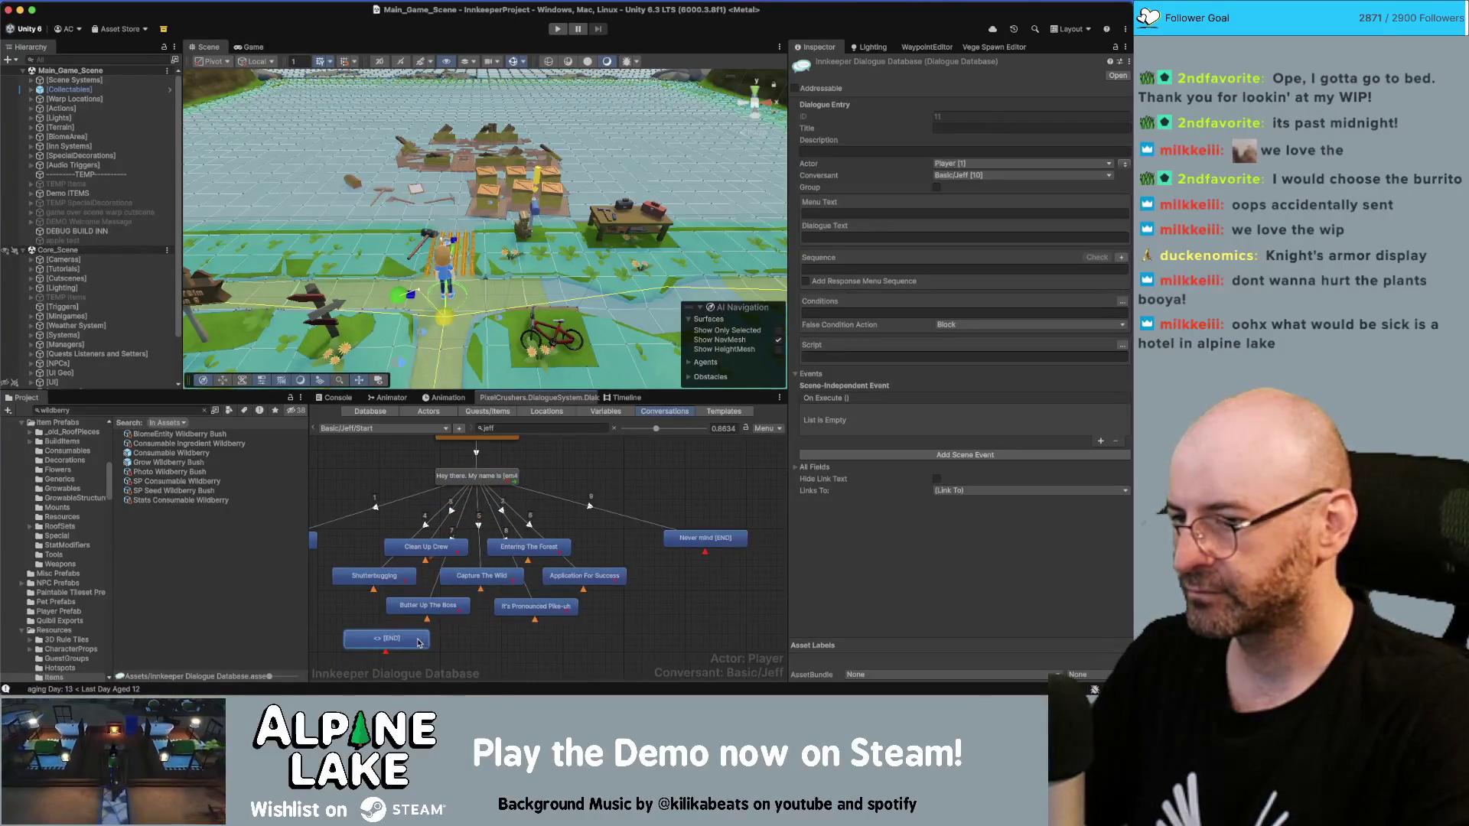
{"action": "left_click", "coordinate": [473, 475]}
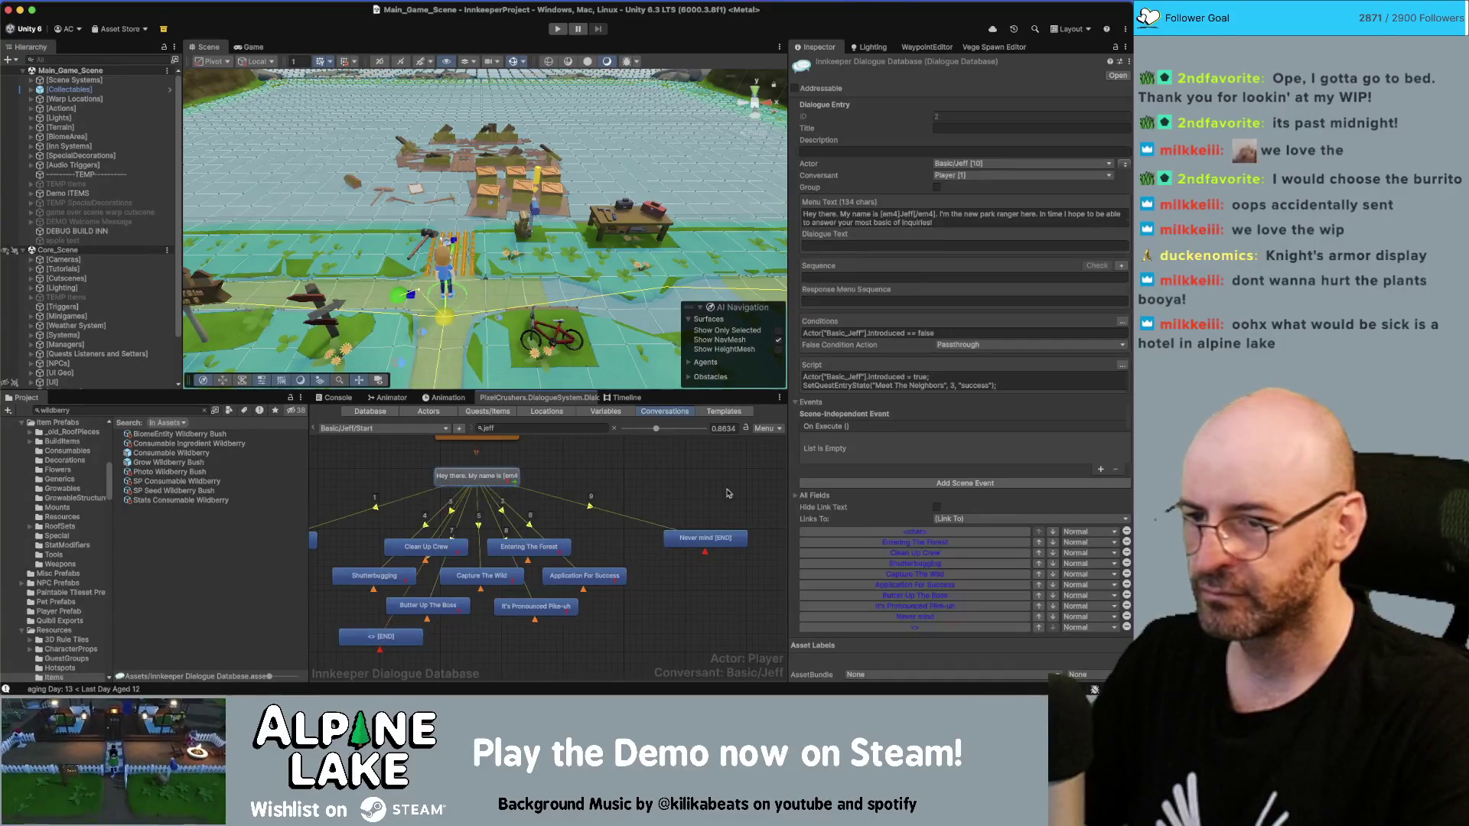
{"action": "left_click", "coordinate": [1053, 616]}
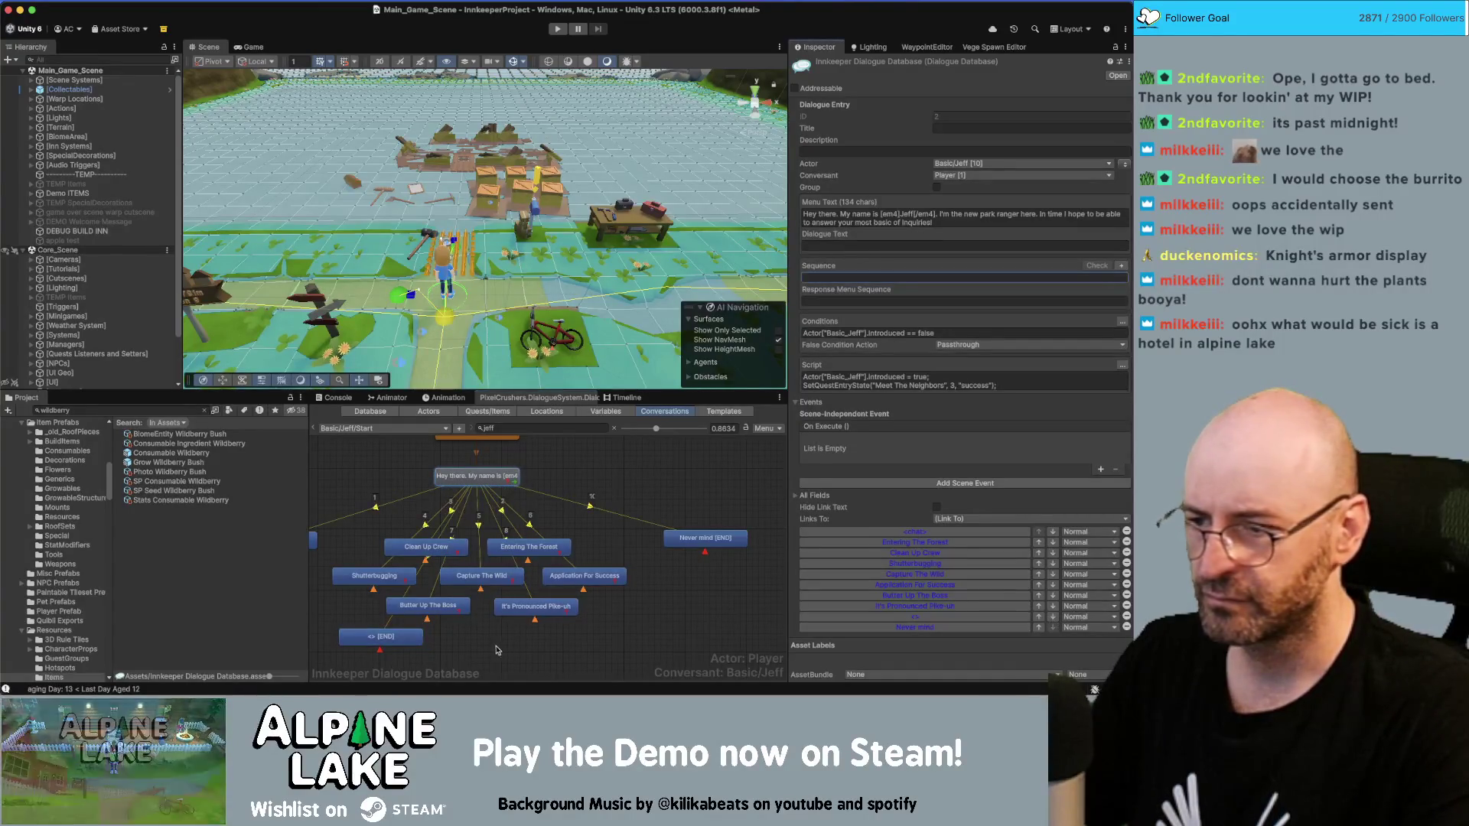
{"action": "left_click", "coordinate": [380, 638]}
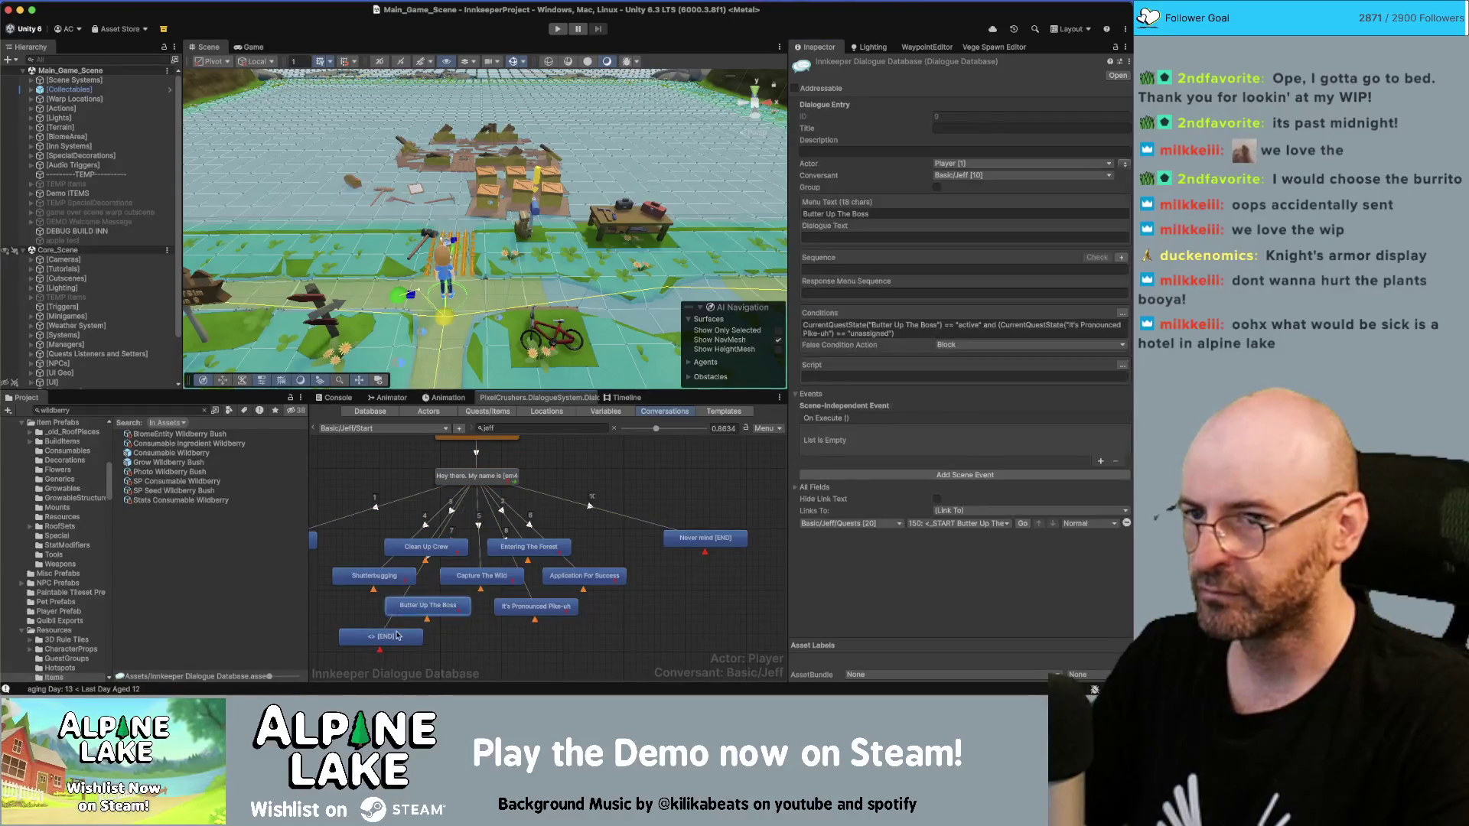
Step: Enter 'Nature Appreciation Day' as the new response's Menu Text
{"action": "left_click", "coordinate": [891, 214]}
{"action": "type", "text": "Nature"}
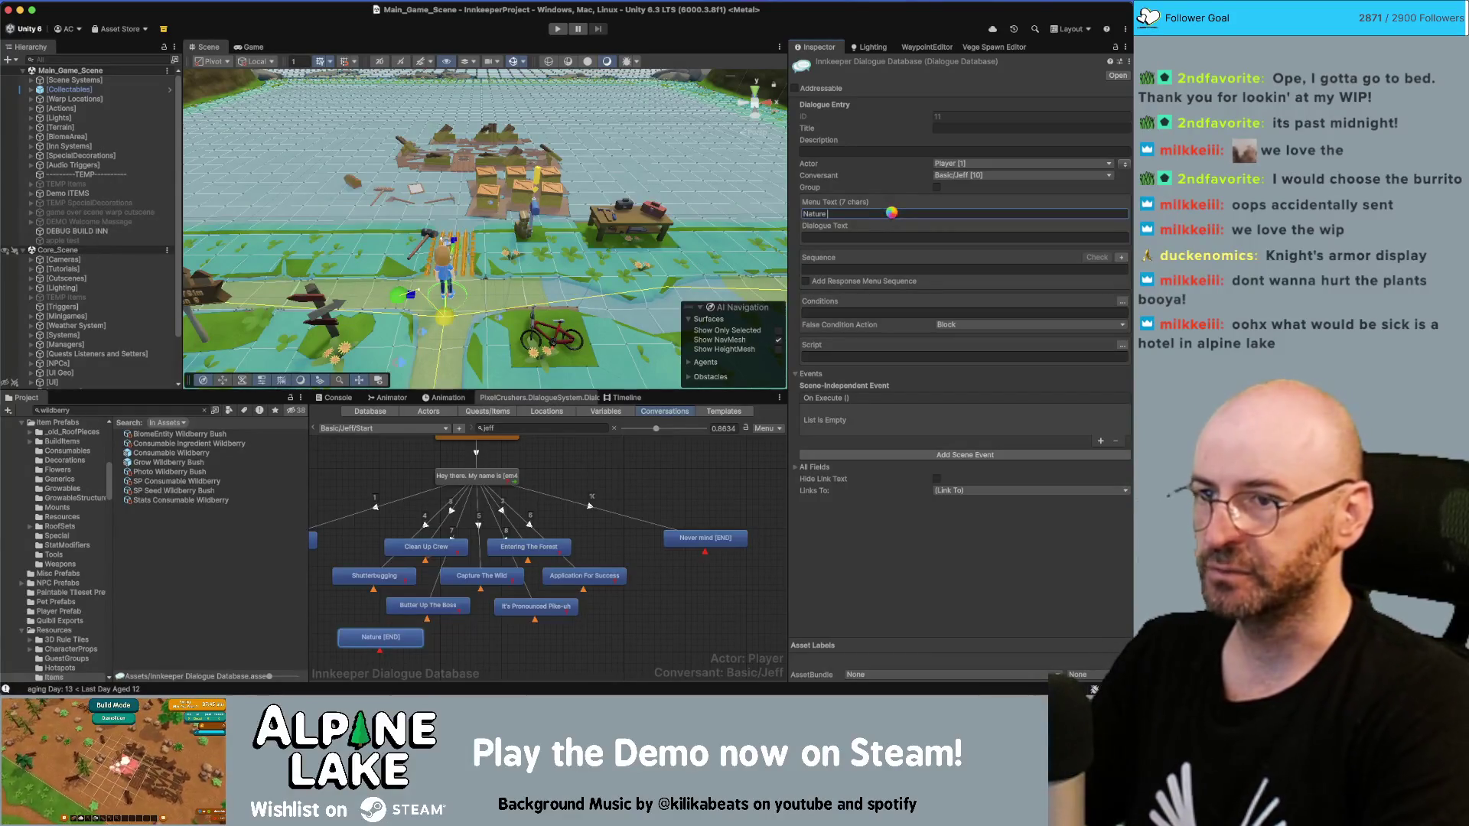
{"action": "type", "text": "Appreciation"}
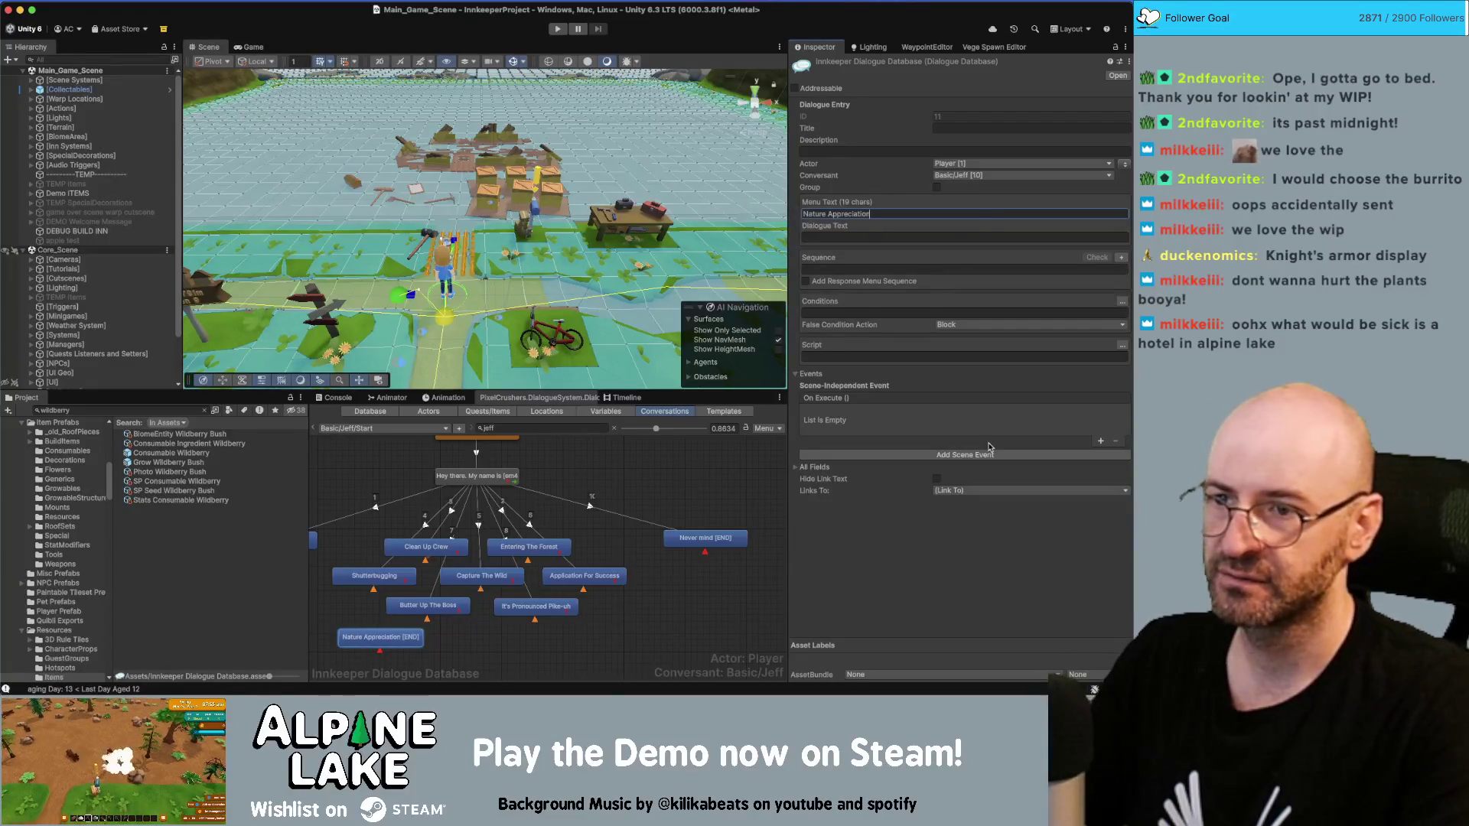
{"action": "type", "text": " Day"}
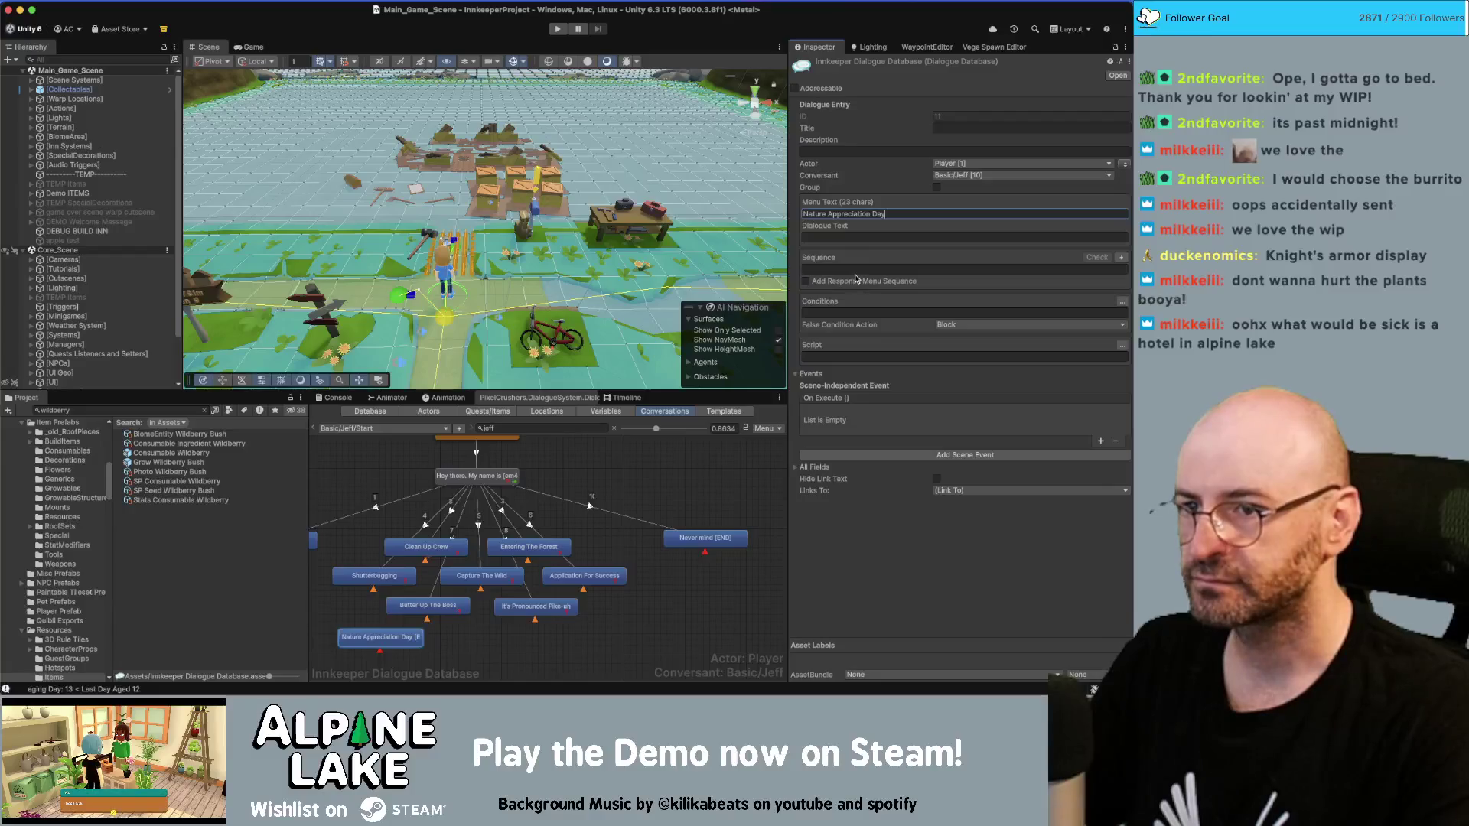
Step: Add and apply a condition requiring the Nature Appreciation Day quest to be active
{"action": "left_click", "coordinate": [841, 314]}
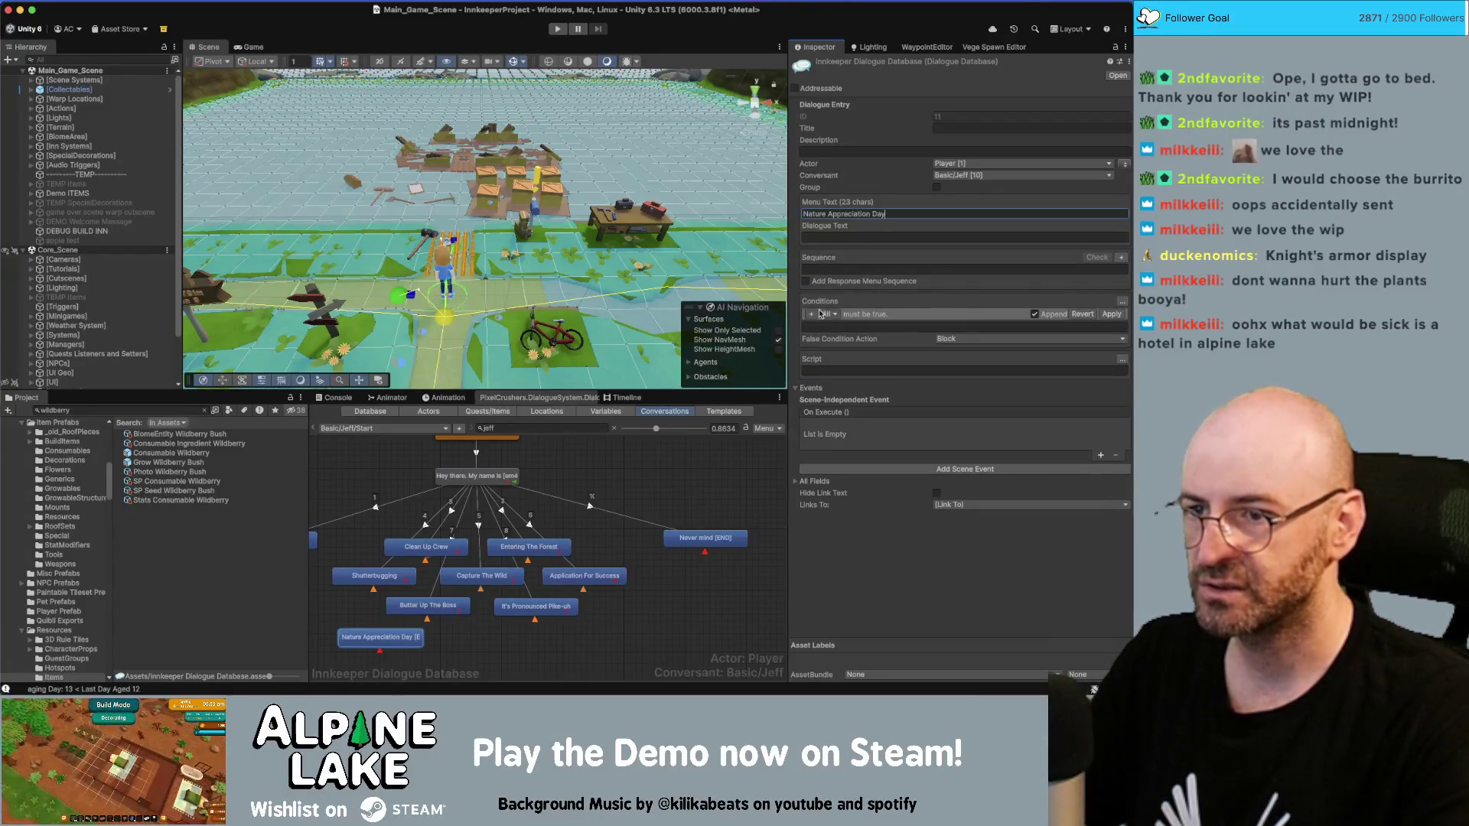
{"action": "left_click", "coordinate": [814, 313]}
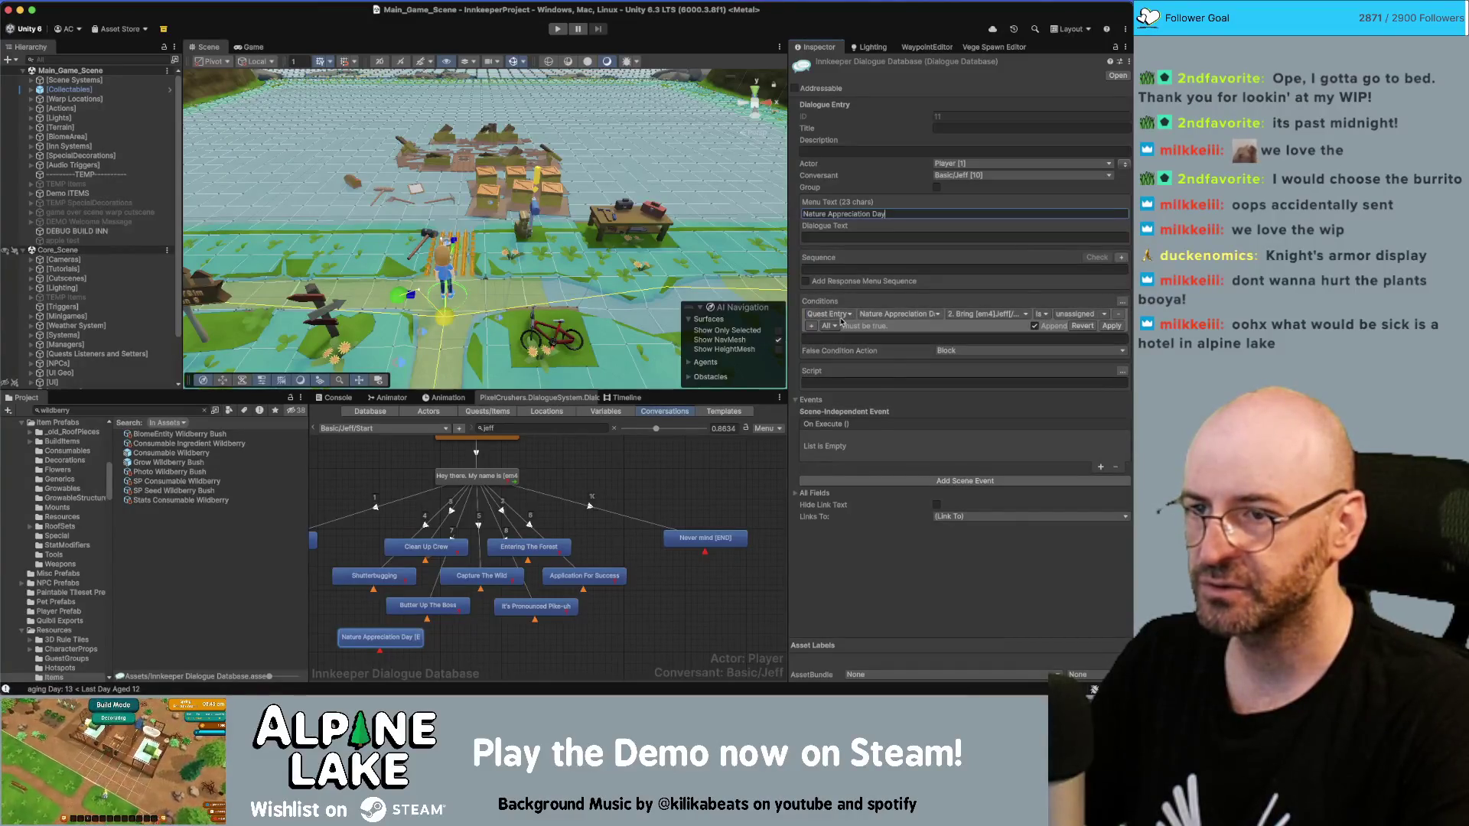
{"action": "left_click", "coordinate": [895, 314]}
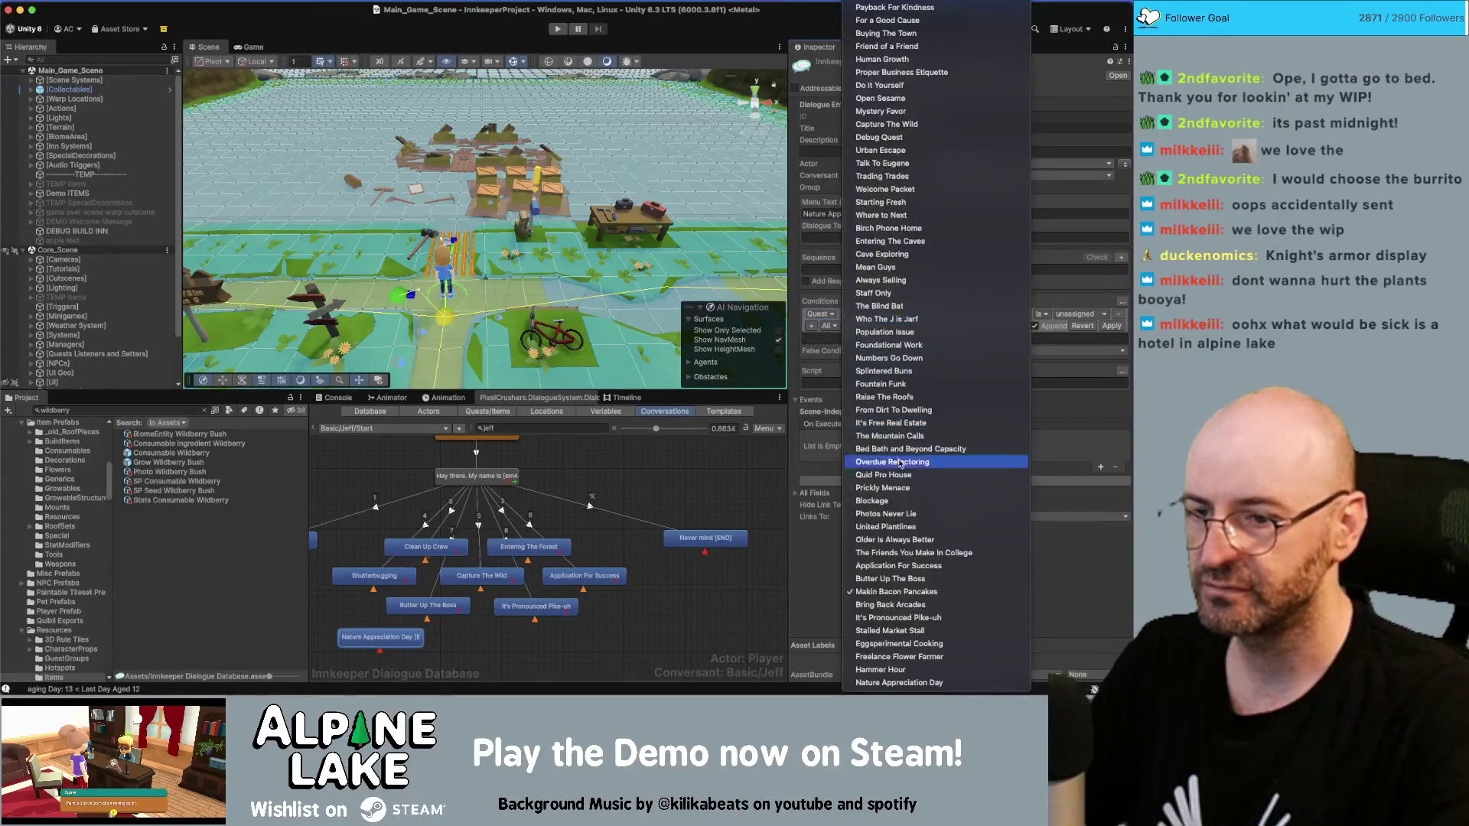
{"action": "left_click", "coordinate": [895, 683]}
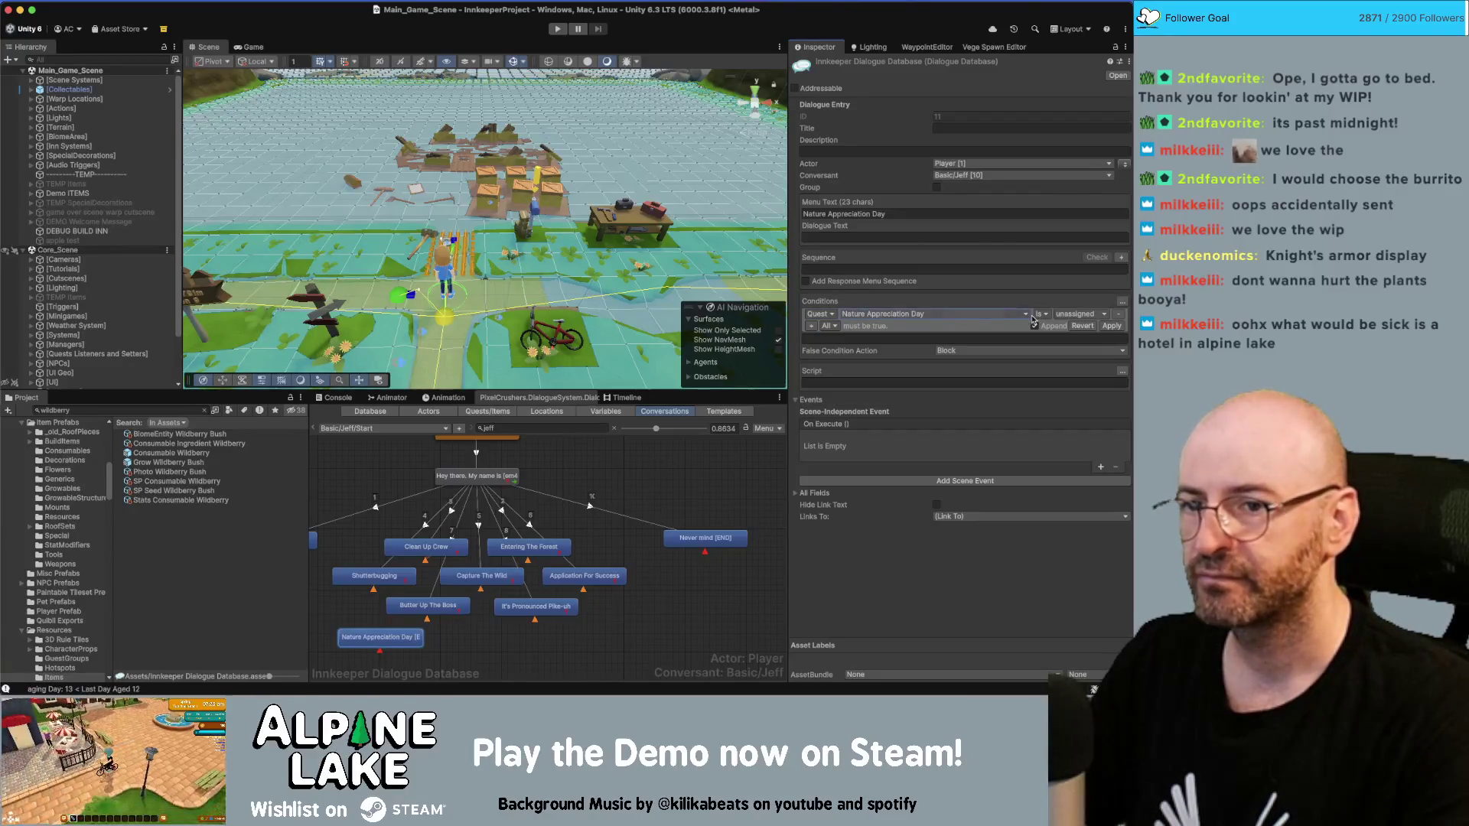
{"action": "left_click", "coordinate": [1061, 315]}
{"action": "left_click", "coordinate": [1078, 338]}
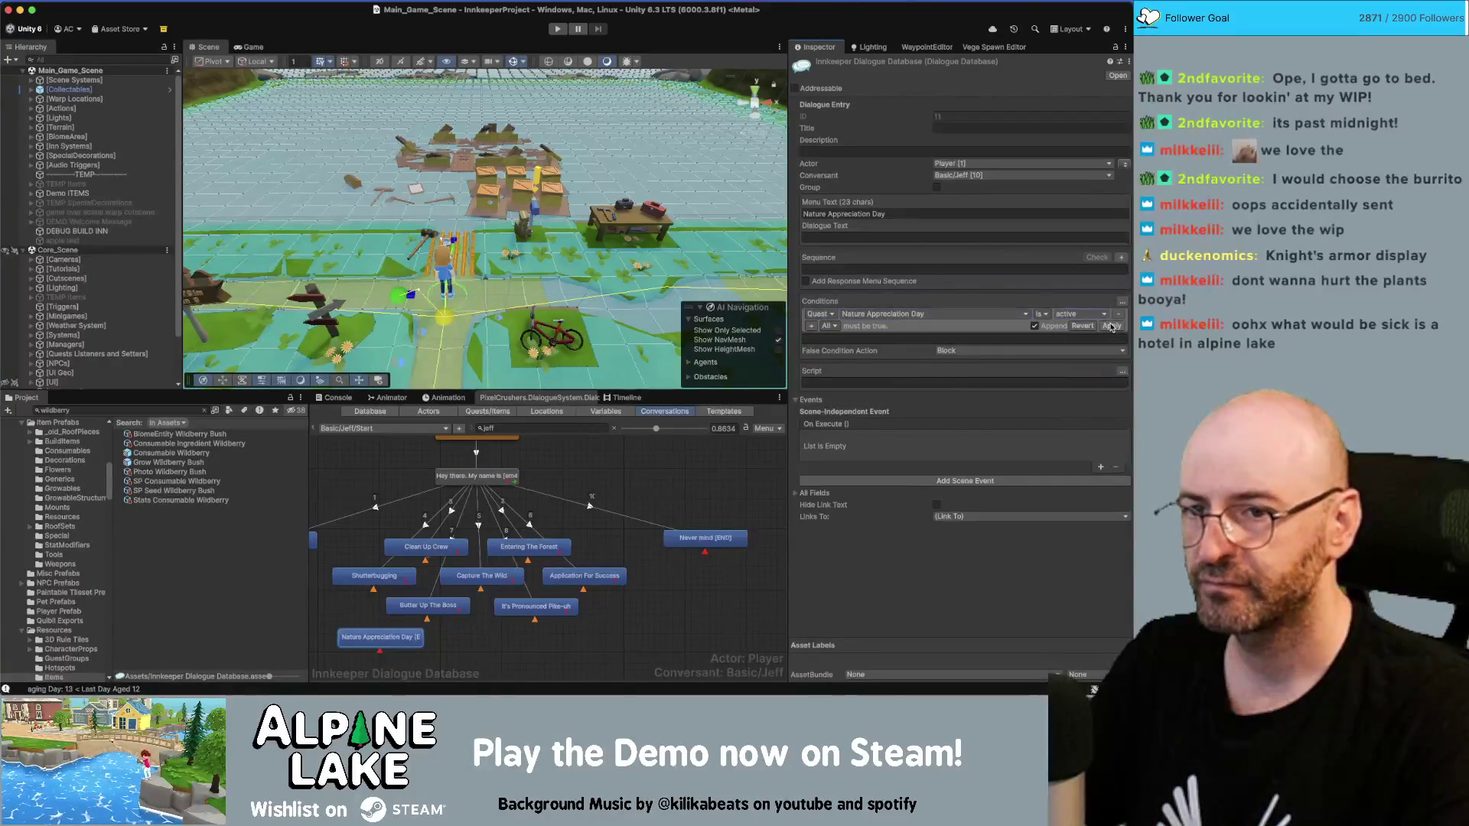
{"action": "left_click", "coordinate": [1109, 326]}
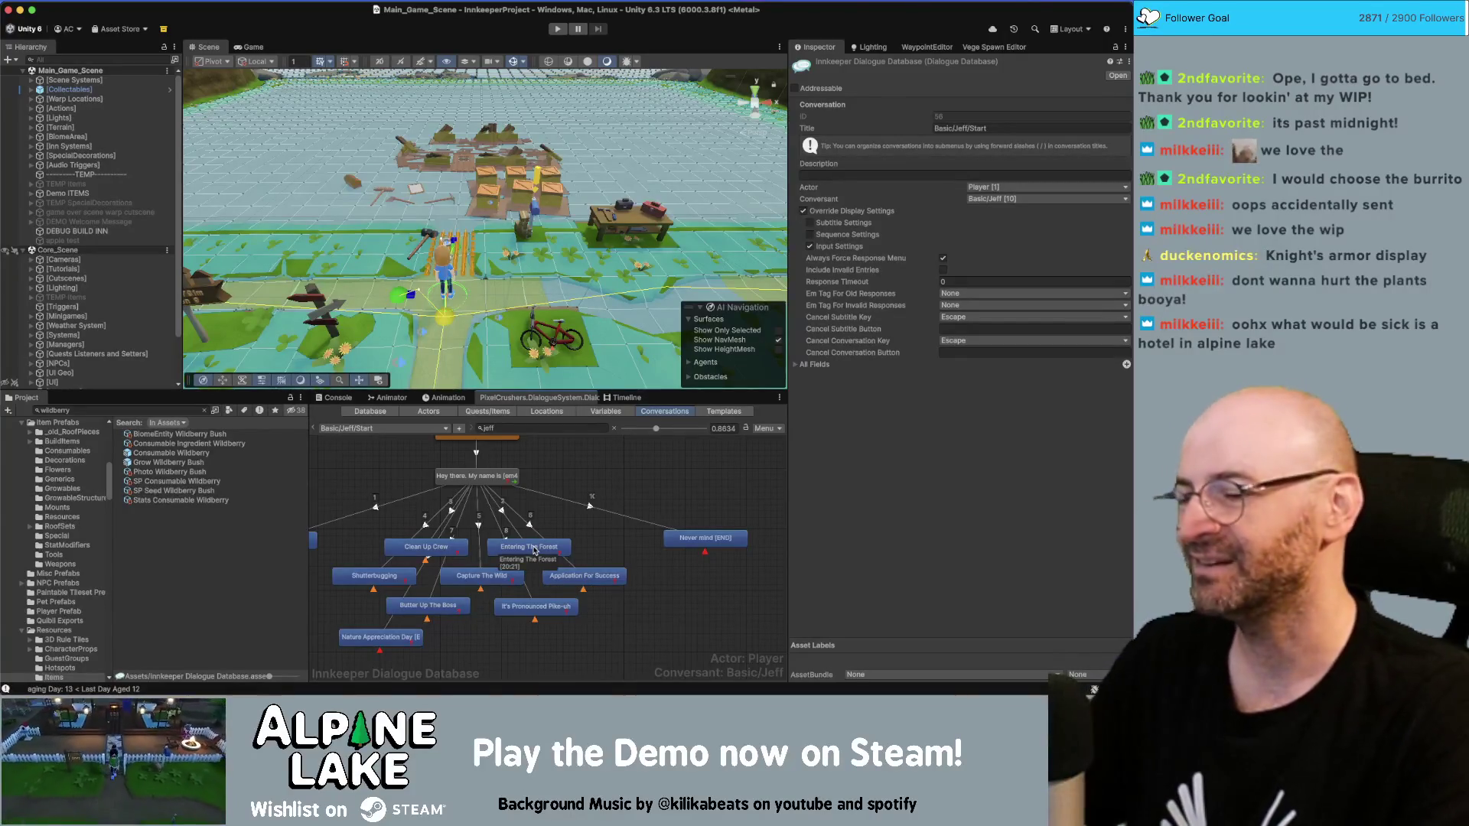
{"action": "left_click_drag", "start_coordinate": [511, 645], "coordinate": [580, 598]}
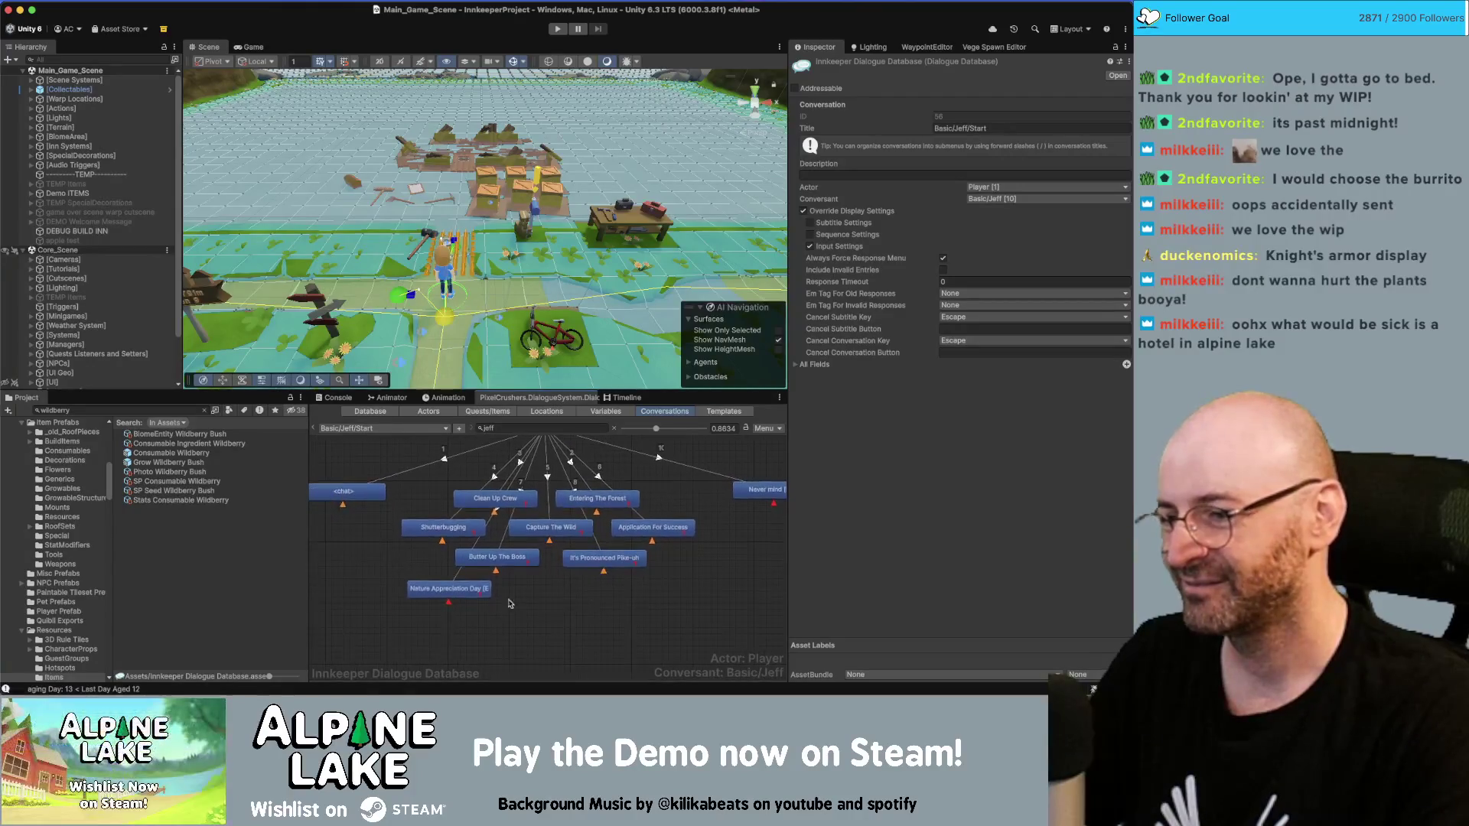
{"action": "left_click", "coordinate": [453, 590]}
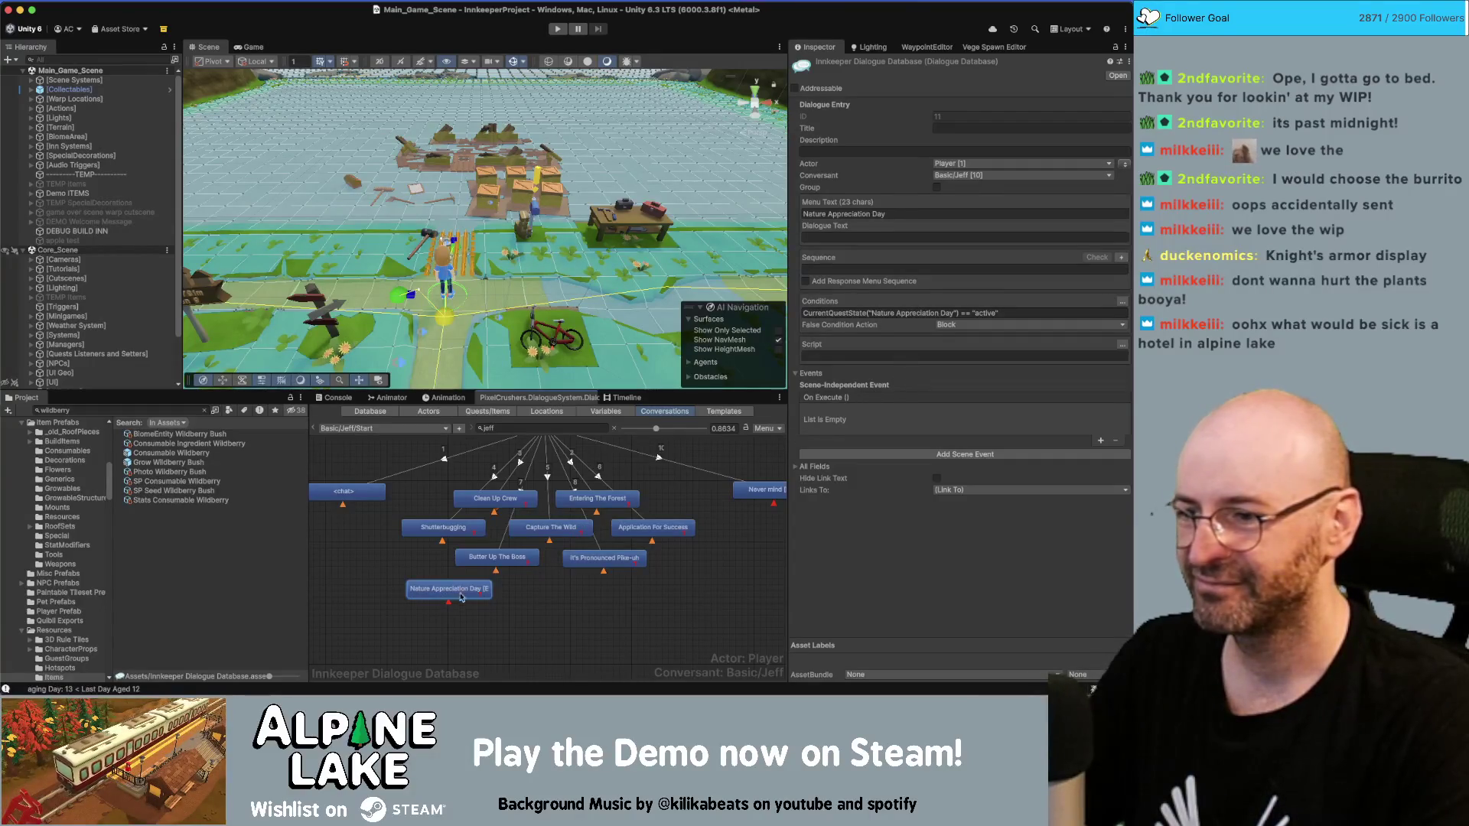
{"action": "left_click", "coordinate": [506, 554]}
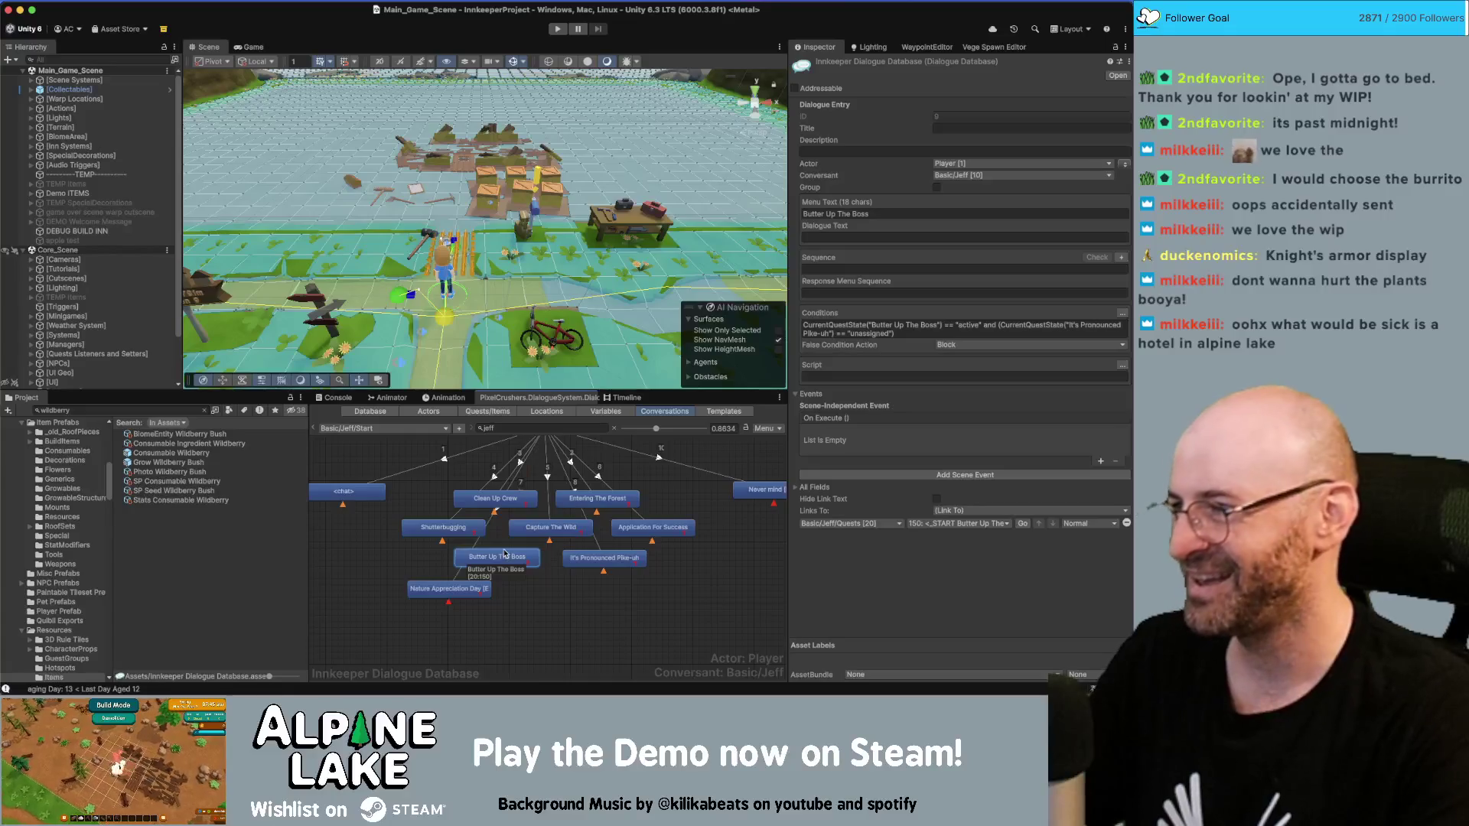
{"action": "left_click", "coordinate": [521, 586]}
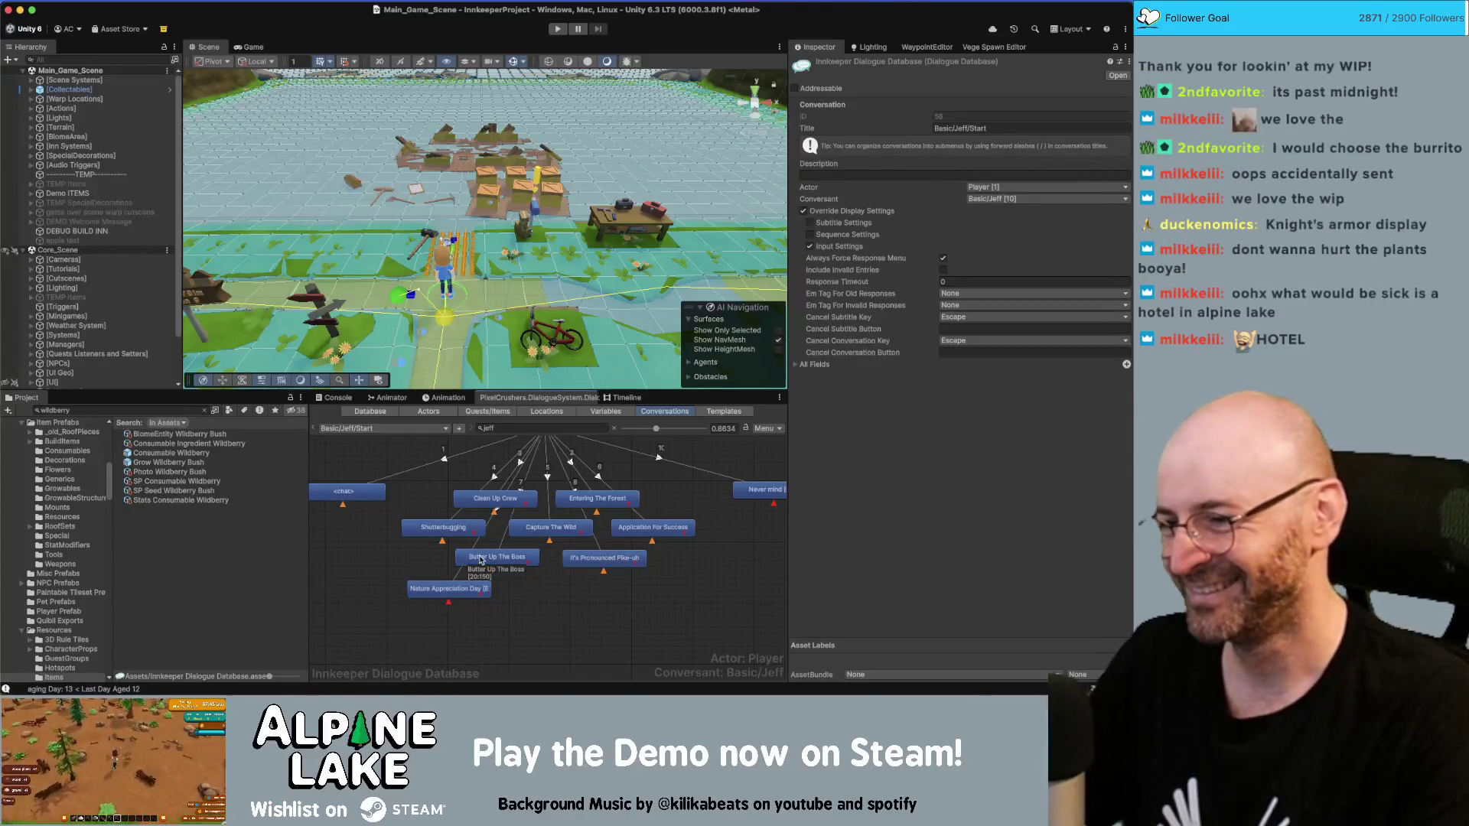
{"action": "left_click", "coordinate": [481, 559]}
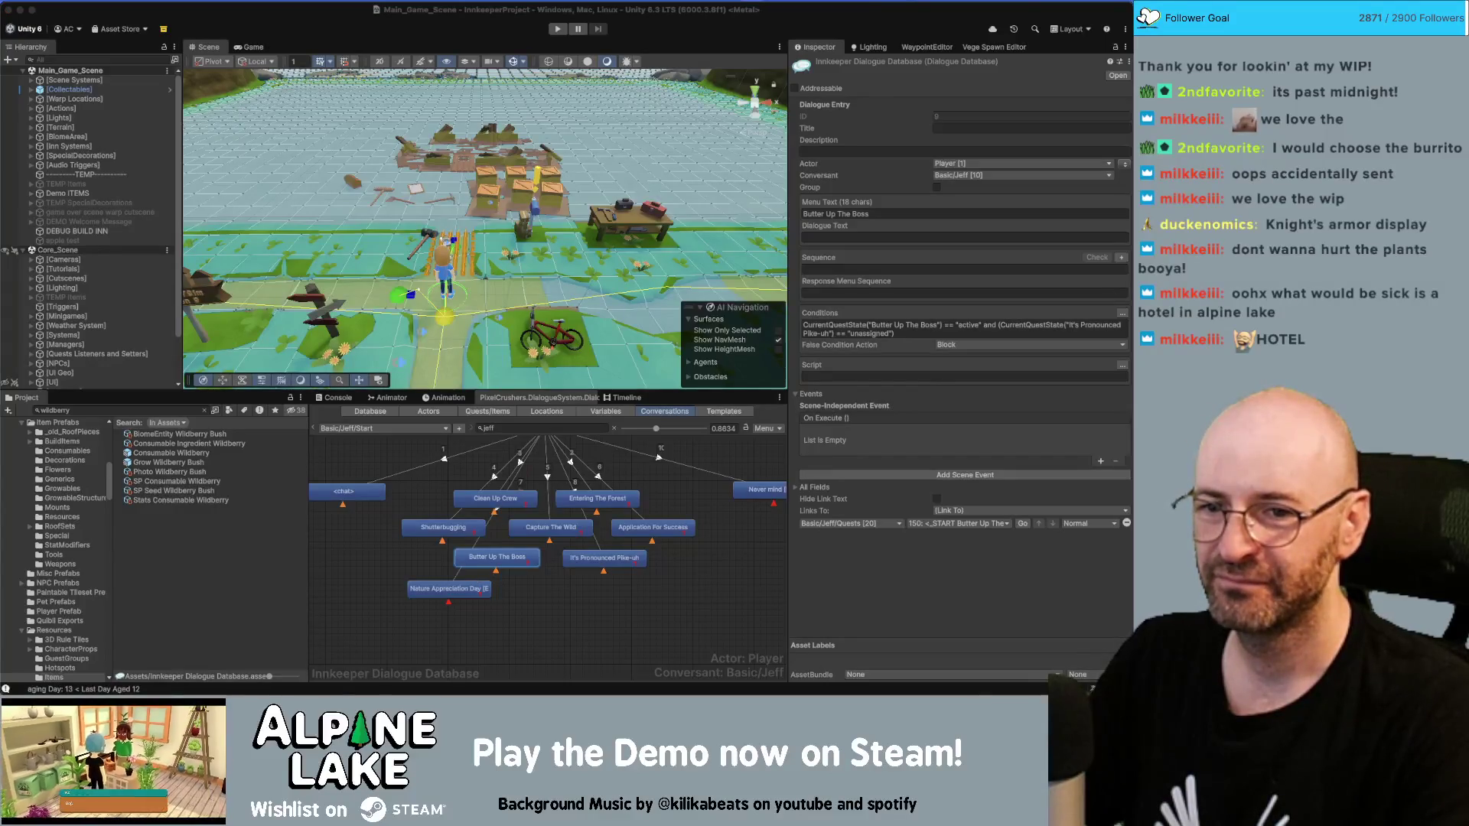
{"action": "key", "text": "super+Tab"}
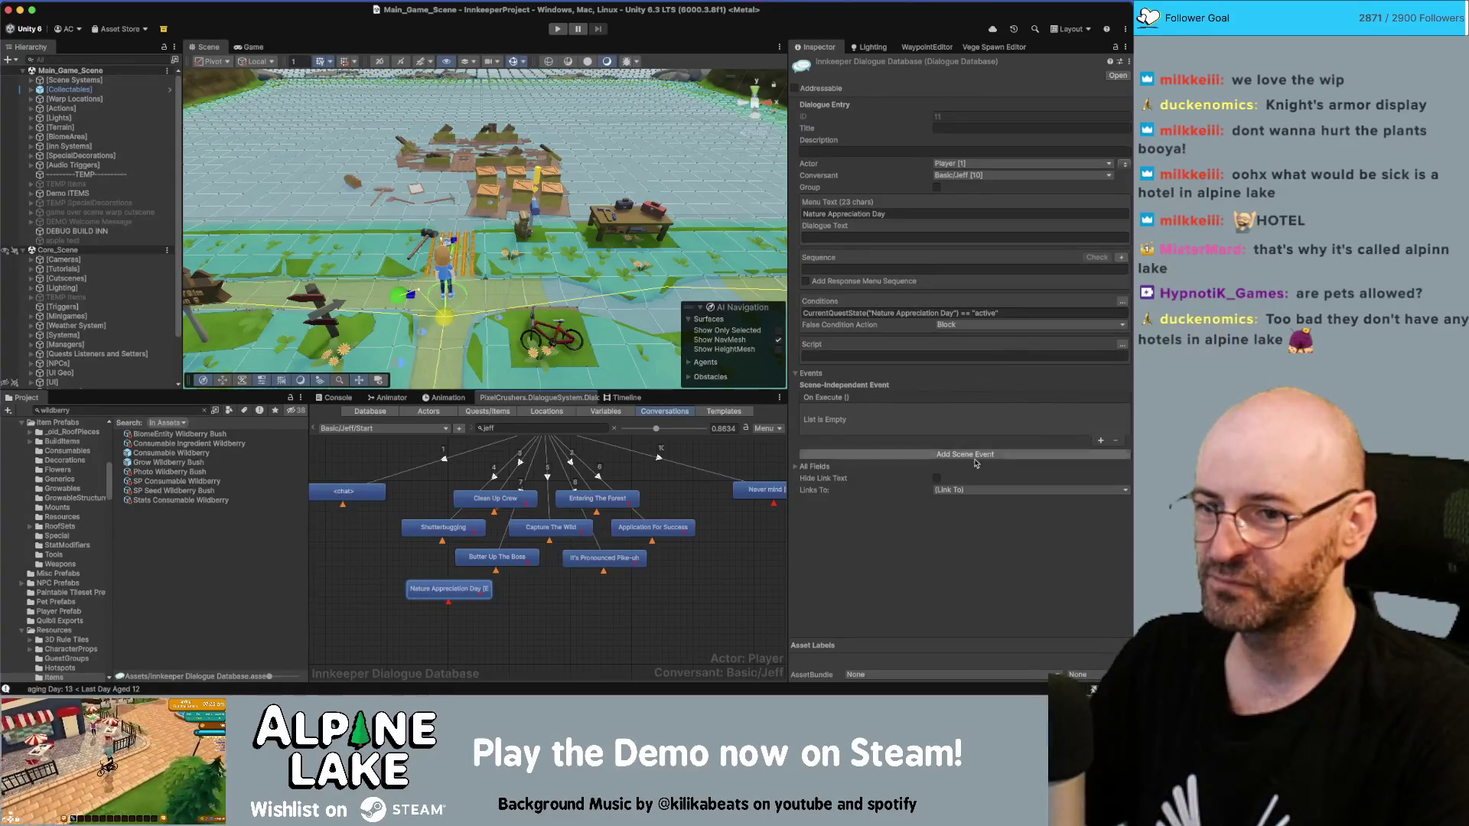
Step: Link the response to entry 170 '<_START Nature Appreciation Day>' in Basic/Jeff/Quests
{"action": "left_click", "coordinate": [949, 490]}
{"action": "left_click", "coordinate": [955, 520]}
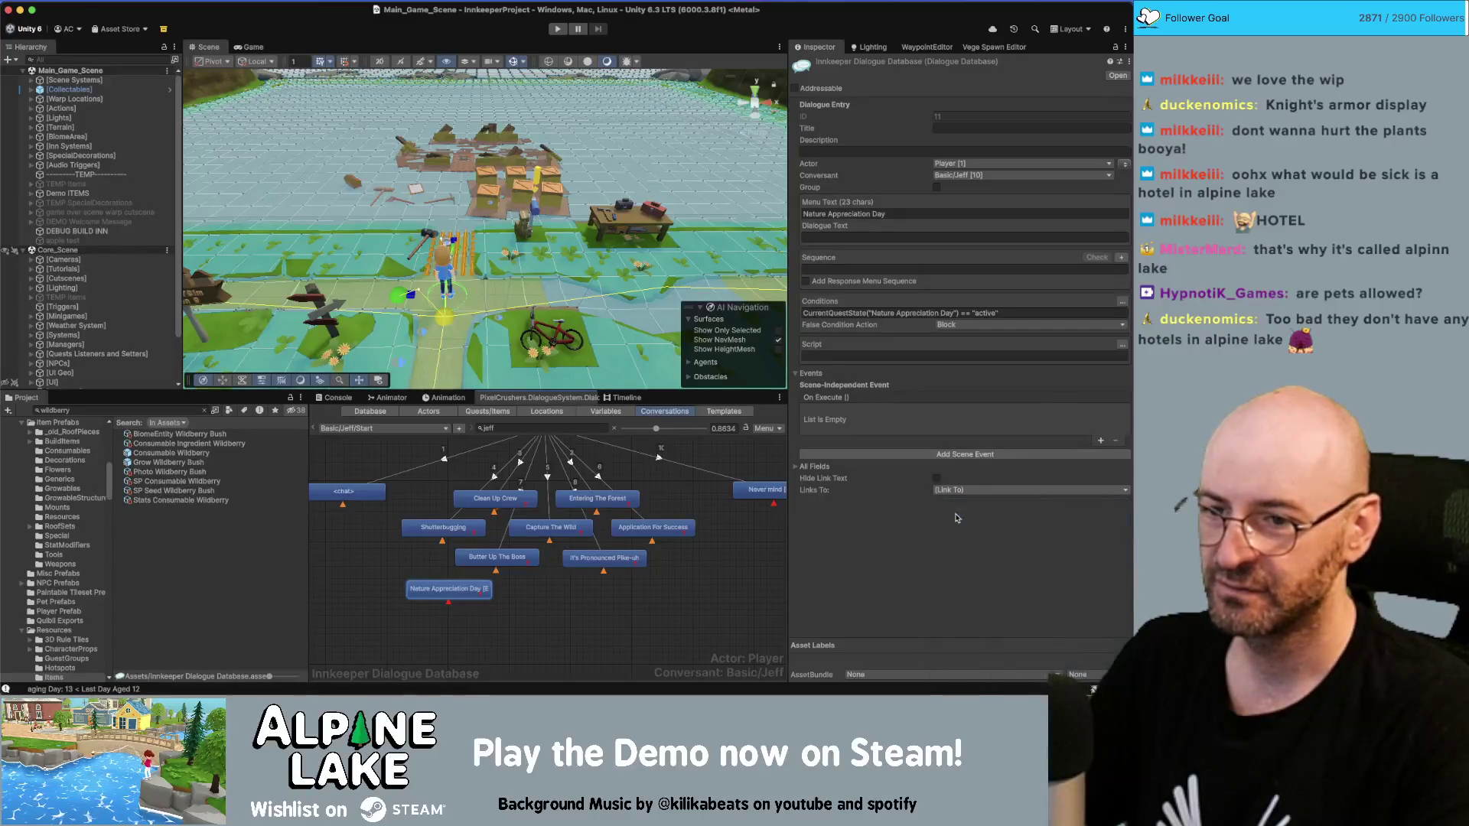
{"action": "left_click", "coordinate": [847, 505]}
{"action": "mouse_move", "coordinate": [849, 507]}
{"action": "mouse_move", "coordinate": [866, 381]}
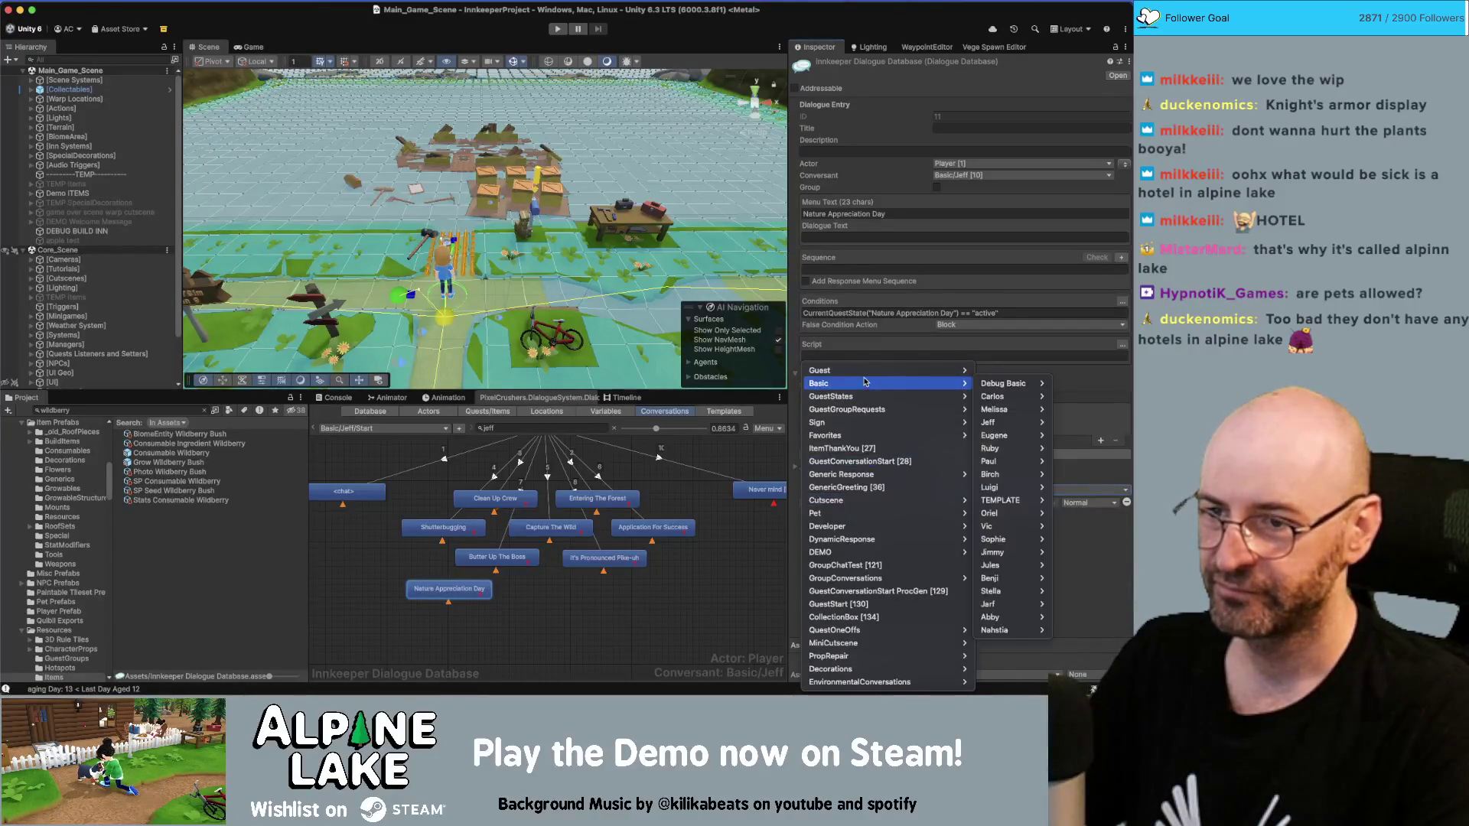
{"action": "mouse_move", "coordinate": [991, 422]}
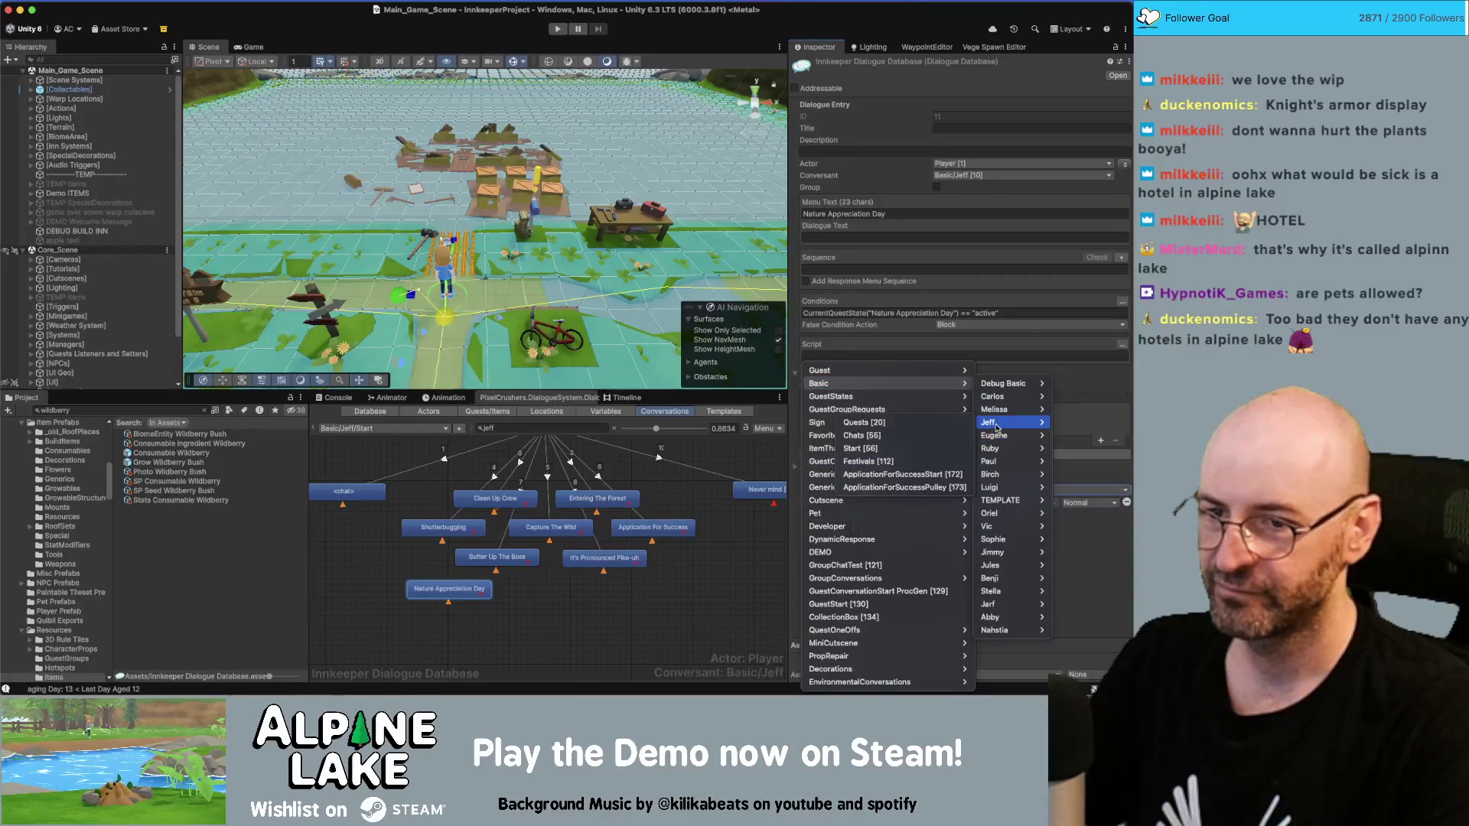
{"action": "left_click", "coordinate": [880, 423]}
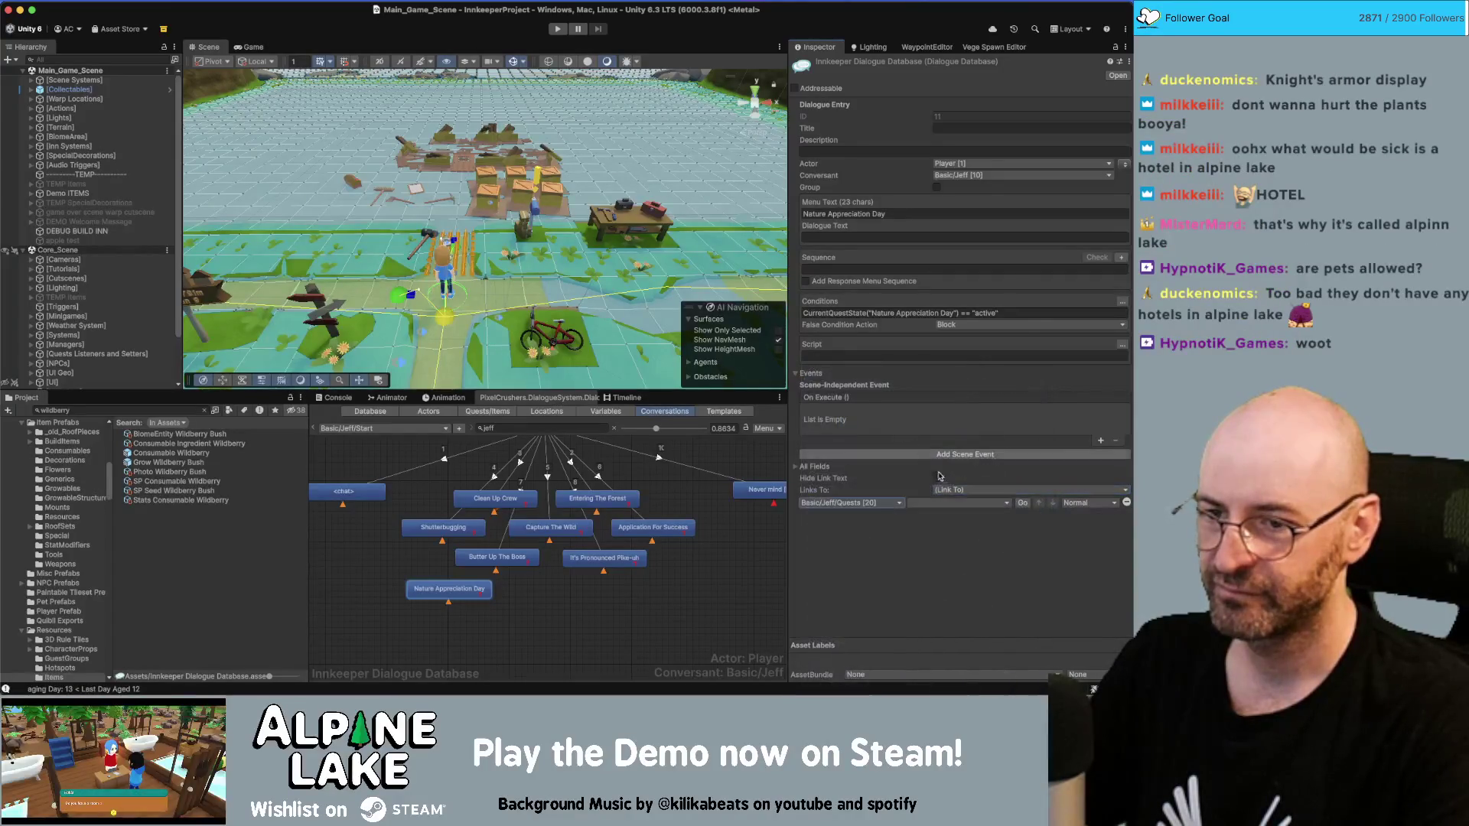
{"action": "left_click", "coordinate": [944, 502]}
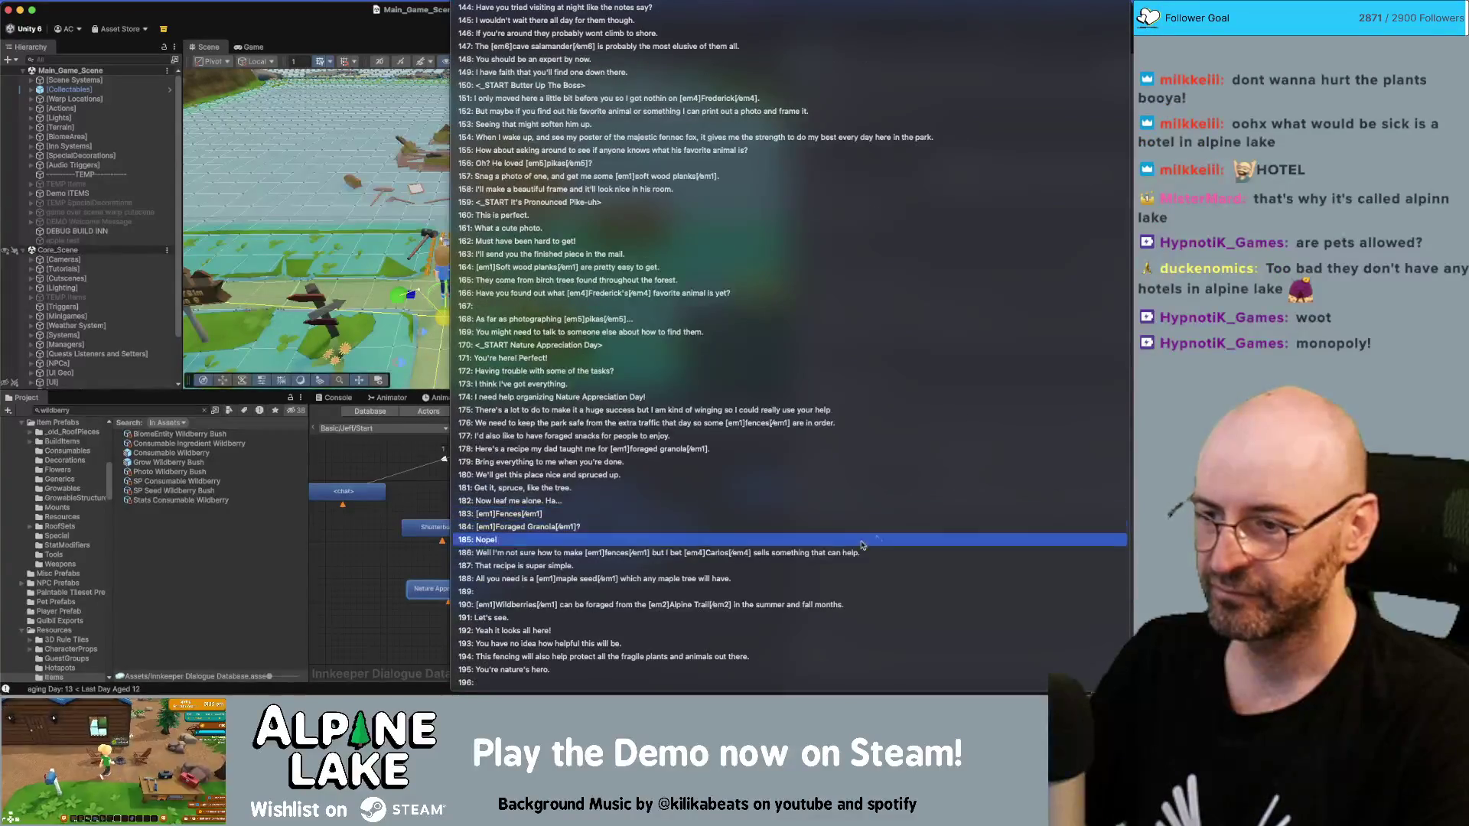
{"action": "left_click", "coordinate": [680, 350]}
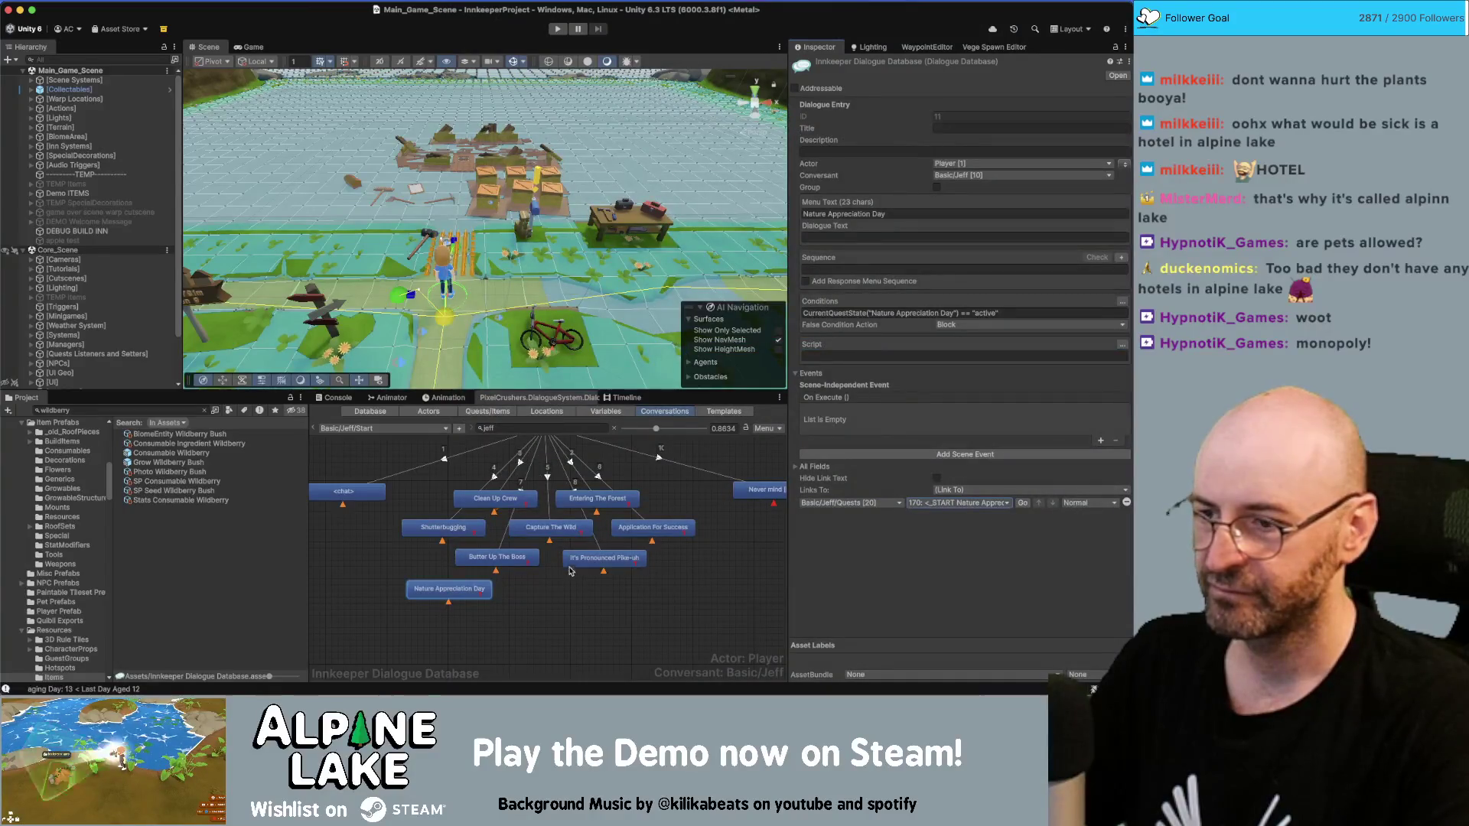
{"action": "left_click", "coordinate": [580, 598]}
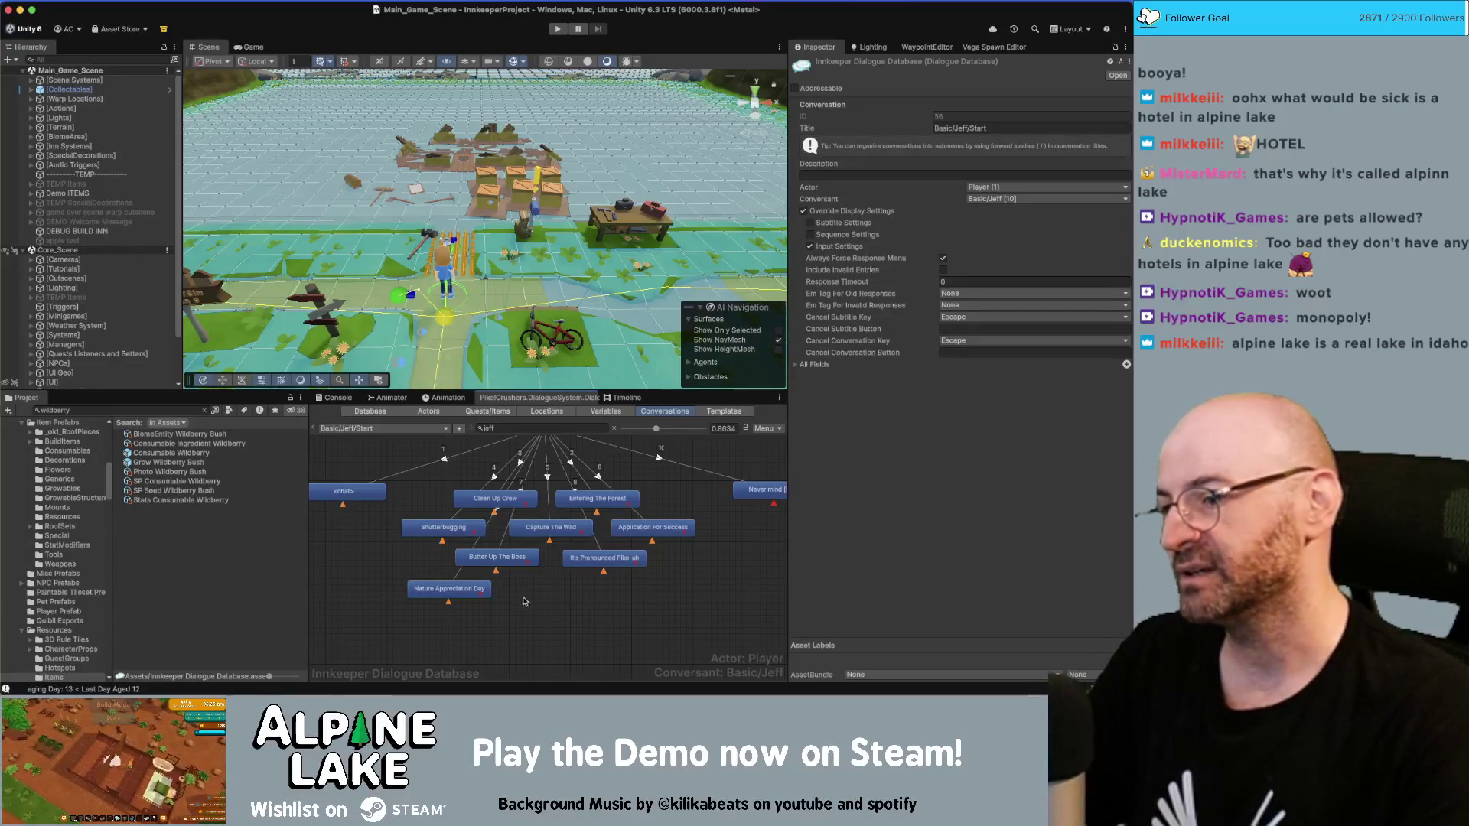
{"action": "left_click", "coordinate": [482, 589]}
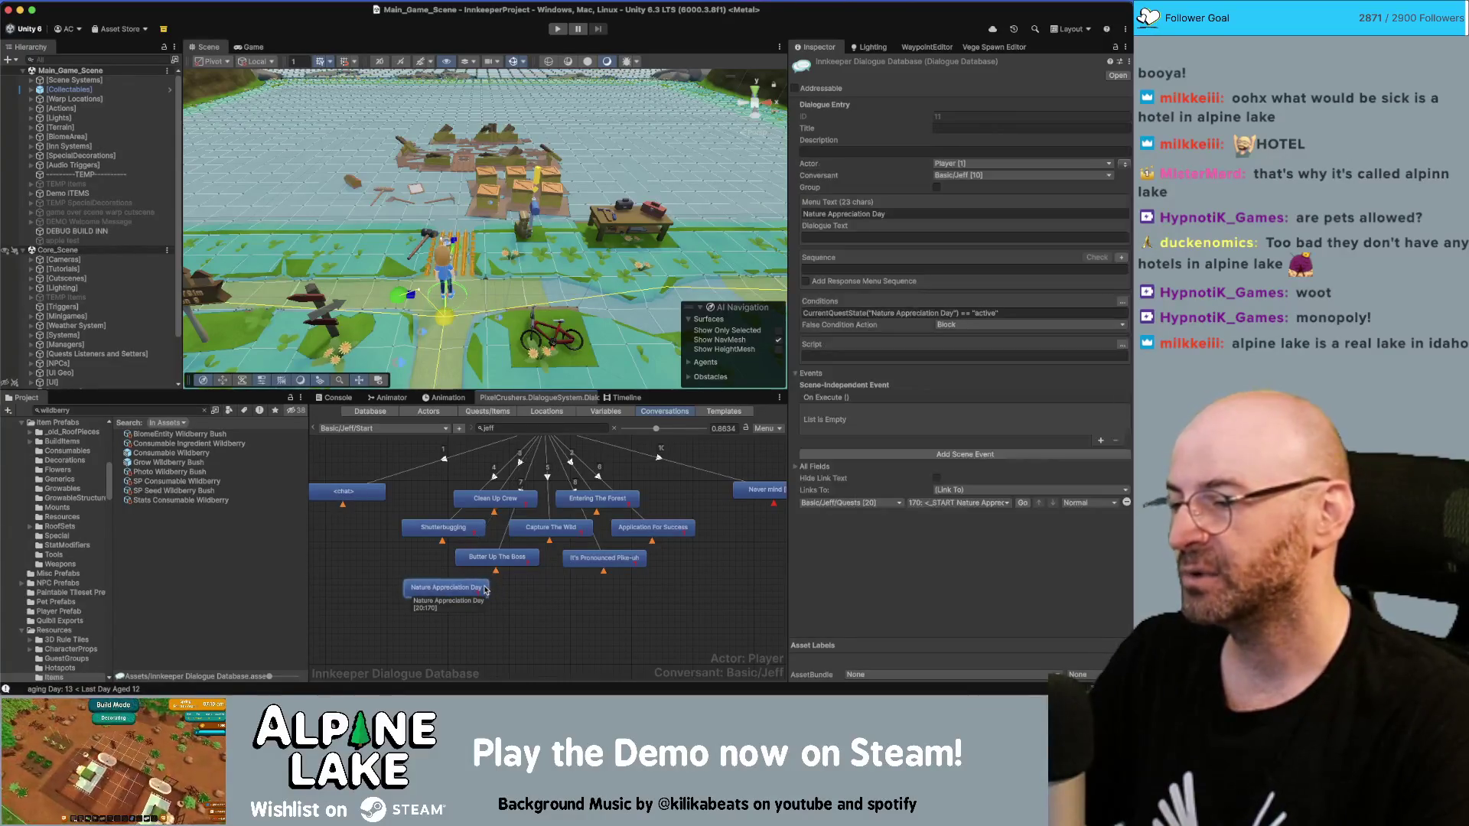
{"action": "left_click", "coordinate": [530, 604]}
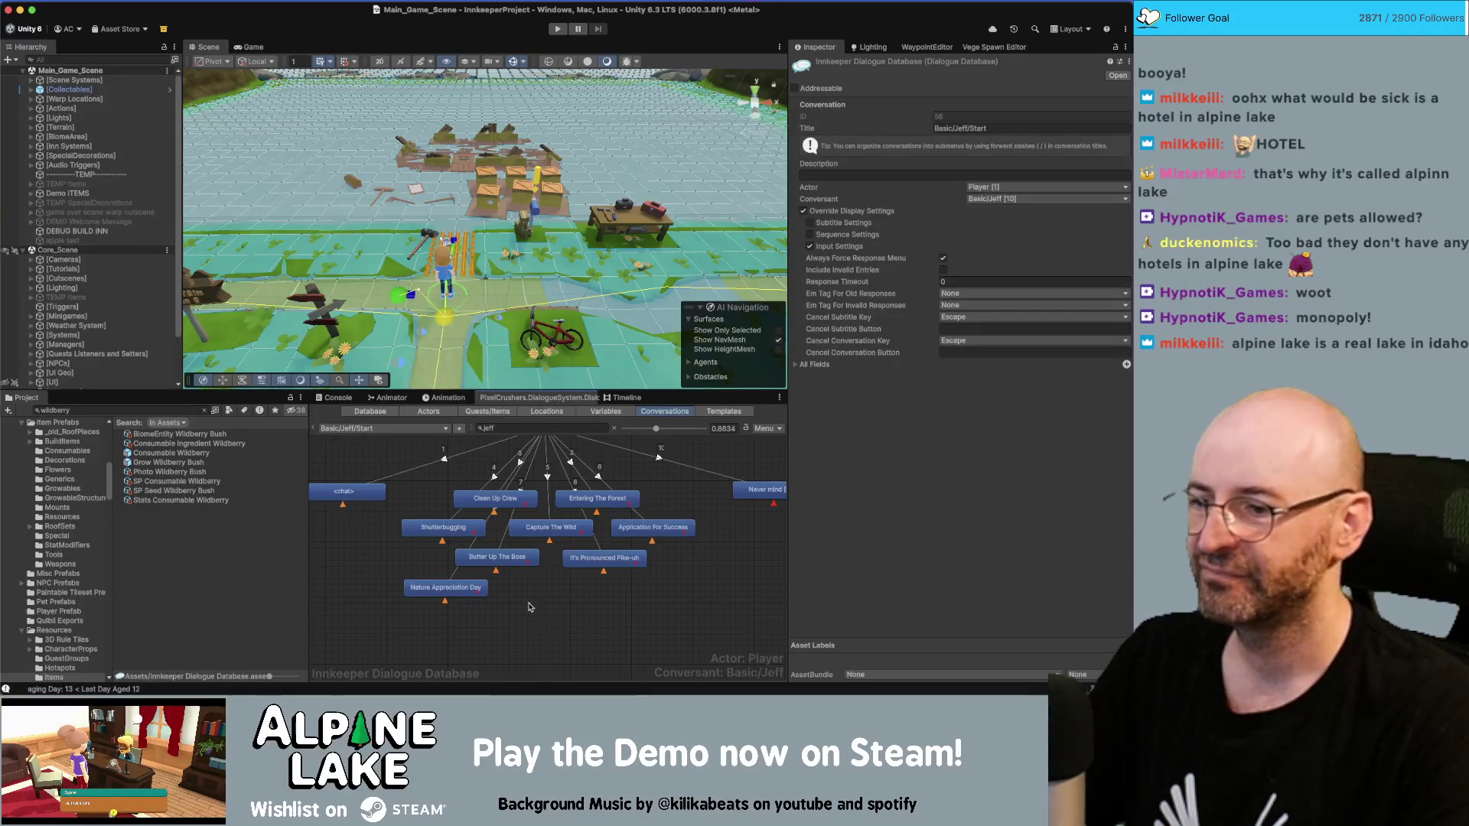
{"action": "left_click_drag", "start_coordinate": [533, 615], "coordinate": [510, 647]}
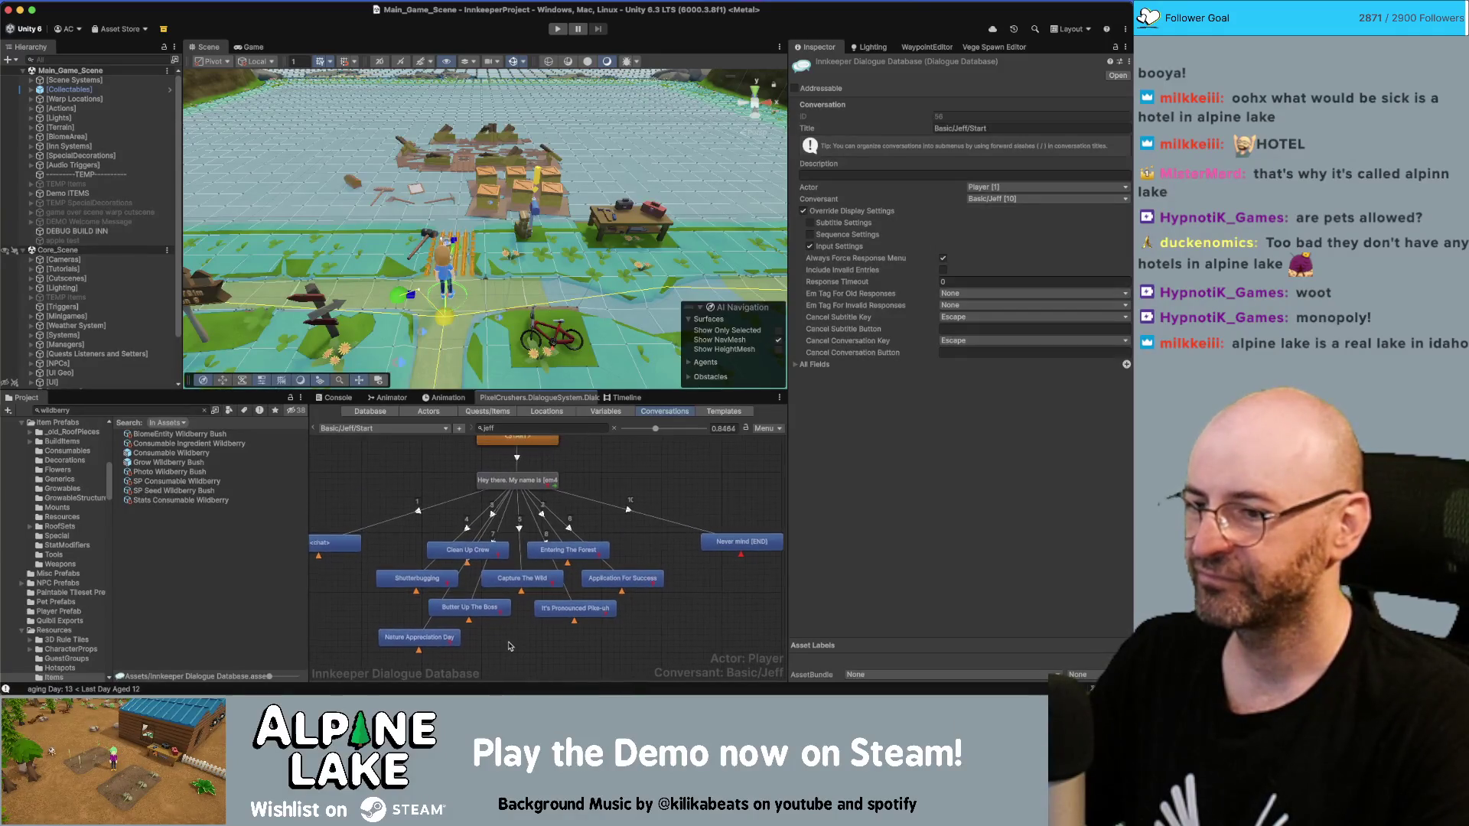
{"action": "left_click", "coordinate": [513, 482]}
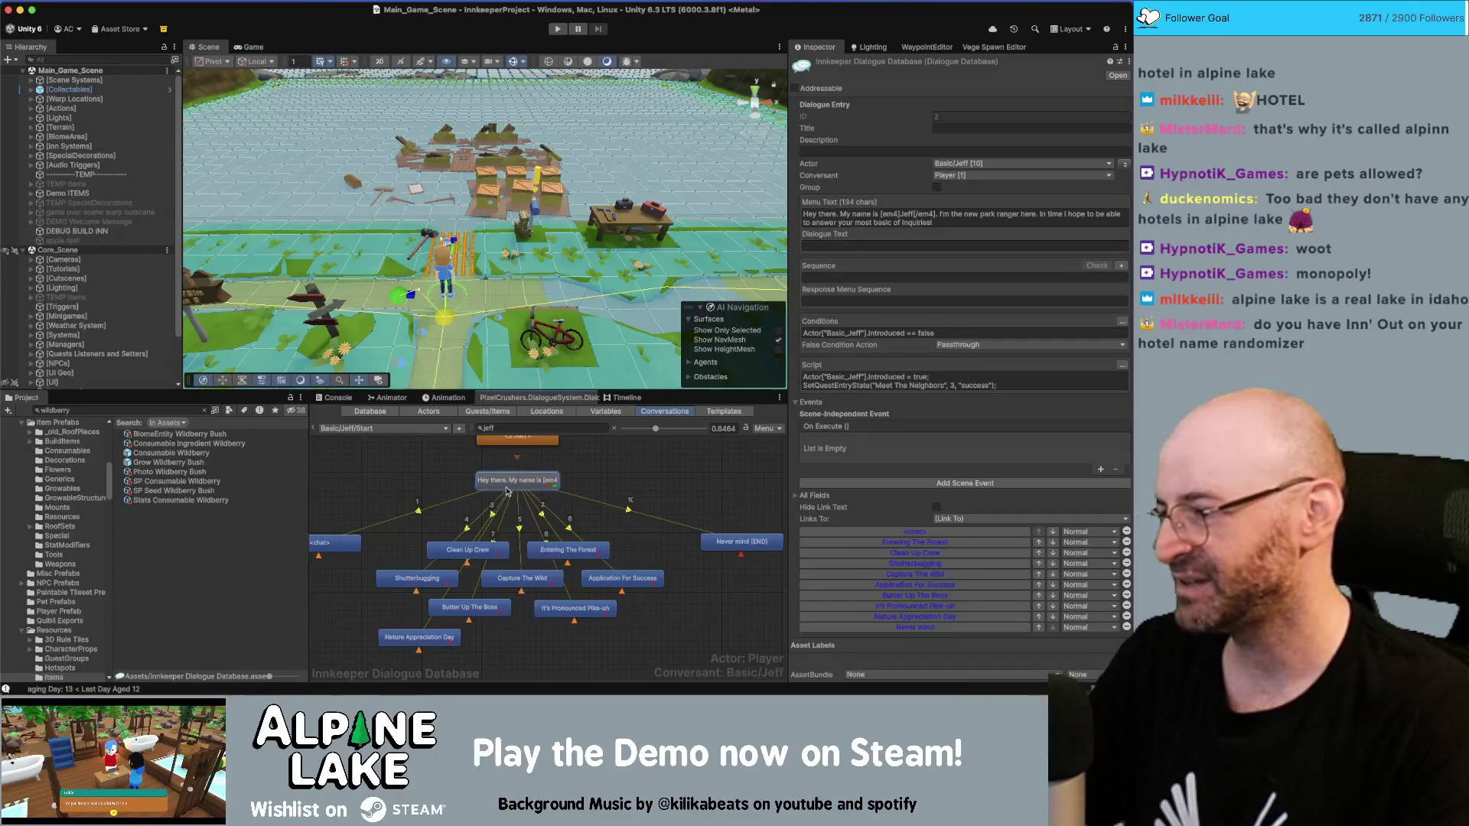
{"action": "left_click", "coordinate": [673, 490]}
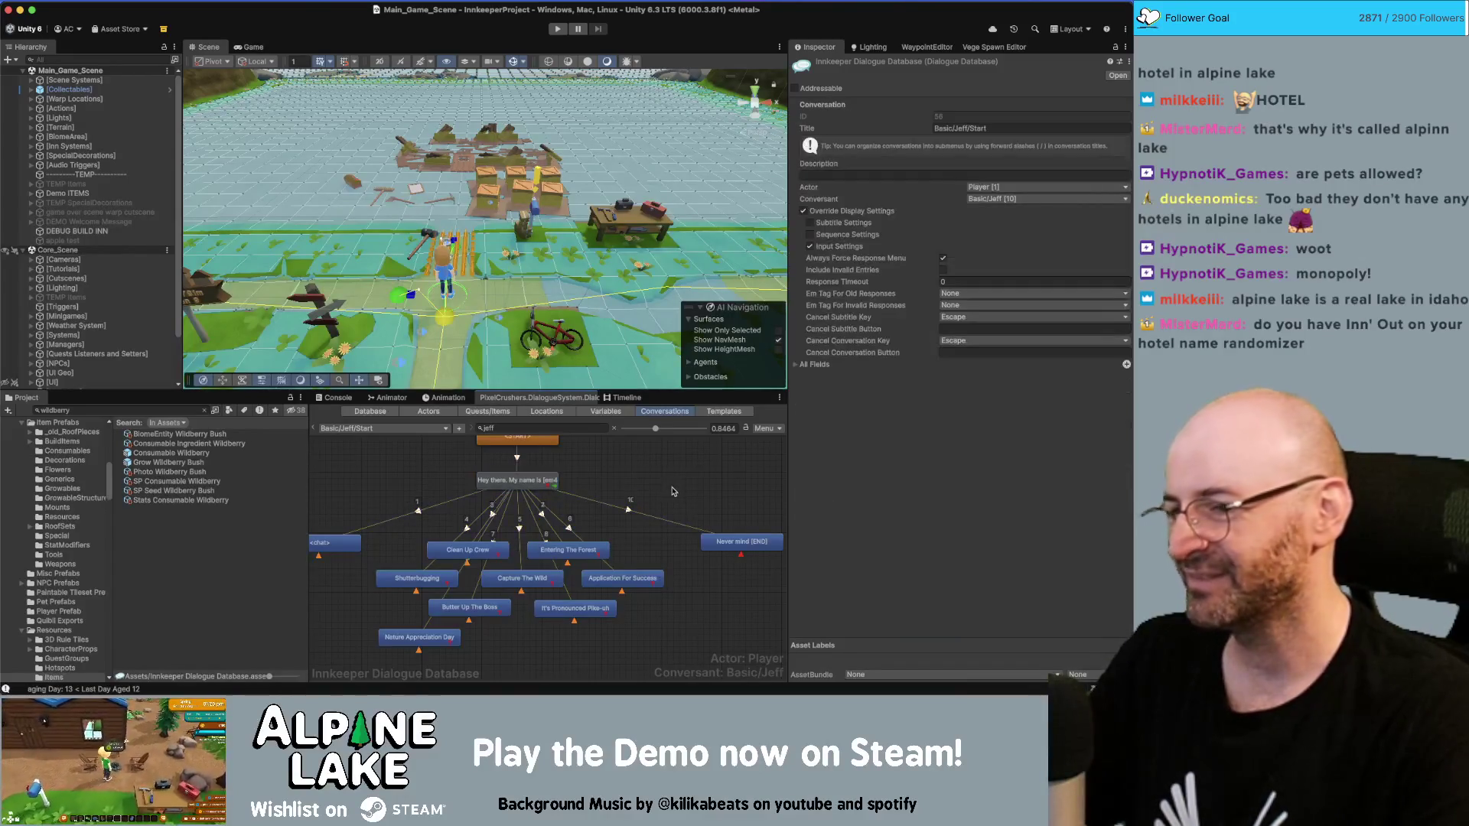
{"action": "left_click", "coordinate": [537, 484]}
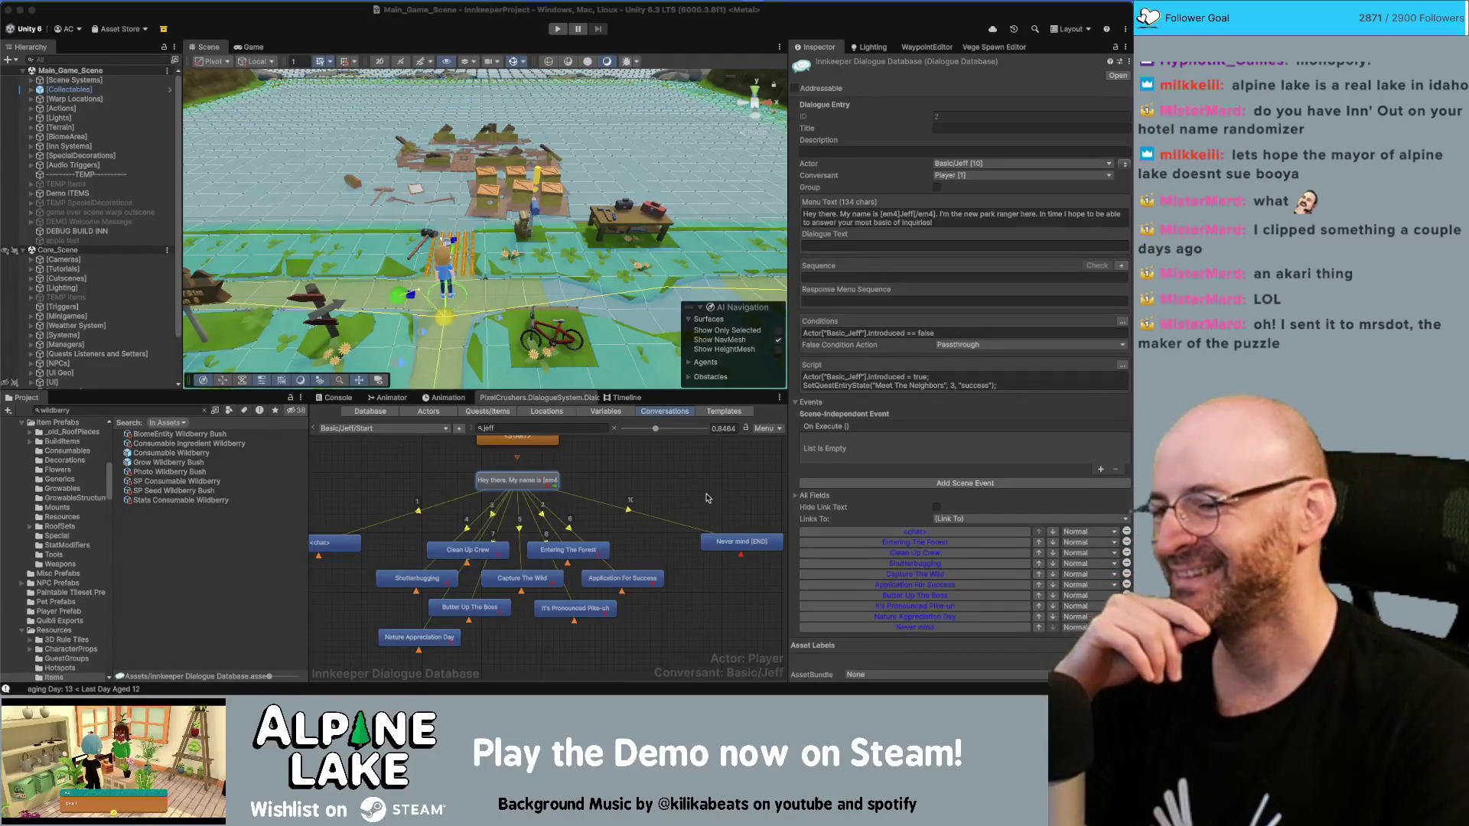
{"action": "left_click", "coordinate": [684, 477]}
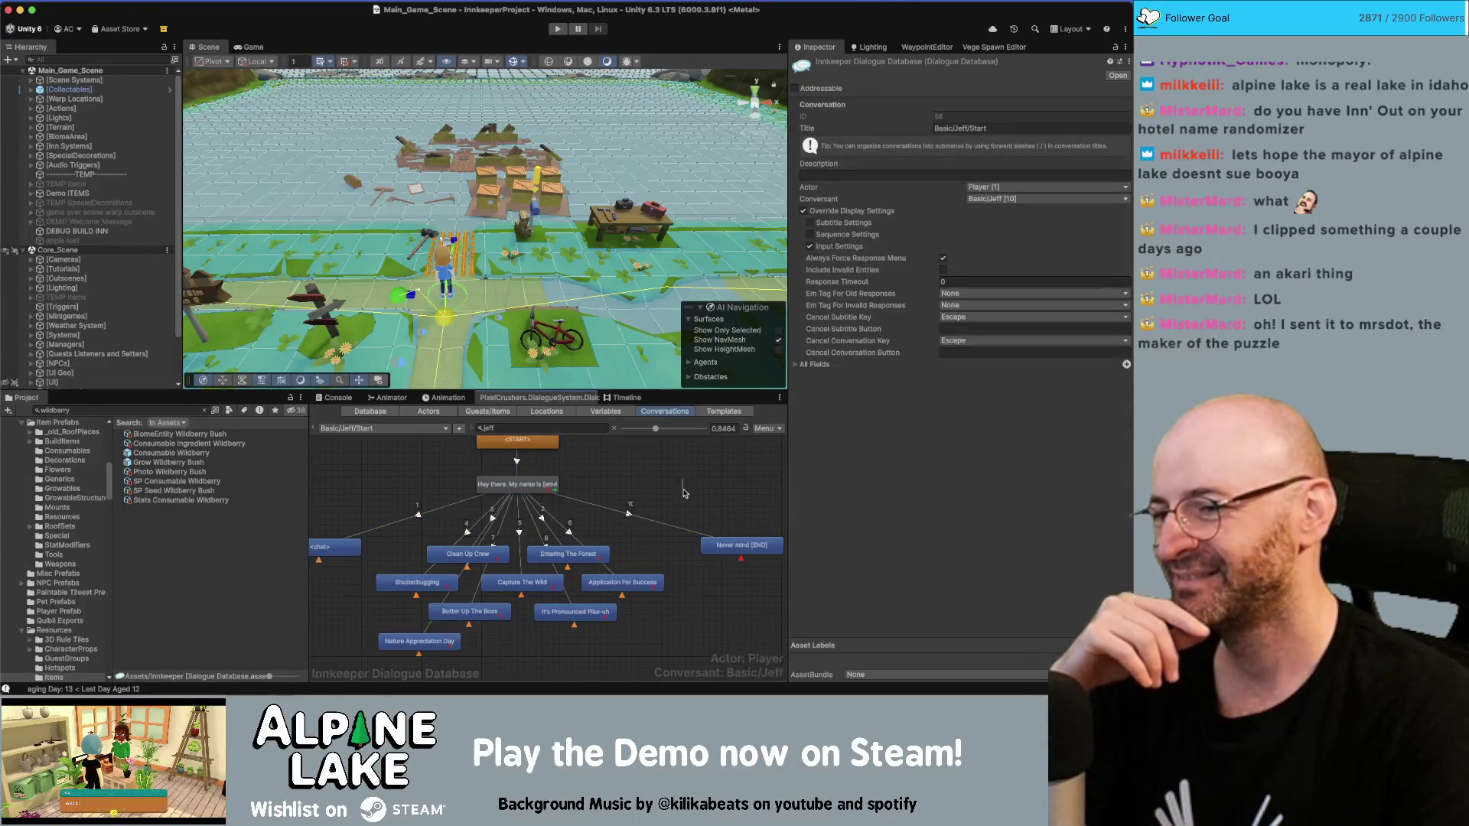
{"action": "scroll", "coordinate": [687, 477], "scroll_direction": "left", "scroll_amount": 2}
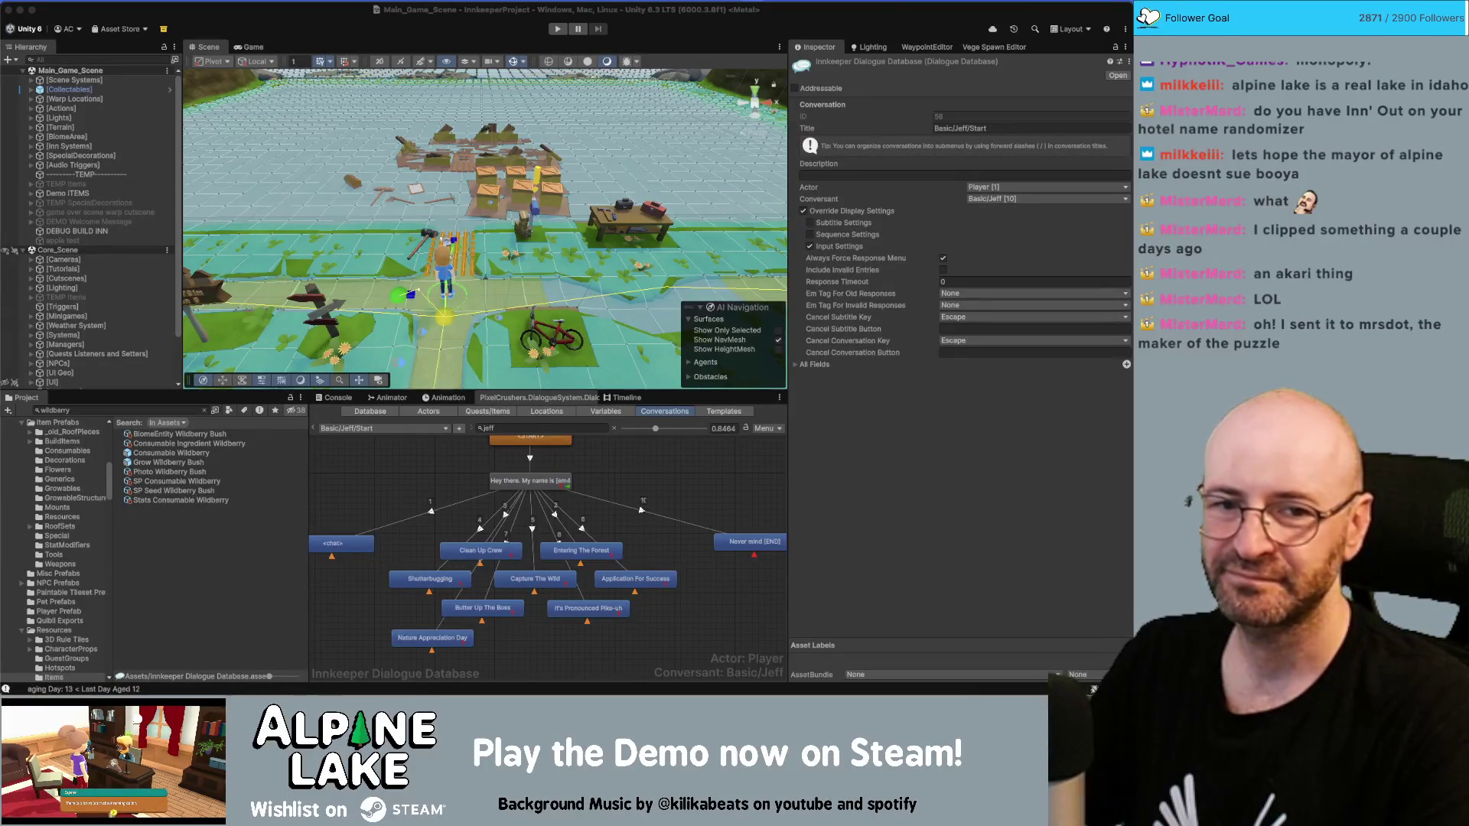
{"action": "left_click", "coordinate": [629, 471]}
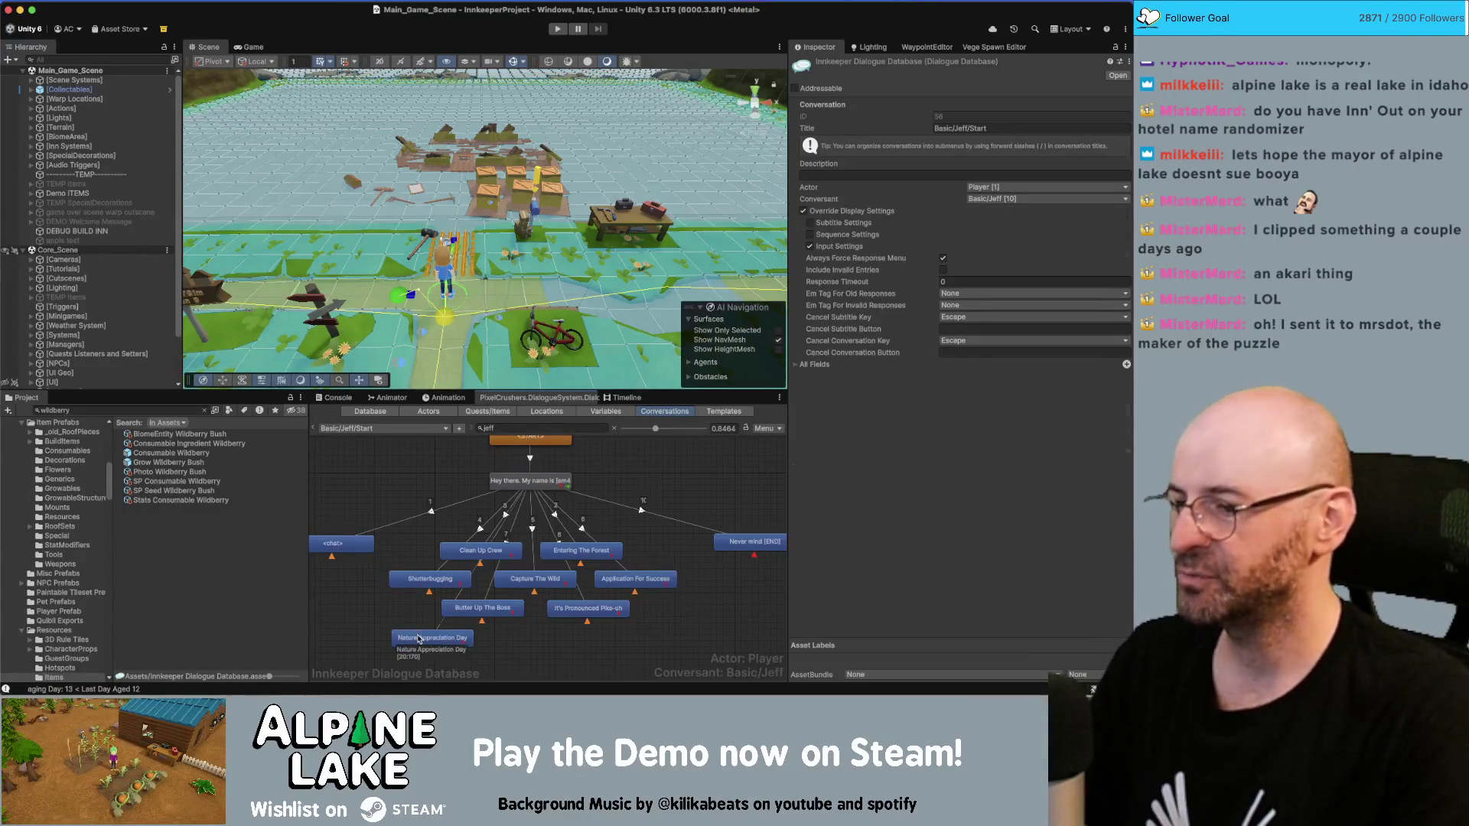
Step: Switch to Jeff's Quests conversation and select the Nature Appreciation Day branch's END node
{"action": "left_click", "coordinate": [420, 637]}
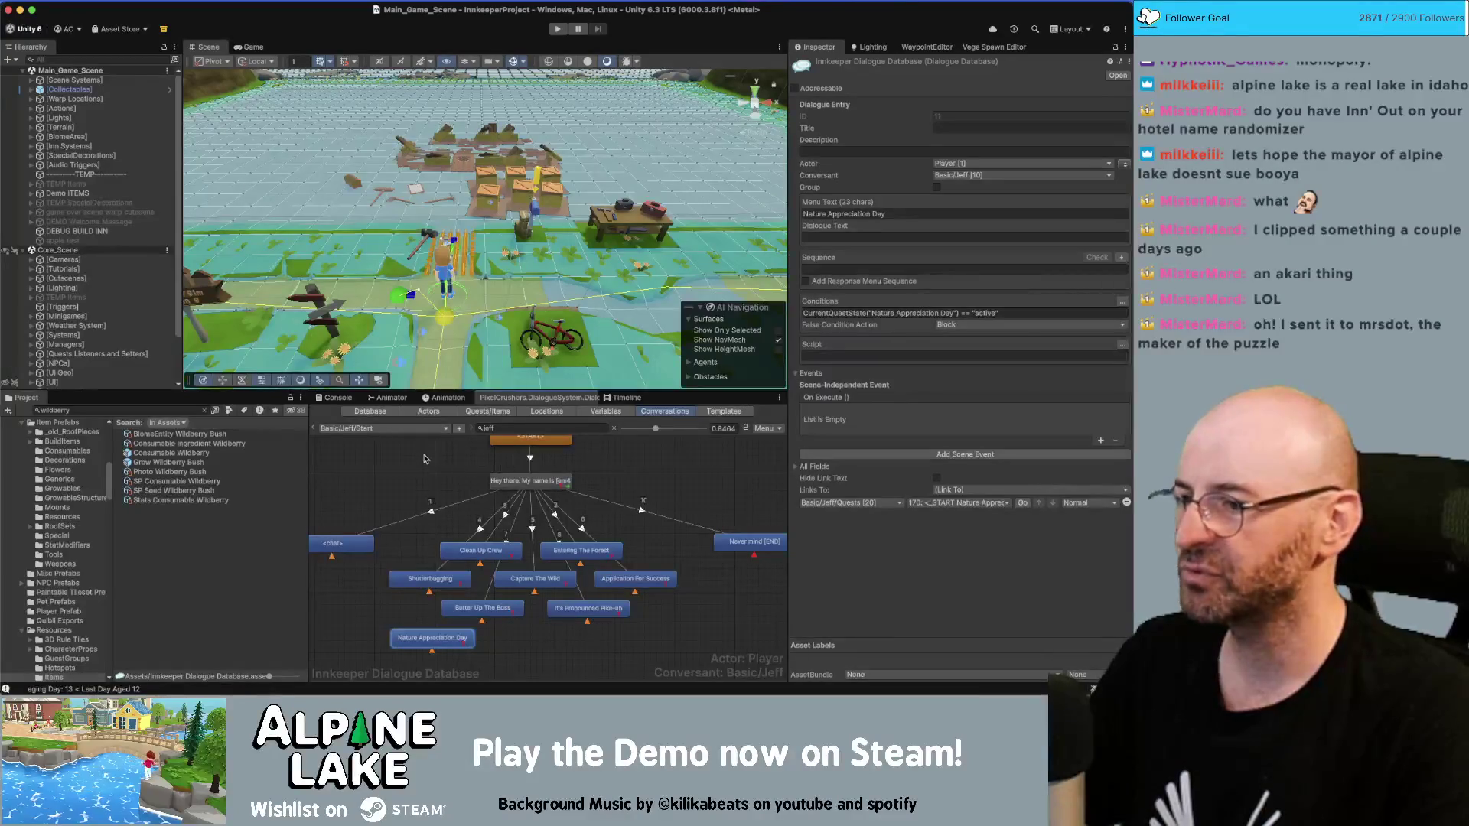
{"action": "left_click", "coordinate": [427, 429]}
{"action": "mouse_move", "coordinate": [427, 446]}
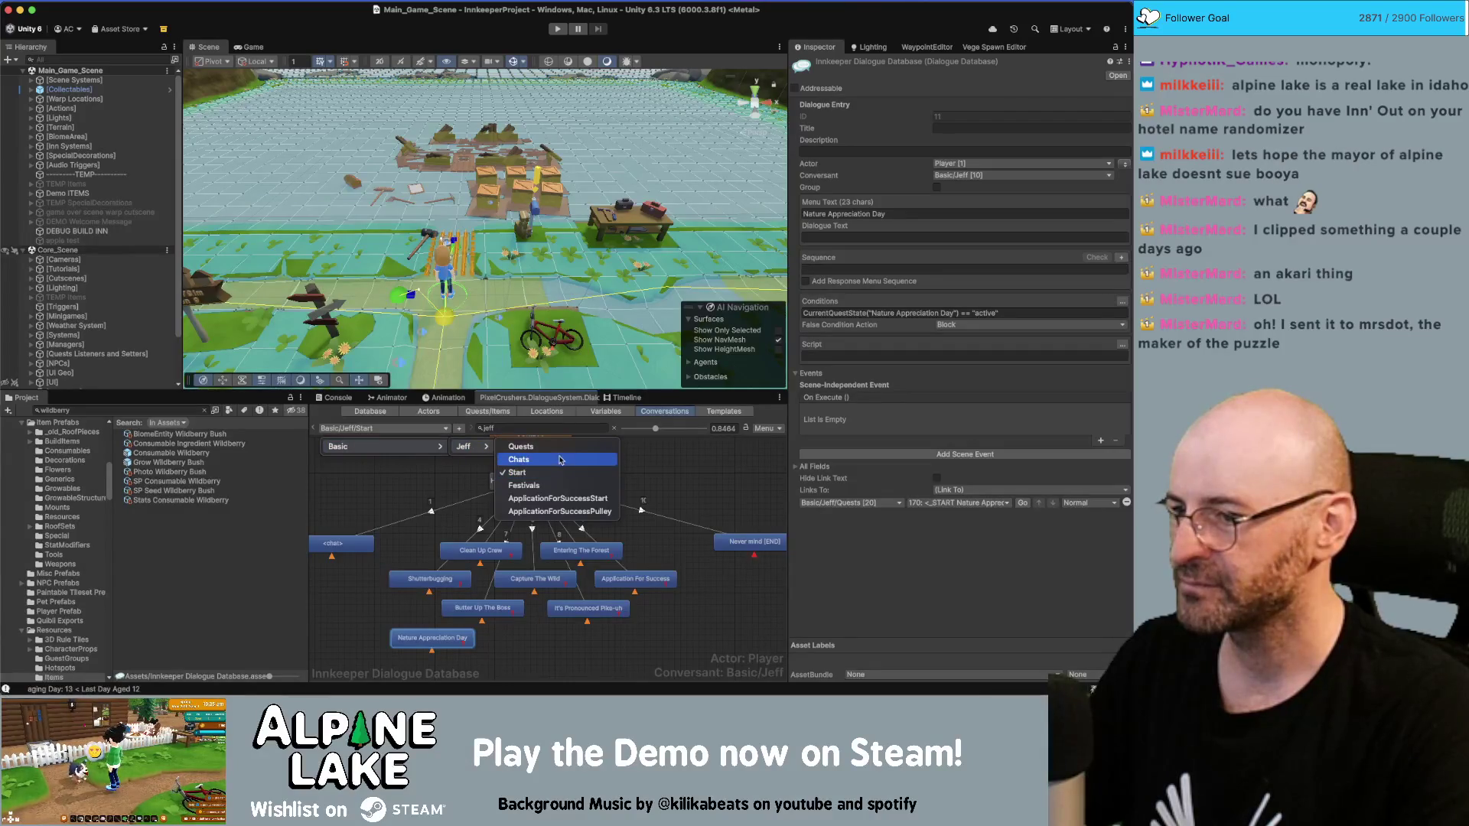
{"action": "left_click", "coordinate": [561, 447]}
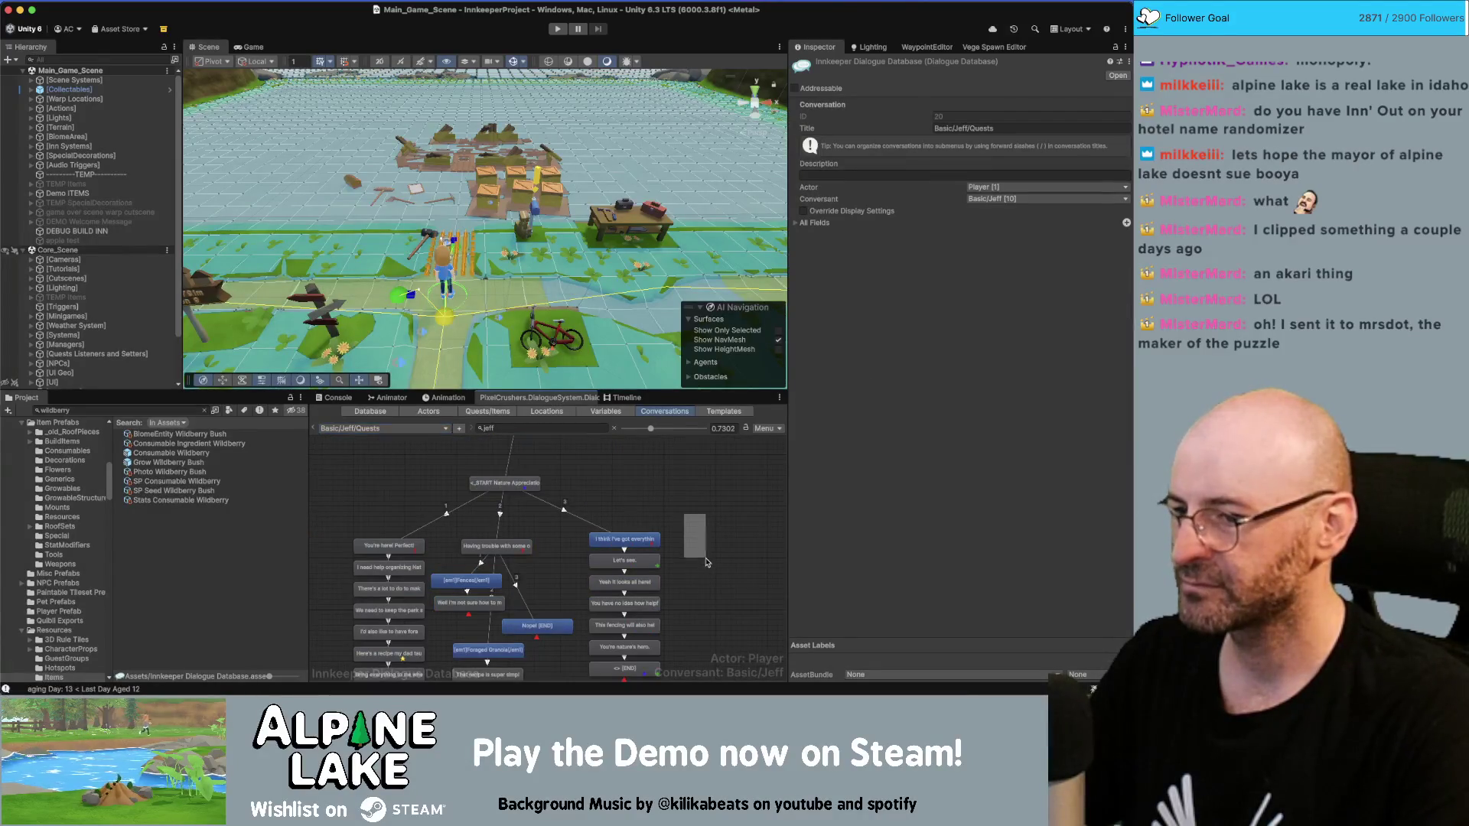
{"action": "scroll", "coordinate": [696, 535], "scroll_direction": "down", "scroll_amount": 5}
{"action": "left_click", "coordinate": [603, 528]}
{"action": "left_click", "coordinate": [1018, 364]}
{"action": "left_click", "coordinate": [1122, 345]}
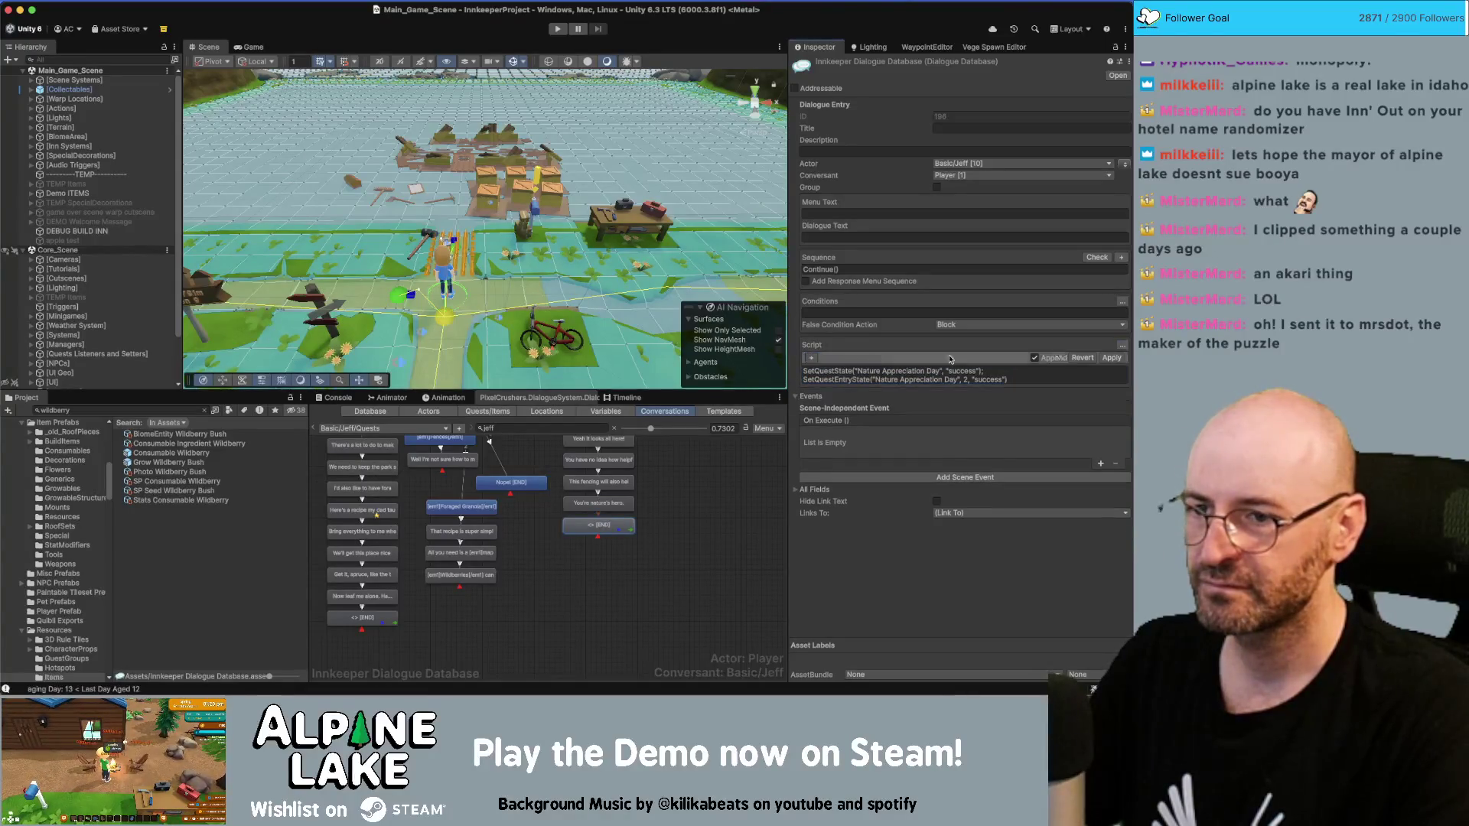
Step: Add a GiveRelationshipPoints action giving 'Basic Jeff' 5 points to the END node's script
{"action": "left_click", "coordinate": [811, 357]}
{"action": "left_click", "coordinate": [835, 359]}
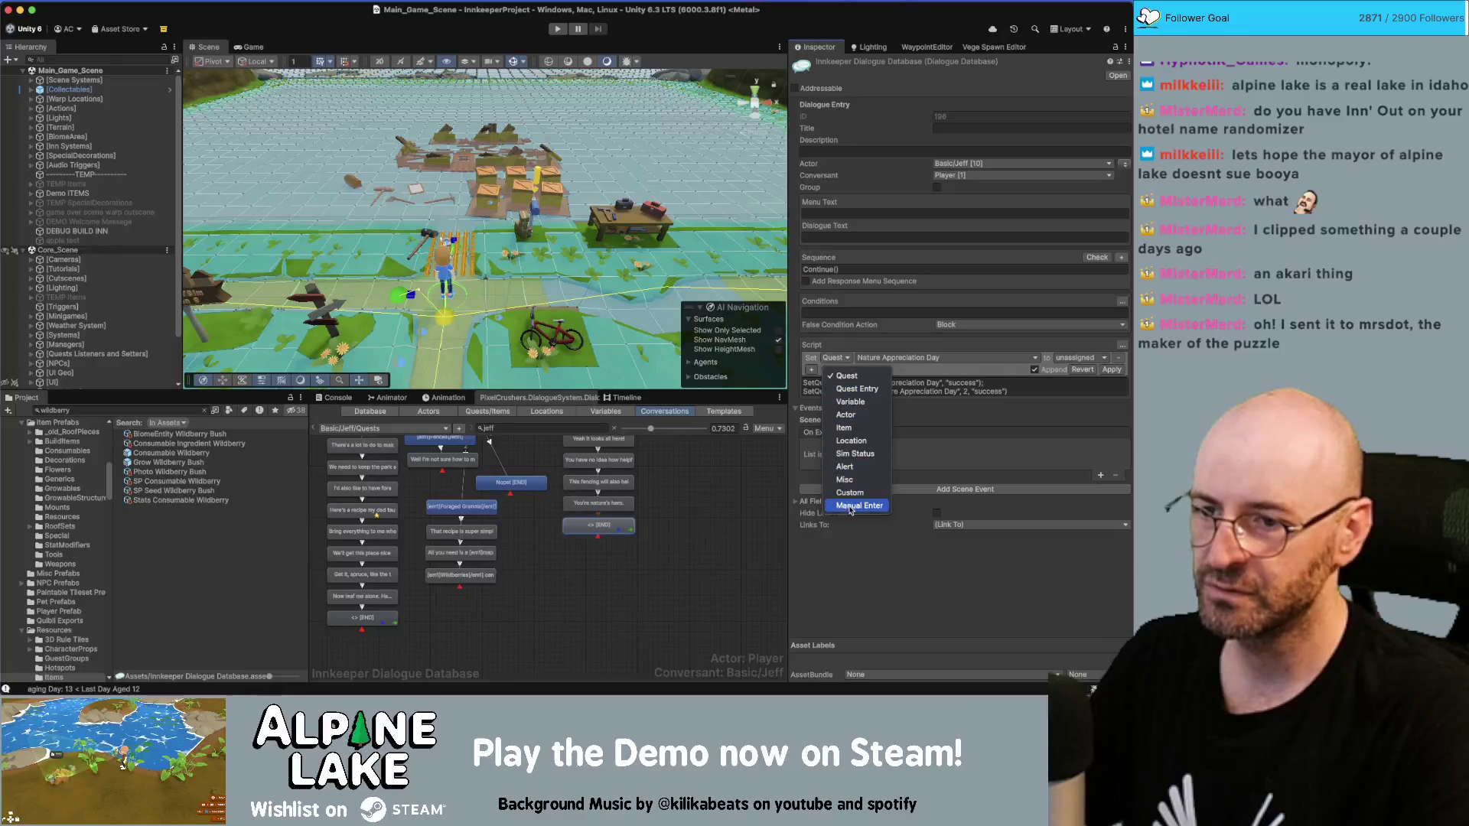
{"action": "left_click", "coordinate": [845, 498]}
{"action": "left_click", "coordinate": [884, 358]}
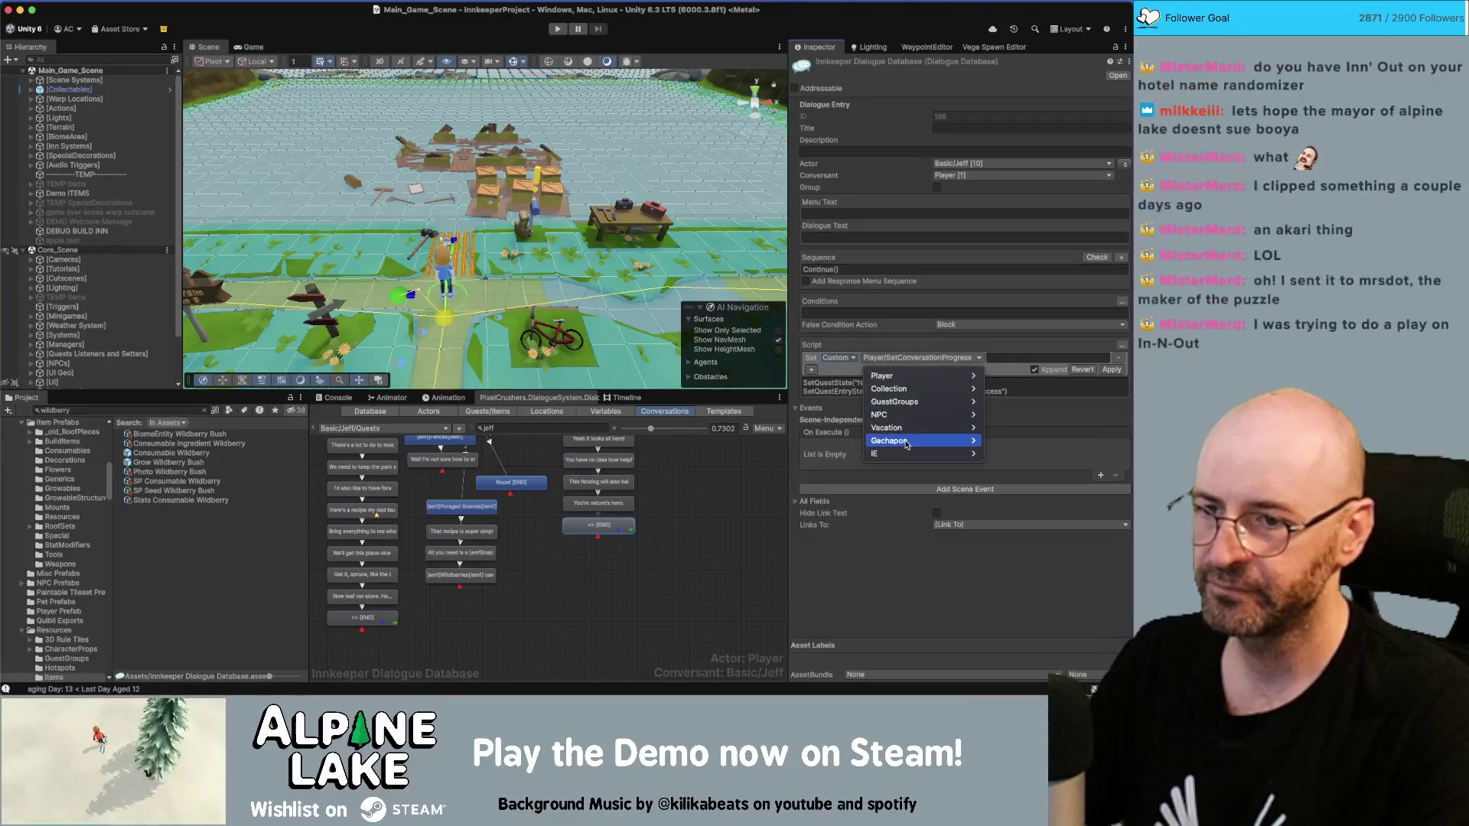
{"action": "mouse_move", "coordinate": [918, 415]}
{"action": "left_click", "coordinate": [1005, 428]}
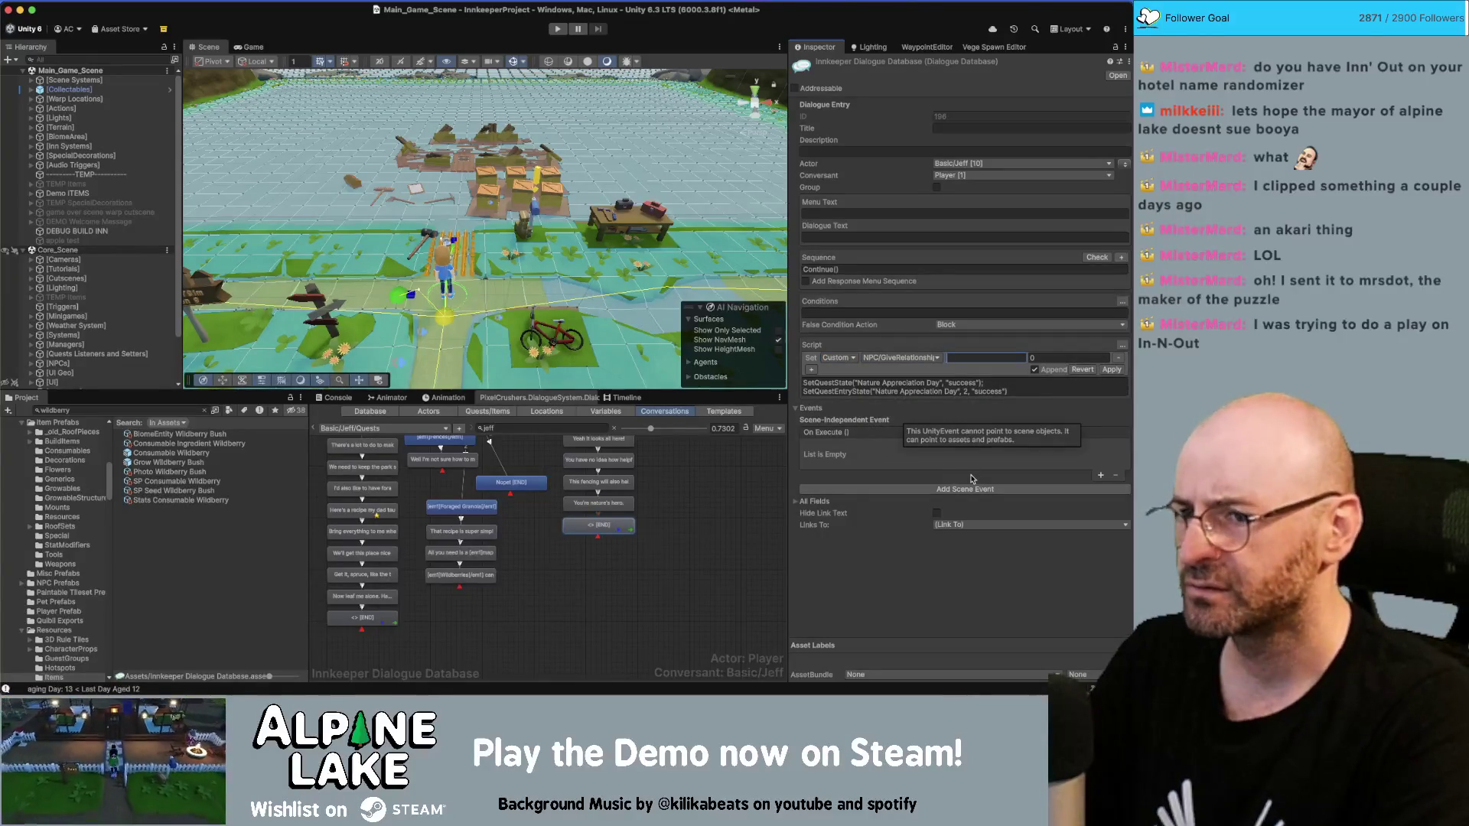
{"action": "type", "text": "Basic"}
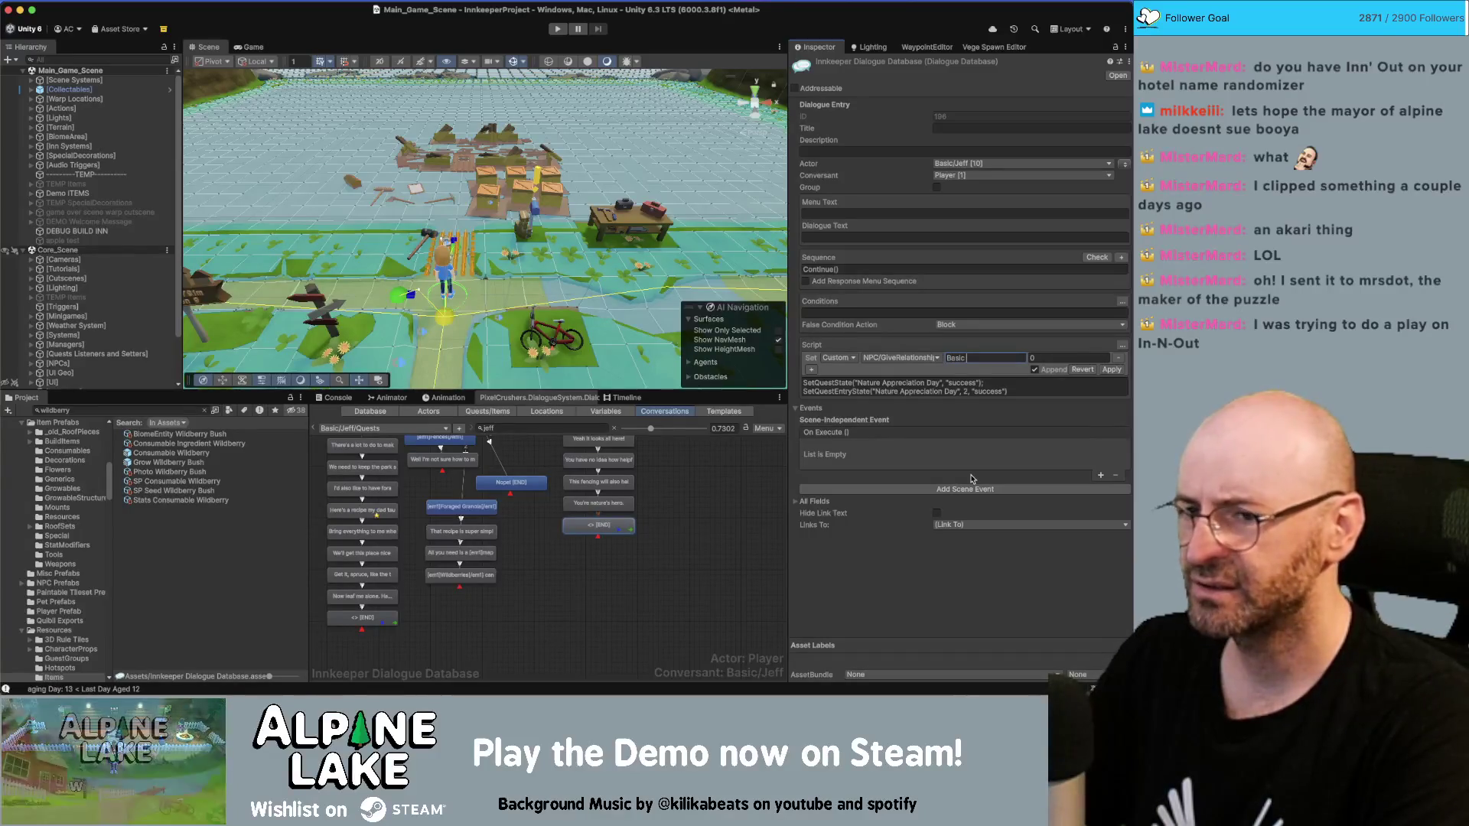
{"action": "type", "text": " Jeff"}
{"action": "key", "text": "Tab"}
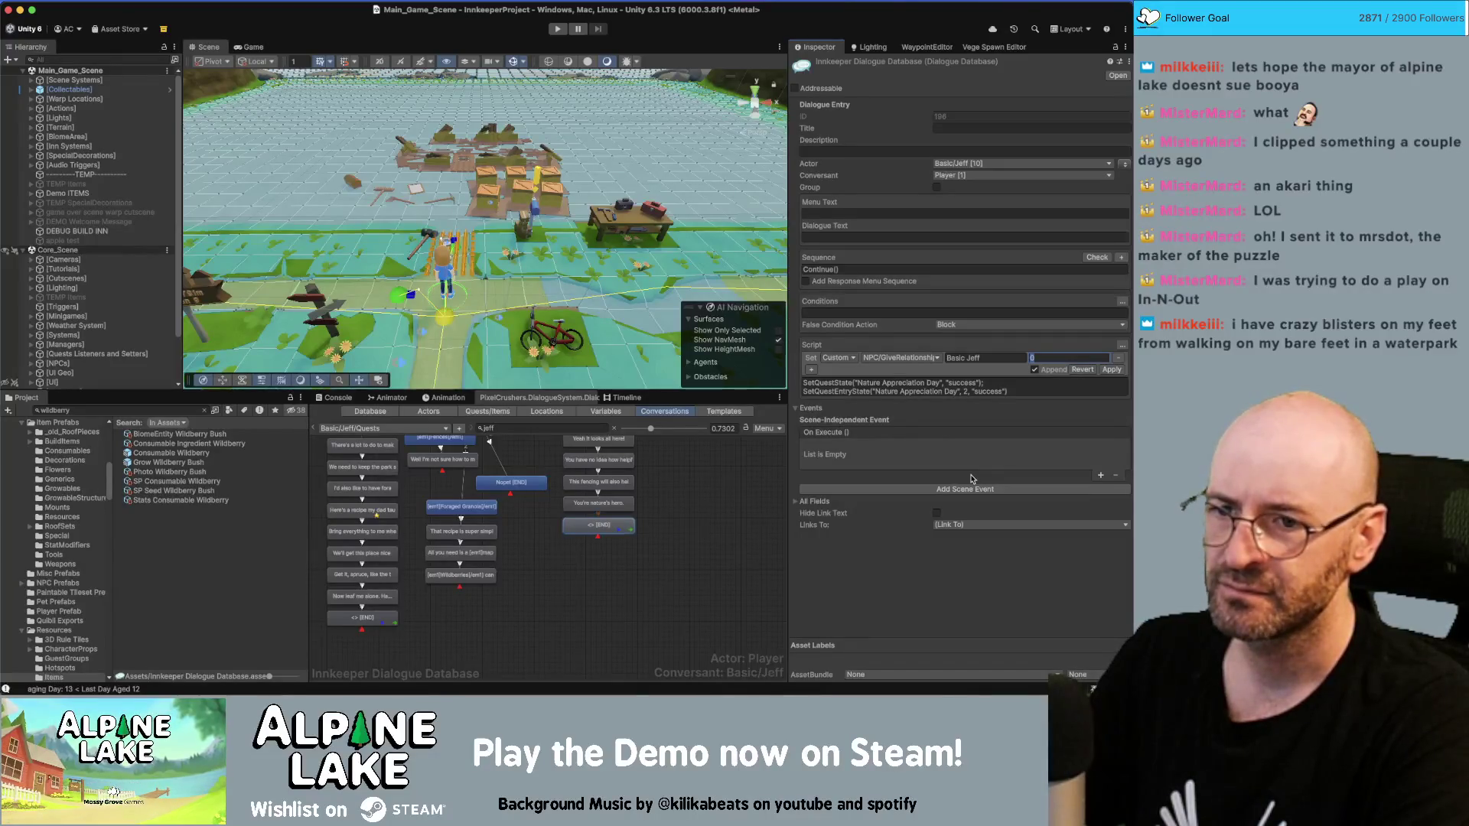
{"action": "type", "text": "5"}
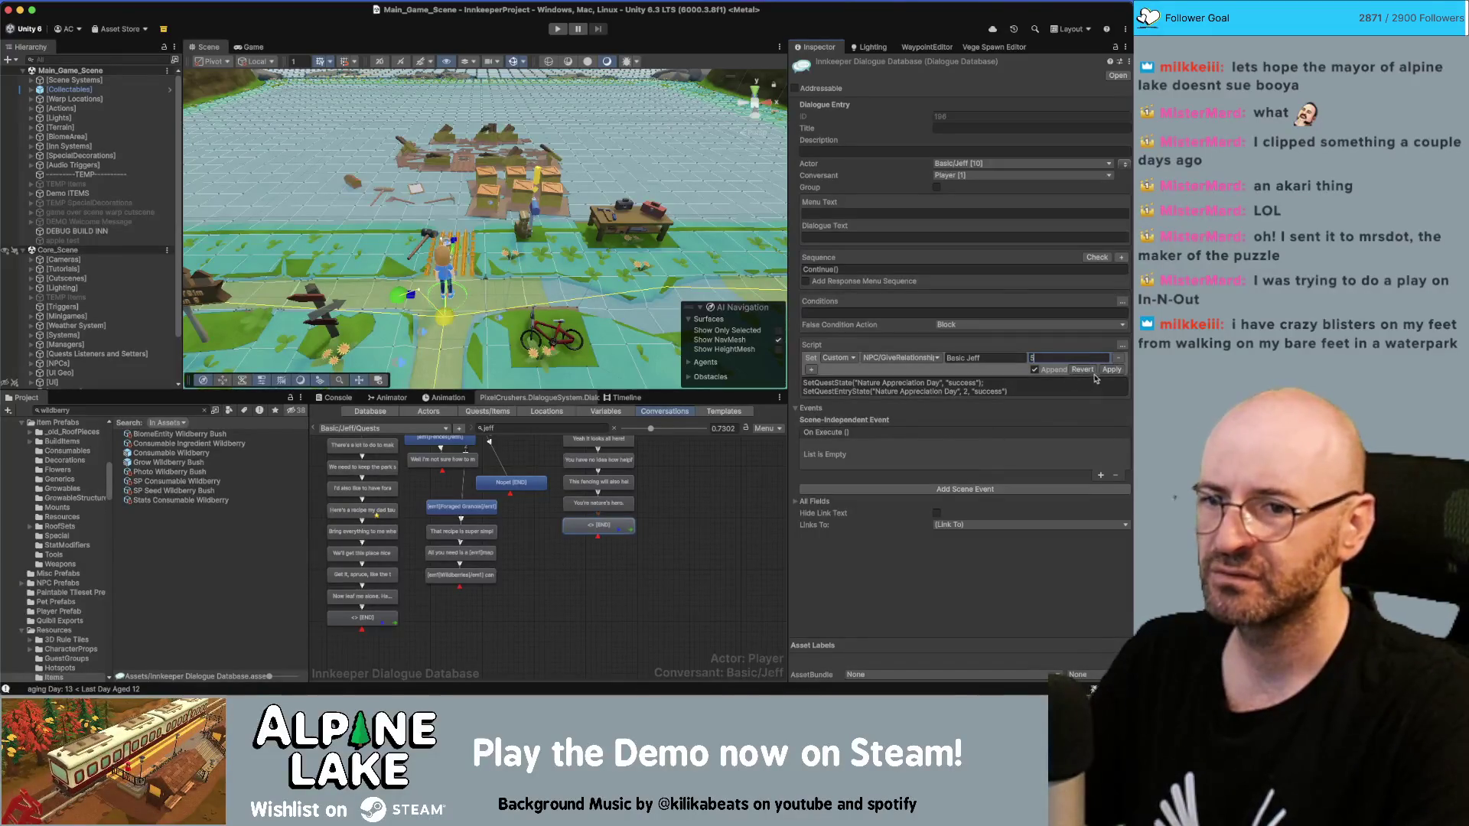
{"action": "left_click", "coordinate": [1111, 370]}
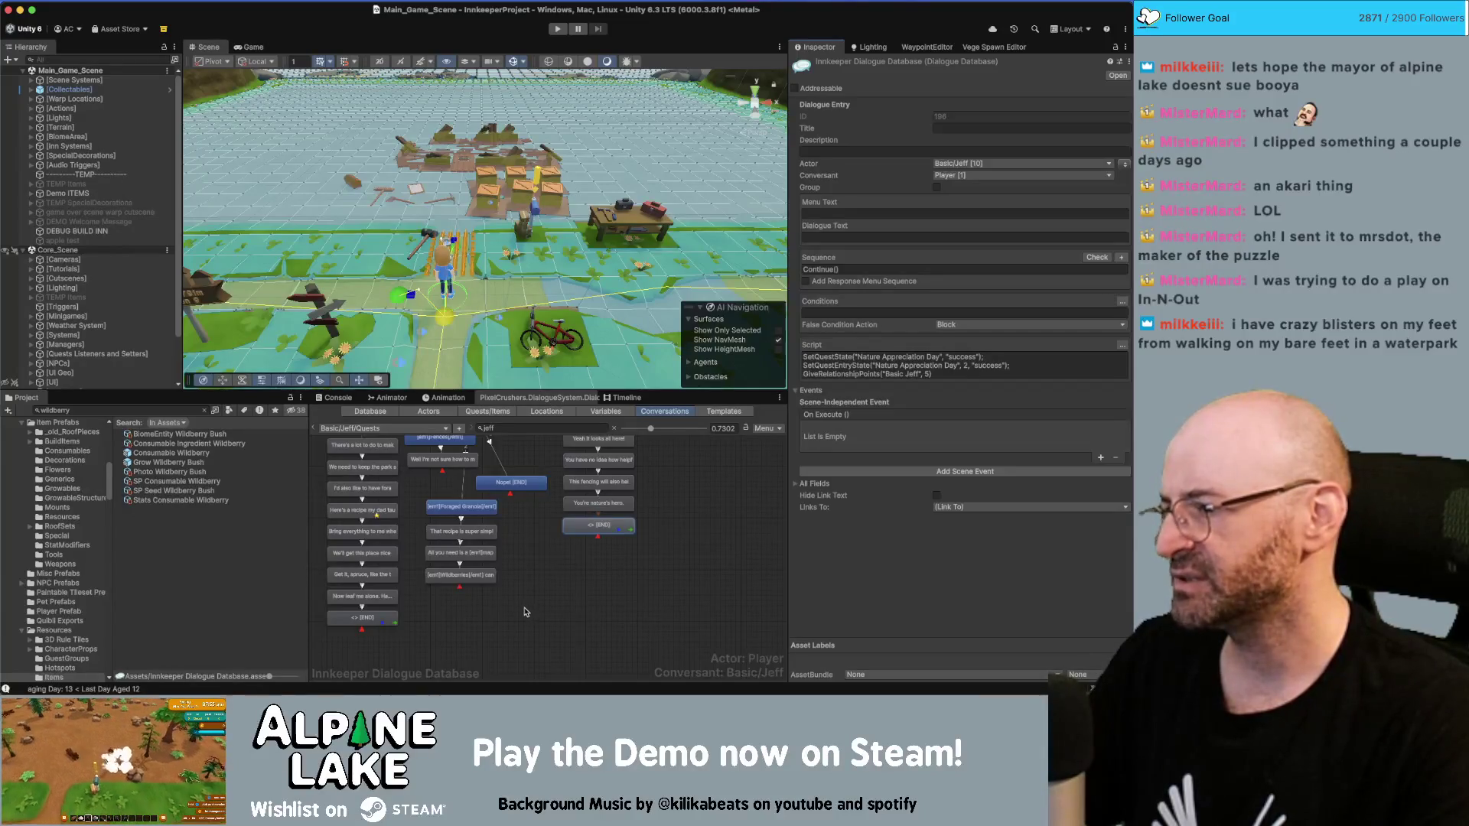
{"action": "left_click", "coordinate": [575, 565]}
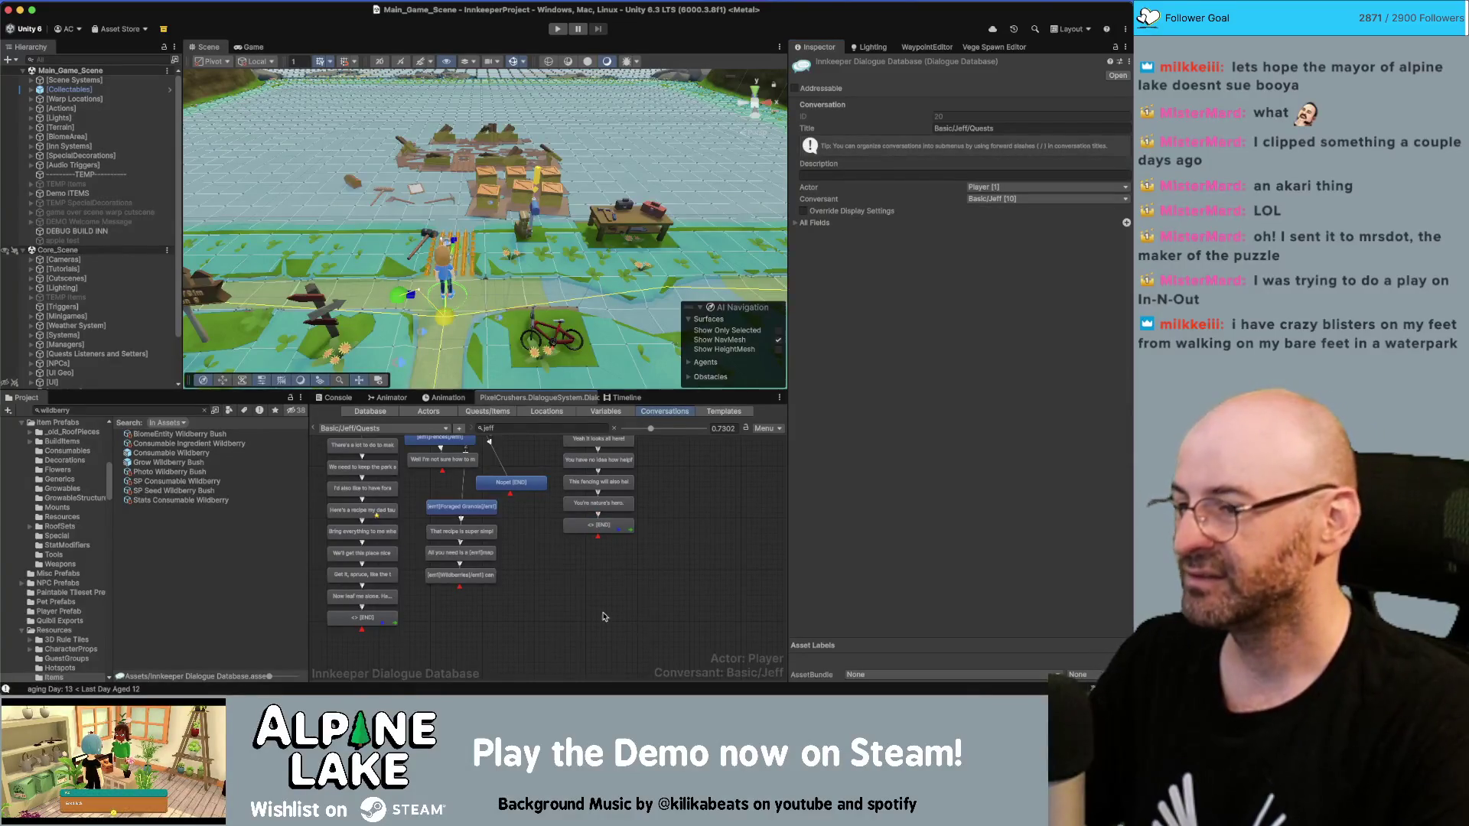
Step: Zoom out, nudge a box-selected group of nodes right, and clear the Project search field
{"action": "scroll", "coordinate": [532, 551], "scroll_direction": "down", "scroll_amount": 2}
{"action": "scroll", "coordinate": [600, 635], "scroll_direction": "down", "scroll_amount": 2}
{"action": "scroll", "coordinate": [536, 566], "scroll_direction": "down", "scroll_amount": 2}
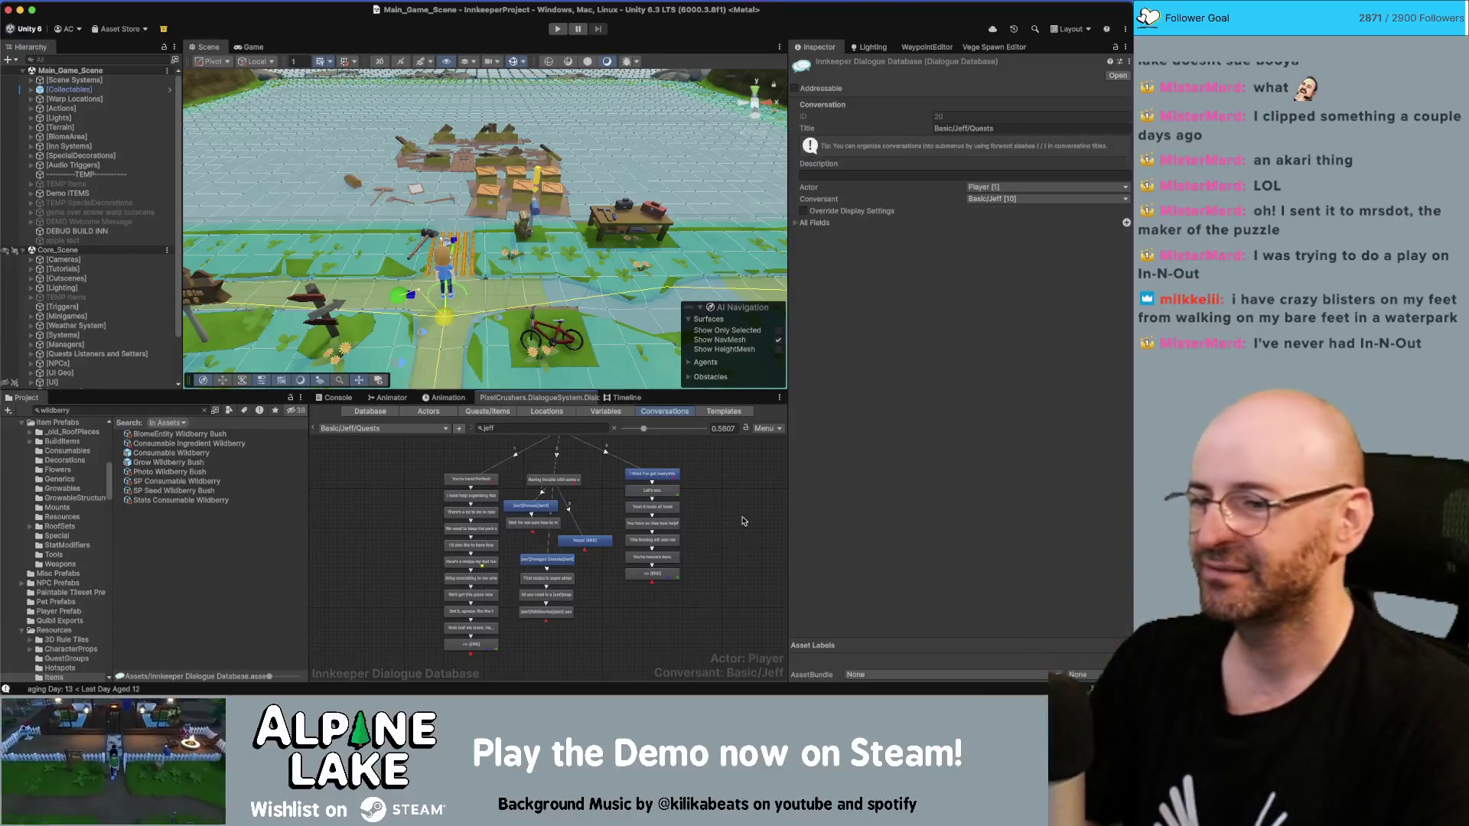
{"action": "scroll", "coordinate": [754, 539], "scroll_direction": "down", "scroll_amount": 2}
{"action": "left_click_drag", "start_coordinate": [693, 504], "coordinate": [549, 650]}
{"action": "left_click_drag", "start_coordinate": [573, 523], "coordinate": [580, 524]}
{"action": "left_click", "coordinate": [603, 537]}
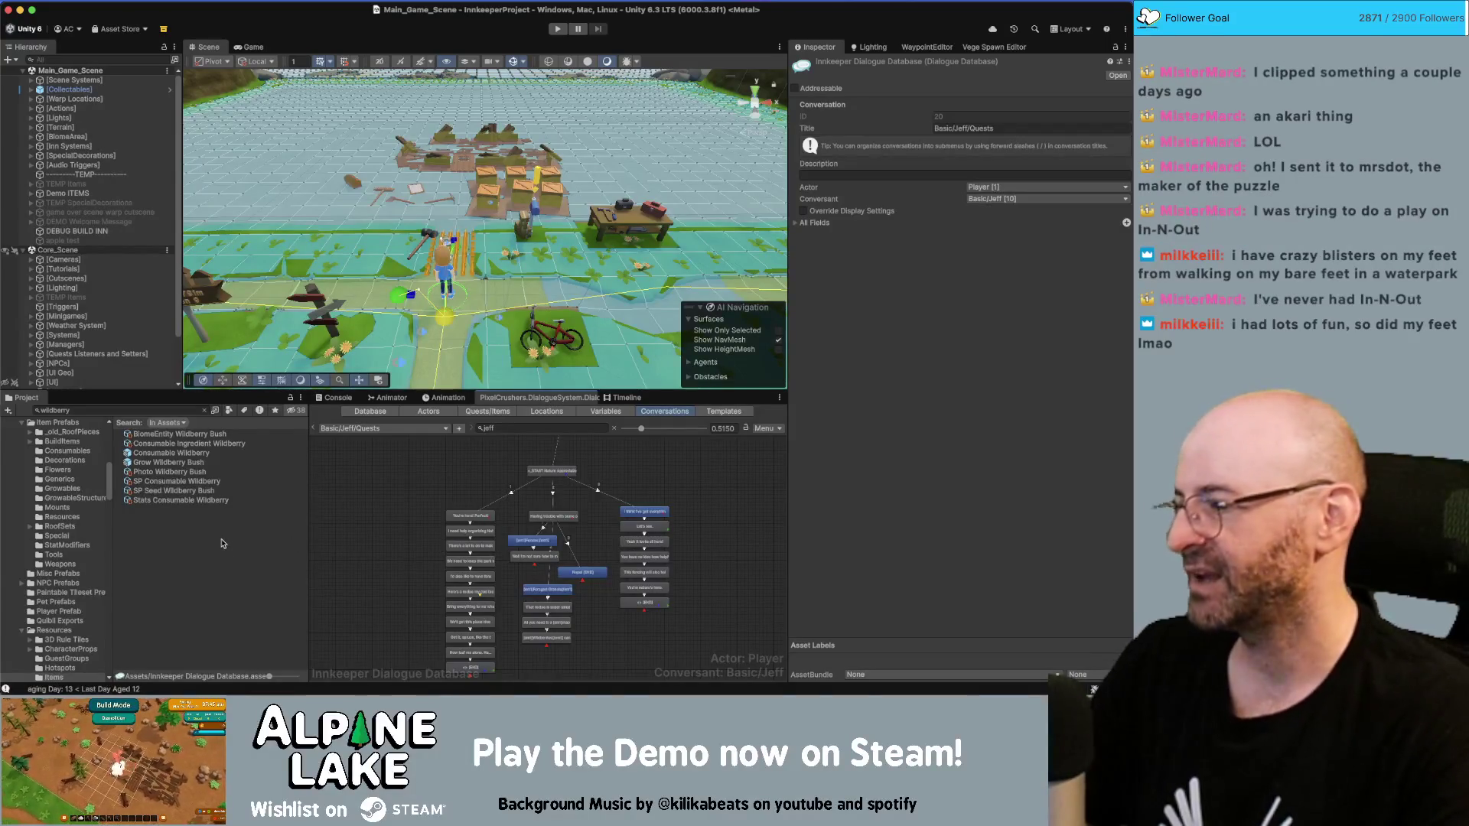
{"action": "left_click", "coordinate": [204, 410]}
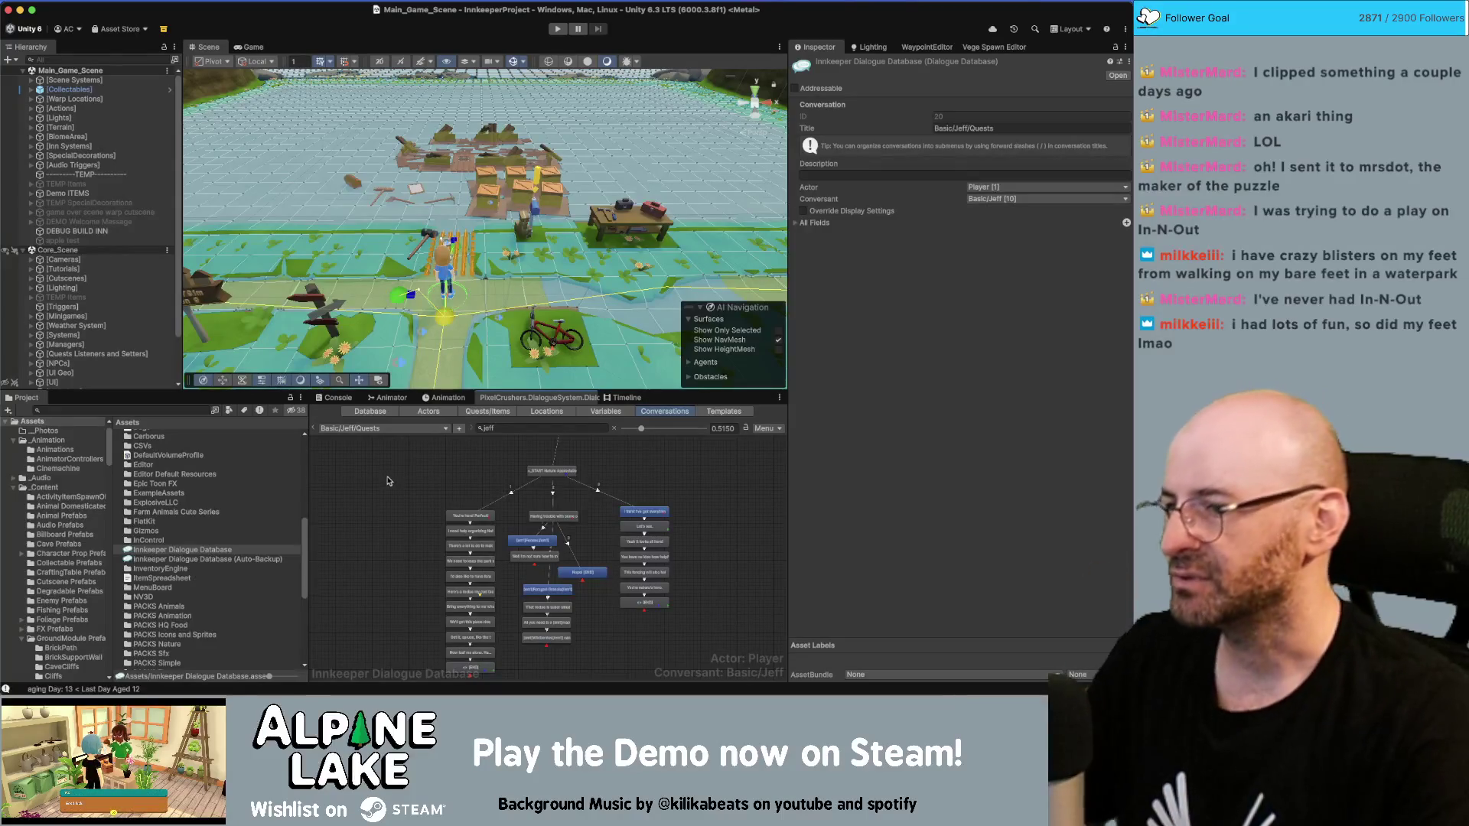
Step: Start play mode to test the dialogue, then force quit Unity when it hangs on Reloading Domain
{"action": "left_click", "coordinate": [558, 29]}
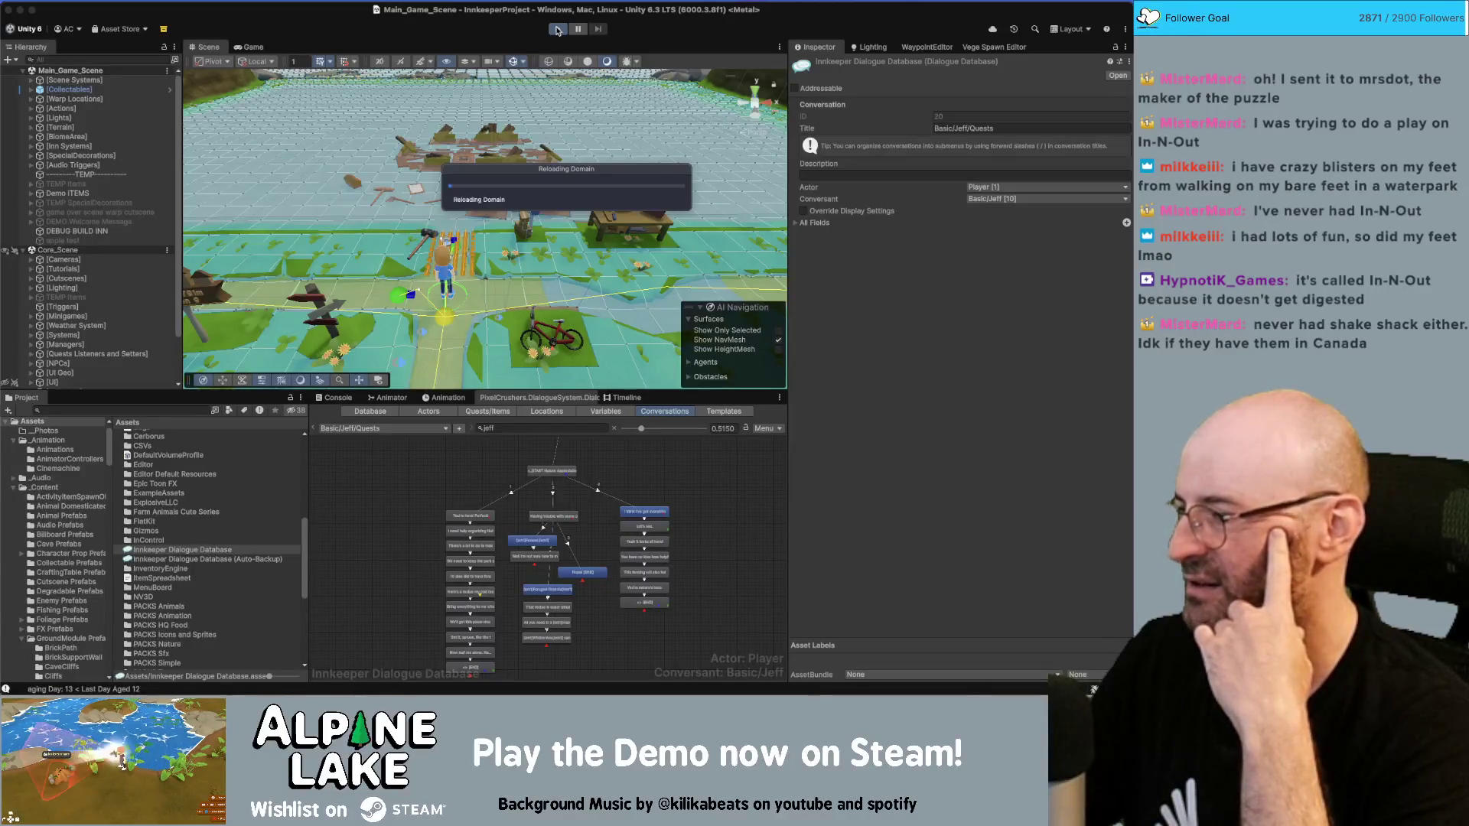
{"action": "left_click", "coordinate": [557, 30]}
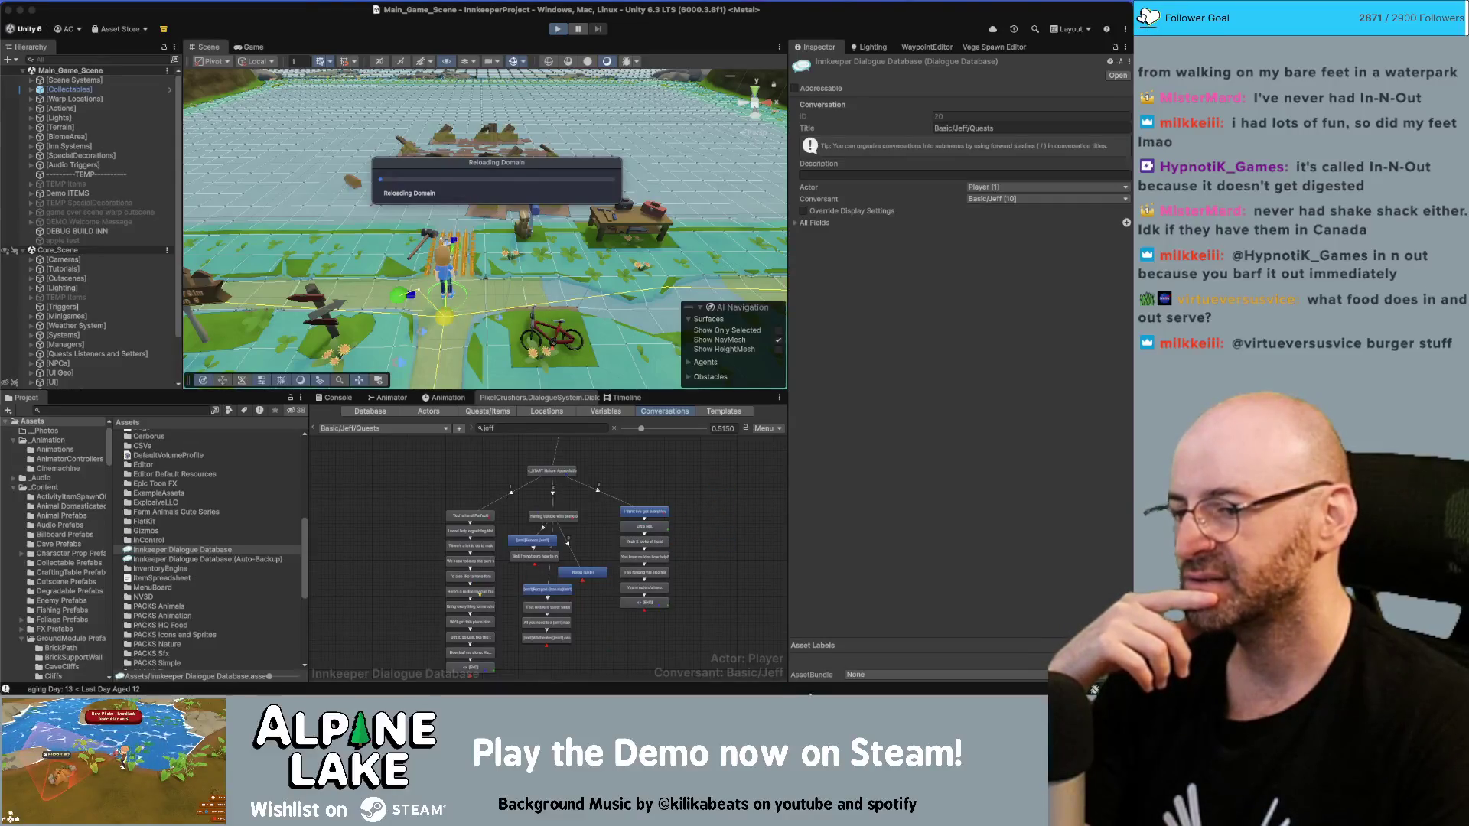
{"action": "mouse_move", "coordinate": [910, 675]}
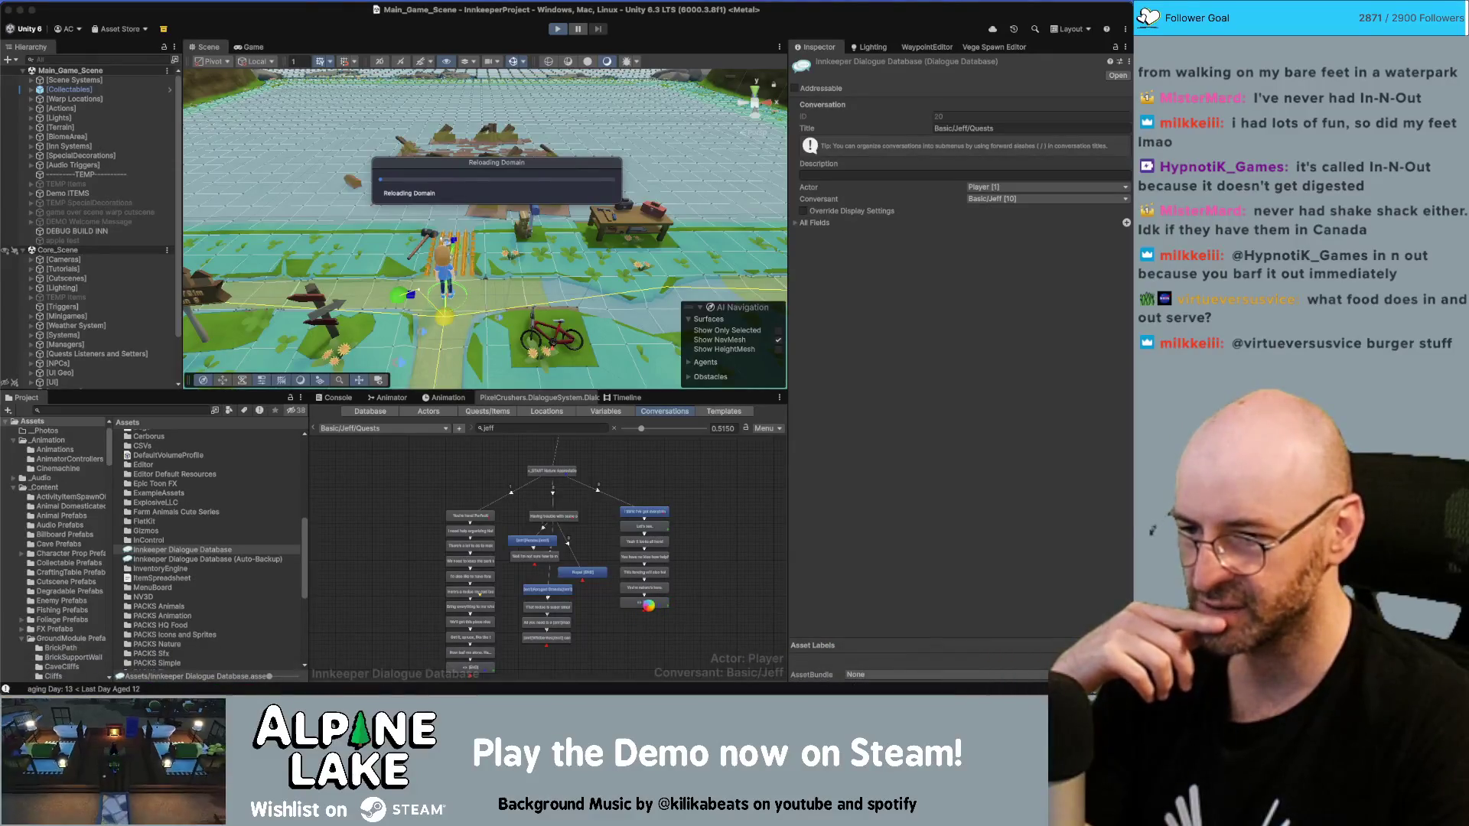
{"action": "mouse_move", "coordinate": [699, 683]}
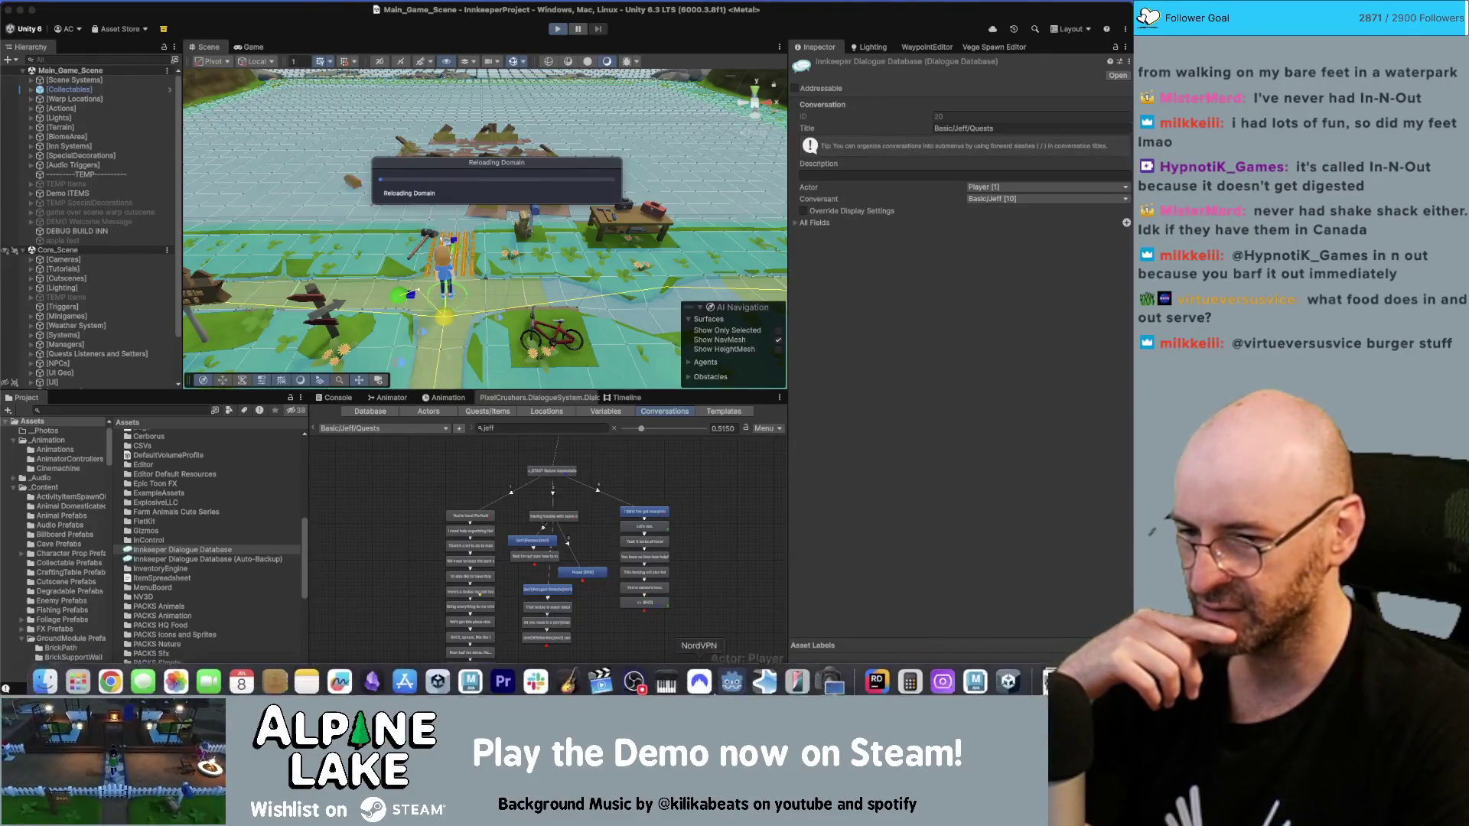
{"action": "right_click", "coordinate": [1002, 672]}
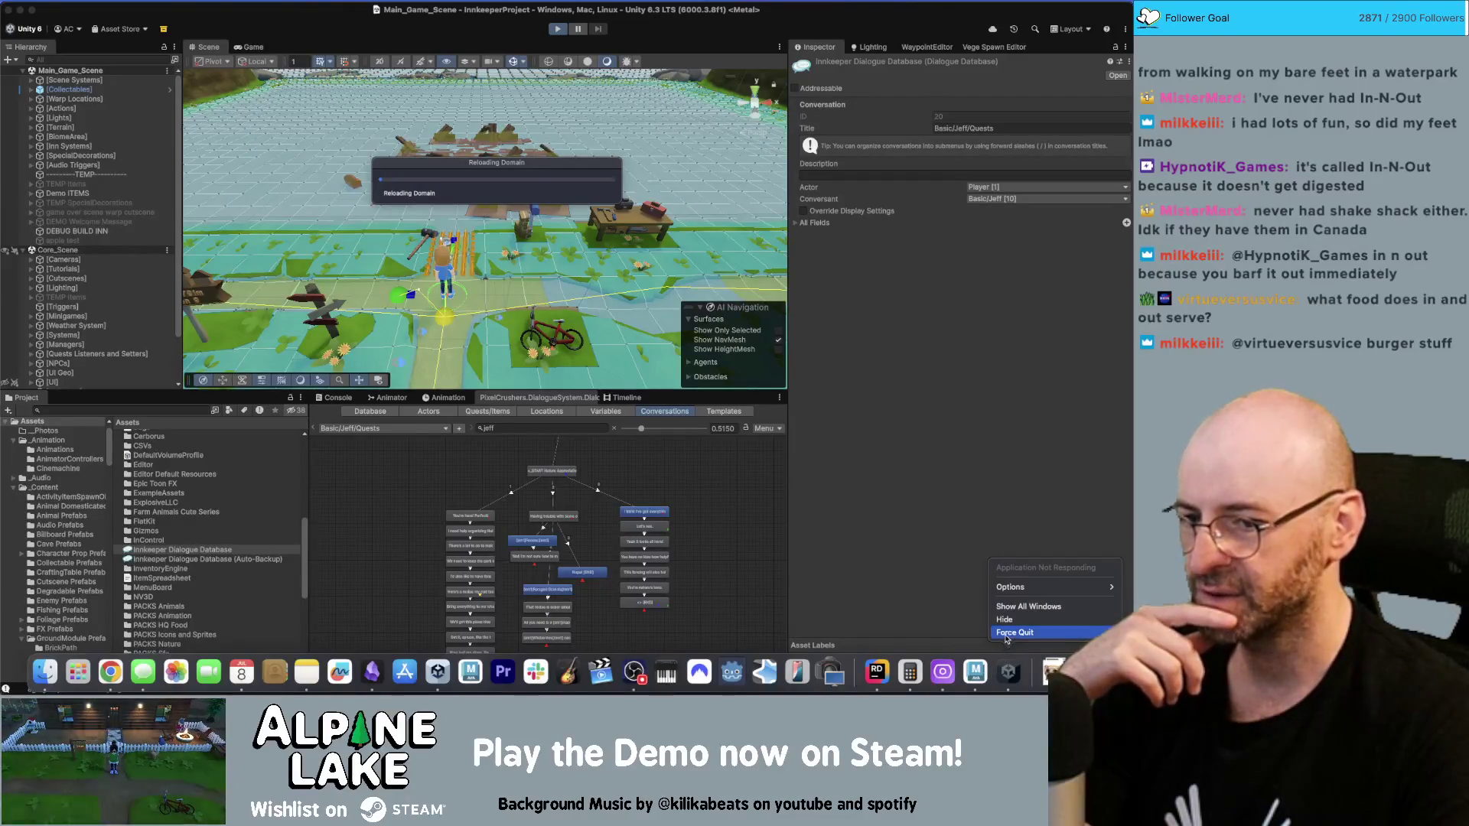
{"action": "left_click", "coordinate": [1006, 633]}
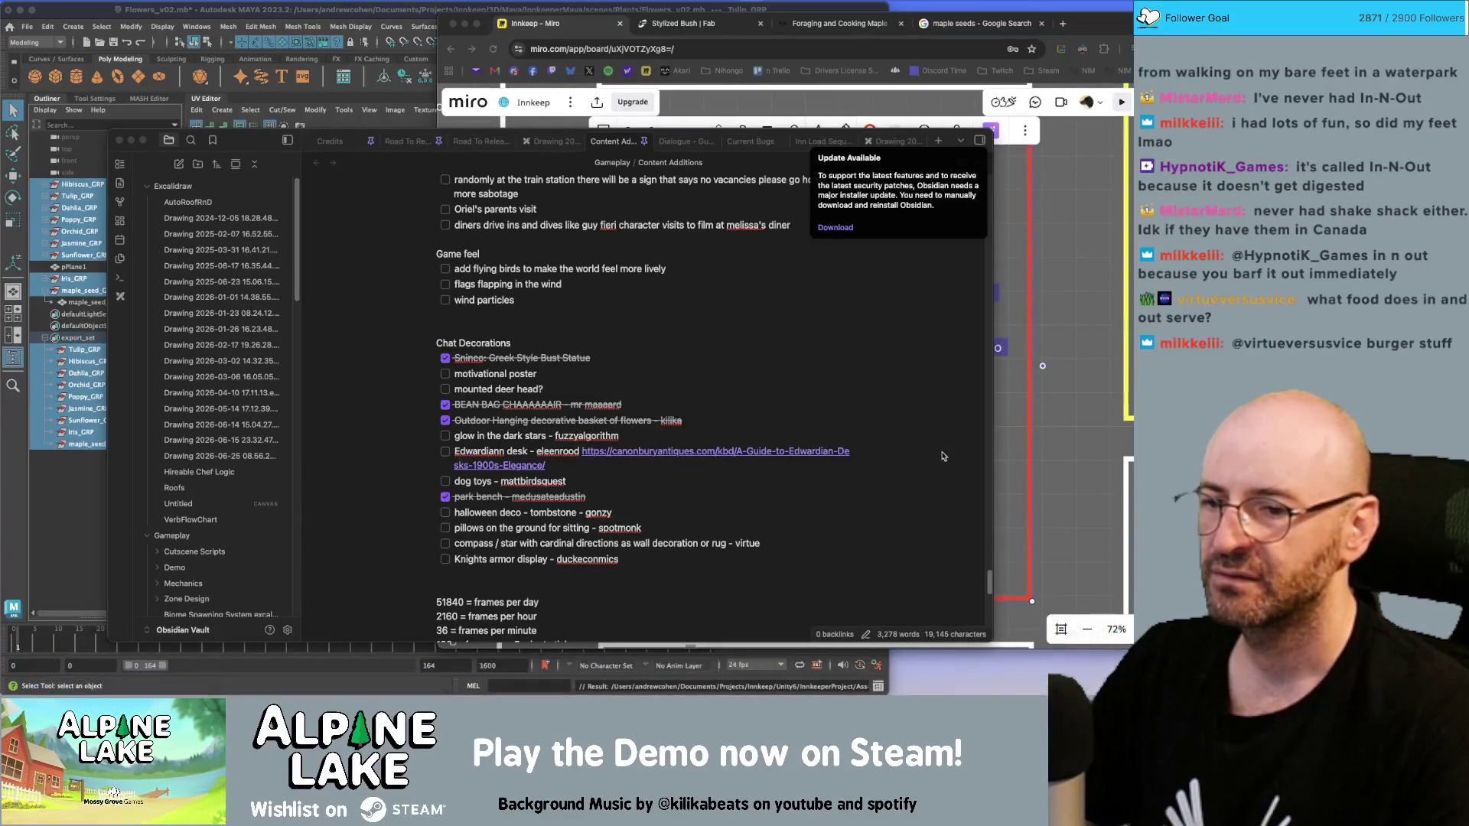
{"action": "key", "text": "super+Tab"}
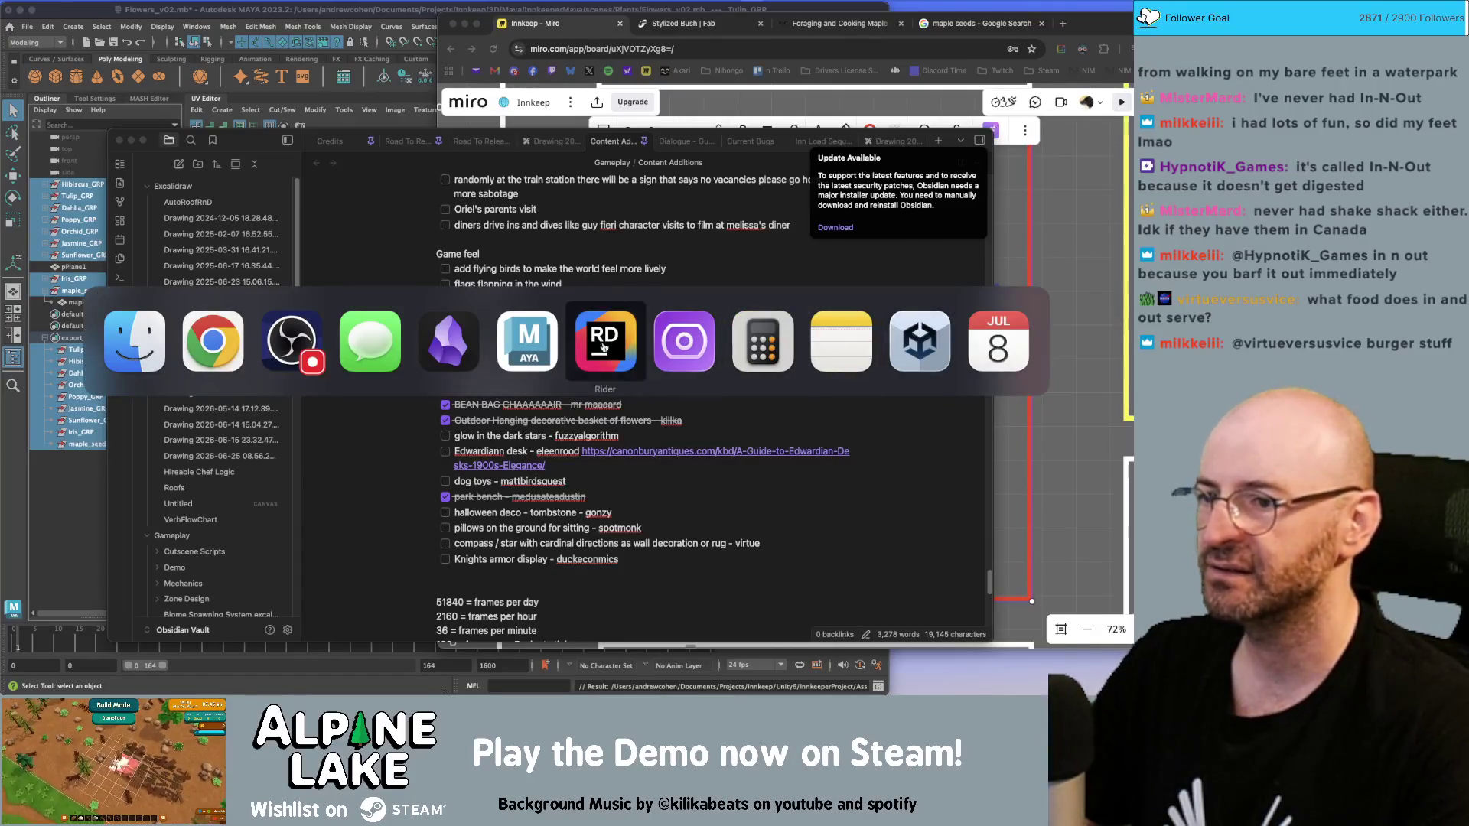
{"action": "key", "text": "Escape"}
{"action": "key", "text": "super+Tab"}
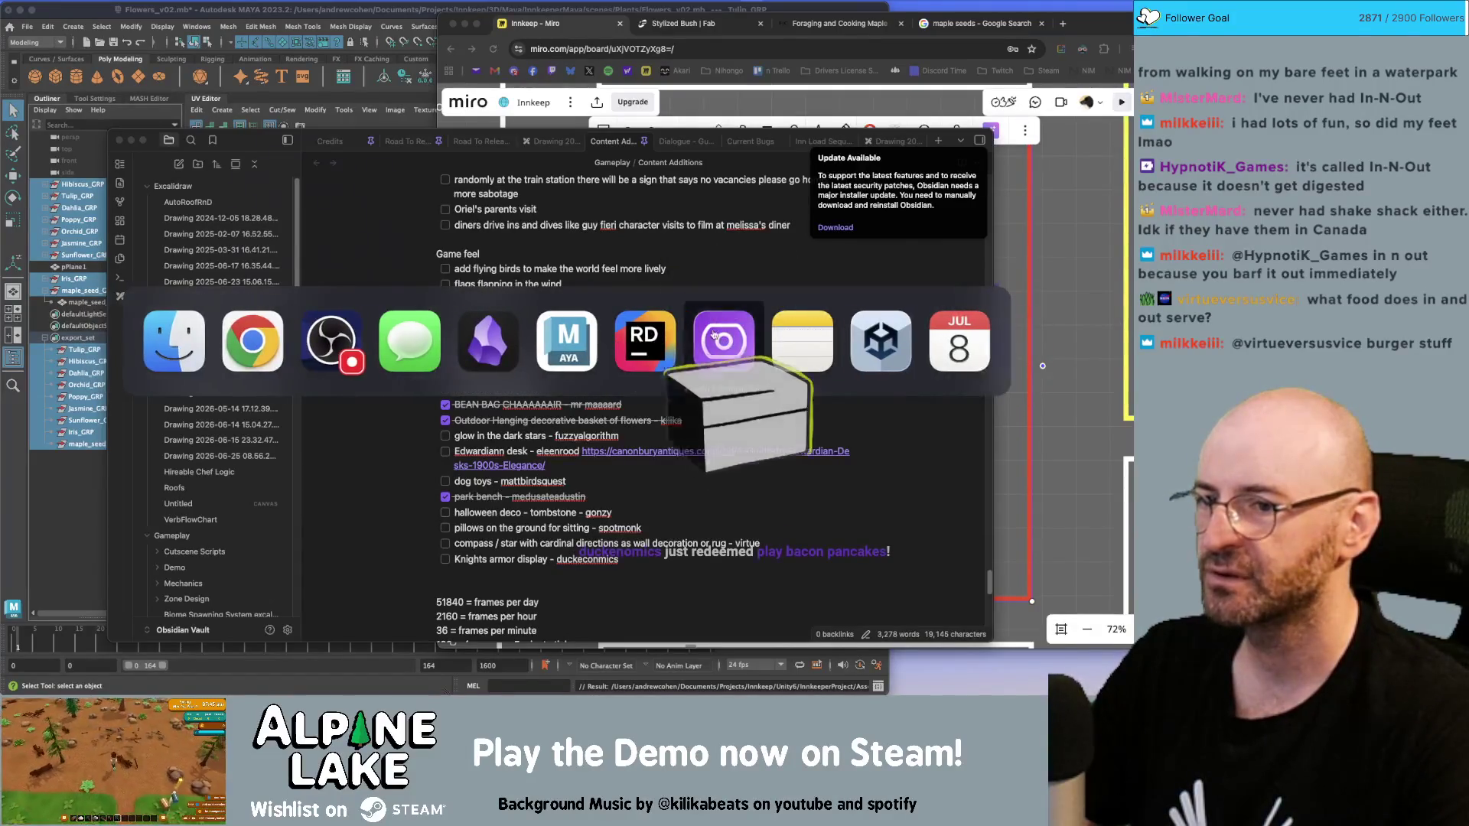
{"action": "key", "text": "Escape"}
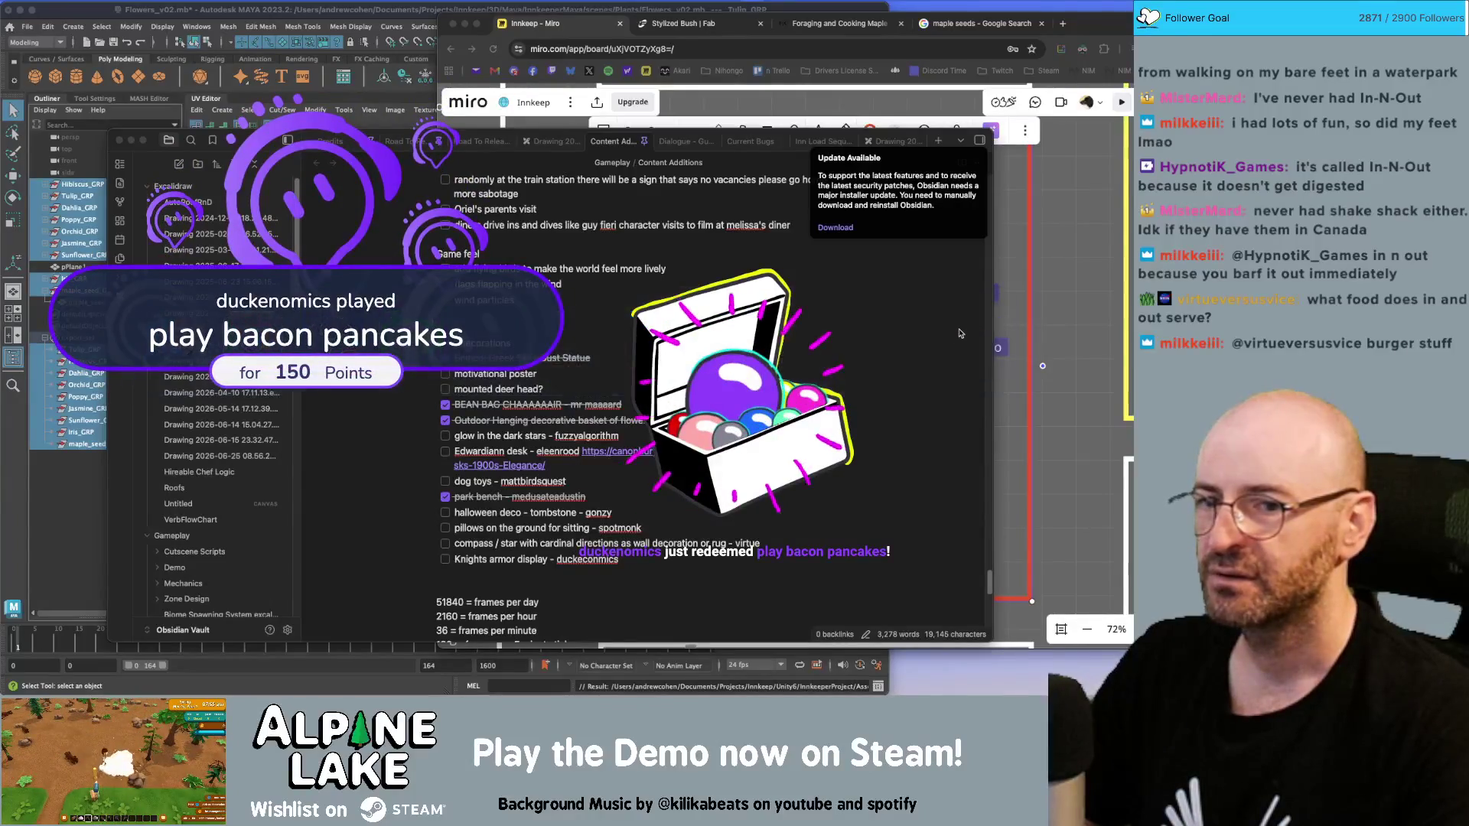
{"action": "key", "text": "super+Tab"}
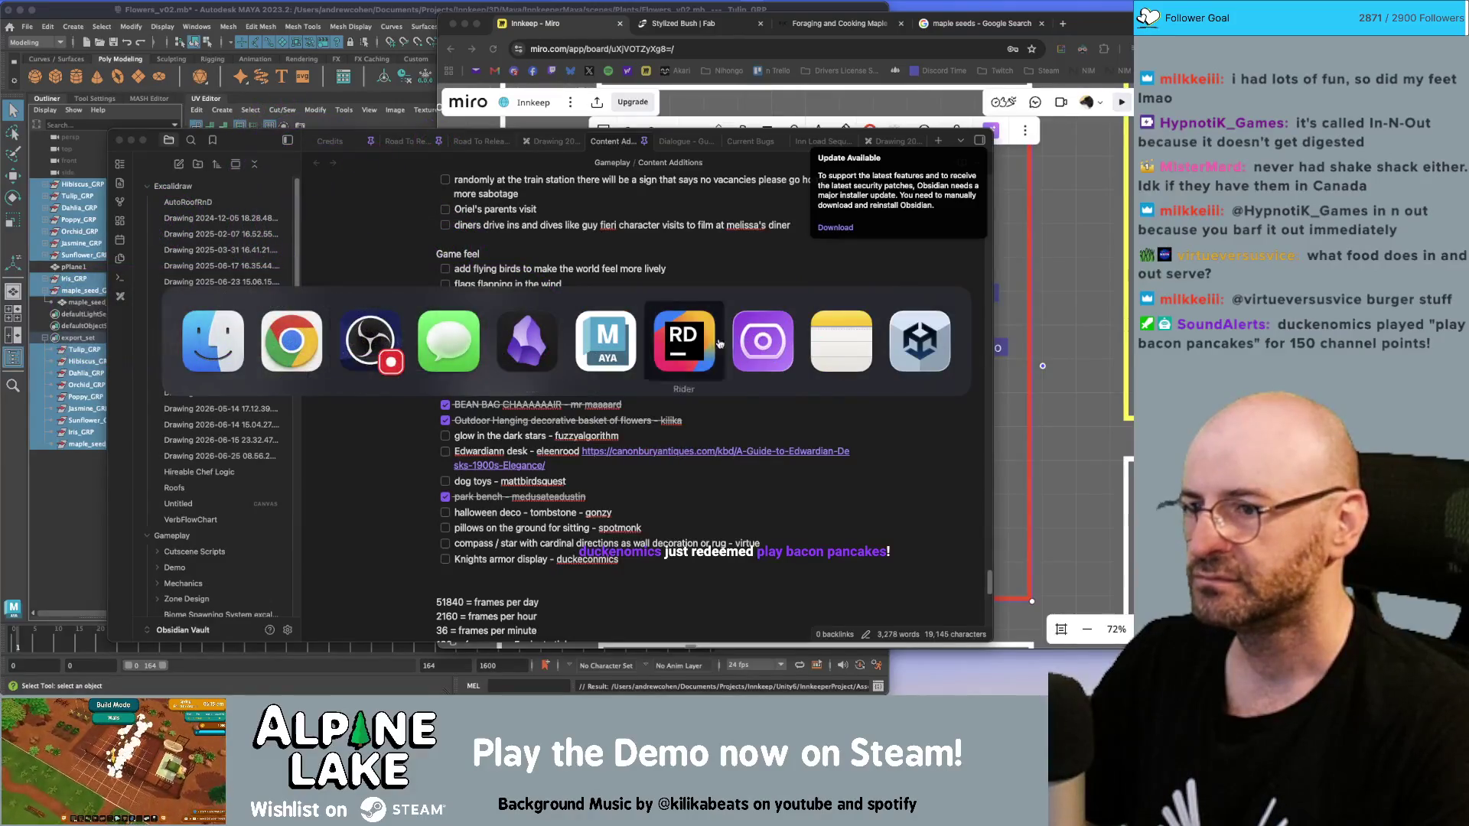
{"action": "key", "text": "Escape"}
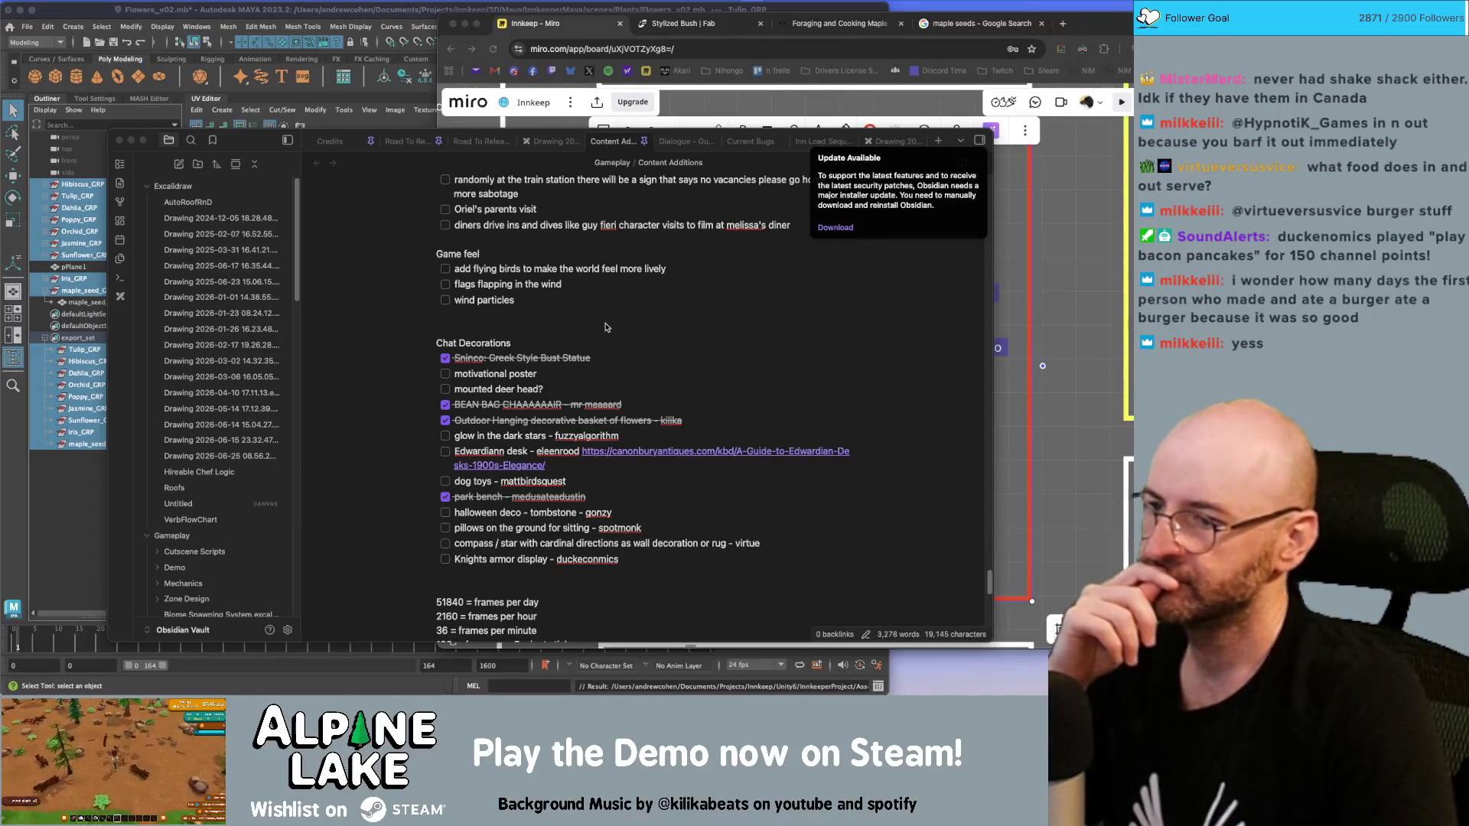
{"action": "left_click", "coordinate": [559, 374]}
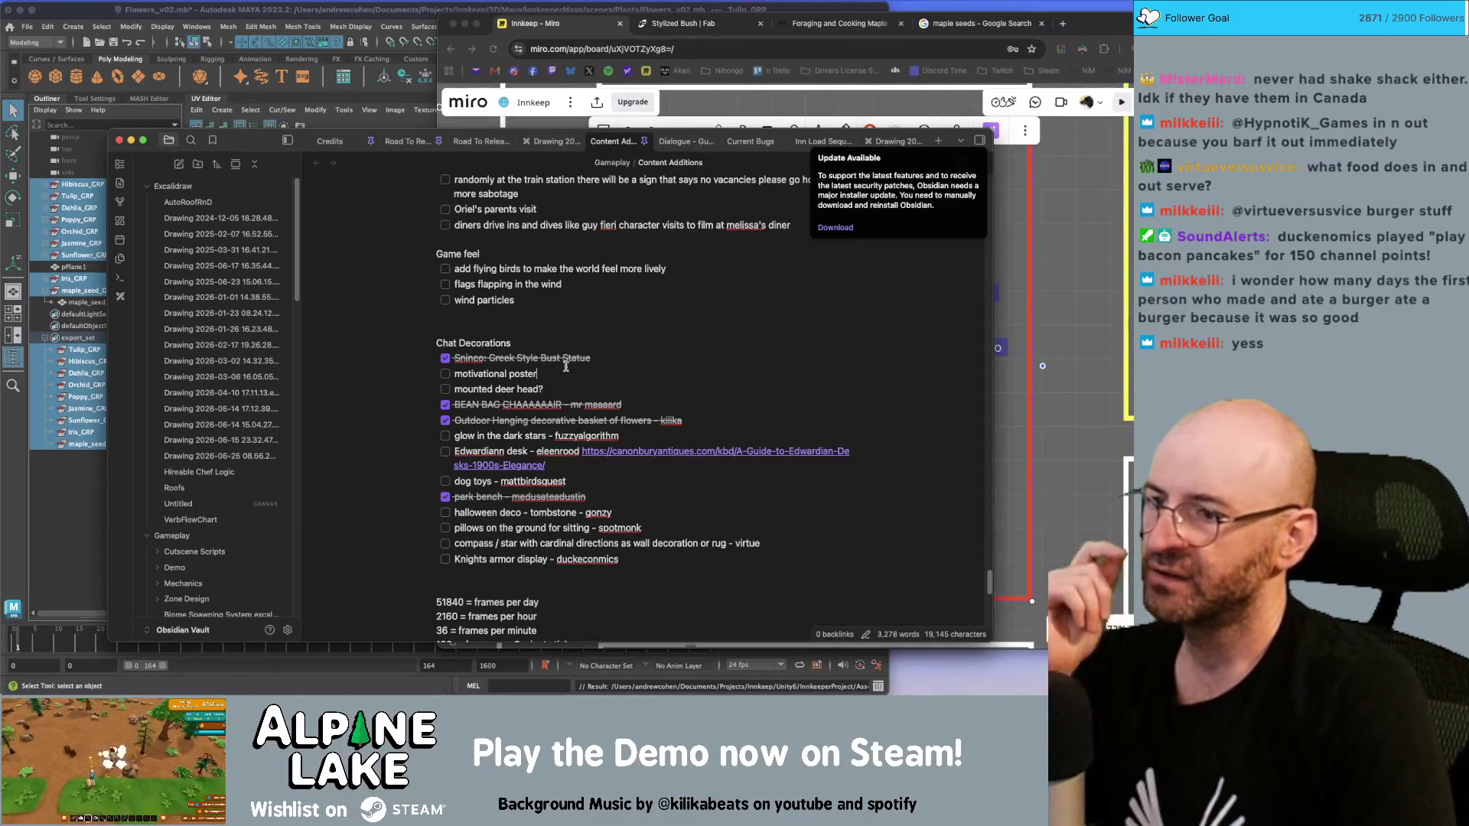
{"action": "left_click", "coordinate": [567, 373]}
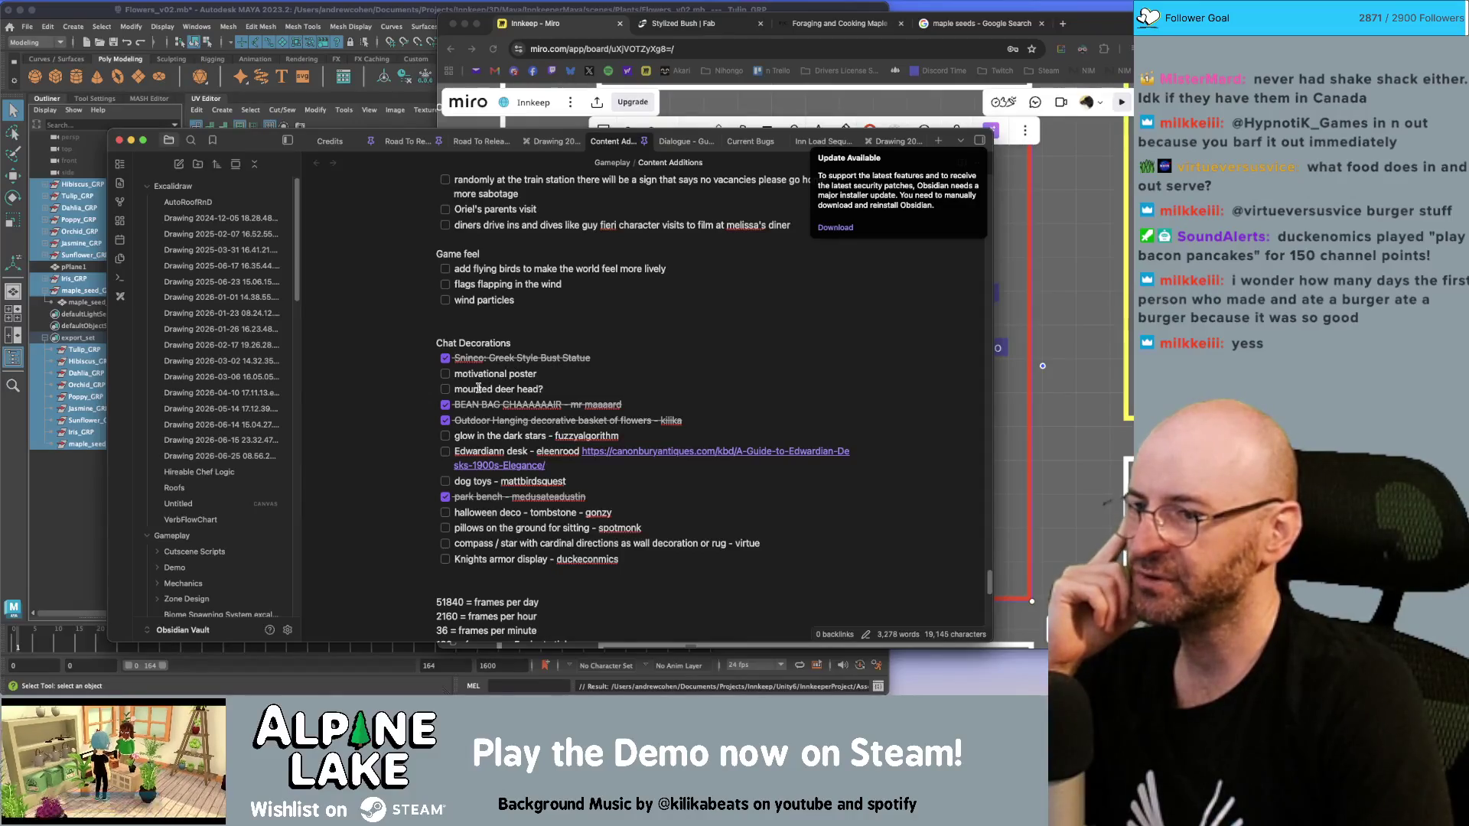
{"action": "left_click", "coordinate": [560, 386]}
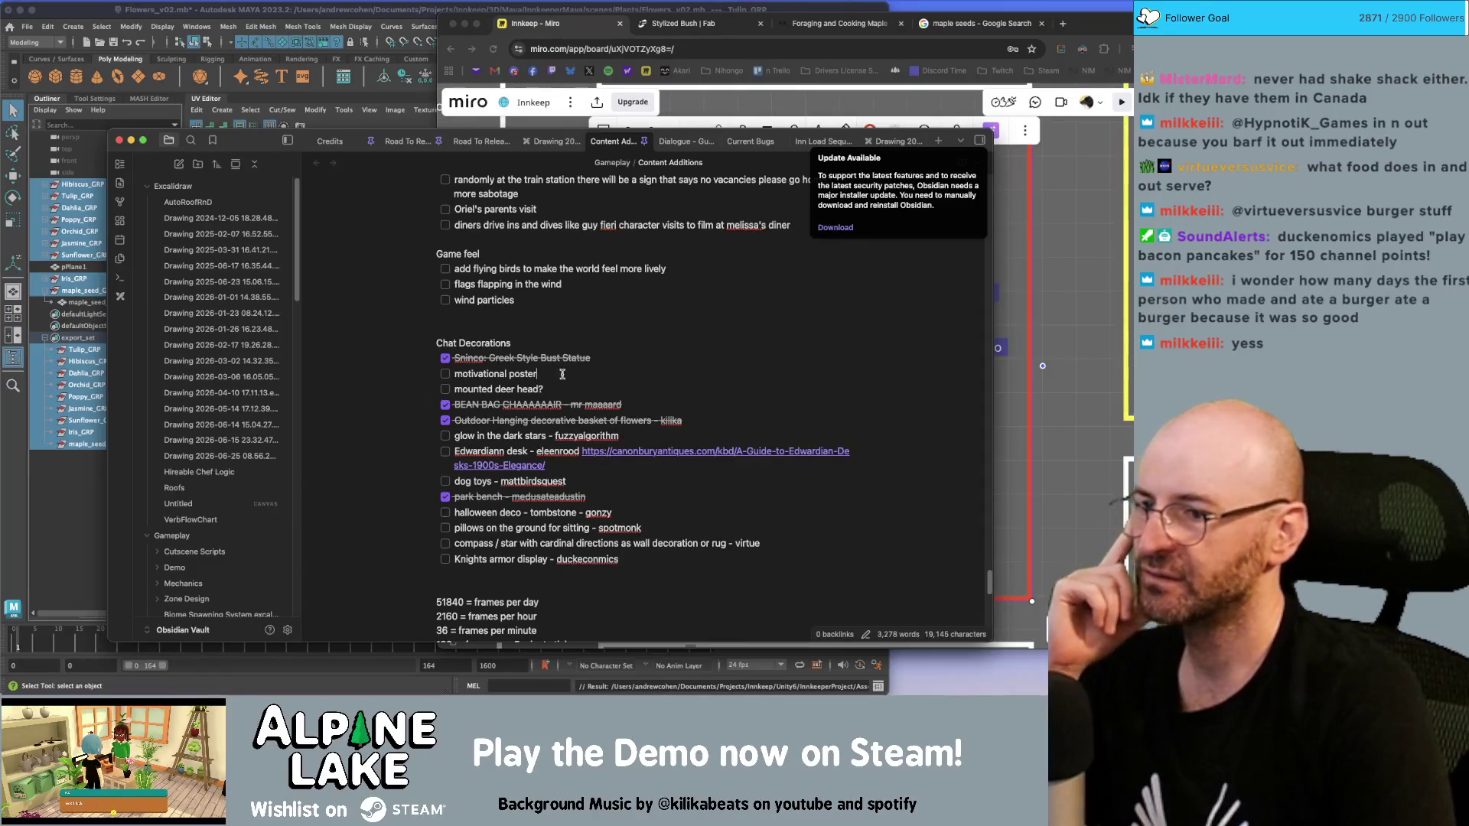
{"action": "left_click", "coordinate": [563, 388]}
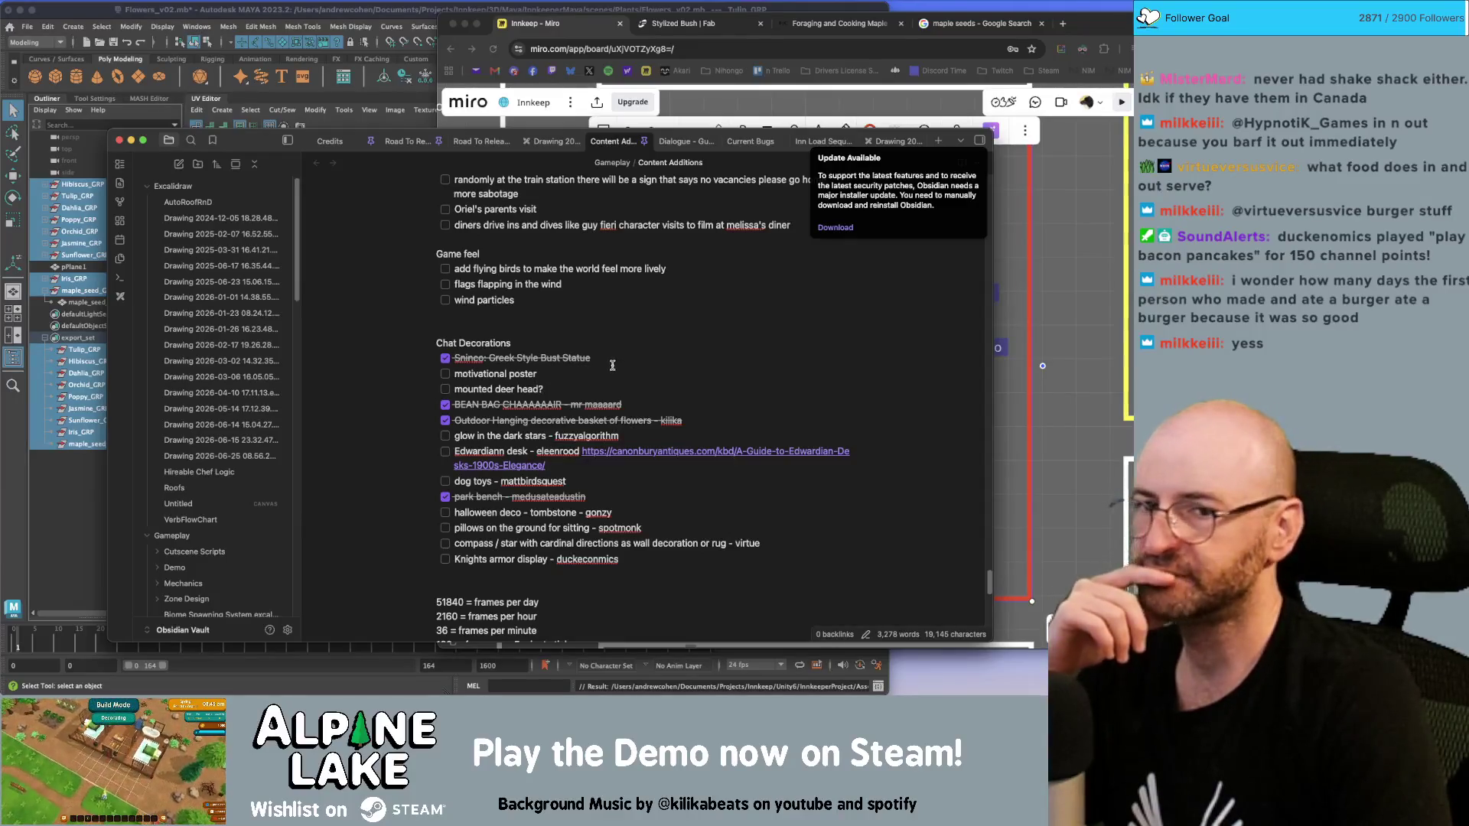
{"action": "key", "text": "super+Tab"}
Step: Filter the Dialogue System conversations by 'jeff' and load Jeff's Start conversation
{"action": "double_click", "coordinate": [400, 90]}
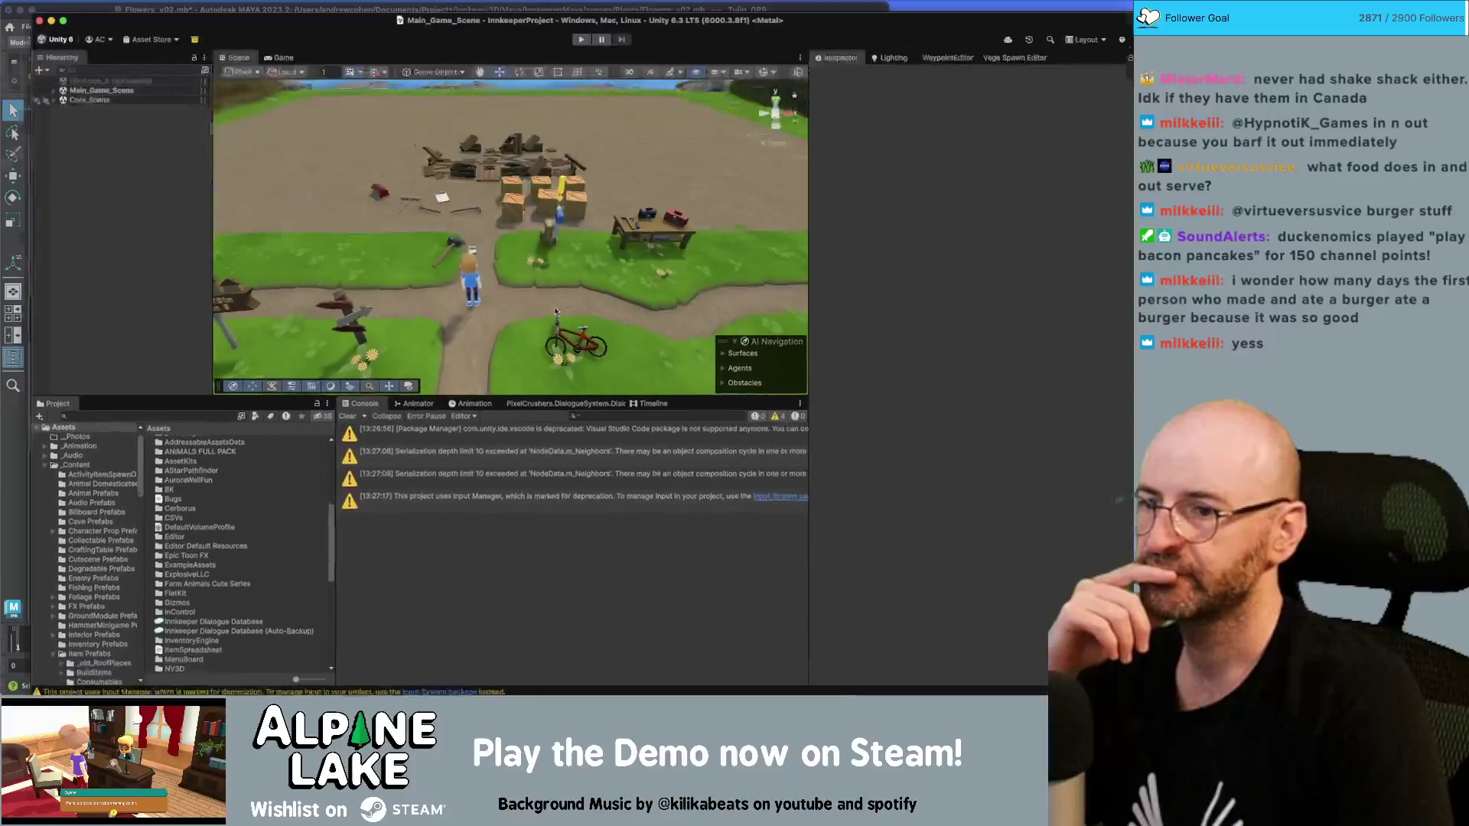
{"action": "left_click", "coordinate": [566, 397]}
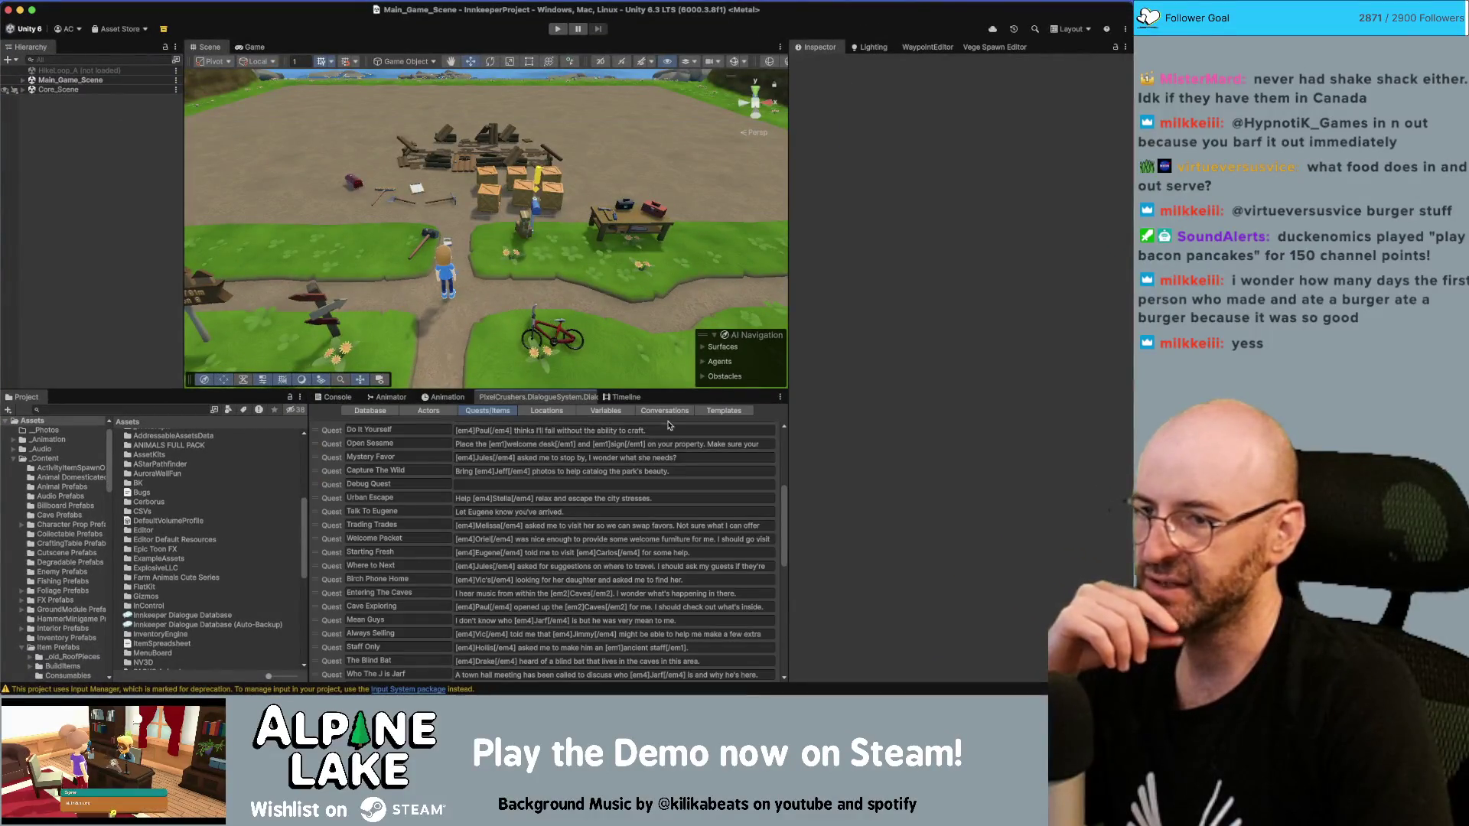
{"action": "left_click", "coordinate": [666, 411]}
{"action": "double_click", "coordinate": [517, 424]}
{"action": "type", "text": "jeff"}
{"action": "left_click", "coordinate": [439, 429]}
{"action": "mouse_move", "coordinate": [441, 446]}
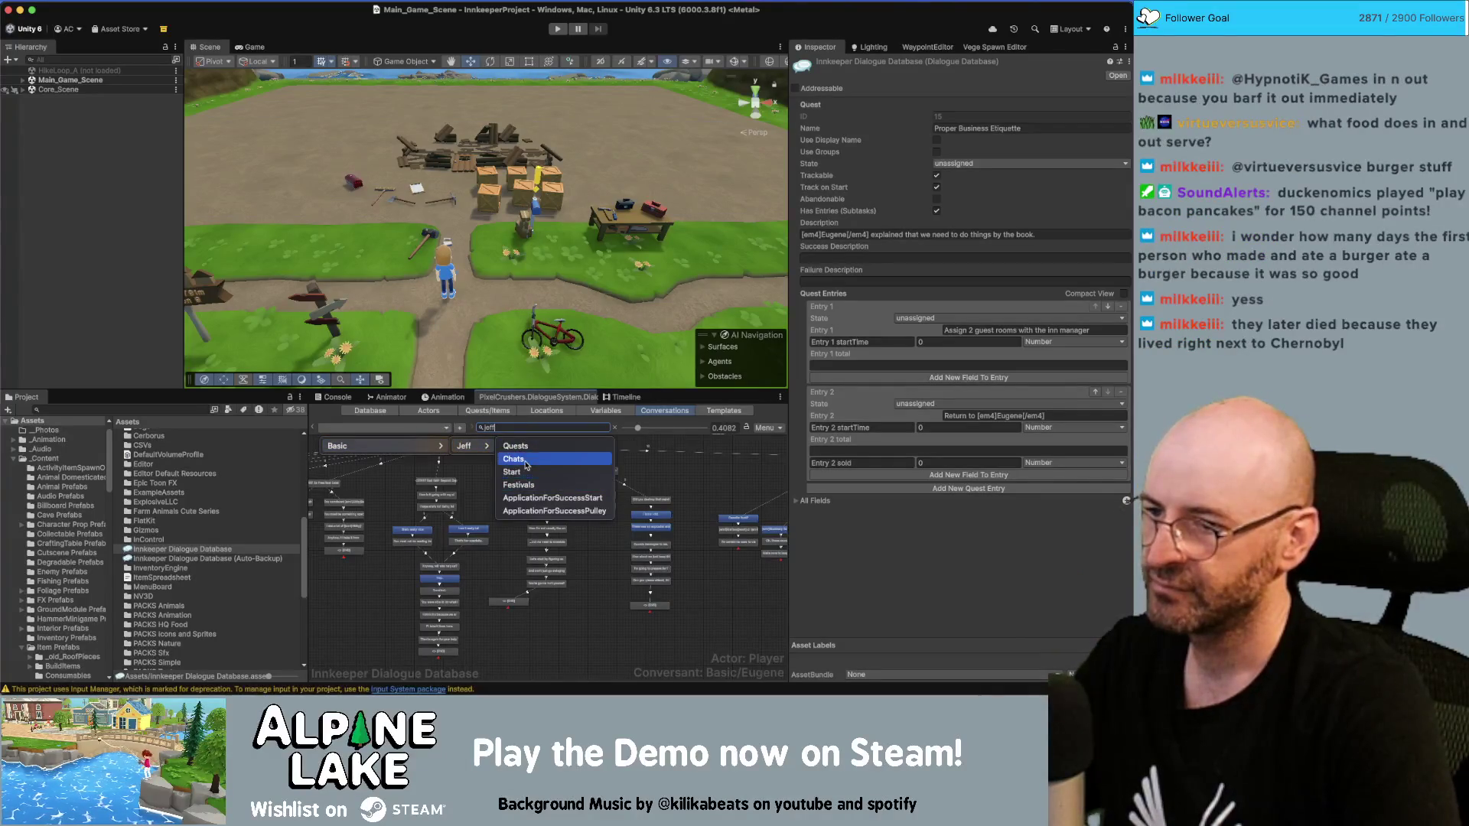
{"action": "left_click", "coordinate": [515, 446]}
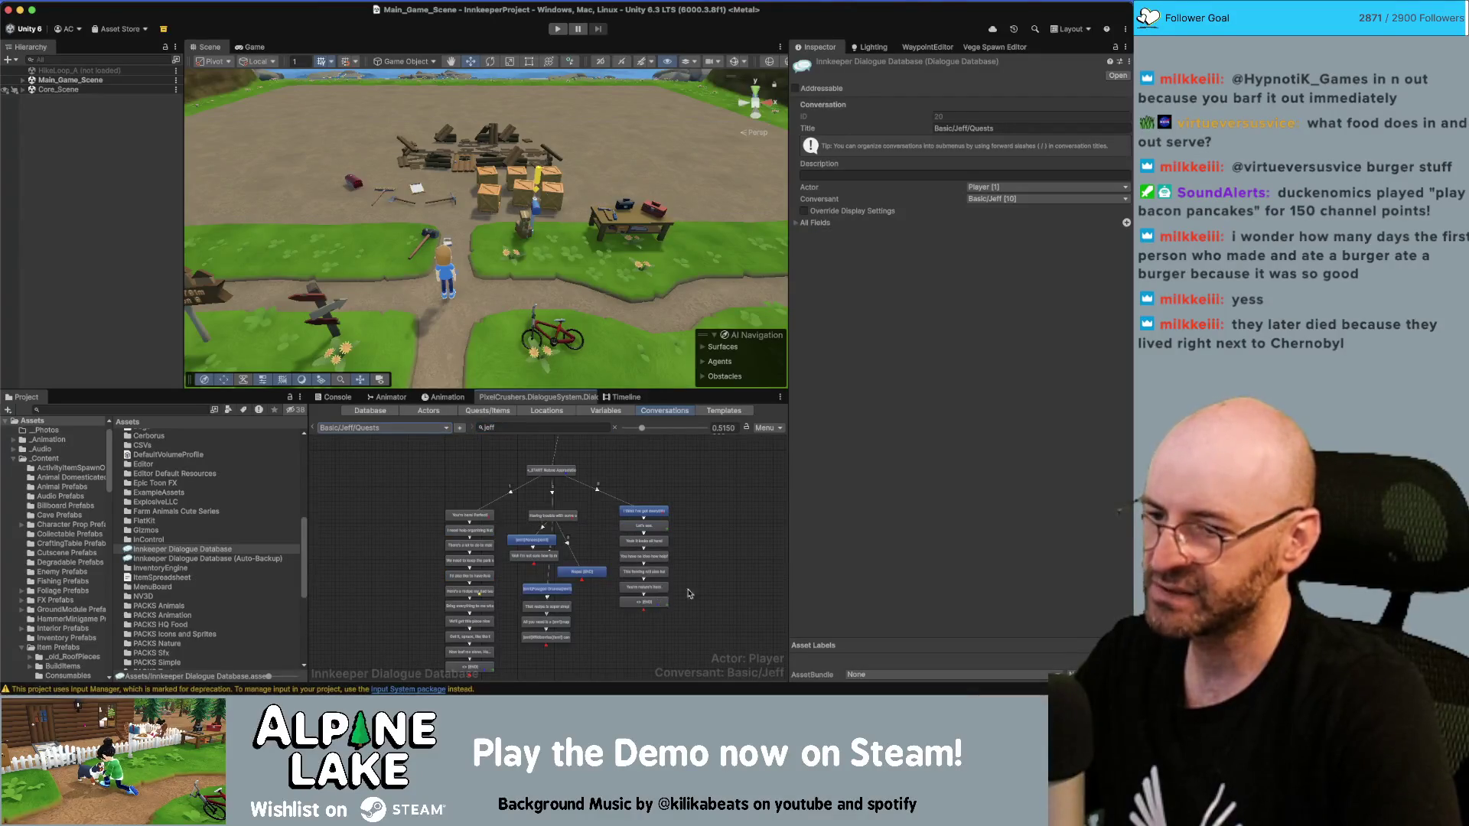
{"action": "left_click", "coordinate": [437, 430]}
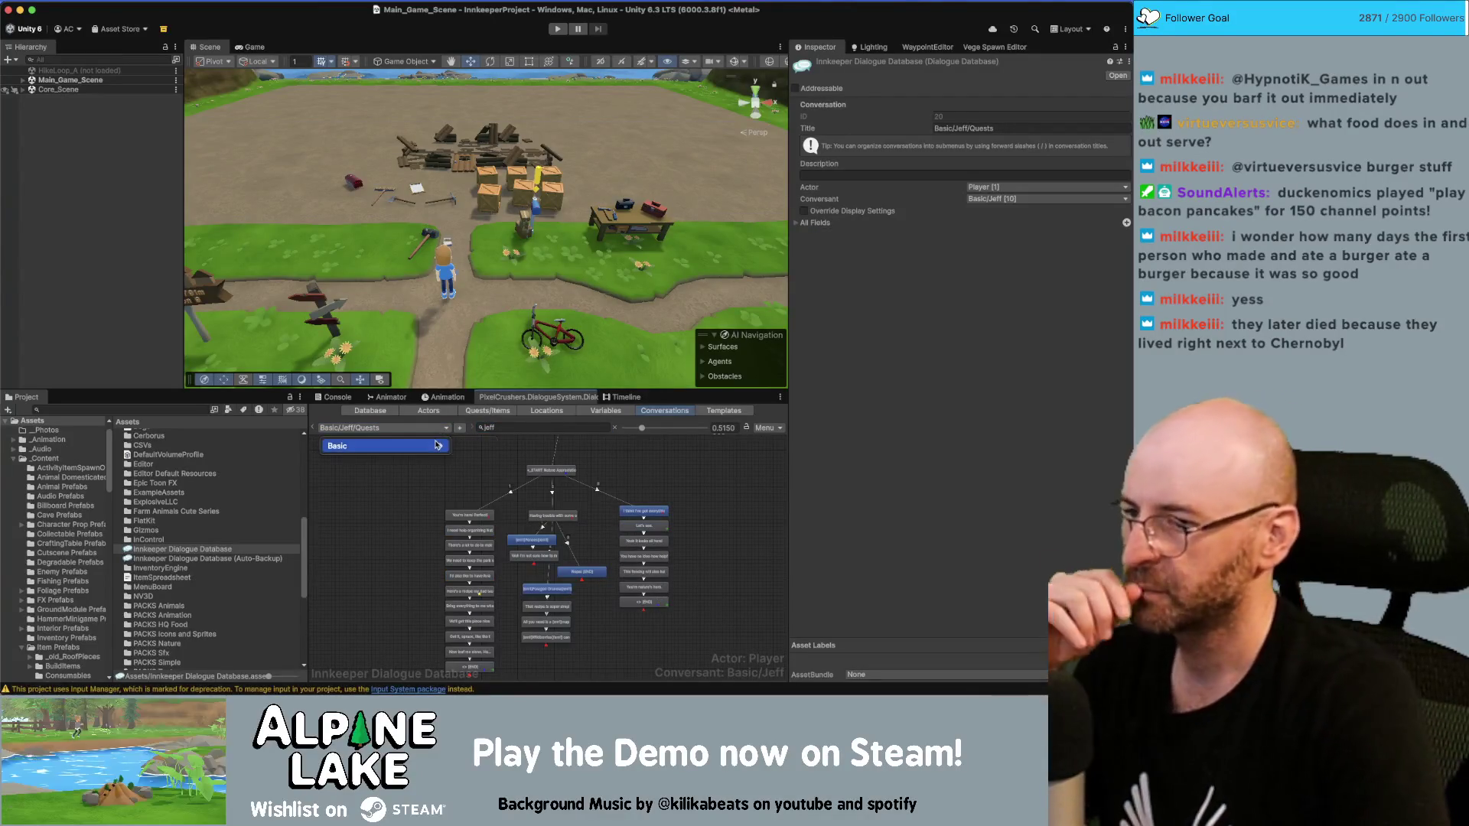
{"action": "mouse_move", "coordinate": [441, 446]}
{"action": "left_click", "coordinate": [516, 472]}
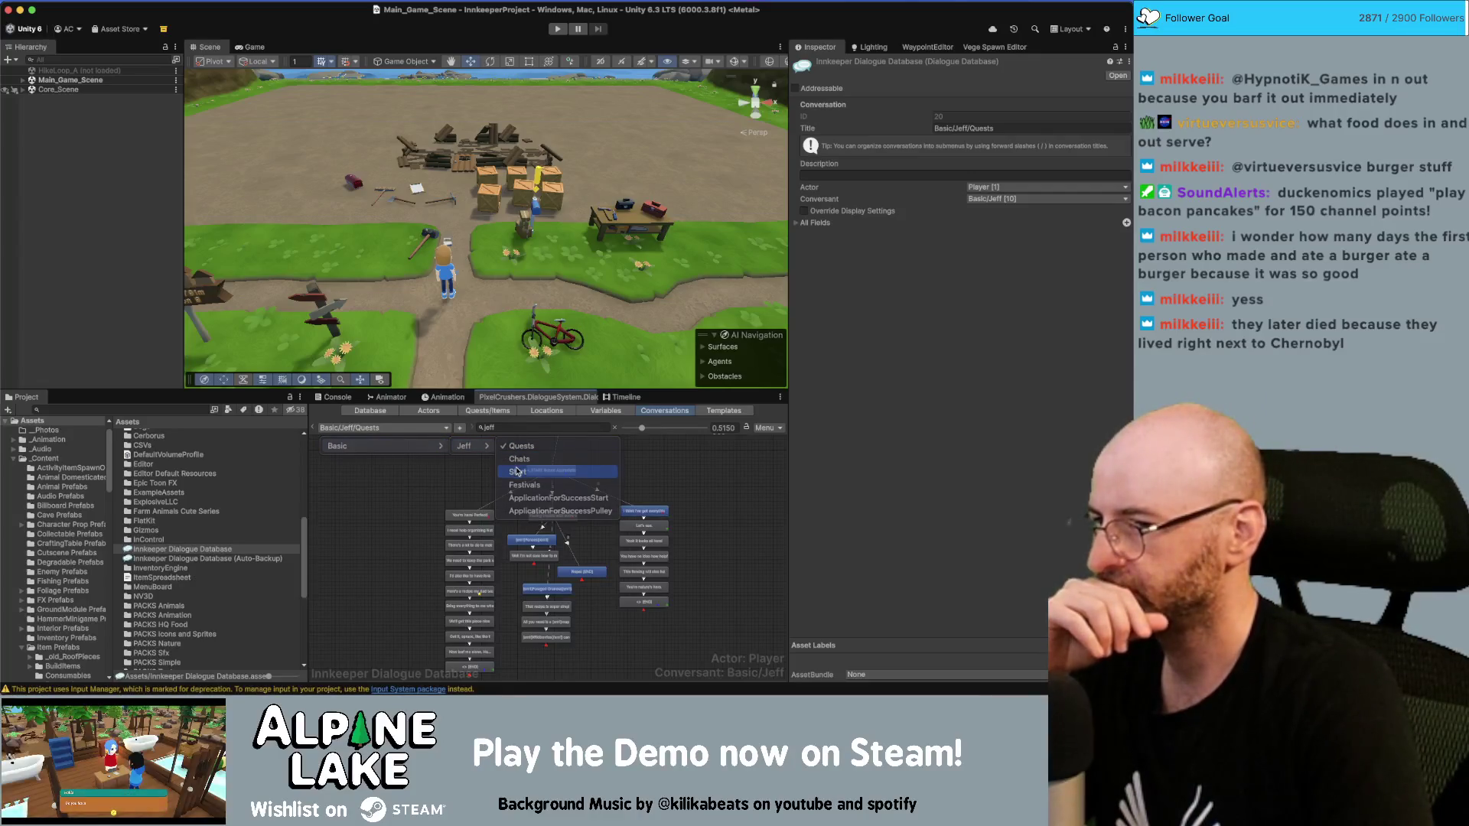
Step: Compare the Nature Appreciation Day and Butter Up The Boss entries, clear the filter, and start play-testing
{"action": "left_click", "coordinate": [456, 636]}
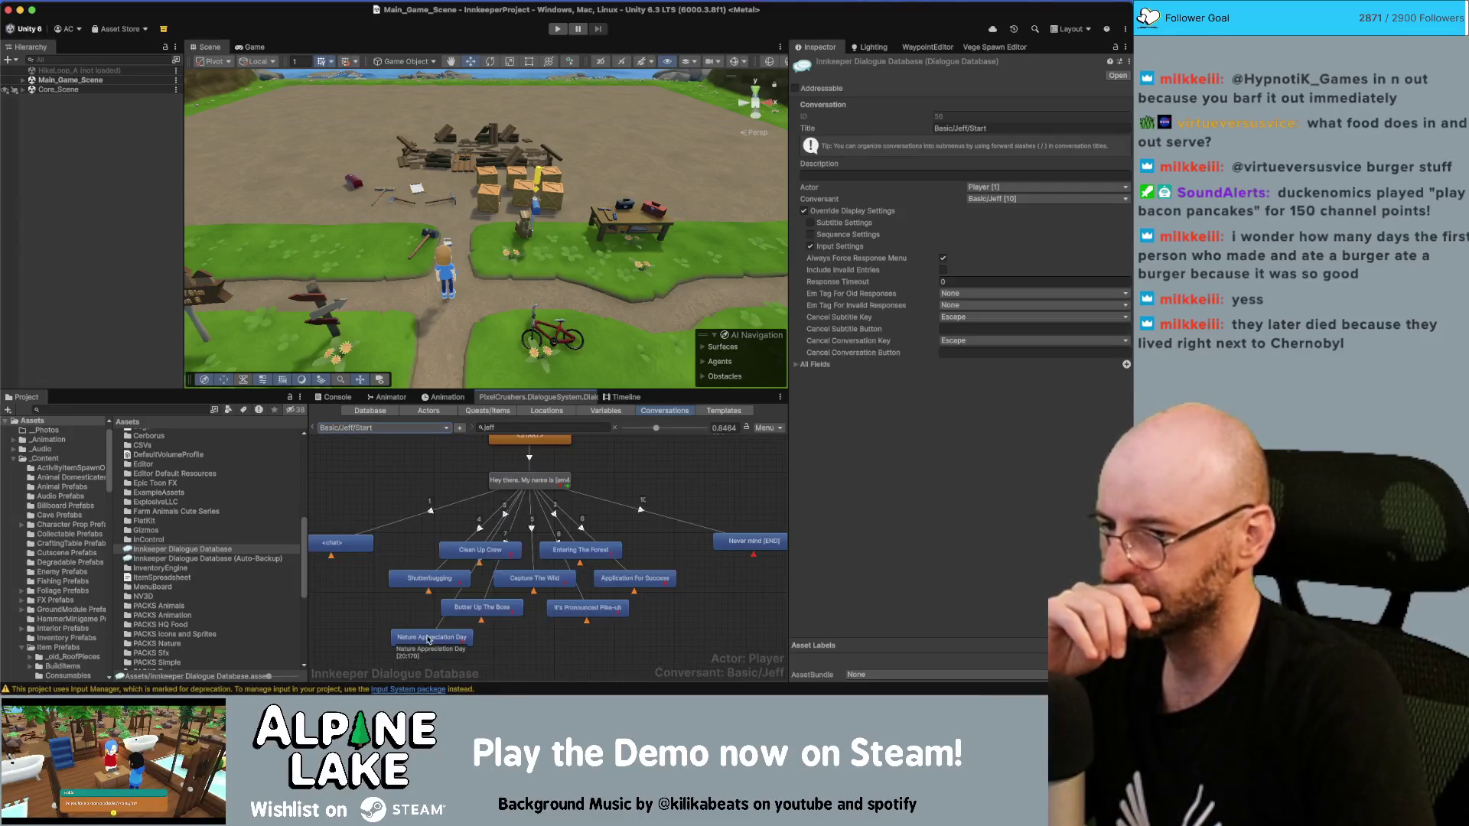
{"action": "left_click", "coordinate": [493, 609]}
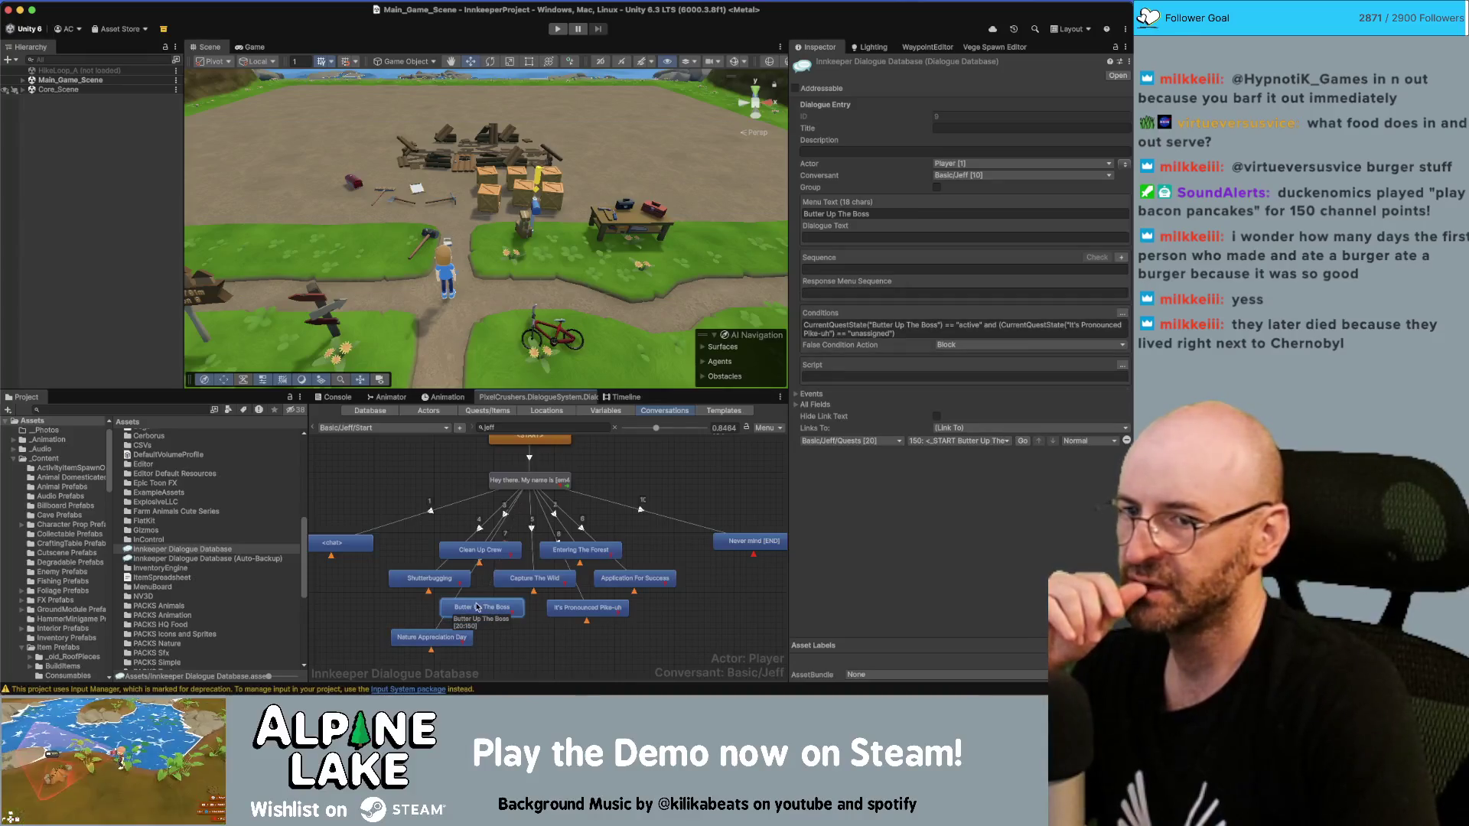
{"action": "left_click", "coordinate": [453, 637]}
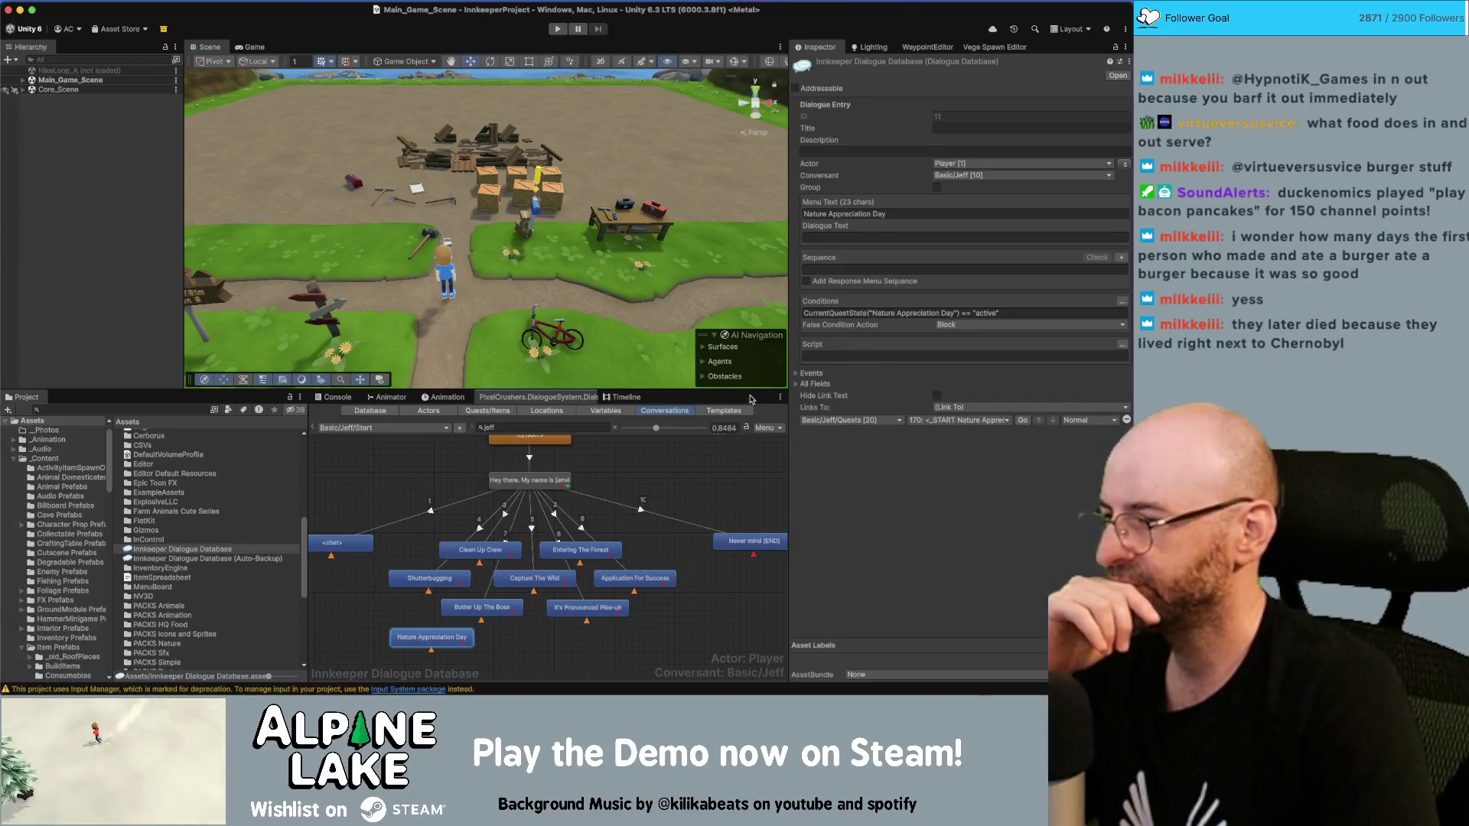
{"action": "left_click", "coordinate": [666, 498]}
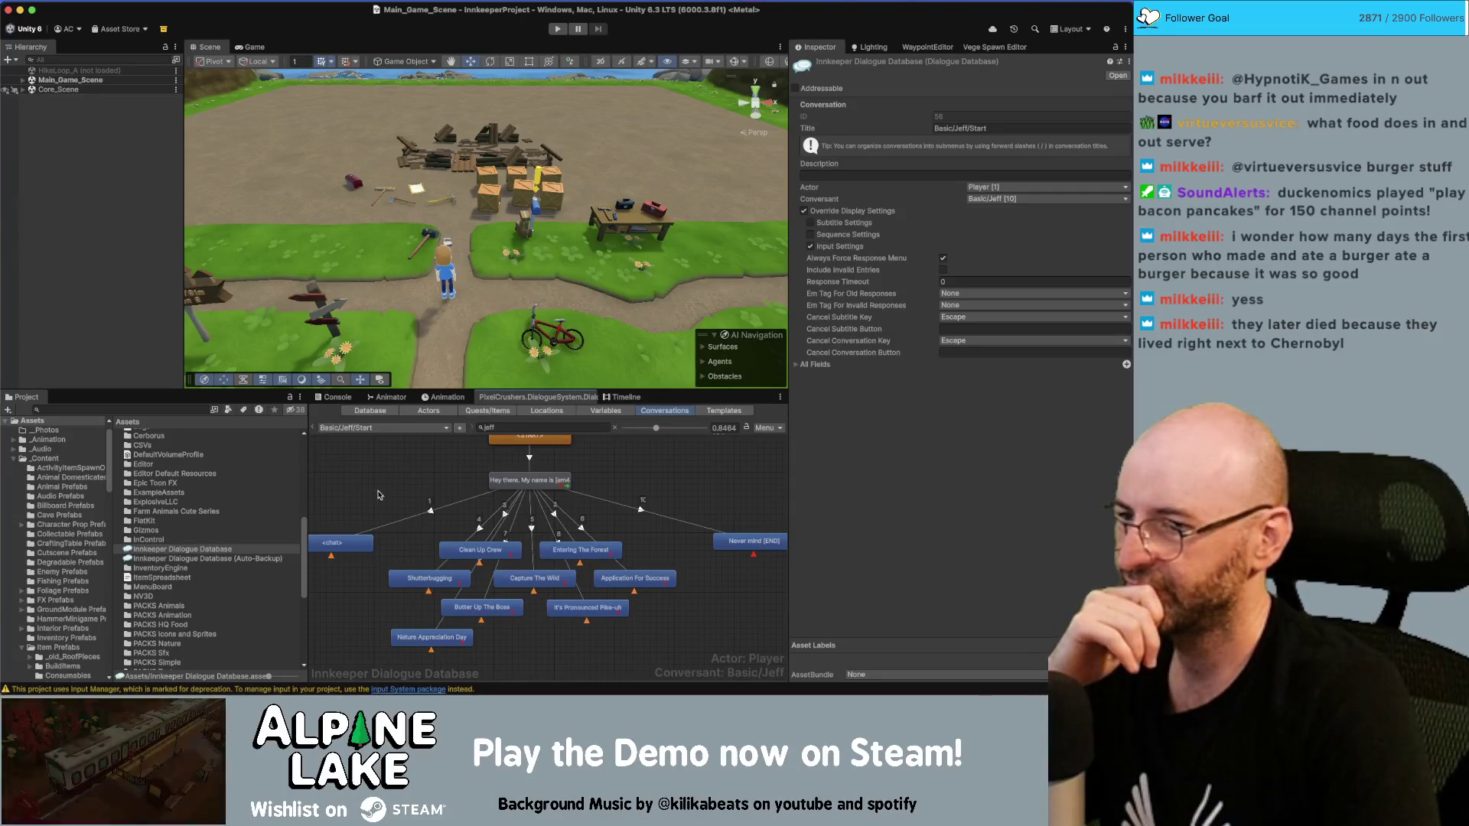
{"action": "left_click", "coordinate": [617, 428]}
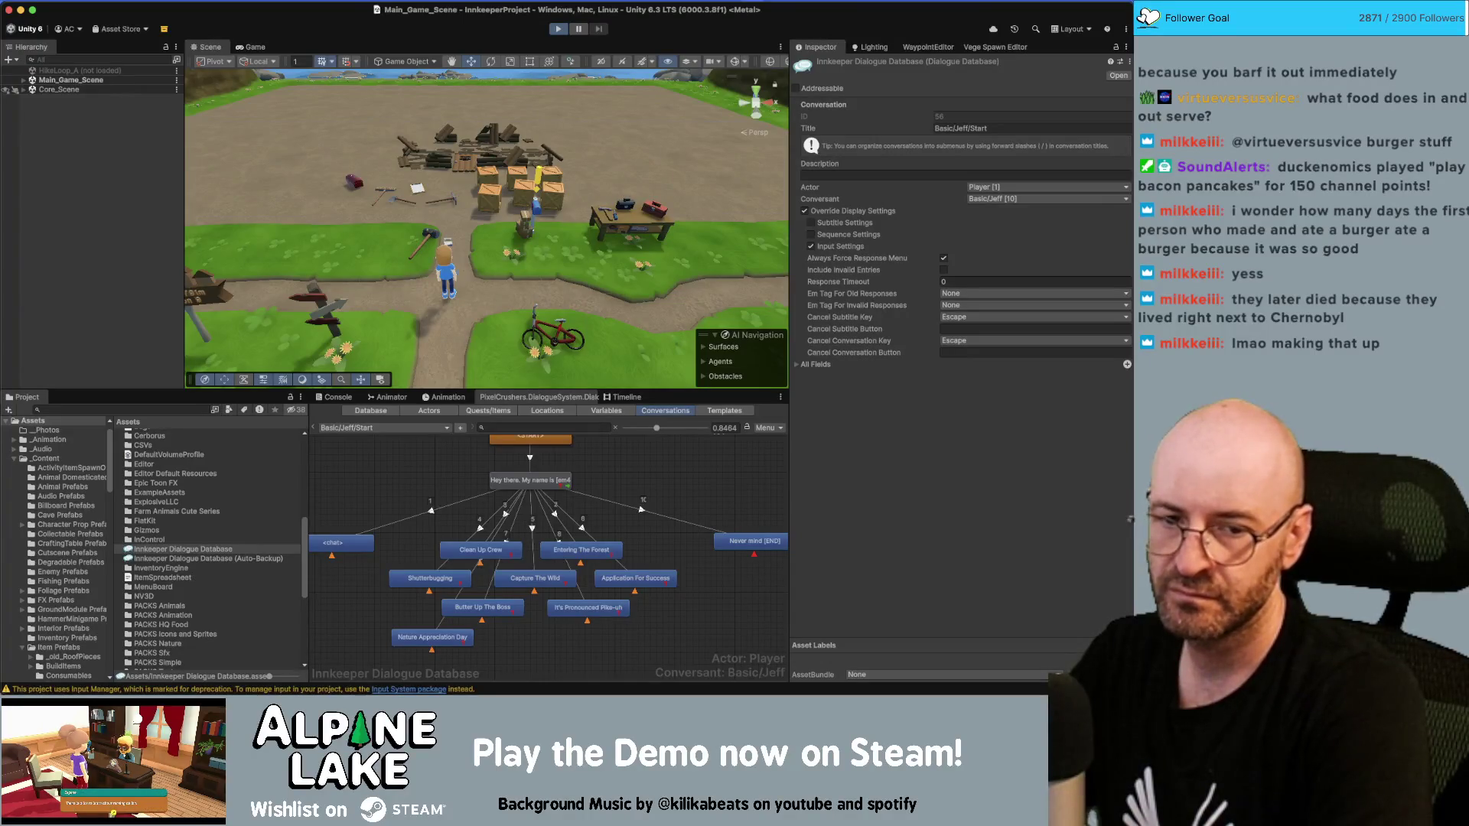
{"action": "key", "text": "super+p"}
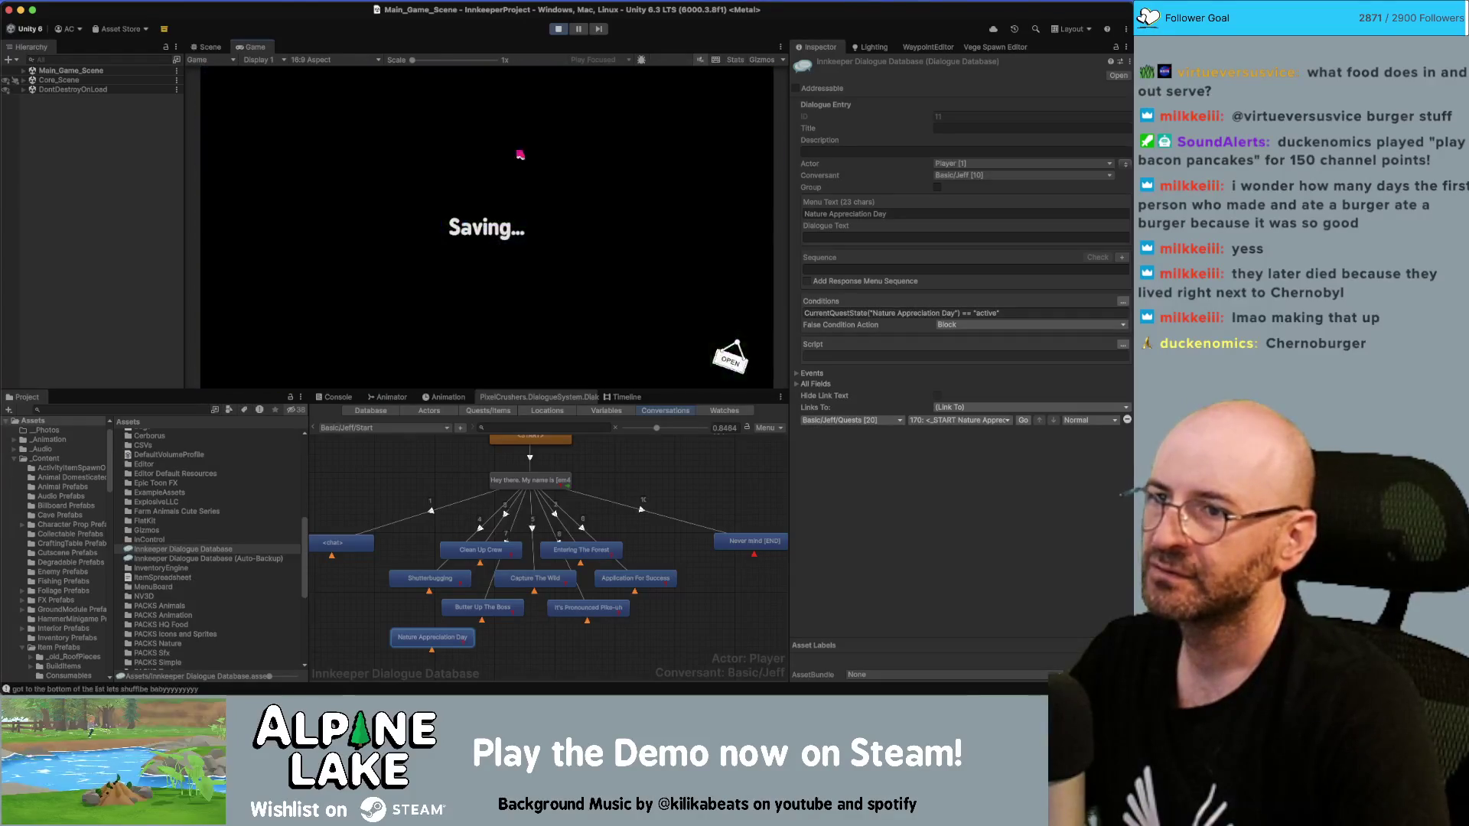
Step: Advance through the day summaries and calendars to the Fall, Year 1 morning
{"action": "left_click", "coordinate": [752, 94]}
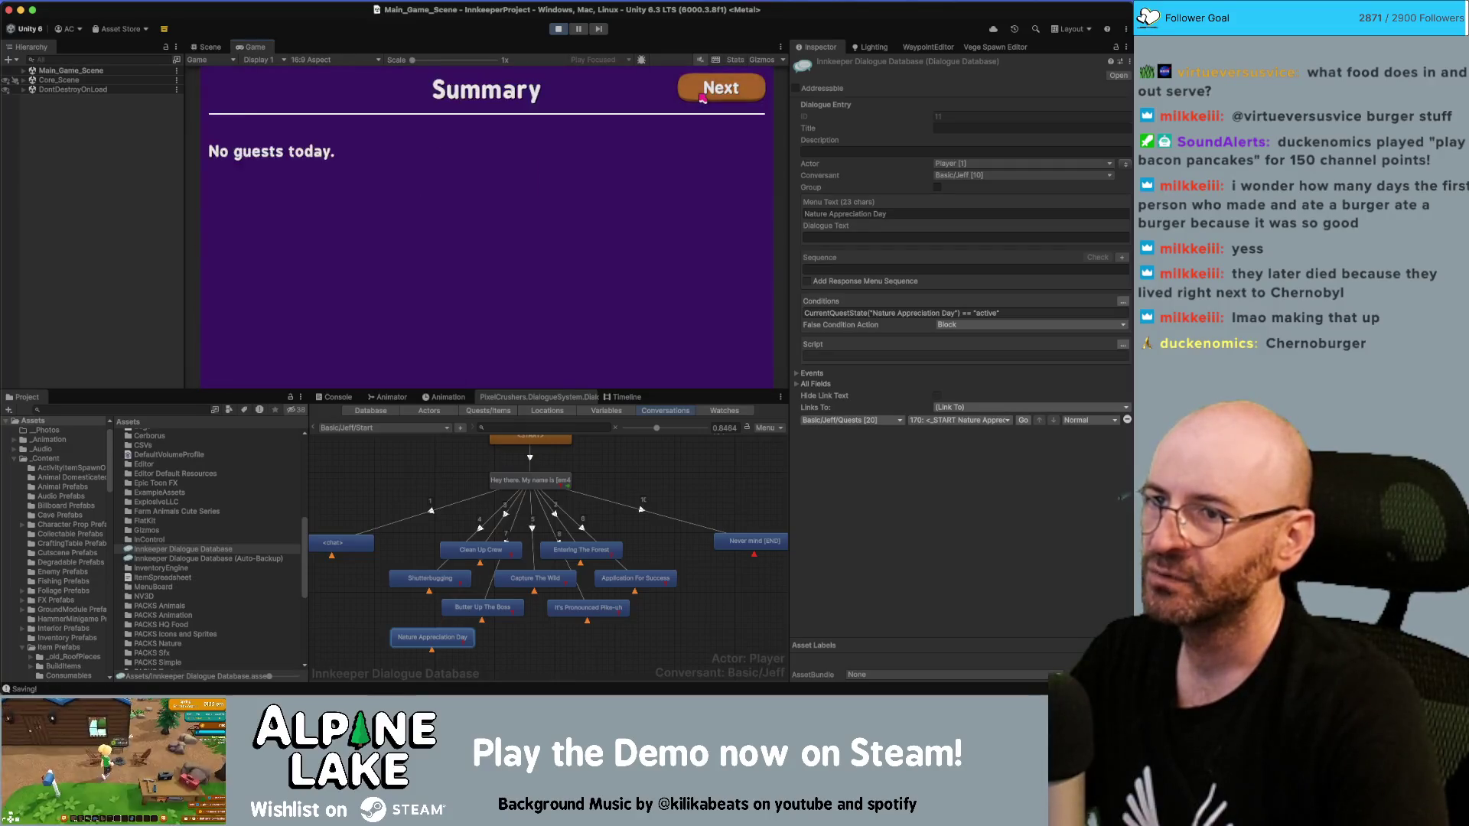
{"action": "left_click", "coordinate": [702, 96]}
{"action": "left_click", "coordinate": [703, 97]}
{"action": "left_click", "coordinate": [707, 94]}
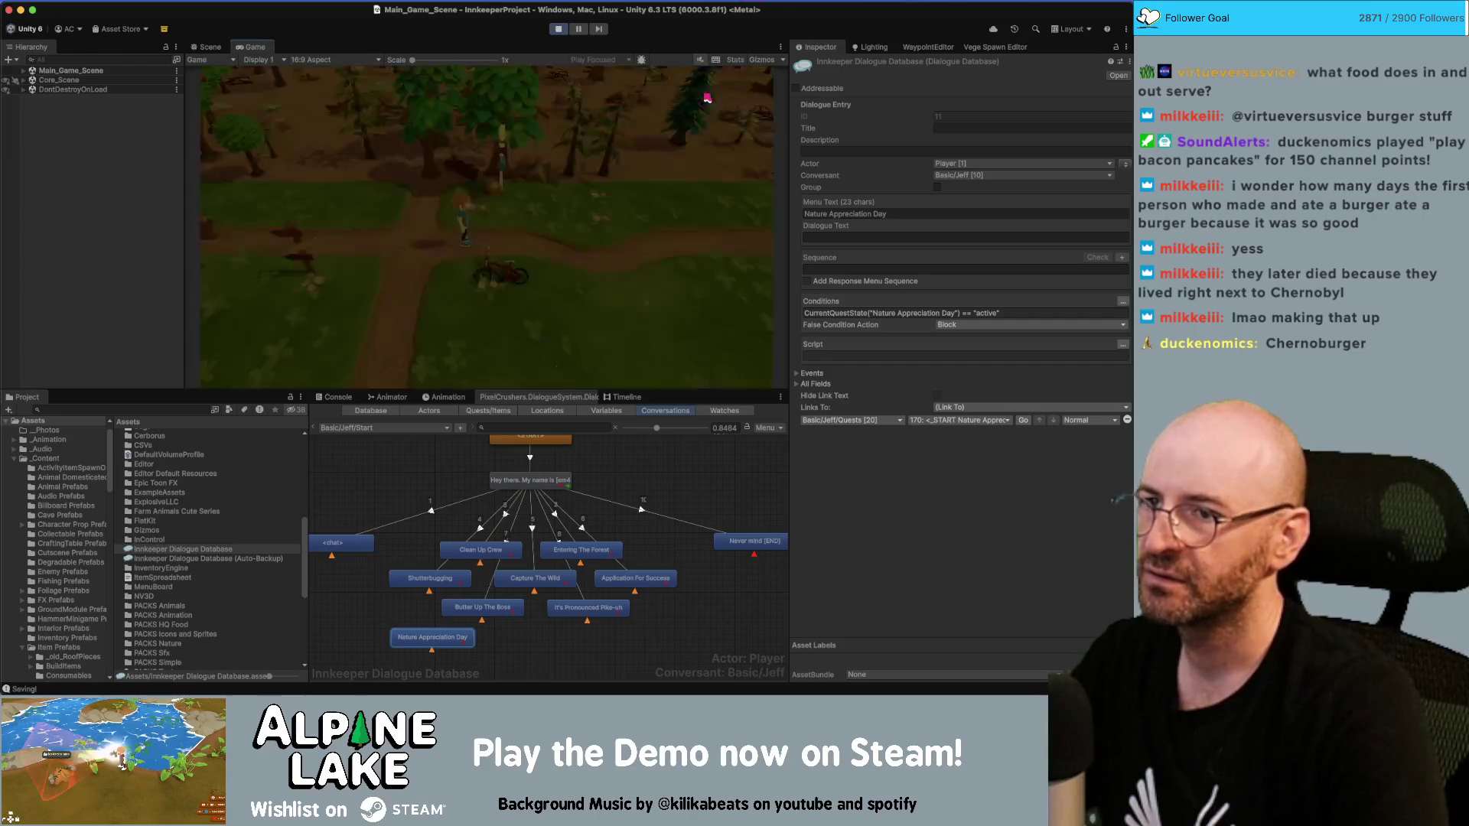
{"action": "left_click", "coordinate": [706, 93]}
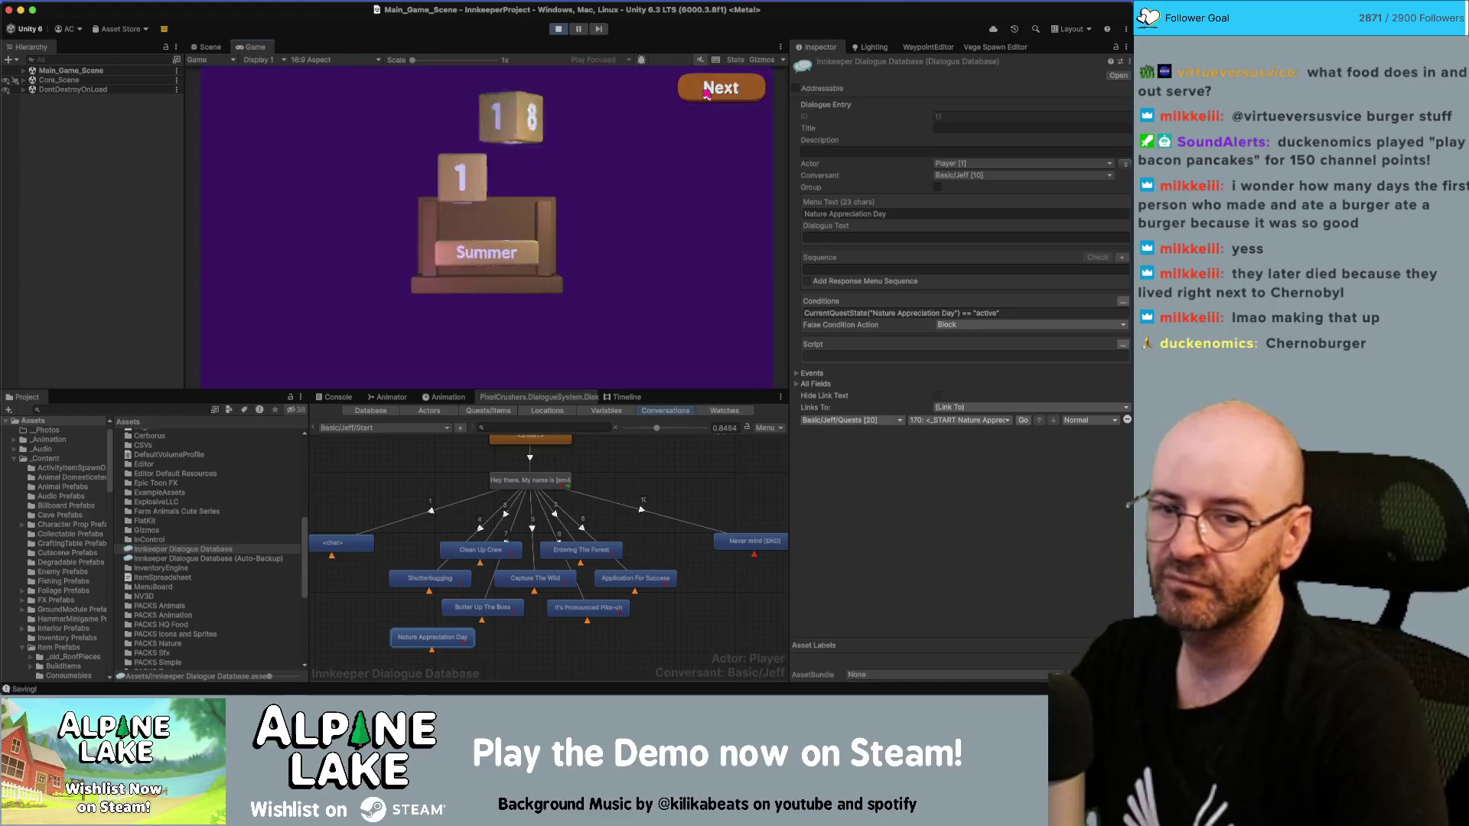
{"action": "left_click", "coordinate": [706, 91]}
{"action": "left_click", "coordinate": [706, 91]}
{"action": "left_click", "coordinate": [706, 92]}
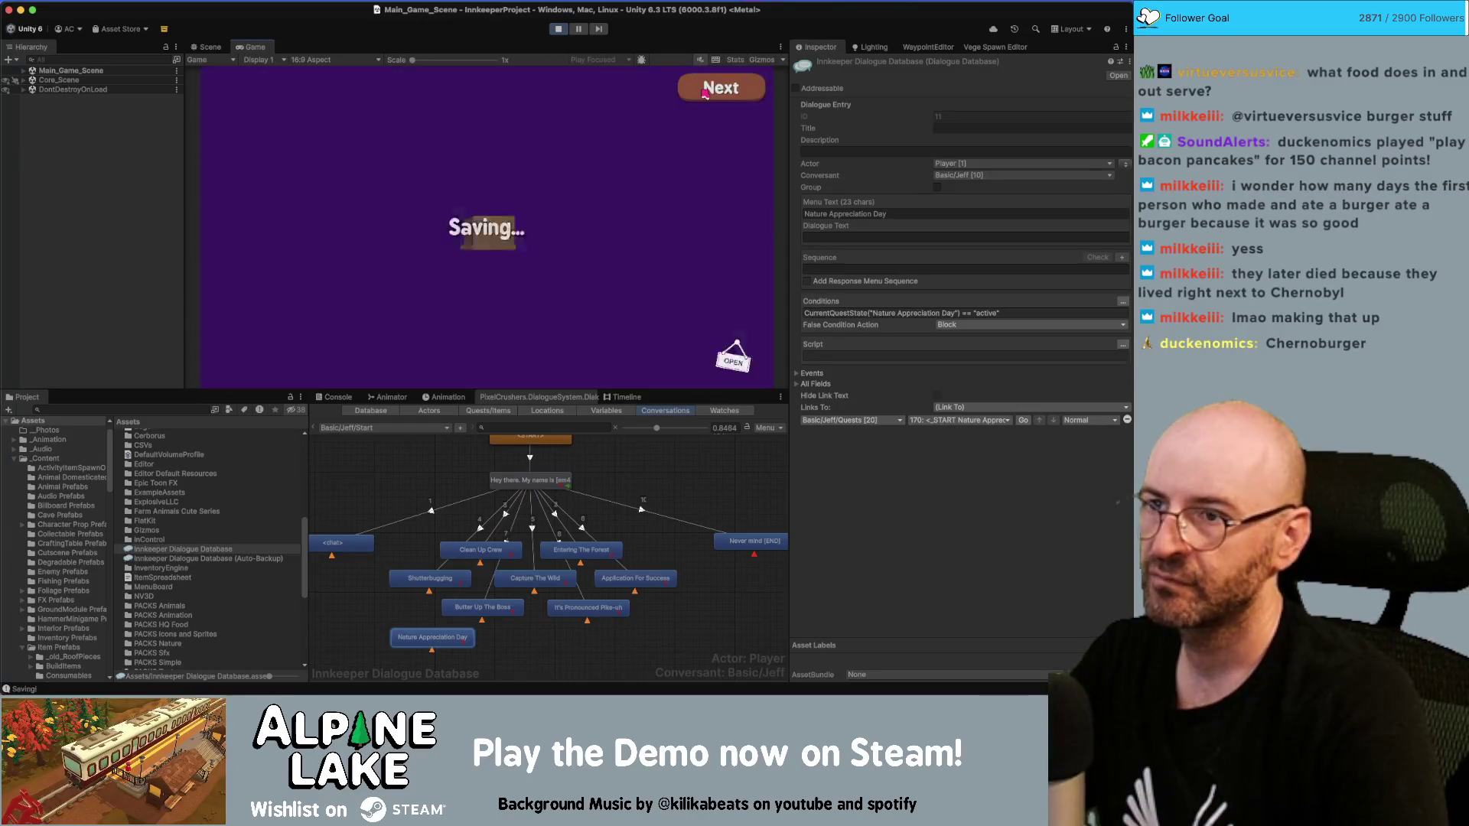
{"action": "left_click", "coordinate": [704, 91]}
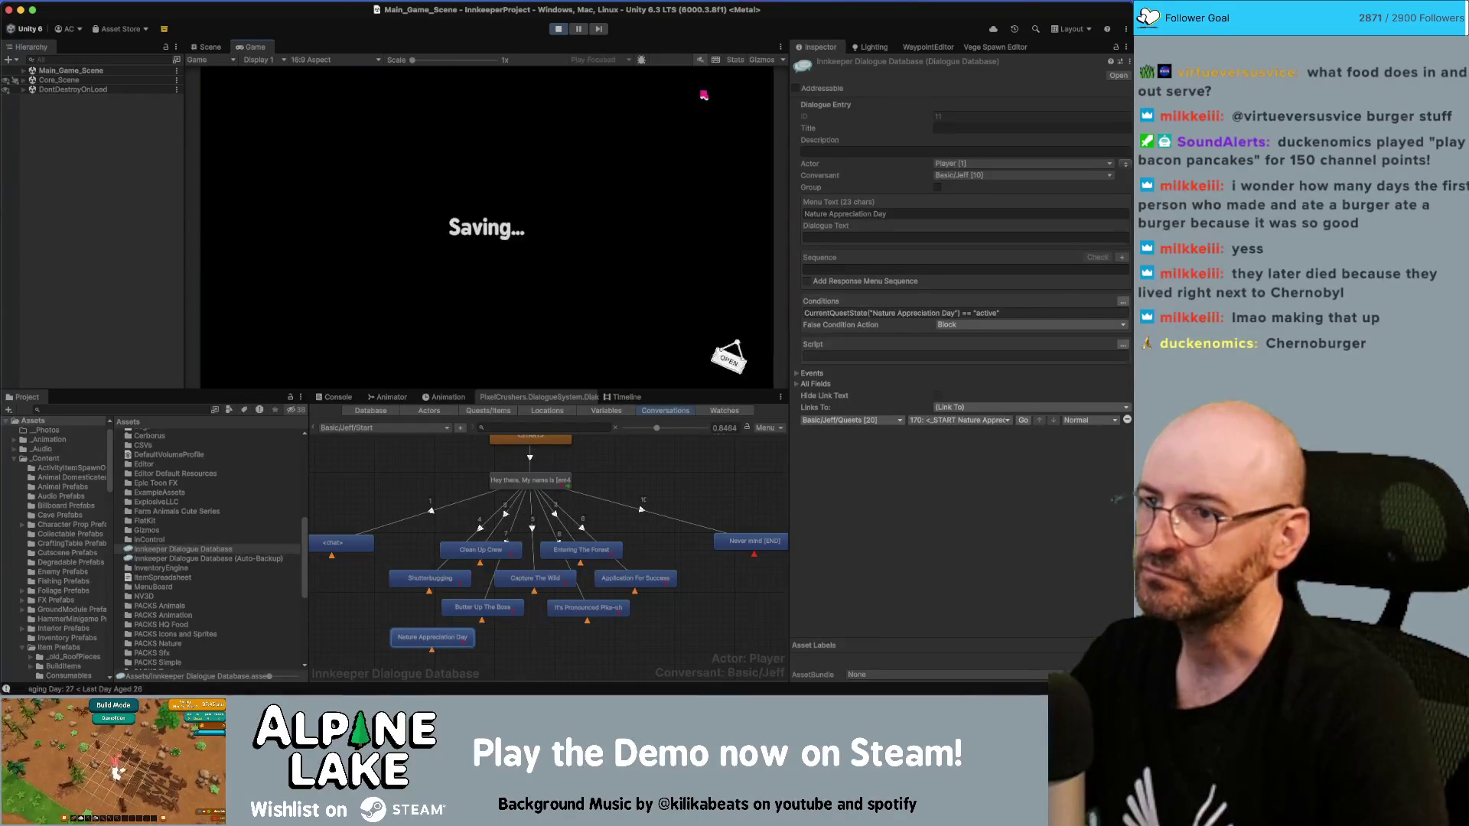
{"action": "left_click", "coordinate": [704, 92]}
{"action": "left_click", "coordinate": [704, 92]}
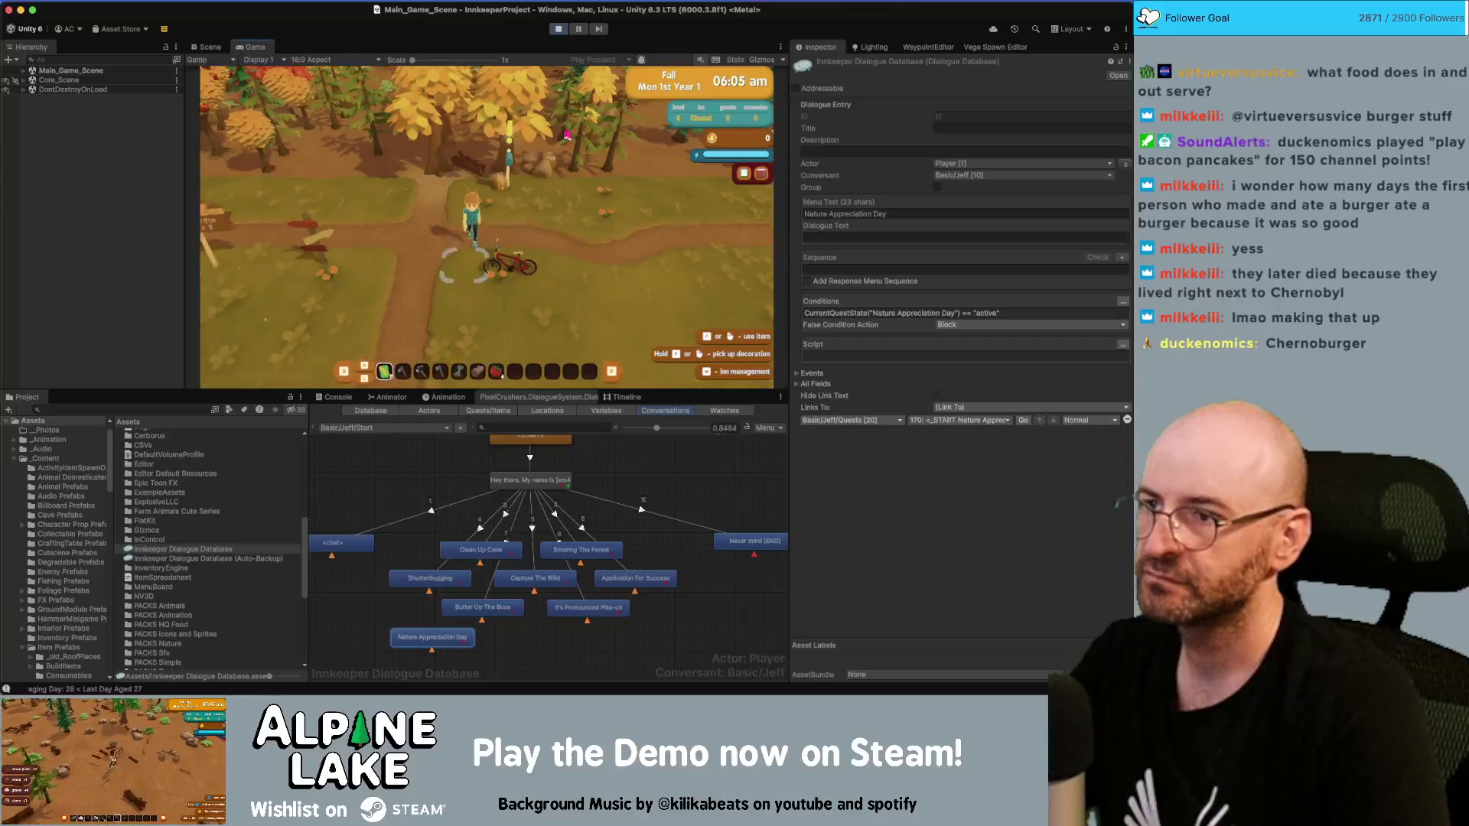
Step: Check the mailbox's letters, then search the project assets for 'nature appreciation'
{"action": "left_click", "coordinate": [537, 165]}
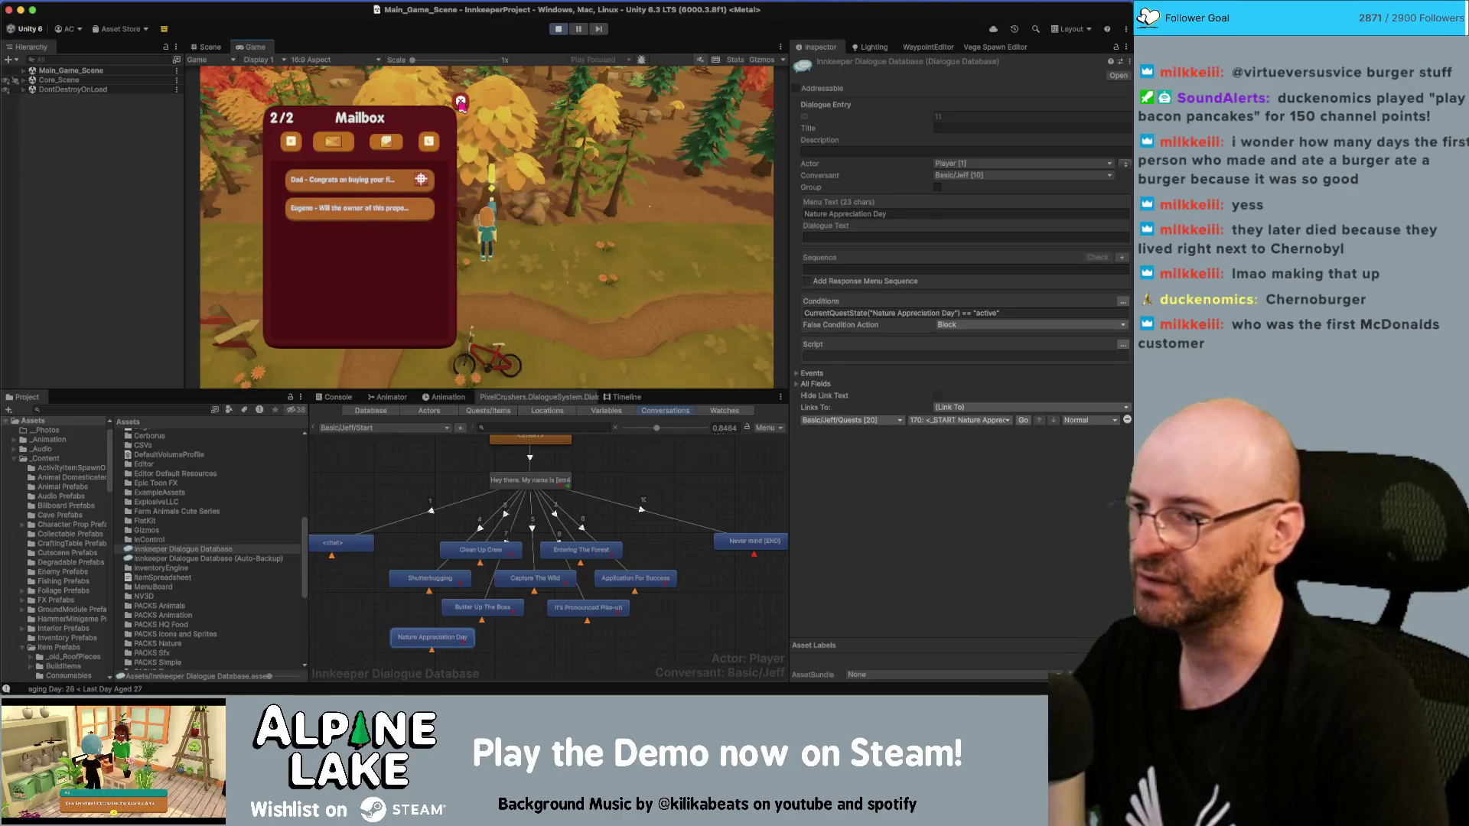
{"action": "left_click", "coordinate": [461, 103]}
{"action": "left_click", "coordinate": [141, 405]}
{"action": "type", "text": "nature appreciation"}
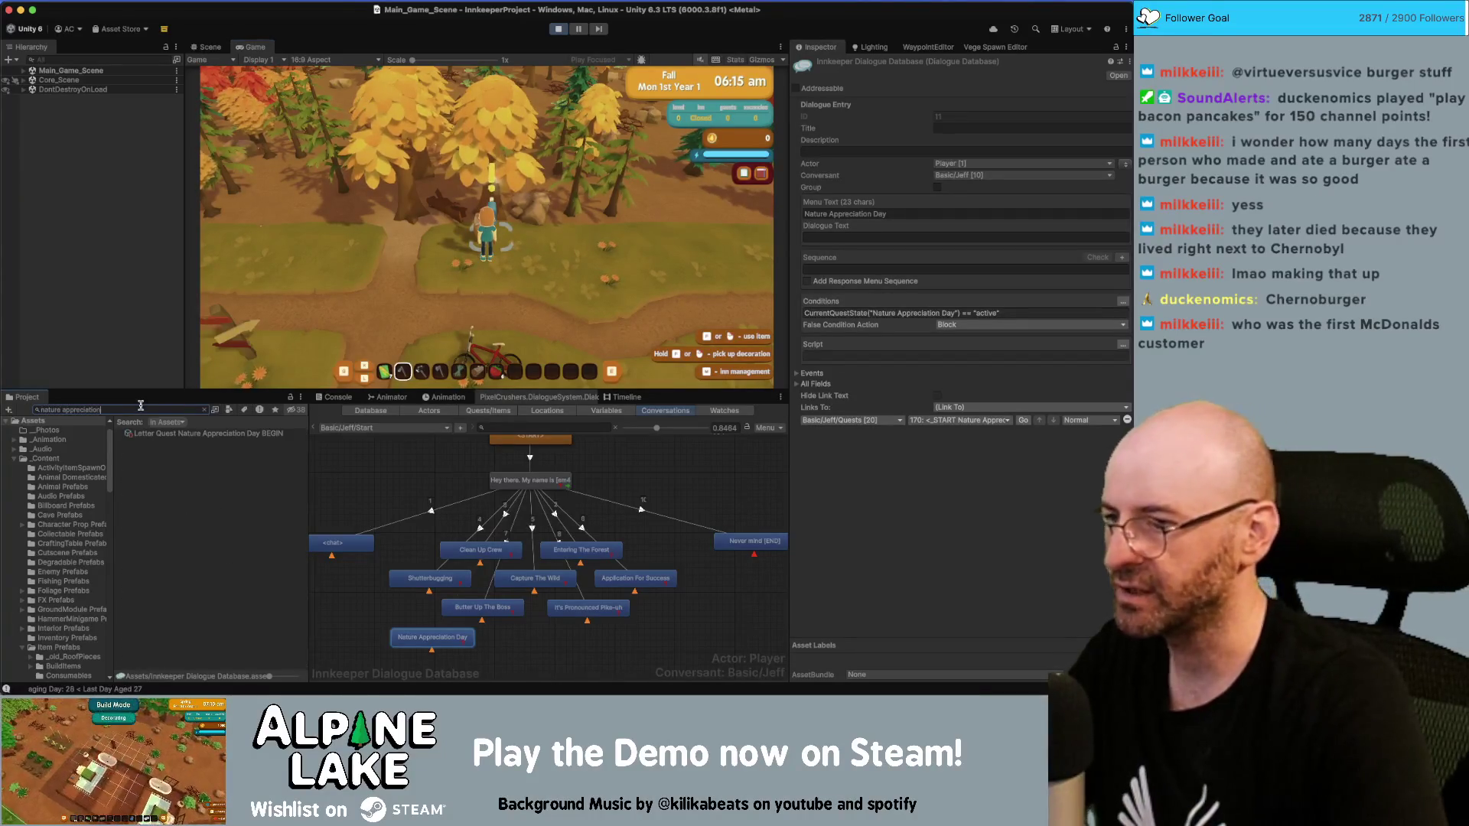
Step: Set the Nature Appreciation Day BEGIN letter's Lua Conditions size to 0
{"action": "left_click", "coordinate": [153, 433]}
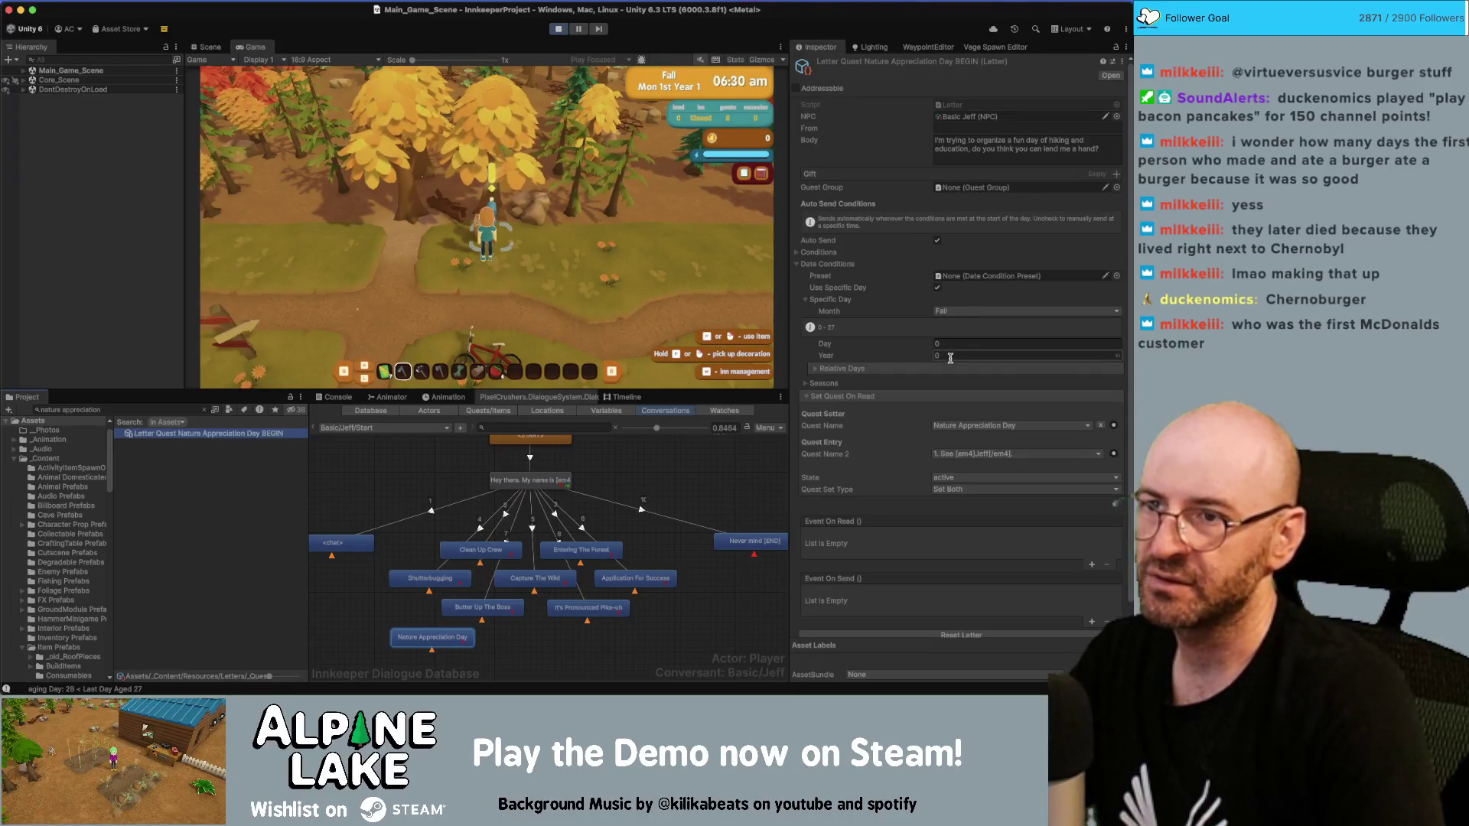
{"action": "left_click", "coordinate": [854, 371]}
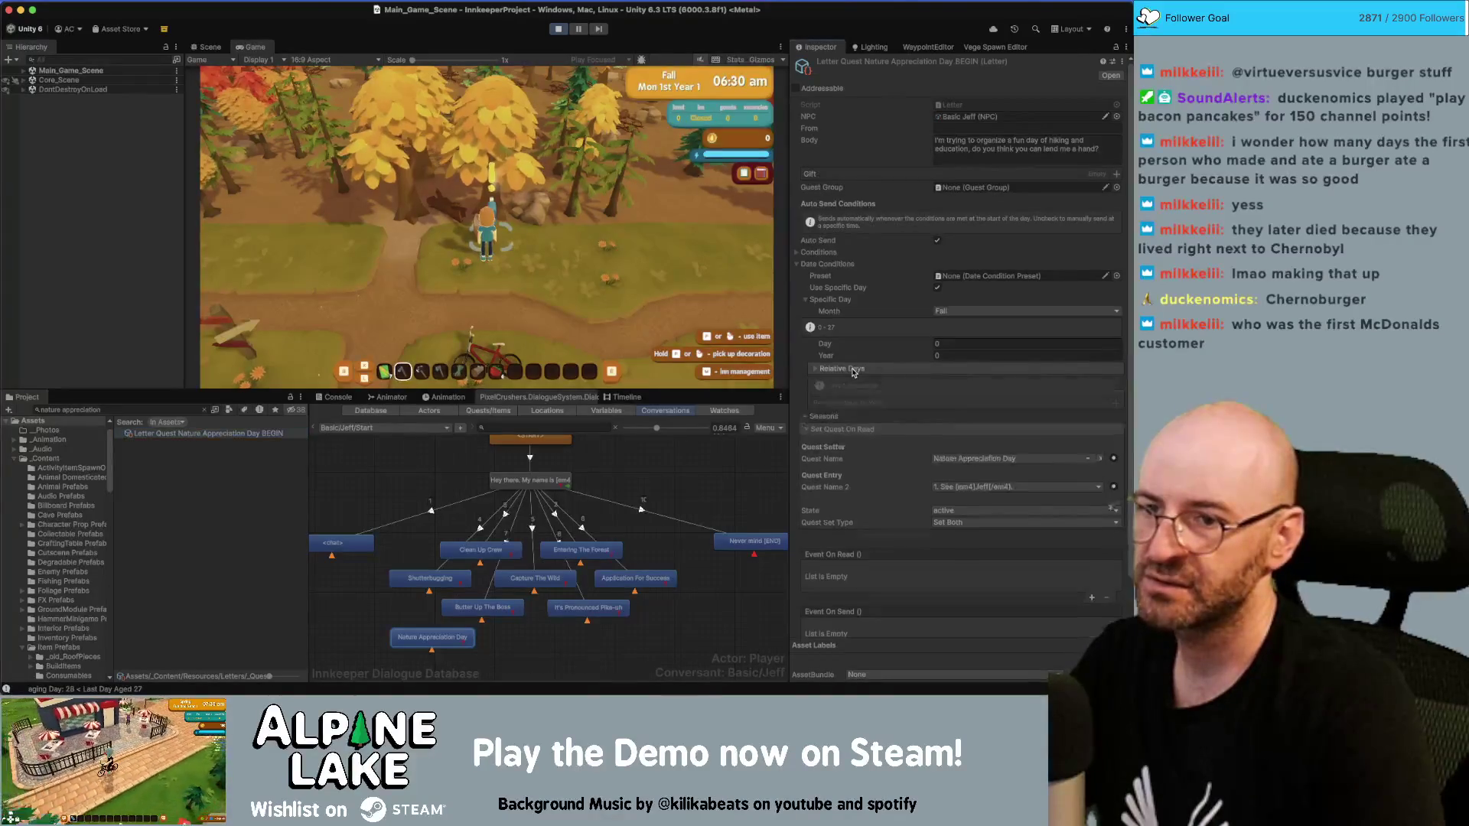
{"action": "left_click", "coordinate": [854, 371]}
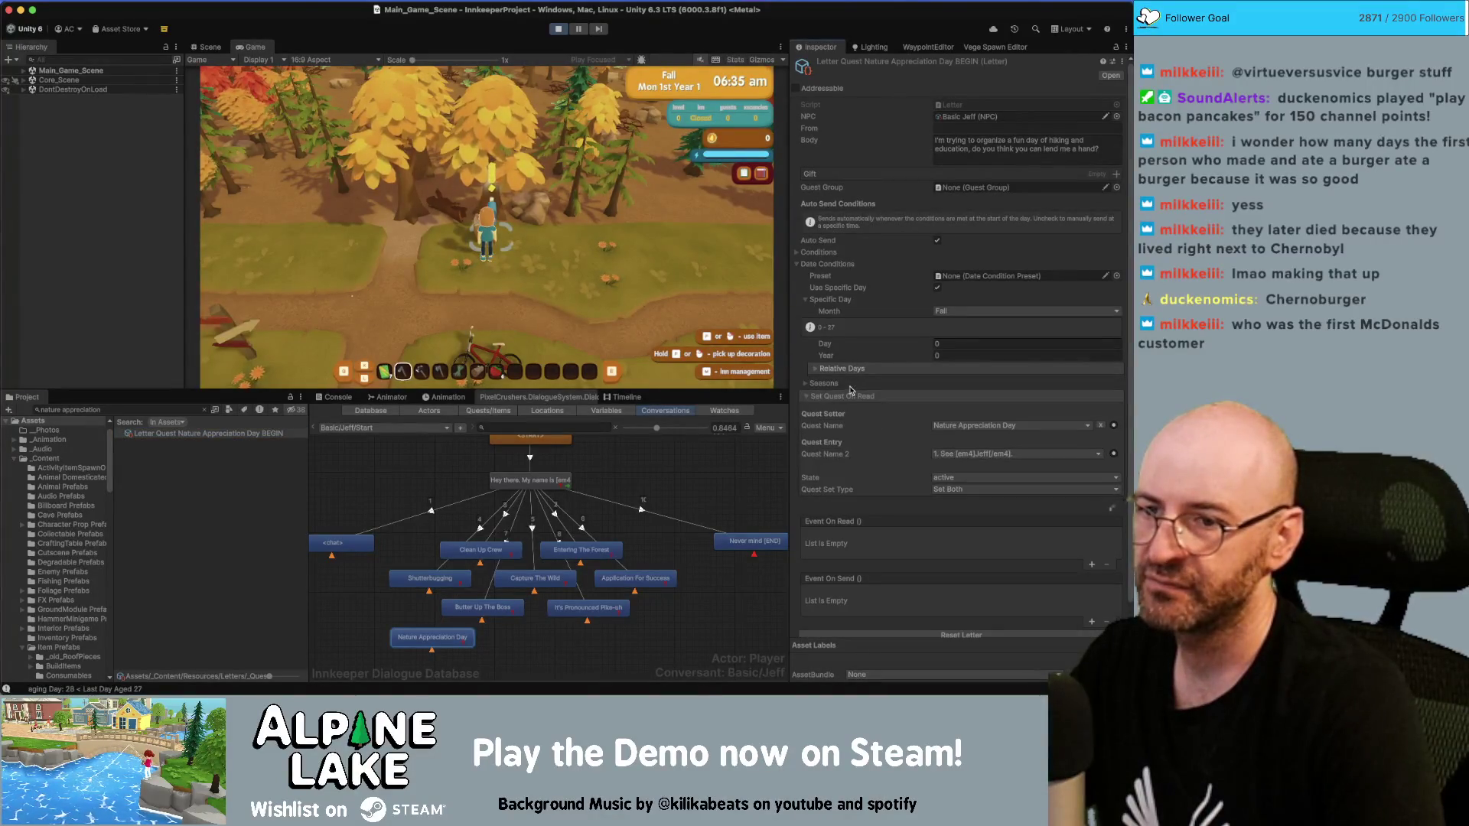
{"action": "left_click", "coordinate": [849, 396]}
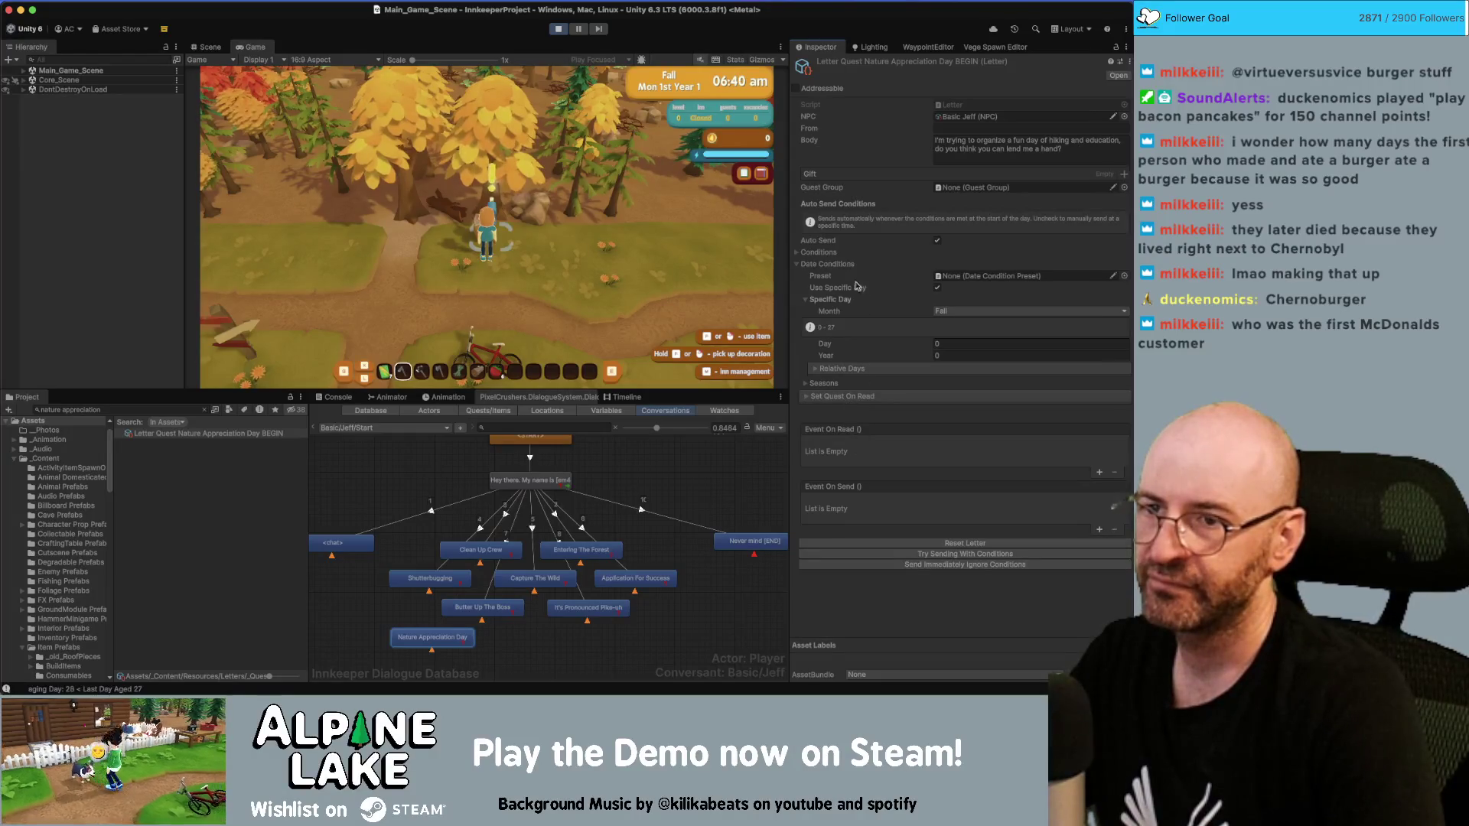
{"action": "left_click", "coordinate": [833, 255]}
{"action": "left_click", "coordinate": [938, 454]}
{"action": "type", "text": "0"}
{"action": "key", "text": "Return"}
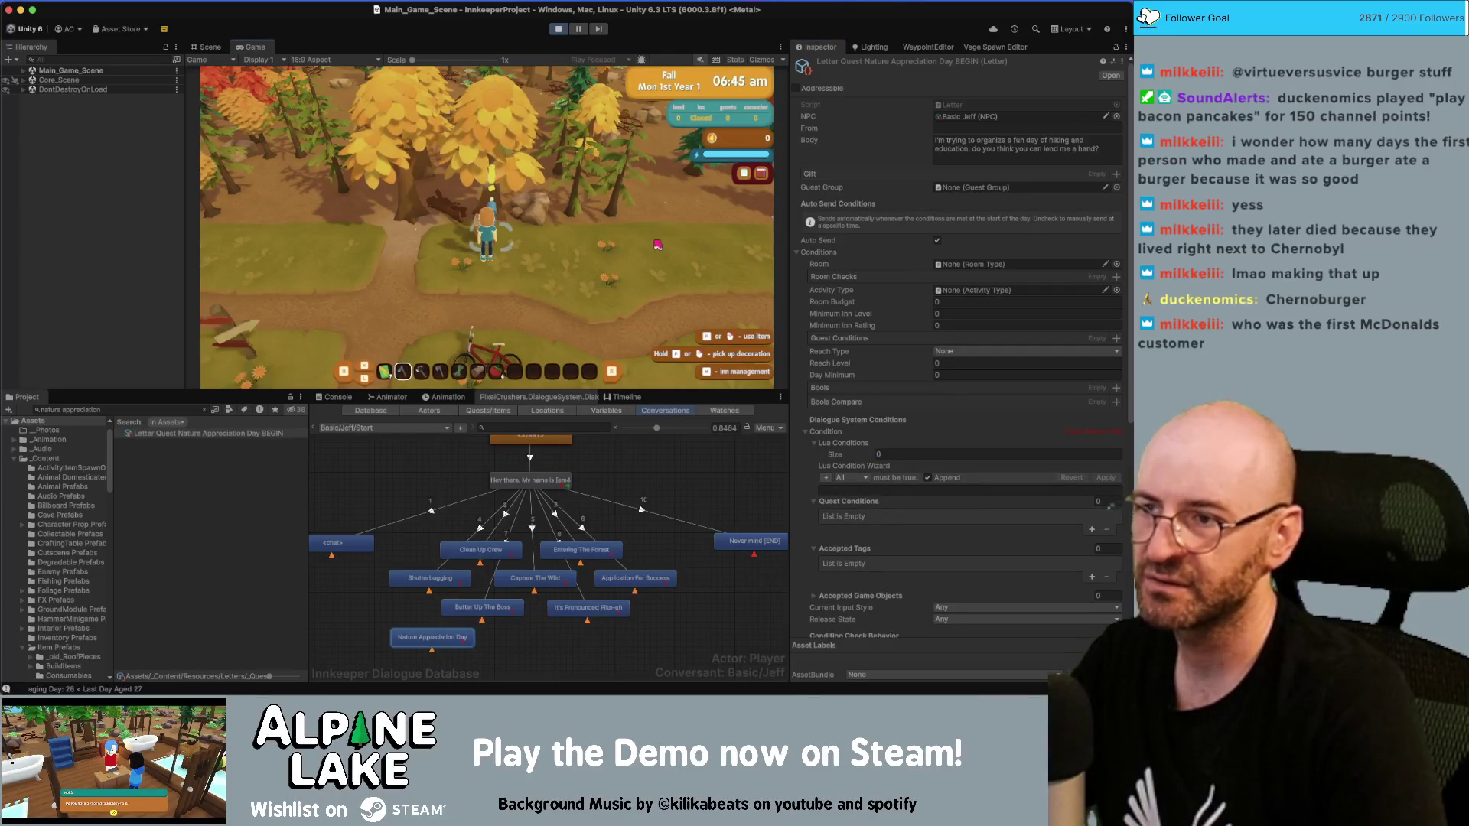
Step: Check the mailbox for the new letter, then stop the play test
{"action": "left_click", "coordinate": [588, 234]}
{"action": "left_click", "coordinate": [587, 233]}
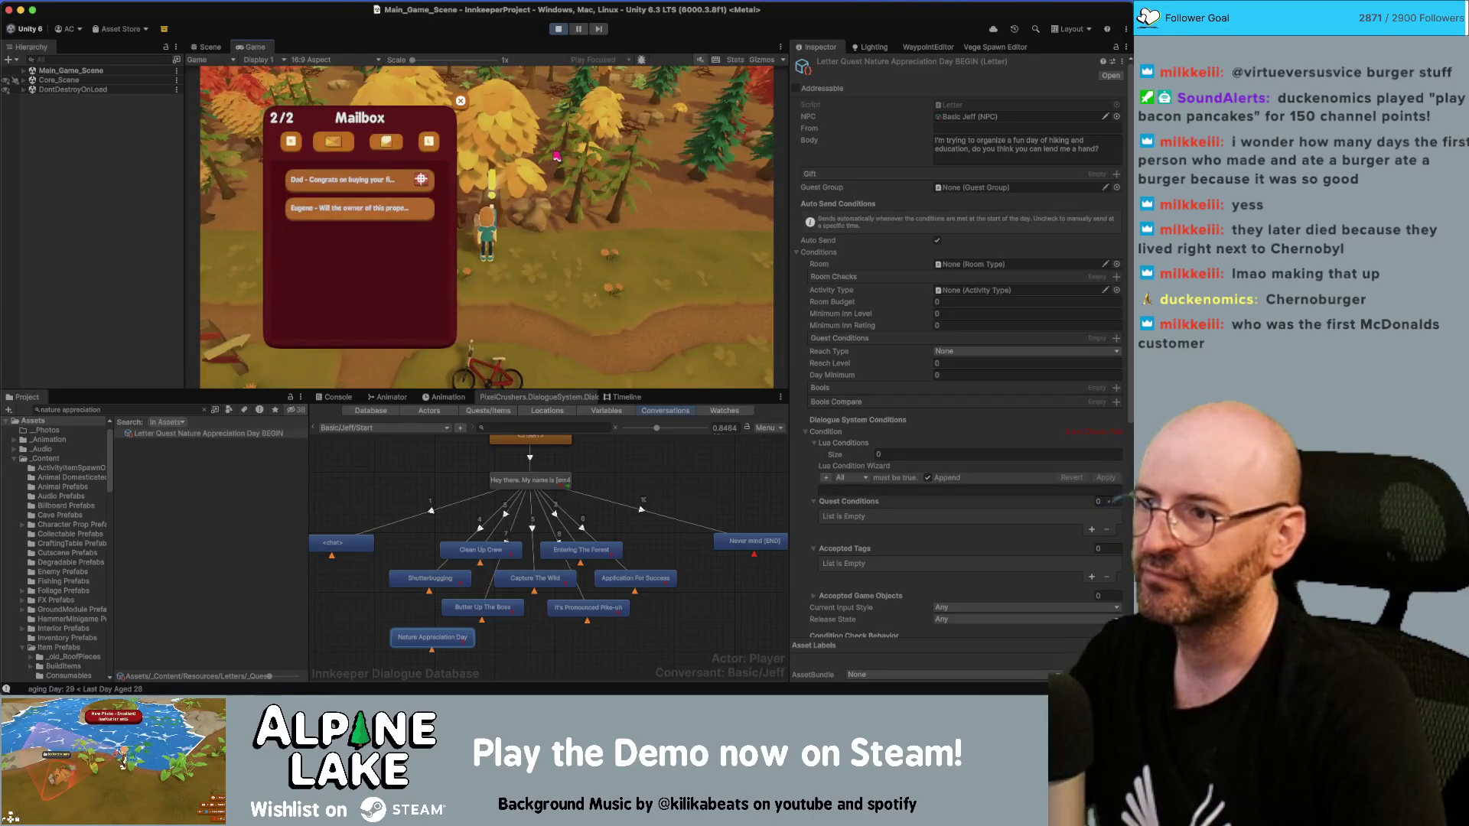
{"action": "left_click", "coordinate": [560, 29]}
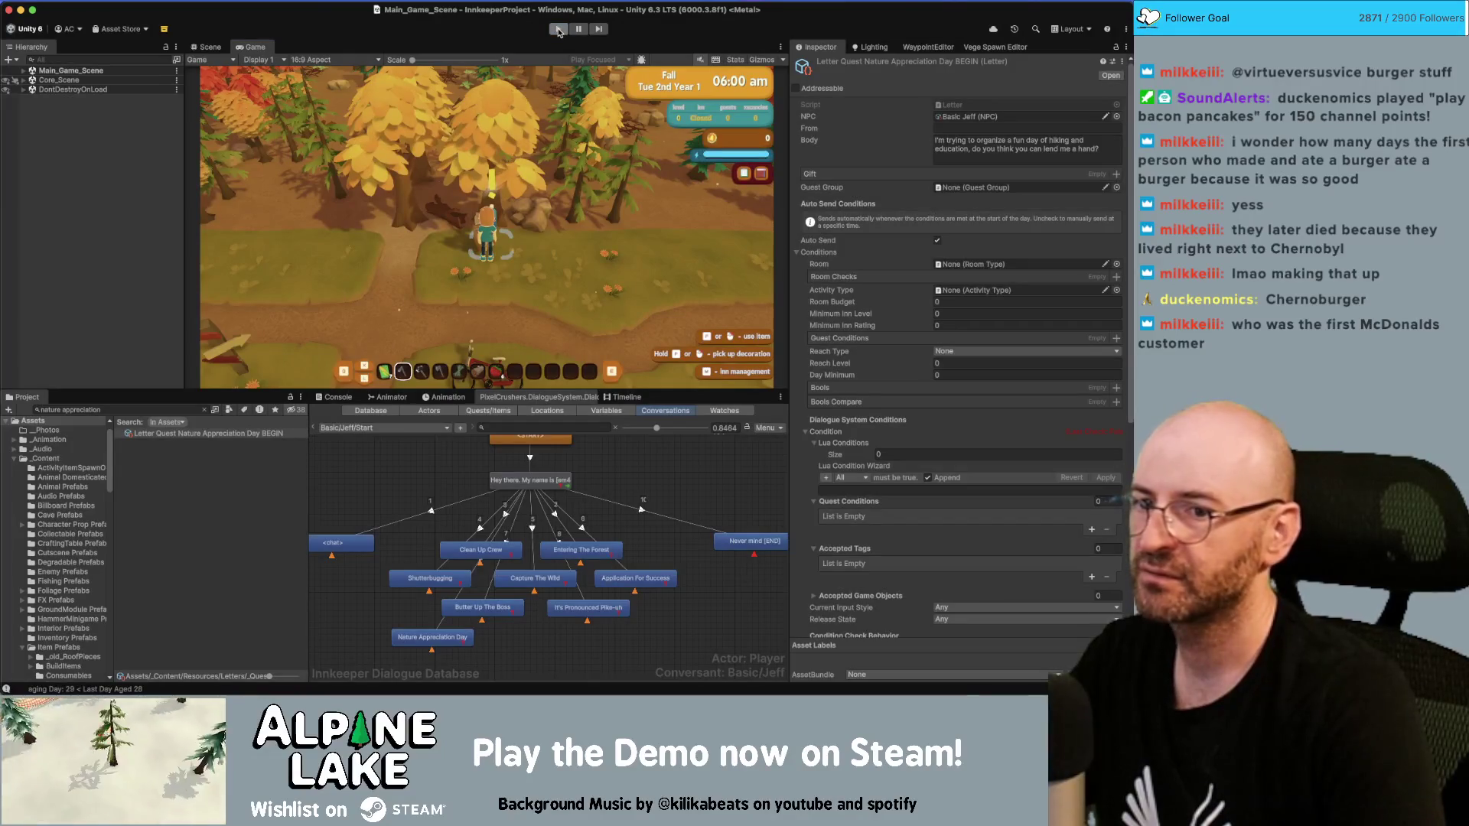
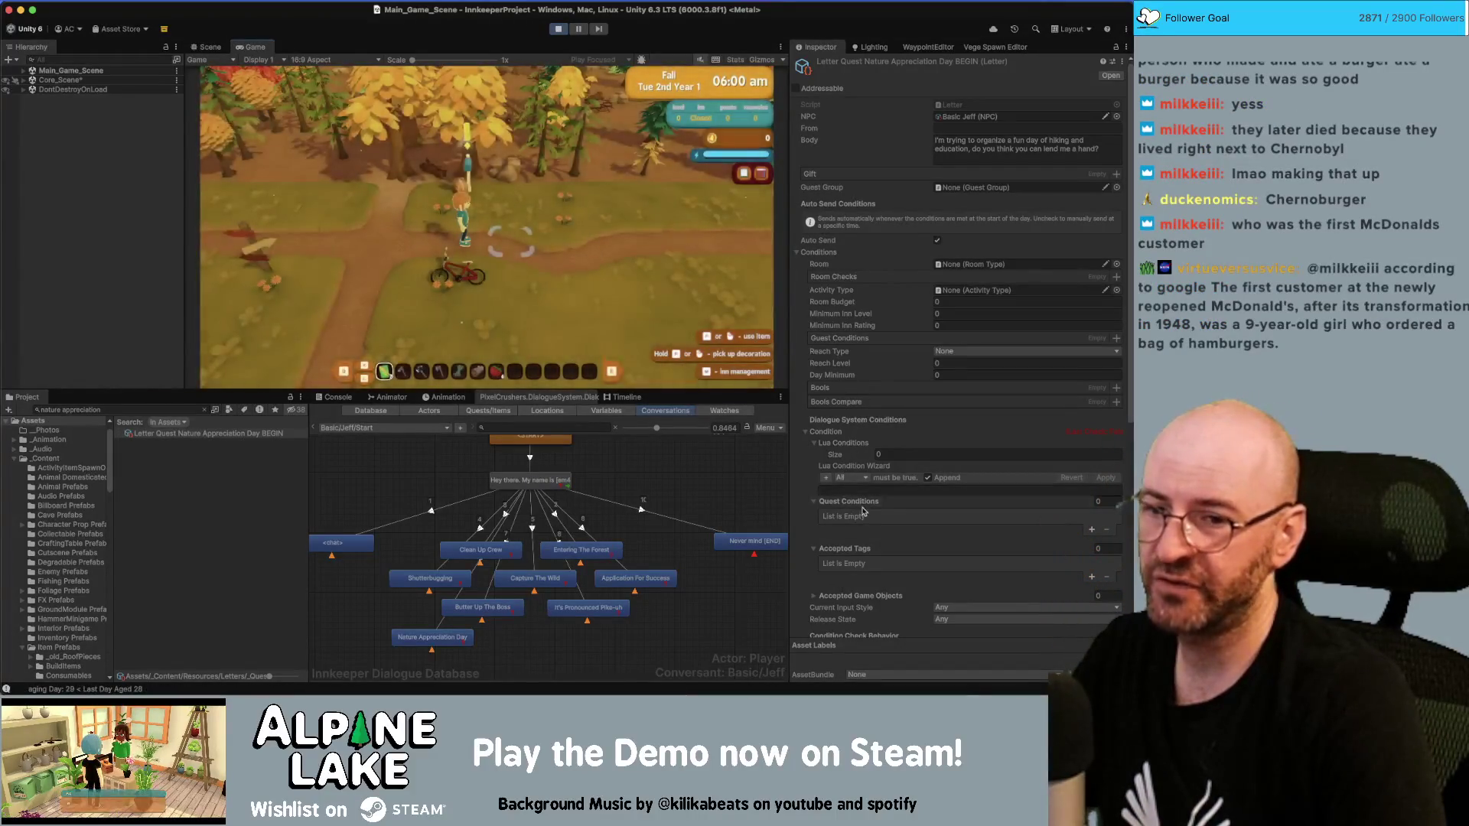
Step: Collapse the letter's Lua Conditions, Quest Conditions and Accepted Tags lists in the Inspector
{"action": "left_click", "coordinate": [816, 444]}
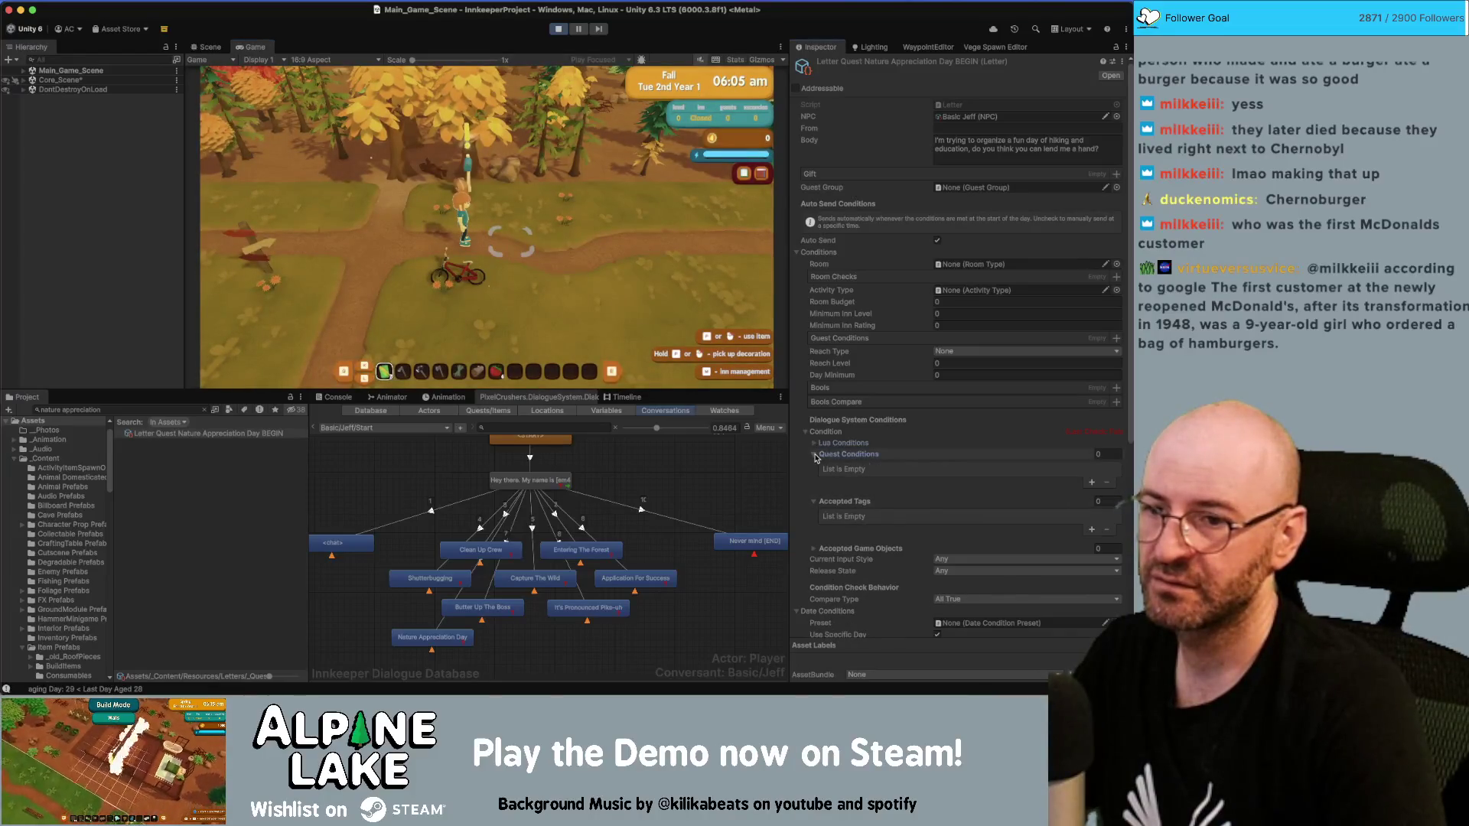
{"action": "left_click", "coordinate": [814, 454]}
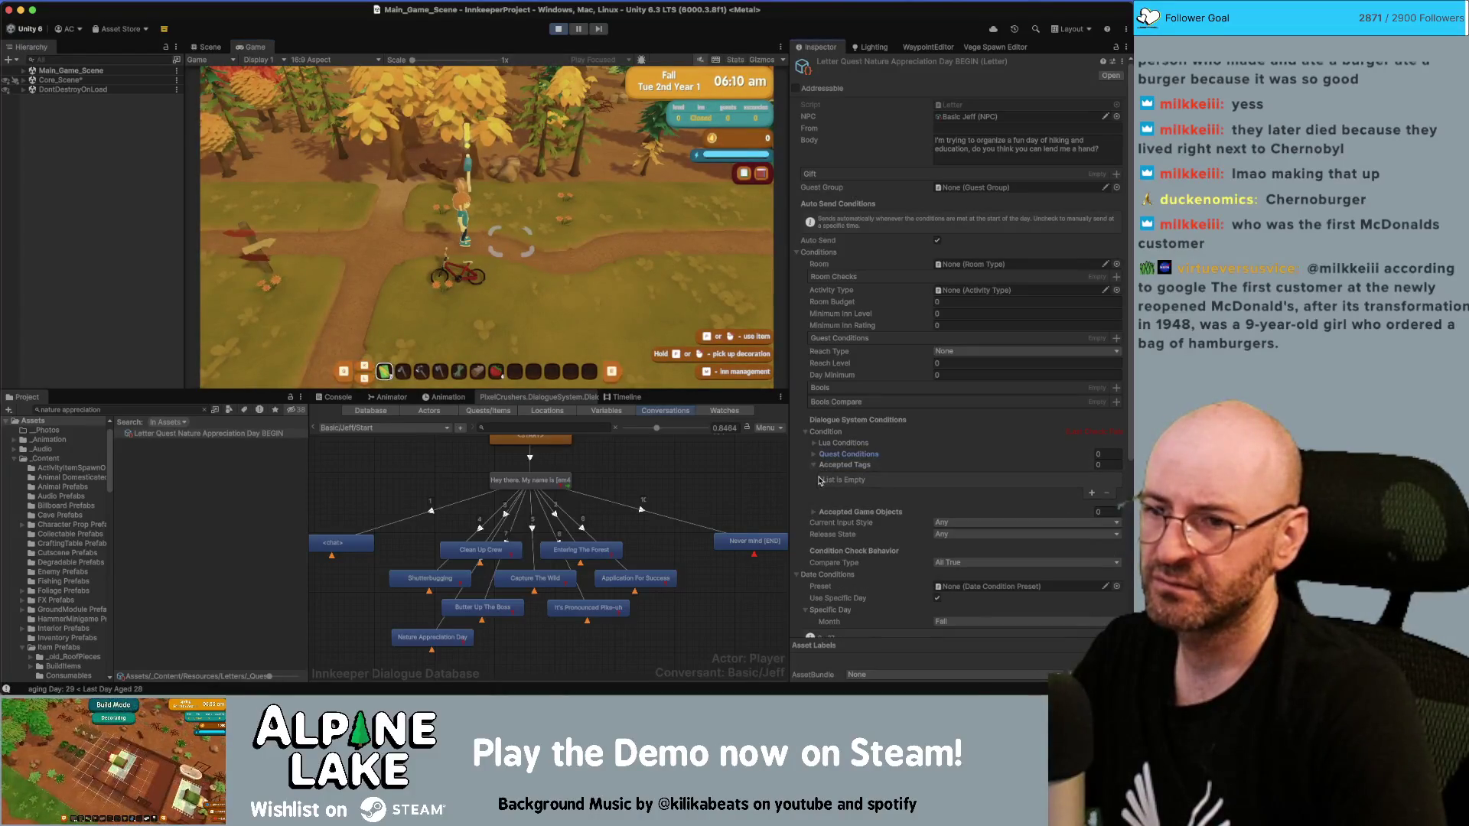
{"action": "left_click", "coordinate": [815, 466]}
Step: Check the in-game mailbox, continue past the Totals screen, and stop the test run
{"action": "left_click", "coordinate": [600, 241]}
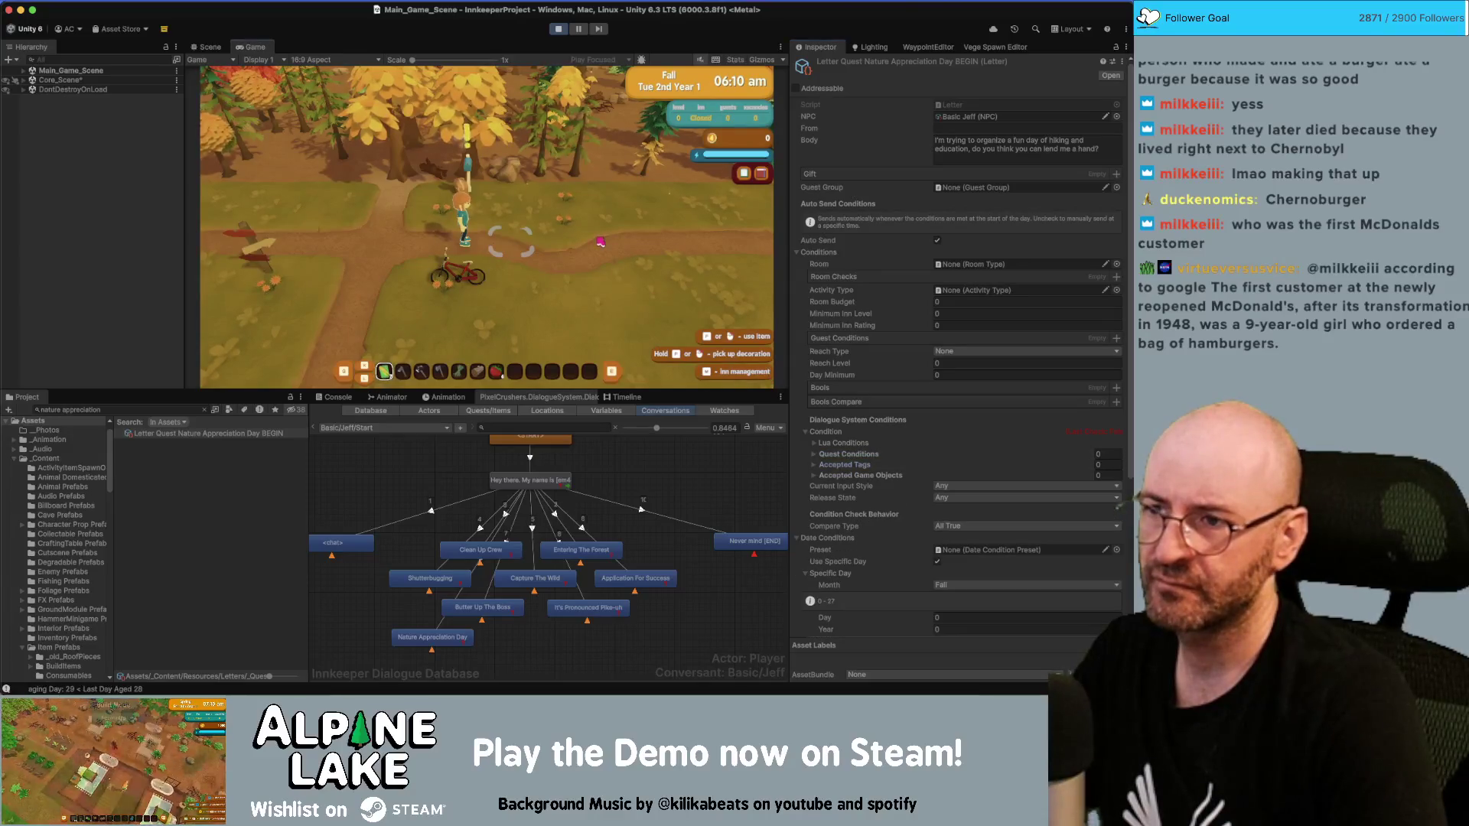
{"action": "key", "text": "m"}
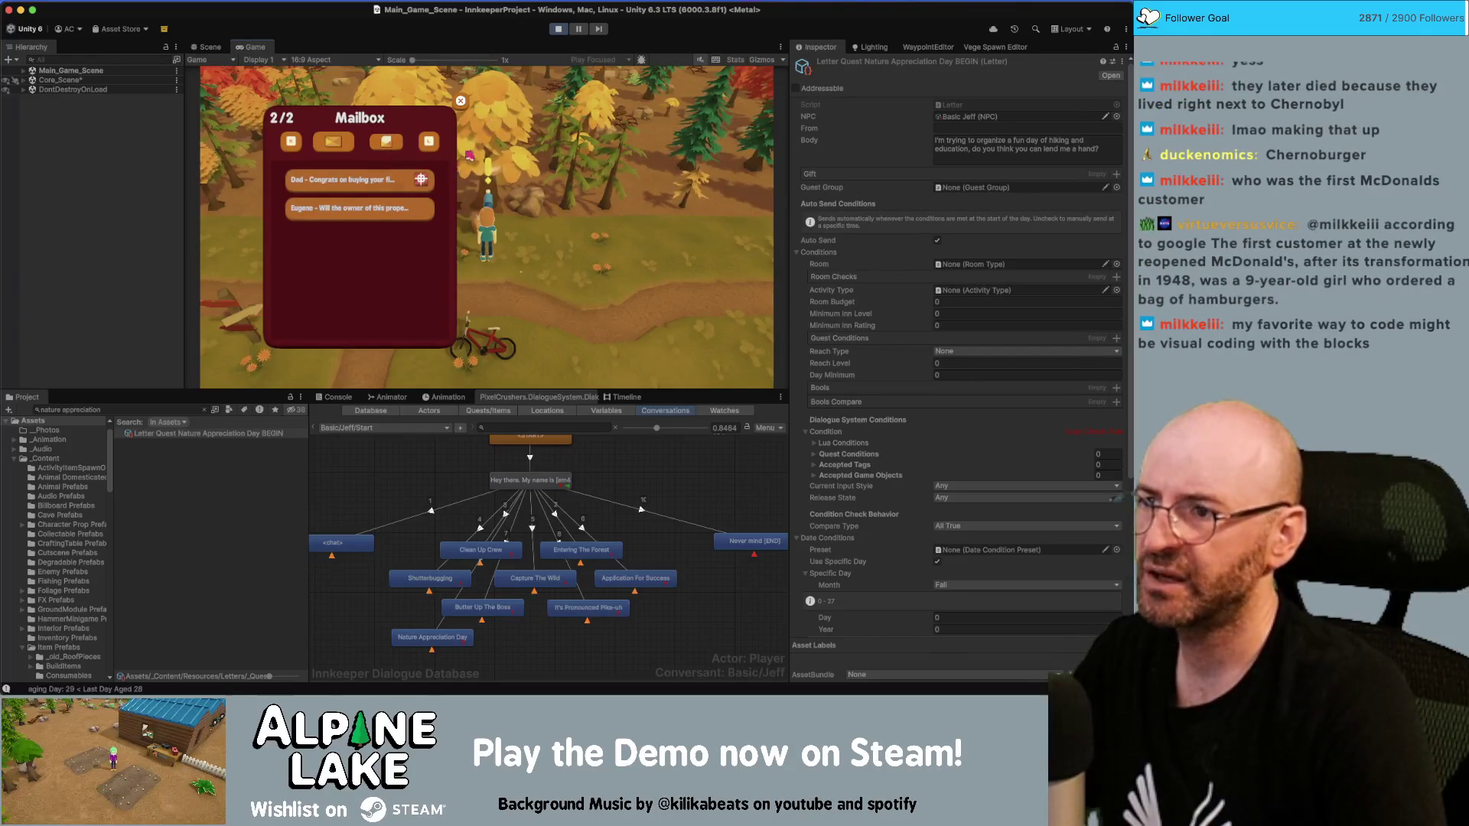
{"action": "left_click", "coordinate": [461, 101]}
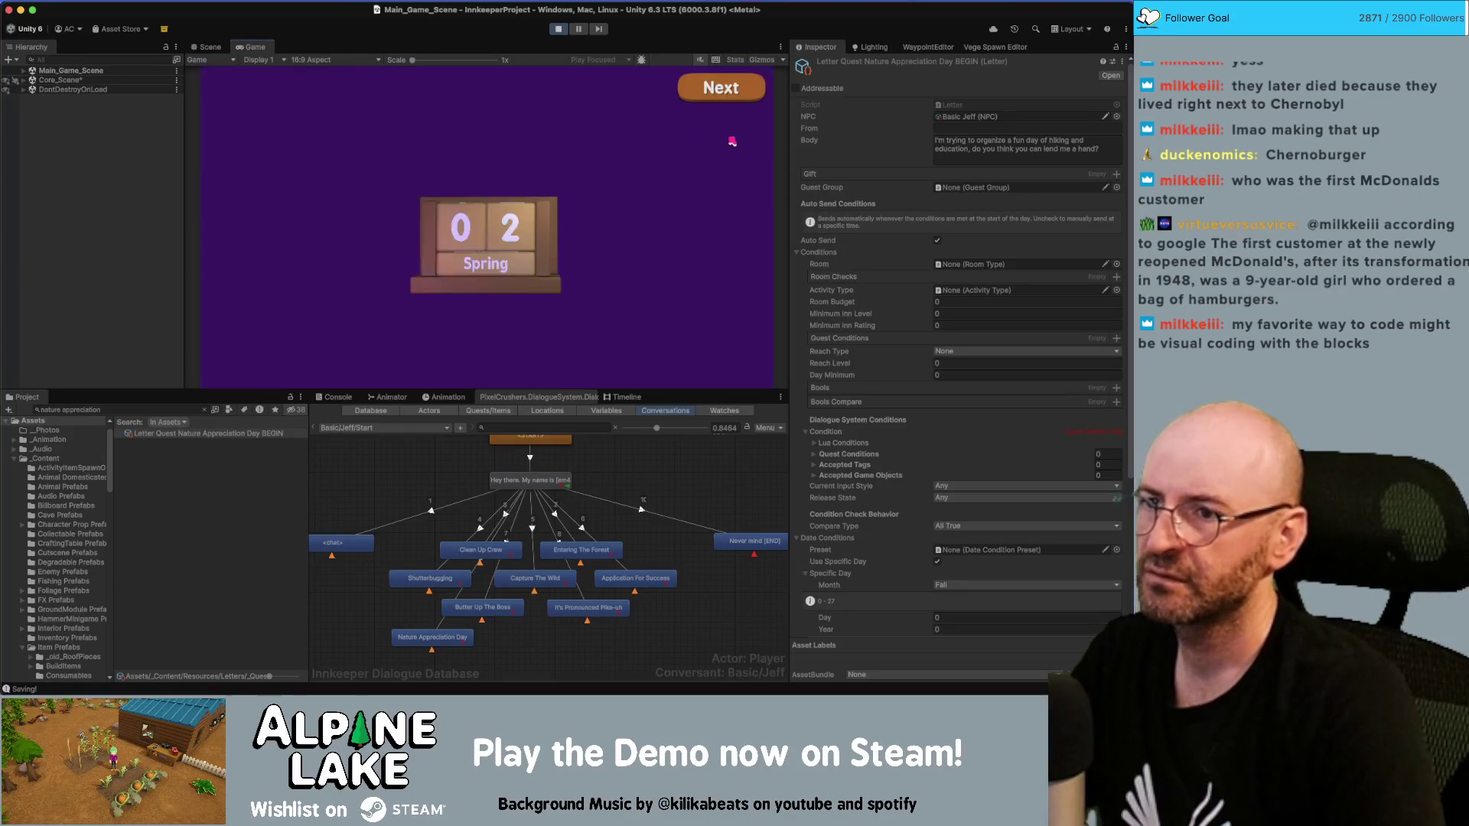
{"action": "left_click", "coordinate": [728, 90]}
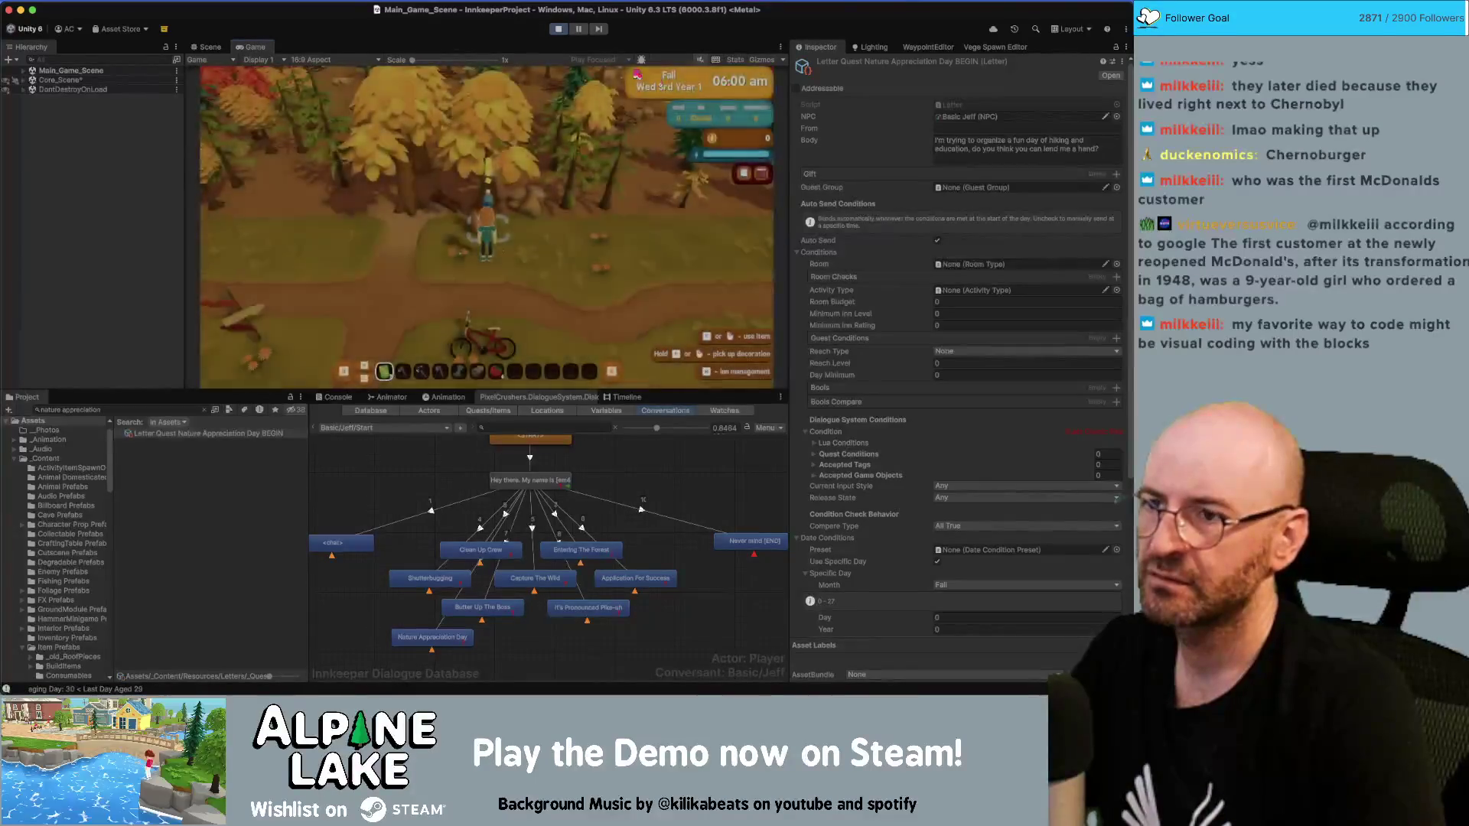
{"action": "left_click", "coordinate": [559, 31]}
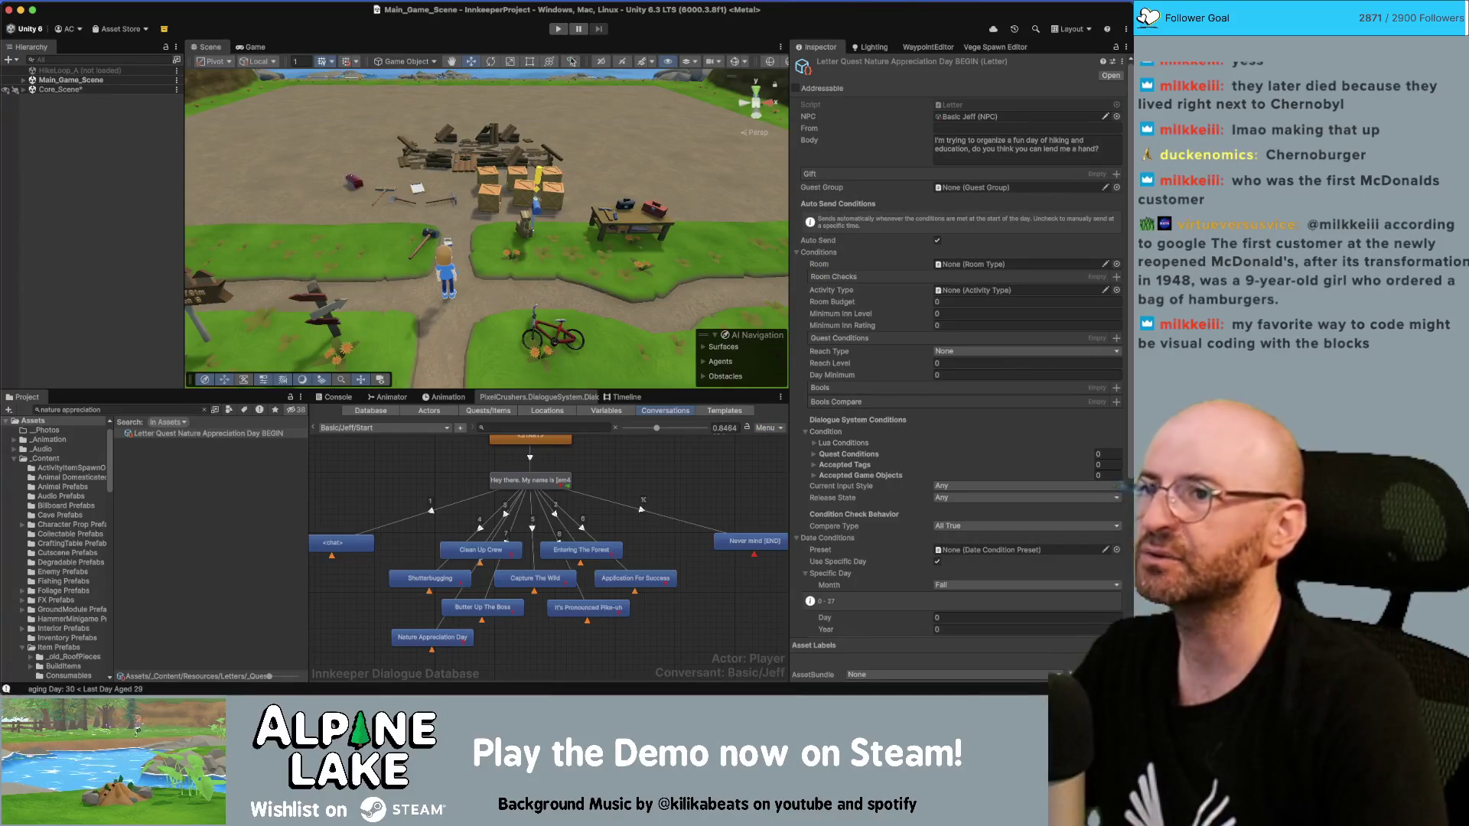
Step: Switch away from Unity and back, then launch a fresh play test
{"action": "key", "text": "super+Tab"}
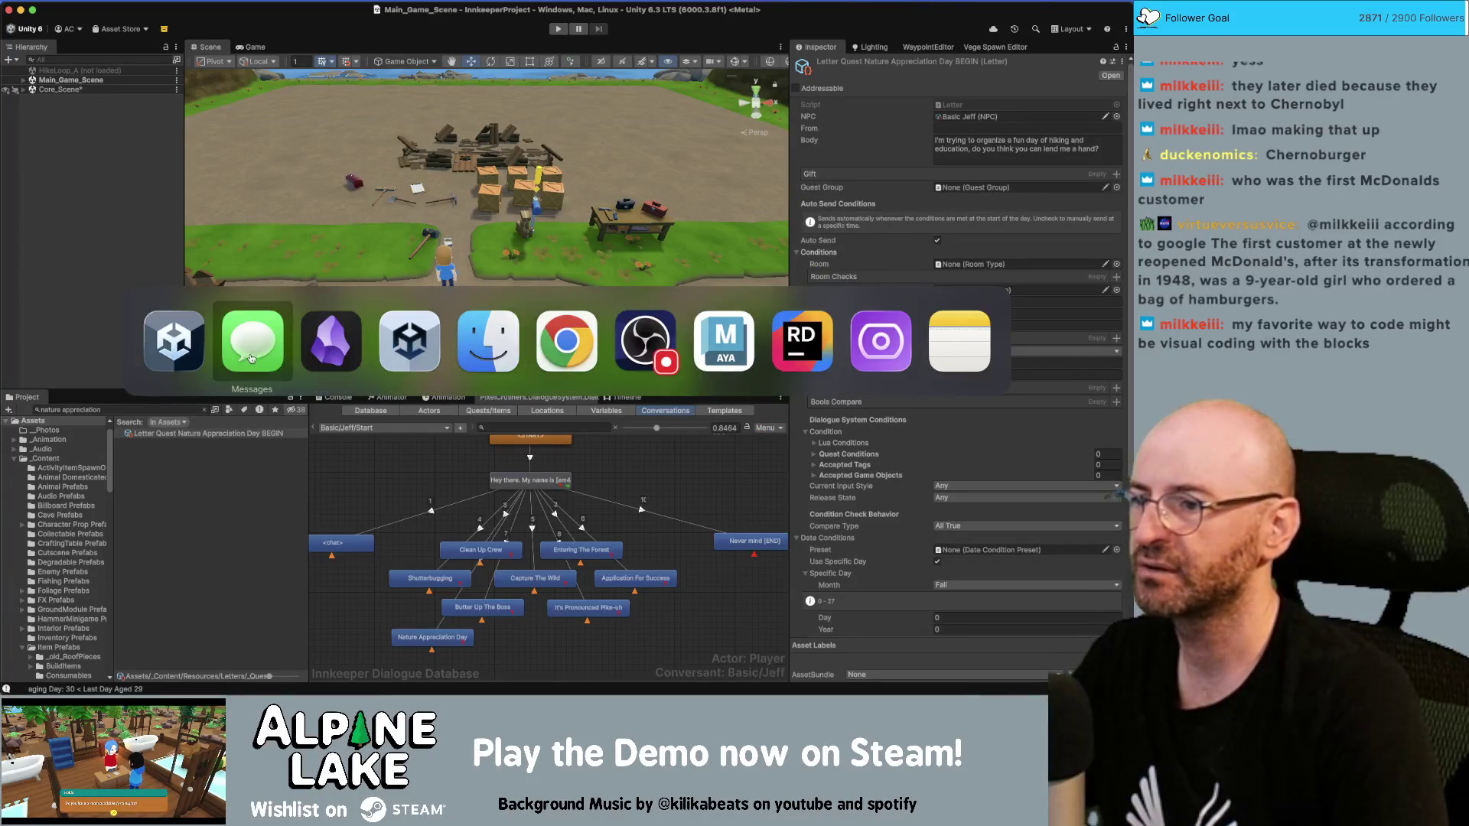
{"action": "left_click", "coordinate": [496, 341]}
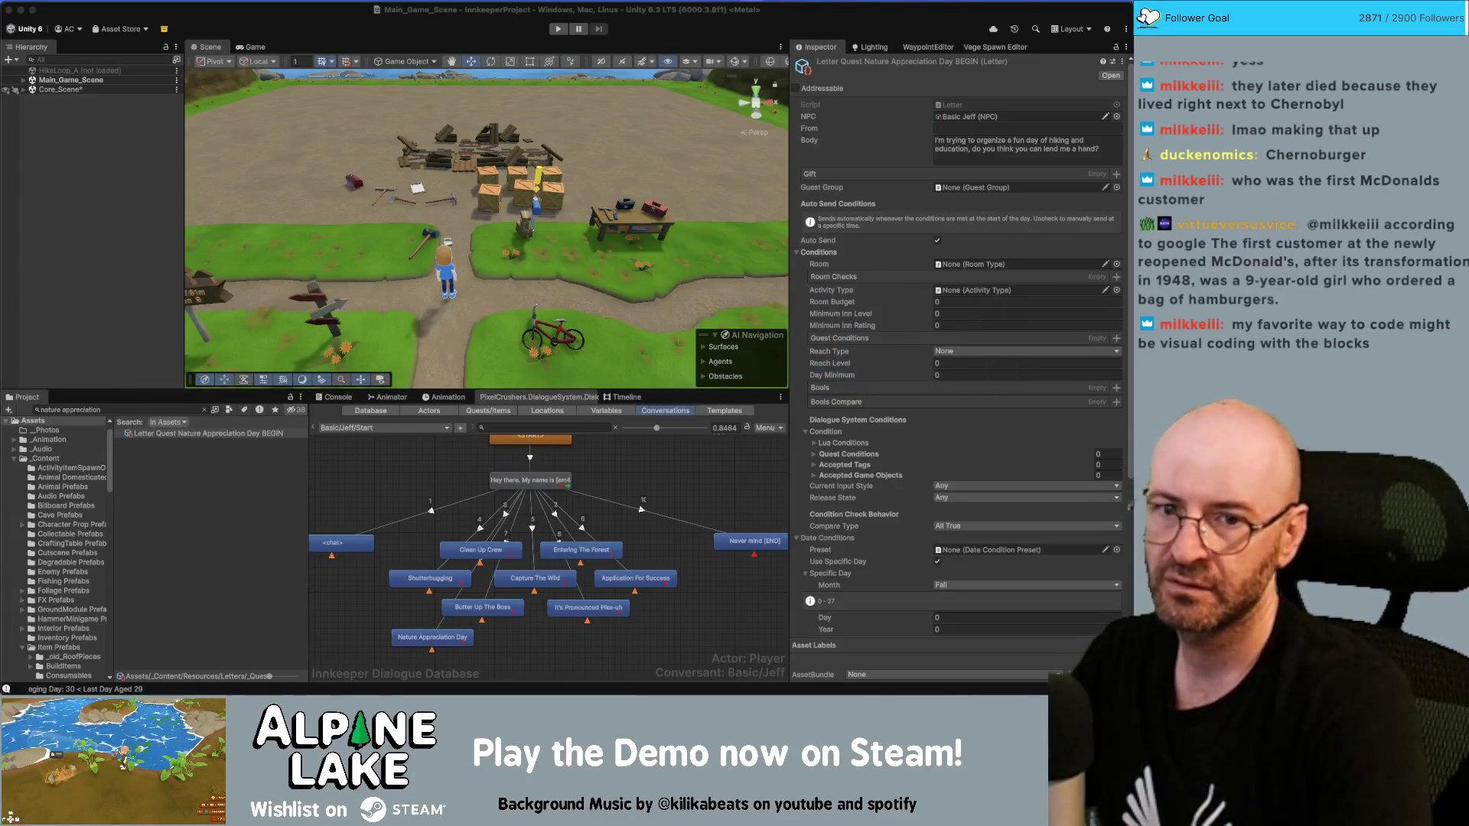
{"action": "left_click", "coordinate": [557, 36]}
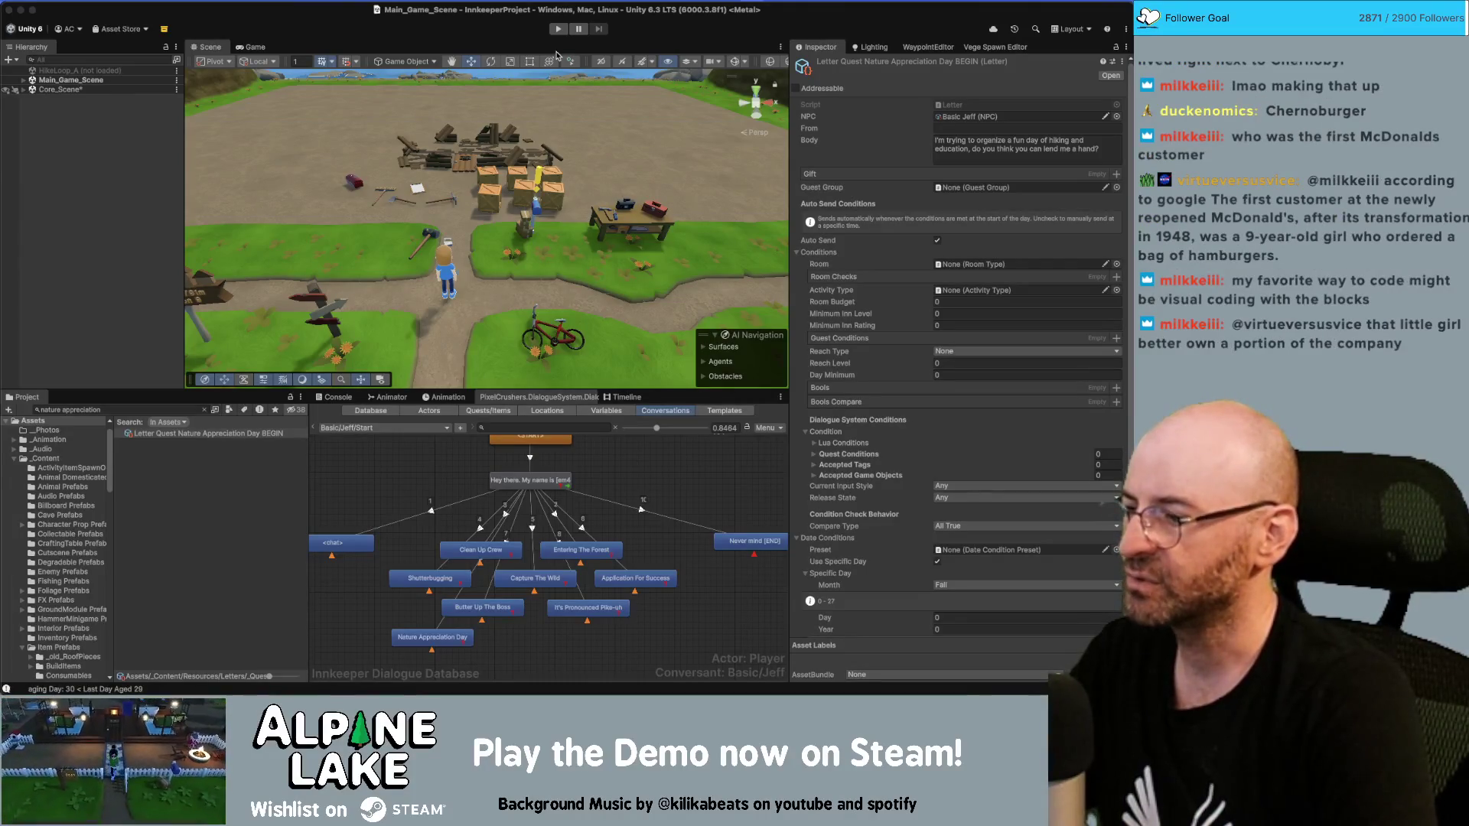
{"action": "left_click", "coordinate": [556, 56]}
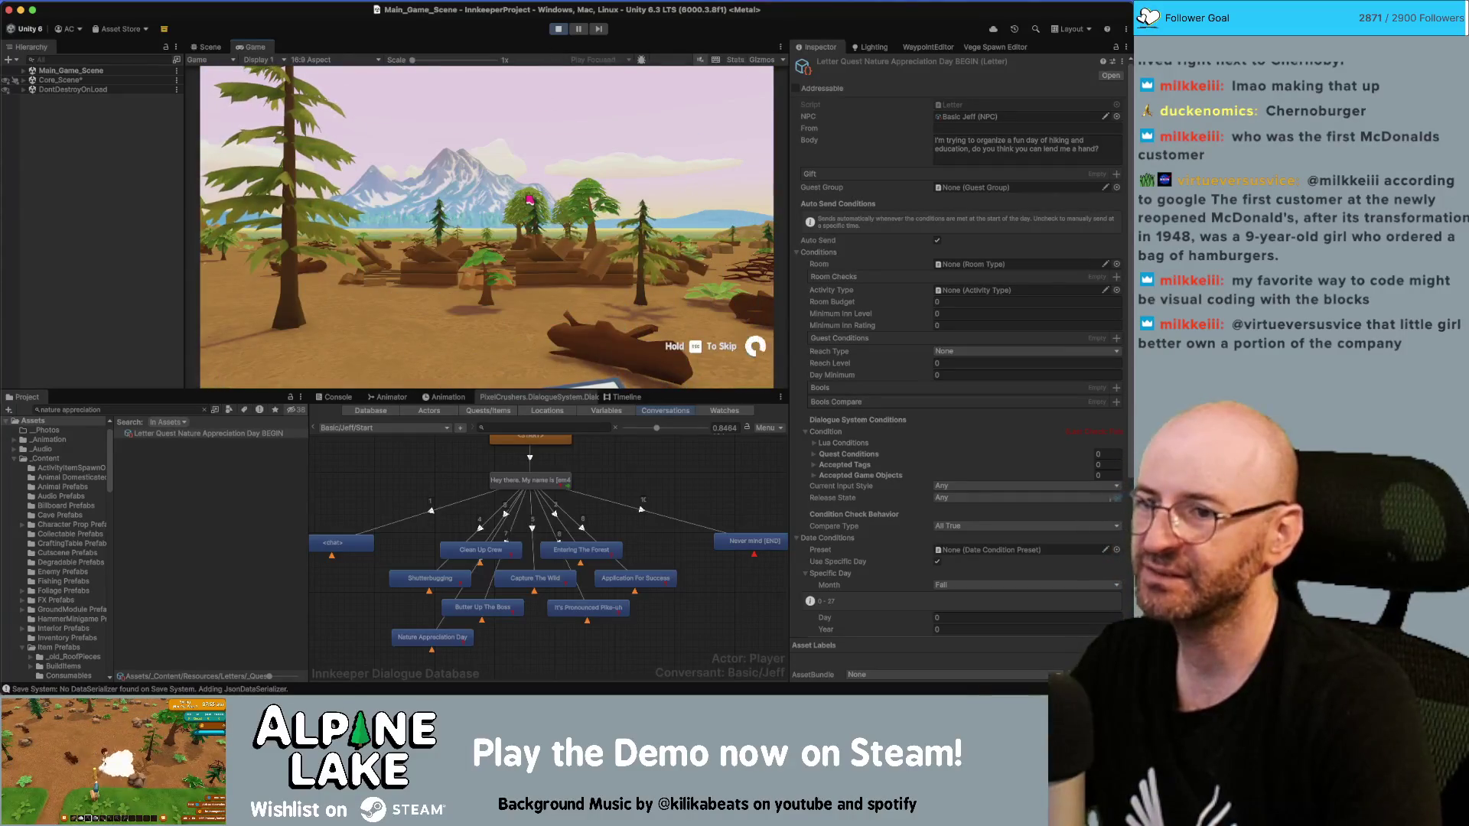
Step: Skip the intro cutscene and click through several days' summary, calendar and Totals screens
{"action": "key", "text": "Escape"}
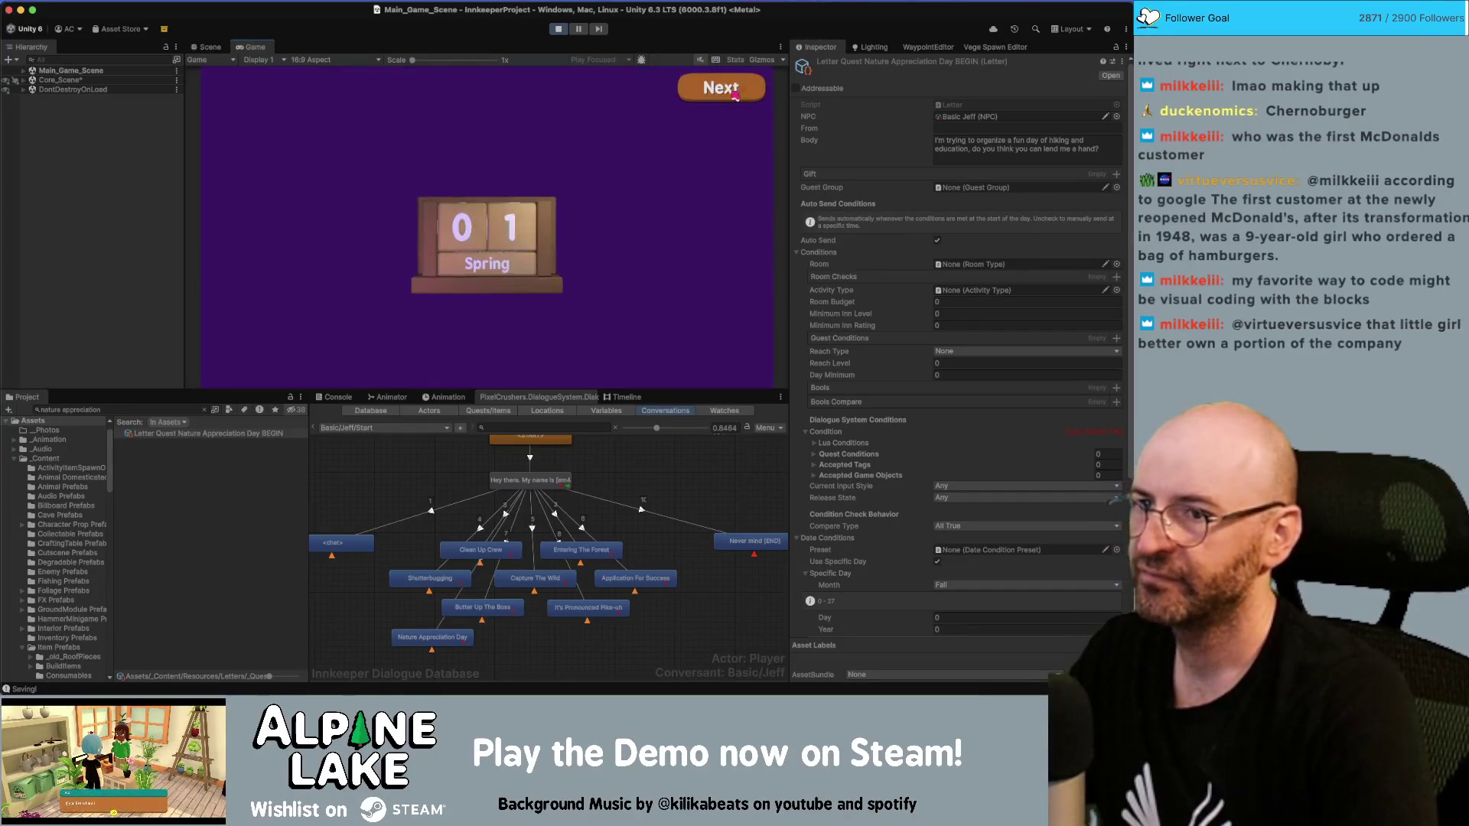
{"action": "left_click", "coordinate": [734, 94]}
{"action": "left_click", "coordinate": [734, 94]}
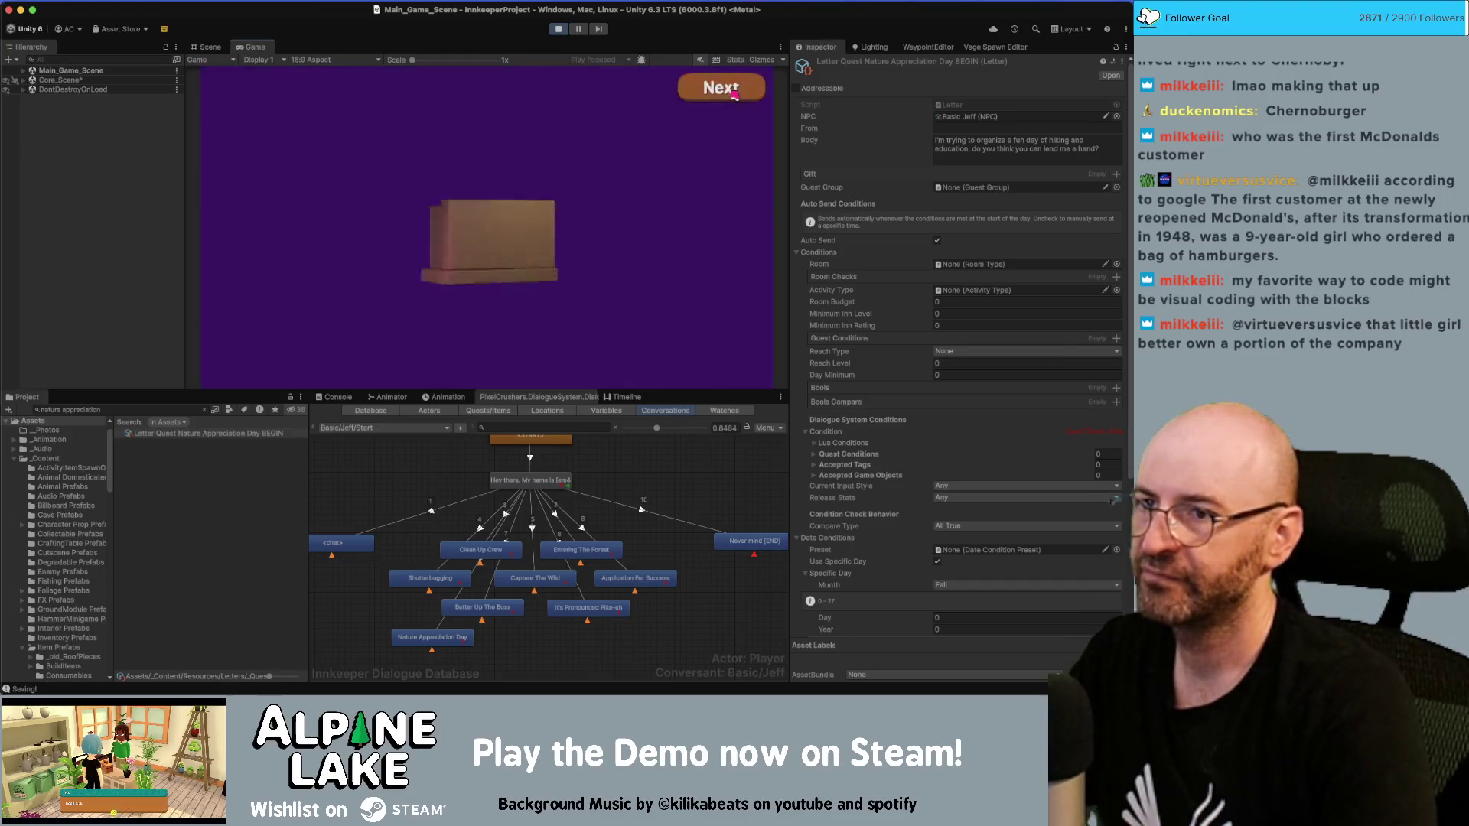
{"action": "left_click", "coordinate": [735, 94]}
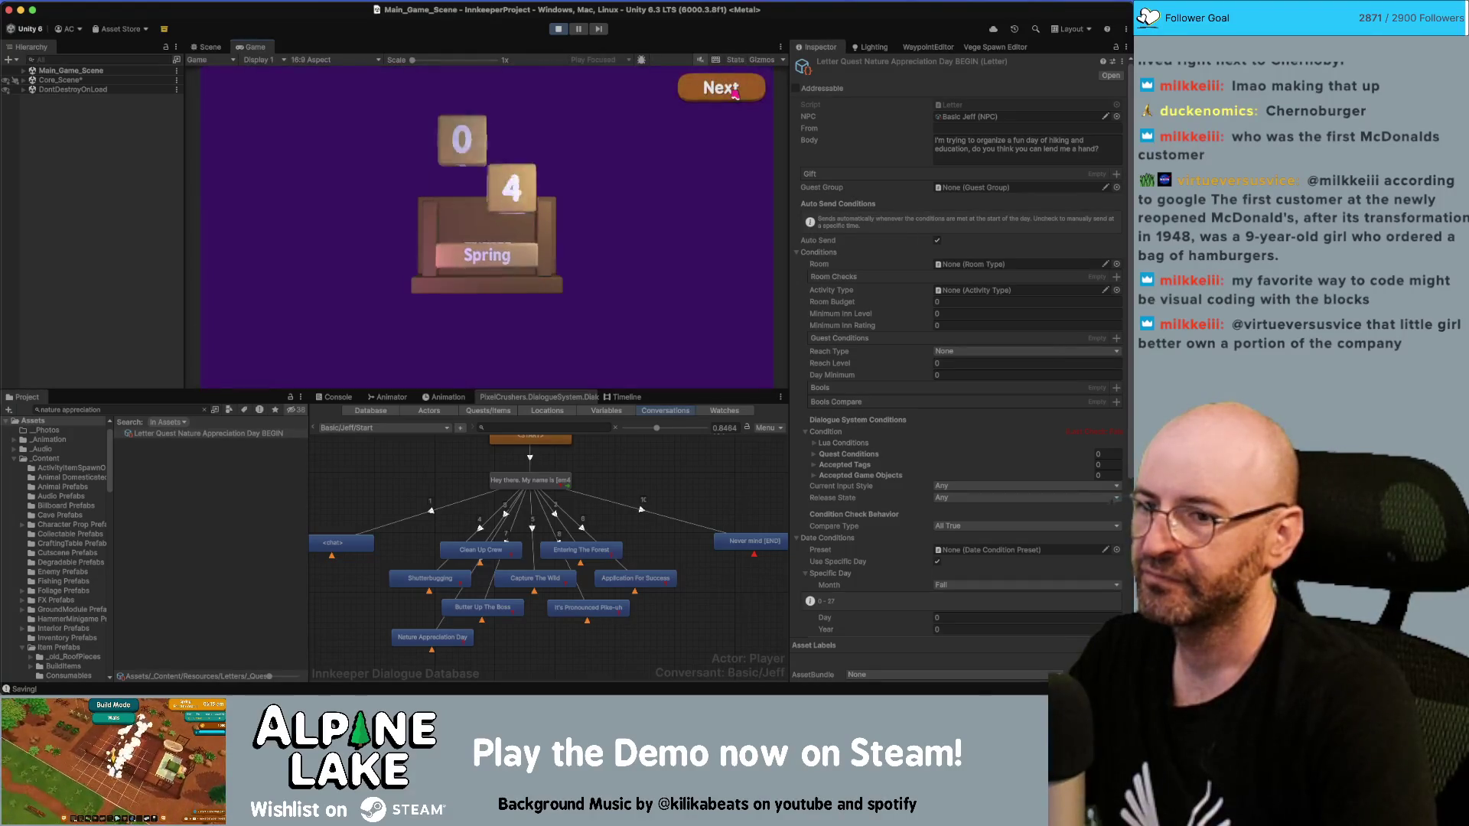
{"action": "left_click", "coordinate": [735, 94]}
{"action": "left_click", "coordinate": [734, 93]}
{"action": "left_click", "coordinate": [735, 92]}
{"action": "left_click", "coordinate": [734, 92]}
{"action": "left_click", "coordinate": [735, 93]}
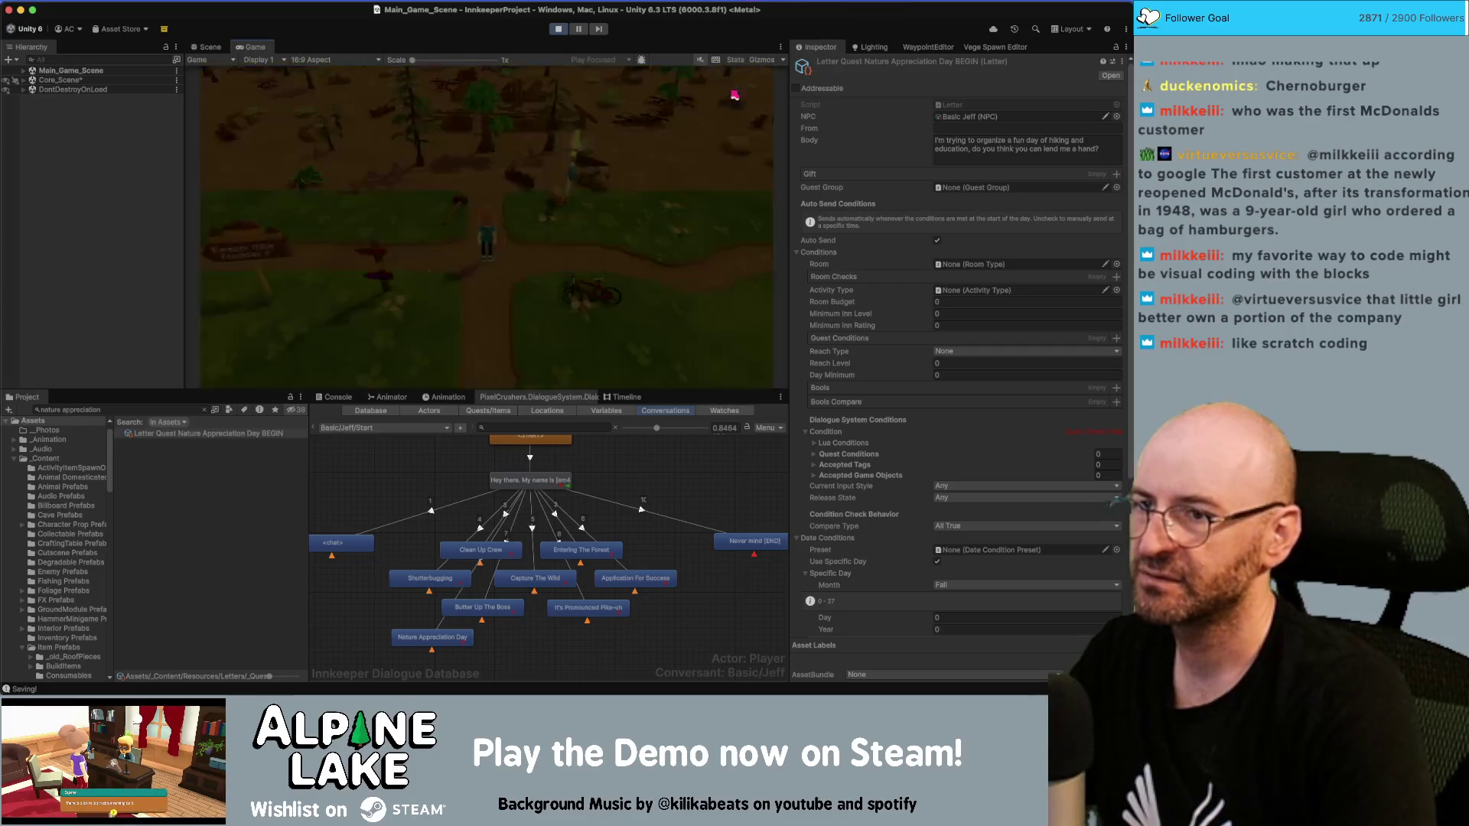
{"action": "left_click", "coordinate": [734, 93]}
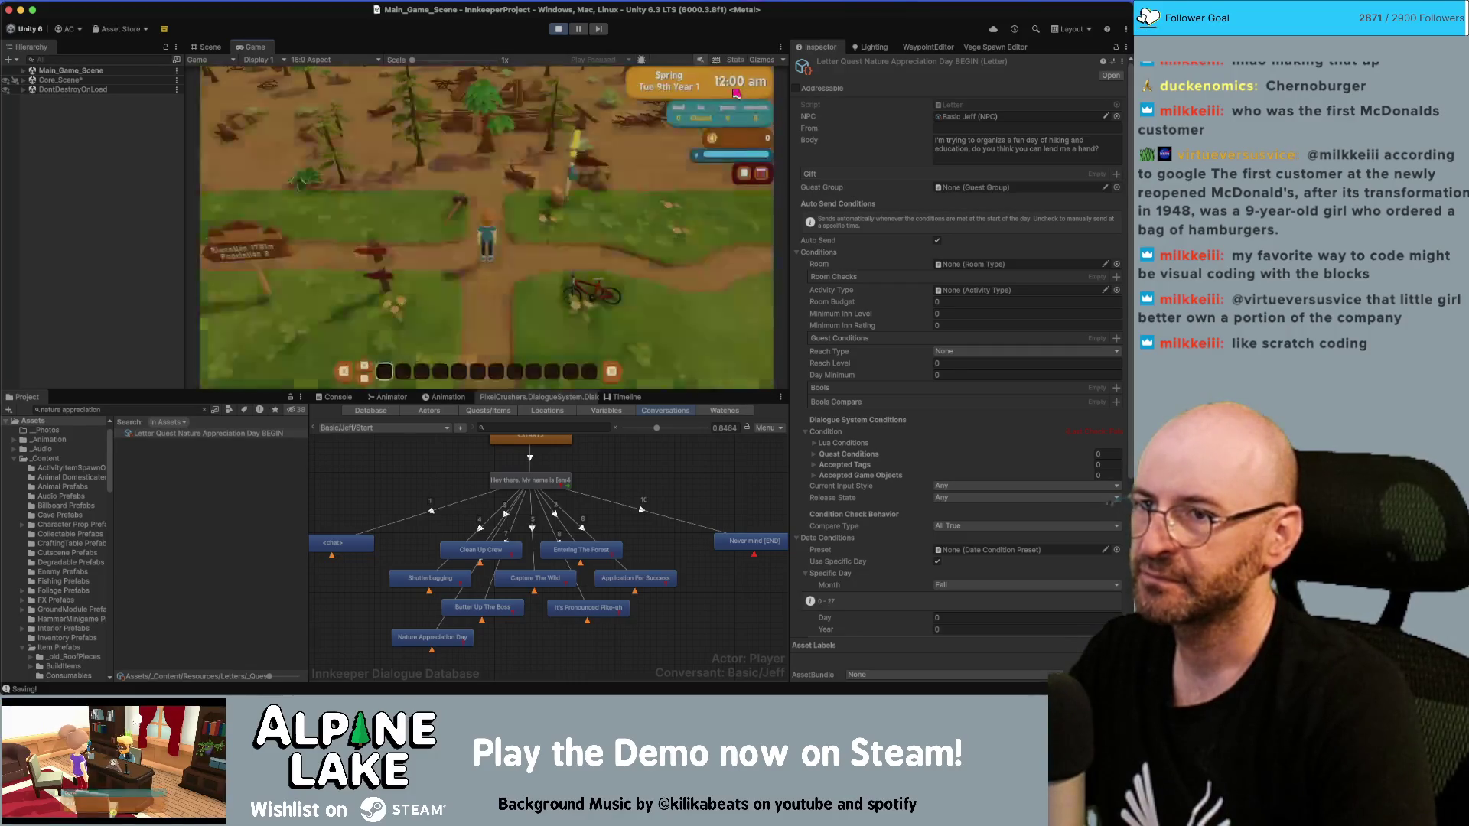
{"action": "left_click", "coordinate": [735, 93]}
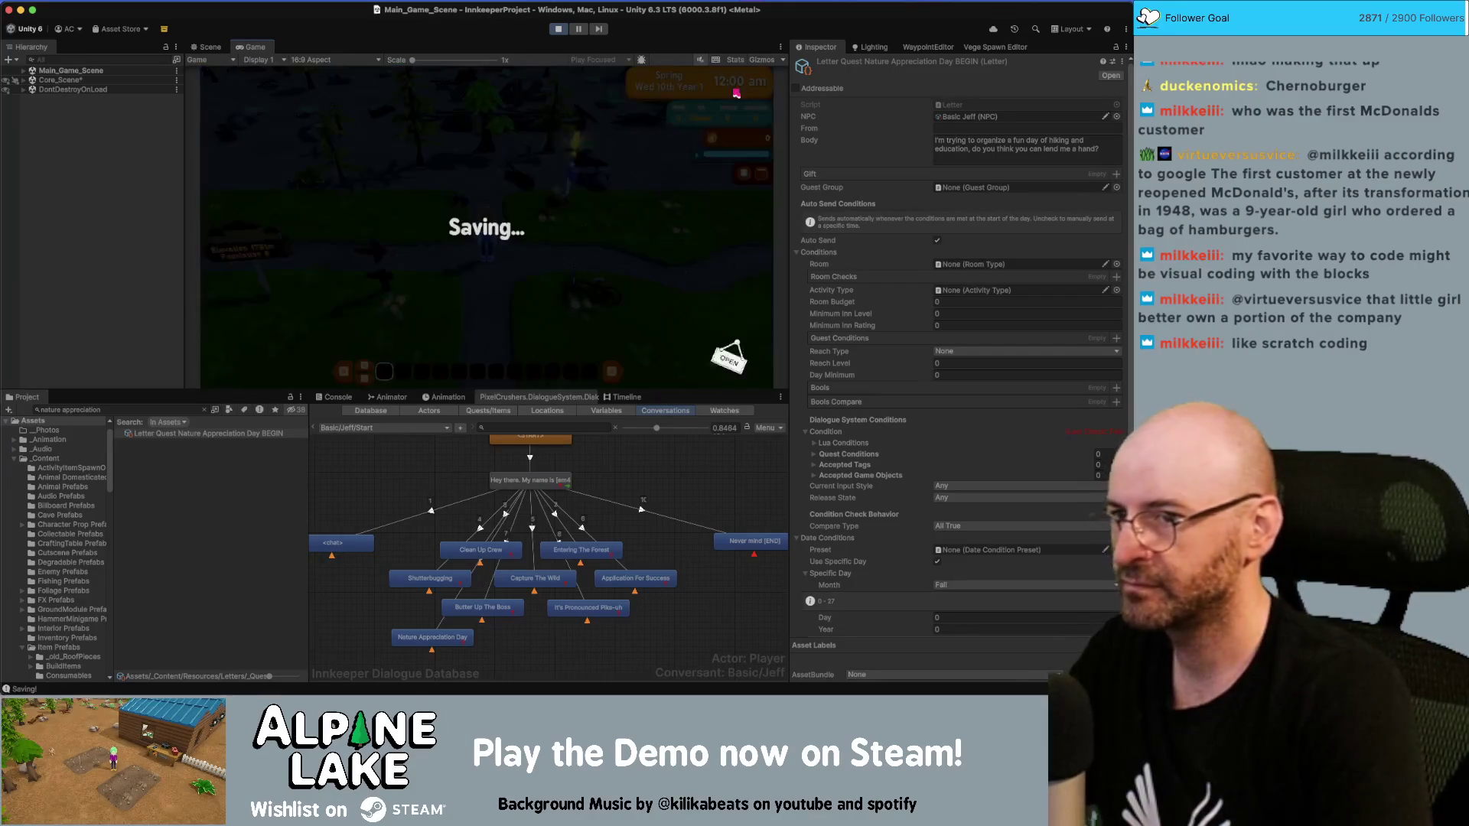
{"action": "left_click", "coordinate": [735, 92]}
{"action": "left_click", "coordinate": [735, 93]}
{"action": "left_click", "coordinate": [734, 93]}
{"action": "left_click", "coordinate": [735, 92]}
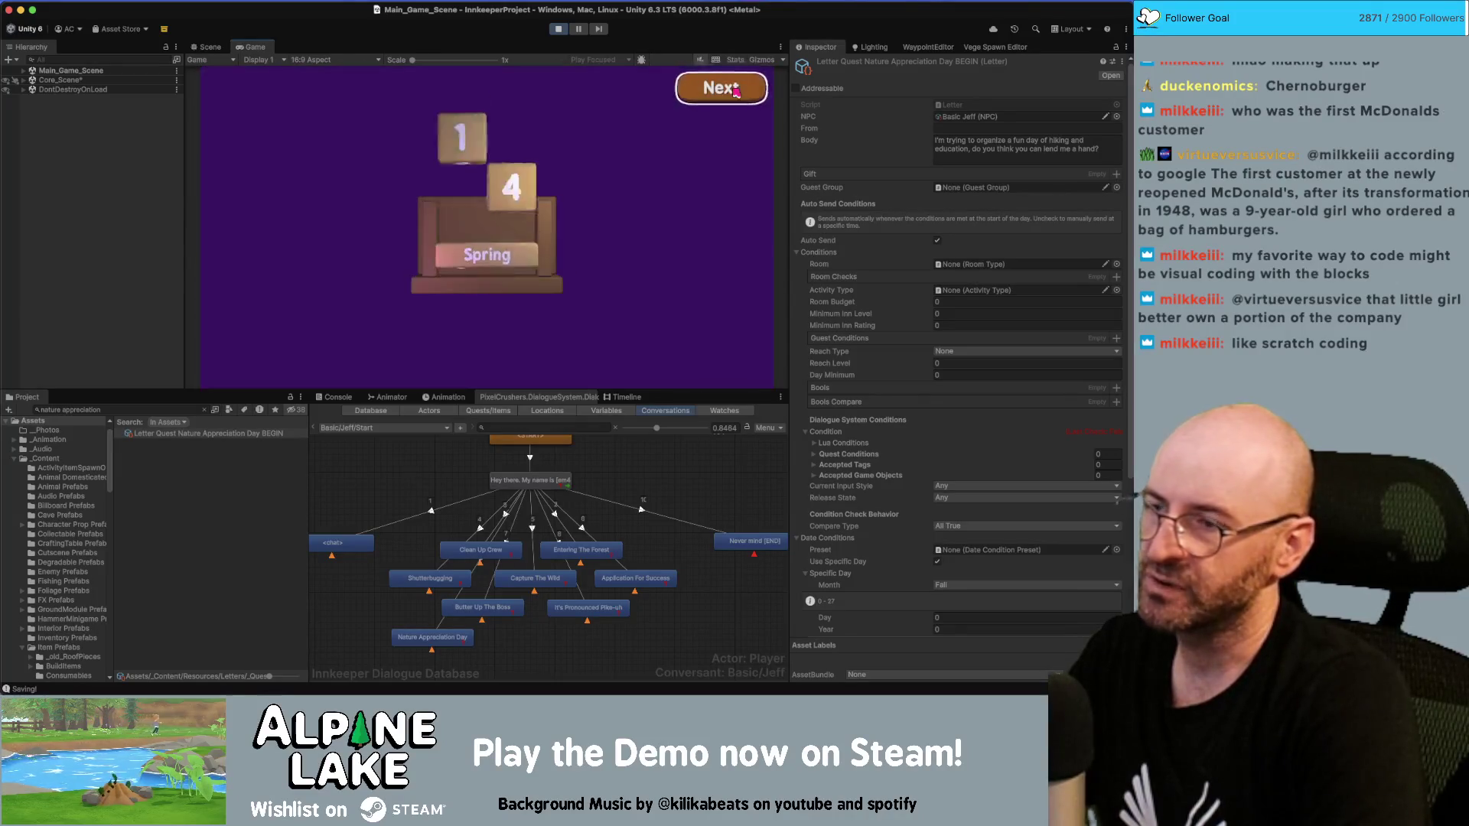
{"action": "left_click", "coordinate": [734, 92]}
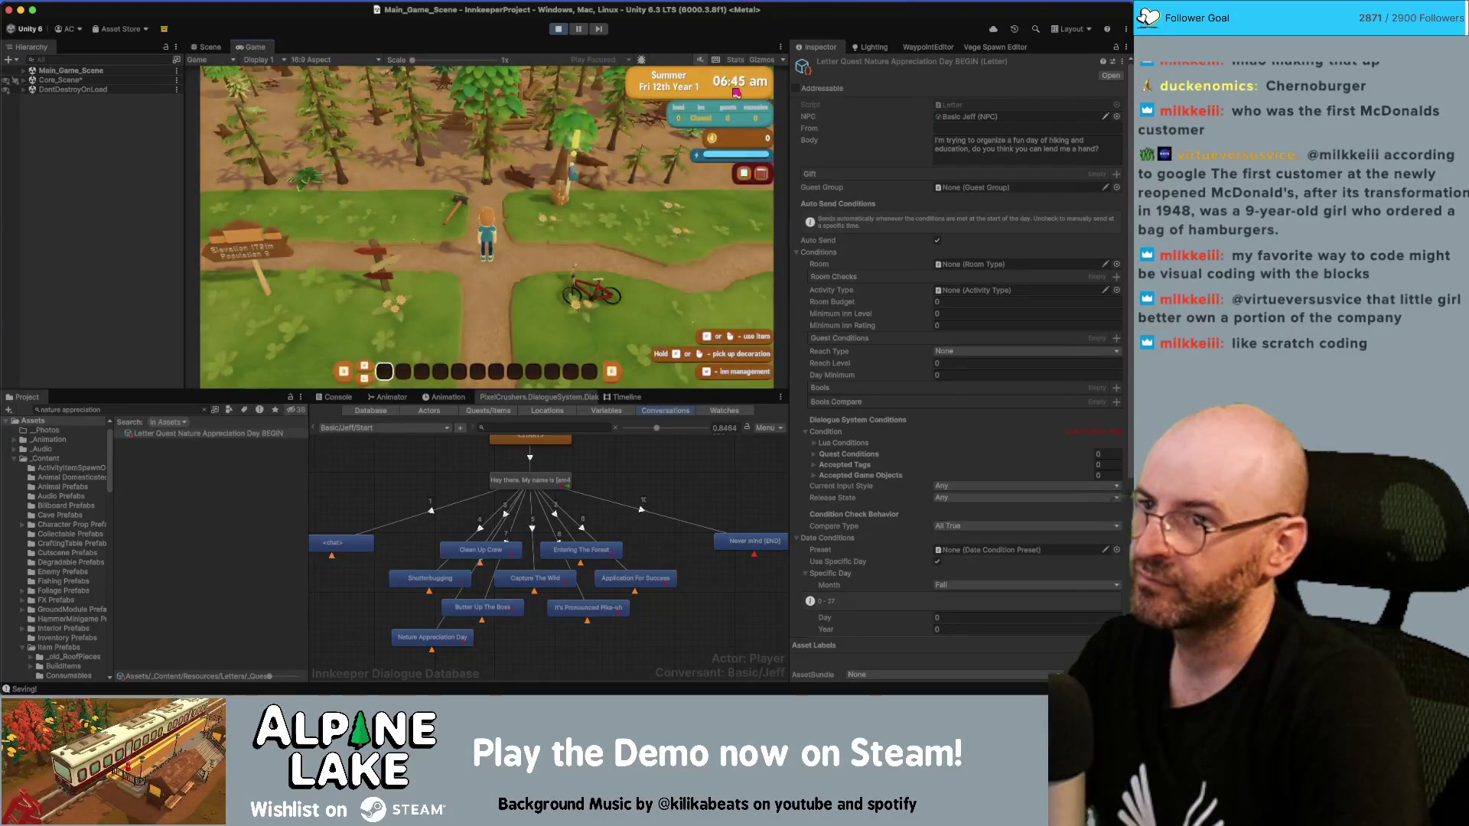
Step: Advance through the final day's calendar and summary screens, closing the Totals screen
{"action": "left_click", "coordinate": [736, 92]}
{"action": "left_click", "coordinate": [736, 93]}
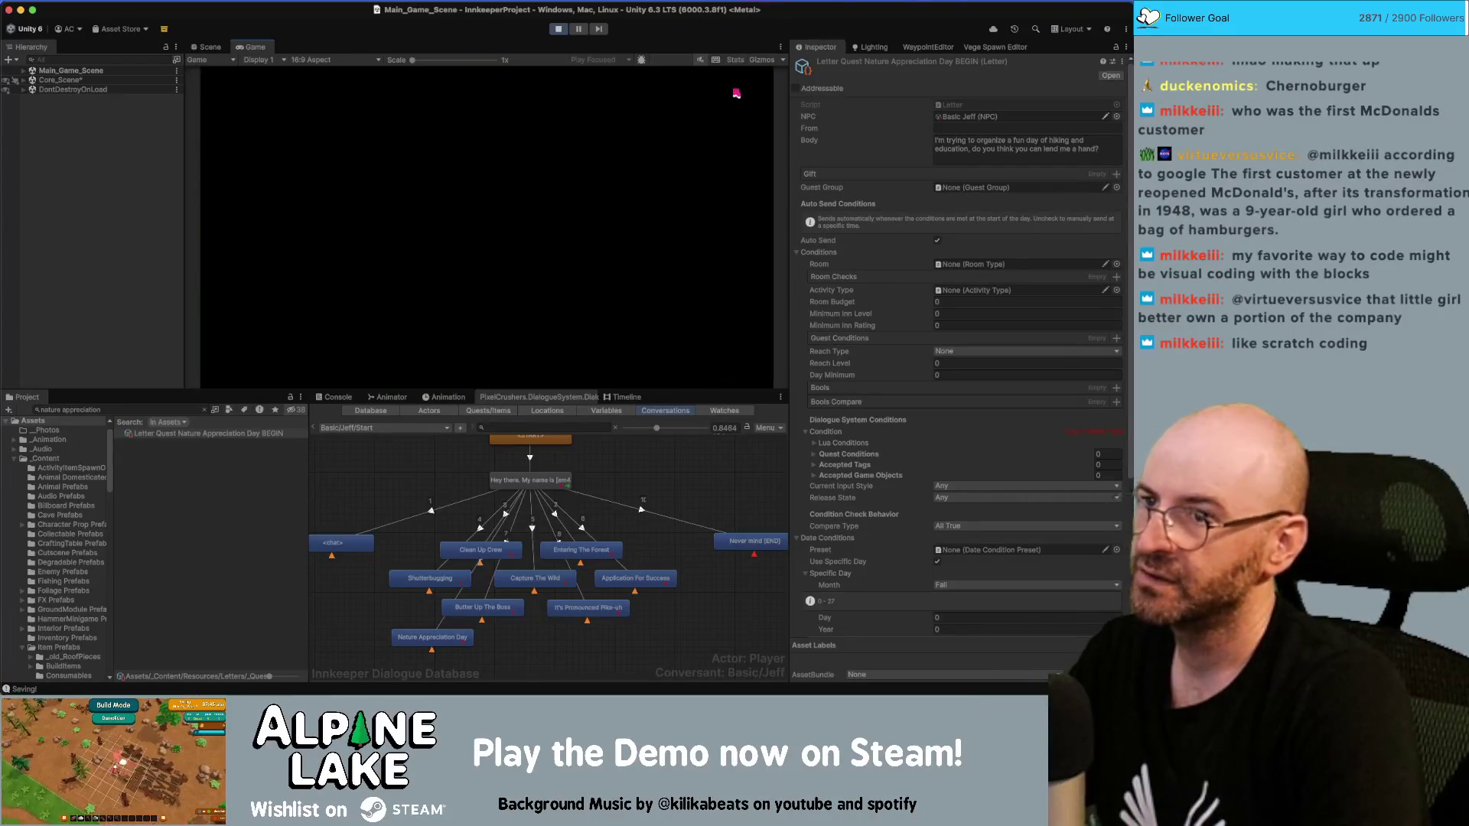
{"action": "left_click", "coordinate": [736, 91]}
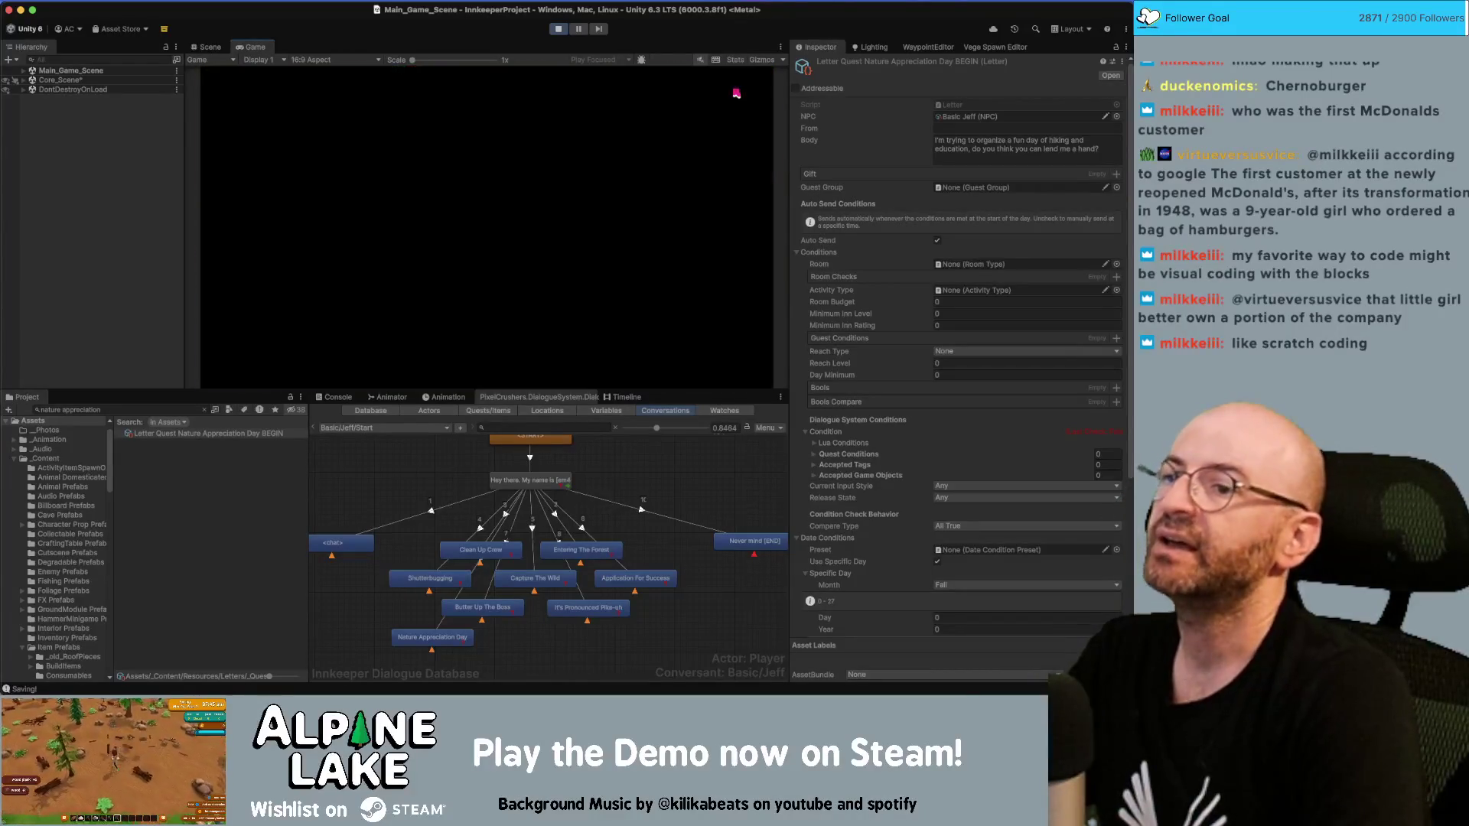
{"action": "left_click", "coordinate": [736, 92]}
{"action": "left_click", "coordinate": [736, 92]}
{"action": "left_click", "coordinate": [736, 92]}
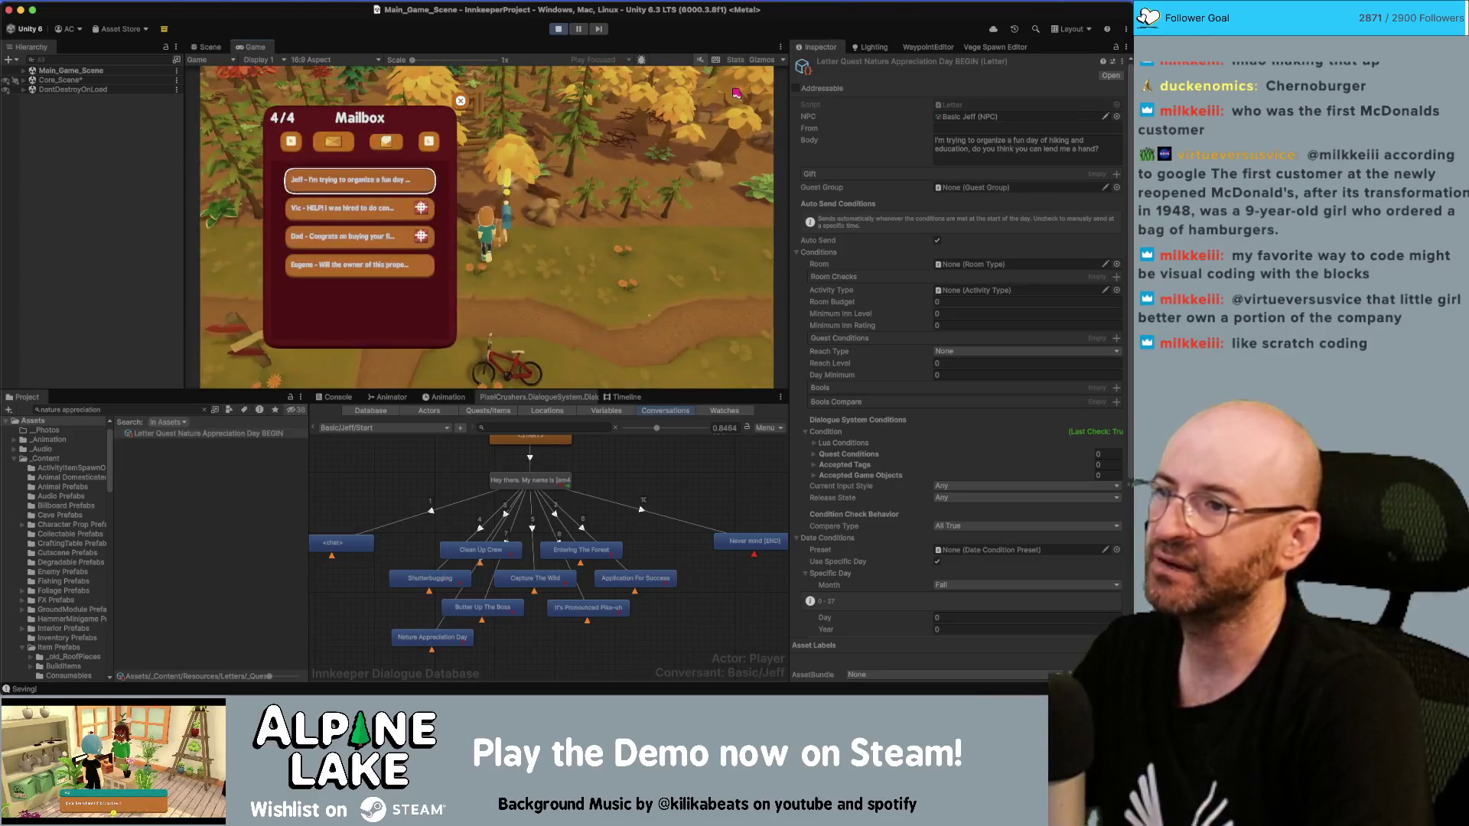
Step: Read Jeff's letter in the mailbox, then walk the character to the Visitor Center door
{"action": "key", "text": "Return"}
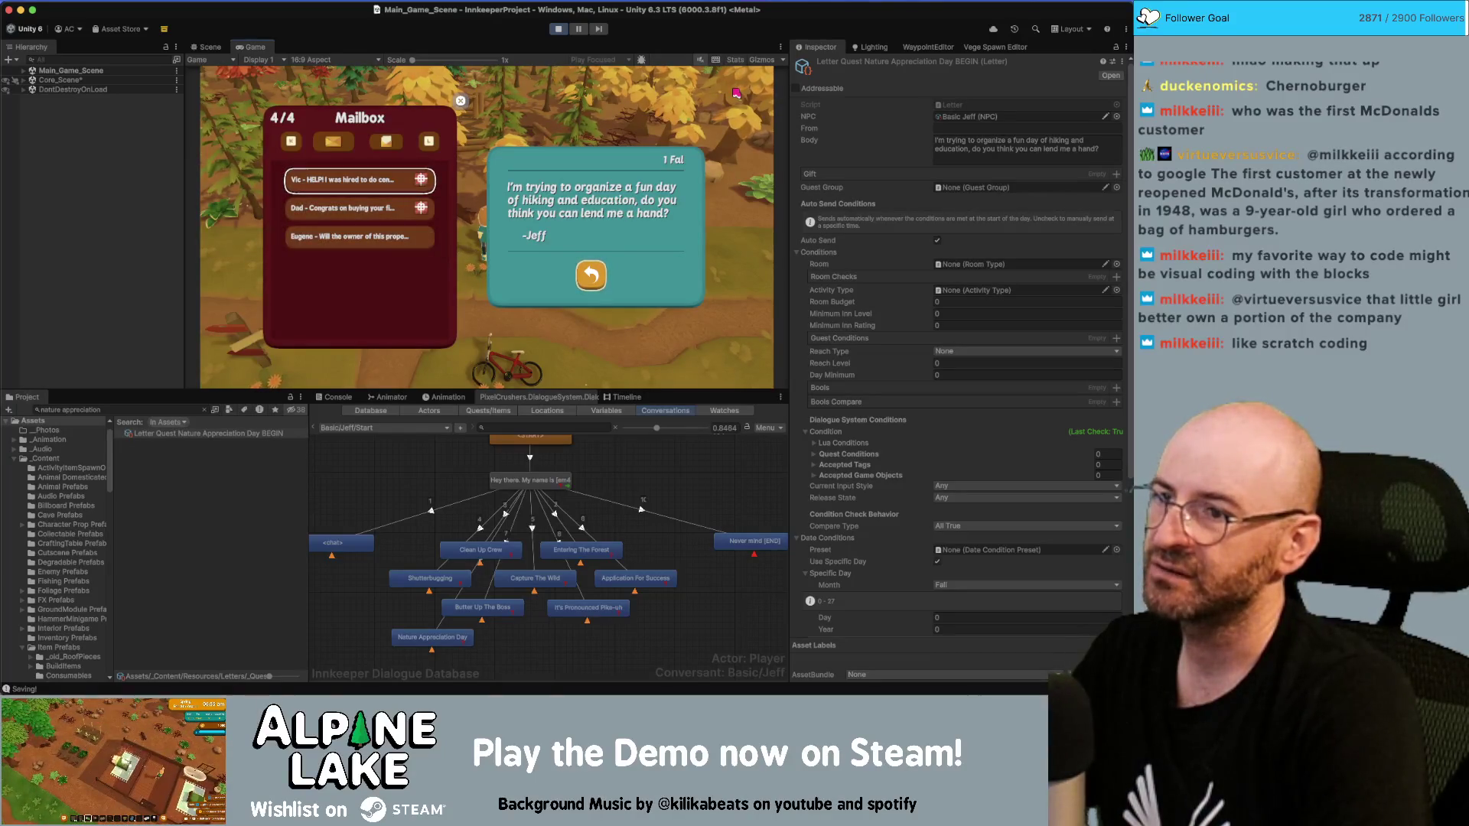
{"action": "key", "text": "Escape"}
{"action": "key", "text": "w"}
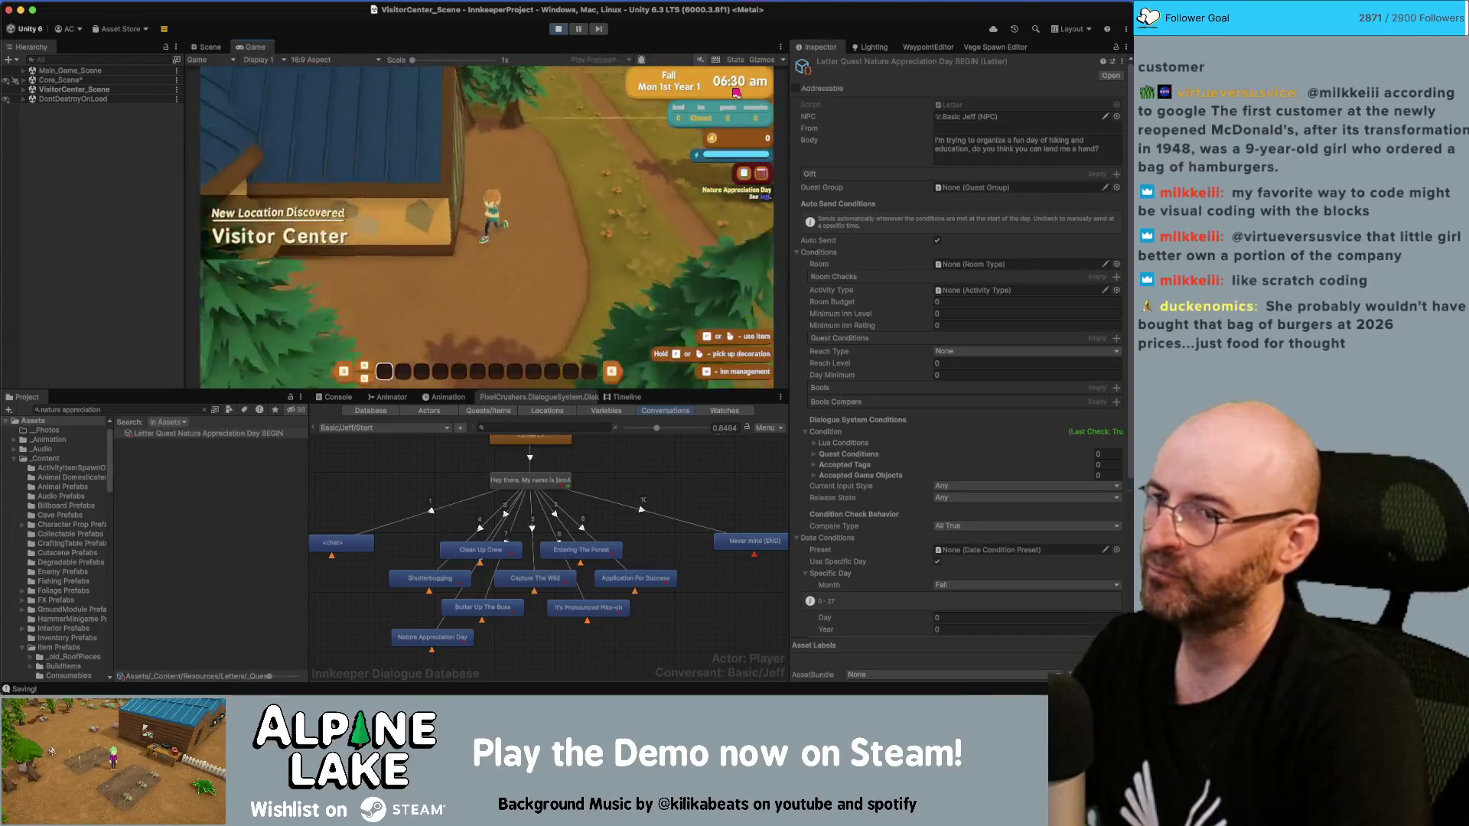
{"action": "key", "text": "w"}
{"action": "key", "text": "d"}
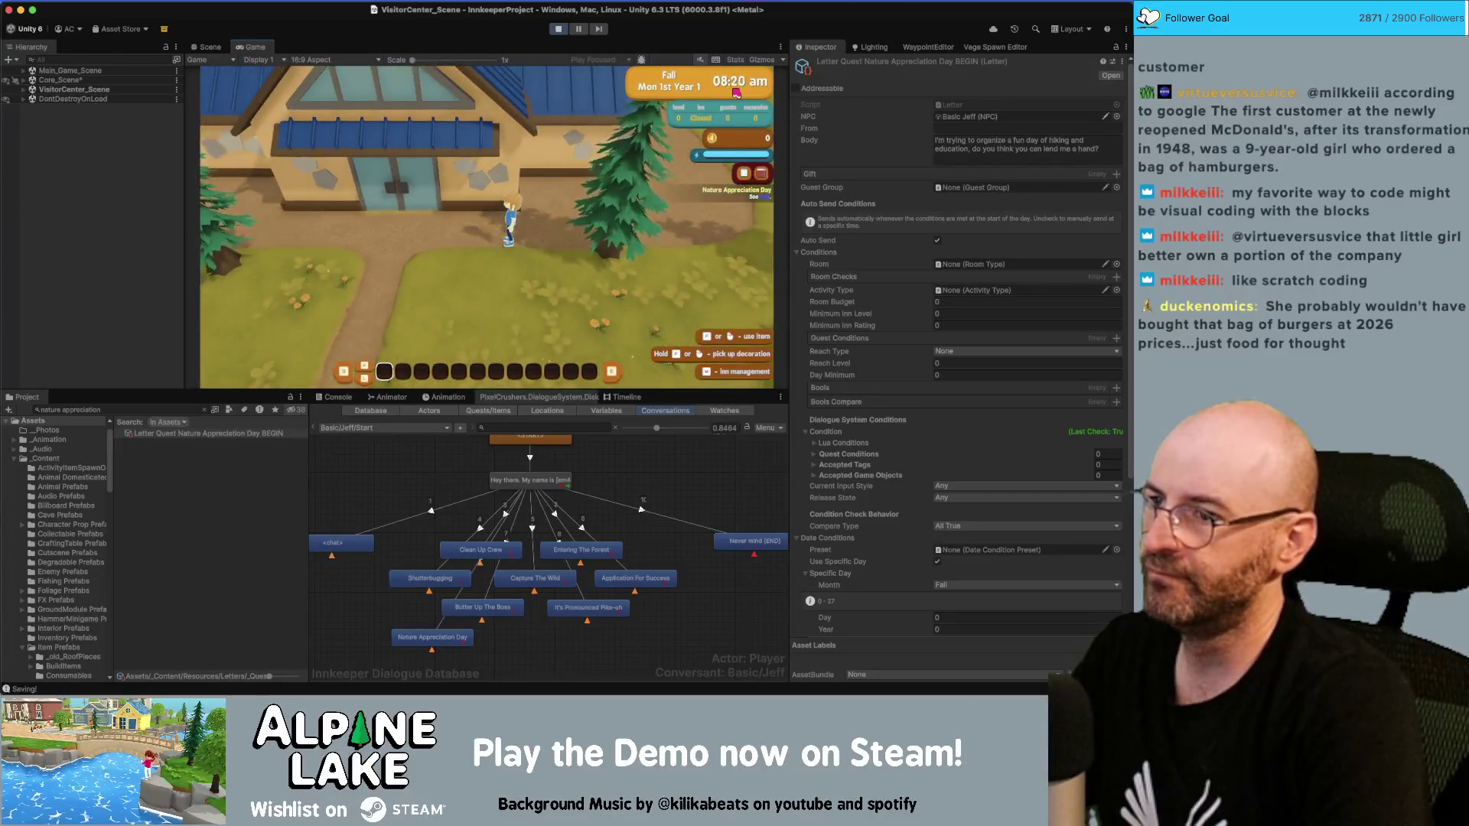
{"action": "key", "text": "a"}
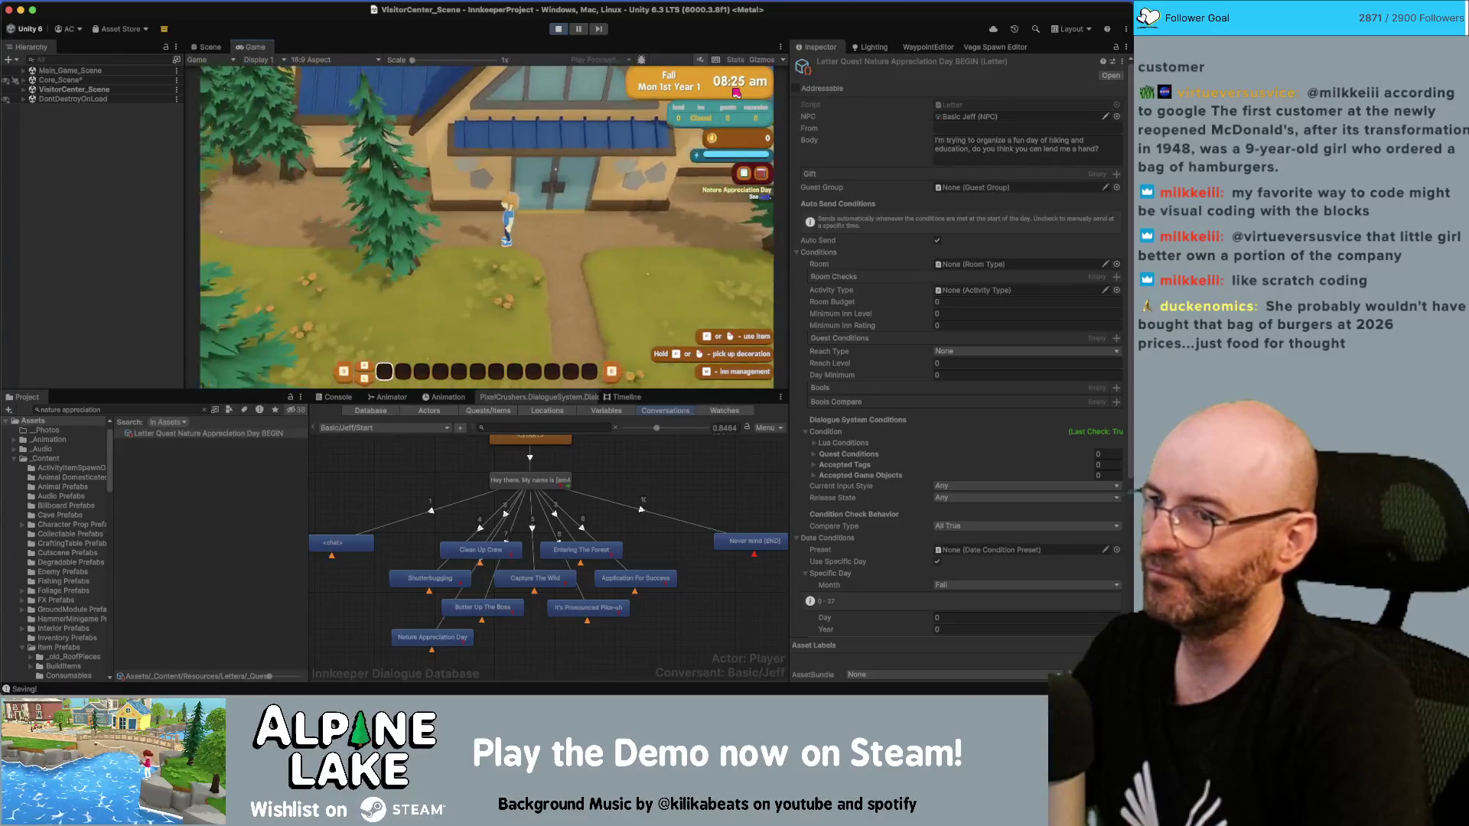
{"action": "key", "text": "w"}
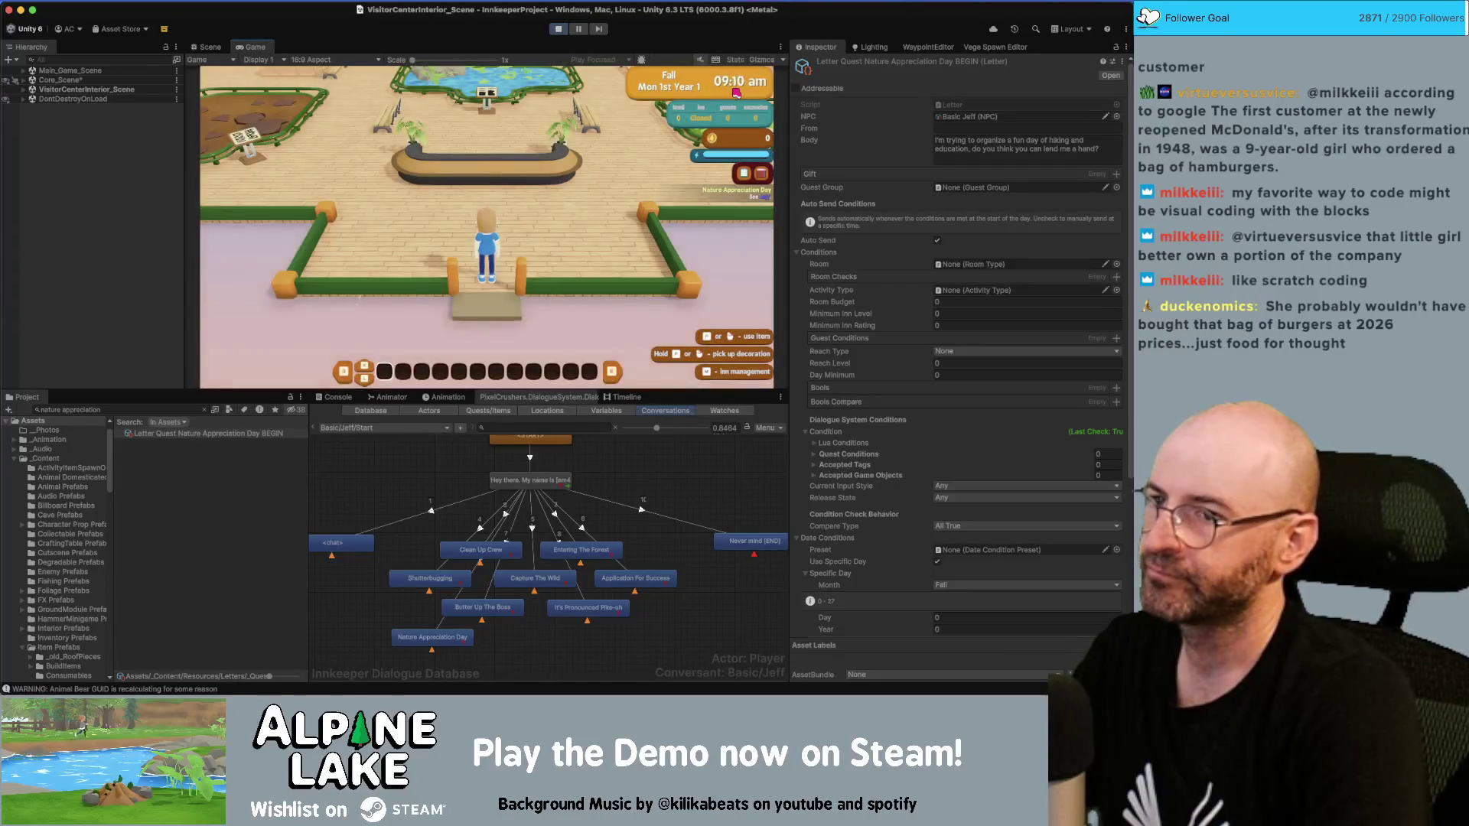
Step: Talk to Jeff at the counter, then inspect the Nature Appreciation Day dialogue entry
{"action": "key", "text": "w"}
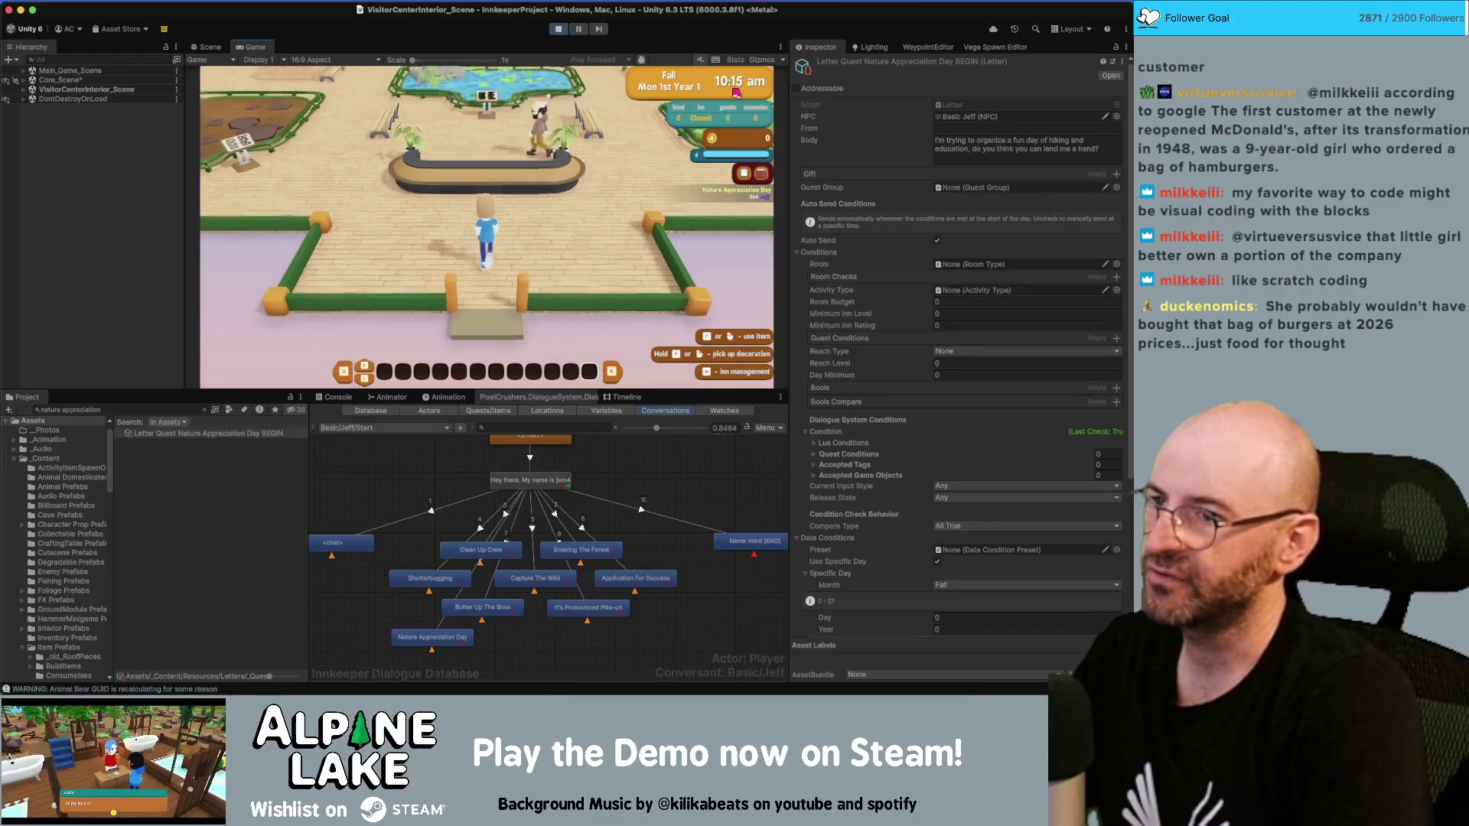
{"action": "key", "text": "e"}
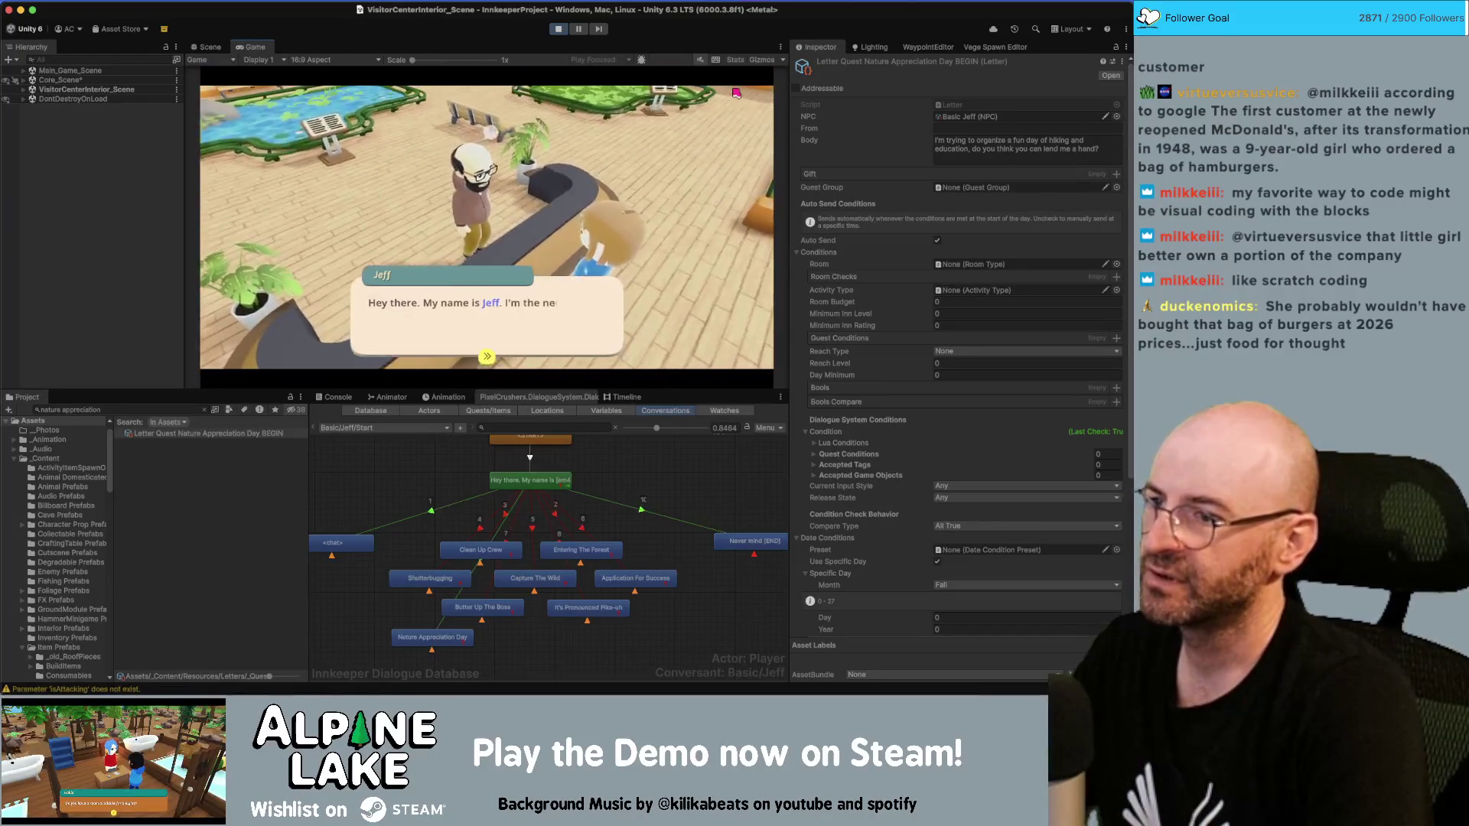
{"action": "key", "text": "e"}
{"action": "key", "text": "e"}
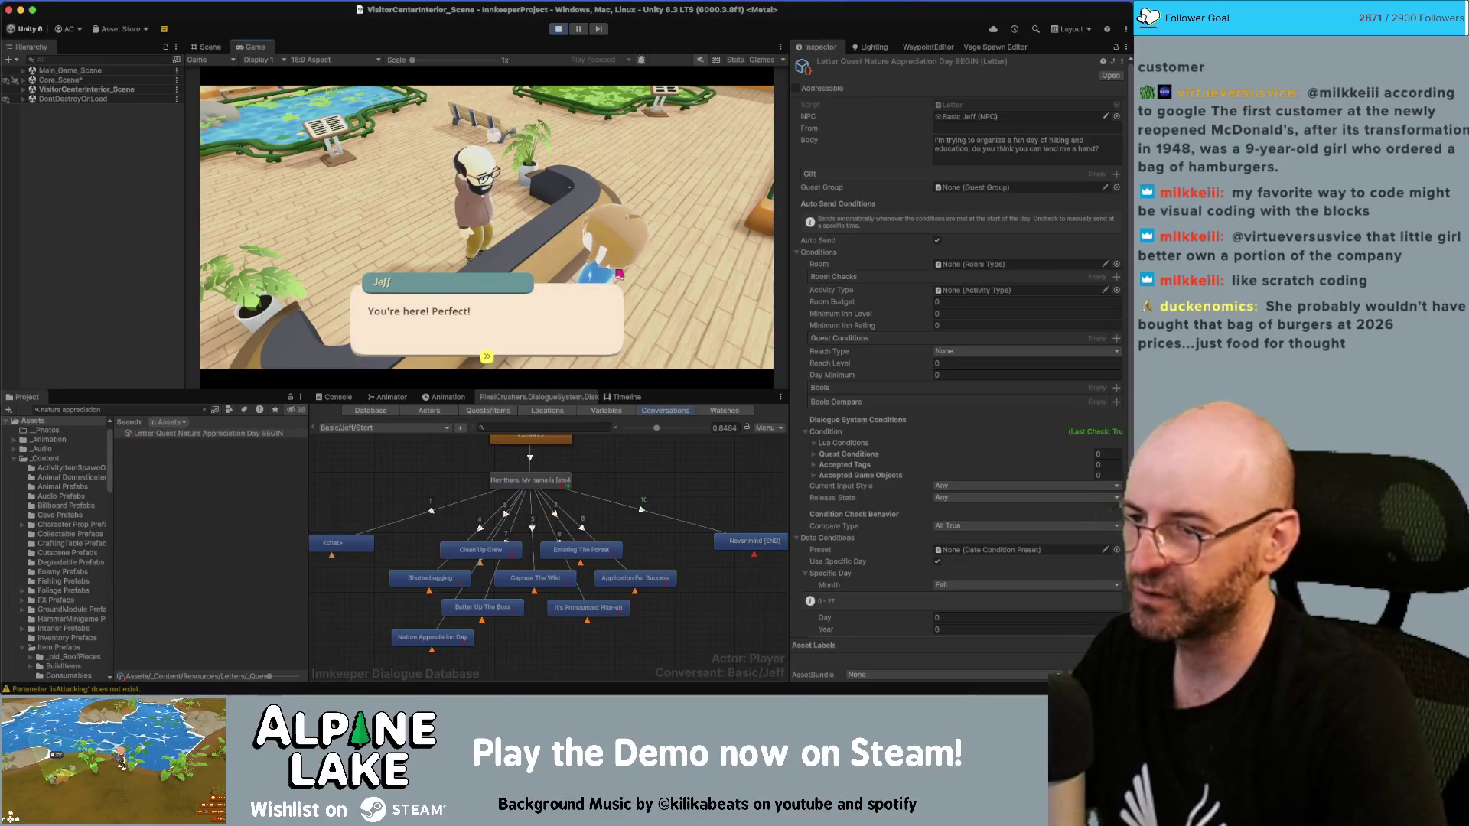
{"action": "left_click", "coordinate": [433, 637]}
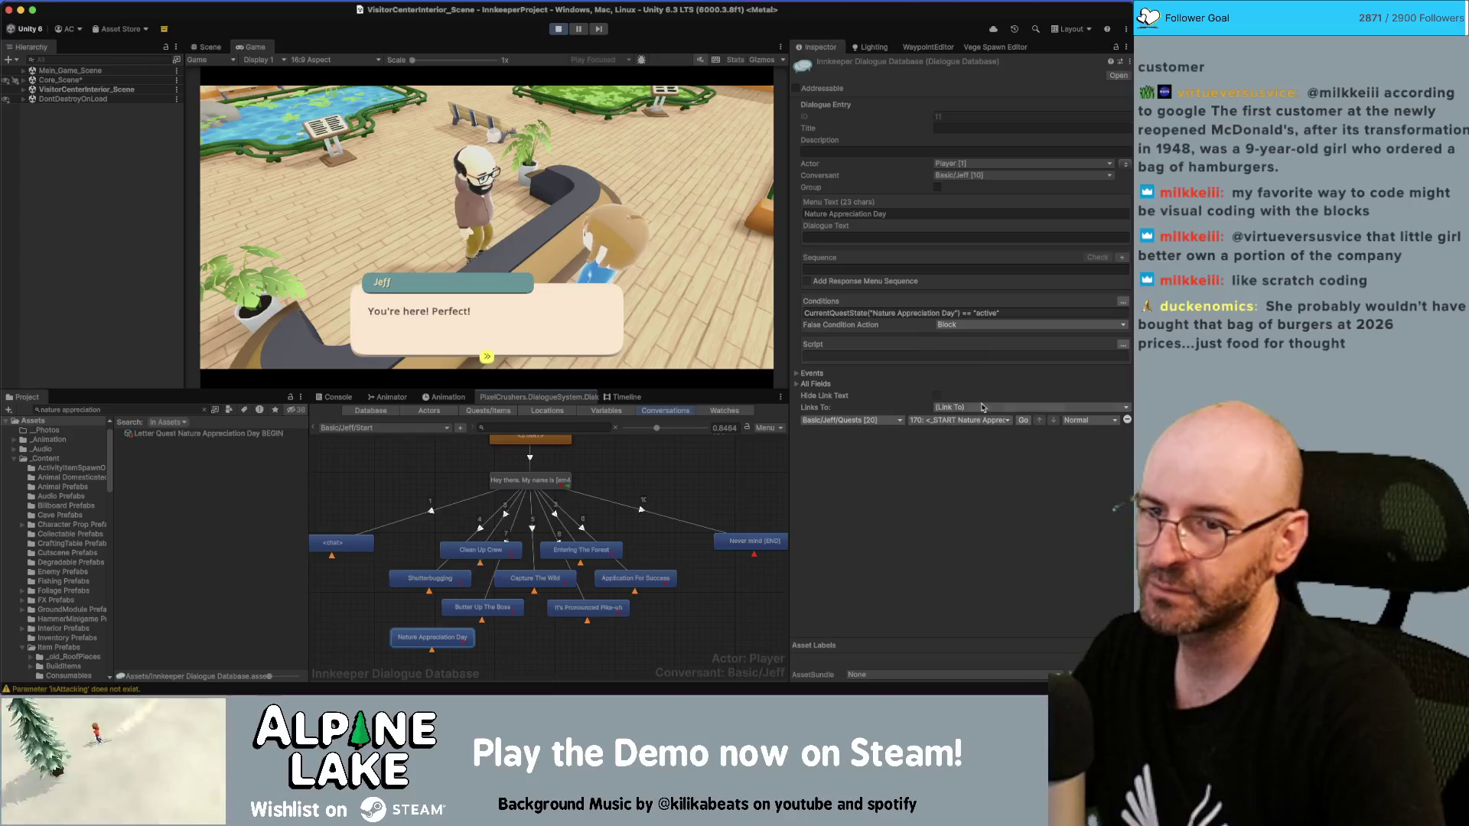
Step: Jump to Jeff's quest conversation and play his lines up to keeping the park safe
{"action": "left_click", "coordinate": [1023, 421]}
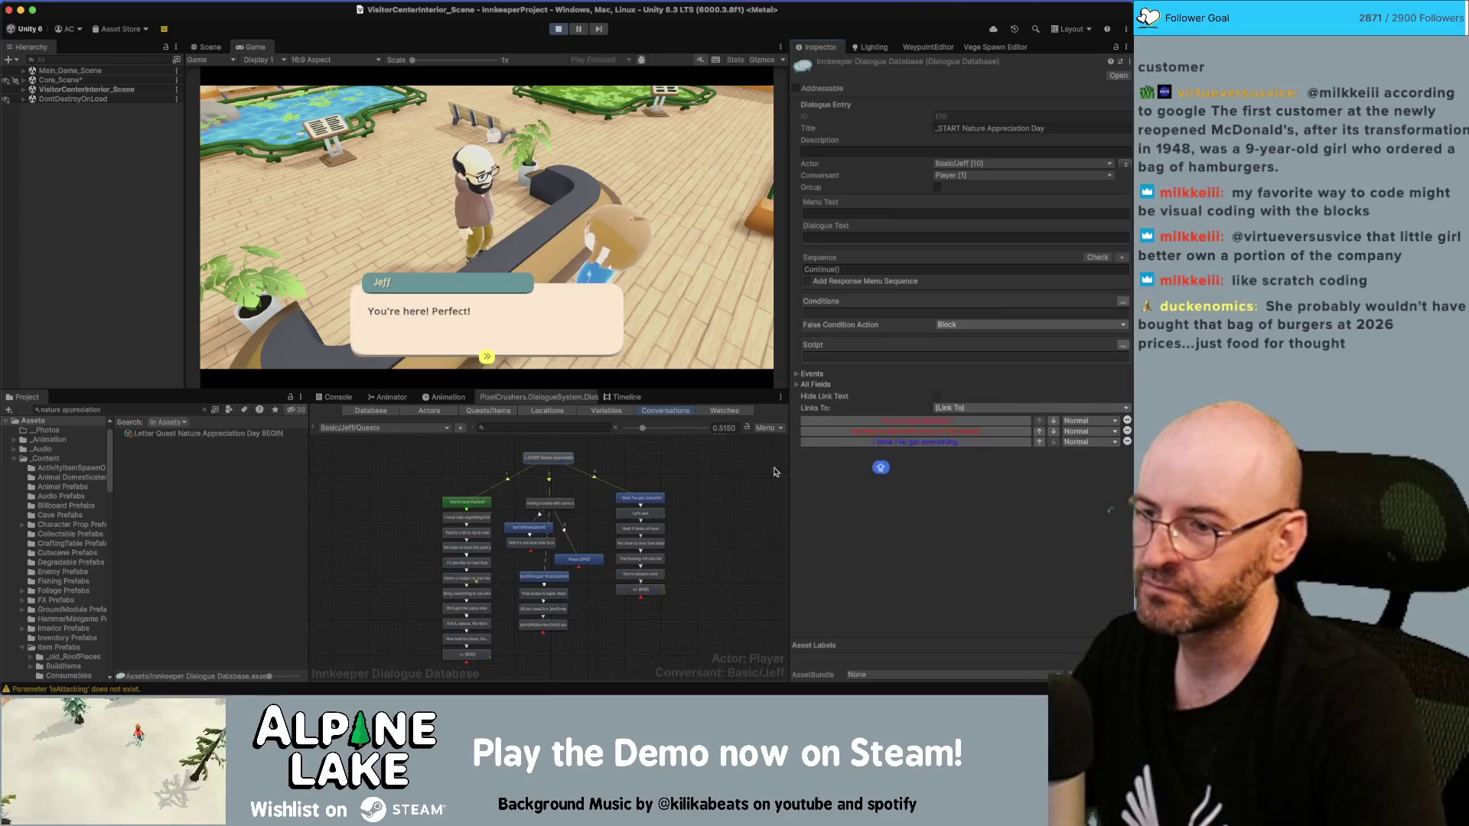
{"action": "left_click", "coordinate": [466, 503]}
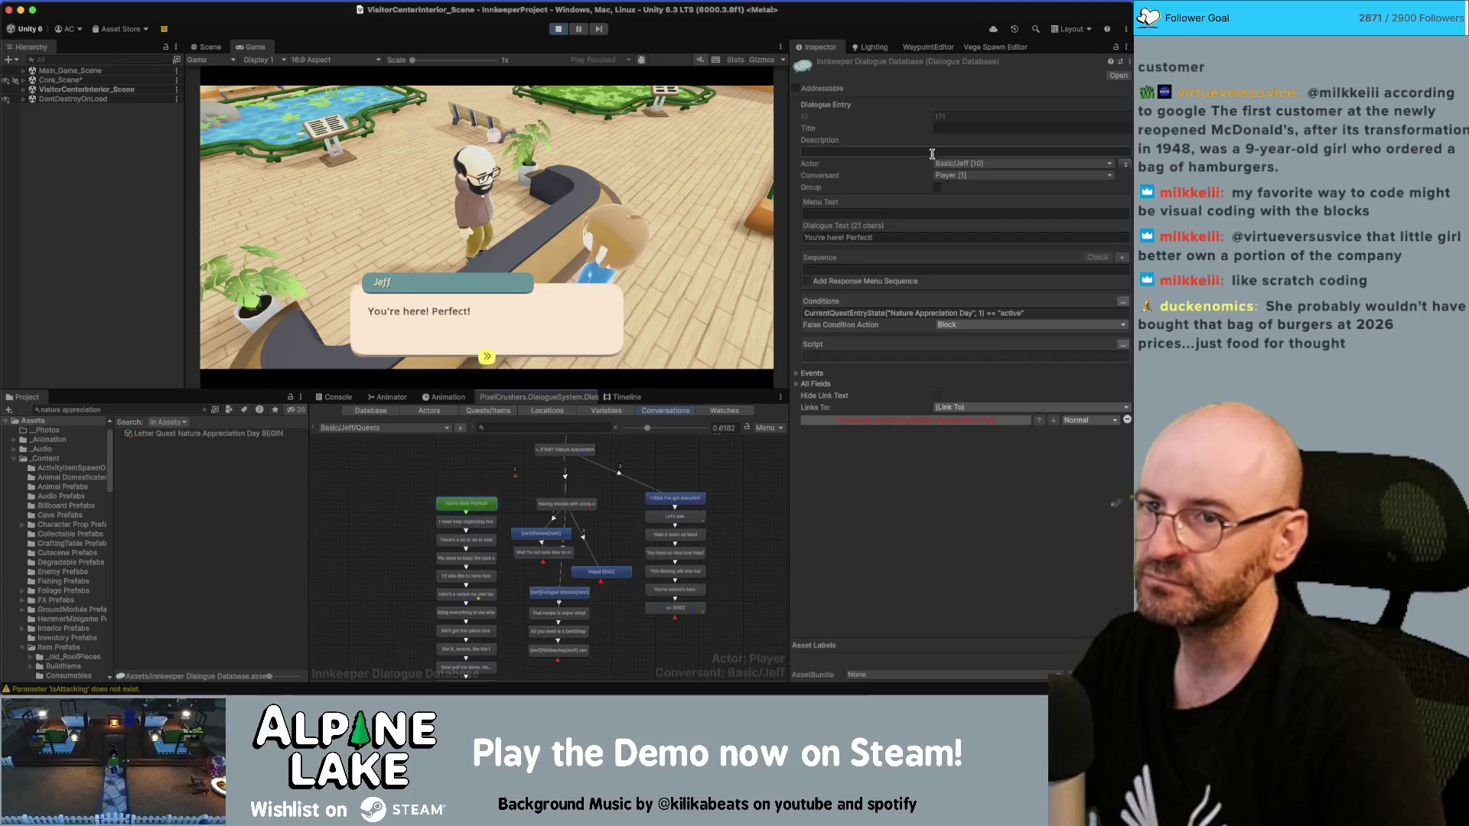
{"action": "type", "text": "<highlight>"}
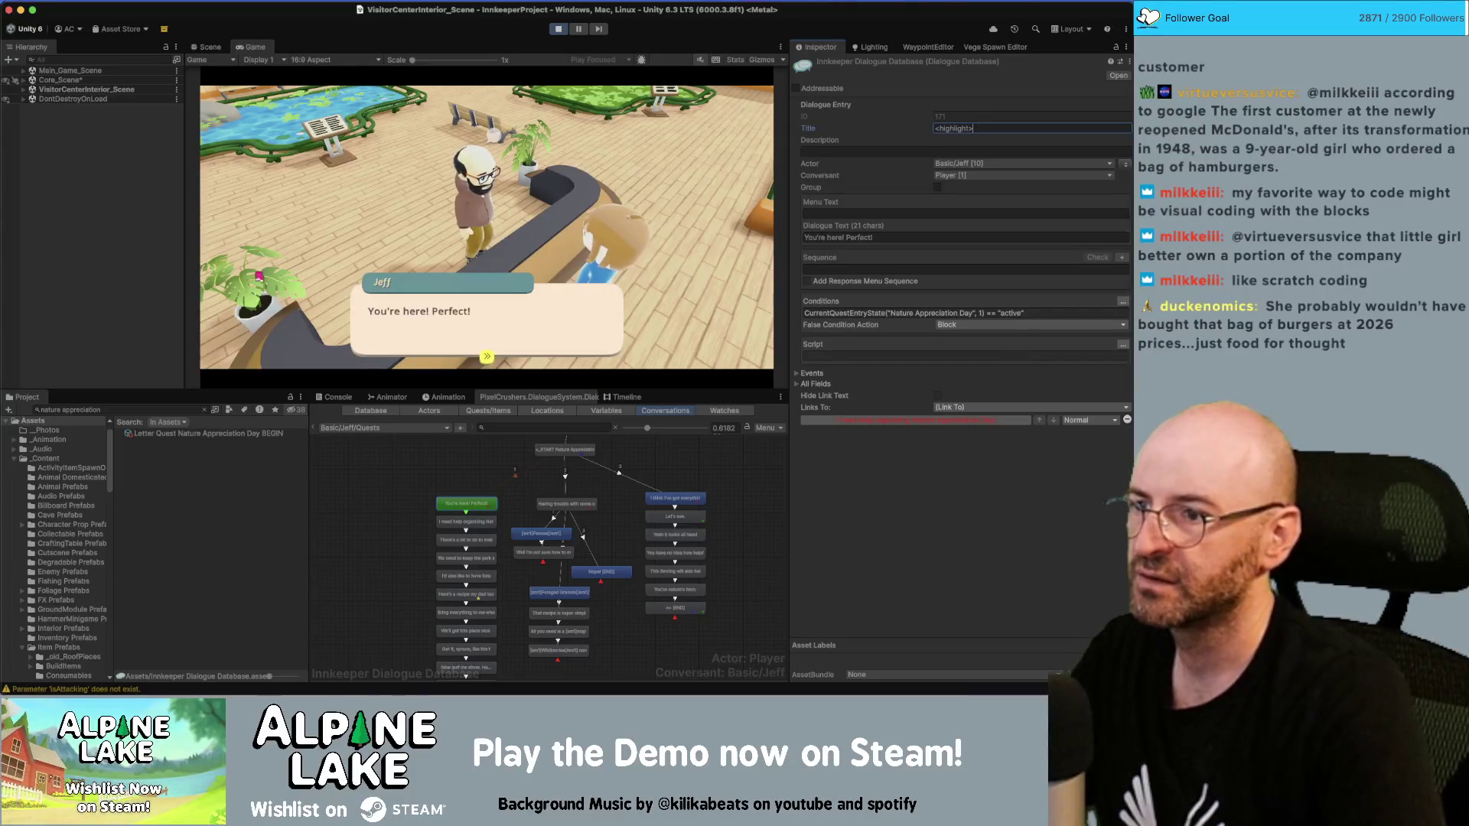
{"action": "left_click", "coordinate": [384, 322]}
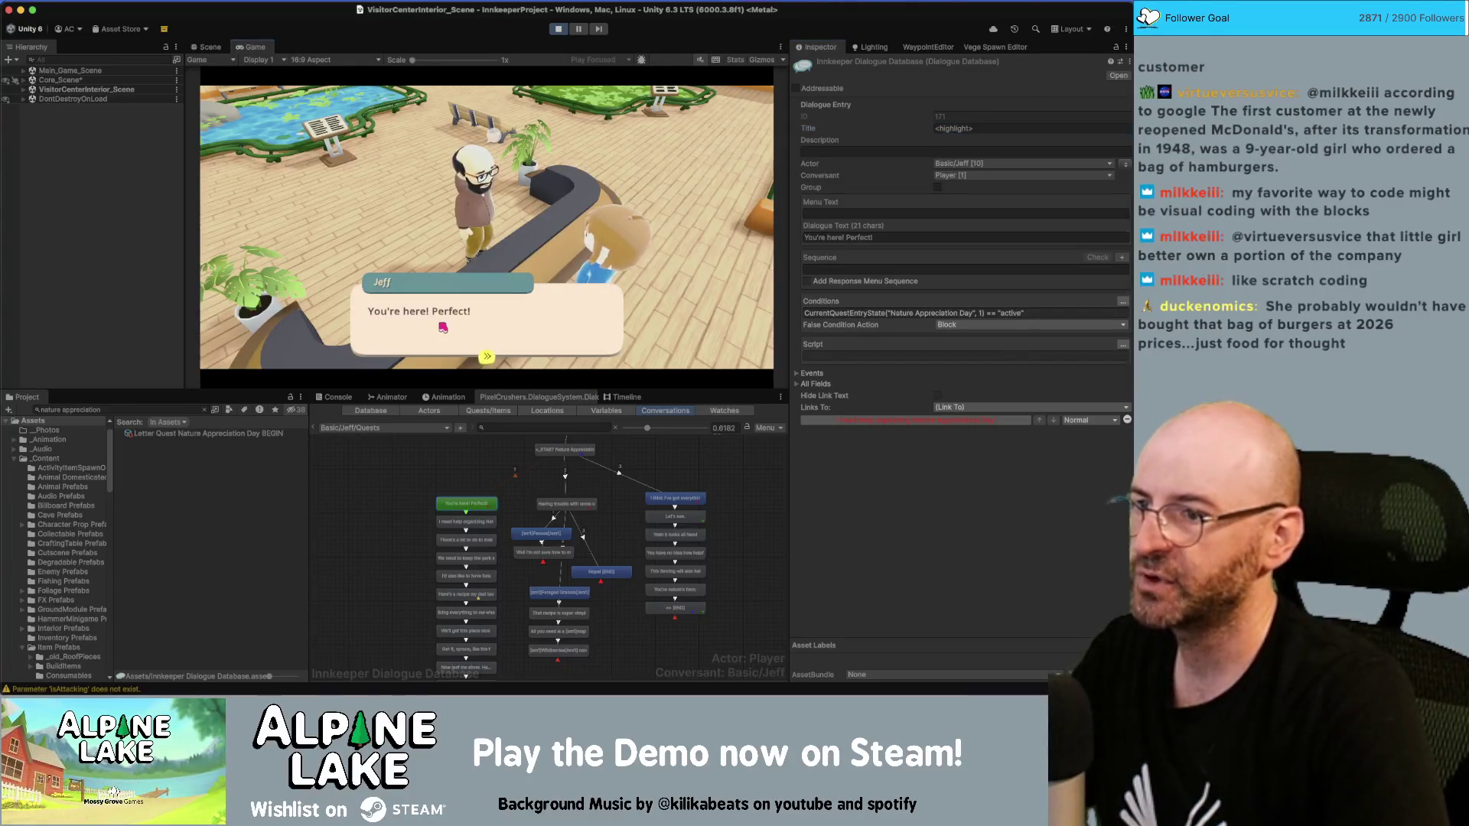
{"action": "left_click", "coordinate": [518, 325]}
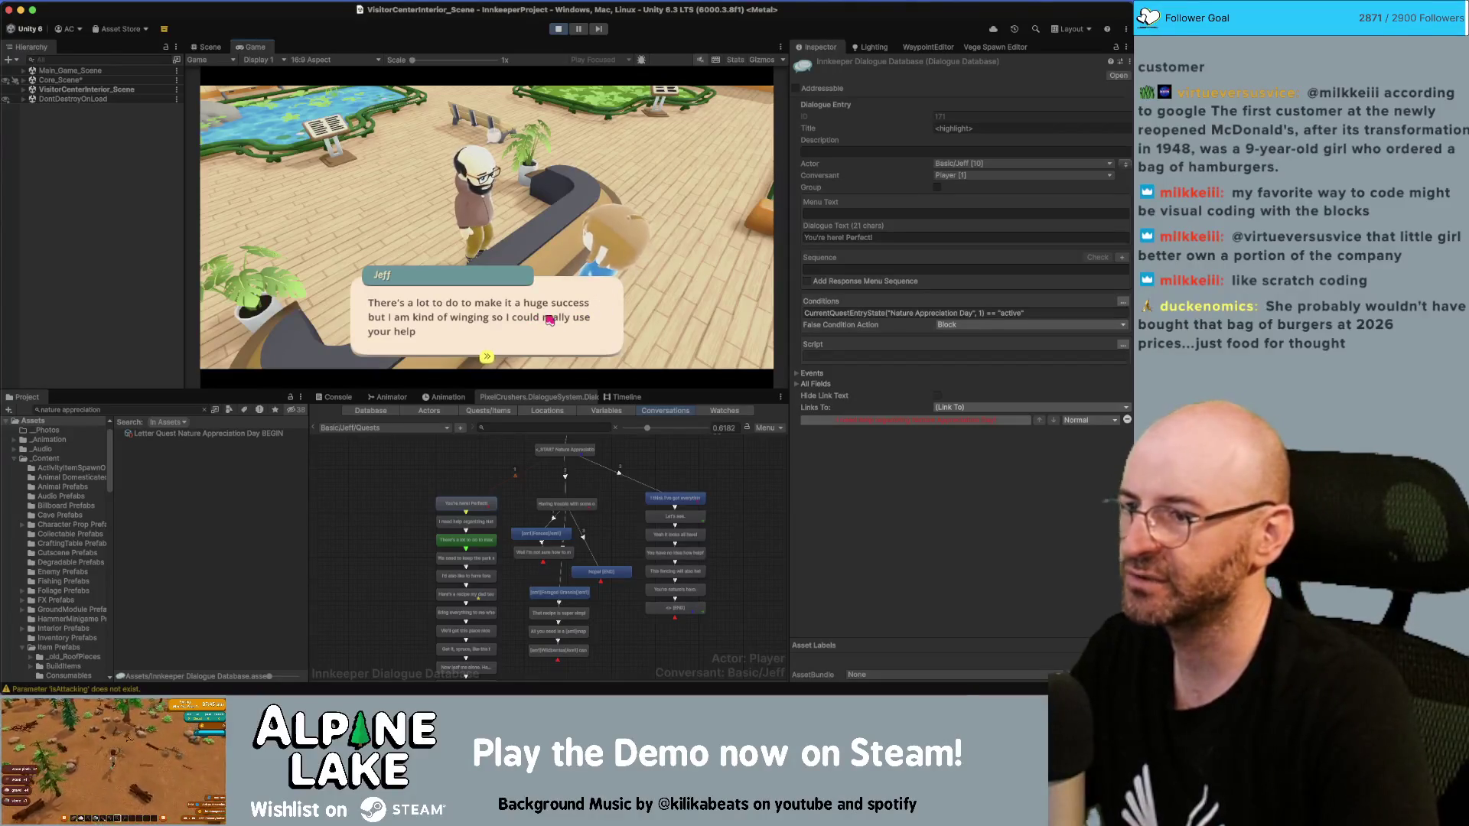
{"action": "left_click", "coordinate": [549, 319]}
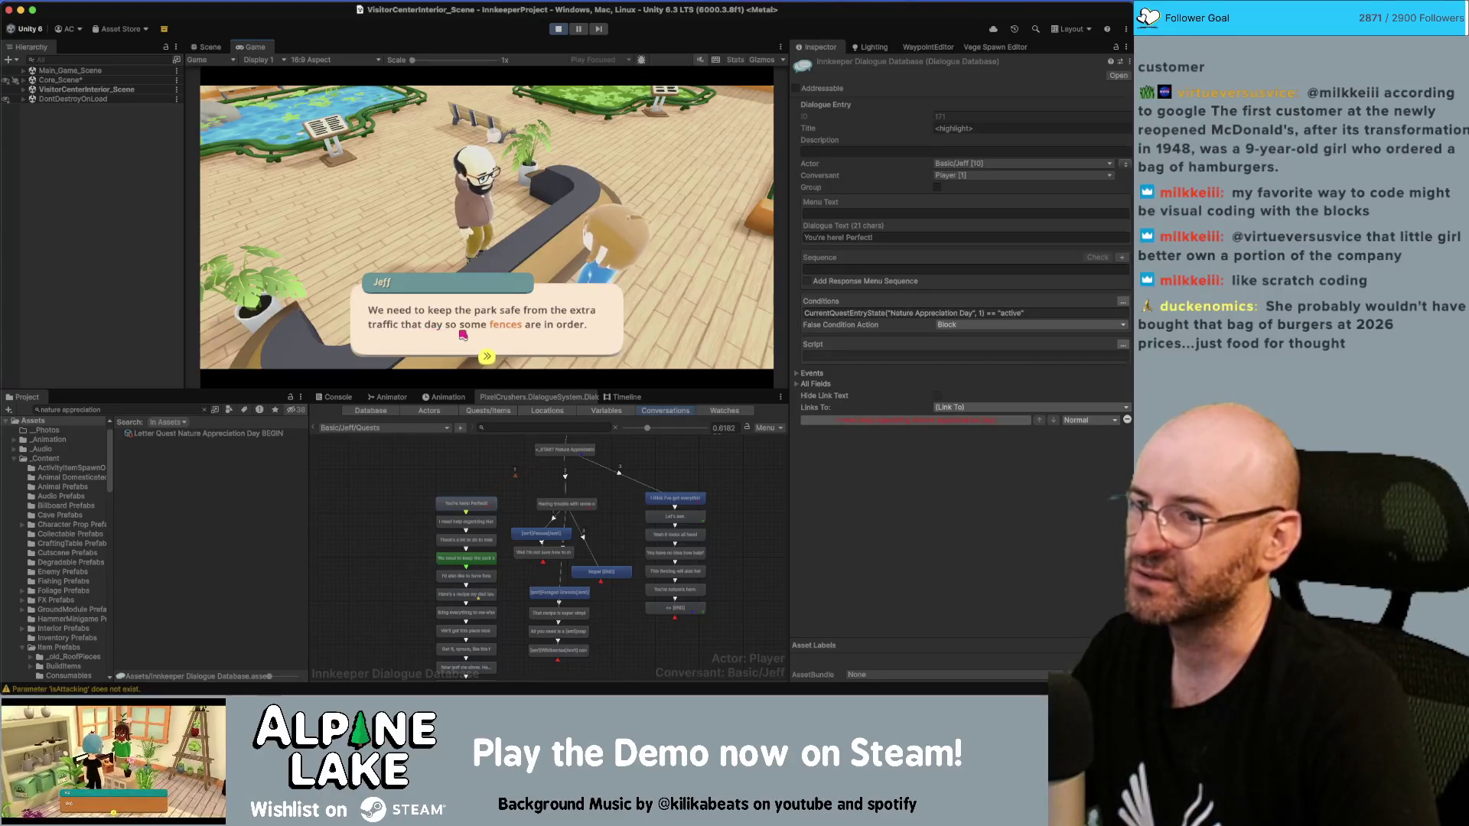
{"action": "left_click", "coordinate": [424, 339]}
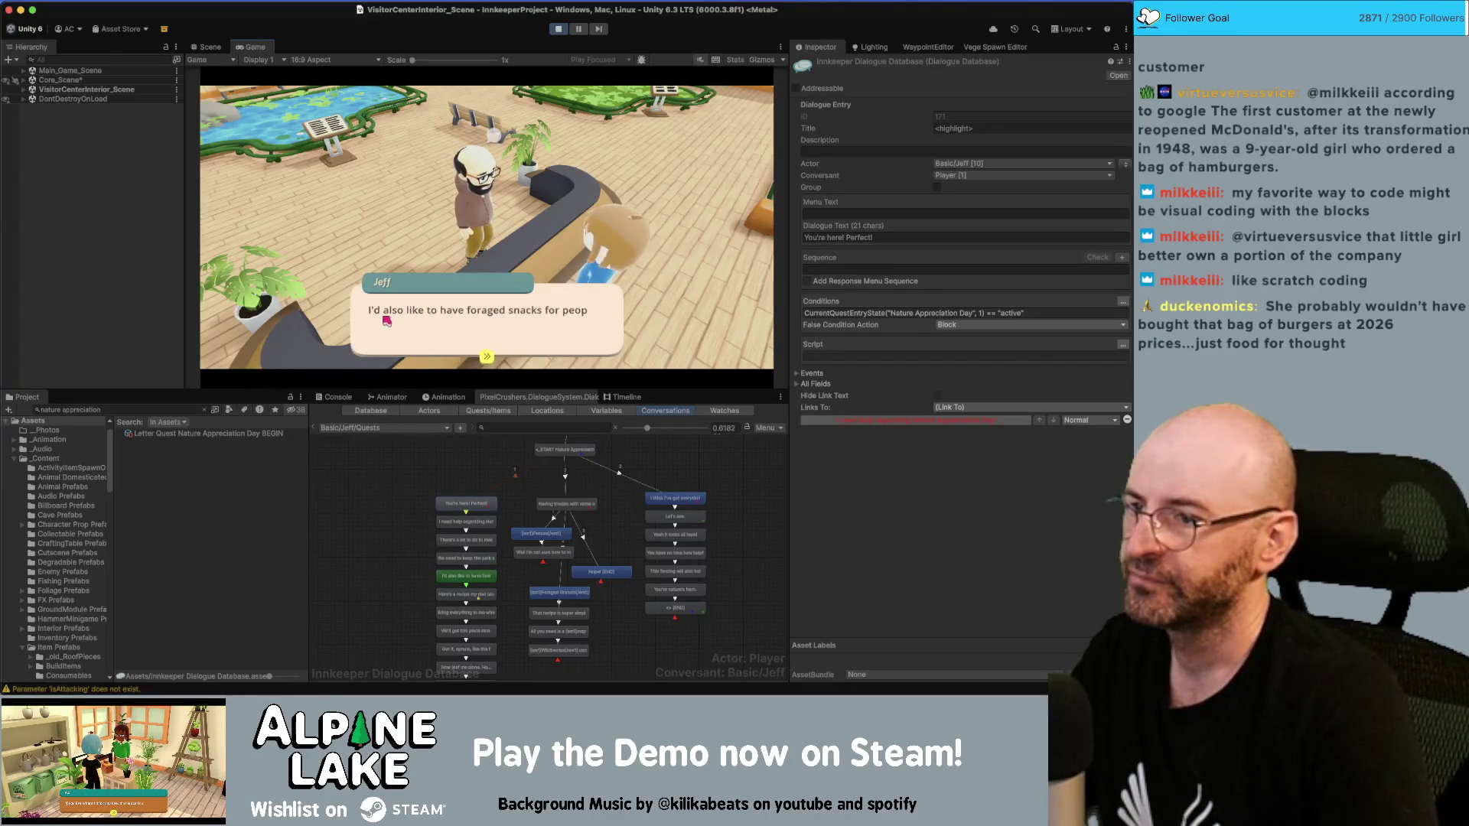
Step: Continue through the granola recipe and spruce joke lines until the quest task updates
{"action": "left_click", "coordinate": [414, 344]}
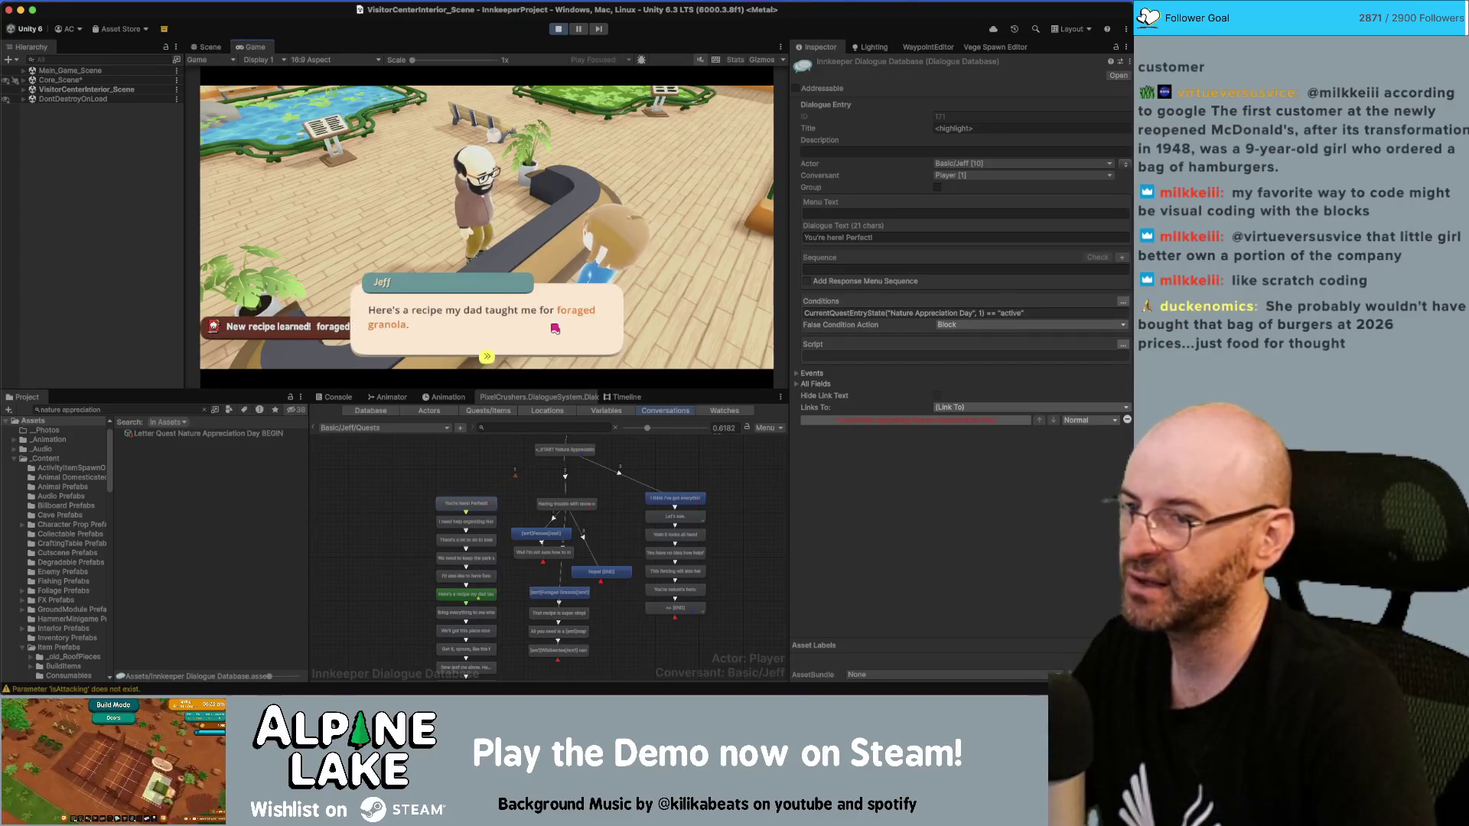
{"action": "left_click", "coordinate": [519, 324]}
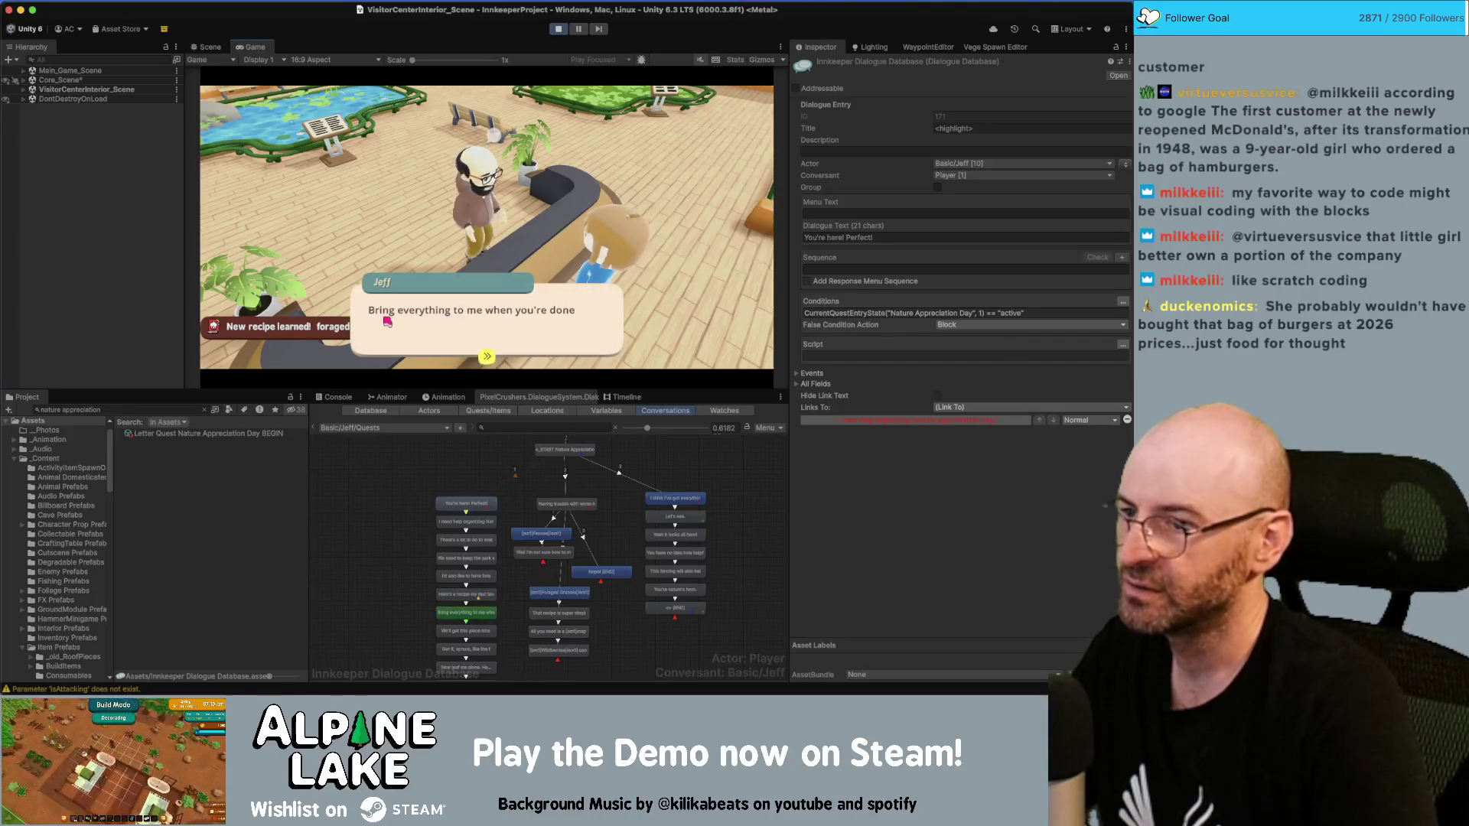
{"action": "left_click", "coordinate": [528, 321]}
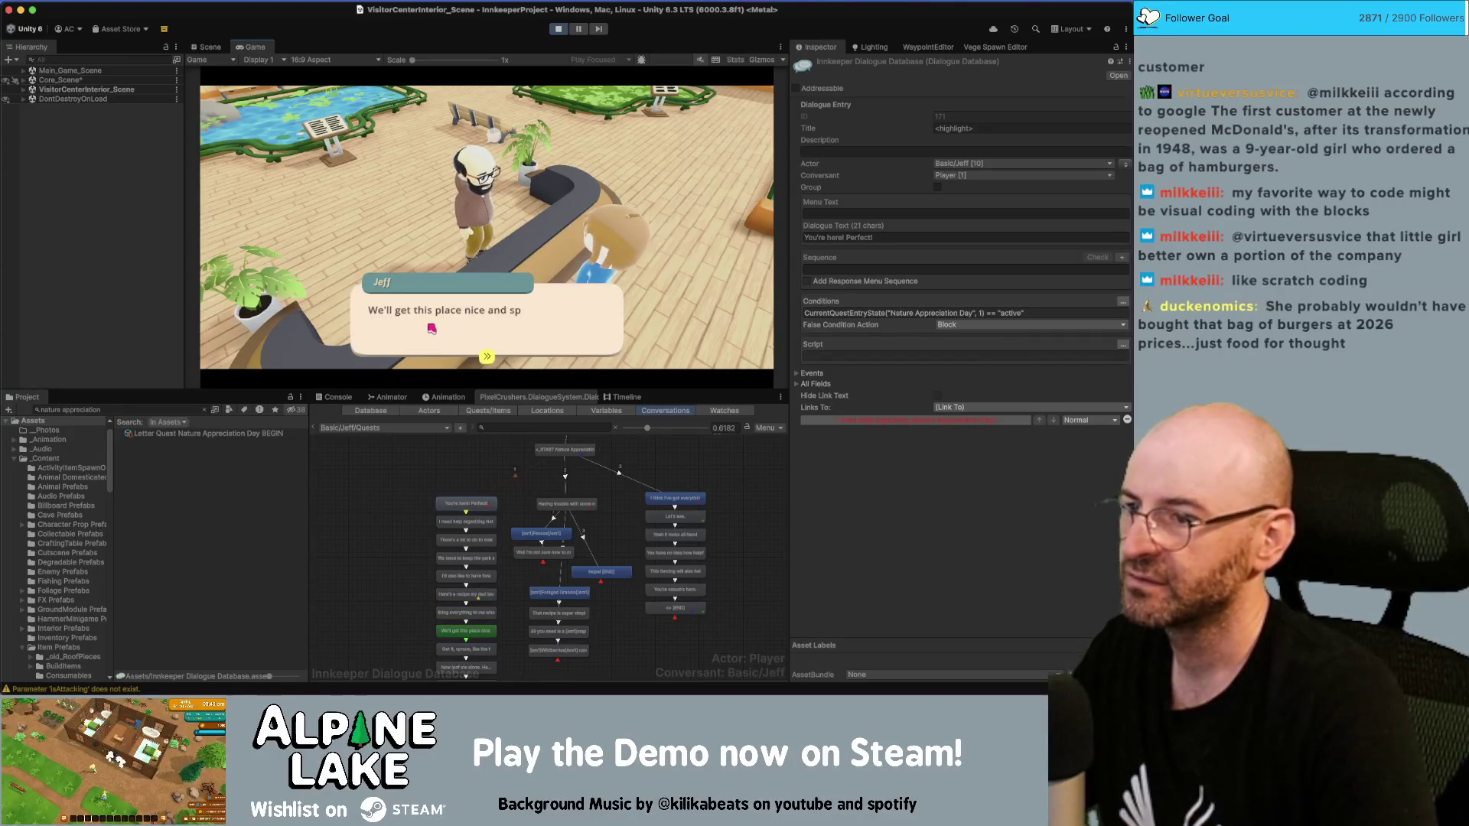
{"action": "left_click", "coordinate": [515, 321]}
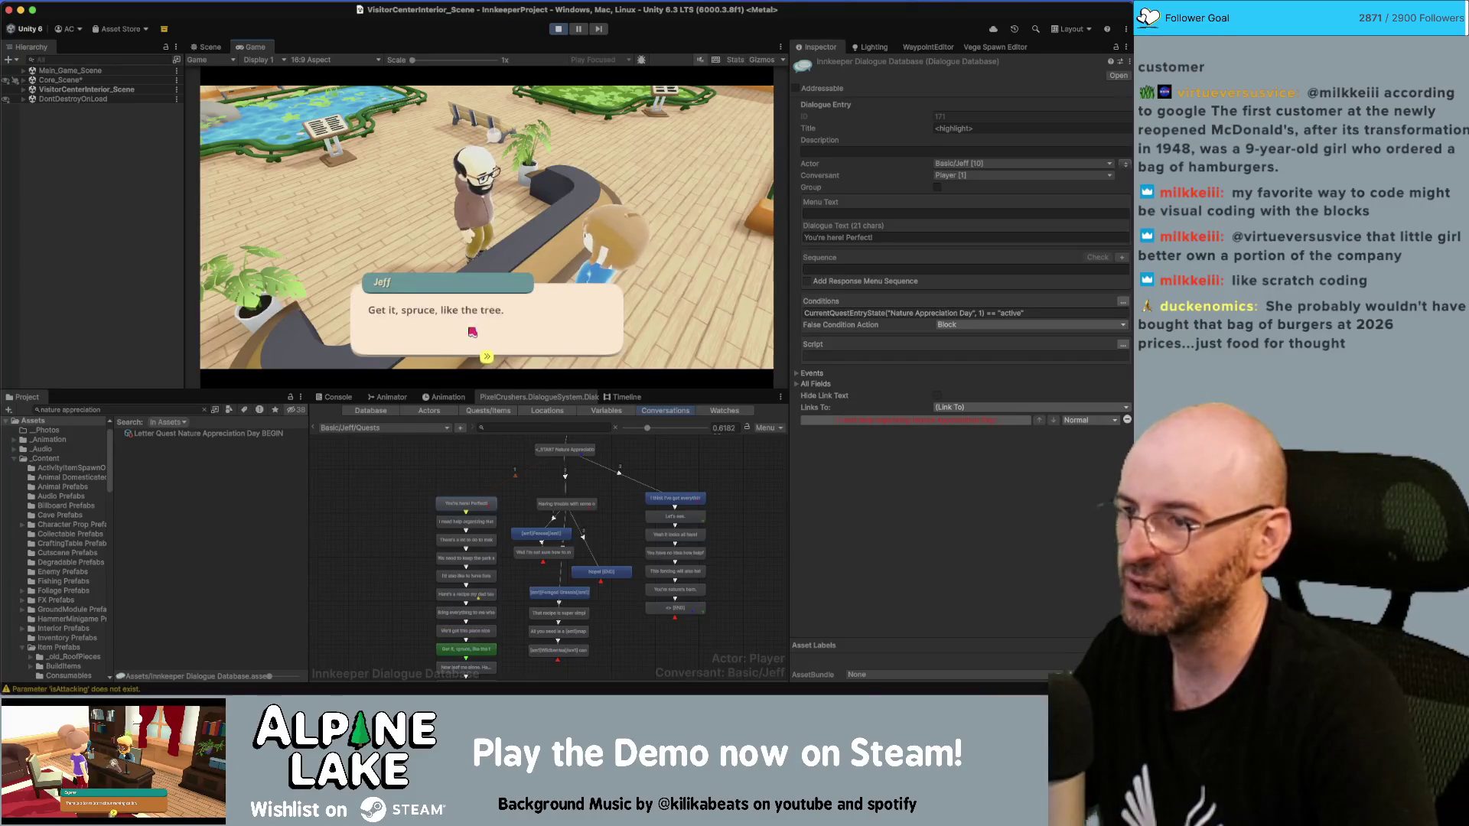
{"action": "left_click", "coordinate": [531, 327]}
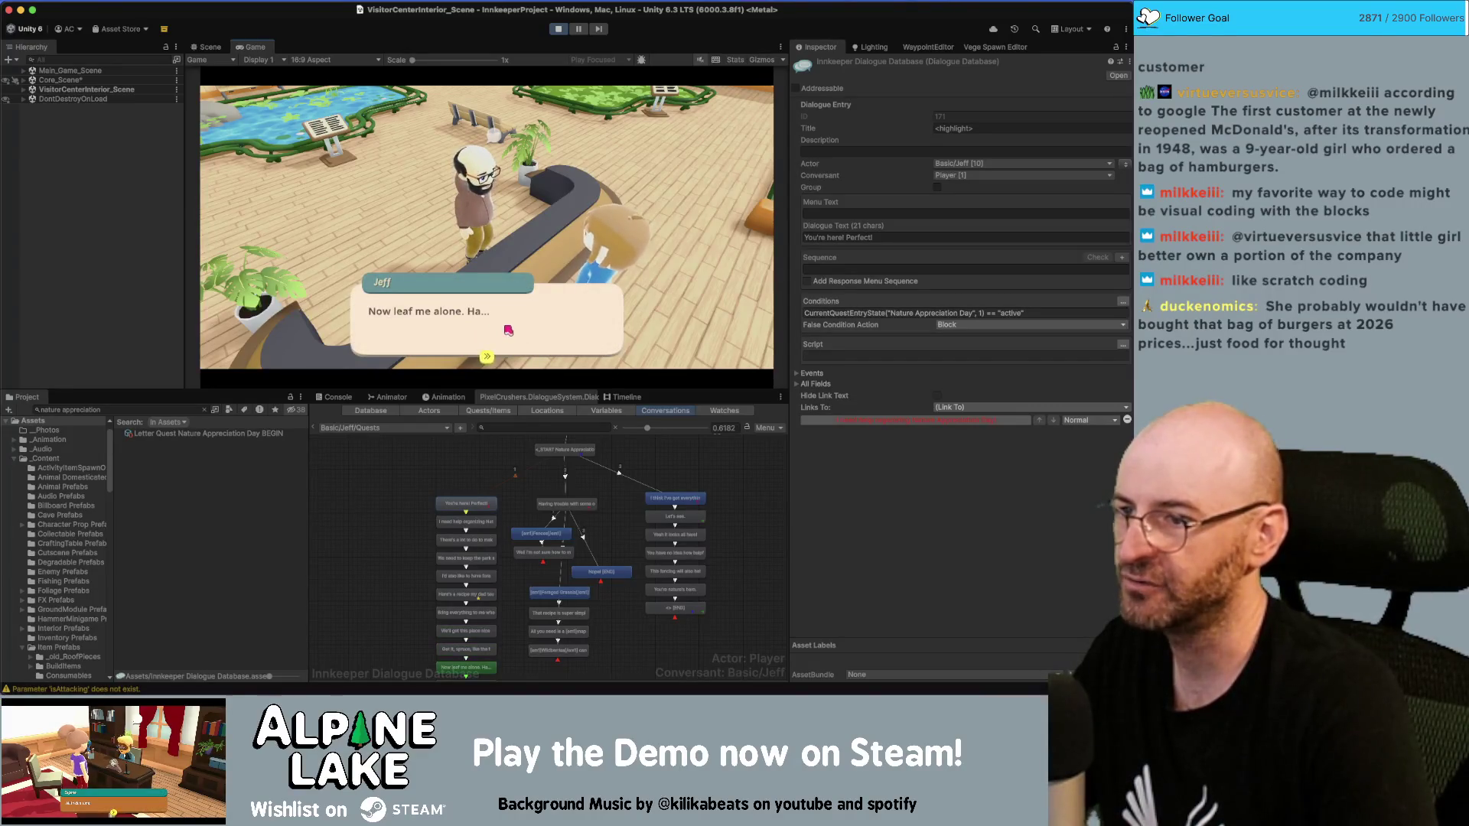
{"action": "left_click", "coordinate": [517, 321]}
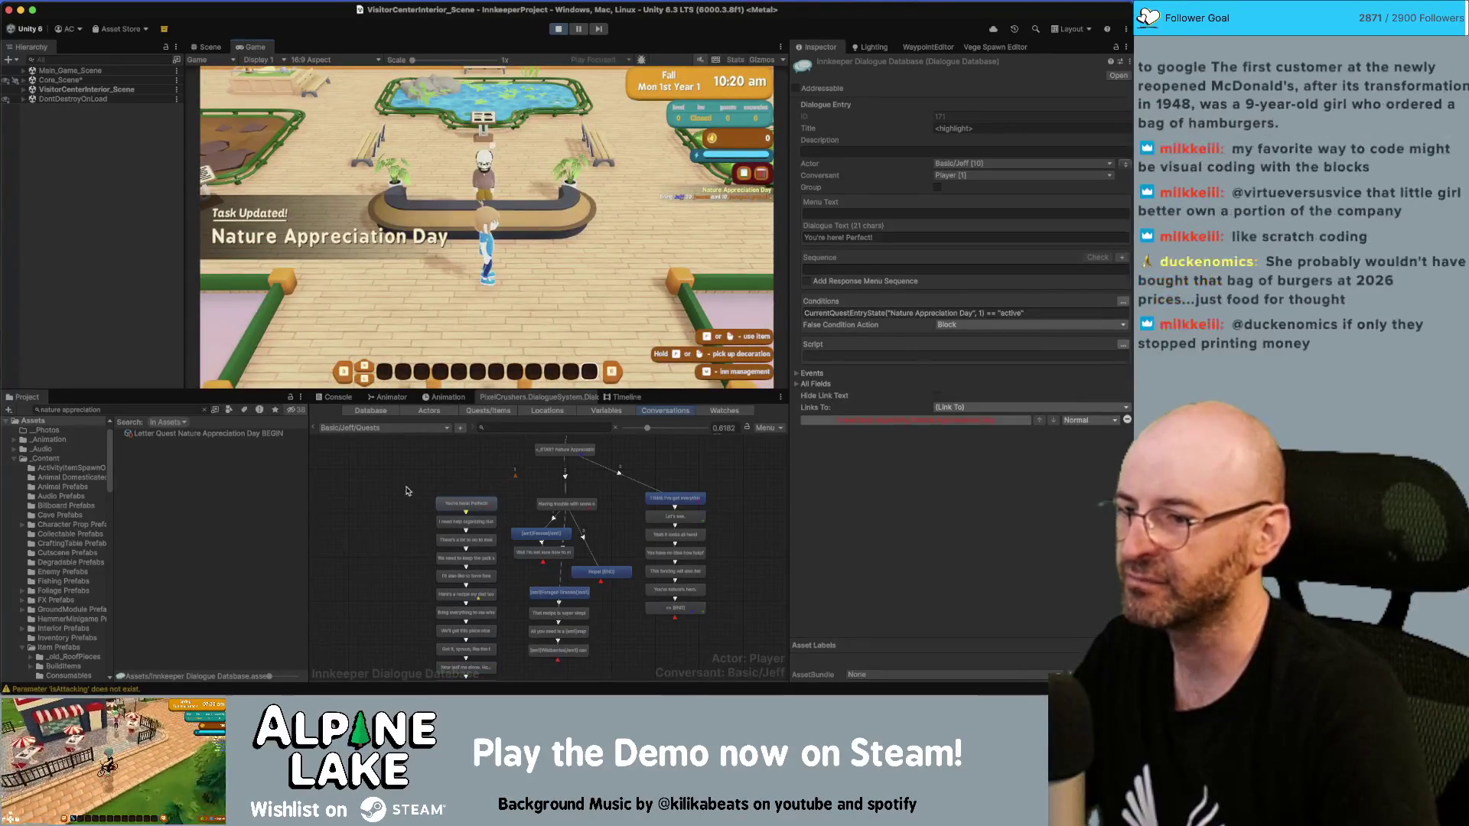
Step: Search the Project window for the Build Fence assets
{"action": "scroll", "coordinate": [407, 490], "scroll_direction": "down", "scroll_amount": 2}
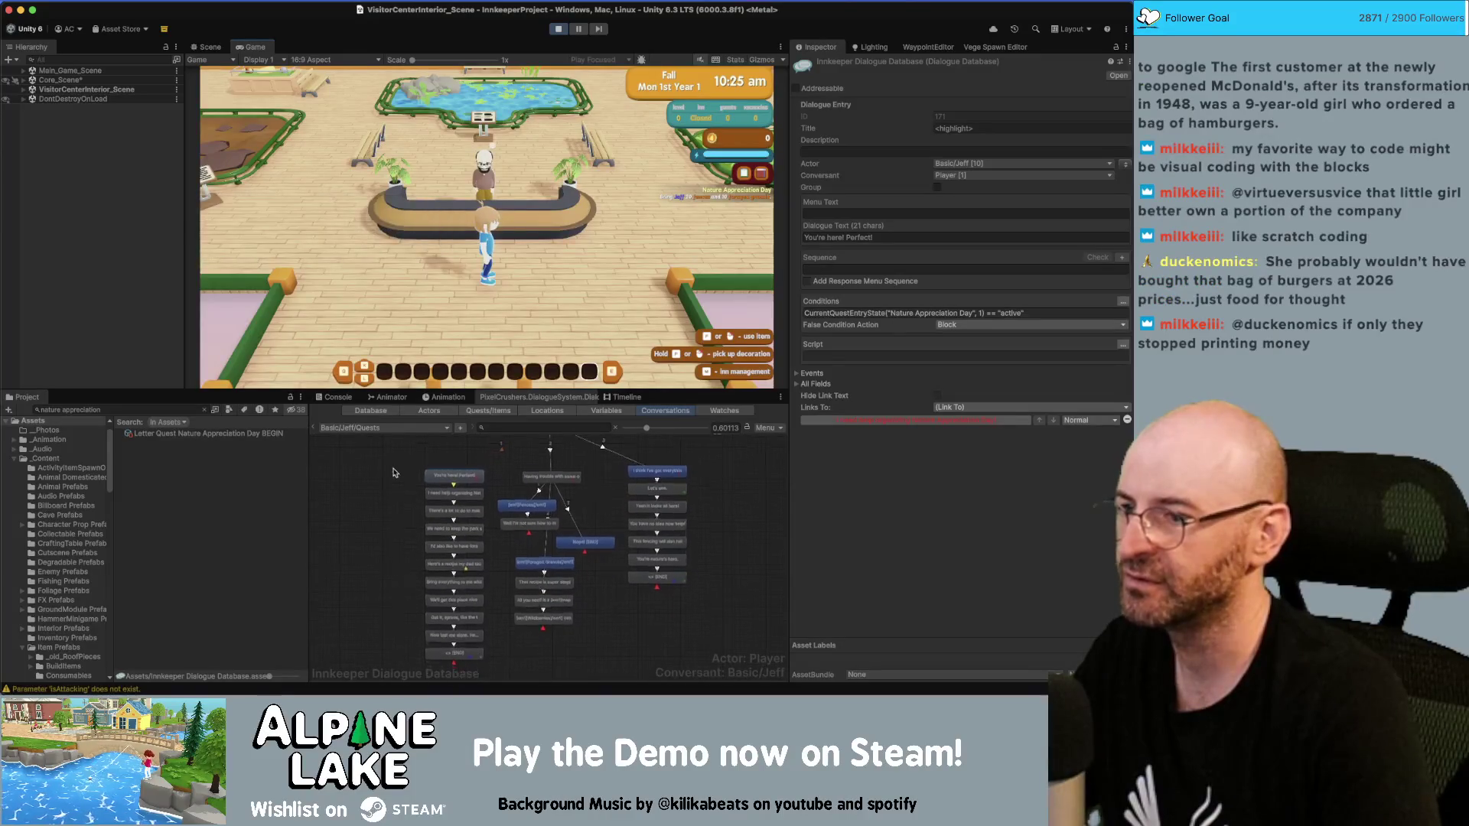
{"action": "left_click", "coordinate": [153, 410]}
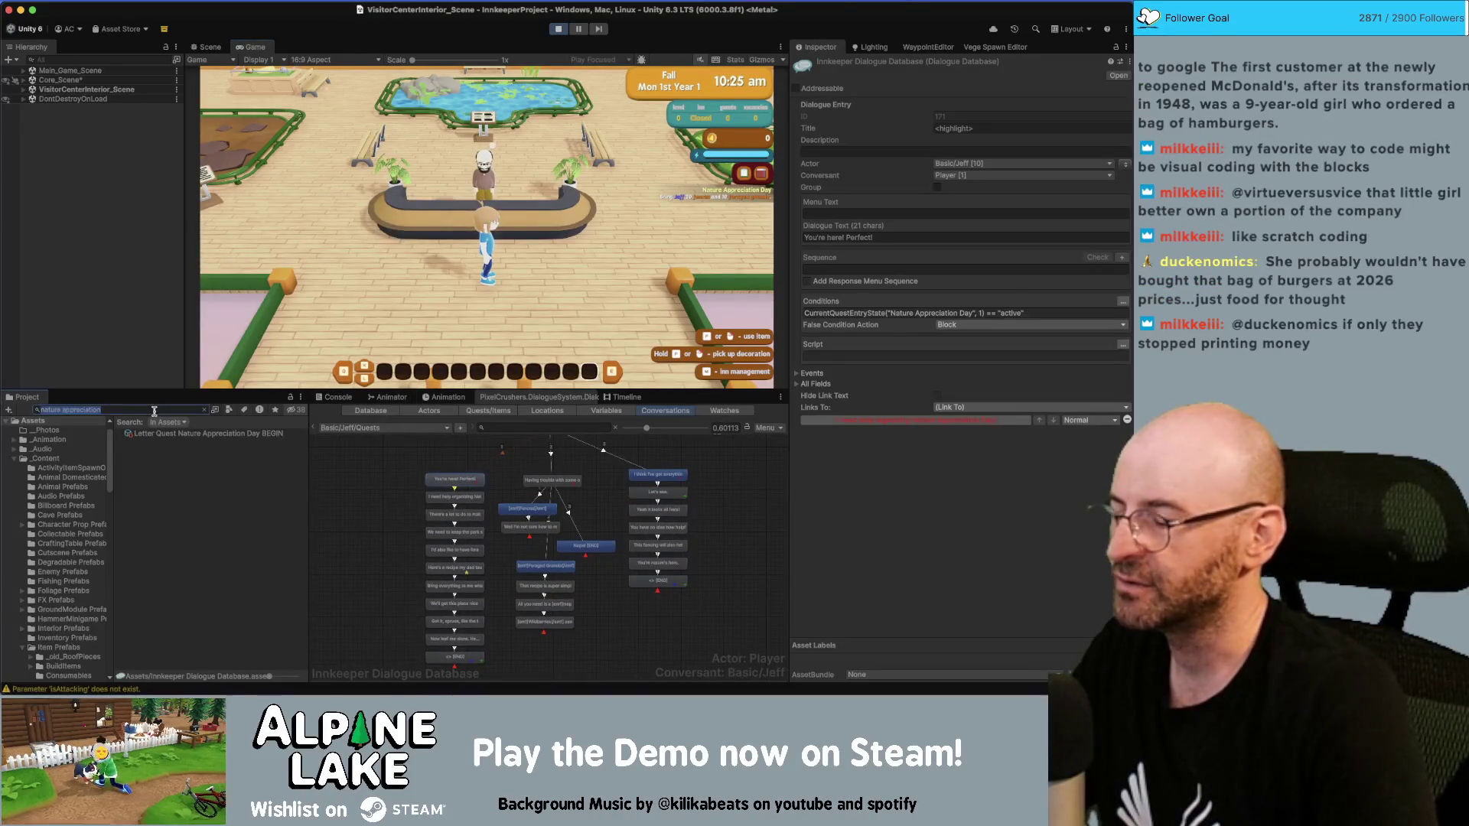
{"action": "type", "text": "bui"}
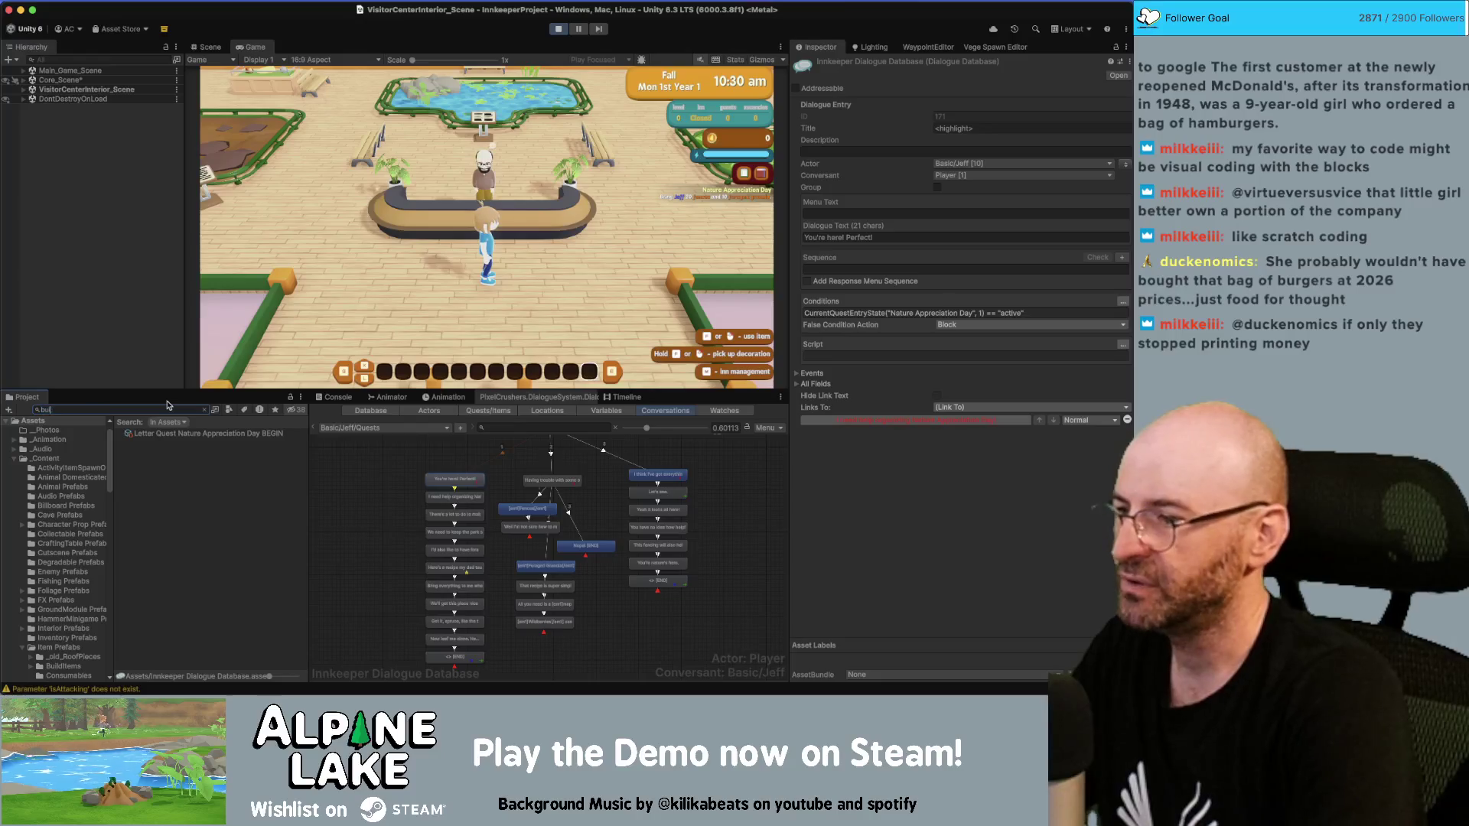
{"action": "type", "text": "ld fence"}
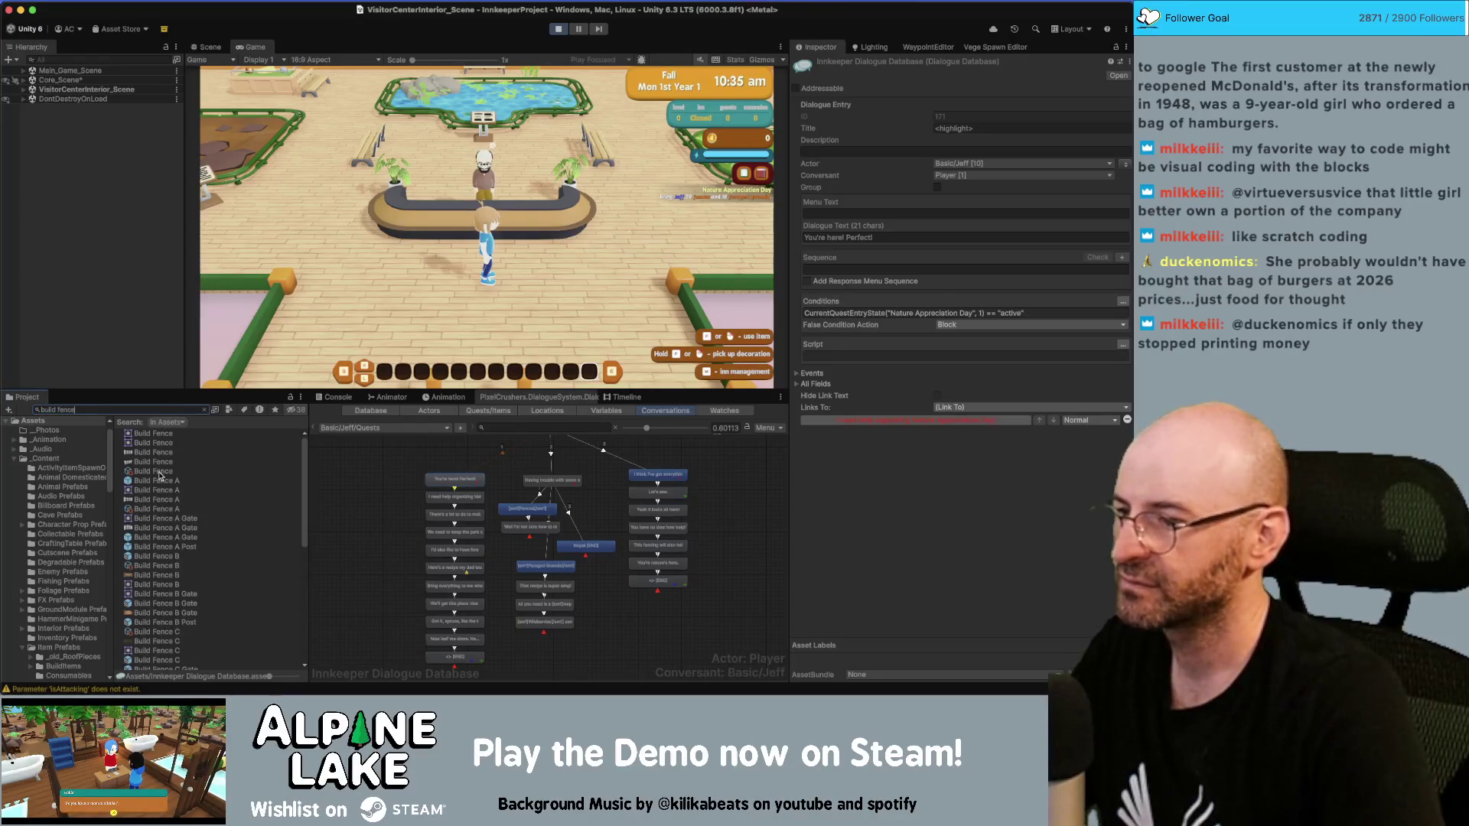
Step: Give the player a bulk stack of Build Fence items and a Foraged Granola snack
{"action": "left_click", "coordinate": [160, 474]}
{"action": "scroll", "coordinate": [987, 612], "scroll_direction": "down", "scroll_amount": 5}
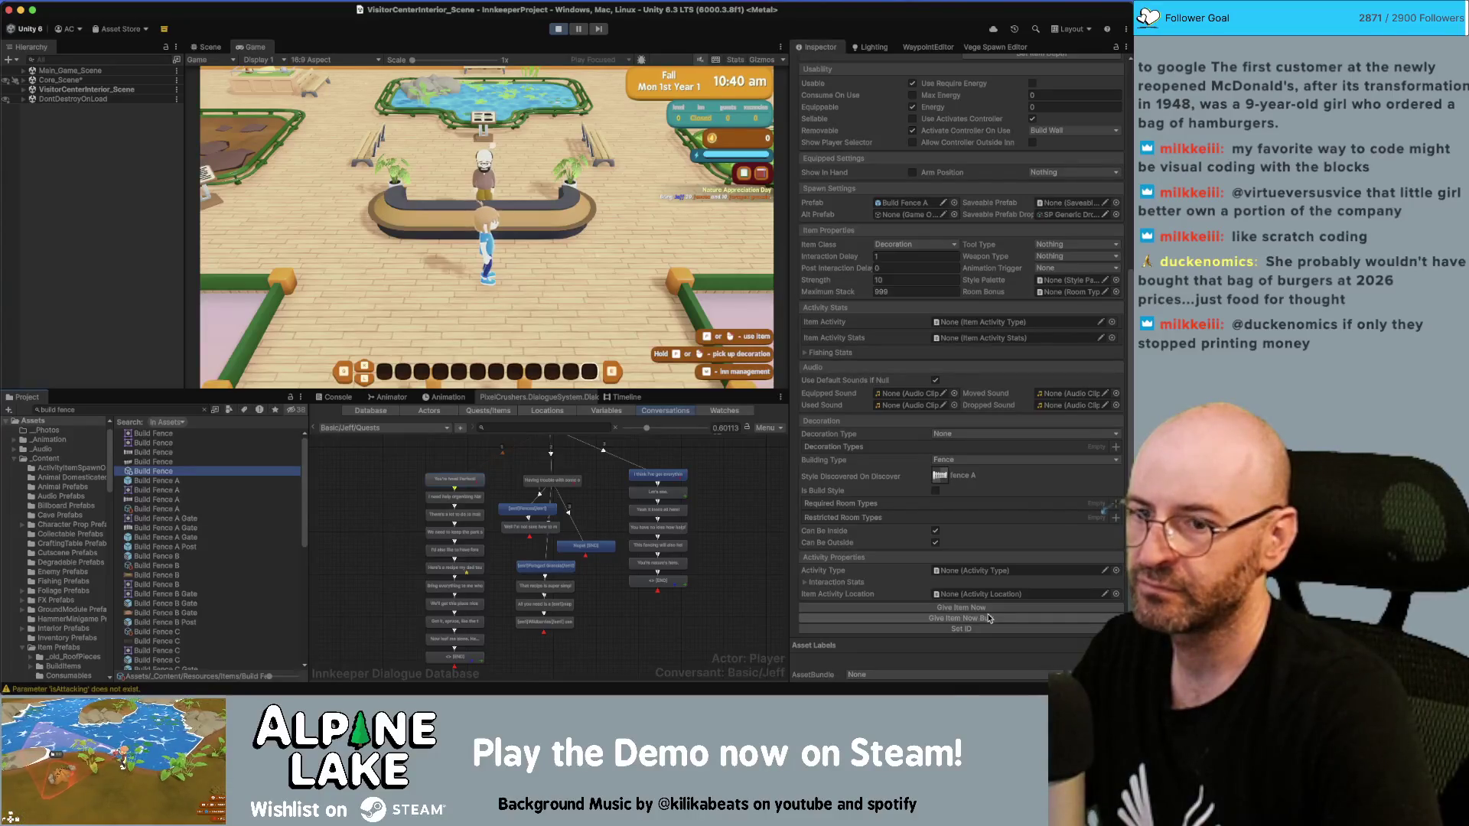
{"action": "left_click", "coordinate": [990, 620]}
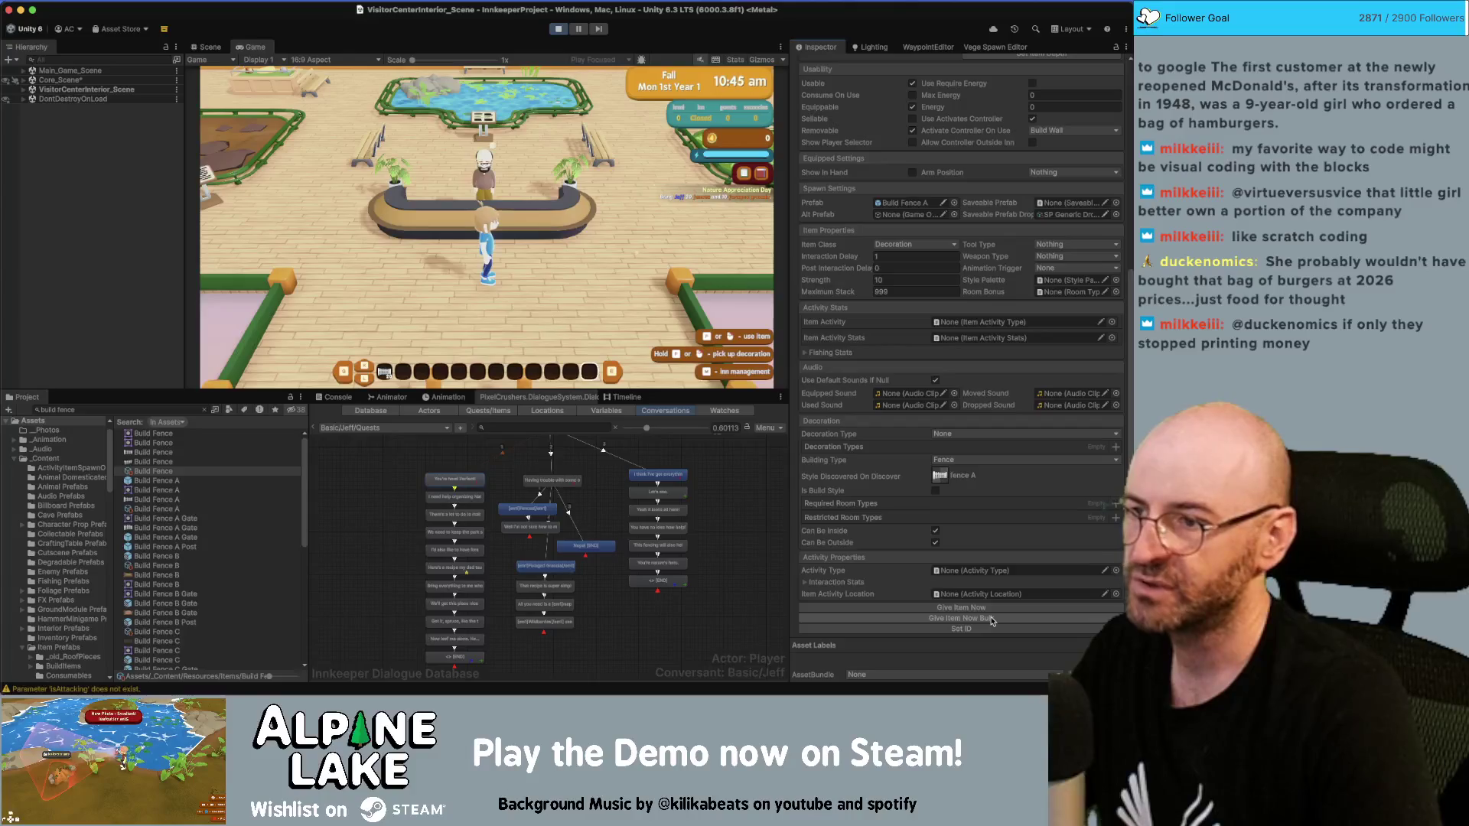
{"action": "left_click", "coordinate": [102, 408]}
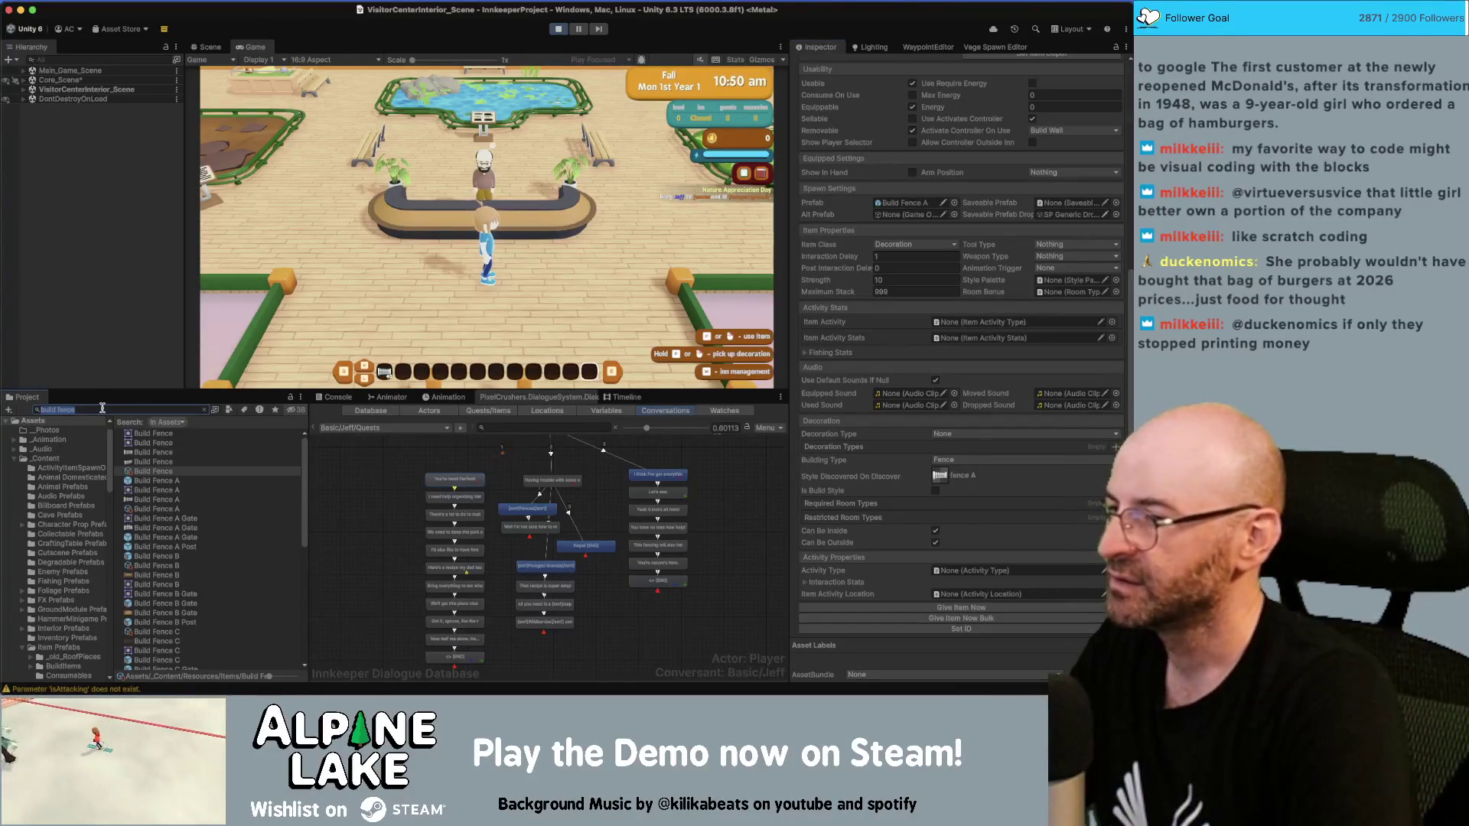
{"action": "type", "text": "ged granola"}
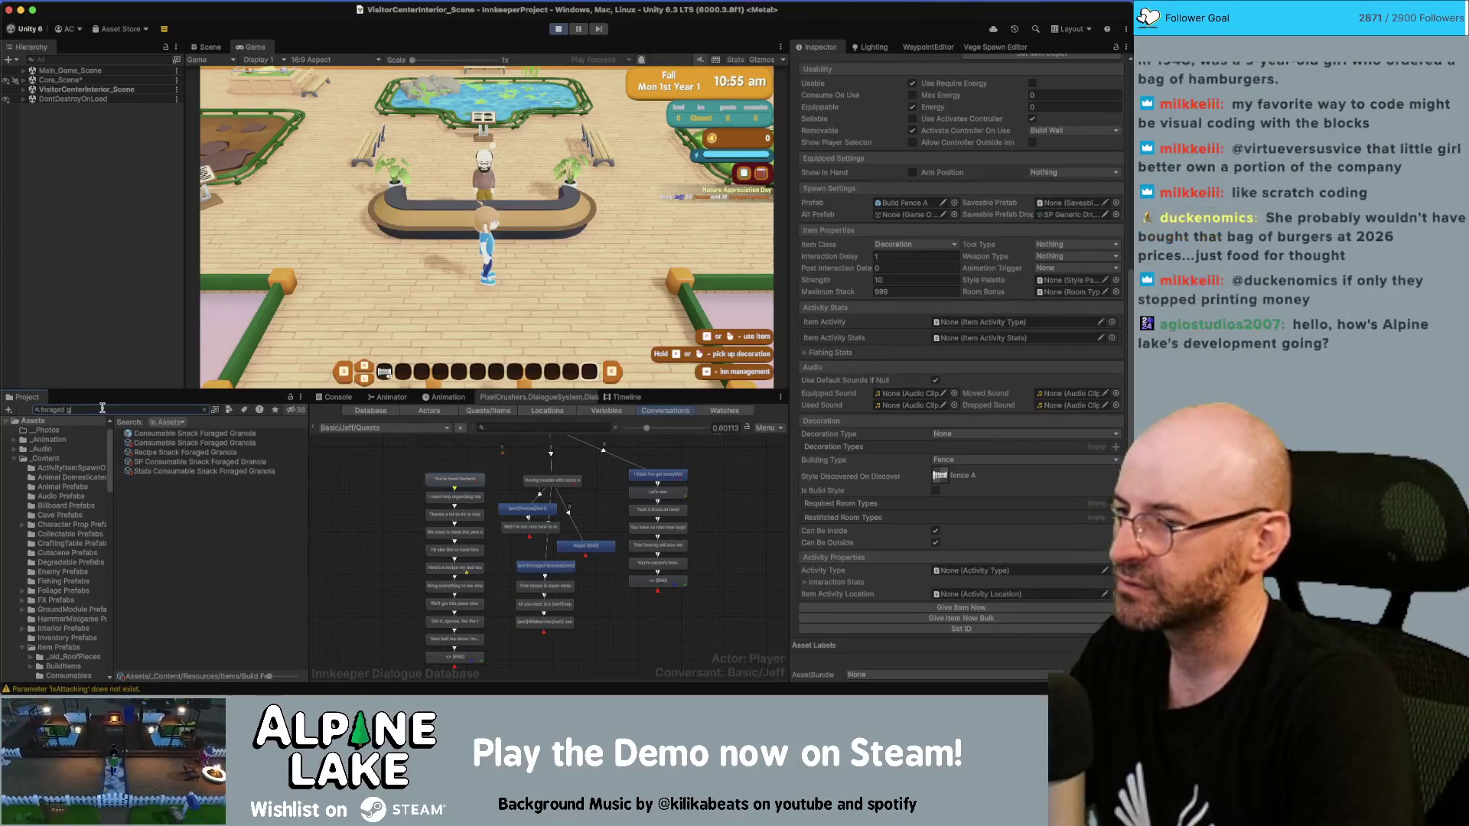
{"action": "left_click", "coordinate": [166, 443]}
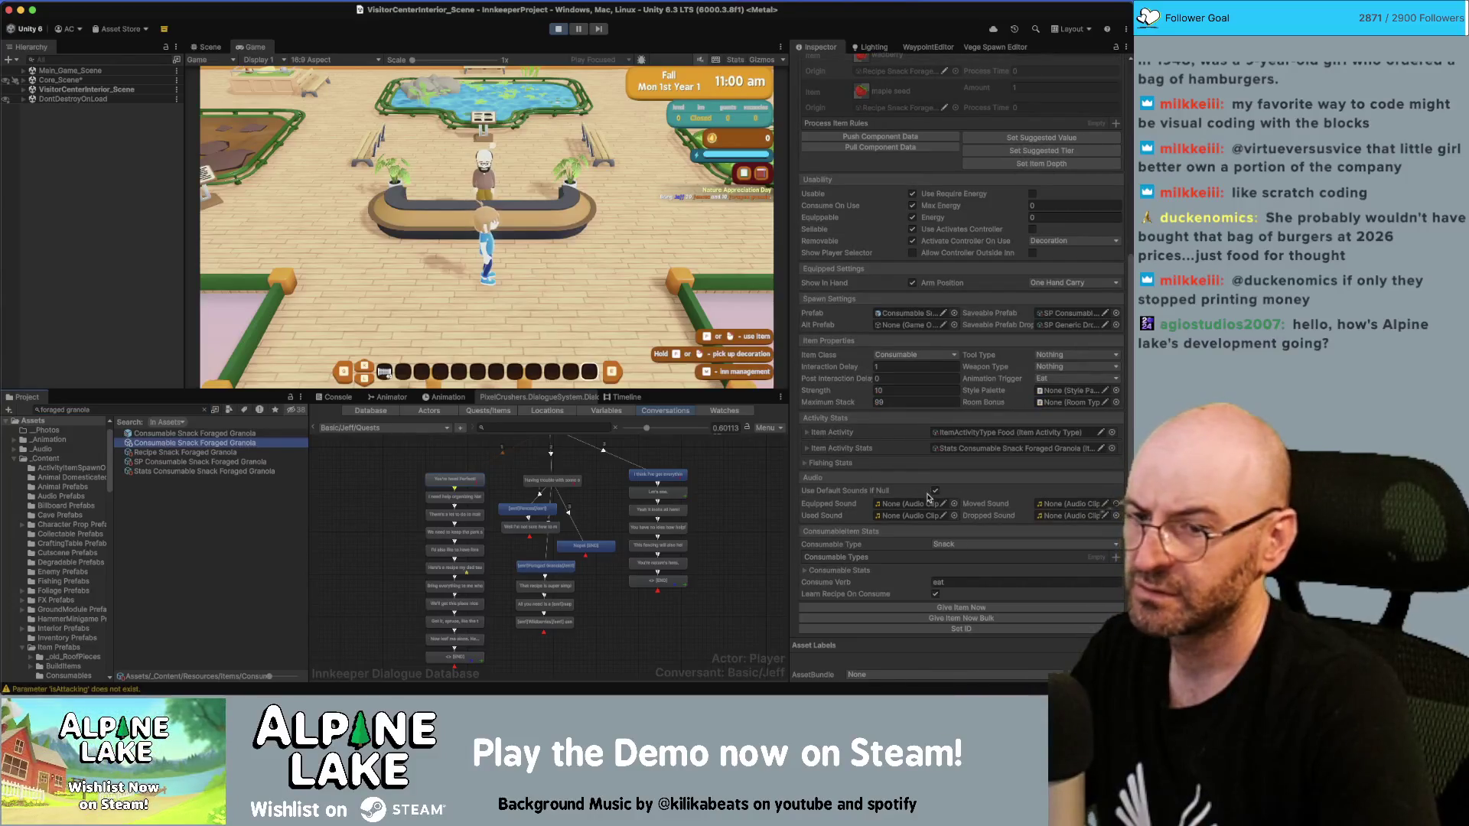
{"action": "left_click", "coordinate": [962, 607]}
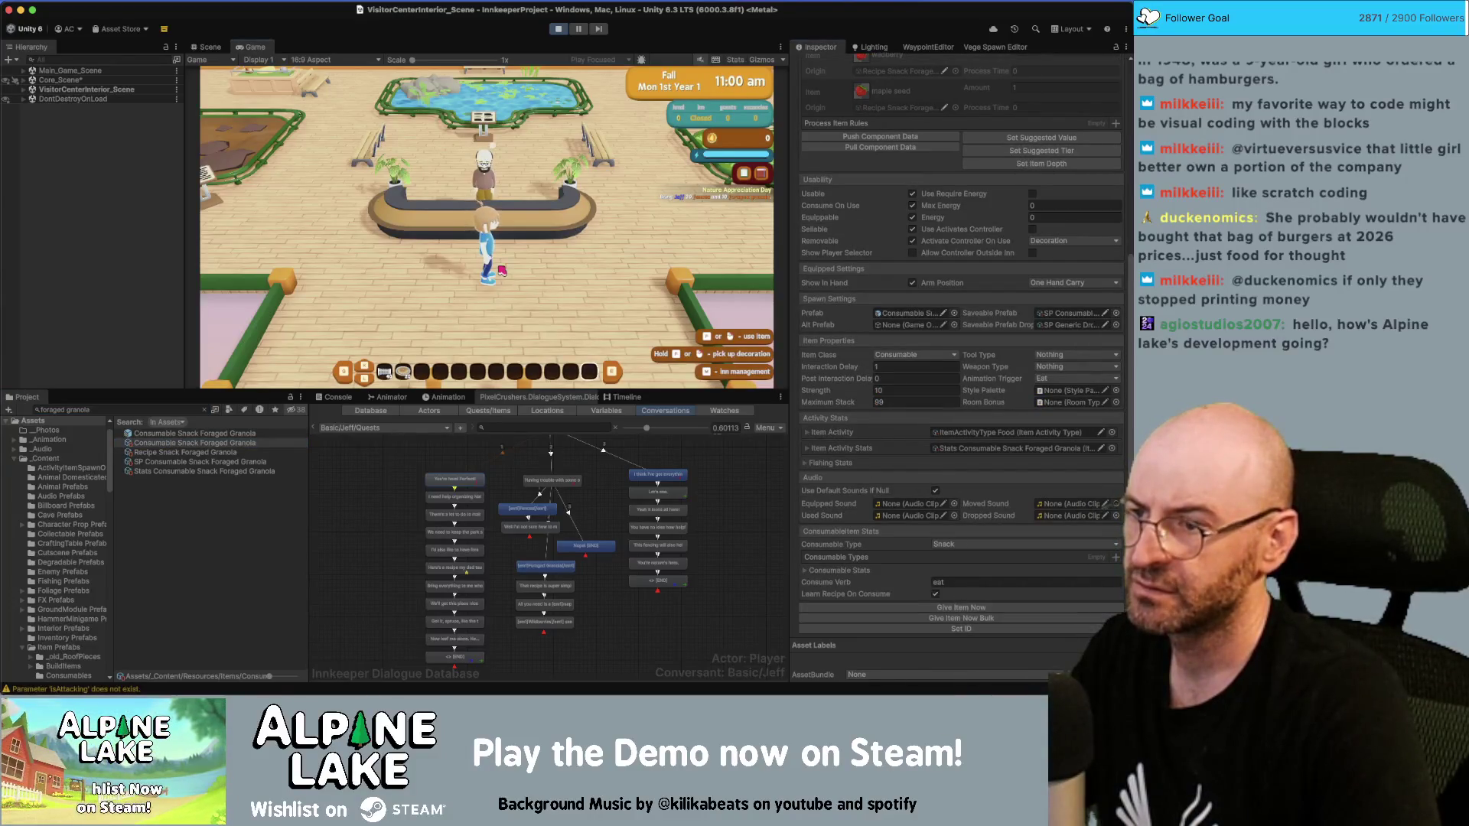
Step: Talk to Jeff, choose Chat, and inspect the 'You're here! Perfect!' entry
{"action": "key", "text": "e"}
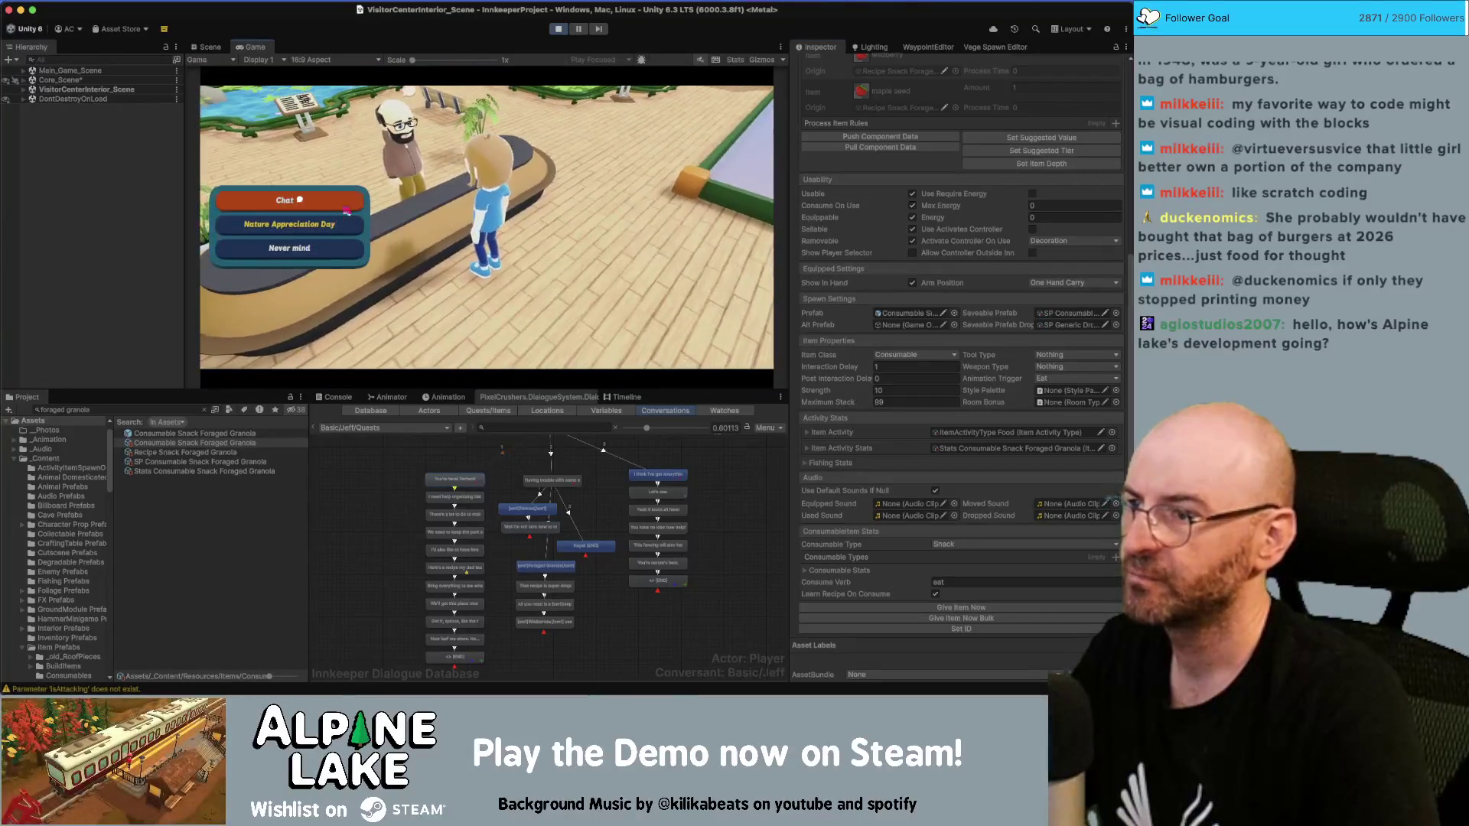
{"action": "left_click", "coordinate": [335, 227]}
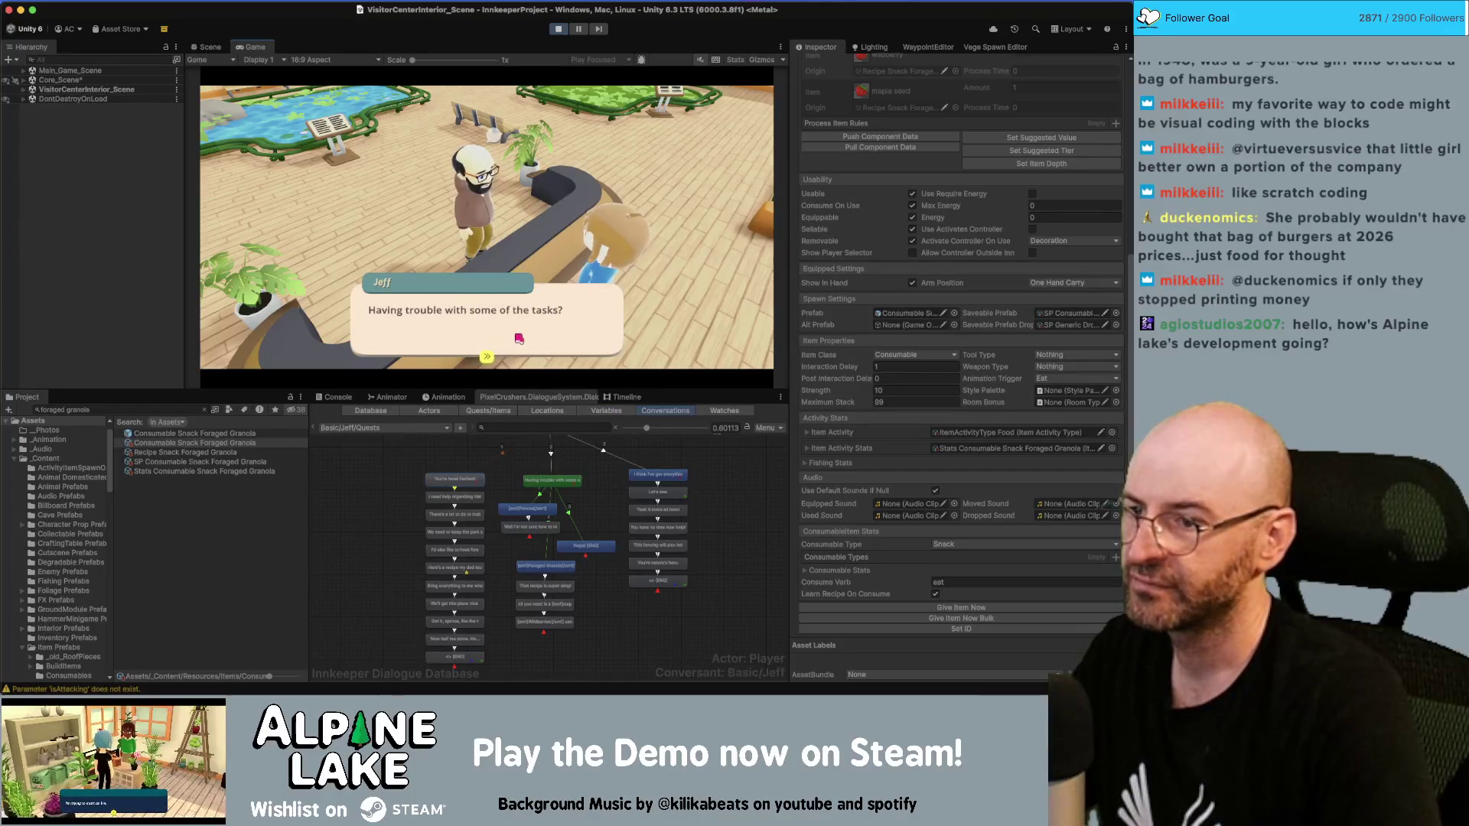
{"action": "left_click", "coordinate": [604, 446]}
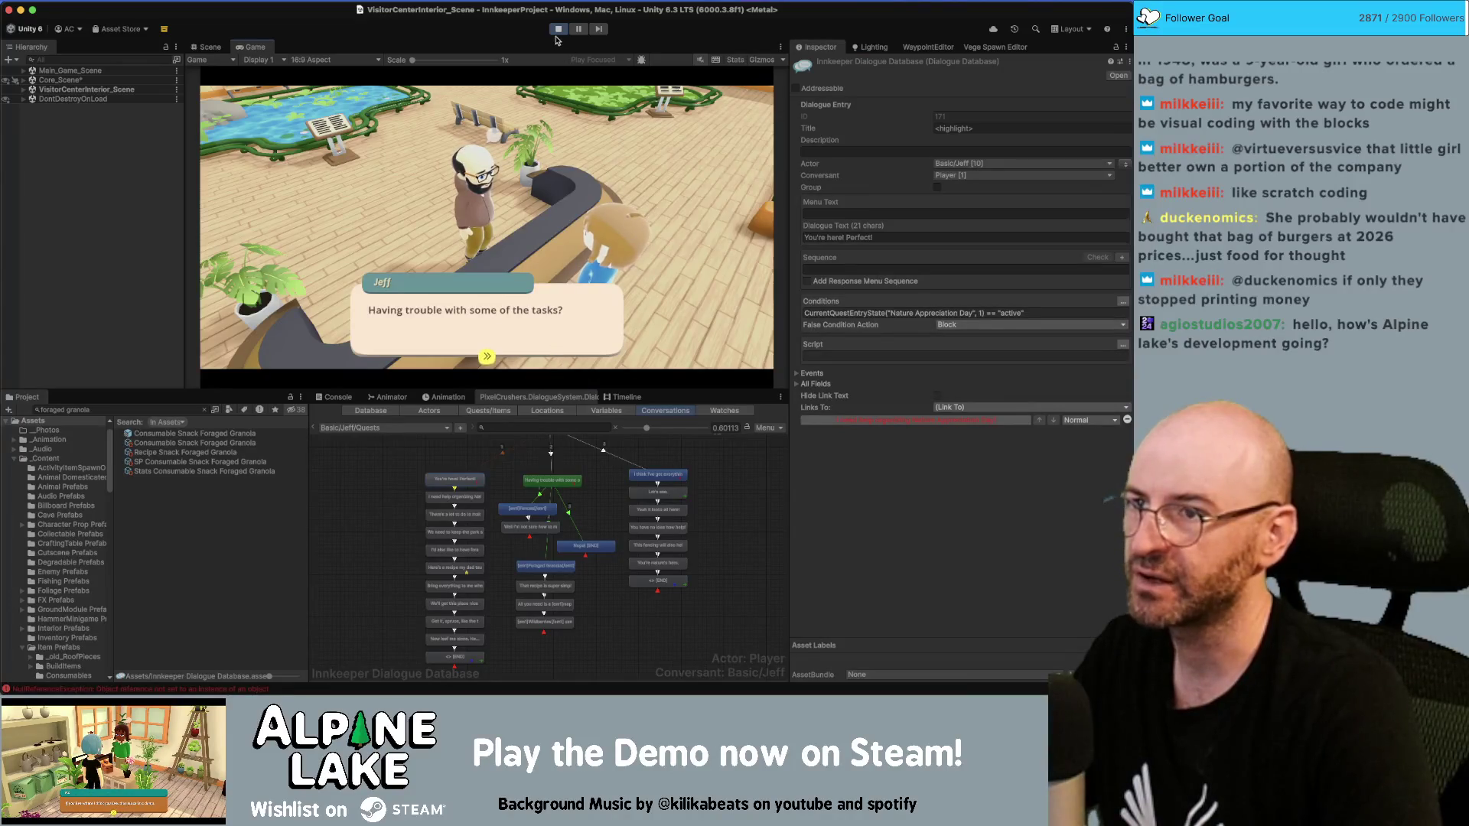
Step: Stop the game, set the third START link's priority to Above Normal, and replay
{"action": "left_click", "coordinate": [558, 29]}
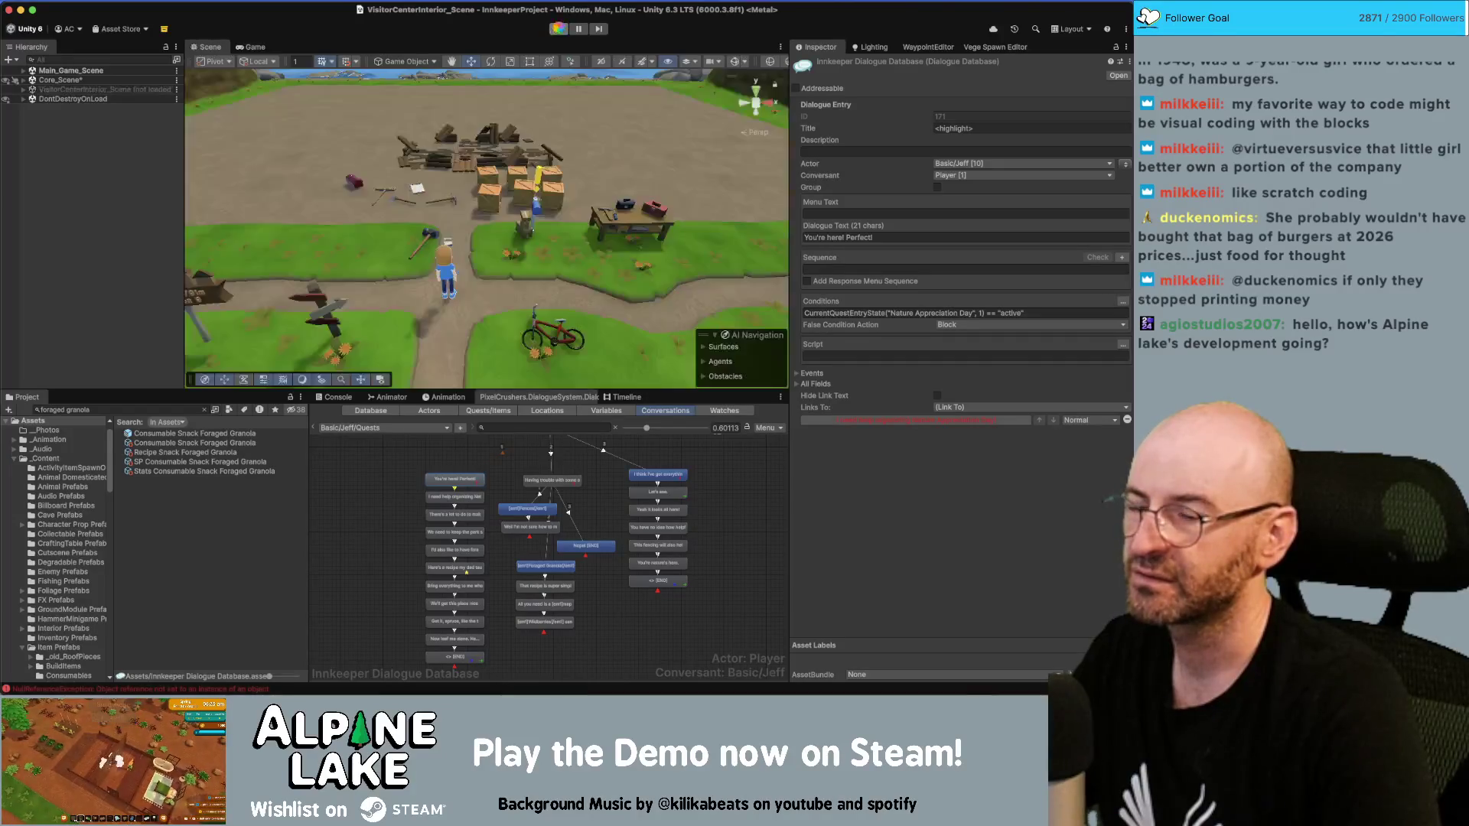
{"action": "left_click", "coordinate": [553, 456]}
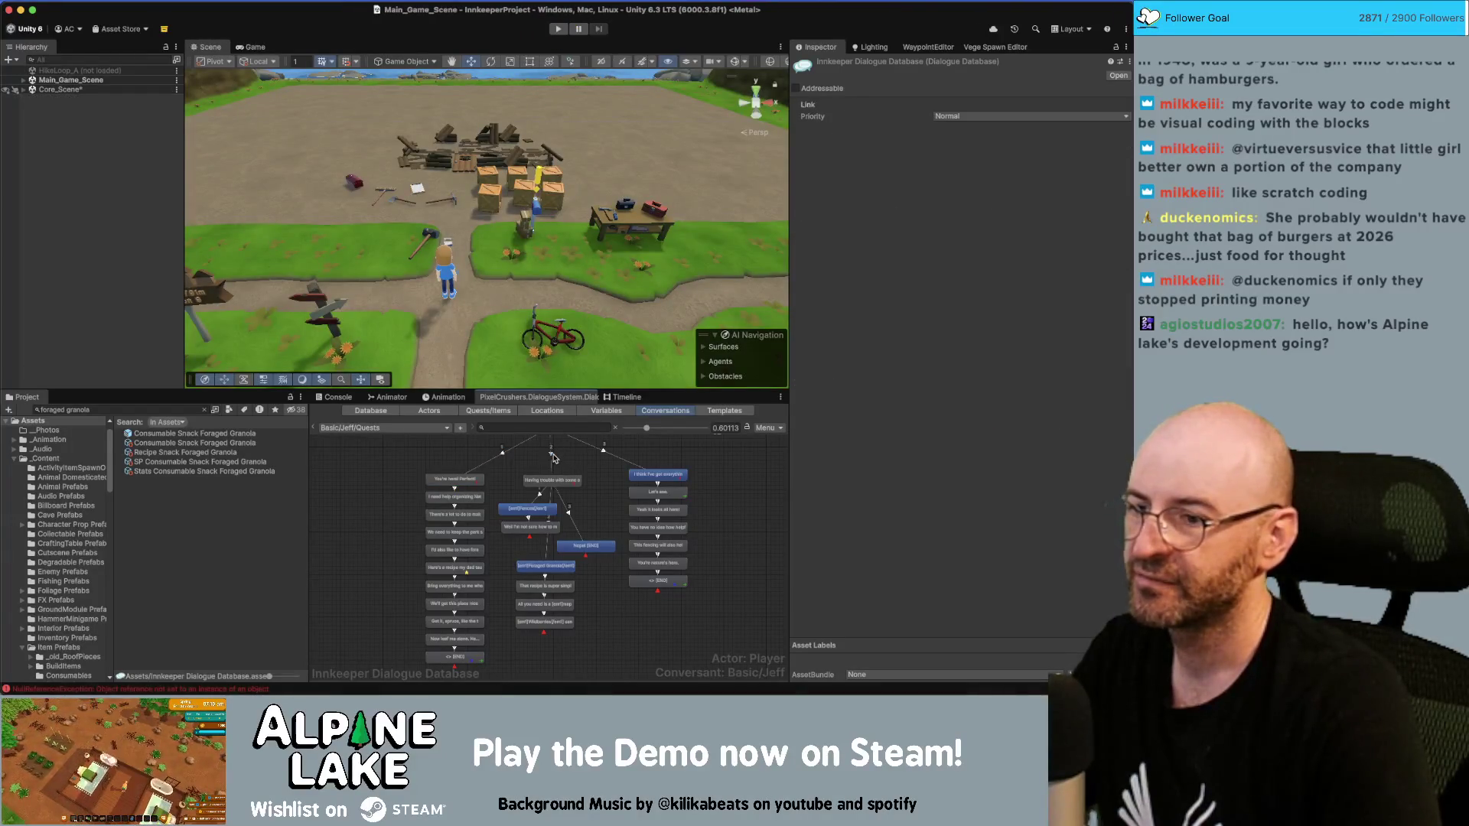
{"action": "left_click", "coordinate": [552, 480]}
{"action": "left_click", "coordinate": [600, 447]}
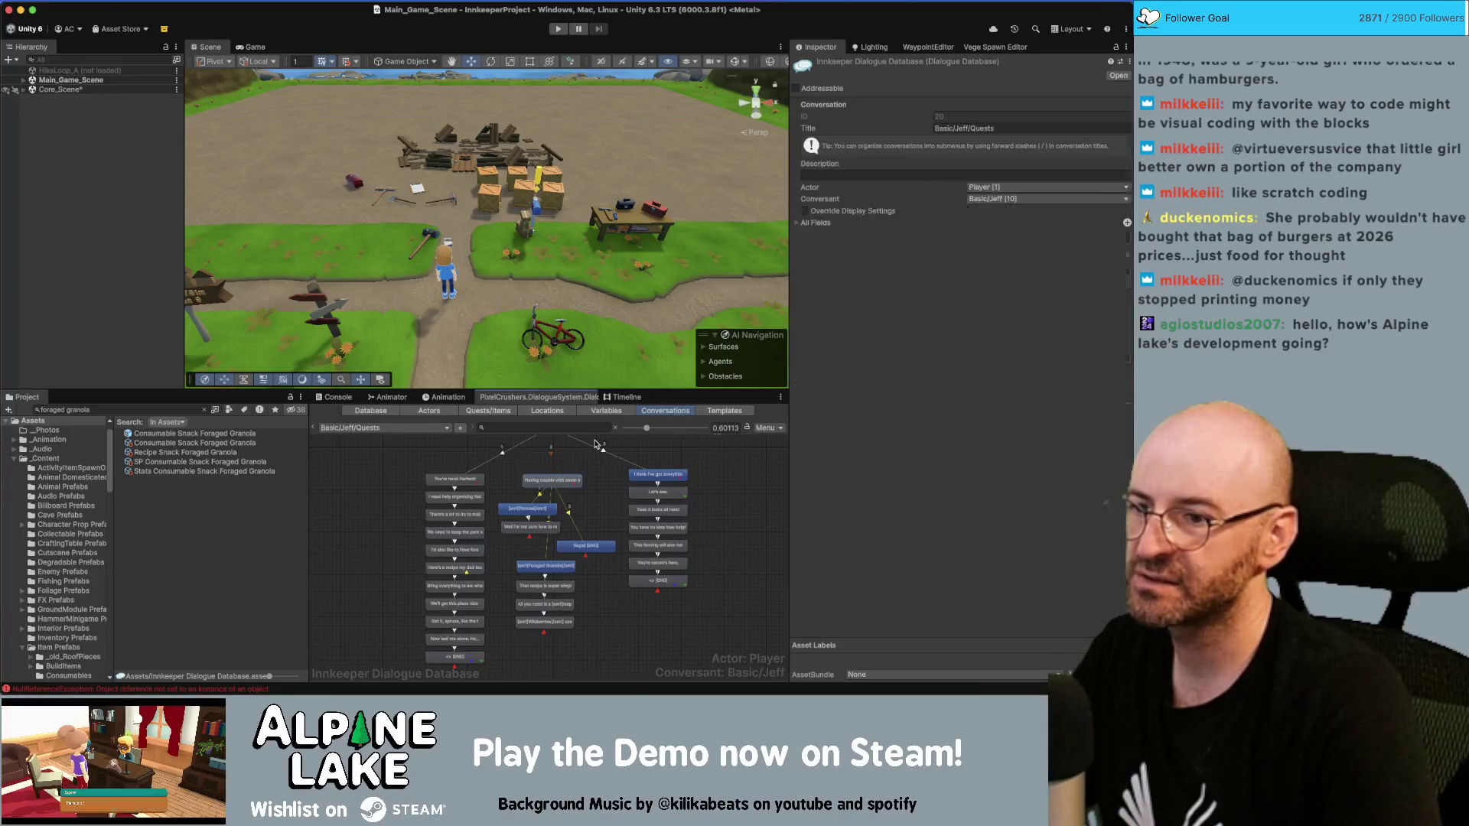
{"action": "left_click", "coordinate": [950, 117]}
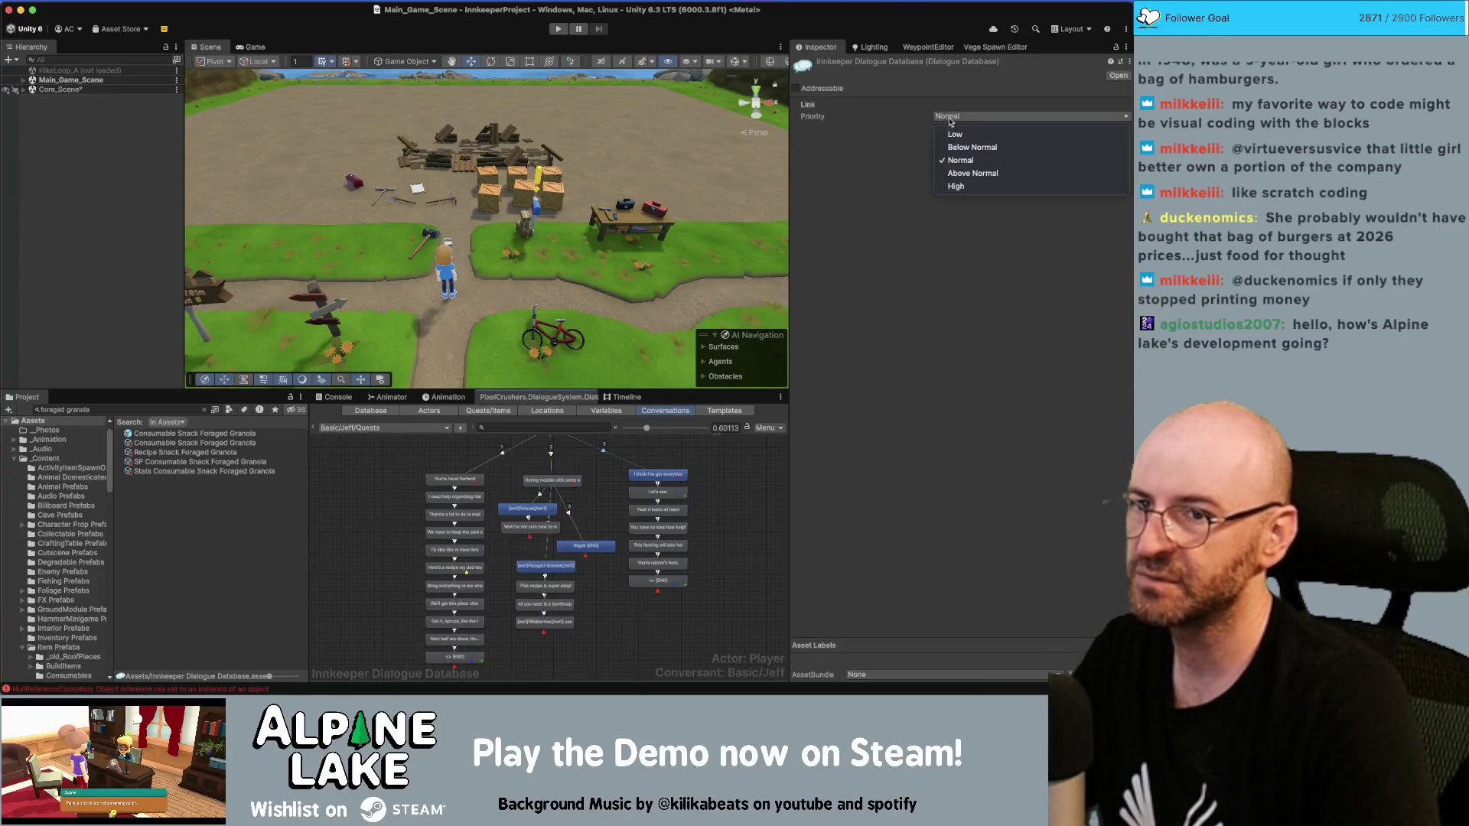
{"action": "left_click", "coordinate": [968, 169]}
{"action": "left_click", "coordinate": [556, 31]}
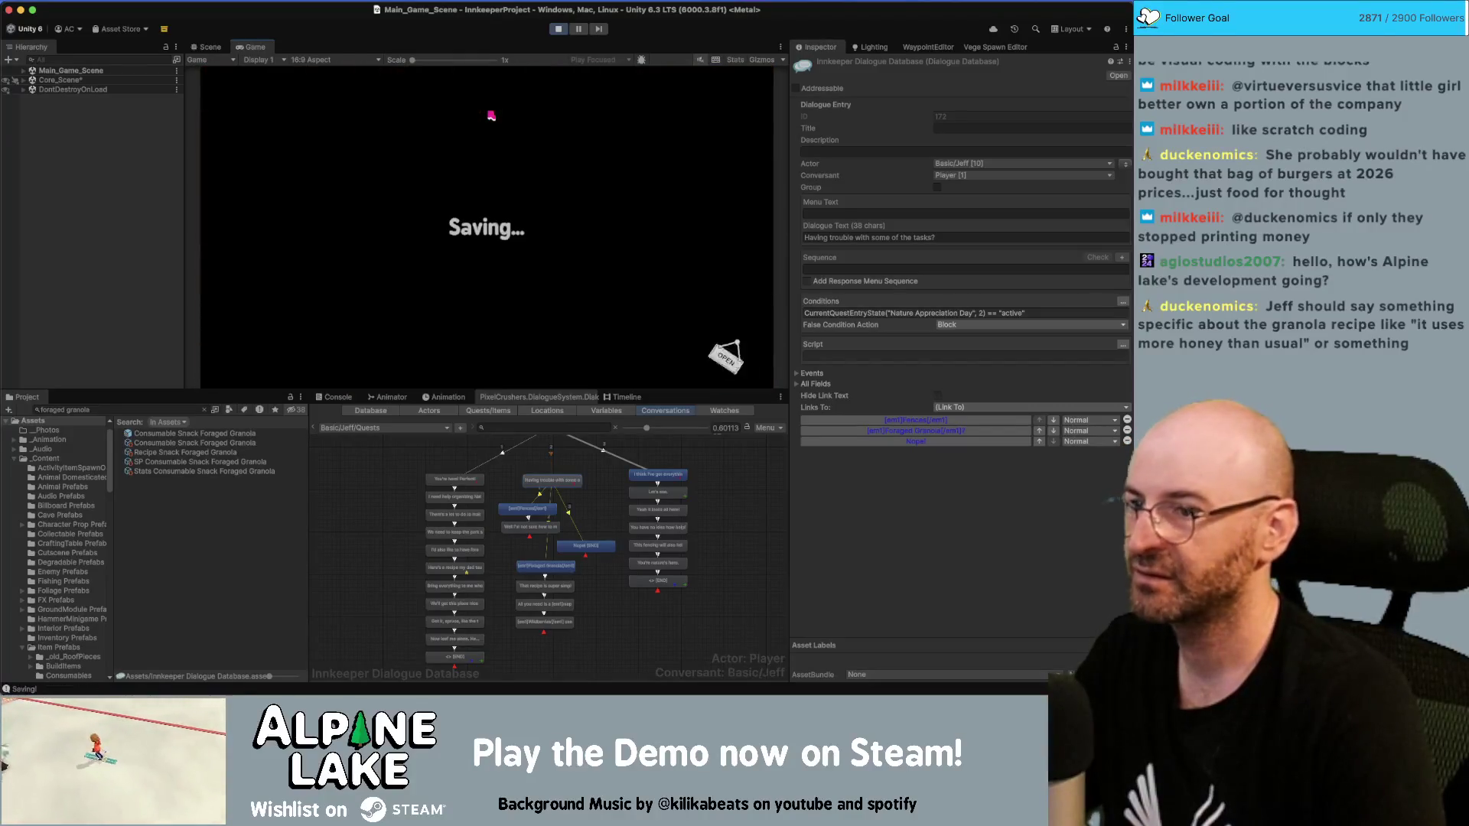
Step: Skip the Totals screen, read Jeff's letter, and walk to the Visitor Center
{"action": "left_click", "coordinate": [729, 82]}
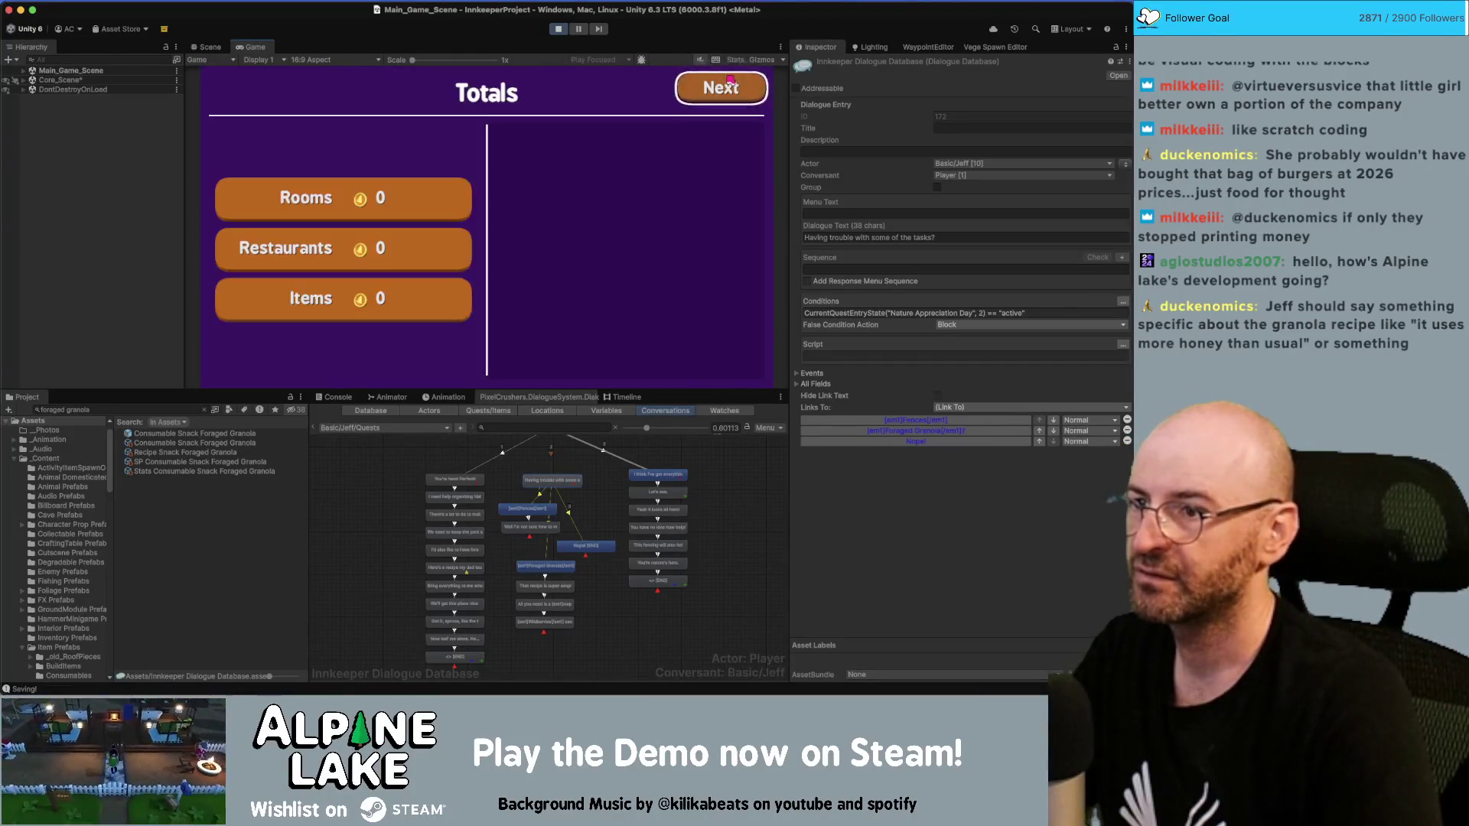
{"action": "left_click", "coordinate": [729, 80]}
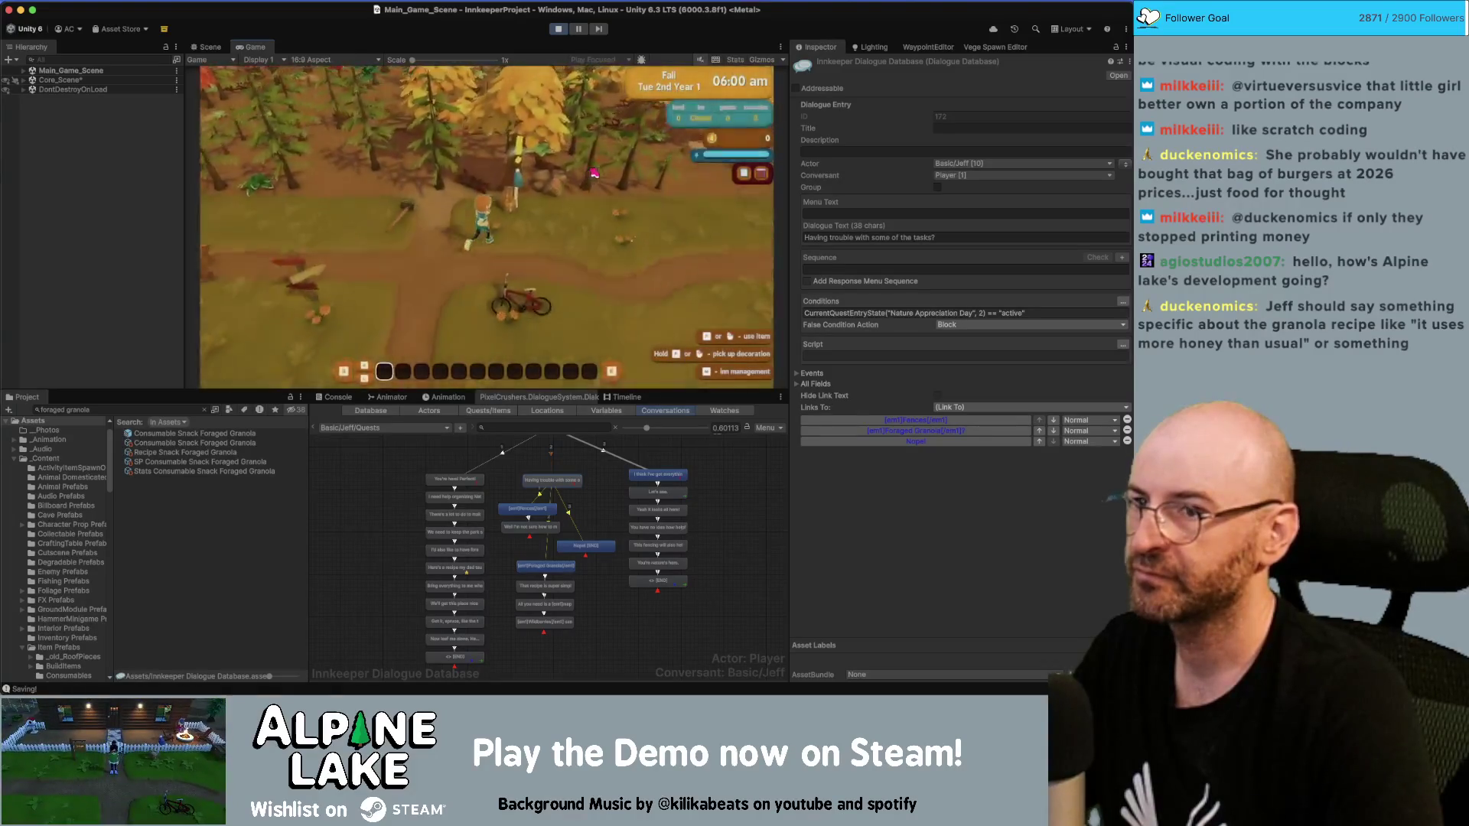
{"action": "left_click", "coordinate": [419, 193]}
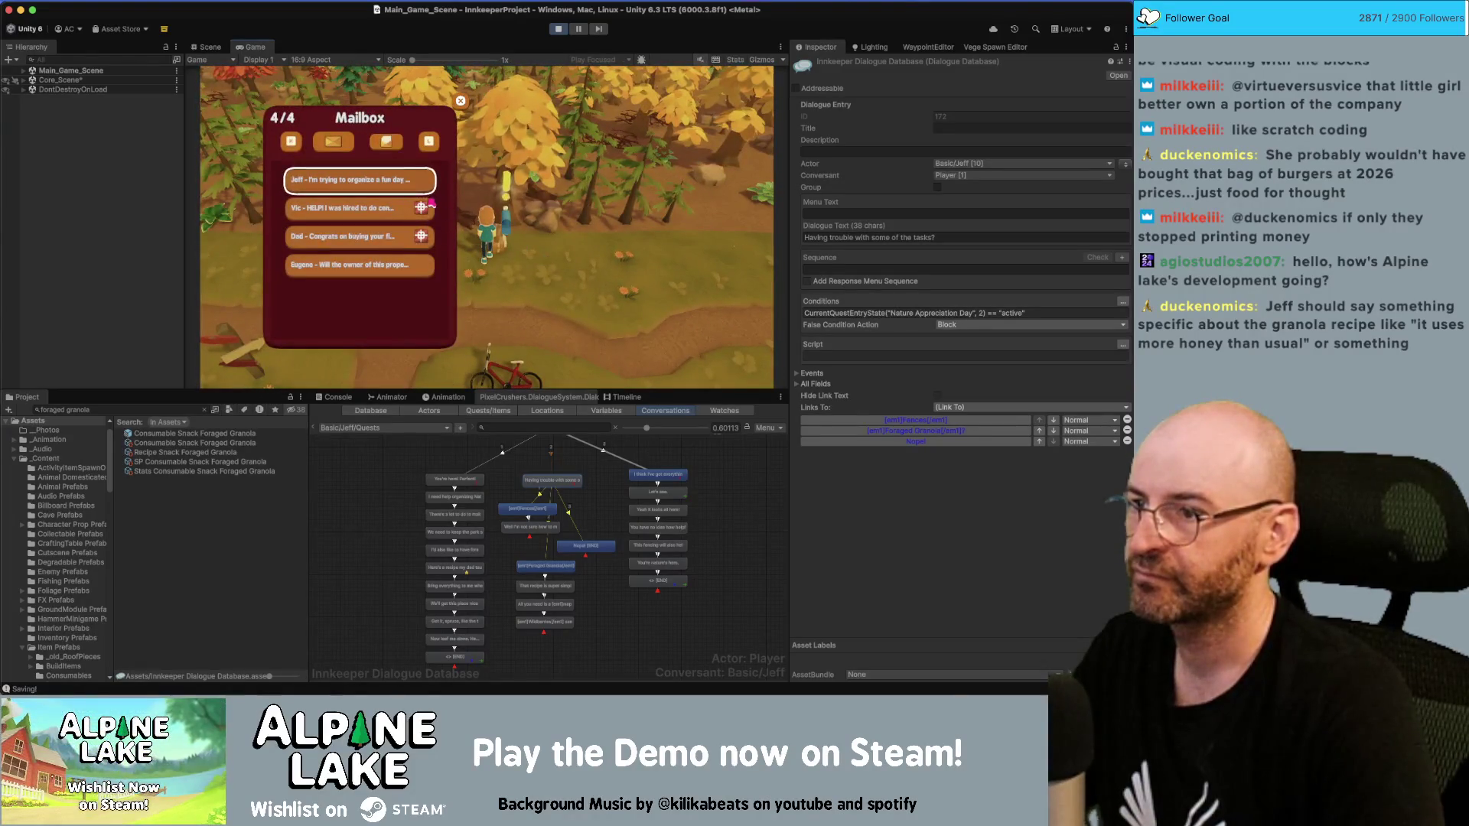
{"action": "left_click", "coordinate": [591, 272]}
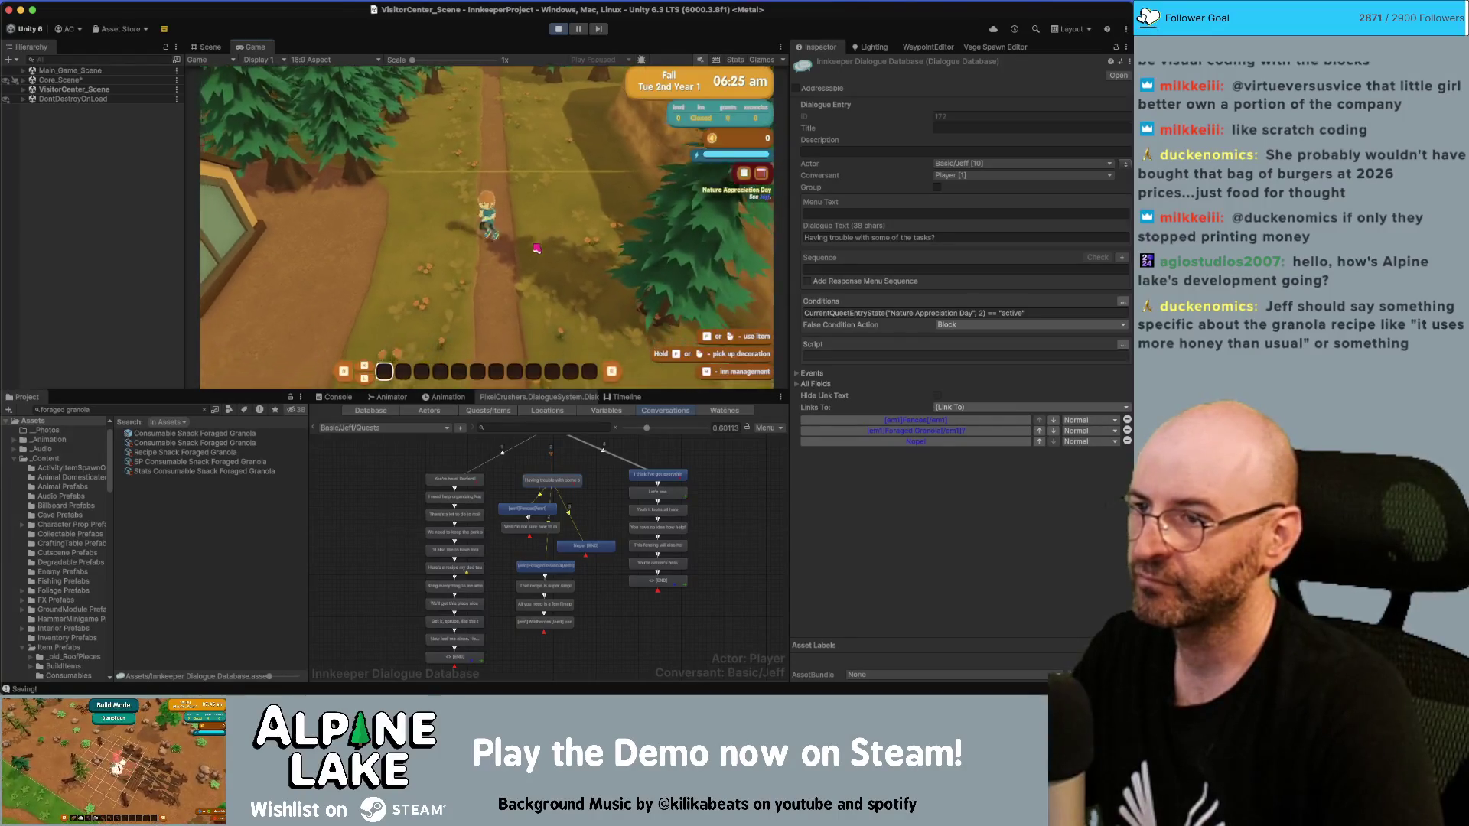
{"action": "key", "text": "s"}
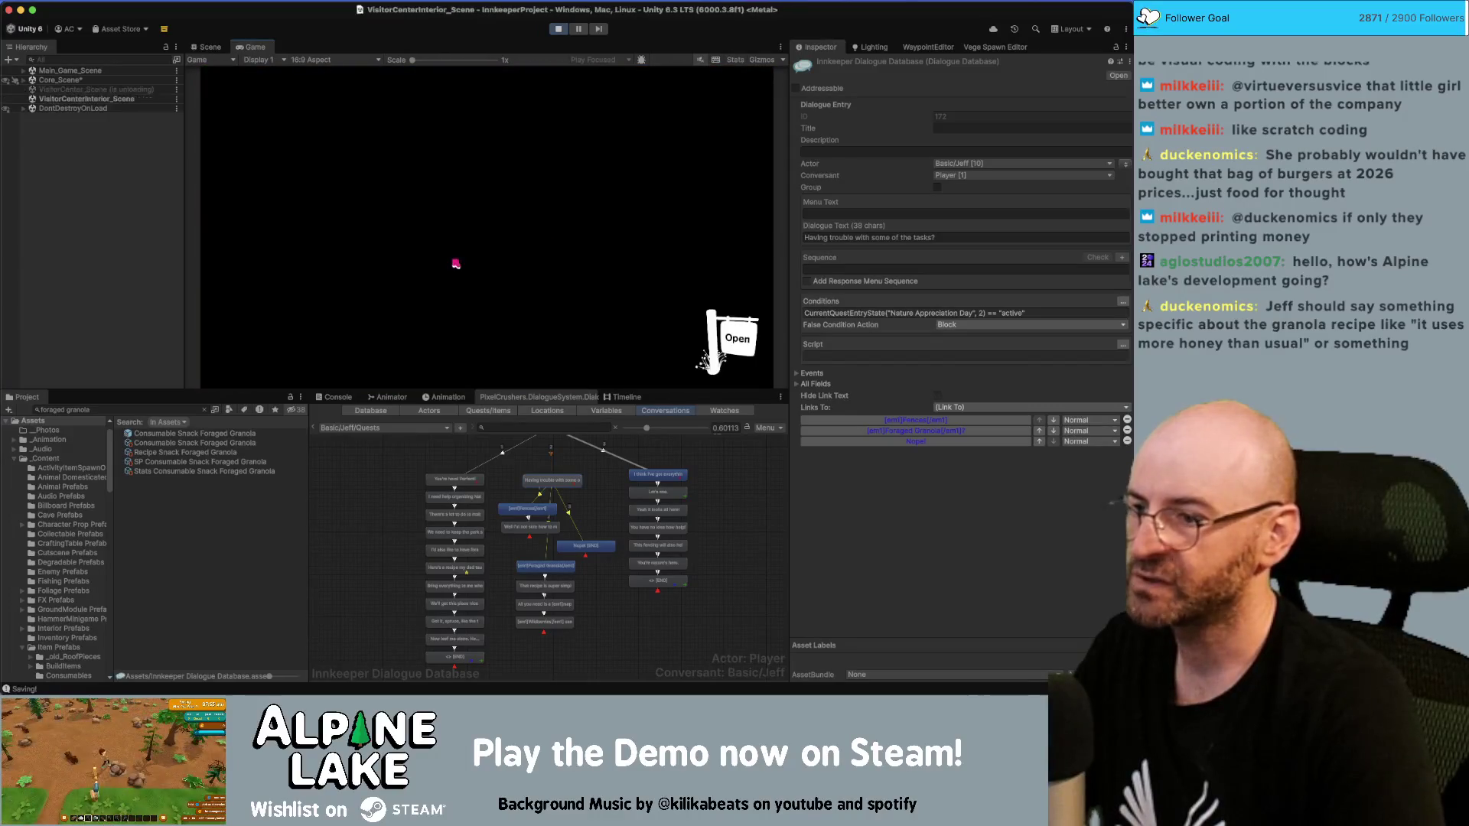
Step: Give the player foraged granola, select the Build Fence asset, and talk to Jeff
{"action": "left_click", "coordinate": [198, 444]}
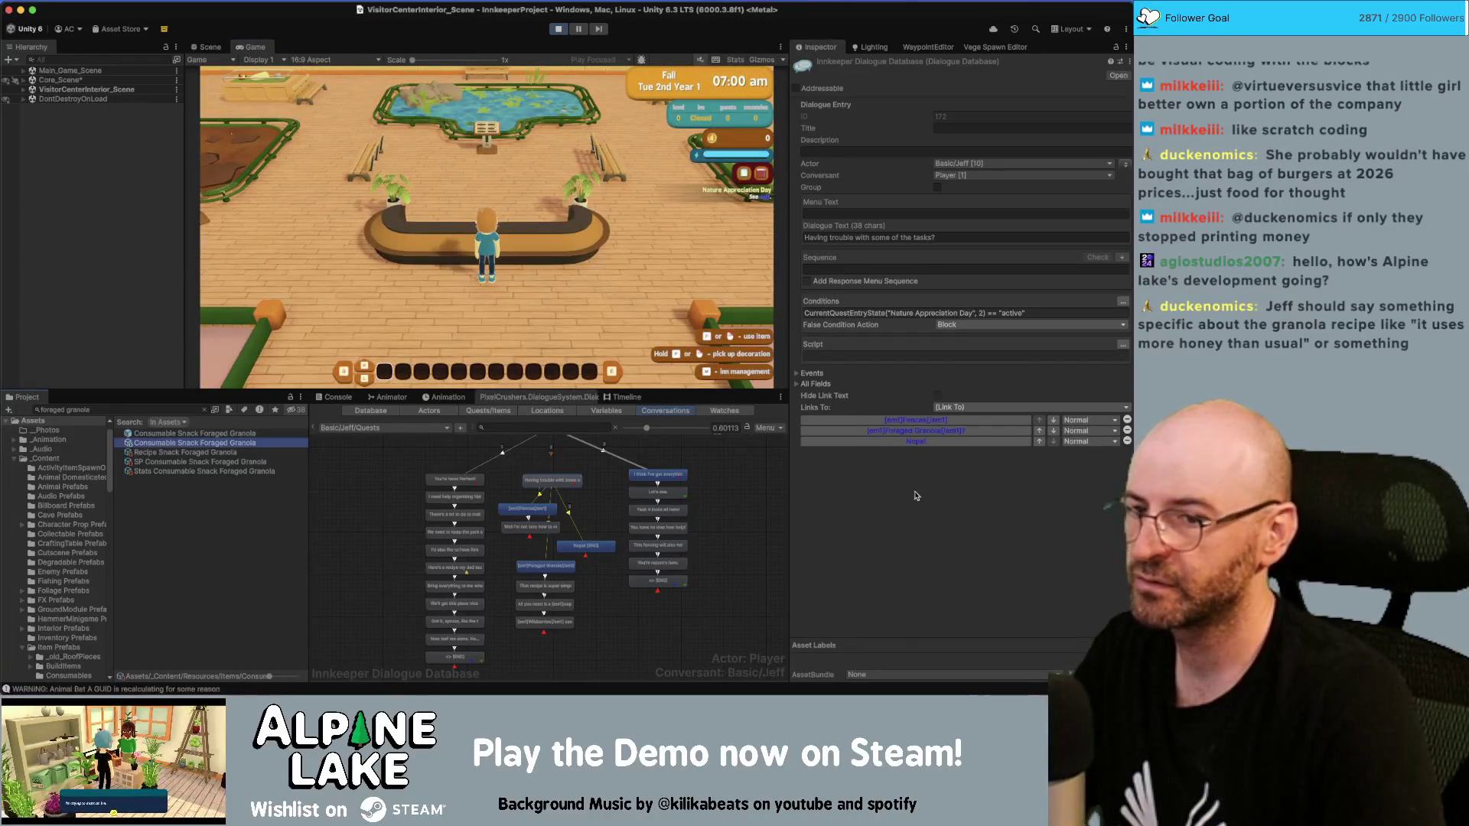
{"action": "scroll", "coordinate": [995, 549], "scroll_direction": "down", "scroll_amount": 10}
{"action": "left_click", "coordinate": [960, 608]}
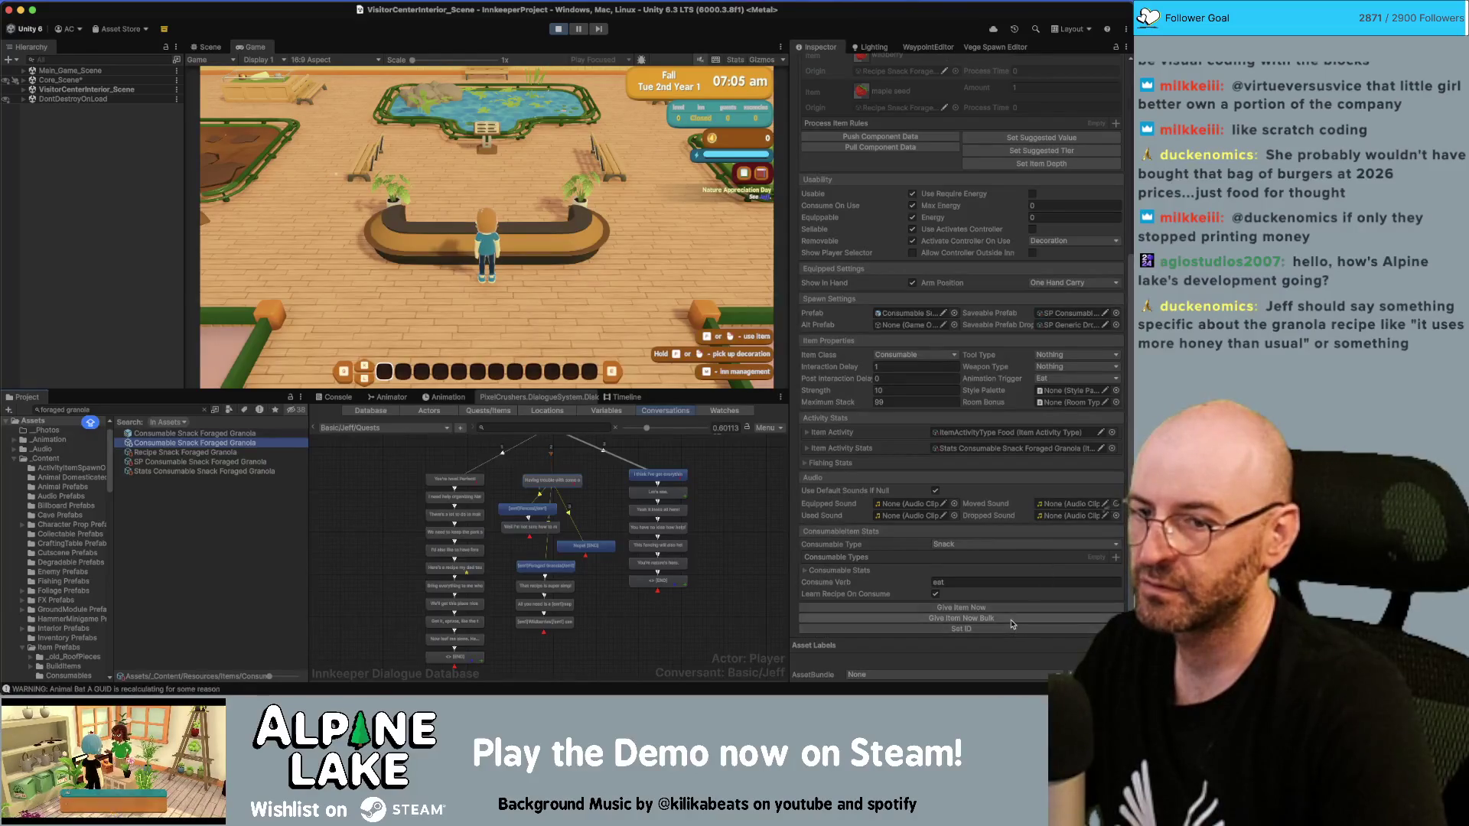
{"action": "left_click", "coordinate": [152, 409]}
{"action": "type", "text": "FEce"}
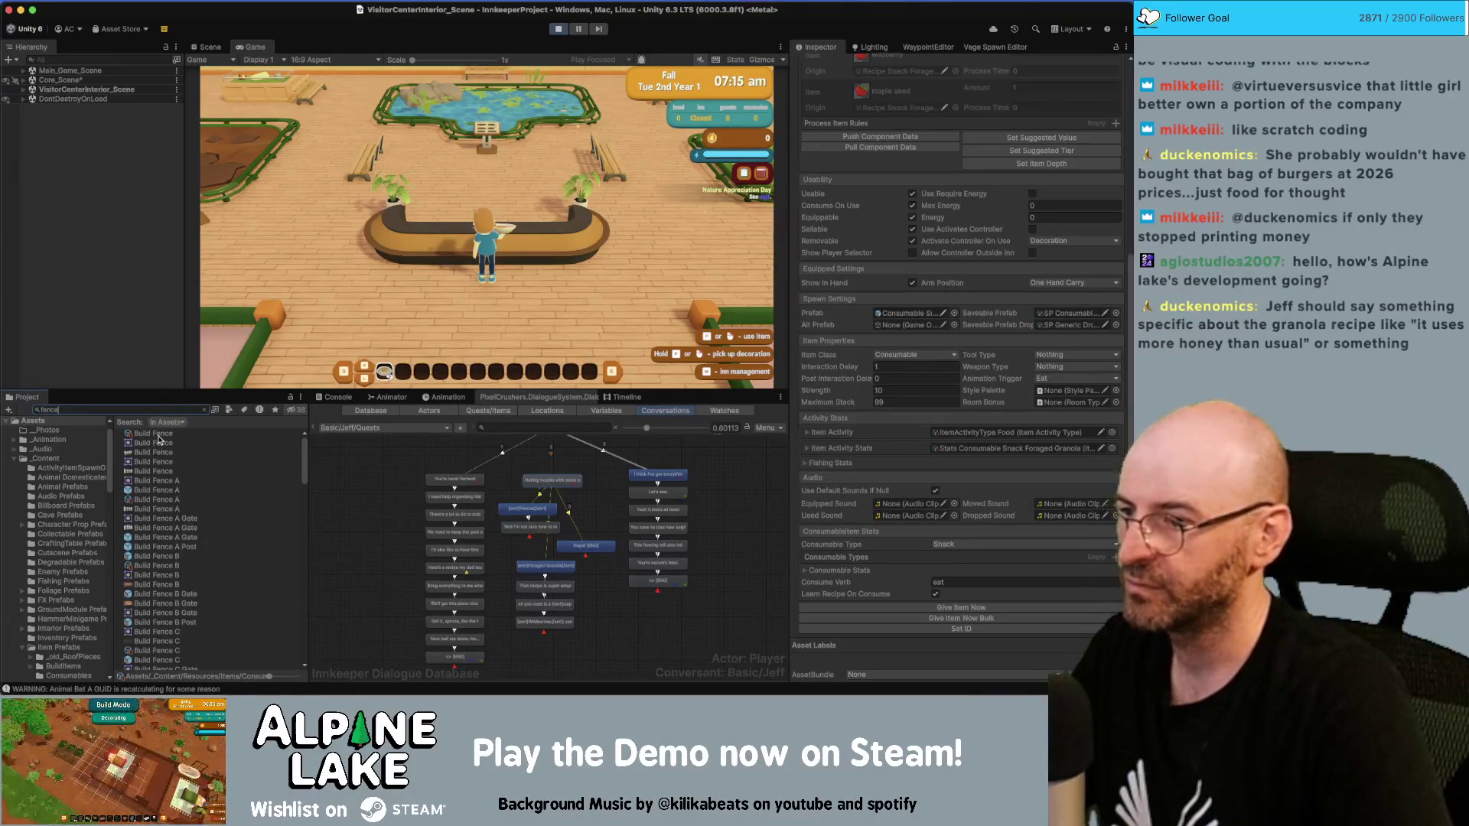
{"action": "left_click", "coordinate": [157, 435]}
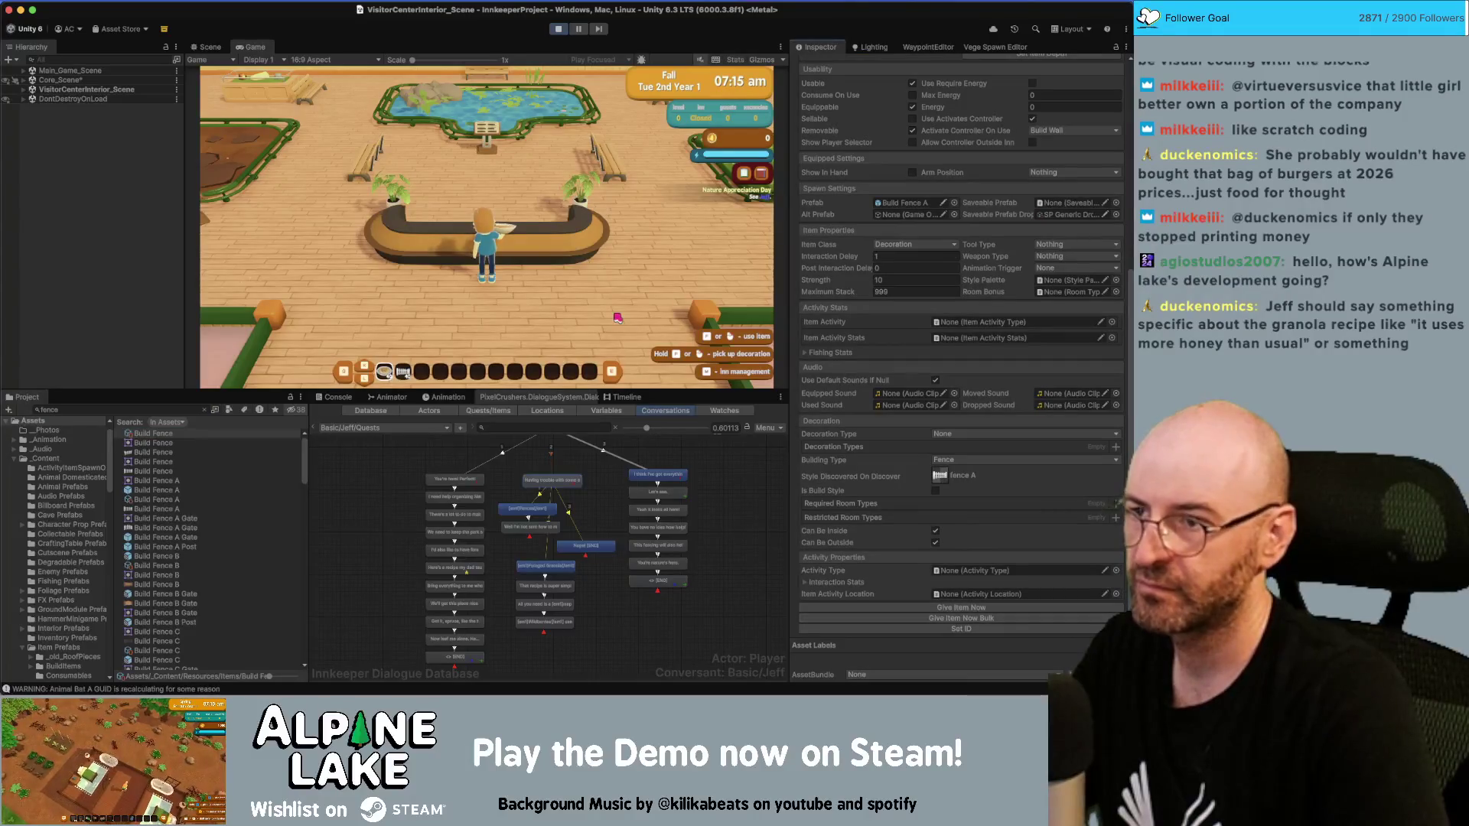
{"action": "left_click", "coordinate": [614, 319]}
{"action": "key", "text": "Escape"}
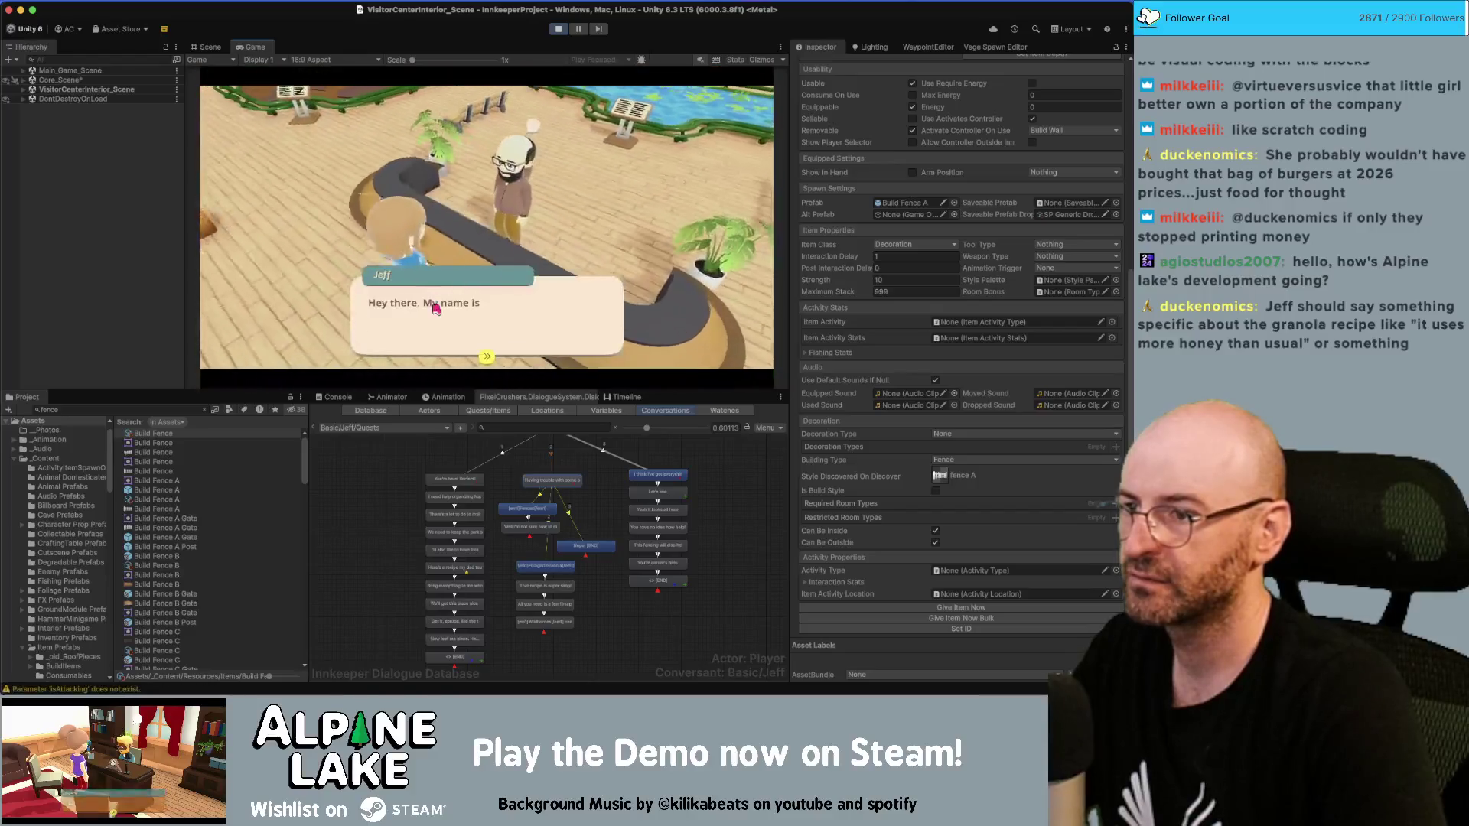
{"action": "left_click", "coordinate": [436, 309]}
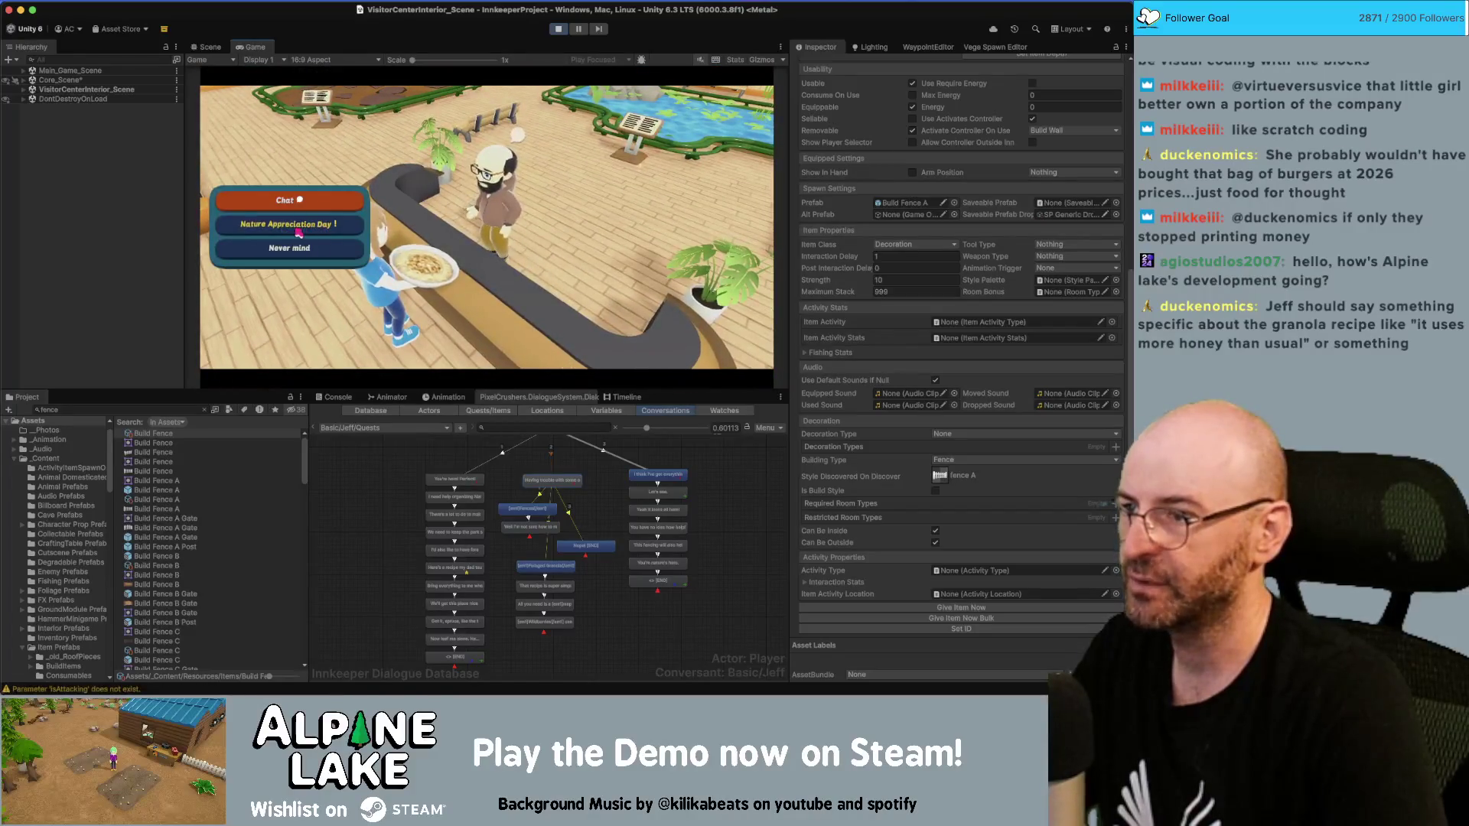
Step: Choose Nature Appreciation Day and click through Jeff's lines, including the granola recipe
{"action": "left_click", "coordinate": [306, 225]}
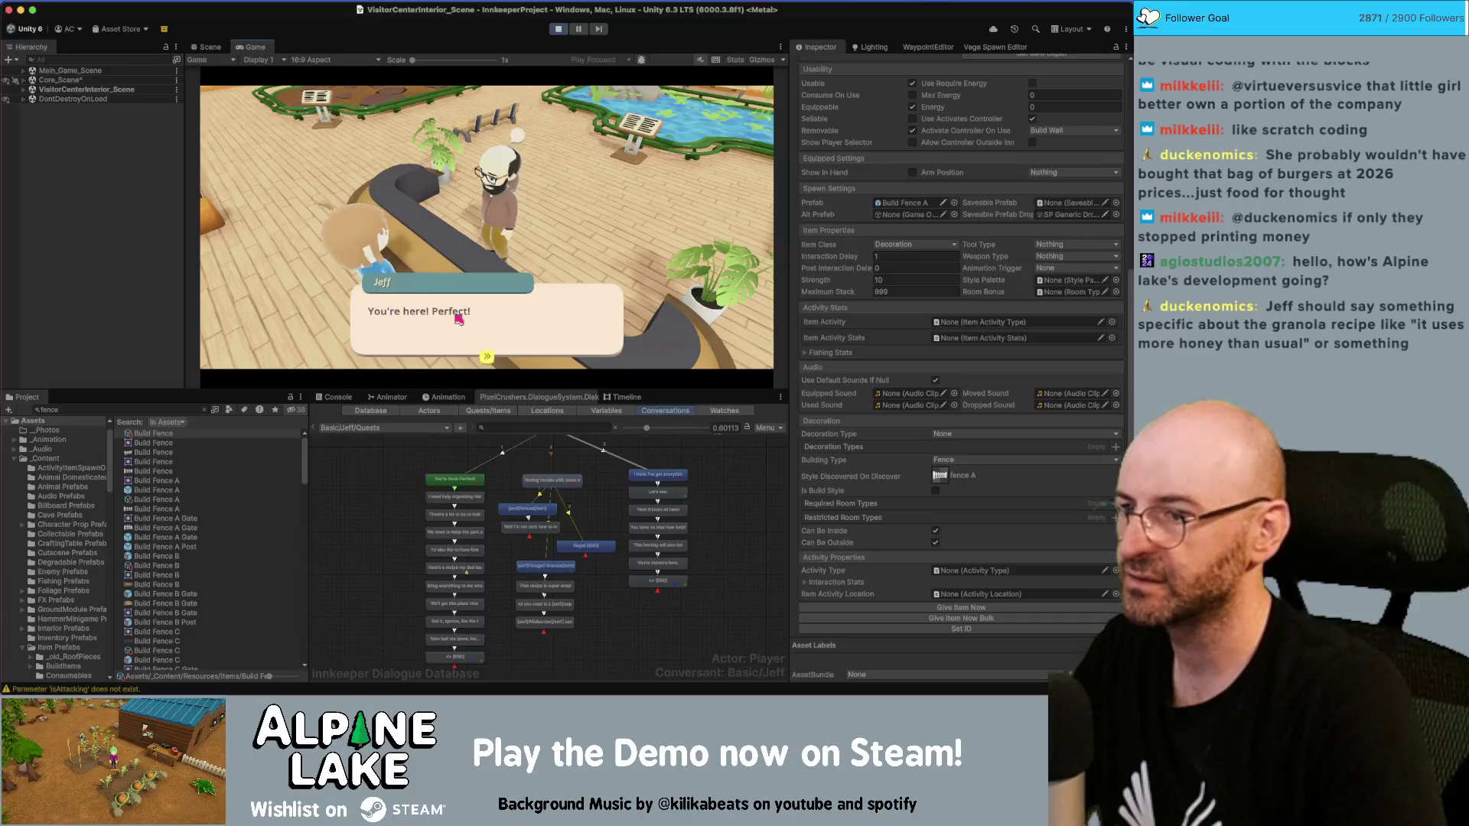
{"action": "left_click", "coordinate": [509, 320]}
{"action": "left_click", "coordinate": [508, 320]}
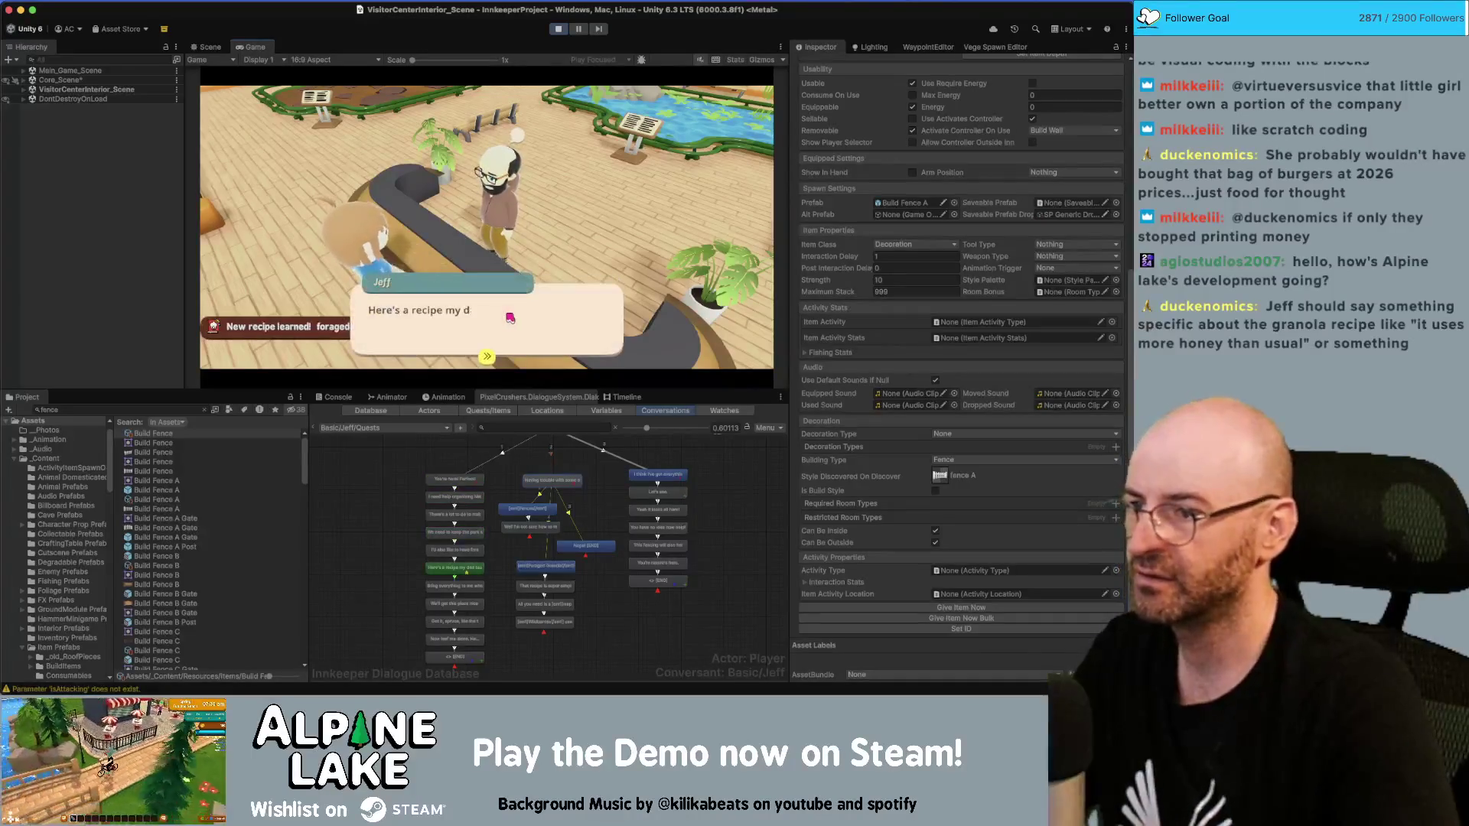
{"action": "left_click", "coordinate": [509, 318]}
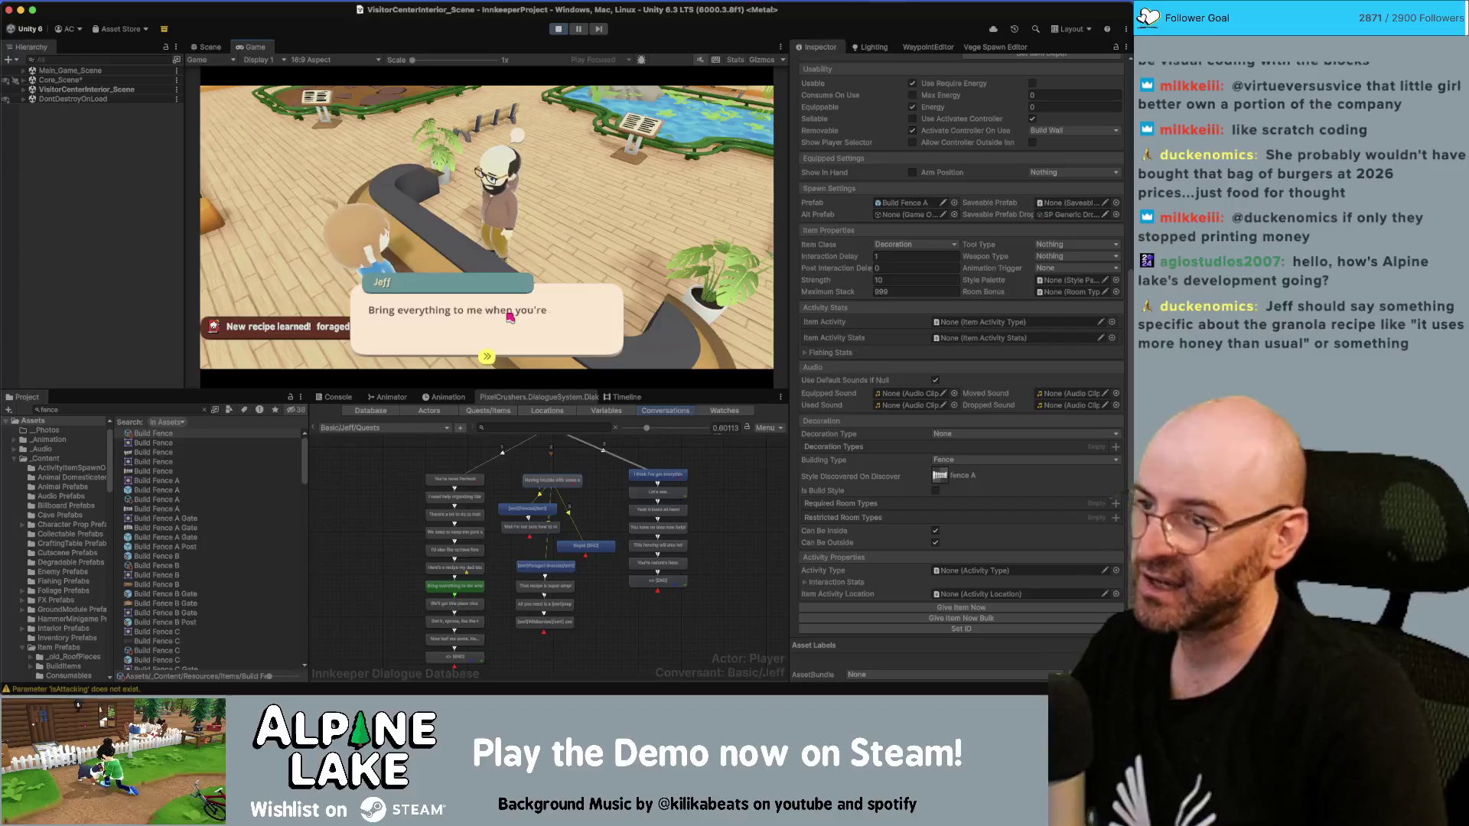
{"action": "left_click", "coordinate": [525, 289]}
{"action": "left_click", "coordinate": [528, 312]}
{"action": "left_click", "coordinate": [534, 315]}
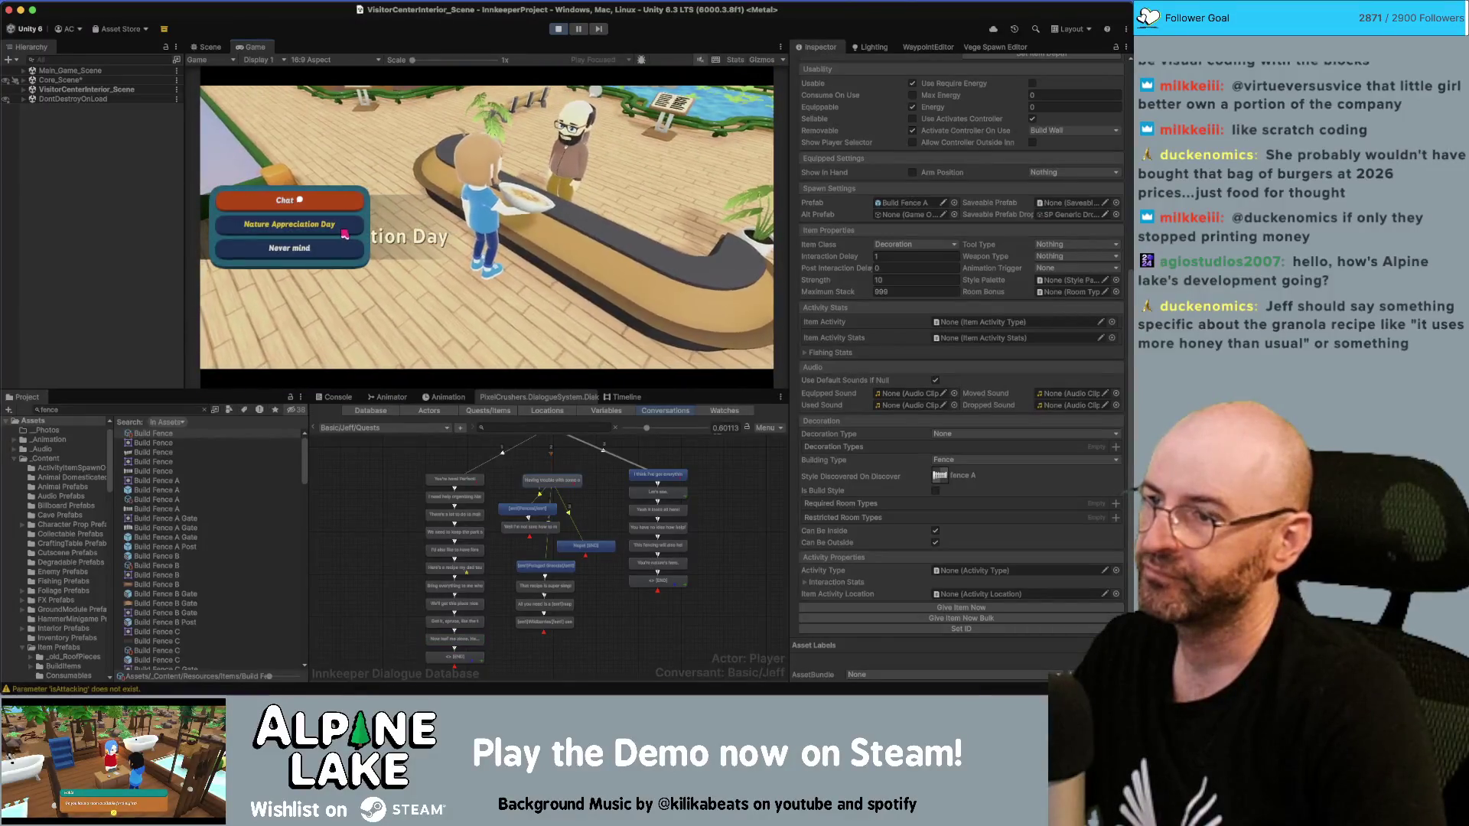
Step: Choose the topic again to hand in fences and granola, continuing to the fencing line
{"action": "left_click", "coordinate": [340, 226]}
{"action": "left_click", "coordinate": [441, 339]}
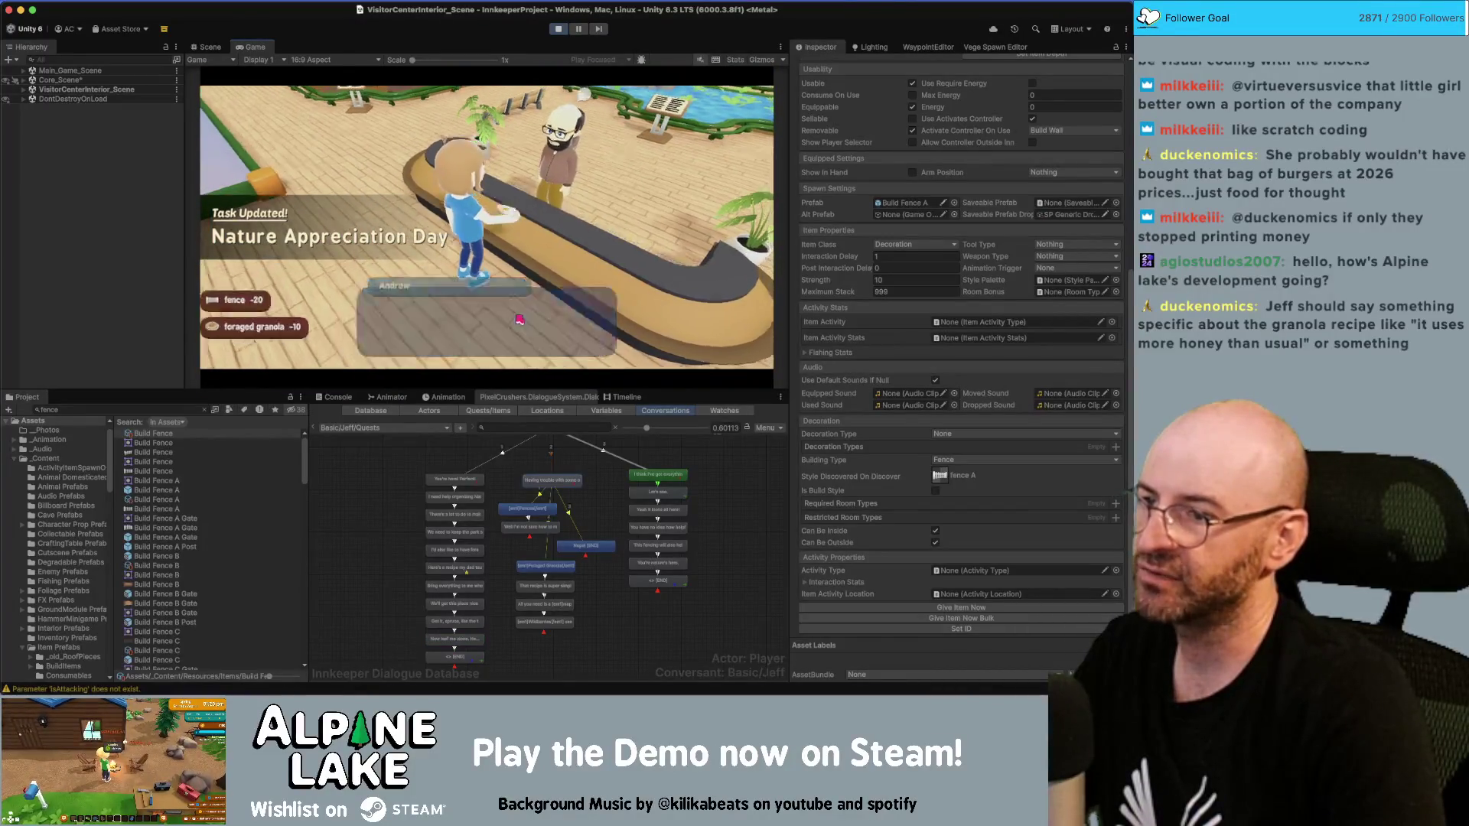
{"action": "left_click", "coordinate": [462, 323]}
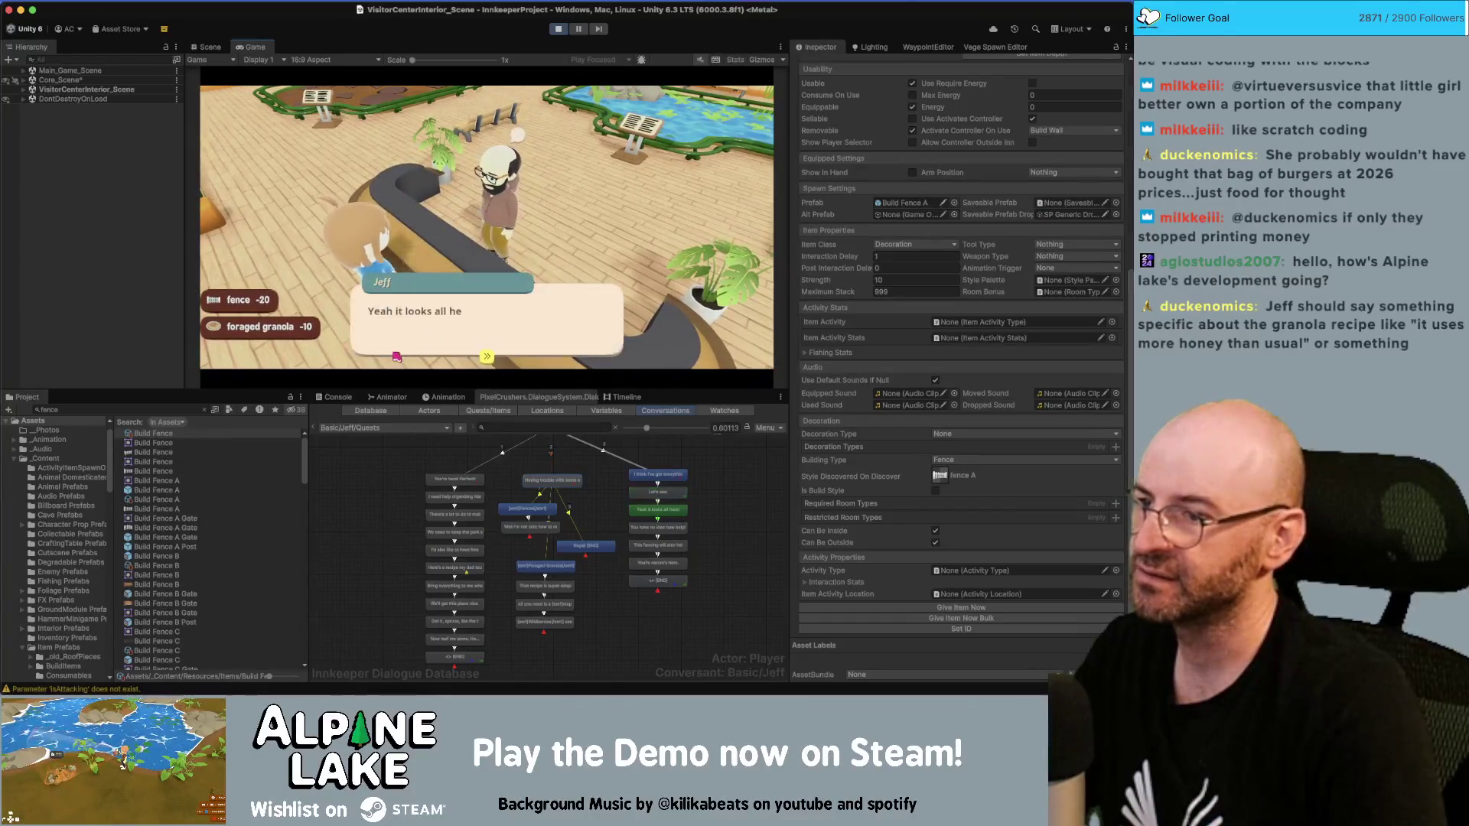
{"action": "left_click", "coordinate": [506, 321]}
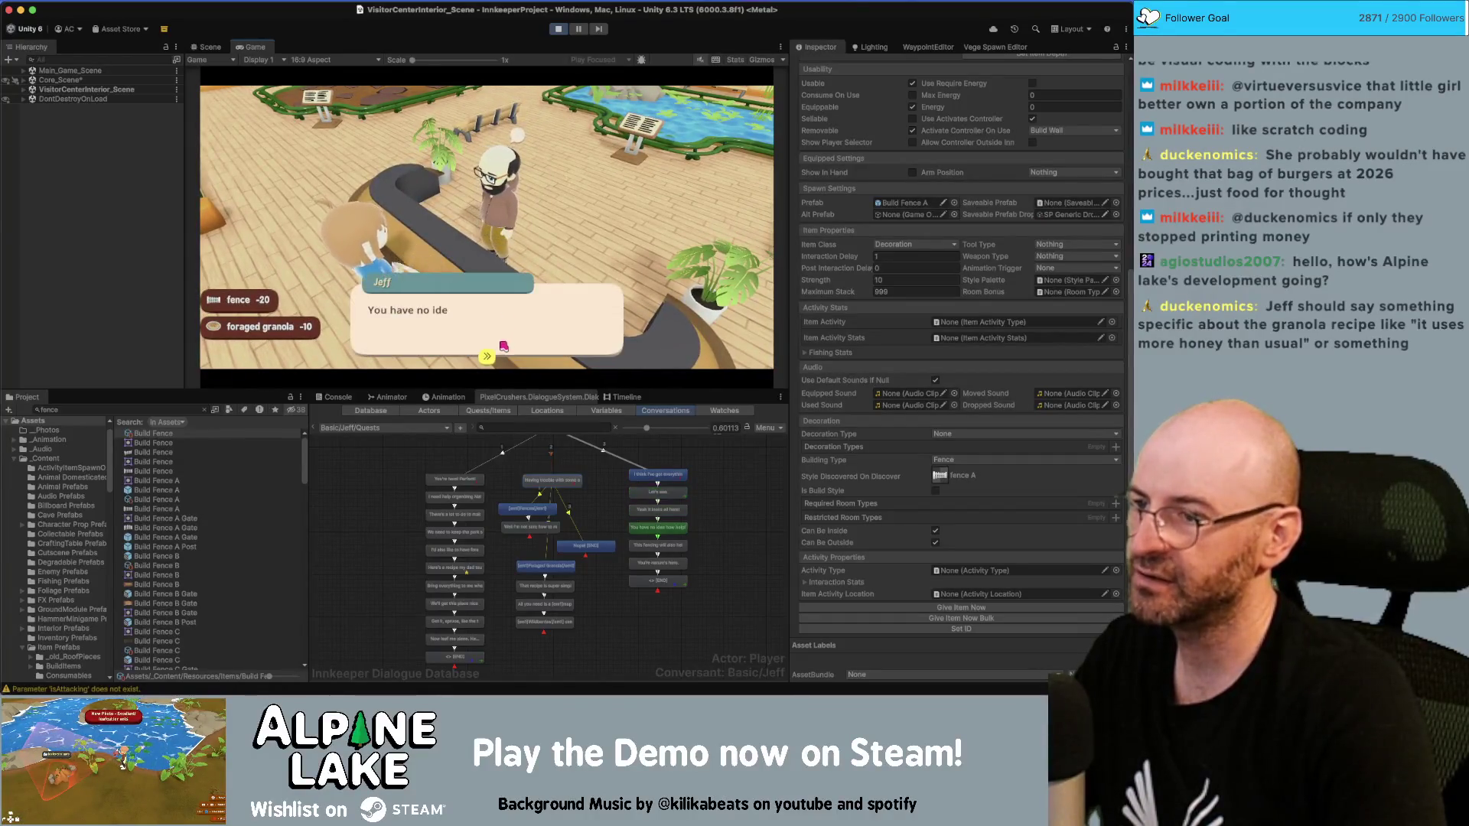
{"action": "left_click", "coordinate": [457, 326]}
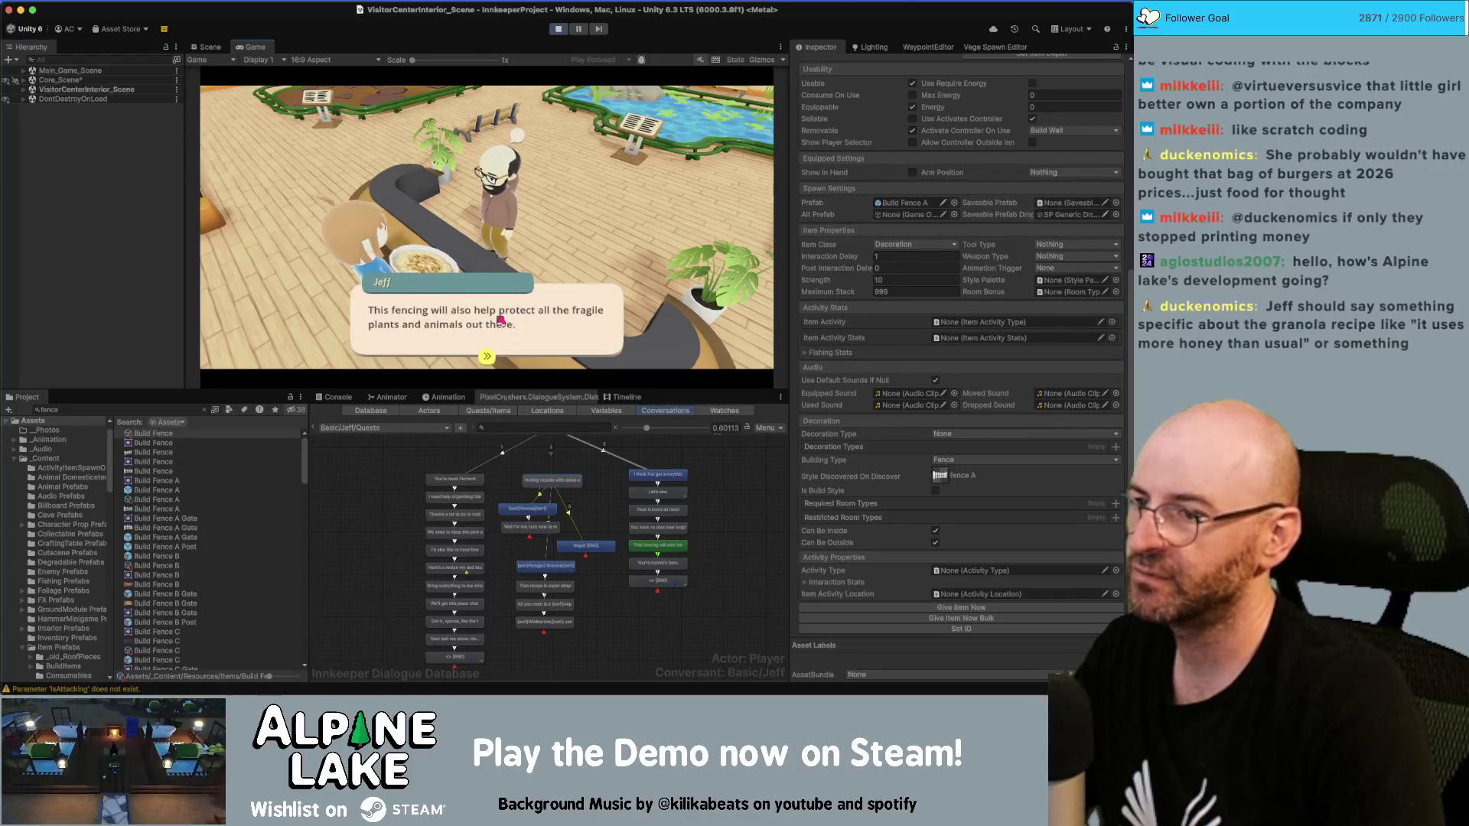
{"action": "scroll", "coordinate": [661, 524], "scroll_direction": "up", "scroll_amount": 2}
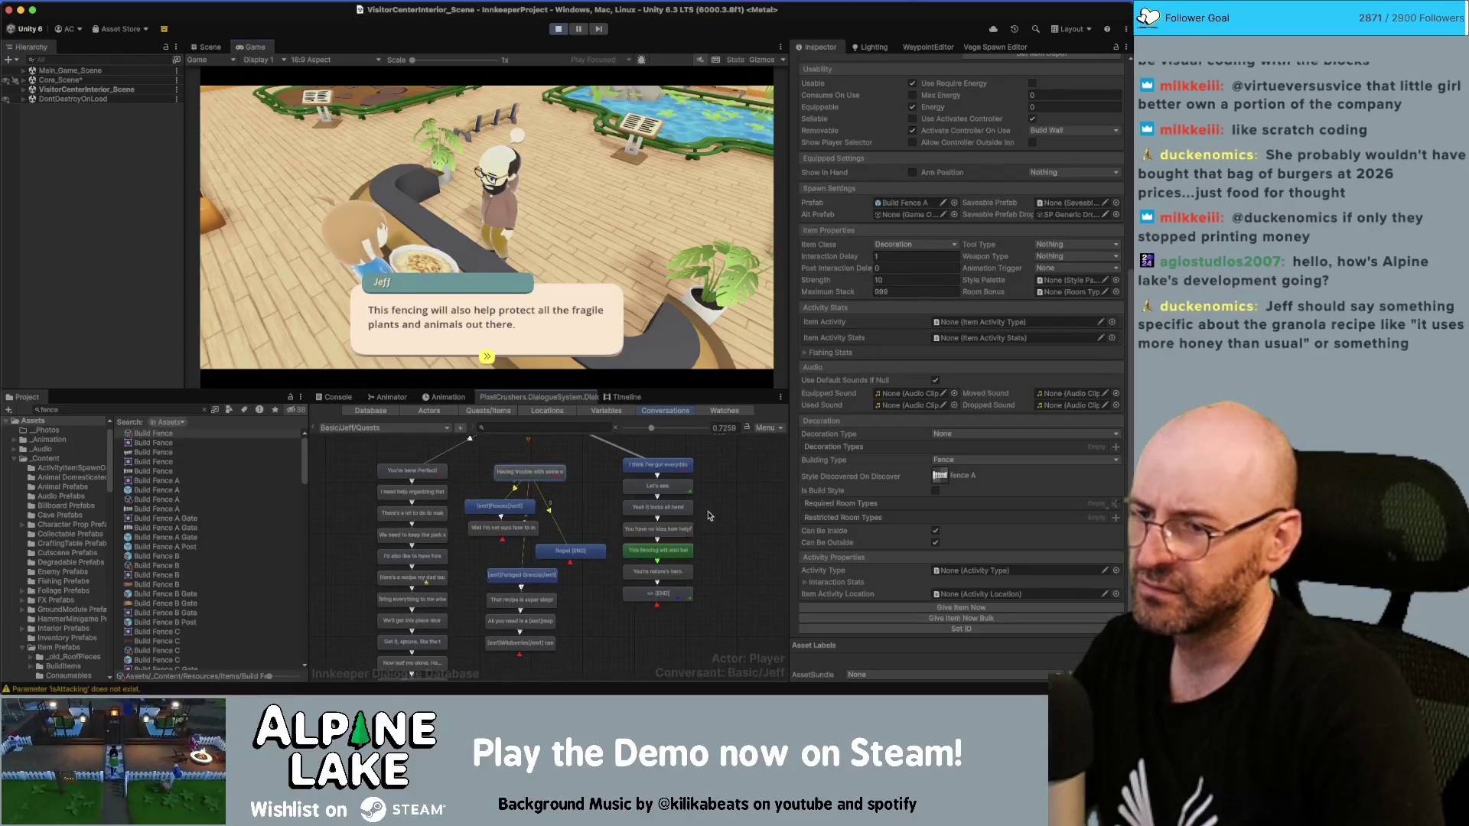
Step: Reword Jeff's fencing line to say it keeps the plants and animals well protected
{"action": "left_click", "coordinate": [678, 526]}
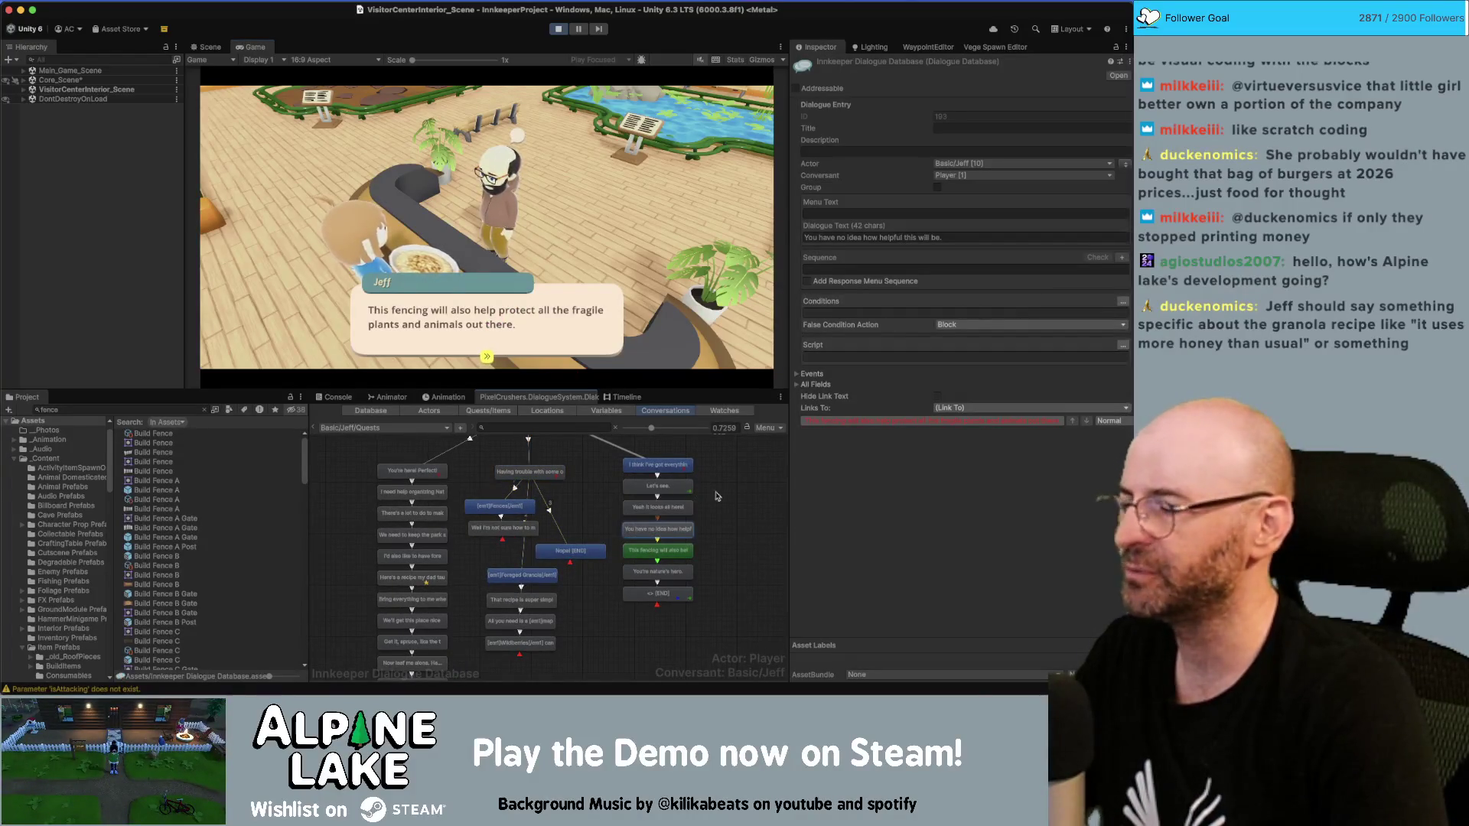
{"action": "left_click", "coordinate": [658, 550]}
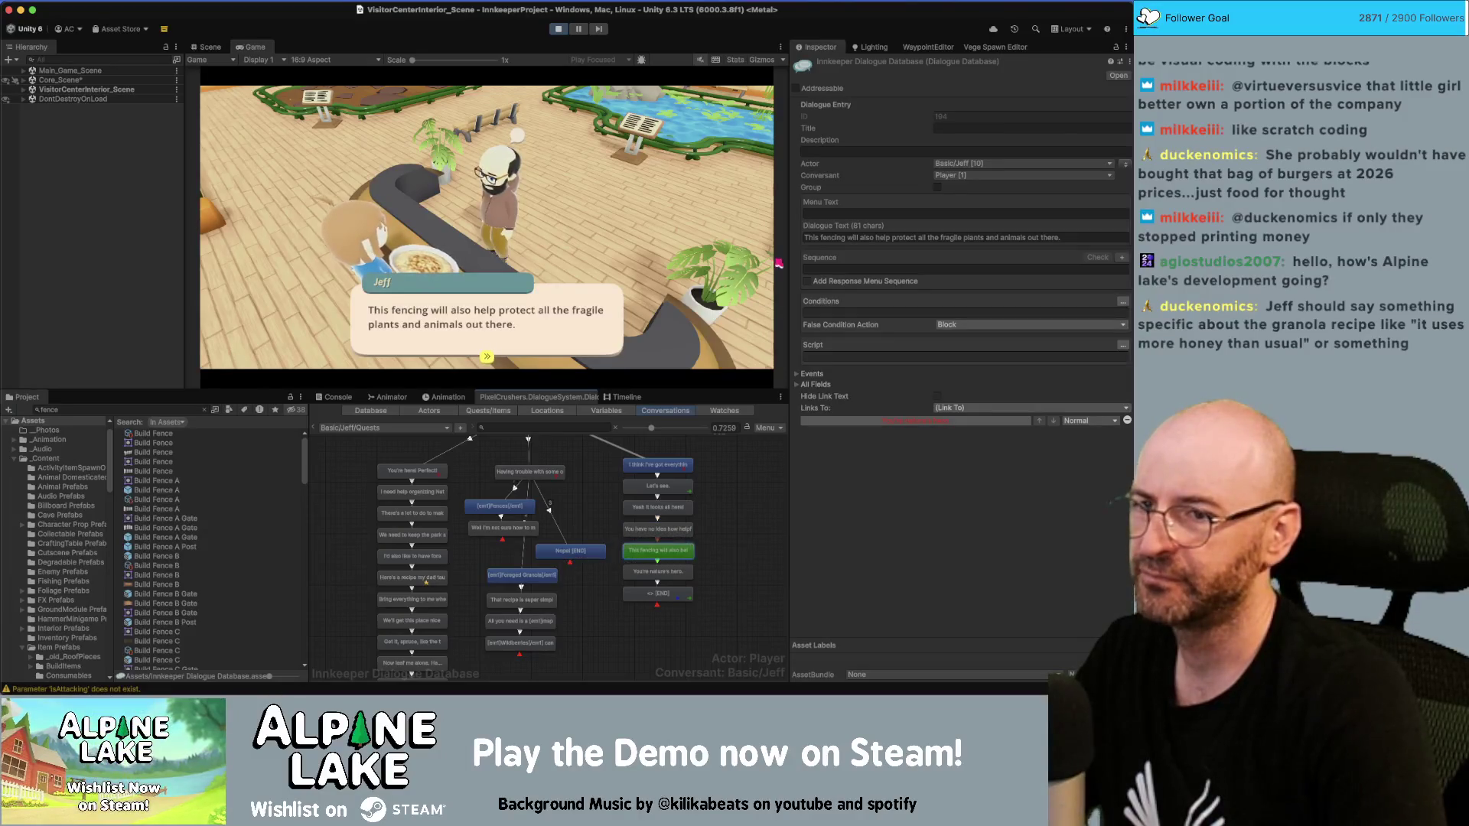
{"action": "left_click", "coordinate": [884, 238]}
{"action": "left_click", "coordinate": [872, 238]}
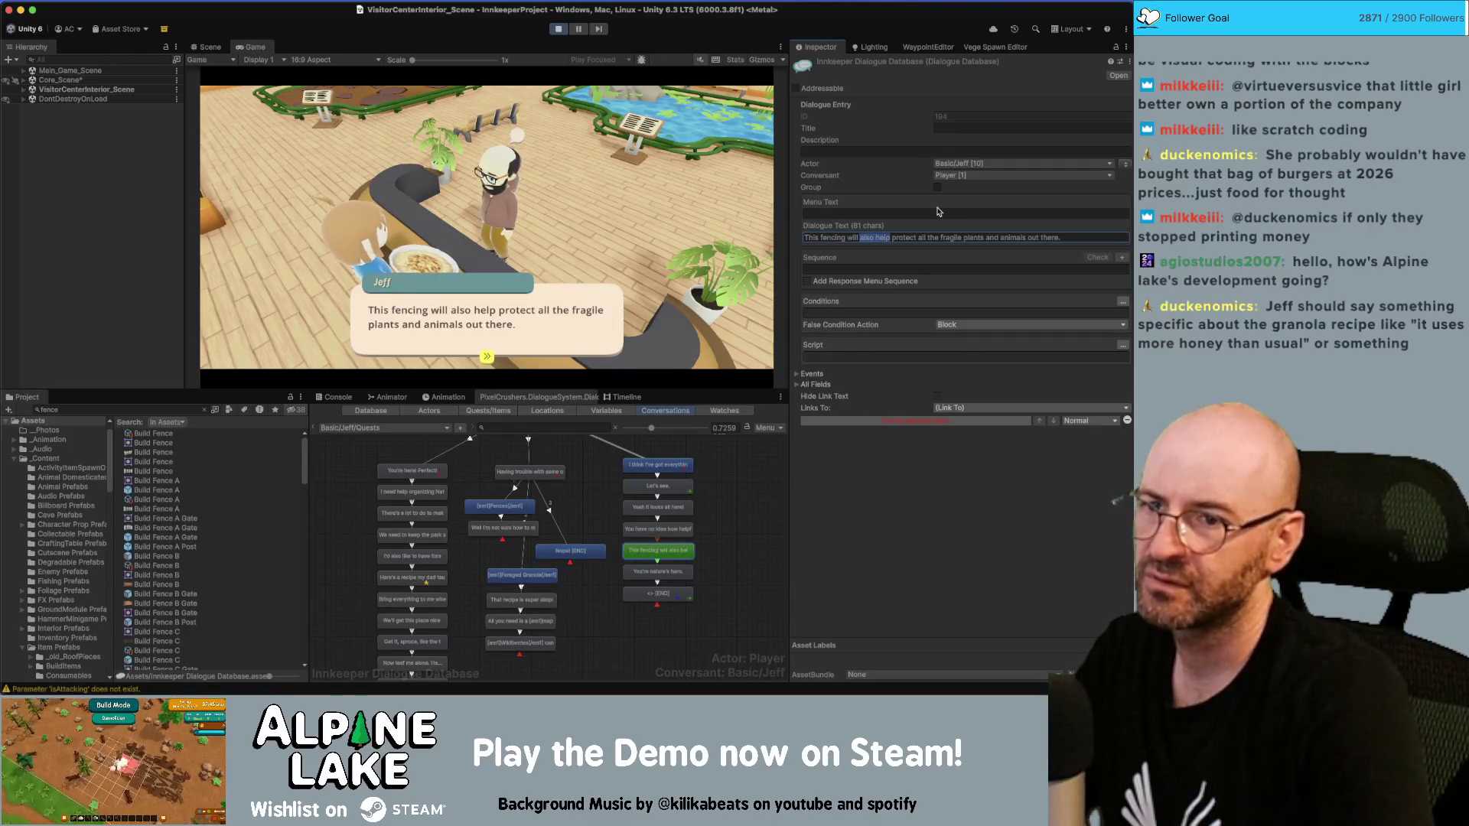
{"action": "type", "text": "keep"}
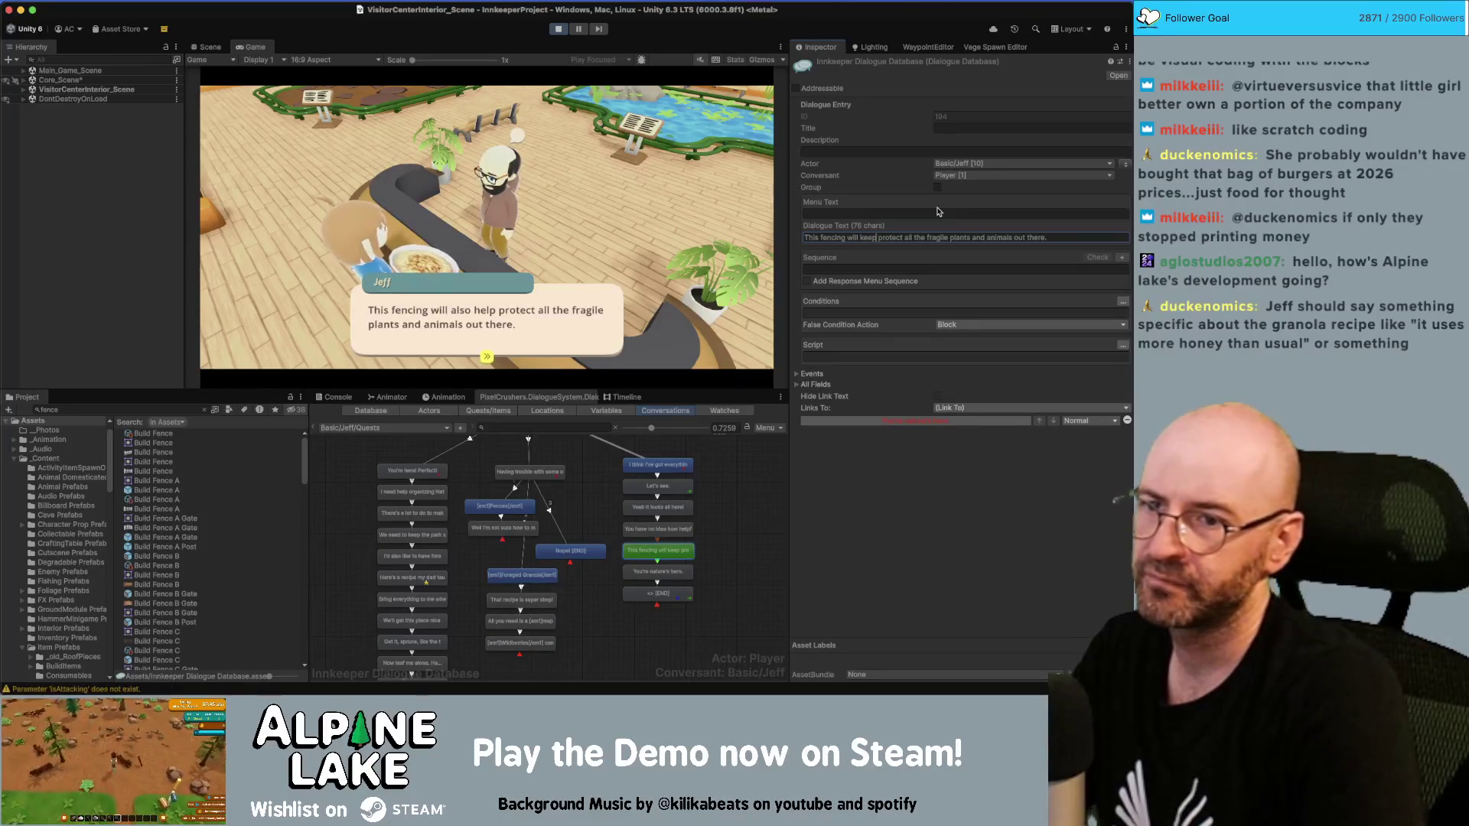
{"action": "key", "text": "Delete"}
{"action": "key", "text": "Delete"}
{"action": "key", "text": "Delete"}
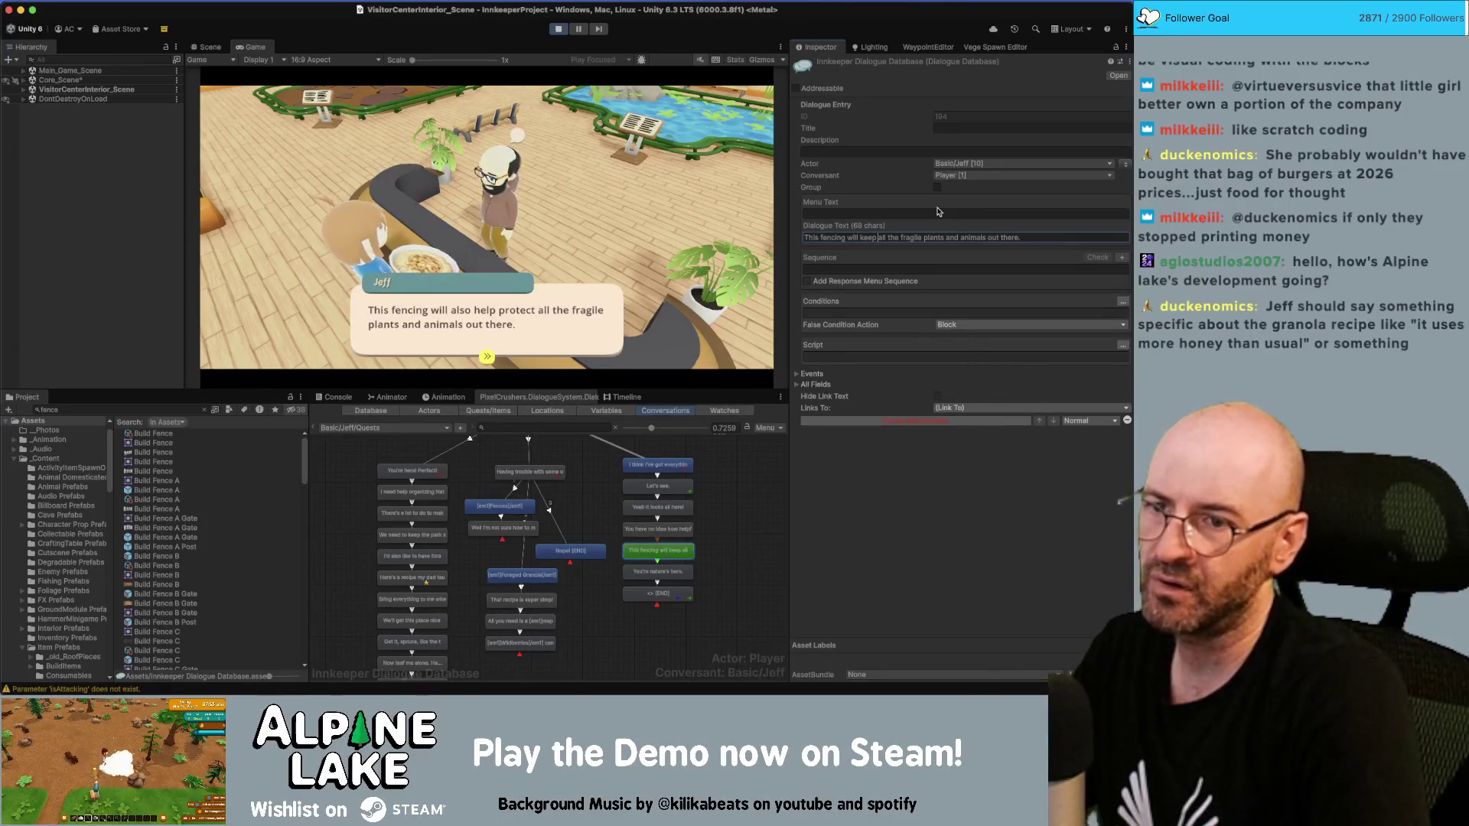
{"action": "key", "text": "Left"}
{"action": "key", "text": "Left"}
{"action": "key", "text": "Left"}
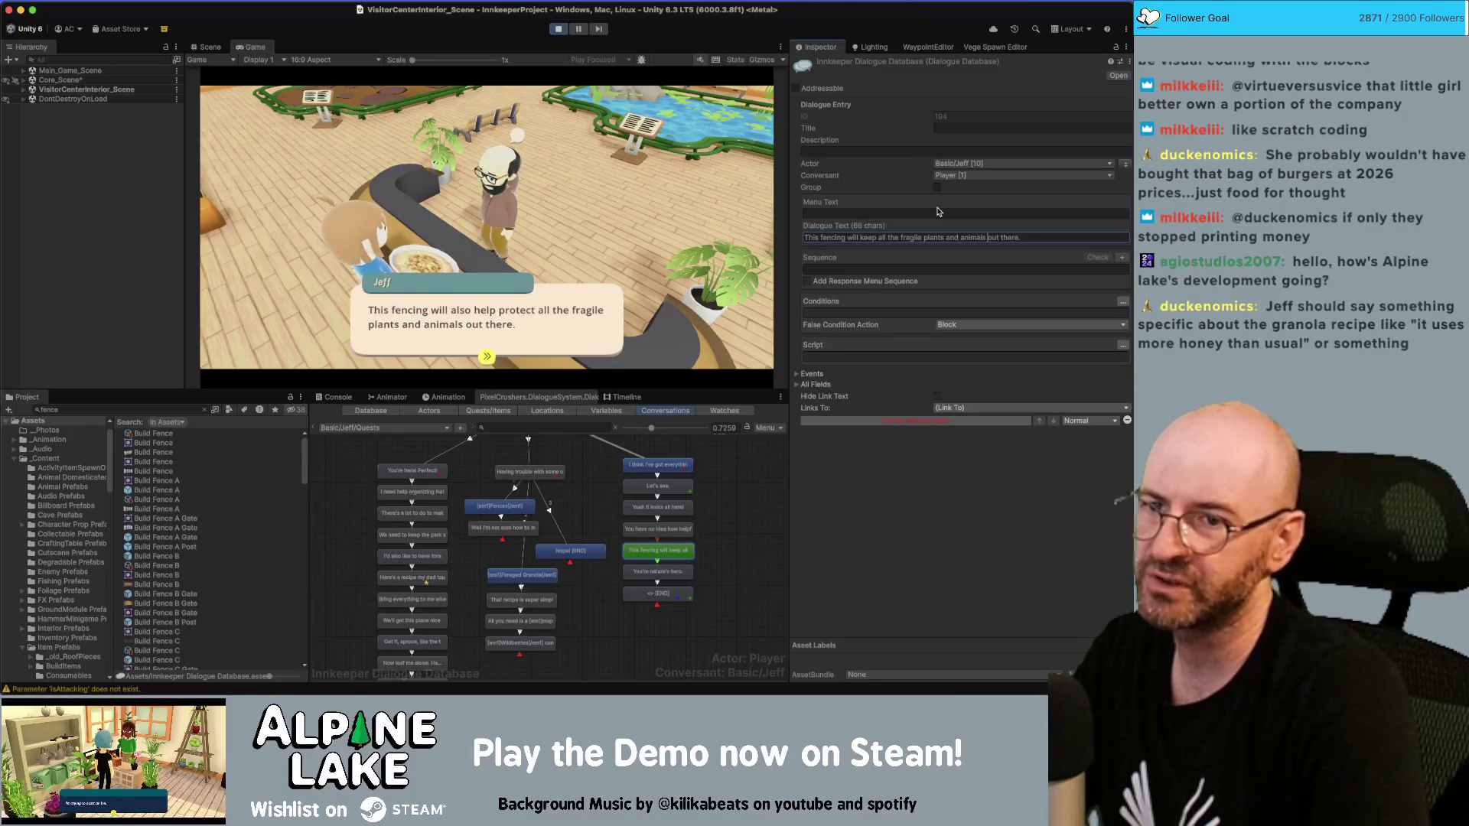
{"action": "type", "text": "cted"}
{"action": "key", "text": "Delete"}
{"action": "key", "text": "Delete"}
{"action": "key", "text": "Delete"}
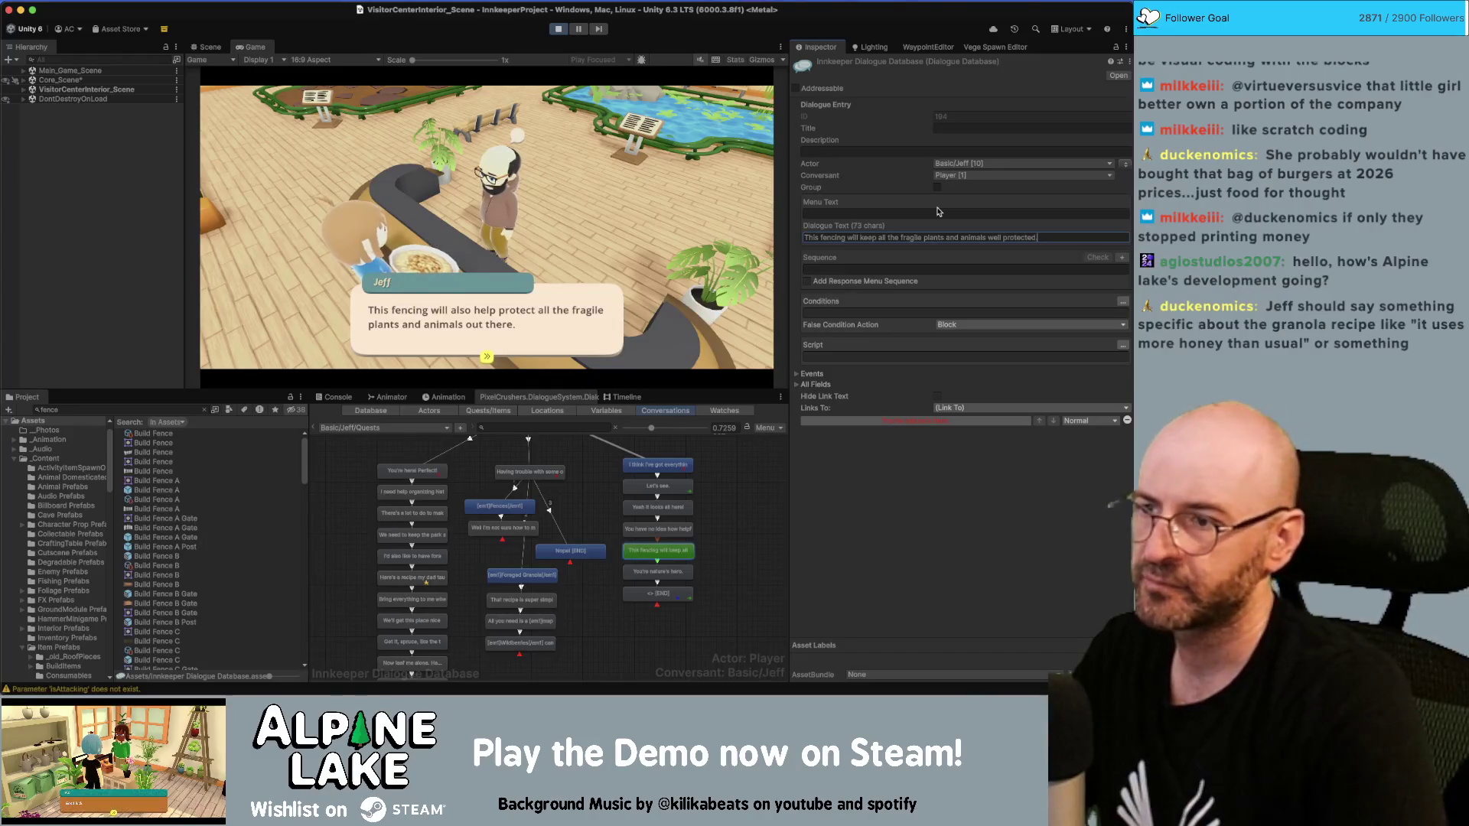
Step: Finish Jeff's conversation to complete the task, then walk back to his counter
{"action": "left_click", "coordinate": [487, 315]}
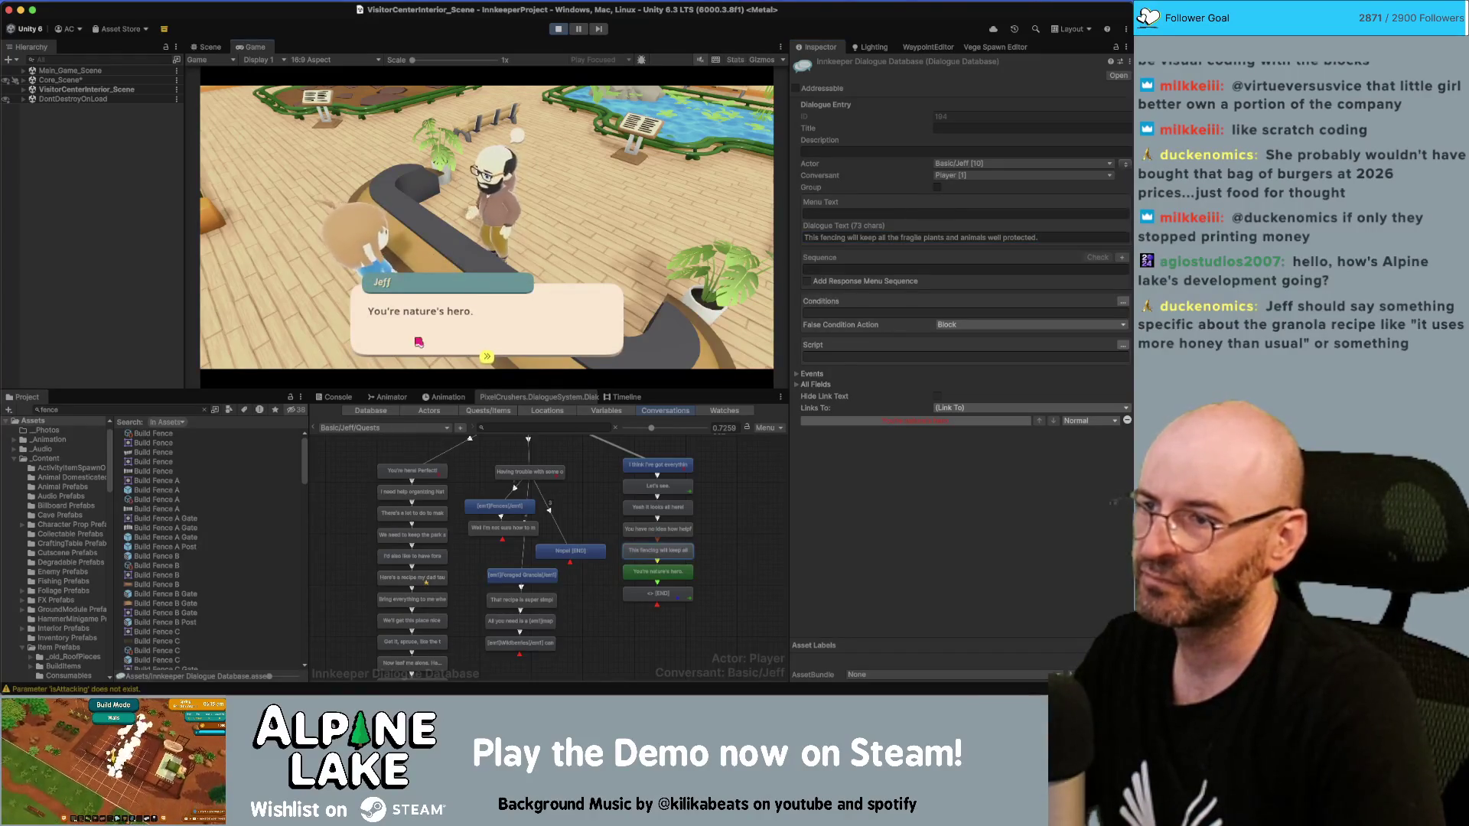
{"action": "left_click", "coordinate": [482, 336]}
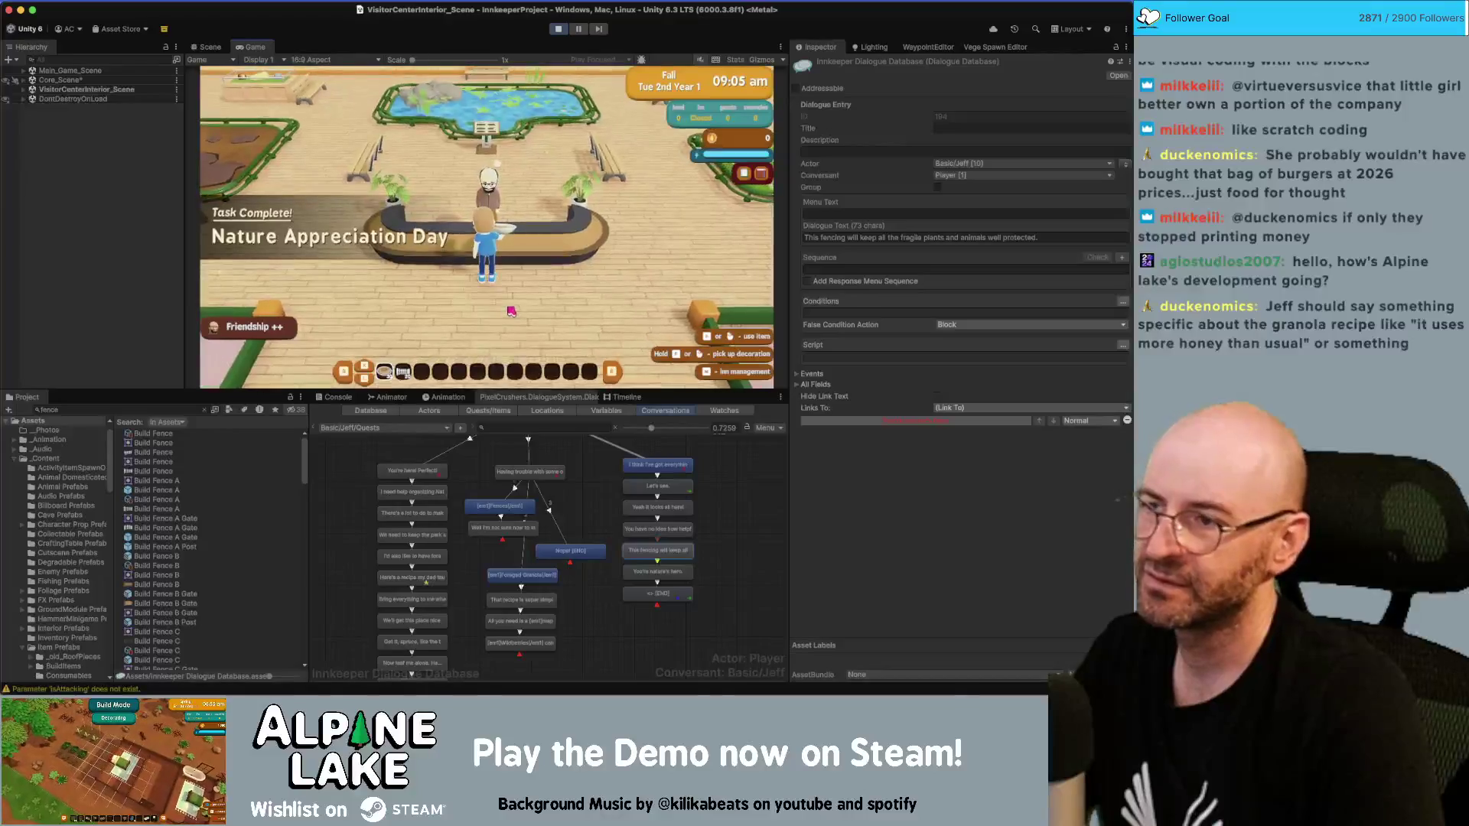
{"action": "key", "text": "s"}
{"action": "mouse_move", "coordinate": [385, 373]}
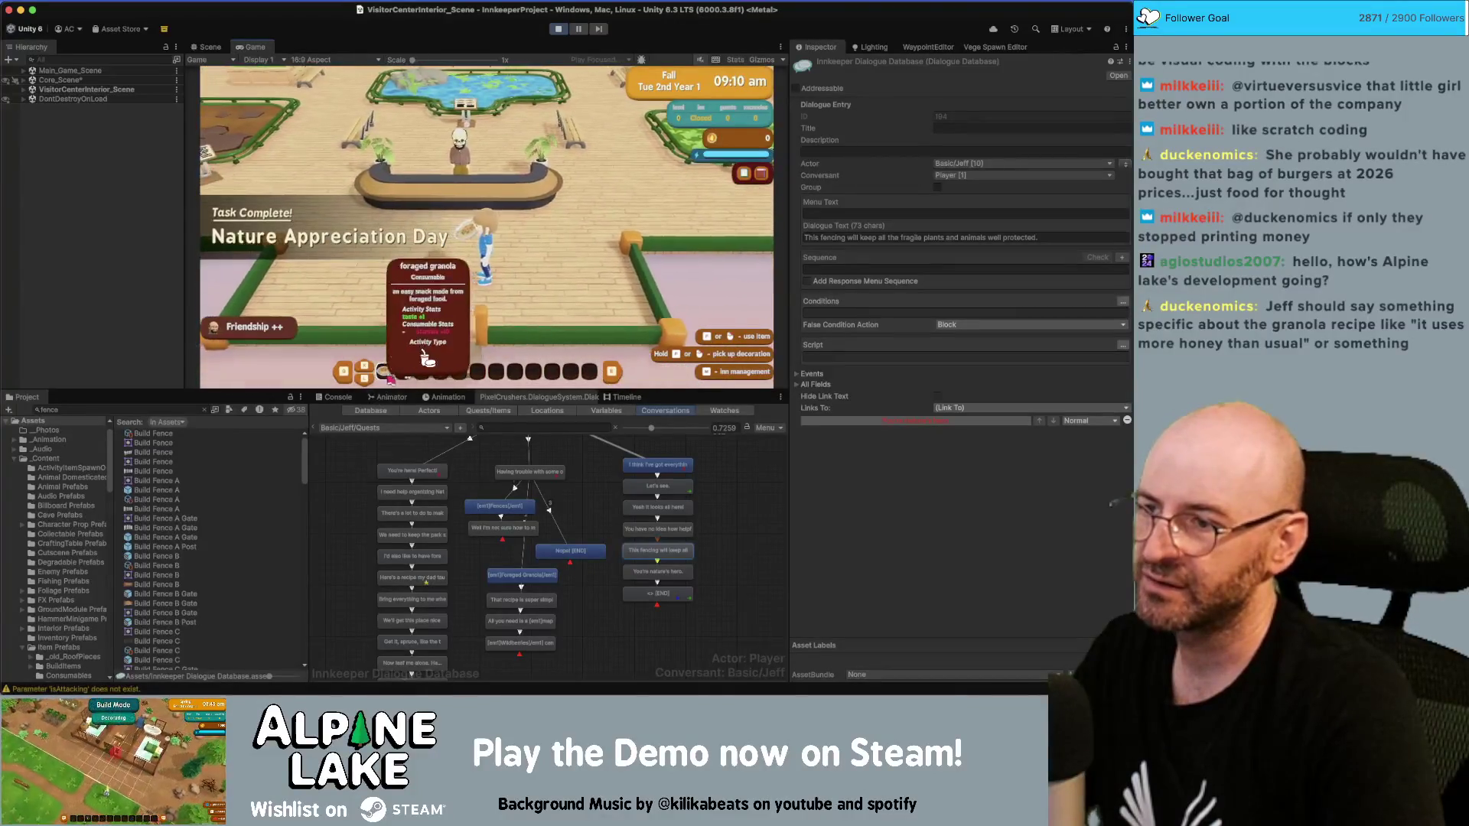
{"action": "key", "text": "w"}
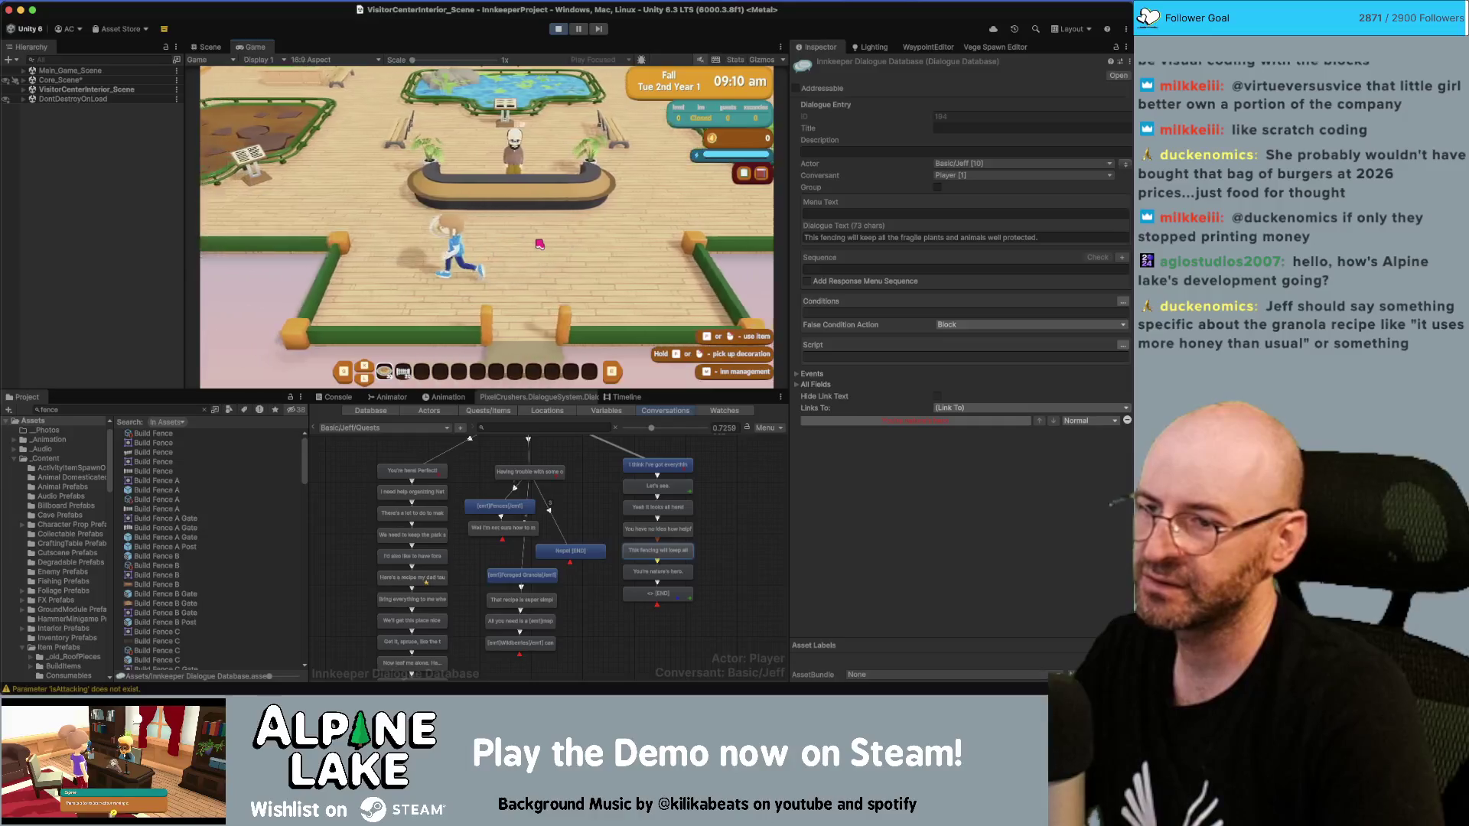
{"action": "key", "text": "s"}
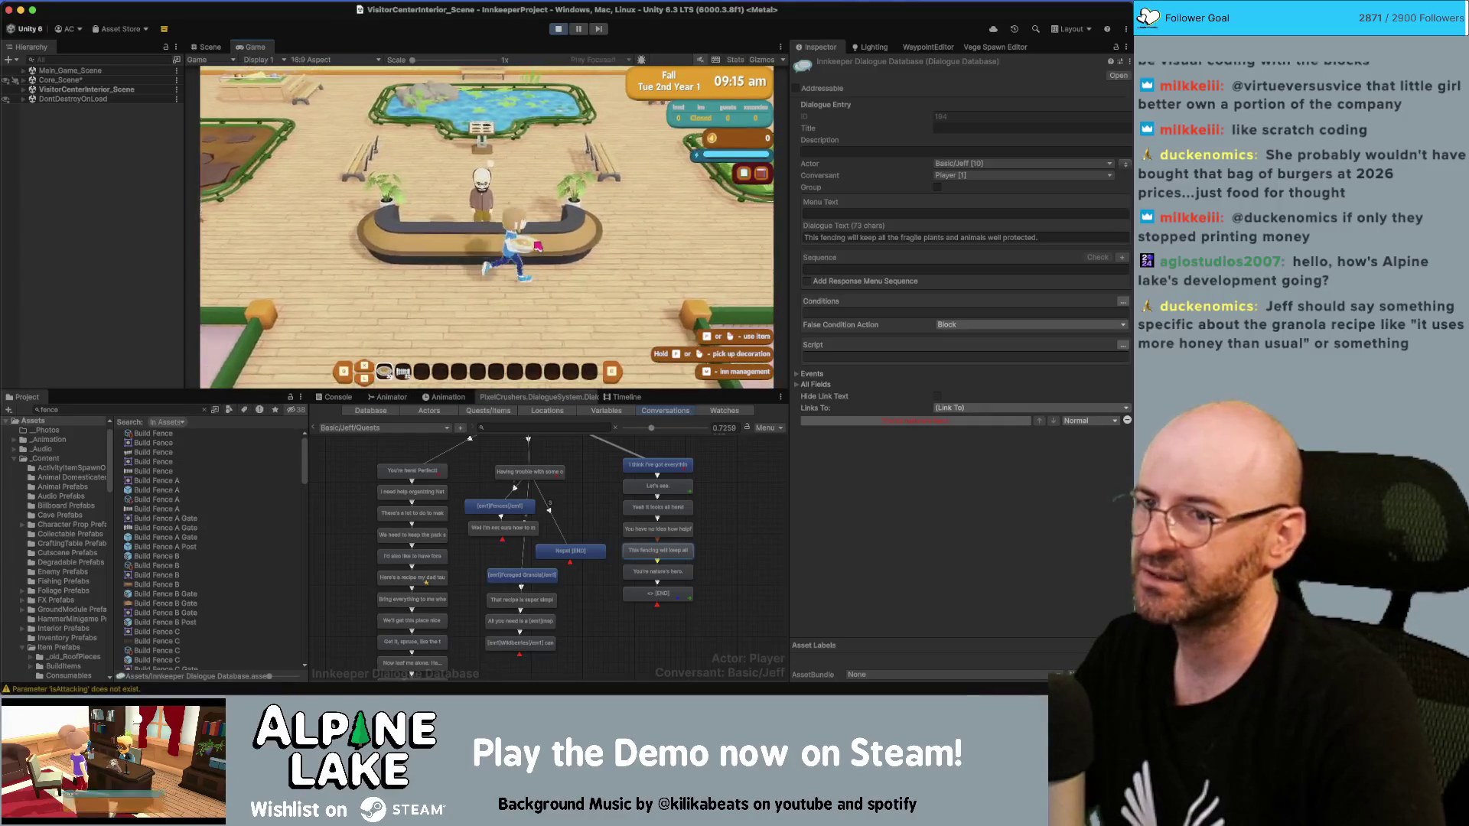
{"action": "key", "text": "w"}
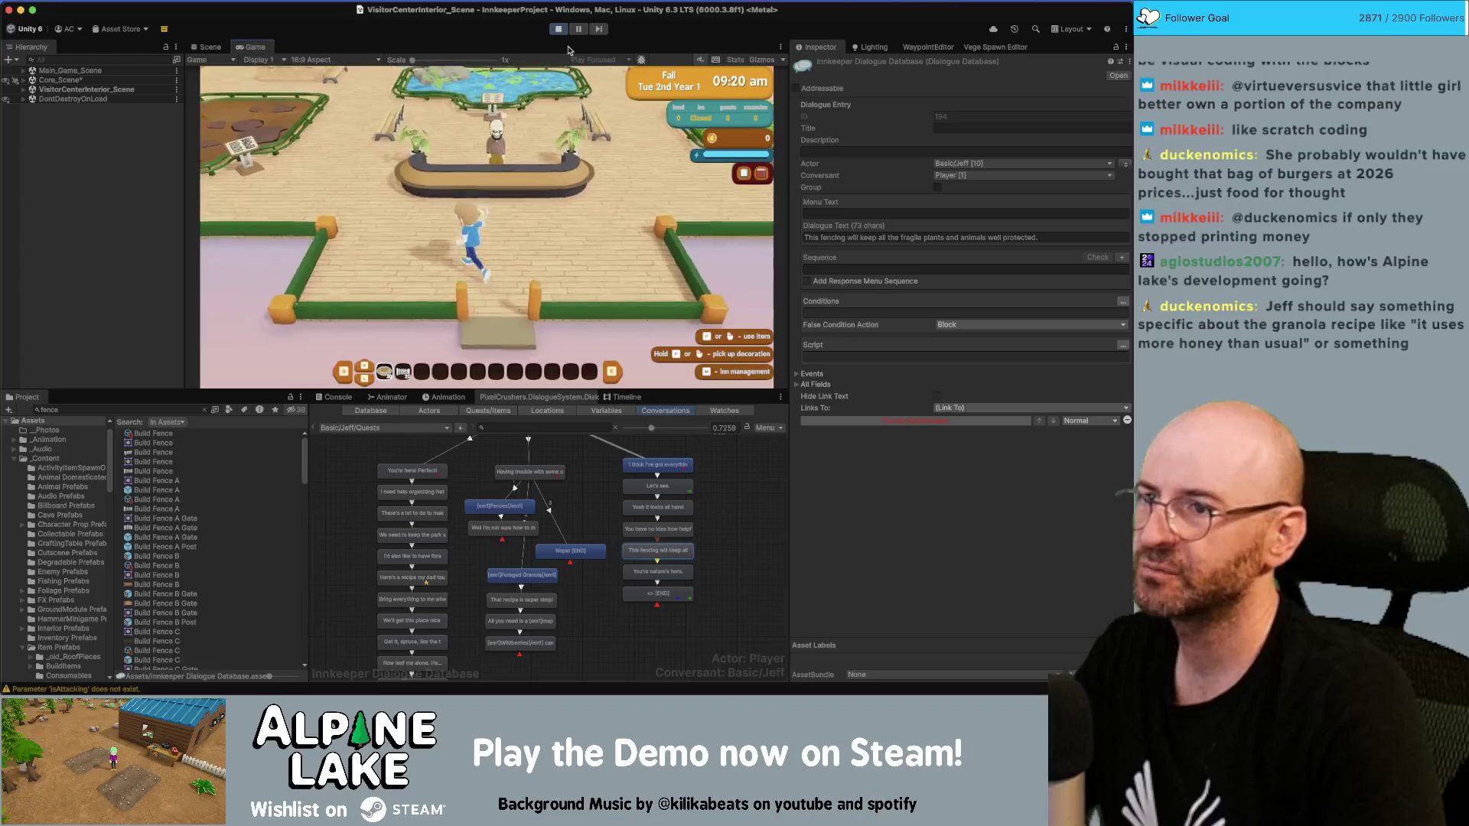
{"action": "key", "text": "s"}
{"action": "key", "text": "d"}
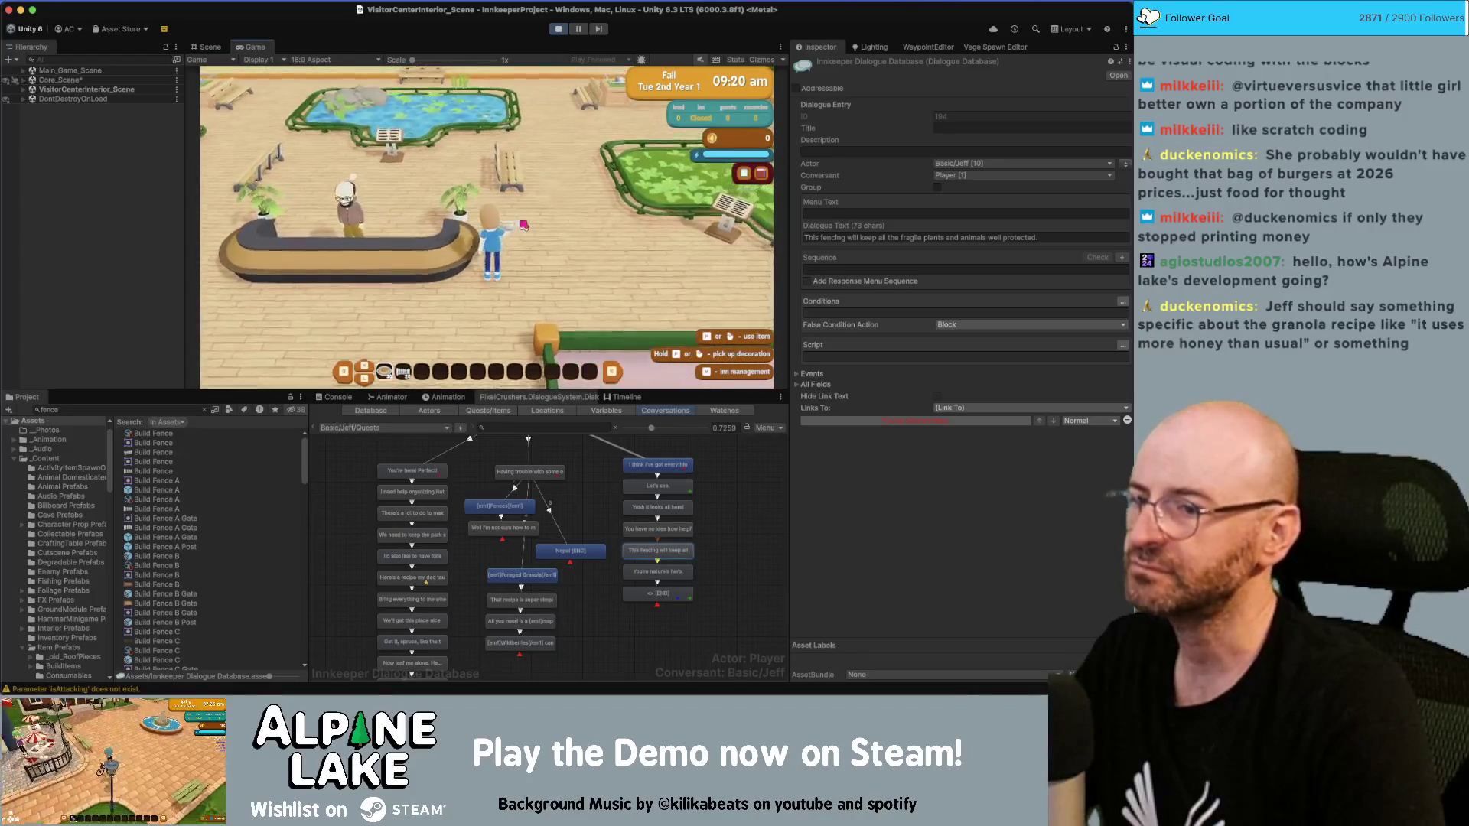
{"action": "key", "text": "w"}
{"action": "key", "text": "a"}
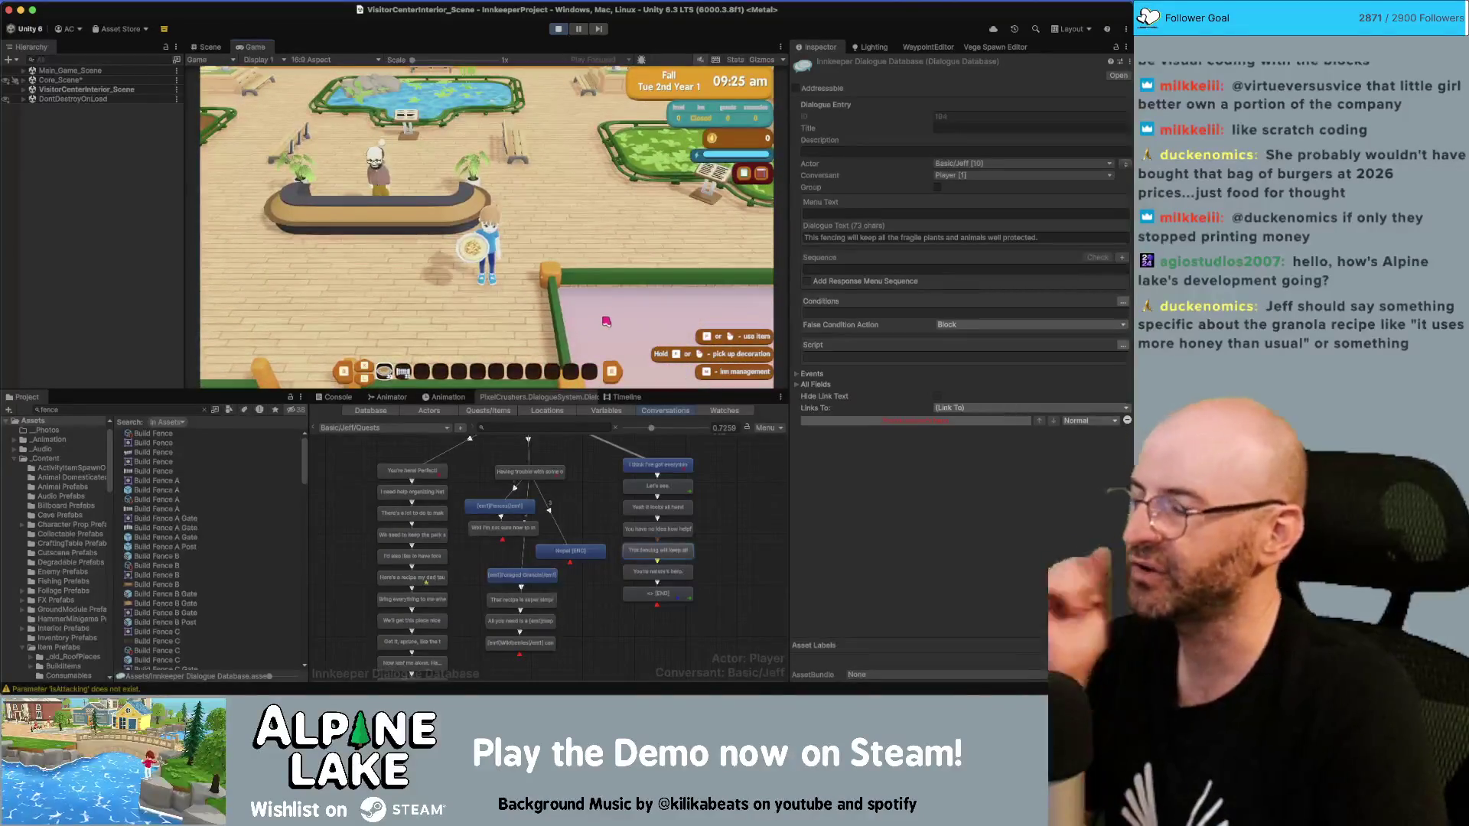
{"action": "key", "text": "w"}
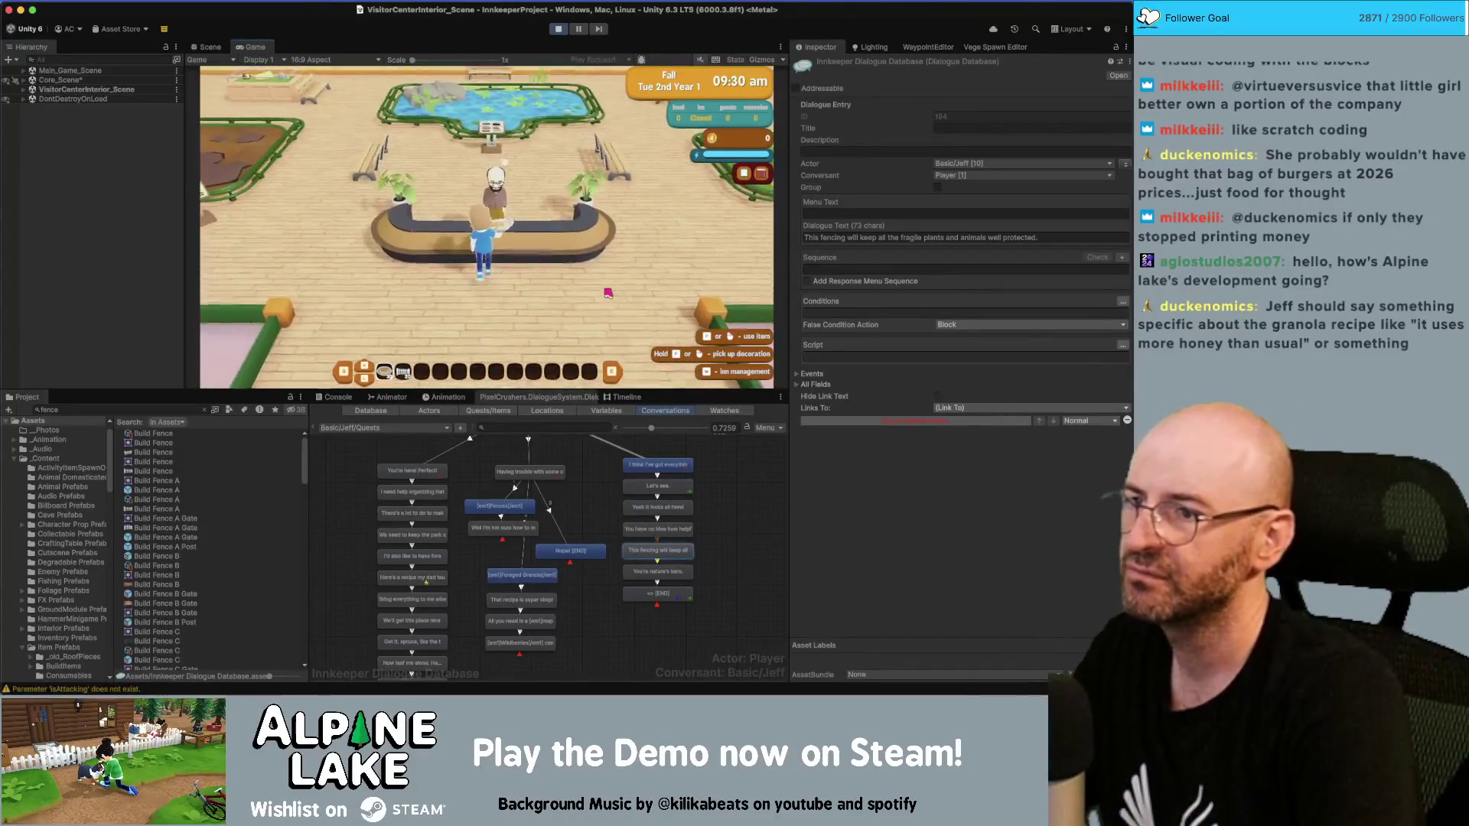
{"action": "key", "text": "Tab"}
{"action": "key", "text": "e"}
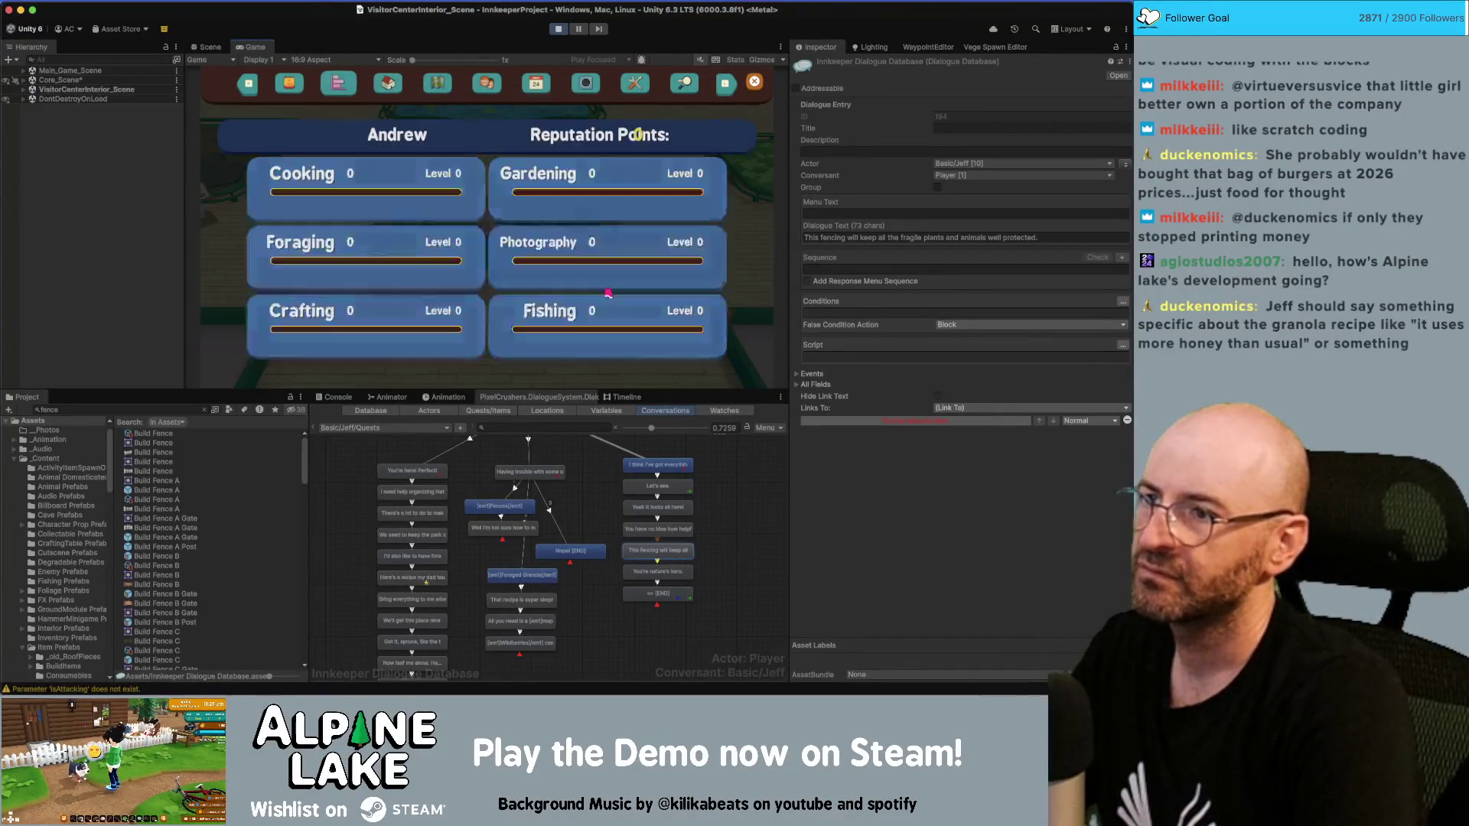
{"action": "key", "text": "e"}
{"action": "key", "text": "e"}
{"action": "key", "text": "e"}
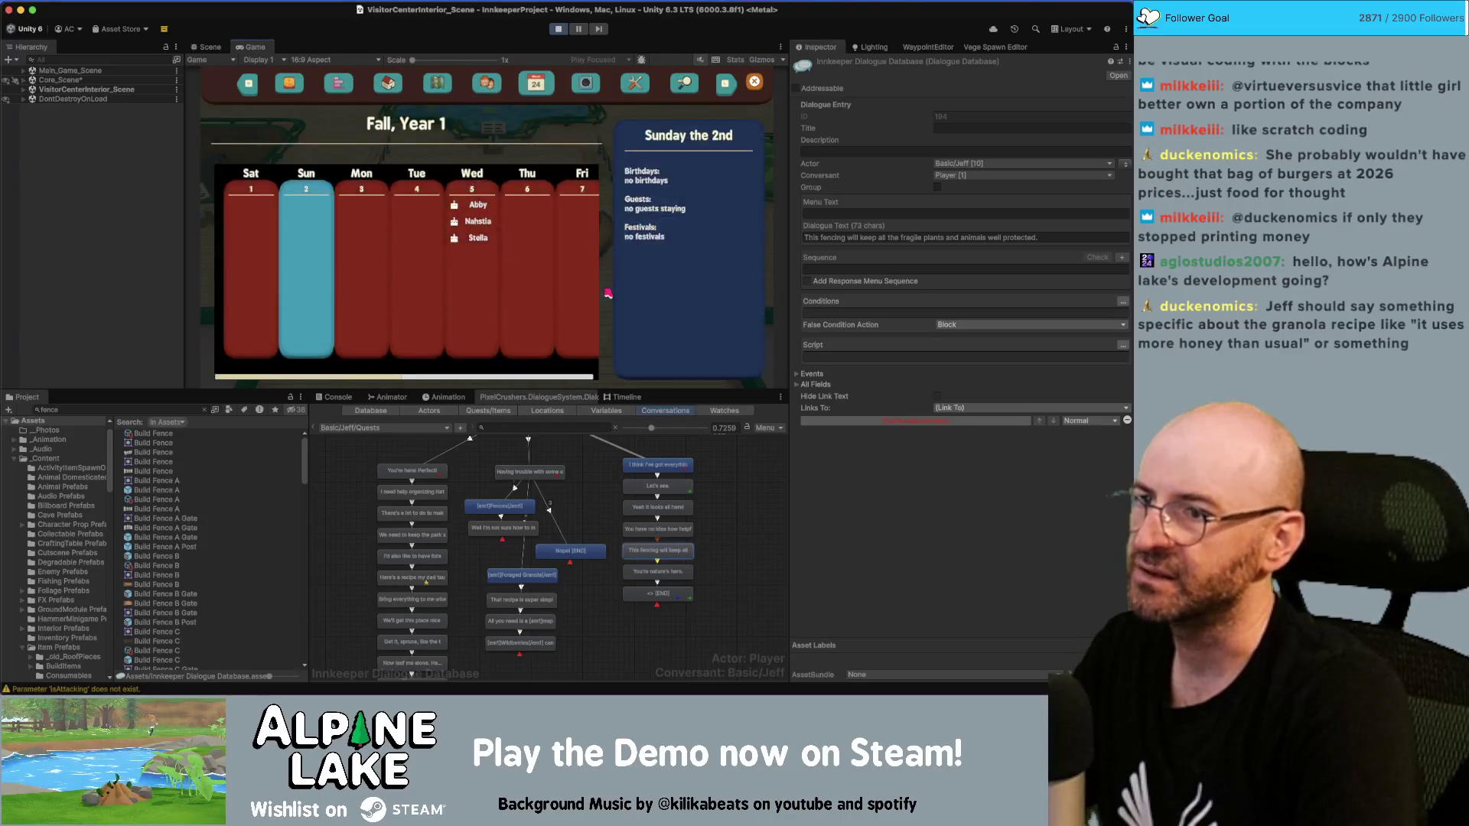
{"action": "key", "text": "q"}
{"action": "key", "text": "d"}
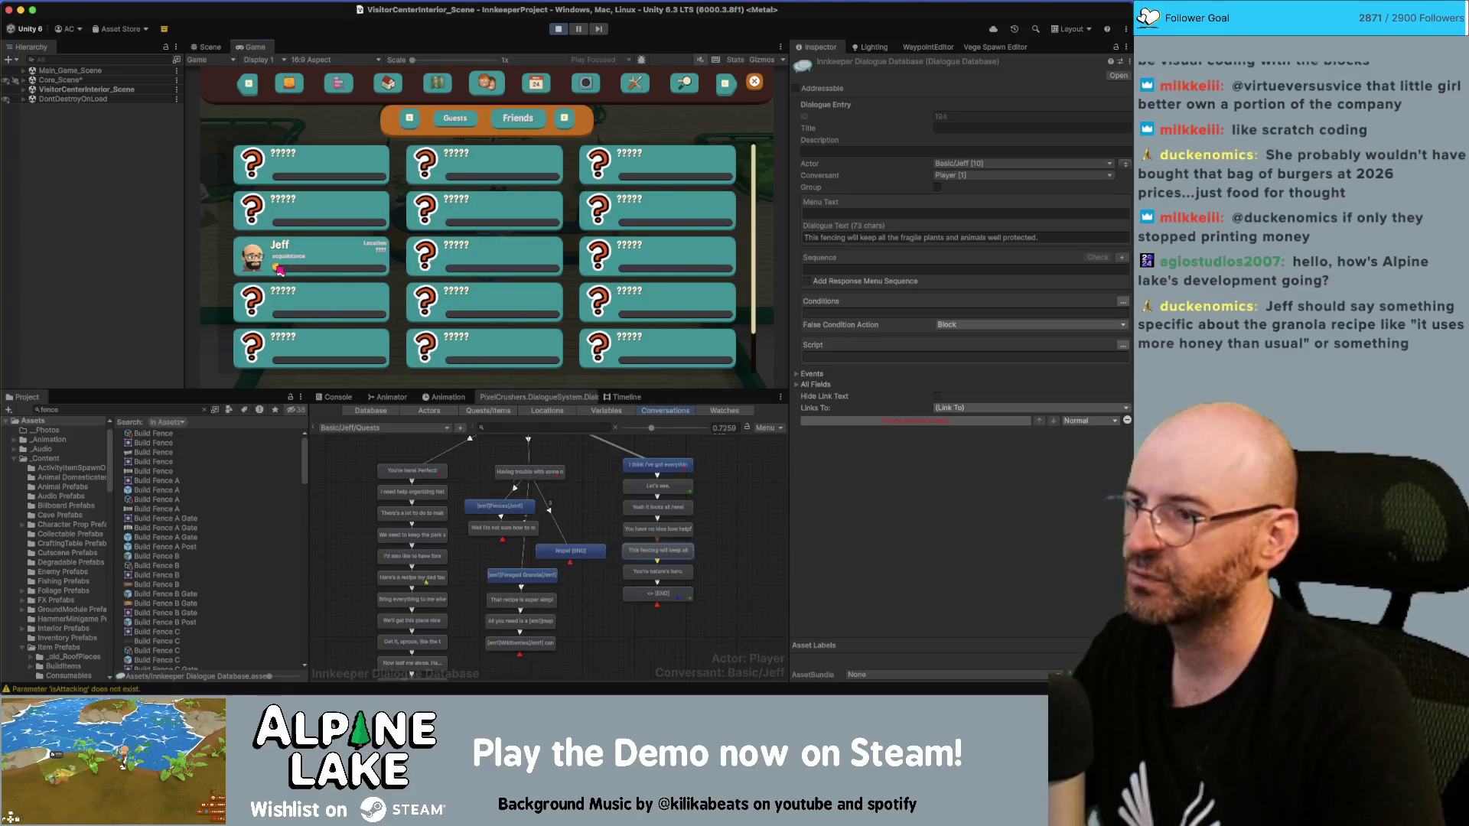
{"action": "key", "text": "Tab"}
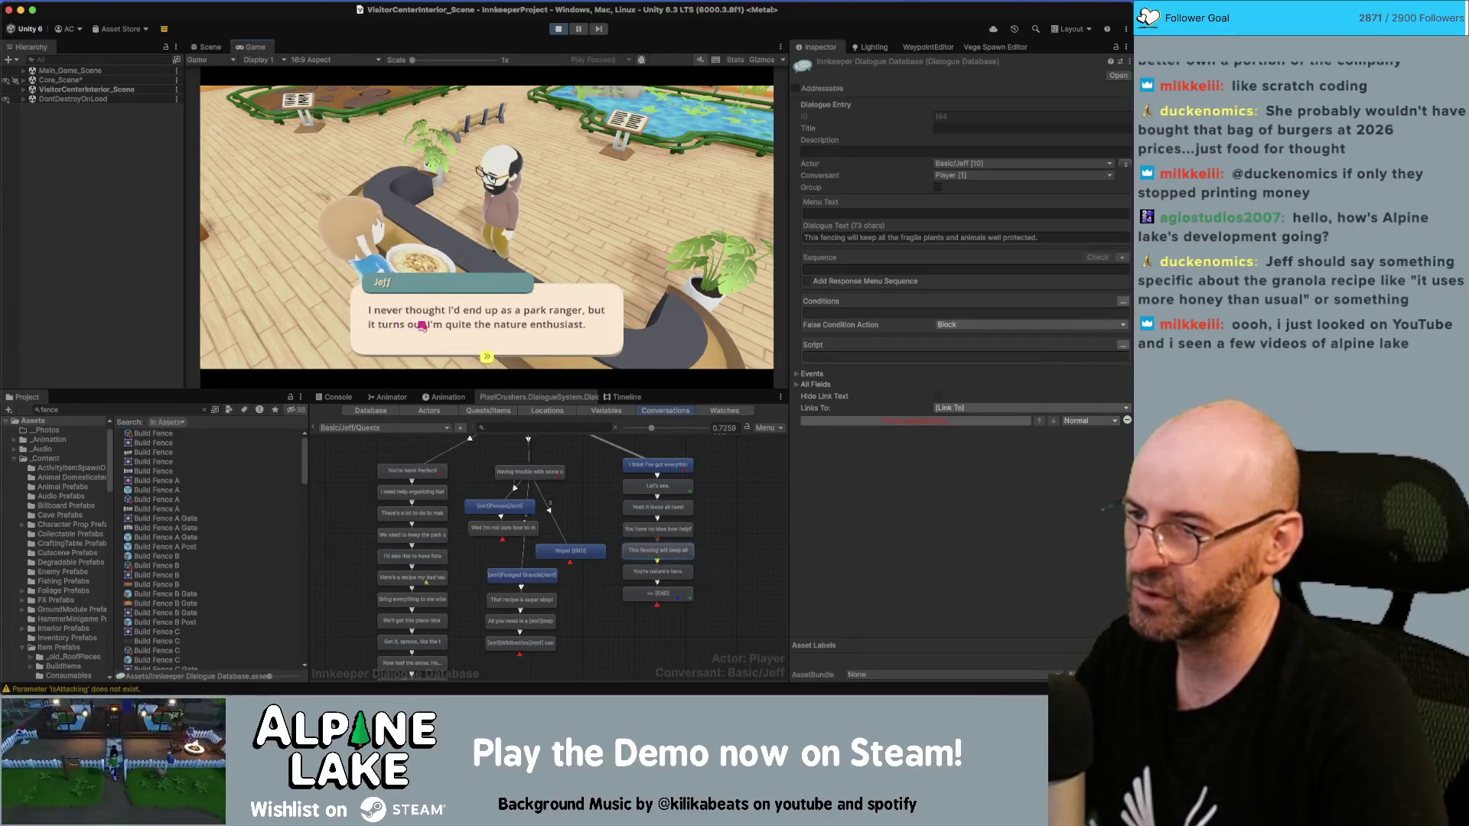
{"action": "left_click", "coordinate": [464, 319]}
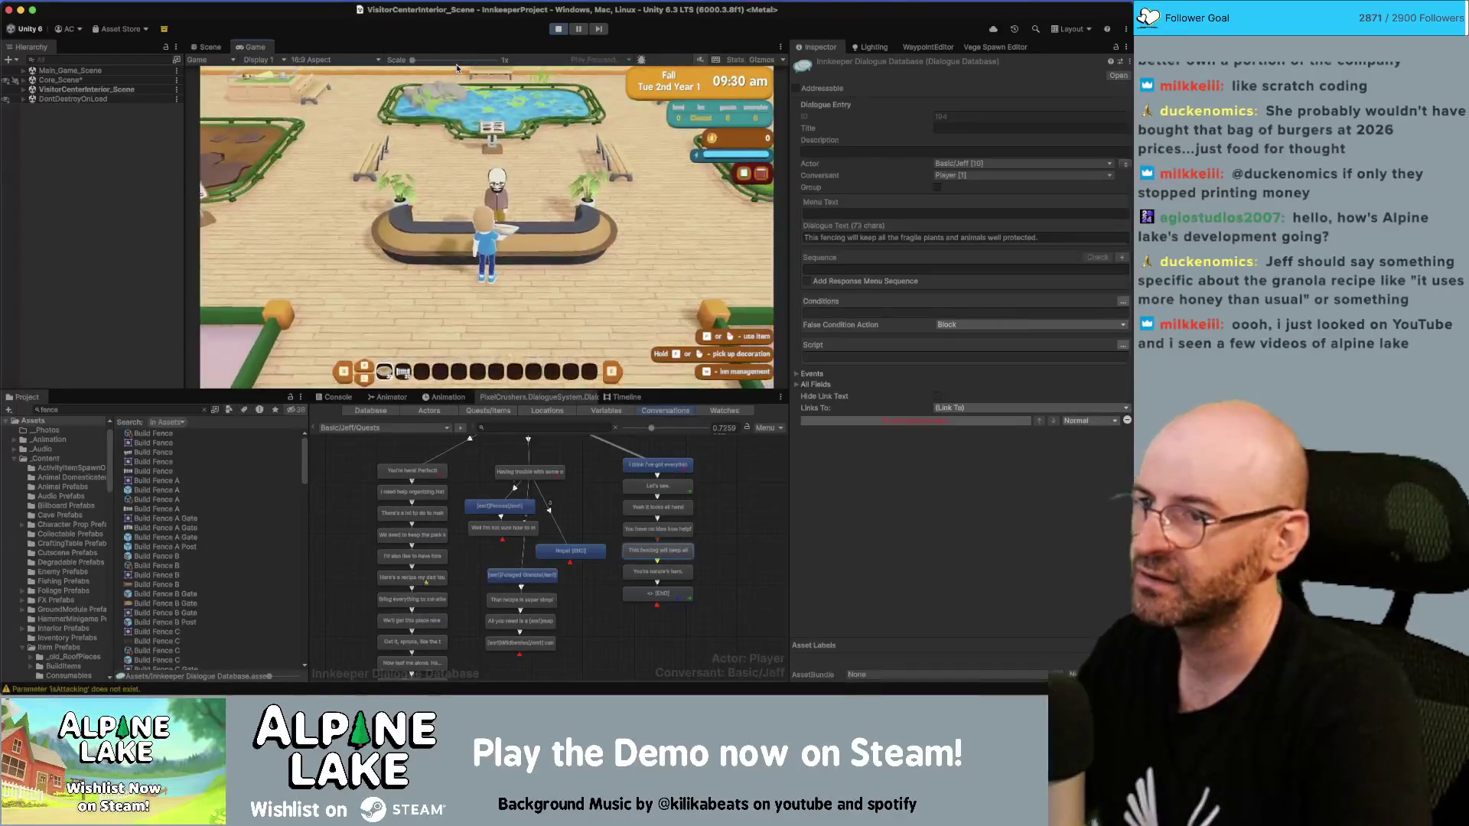
{"action": "key", "text": "e"}
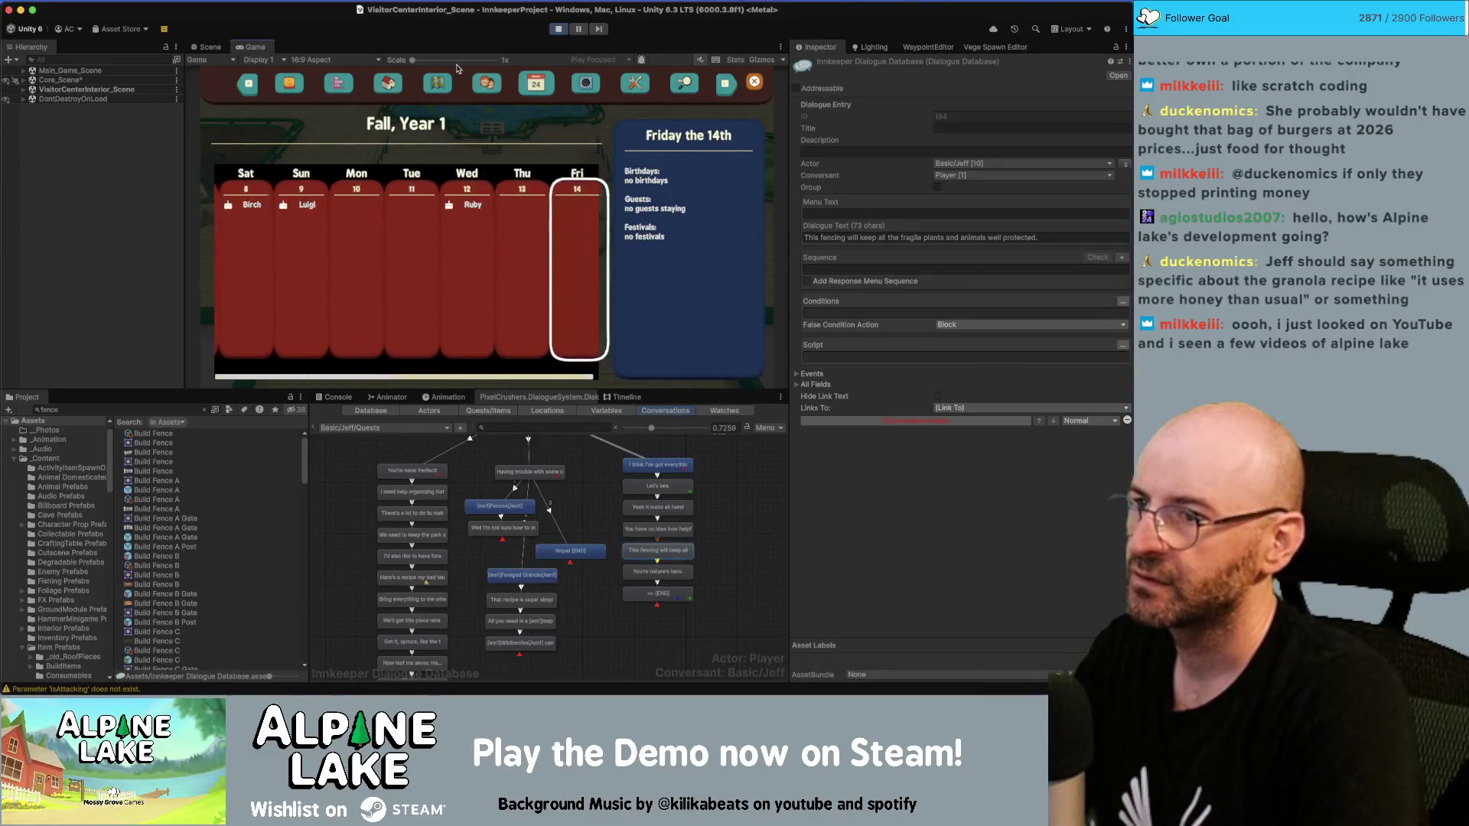
{"action": "key", "text": "e"}
{"action": "key", "text": "e"}
{"action": "key", "text": "q"}
{"action": "key", "text": "q"}
{"action": "key", "text": "q"}
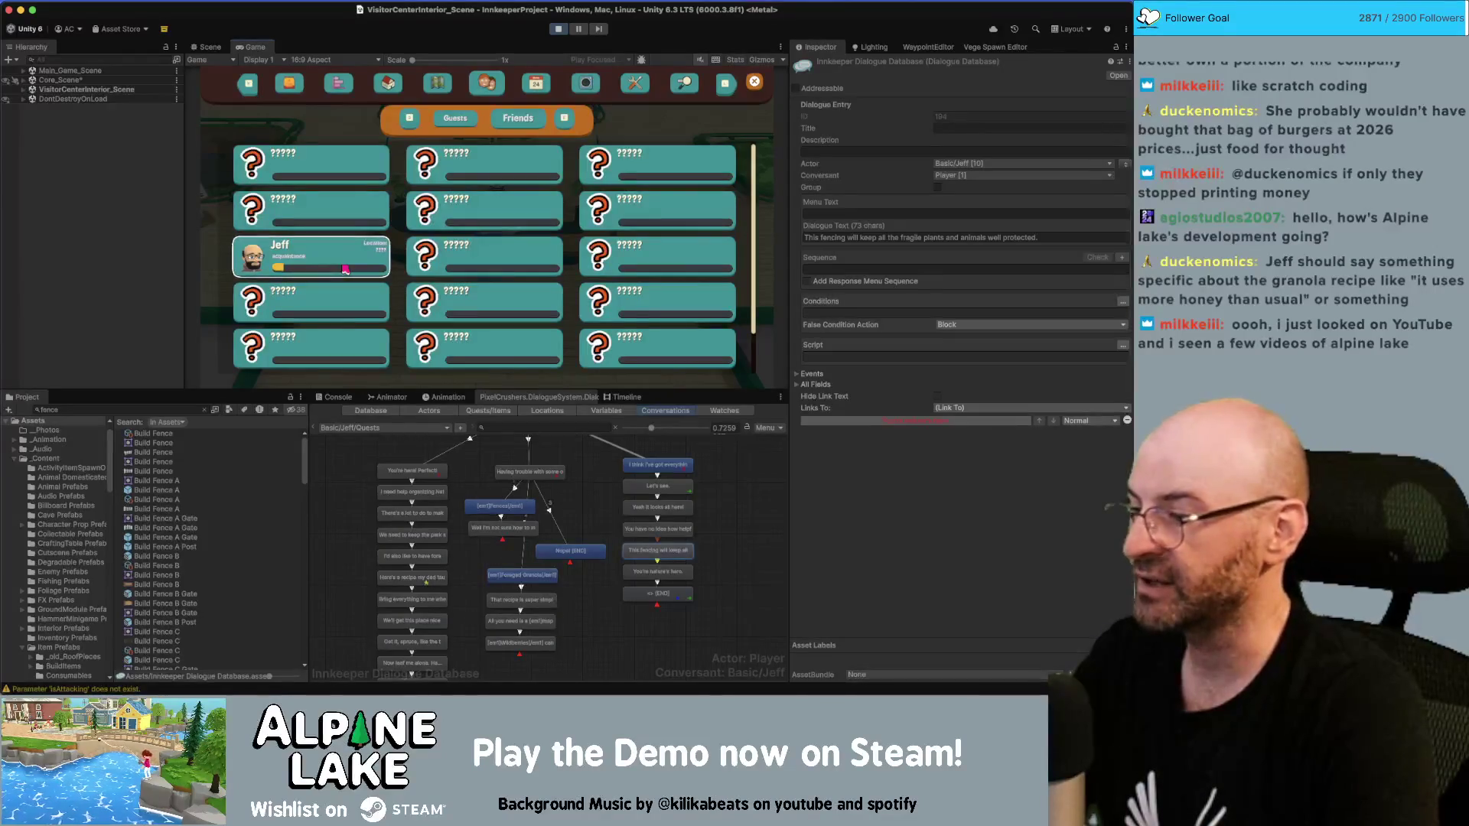
{"action": "key", "text": "Tab"}
{"action": "key", "text": "Tab"}
{"action": "key", "text": "Tab"}
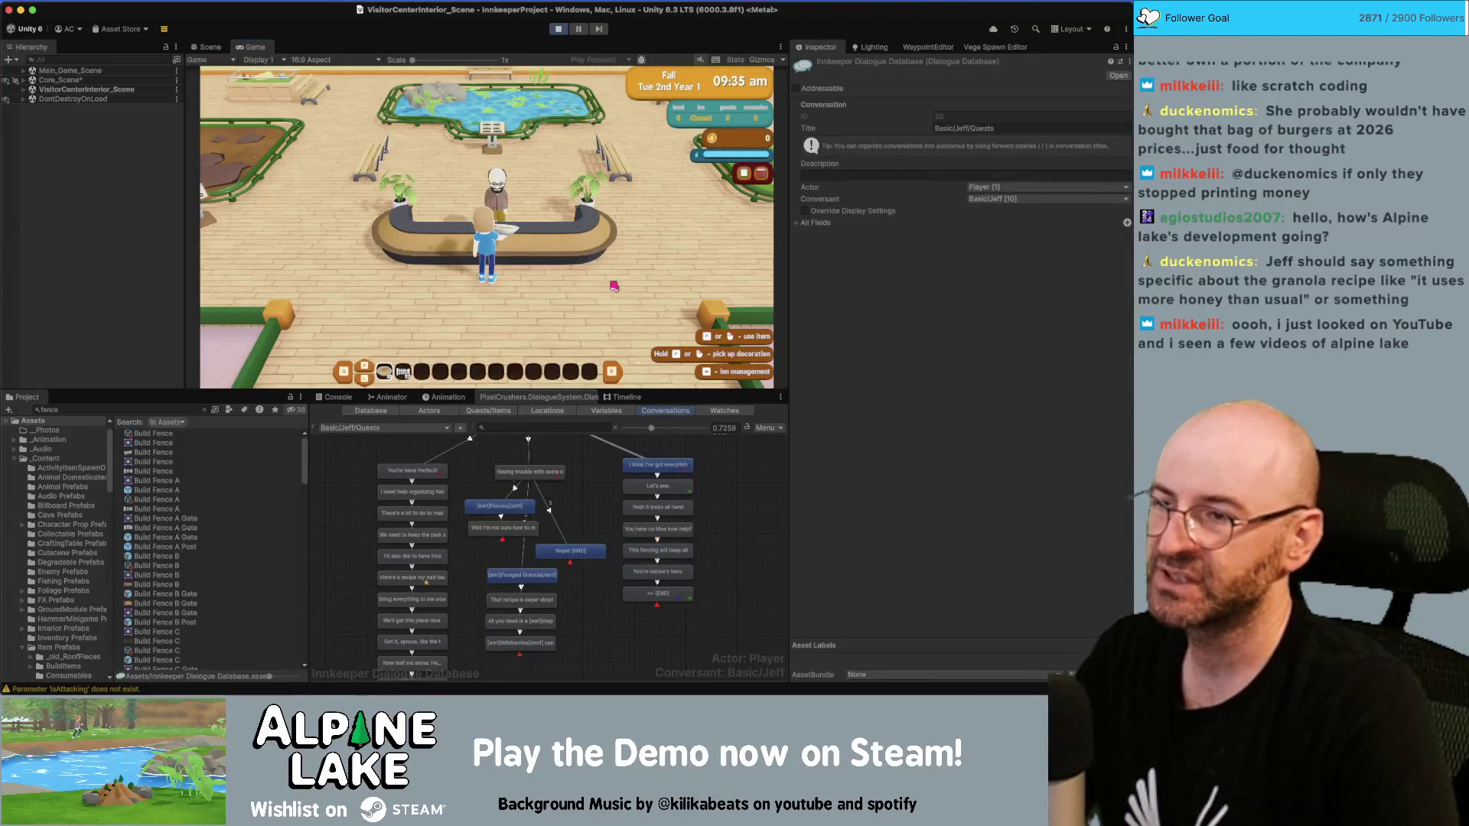
Step: Stop the playtest, move END lower, and add a child node after Jeff's 'You're nature's hero.' line
{"action": "left_click", "coordinate": [559, 28]}
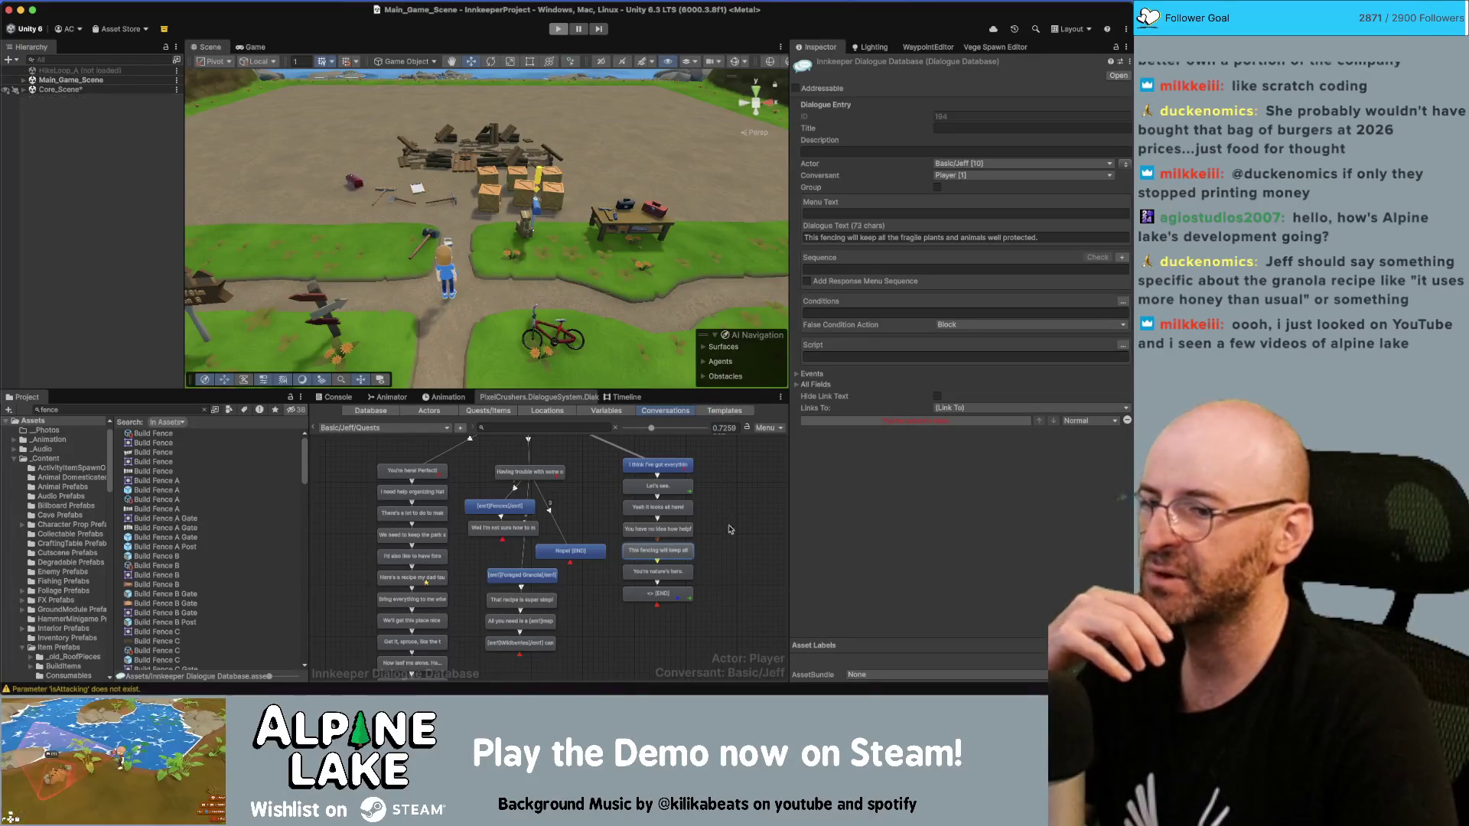
{"action": "left_click_drag", "start_coordinate": [682, 593], "coordinate": [686, 630]}
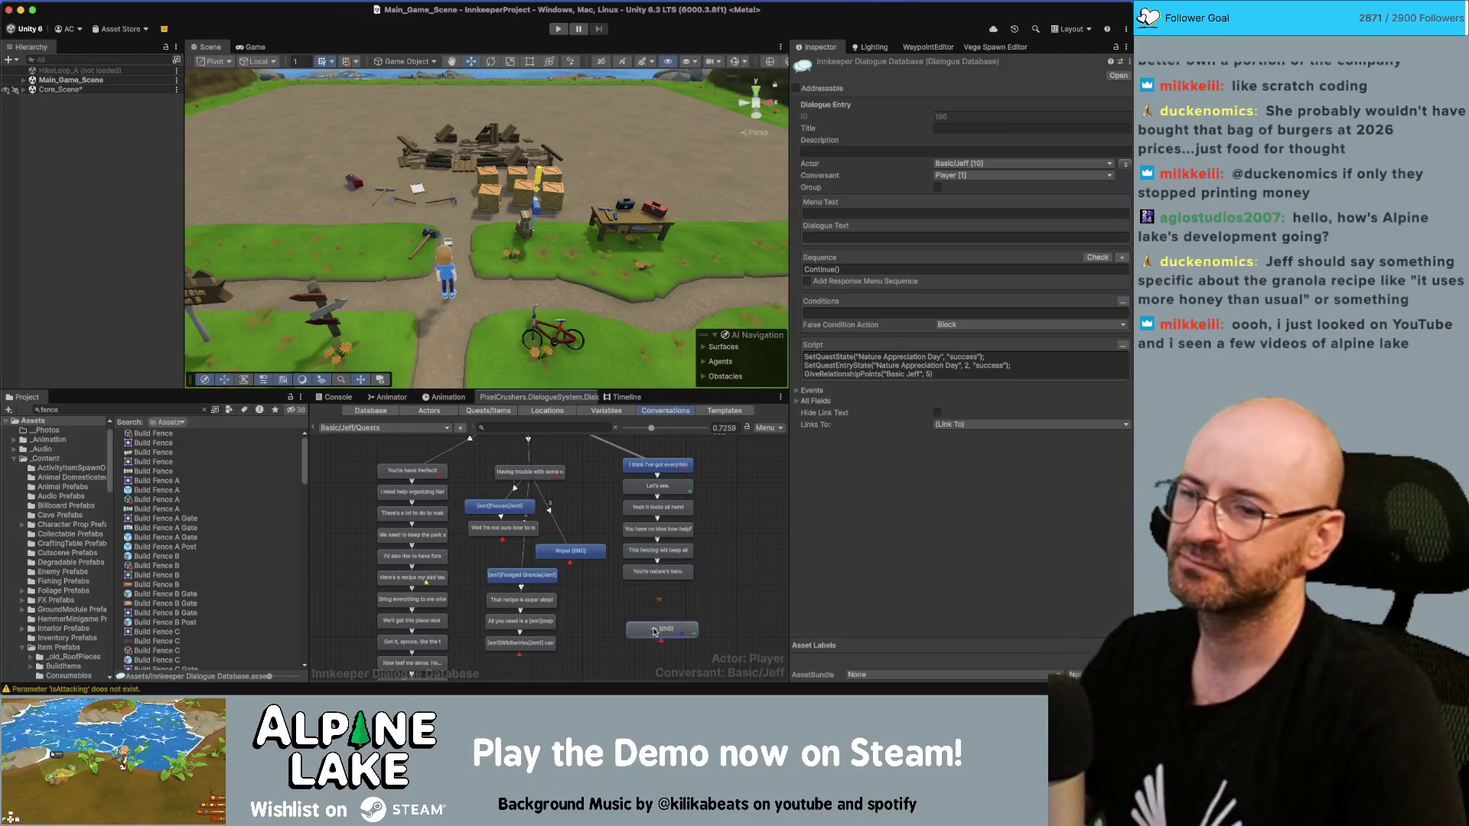
{"action": "left_click", "coordinate": [651, 572]}
{"action": "right_click", "coordinate": [651, 572]}
{"action": "left_click", "coordinate": [689, 544]}
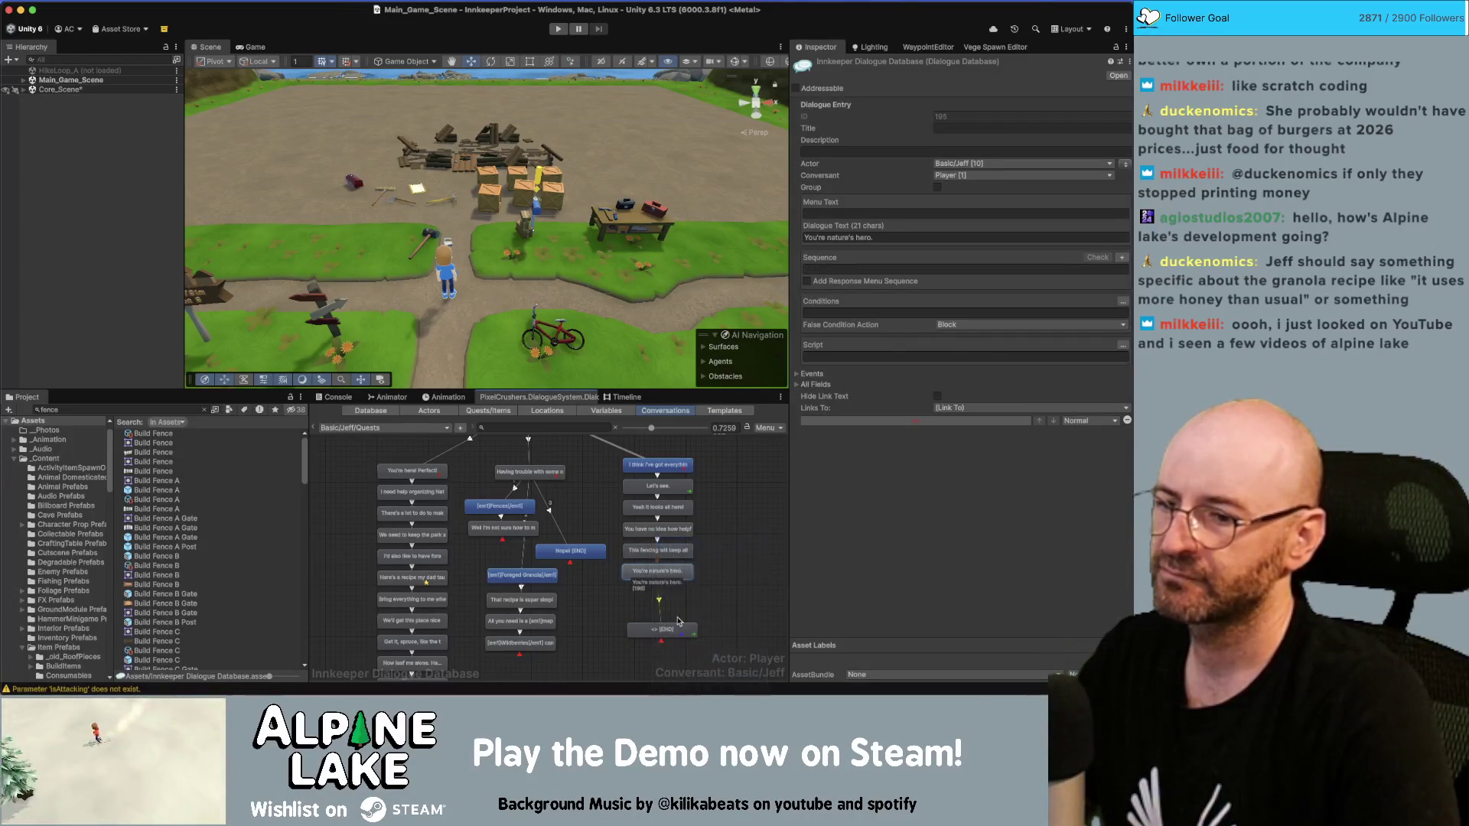
{"action": "left_click_drag", "start_coordinate": [675, 605], "coordinate": [707, 605]}
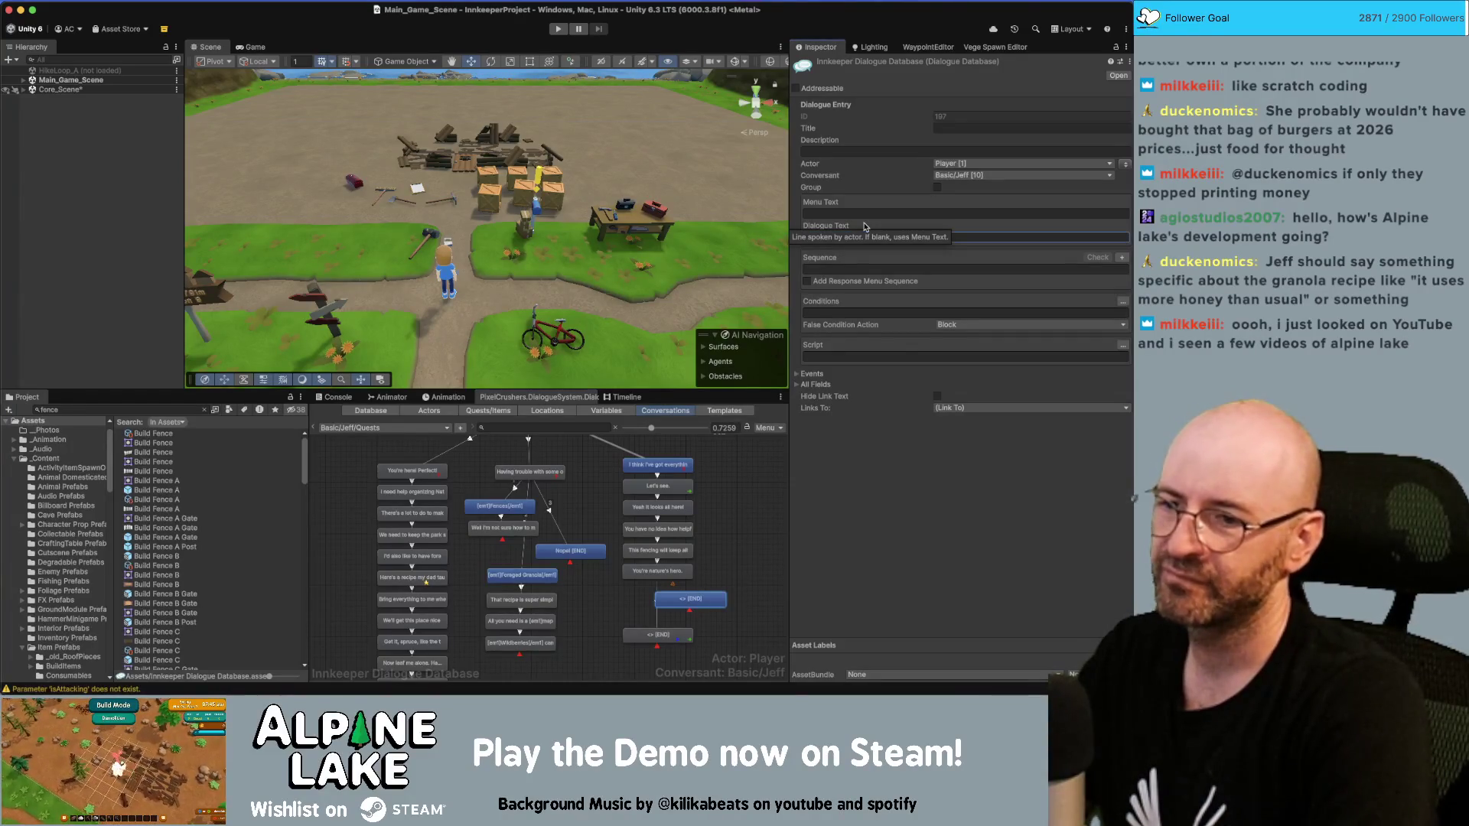
Step: Write the player line 'Let taste this Granola to see if it's as good as I remember' and add a reply node
{"action": "type", "text": "Let "}
{"action": "type", "text": "taste this [e"}
{"action": "type", "text": "m"}
{"action": "type", "text": "gr"}
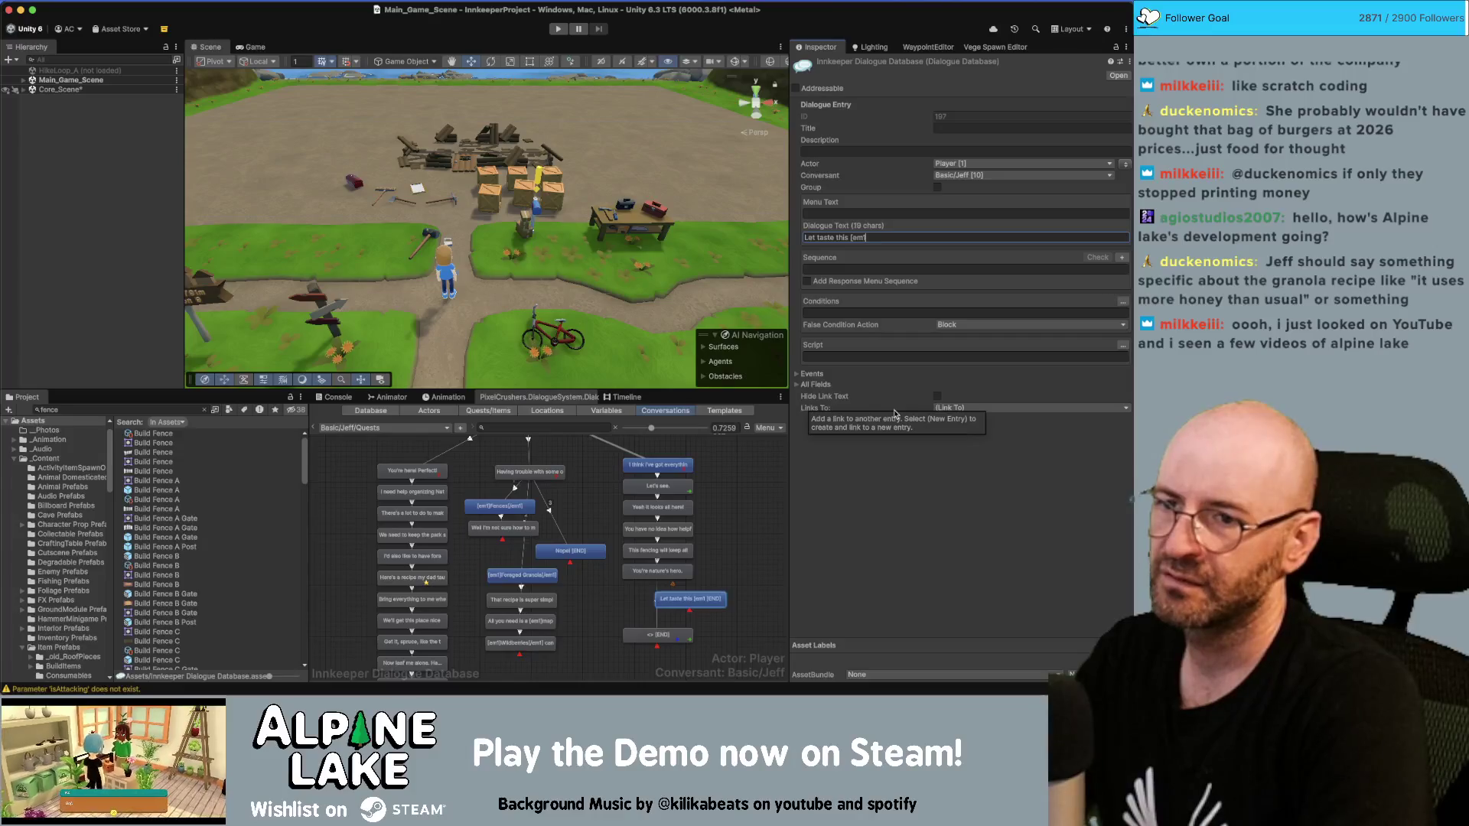
{"action": "type", "text": "[/em1] to see if it's"}
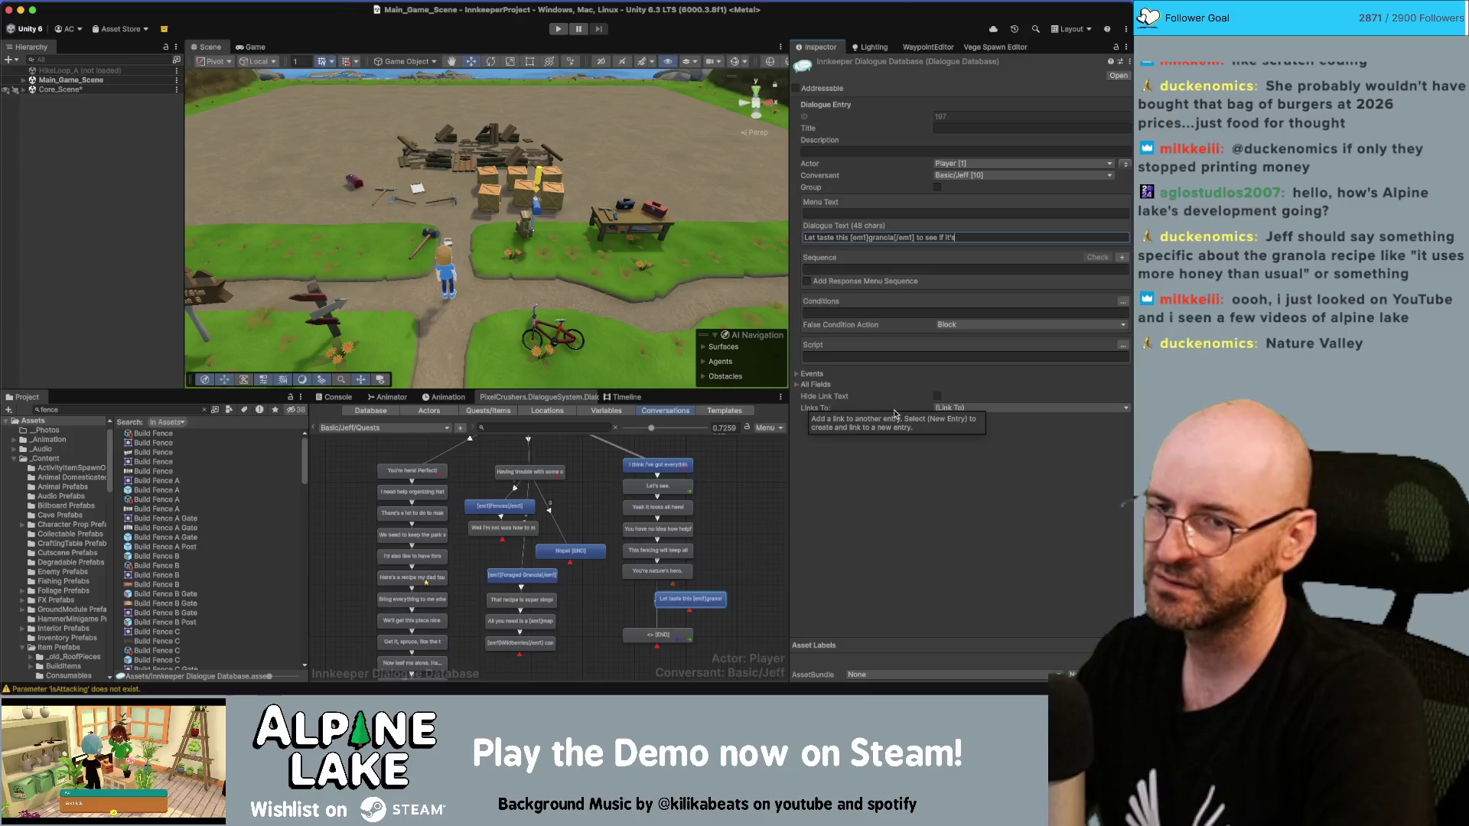
{"action": "type", "text": " as go"}
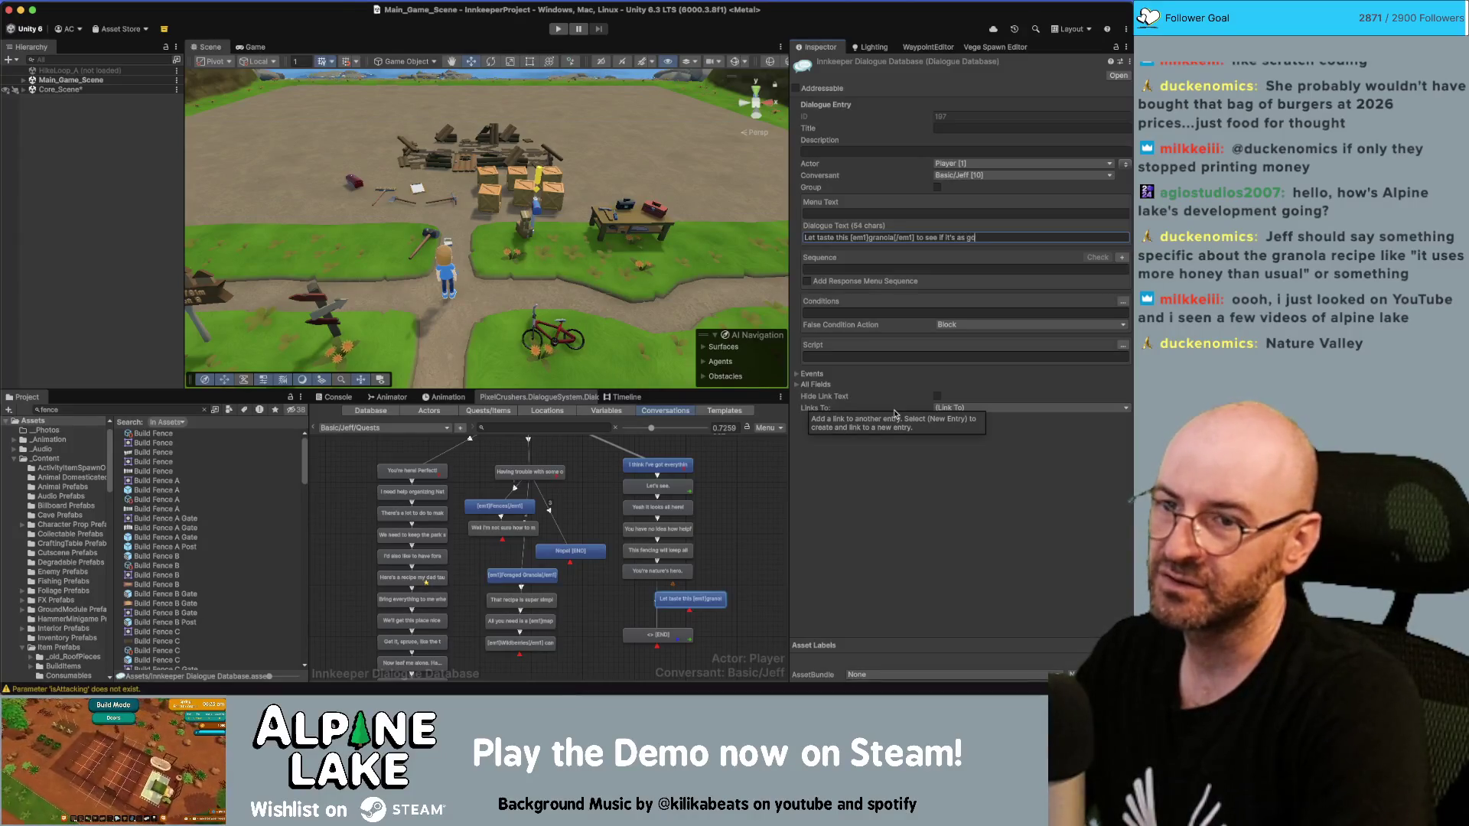
{"action": "type", "text": "od as I remember."}
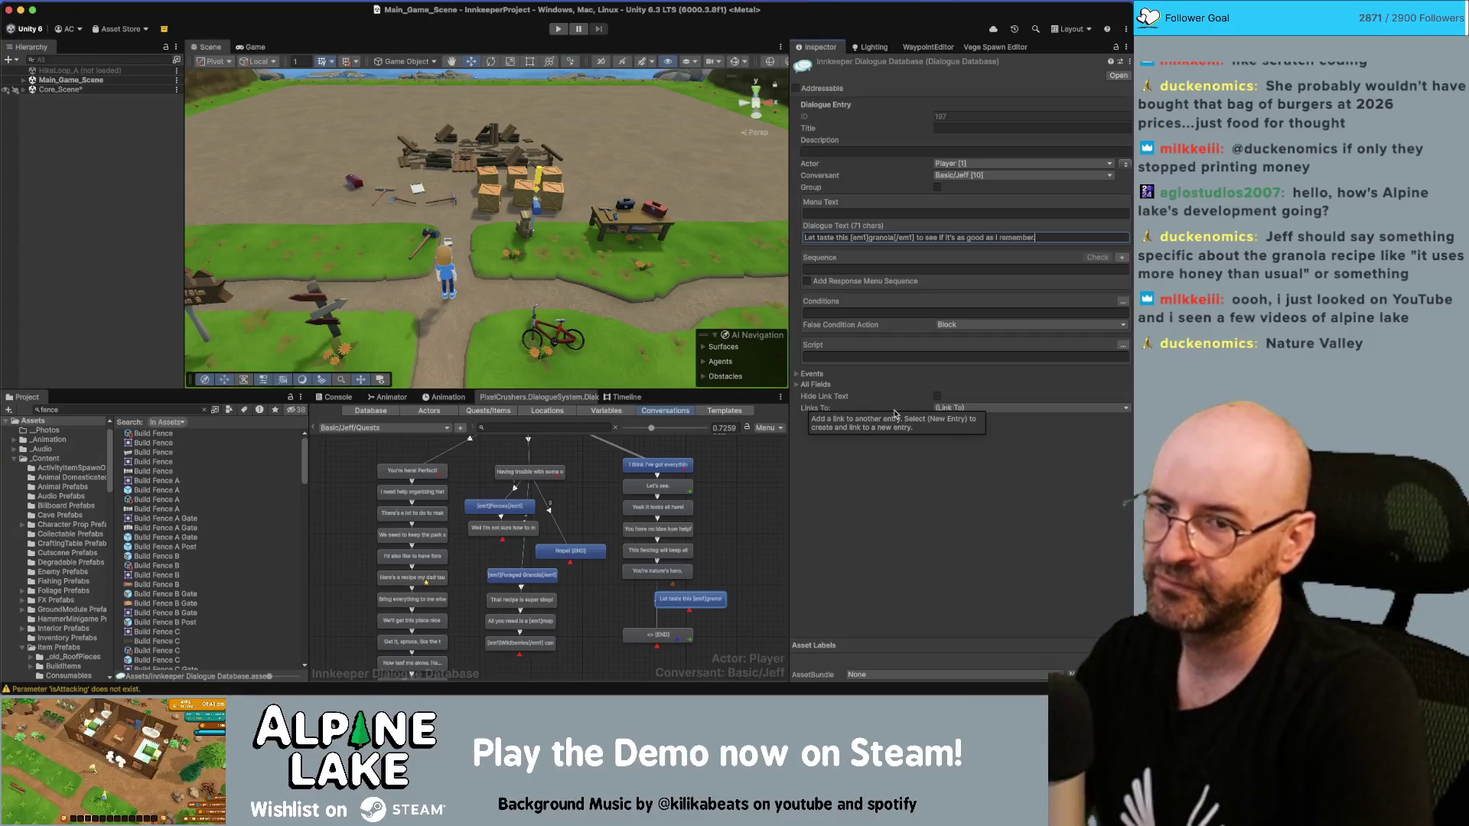
{"action": "right_click", "coordinate": [685, 596]}
{"action": "left_click", "coordinate": [715, 544]}
{"action": "left_click_drag", "start_coordinate": [683, 635], "coordinate": [681, 659]}
Step: Enter Jeff's reply 'Ha, it's kinda gross, so definitely just as "good" as I remembered.', fixing typos
{"action": "left_click", "coordinate": [941, 239]}
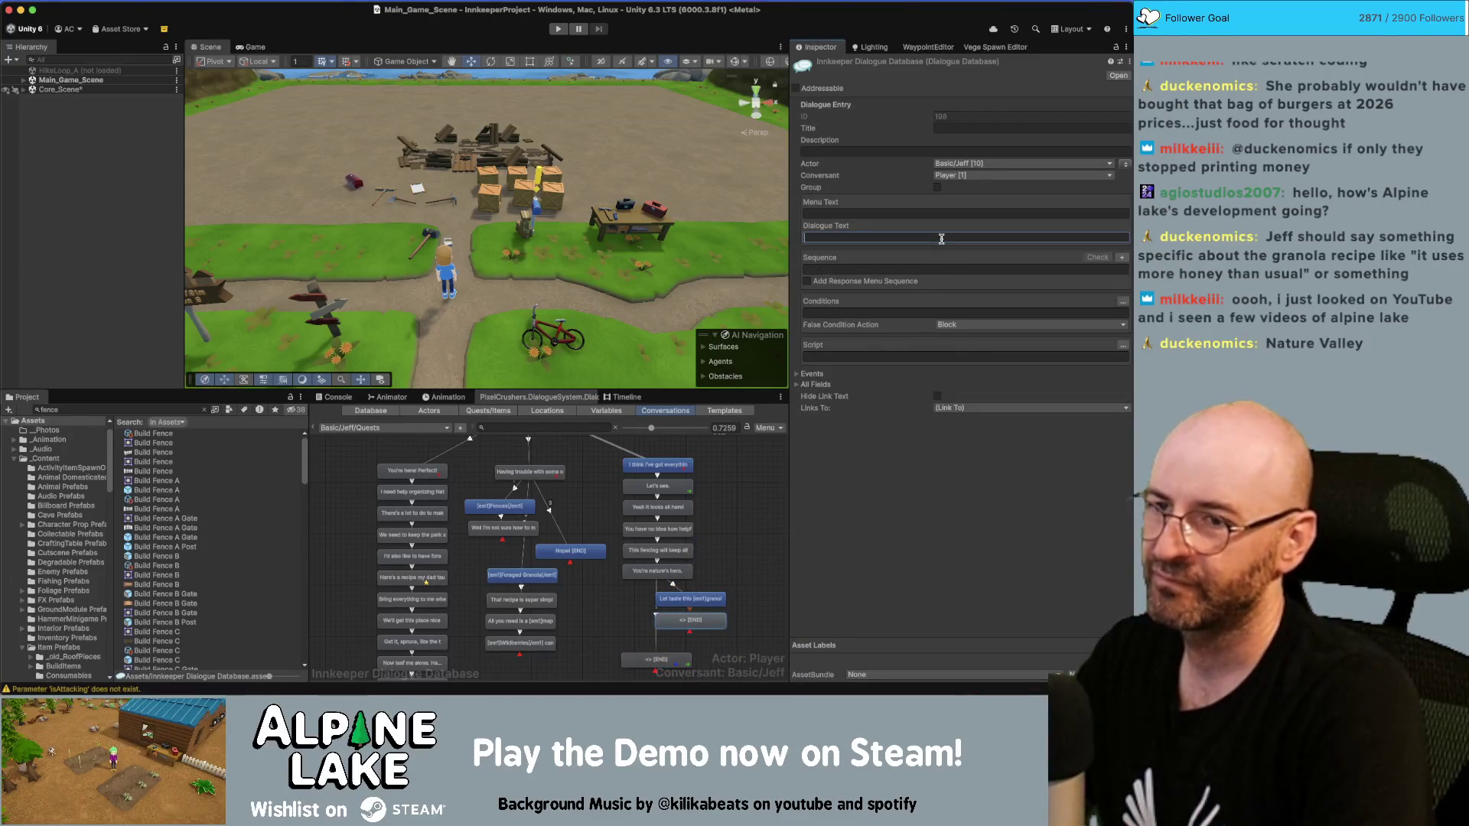
{"action": "type", "text": "Ha, gross. Just a"}
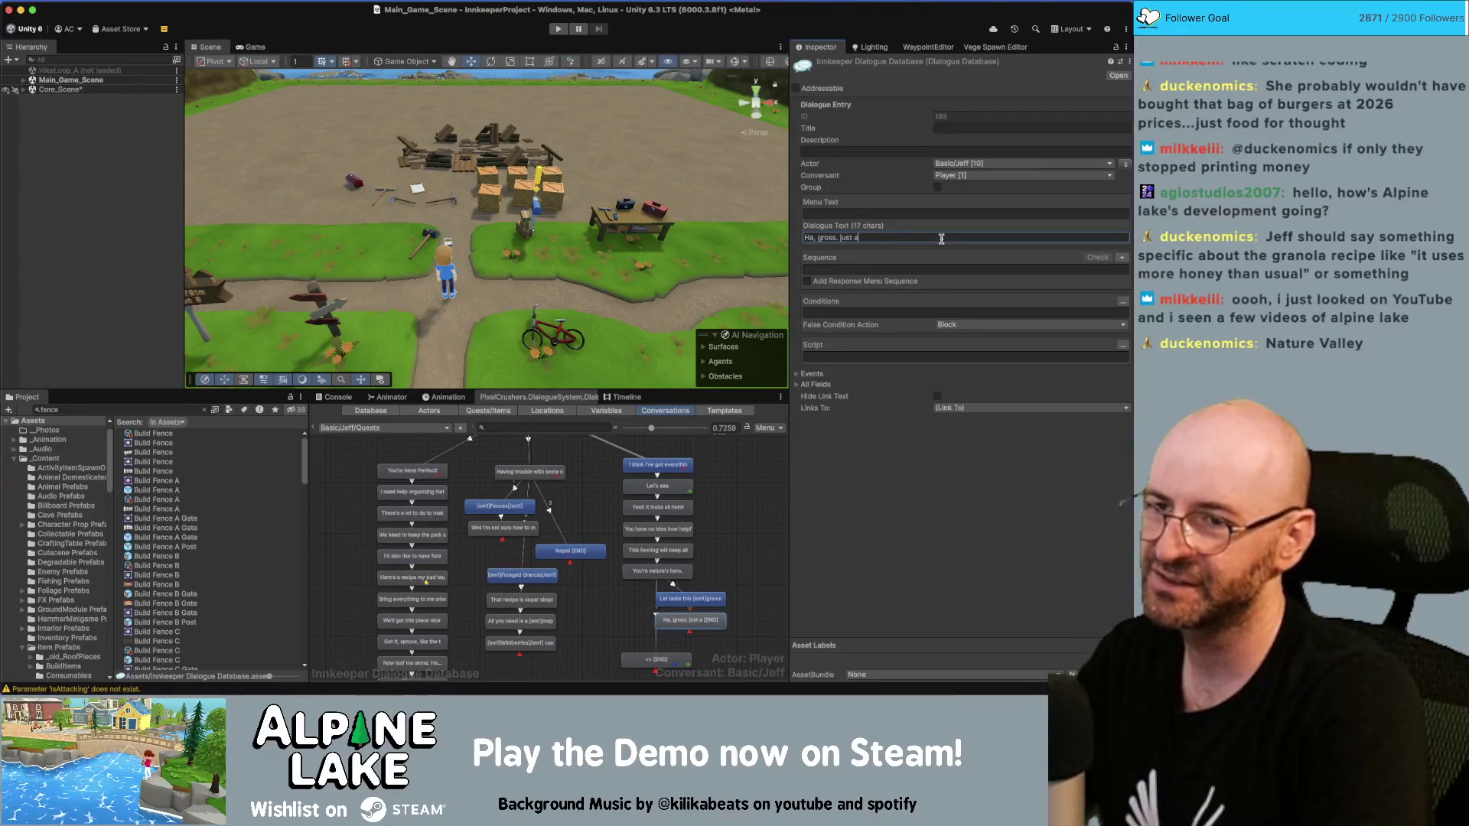
{"action": "type", "text": "st as \"good\""}
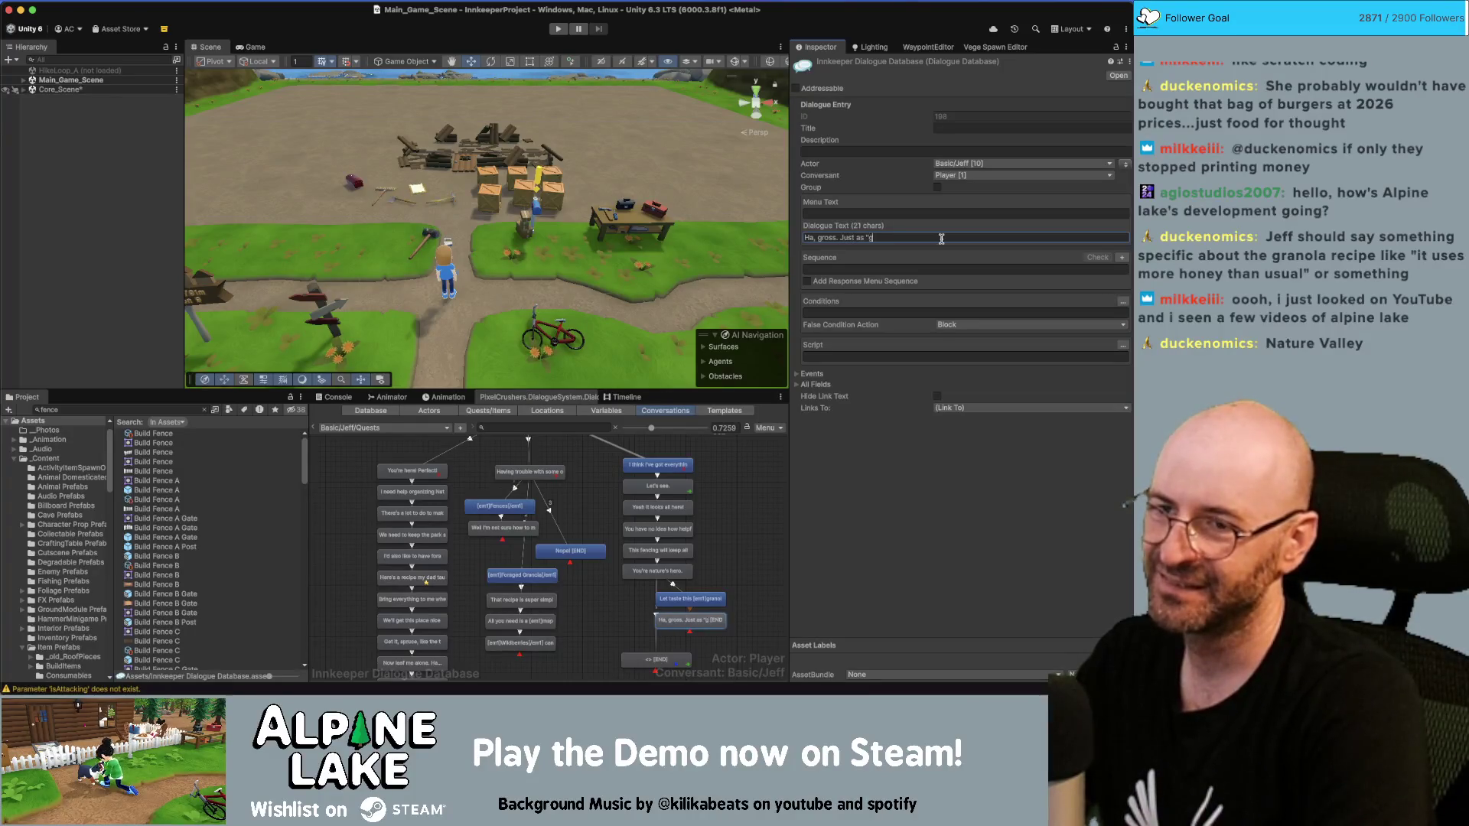
{"action": "key", "text": "BackSpace"}
{"action": "key", "text": "BackSpace"}
{"action": "key", "text": "BackSpace"}
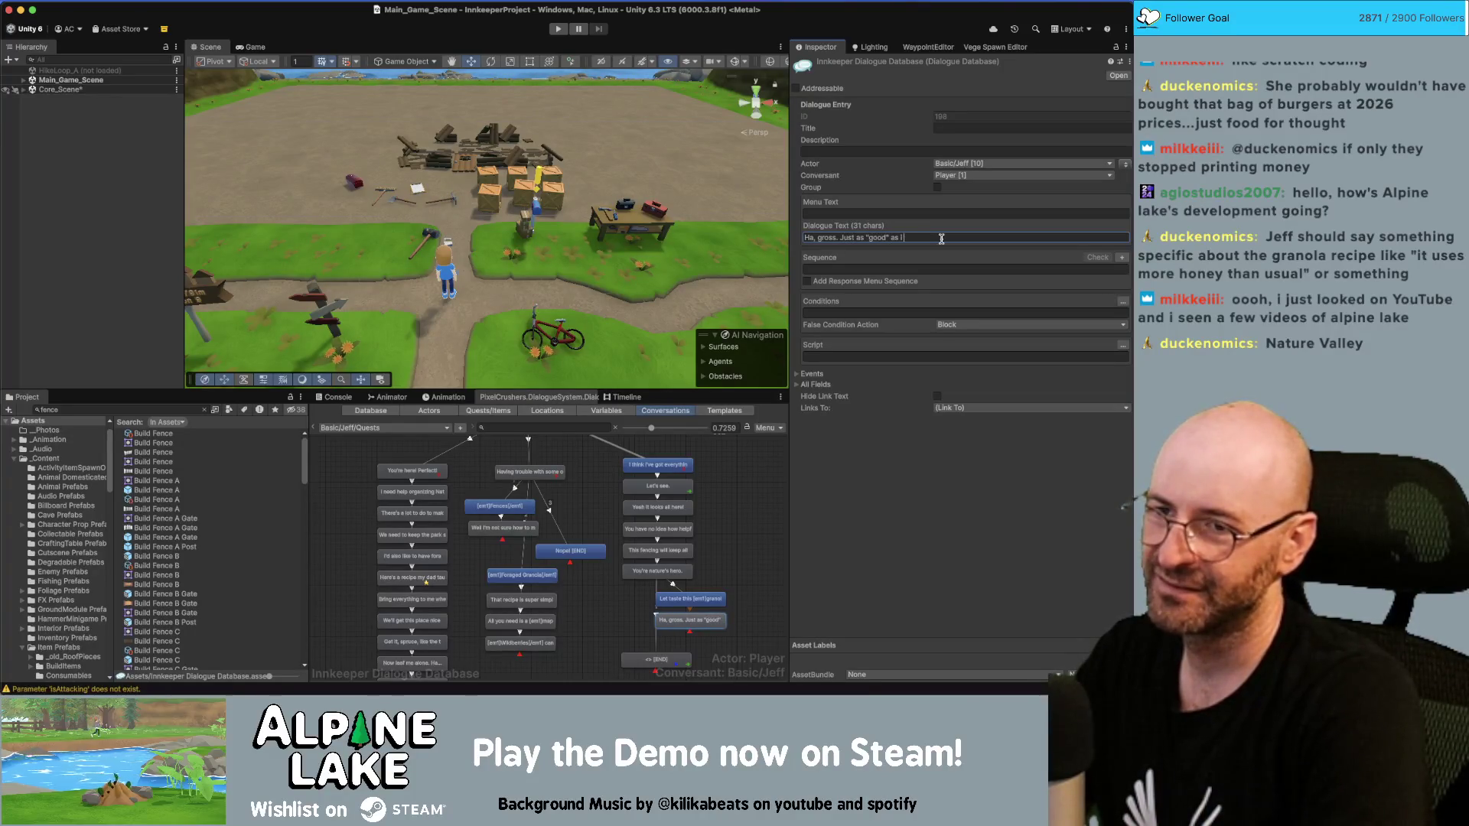
{"action": "type", "text": "er "}
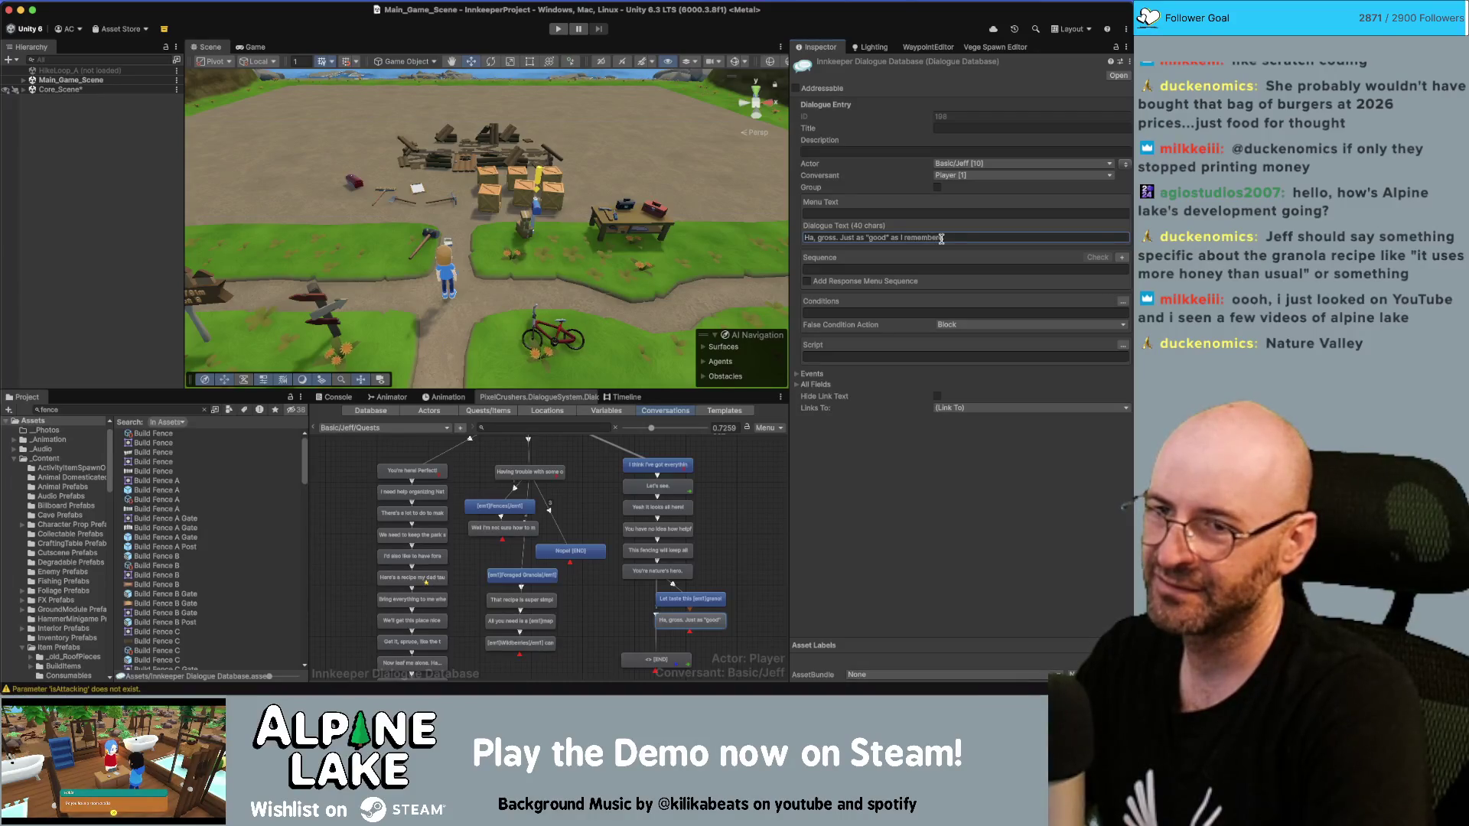
{"action": "type", "text": "."}
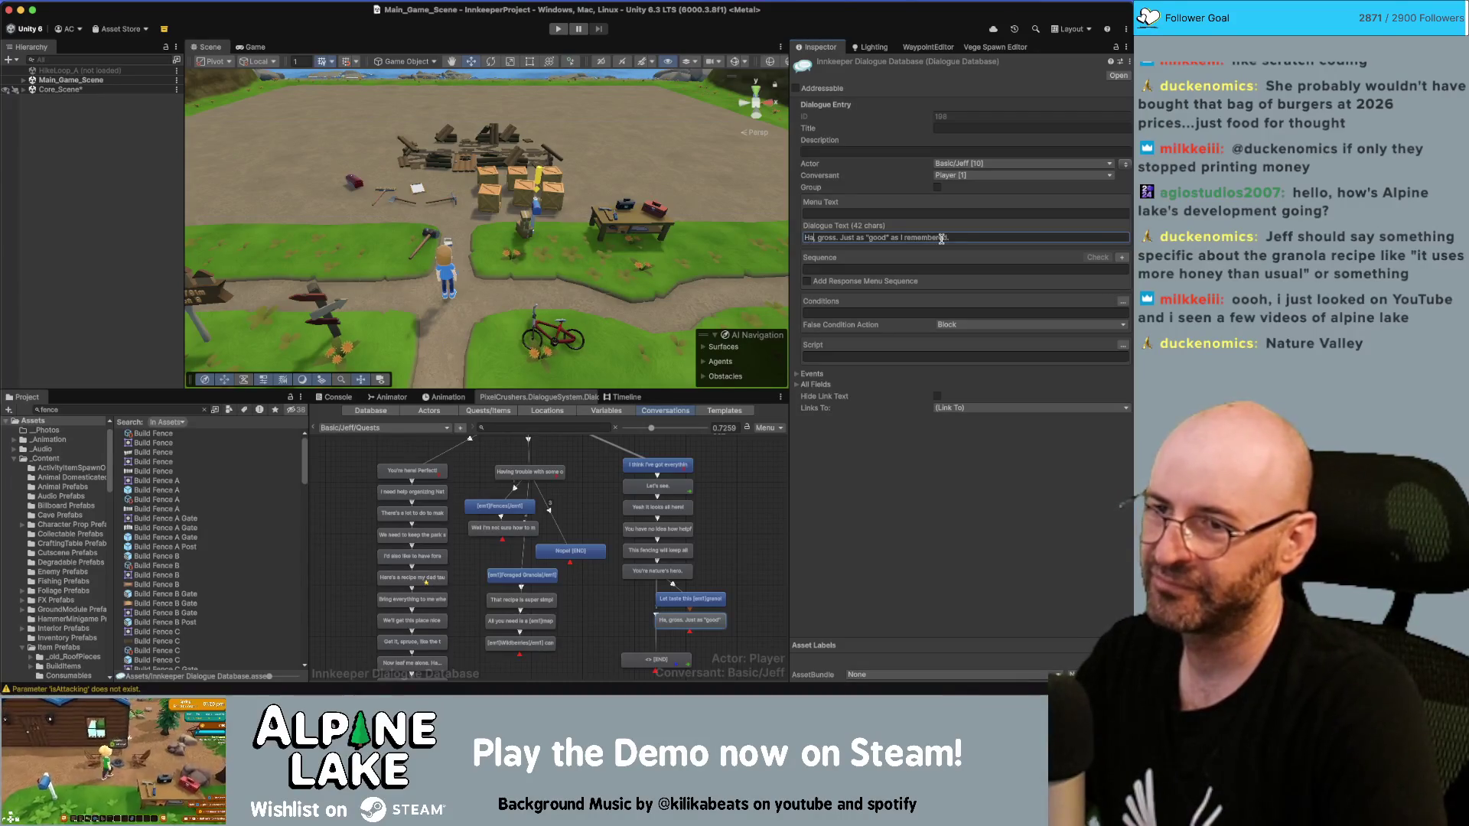
{"action": "type", "text": "it's kinda"}
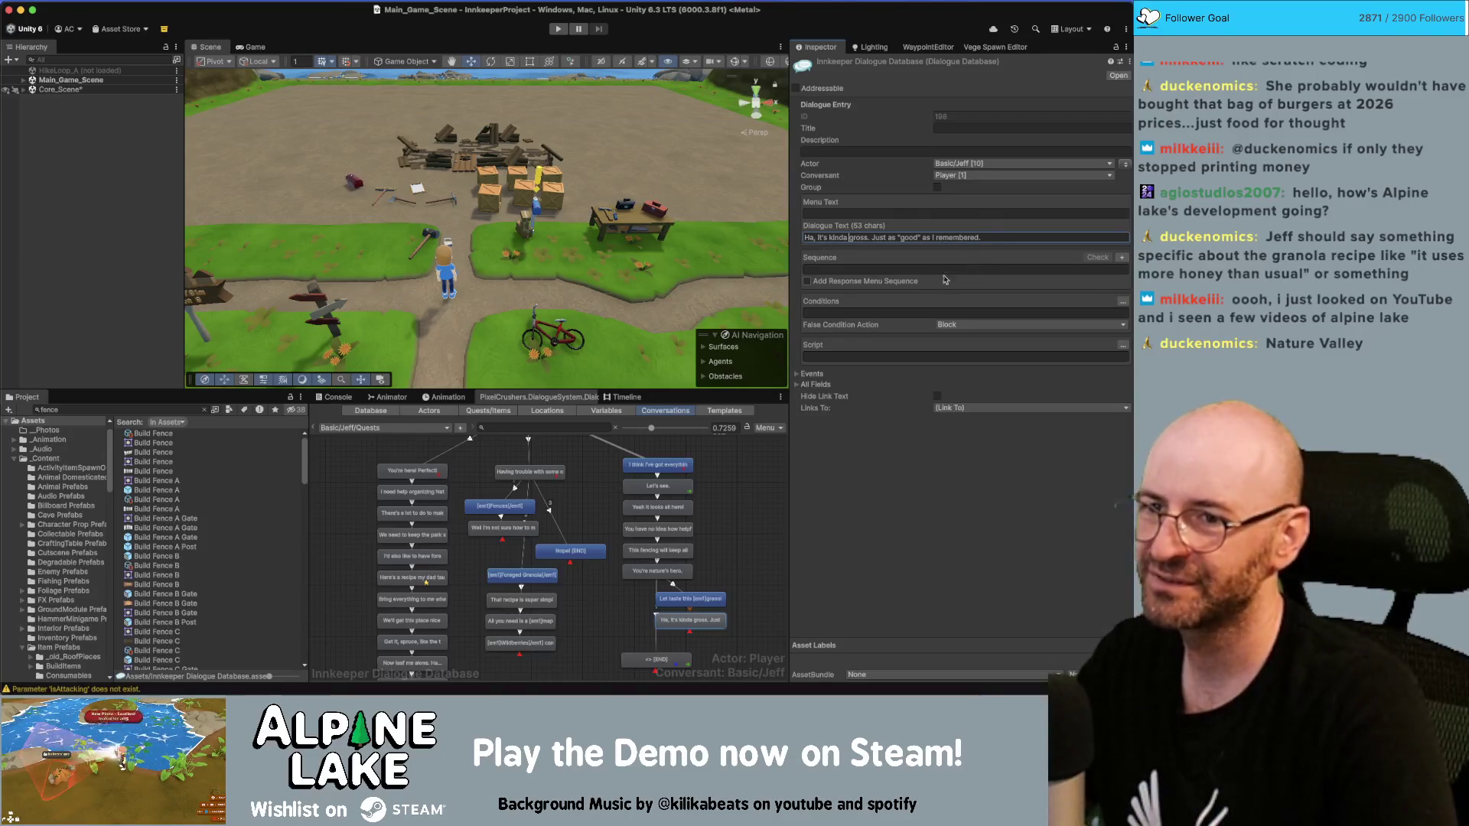
{"action": "left_click", "coordinate": [871, 237]}
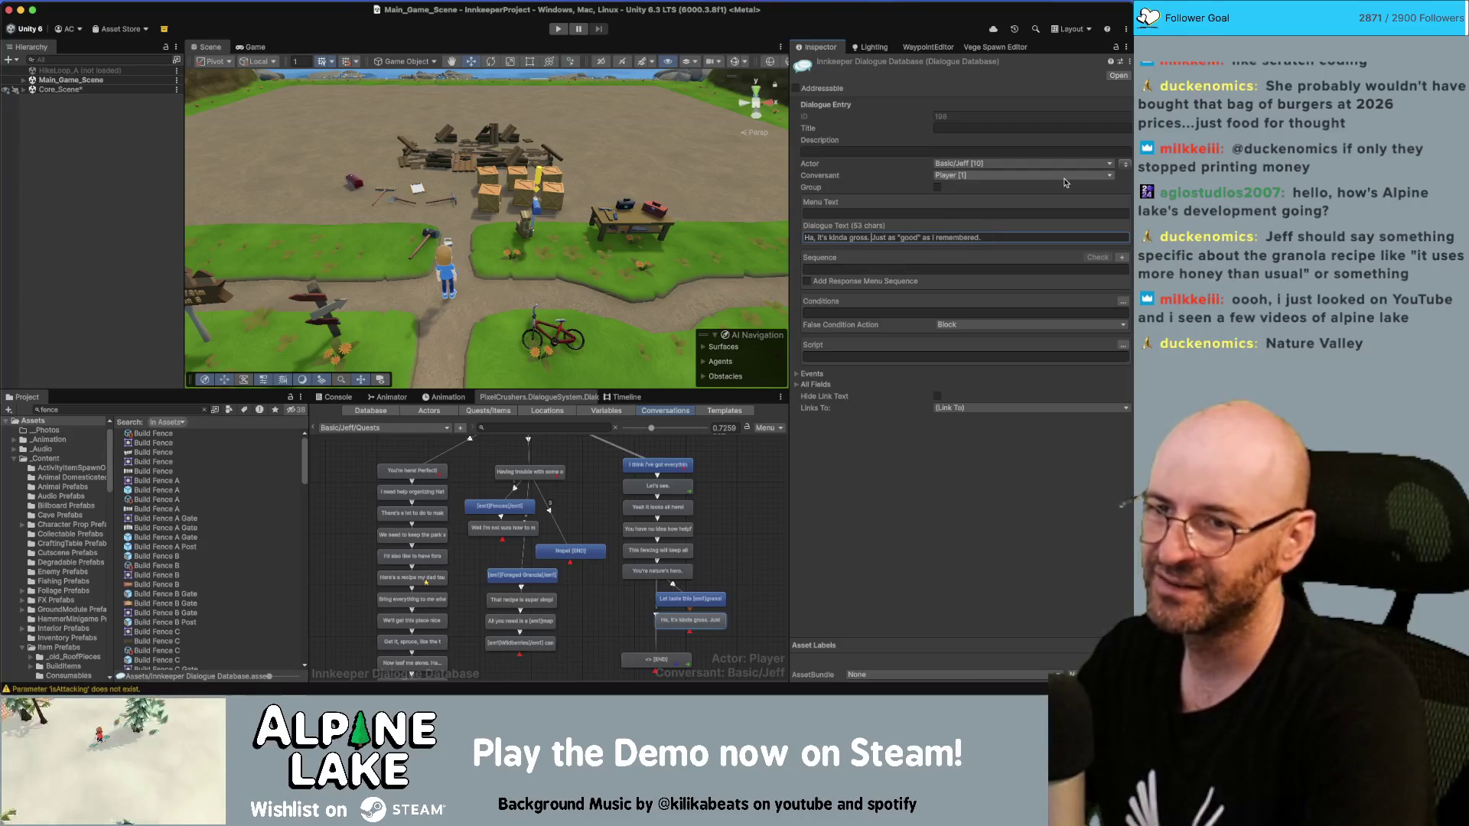
{"action": "key", "text": "BackSpace"}
{"action": "key", "text": "BackSpace"}
{"action": "type", "text": ", so defin"}
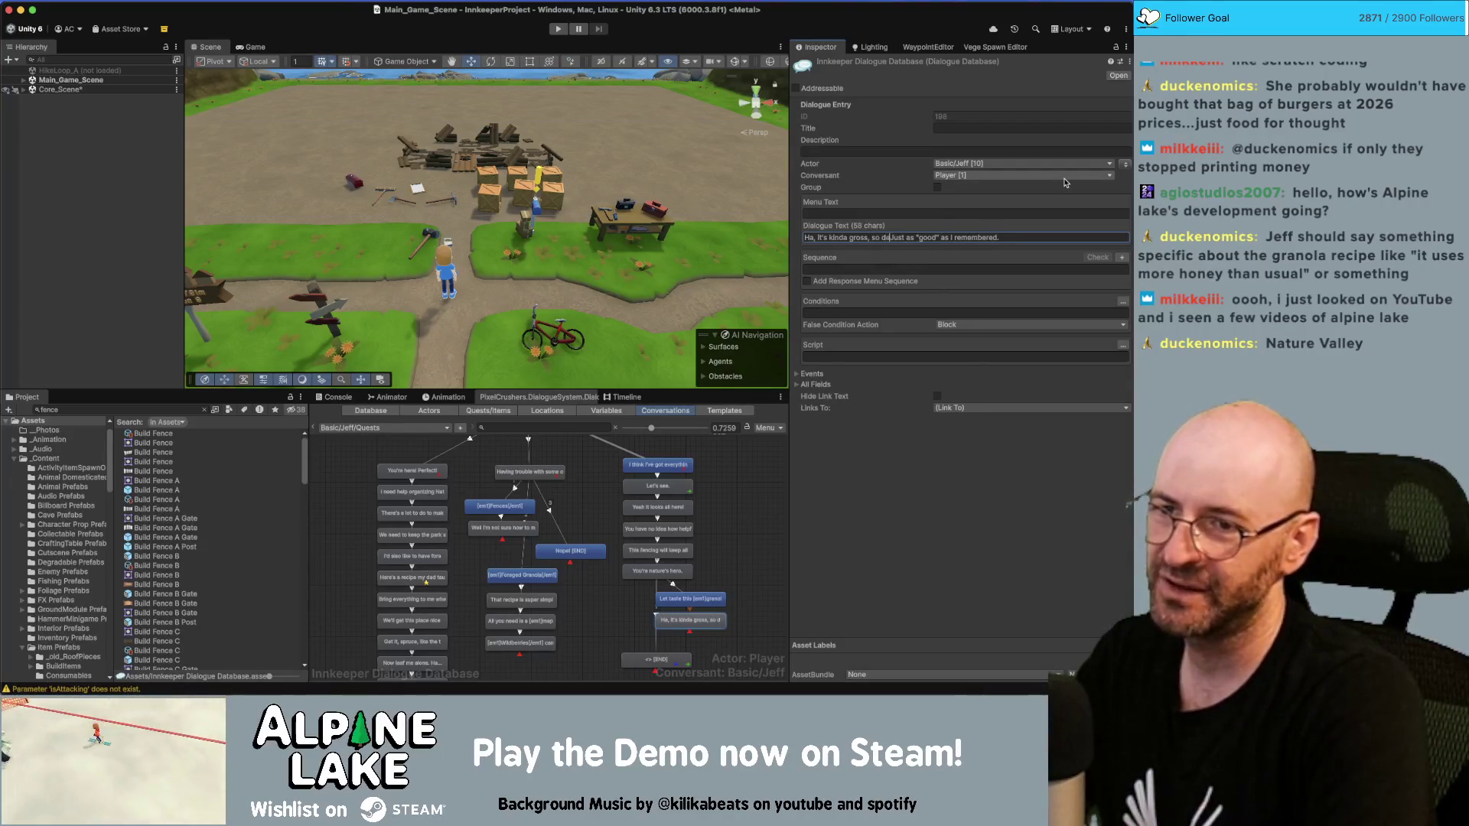
{"action": "type", "text": "itely j"}
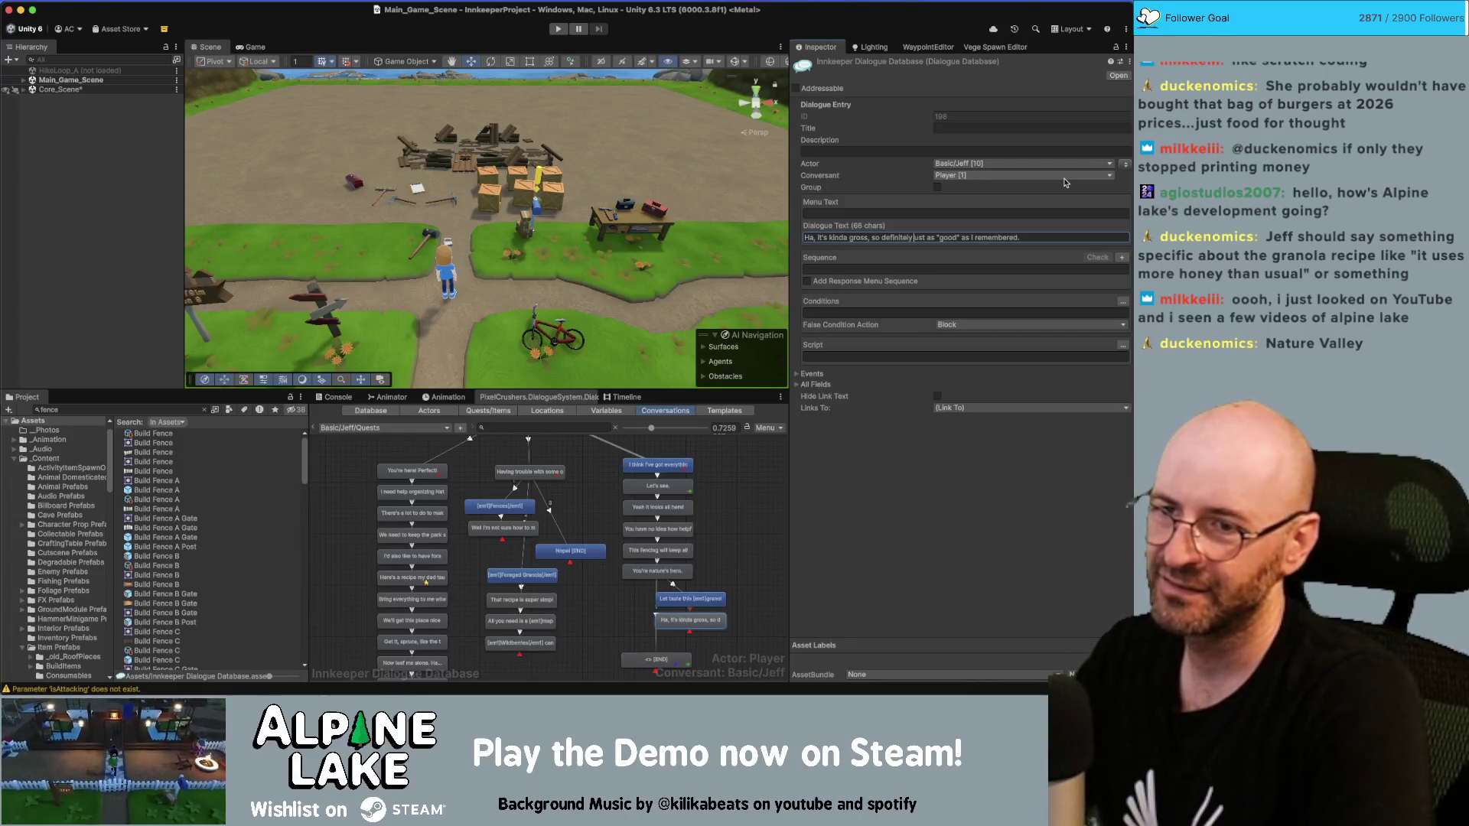
{"action": "key", "text": "Delete"}
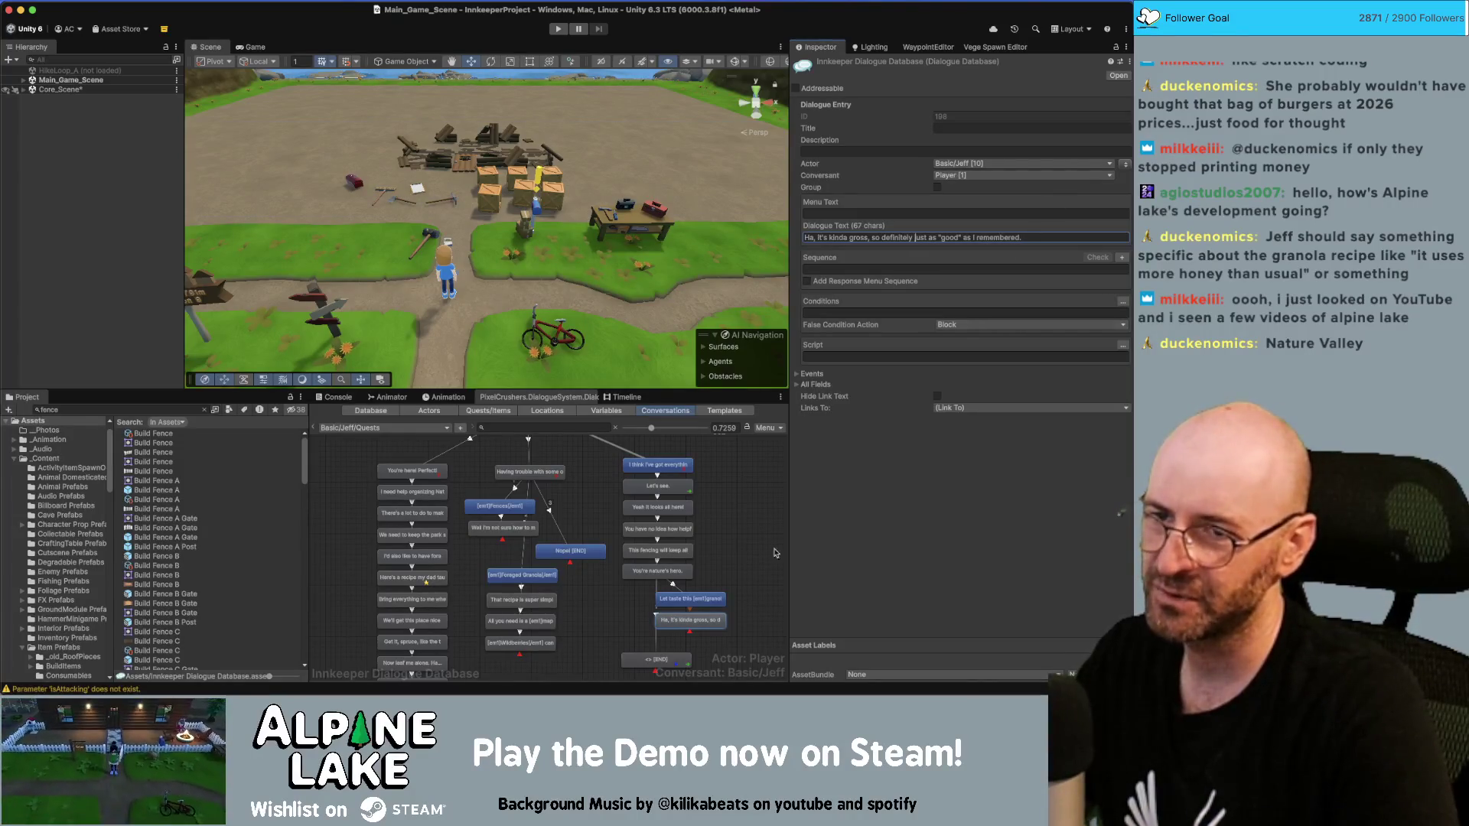
{"action": "left_click", "coordinate": [742, 586]}
{"action": "left_click", "coordinate": [660, 618]}
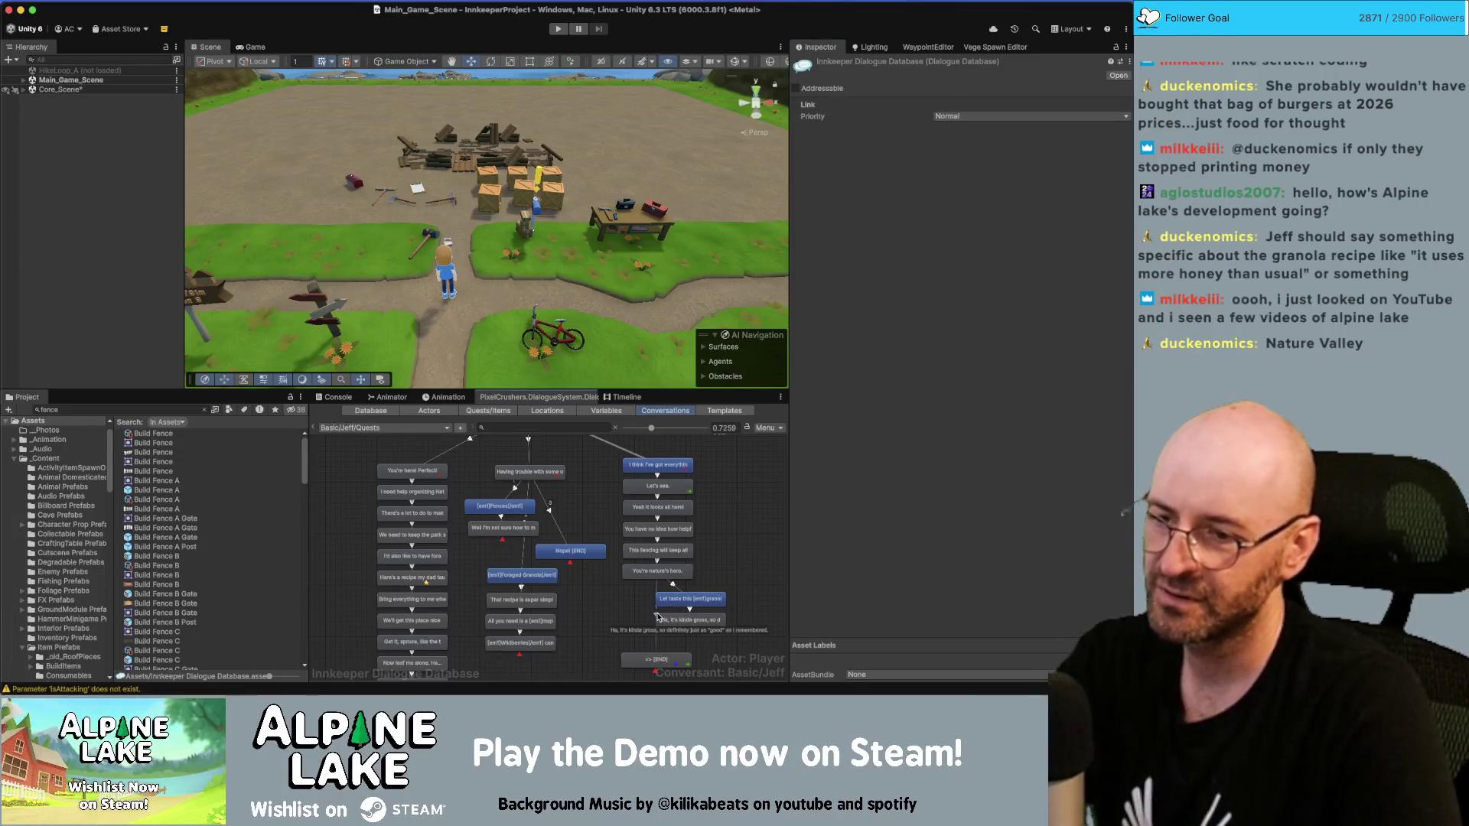
Step: Insert 'me' and 'foraged' into the player's granola line
{"action": "right_click", "coordinate": [683, 622]}
{"action": "key", "text": "Escape"}
{"action": "left_click", "coordinate": [692, 600]}
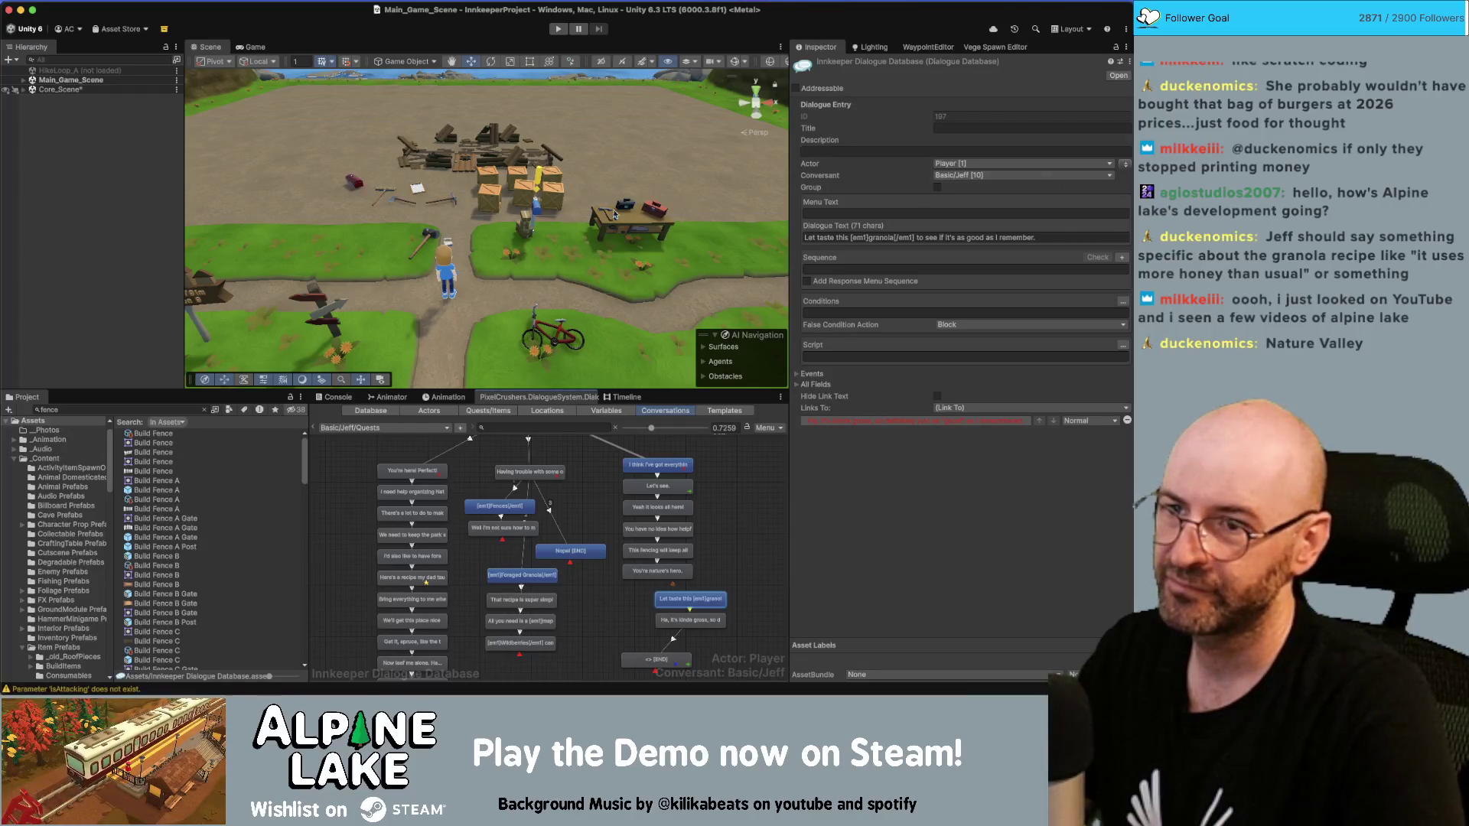
{"action": "left_click", "coordinate": [817, 237]}
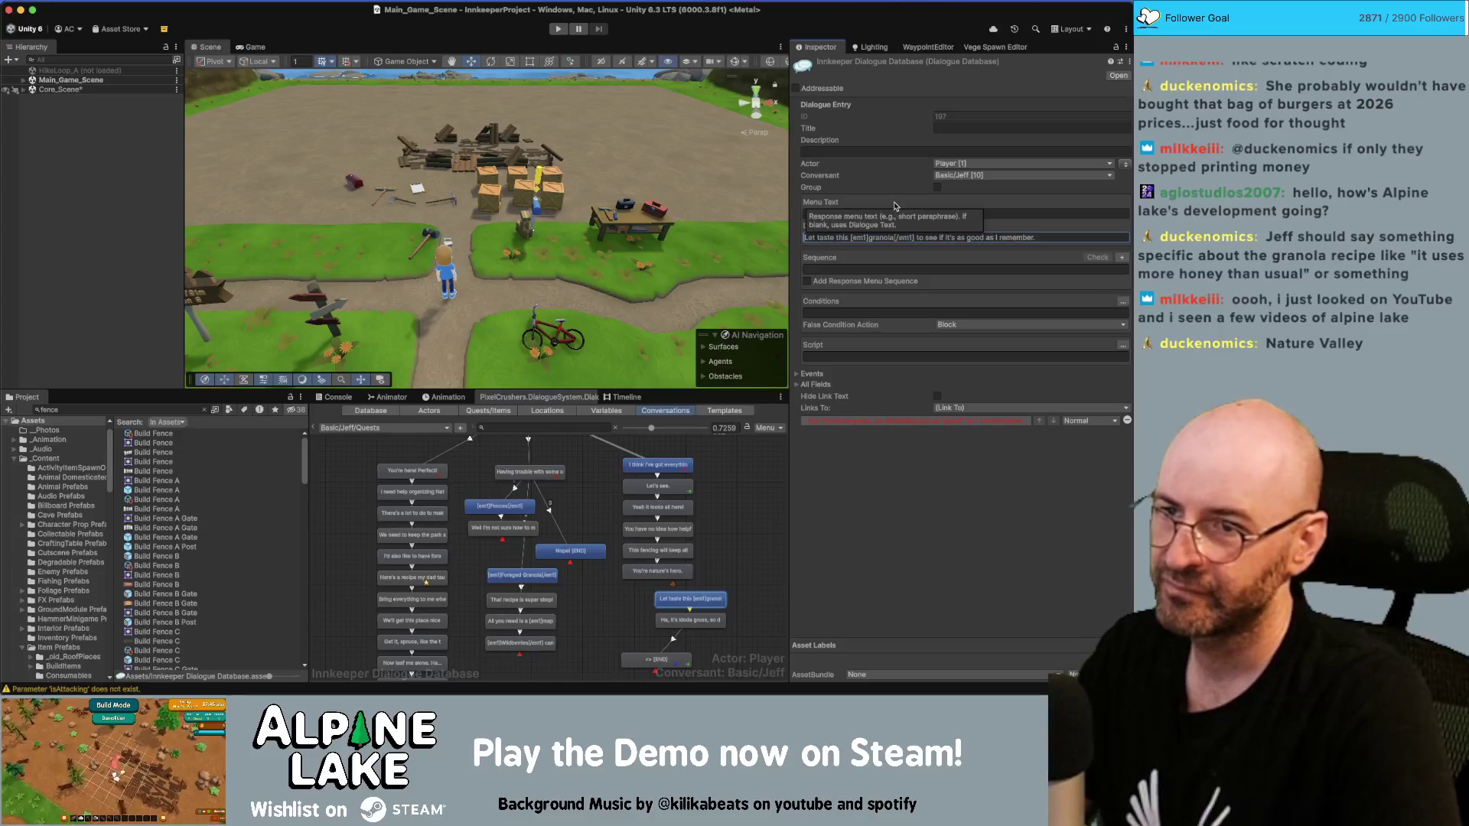
{"action": "type", "text": "me"}
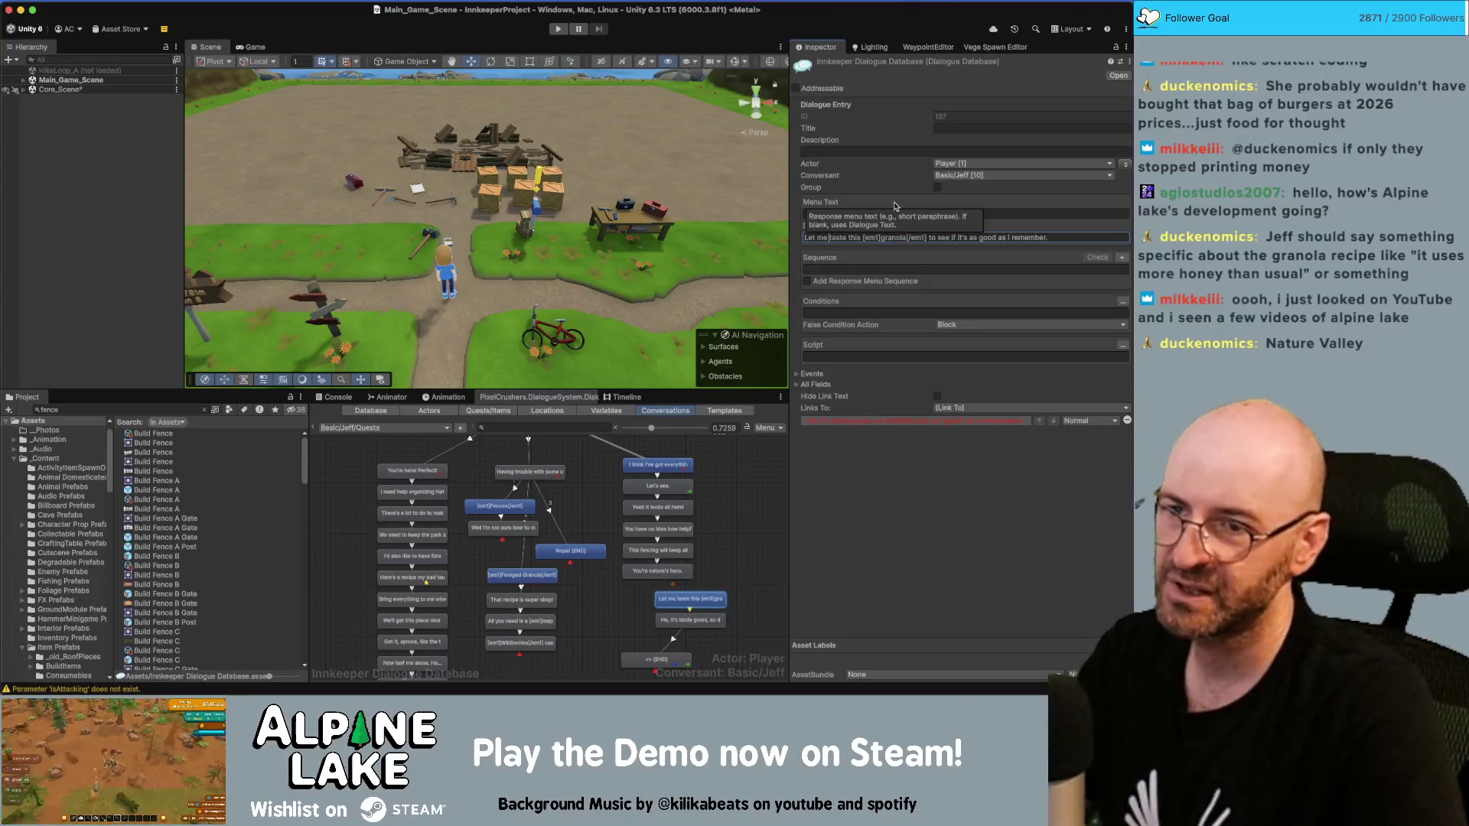
{"action": "triple_click", "coordinate": [890, 234]}
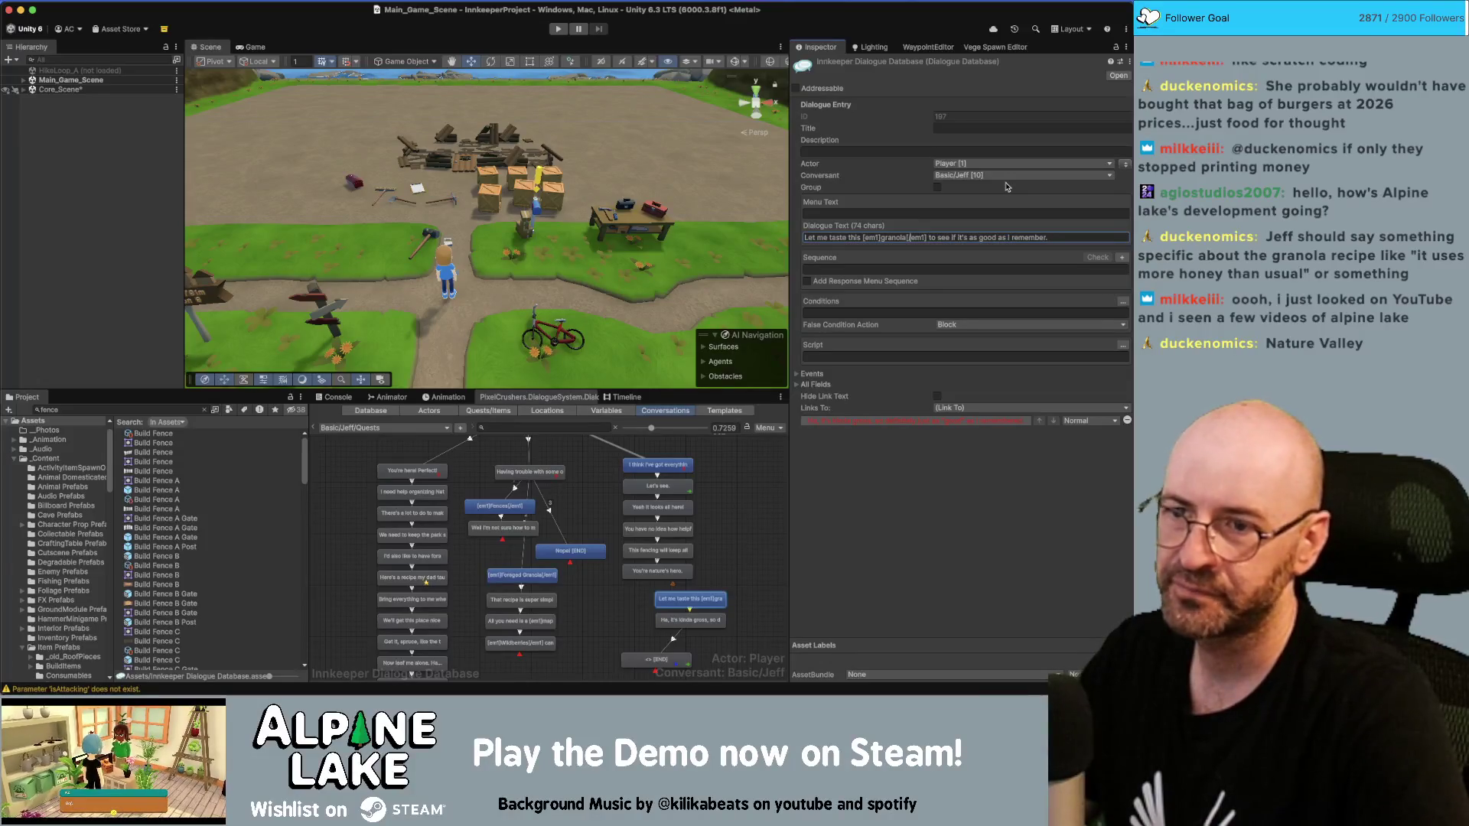
{"action": "type", "text": "foraged"}
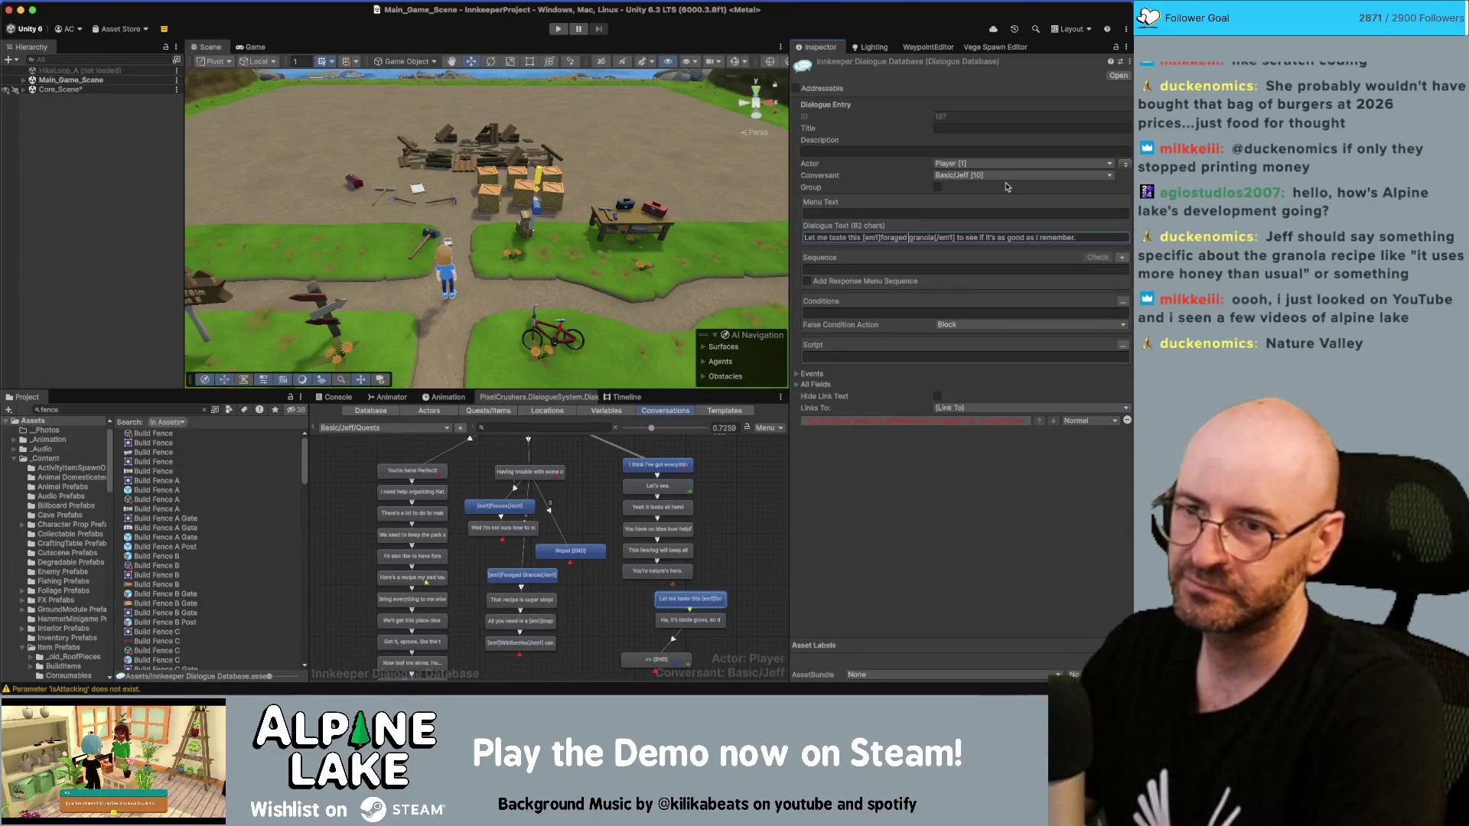
Step: Wrap 'good' in quotes in the player's line, then select both granola nodes
{"action": "left_click", "coordinate": [1010, 237]}
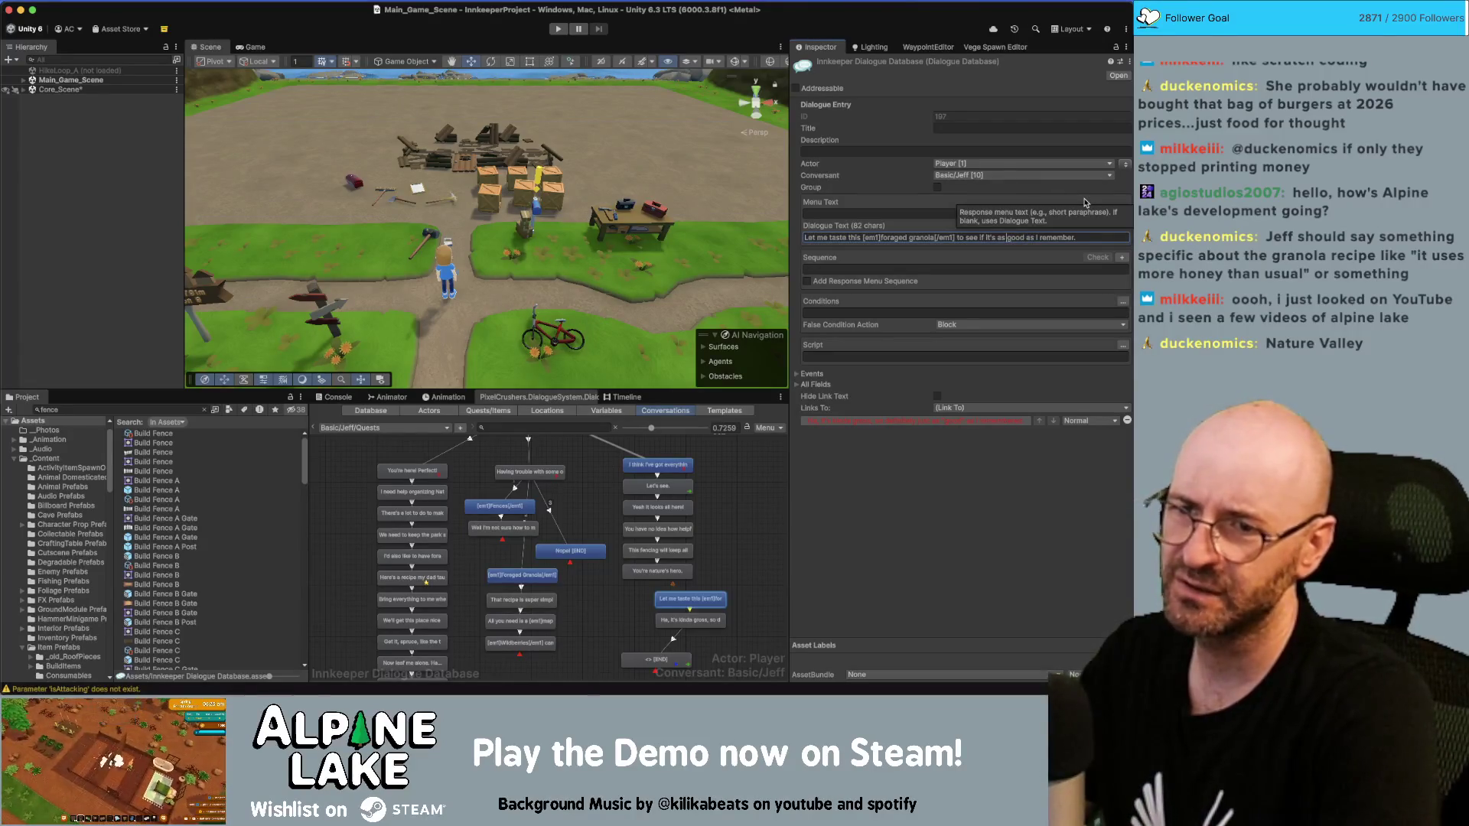
{"action": "type", "text": "\""}
{"action": "key", "text": "End"}
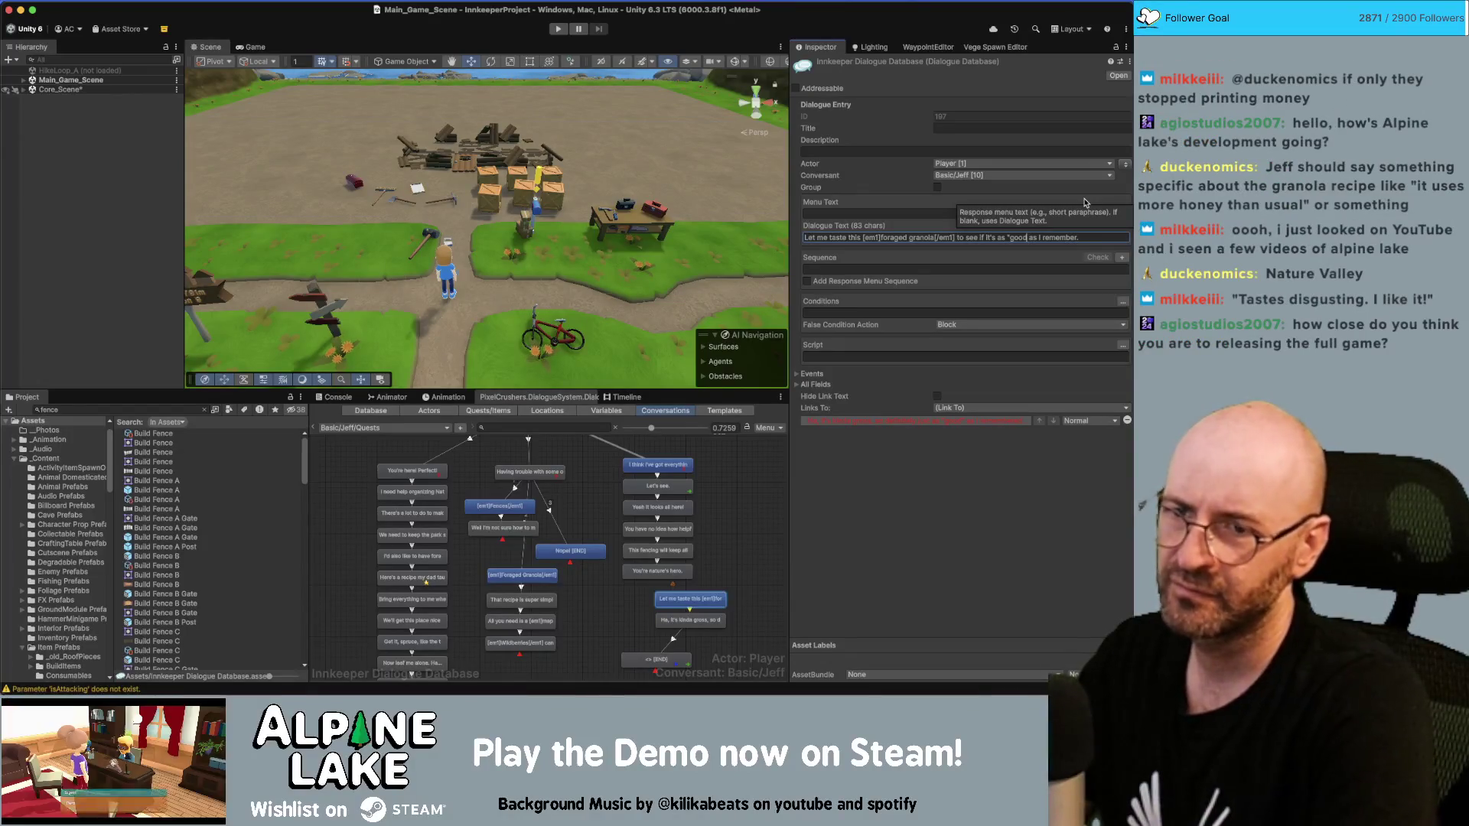
{"action": "type", "text": "\""}
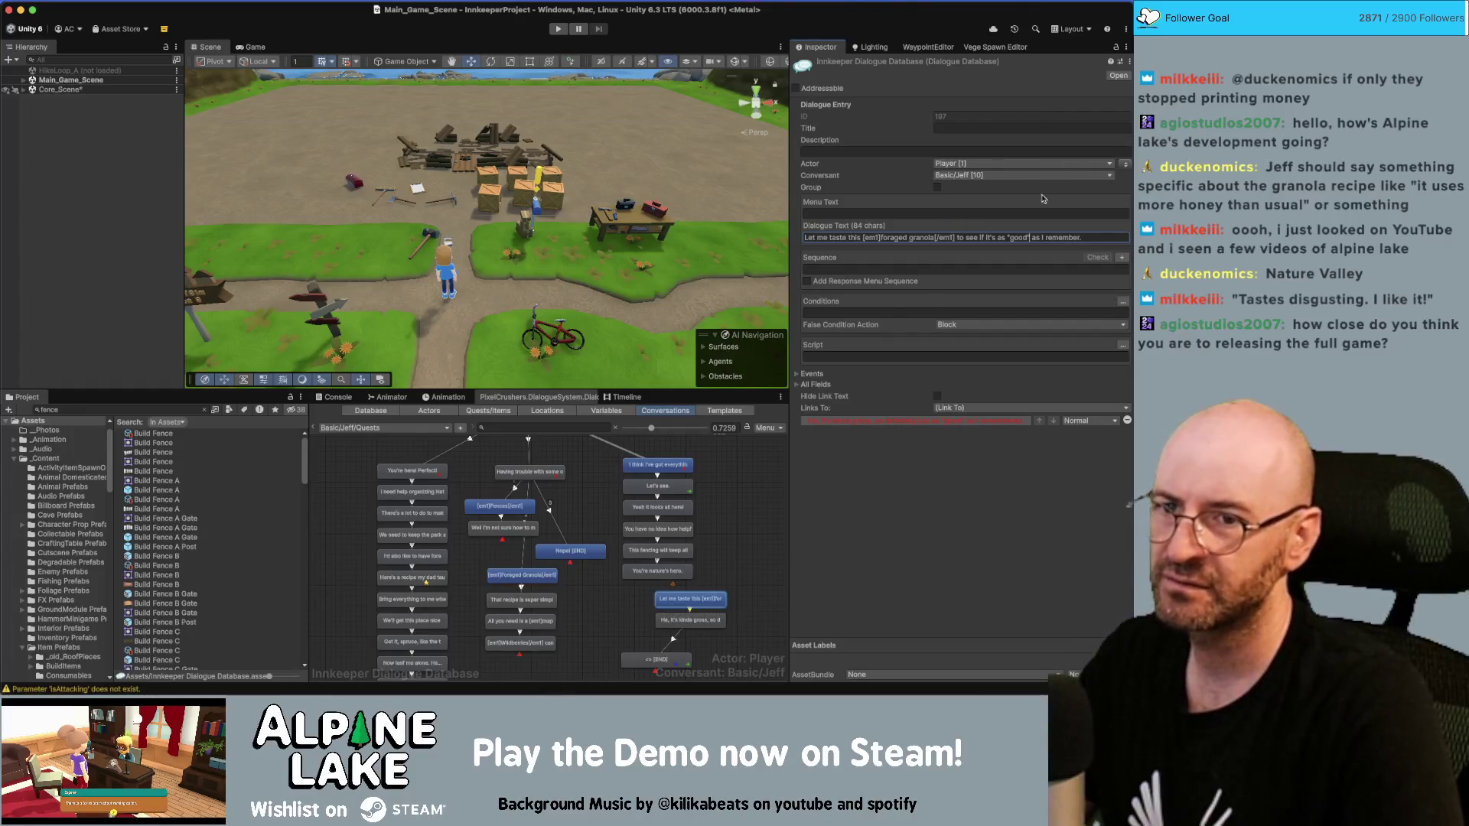
{"action": "left_click", "coordinate": [1126, 166]}
{"action": "left_click", "coordinate": [689, 620], "text": "shift"}
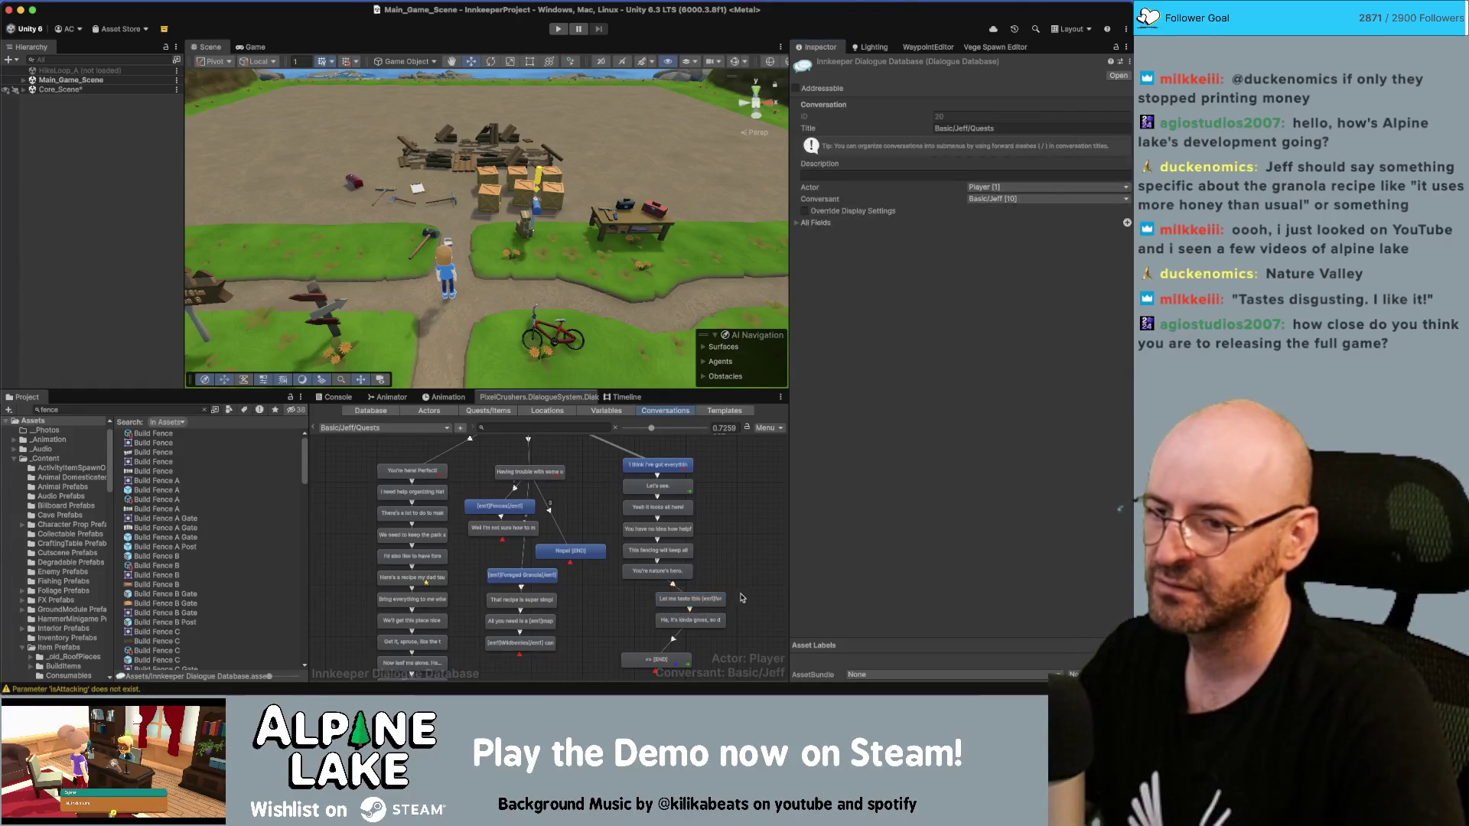
Step: Move the player's granola line and Jeff's reply left into the quest column above END, then clear selections
{"action": "left_click_drag", "start_coordinate": [687, 605], "coordinate": [655, 605]}
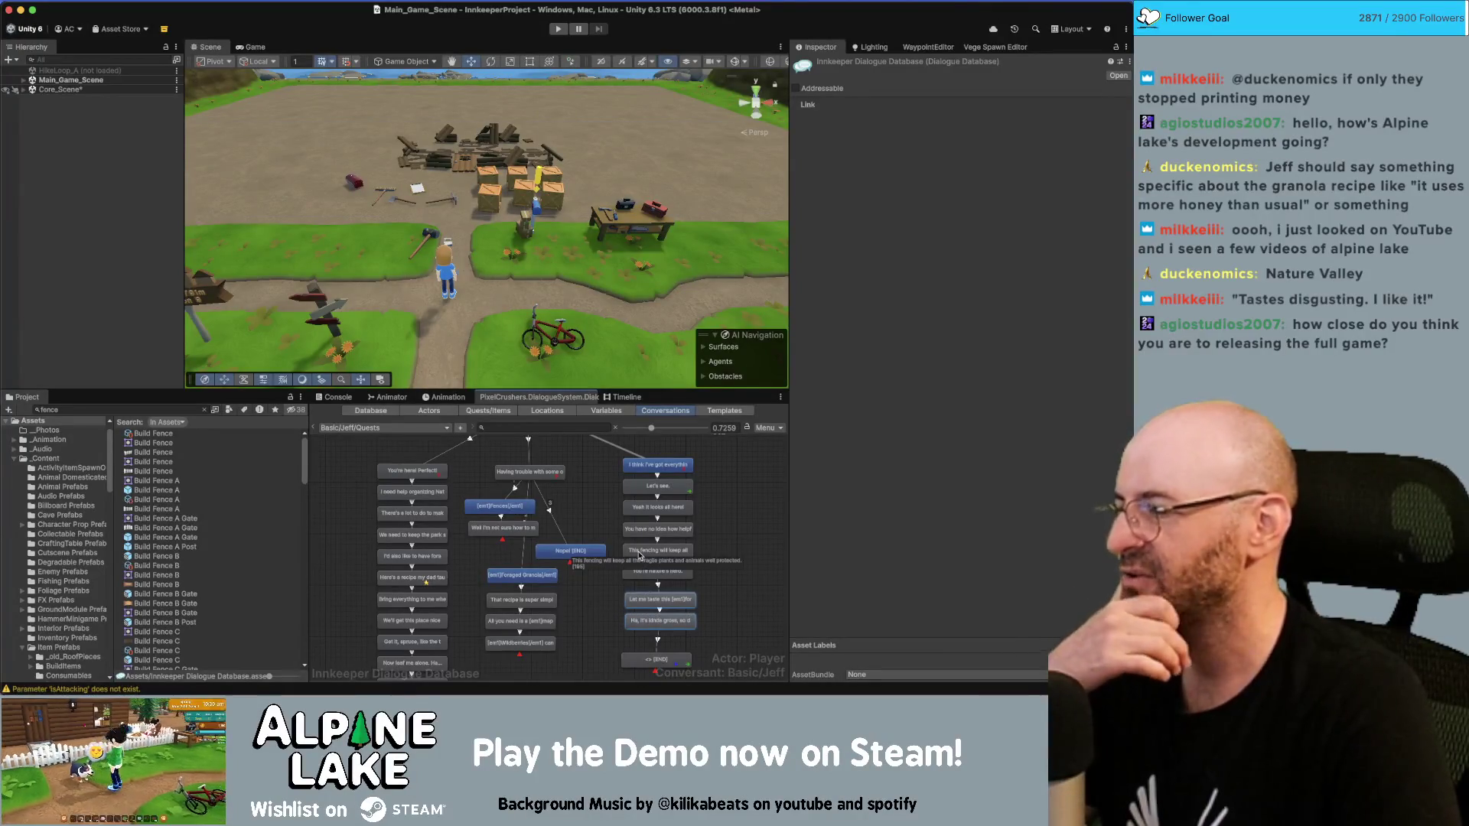
{"action": "left_click", "coordinate": [643, 545]}
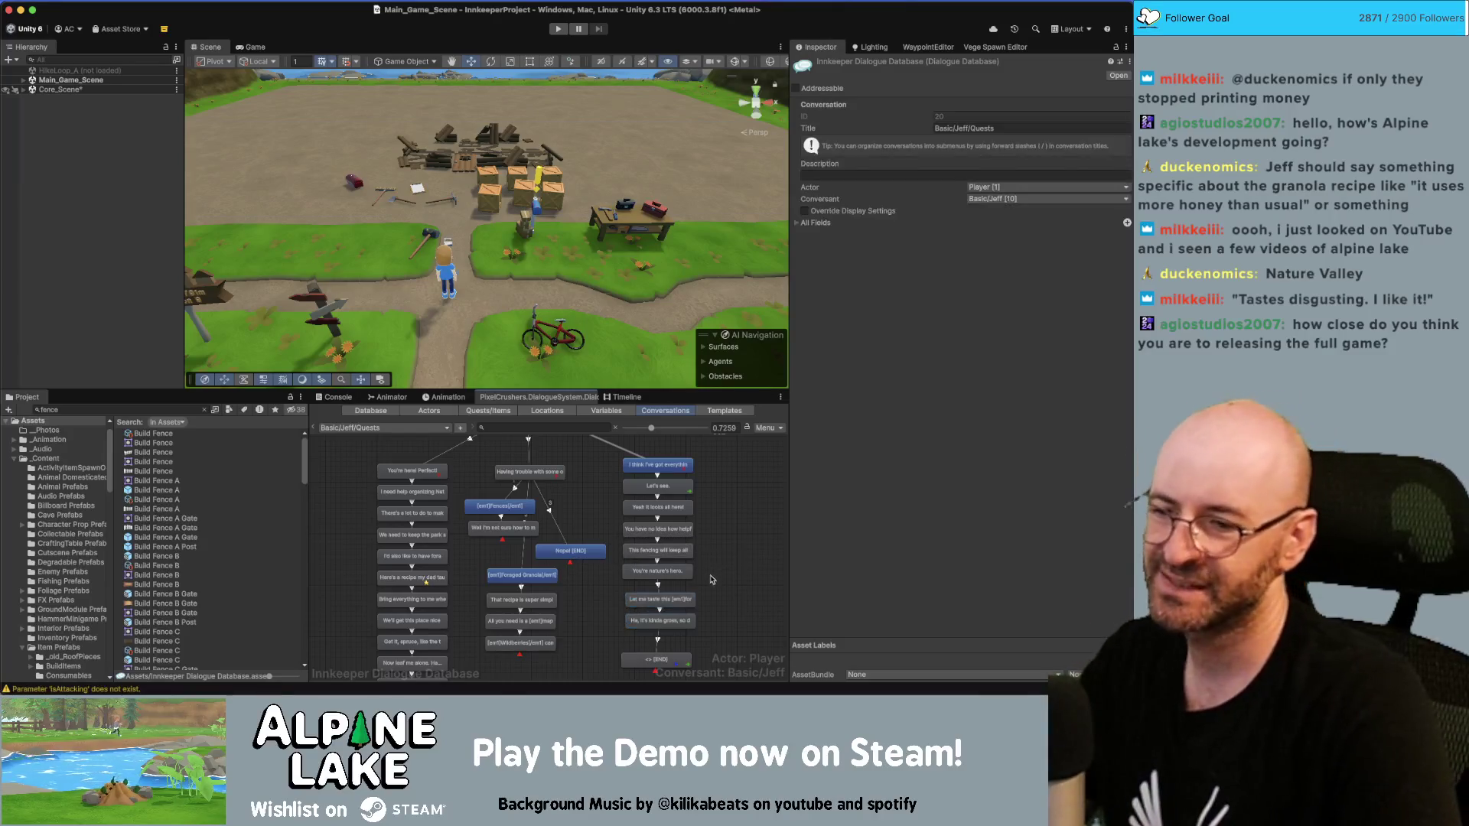
{"action": "left_click", "coordinate": [682, 625], "text": "shift"}
{"action": "left_click", "coordinate": [657, 658]}
{"action": "scroll", "coordinate": [662, 612], "scroll_direction": "down", "scroll_amount": 2}
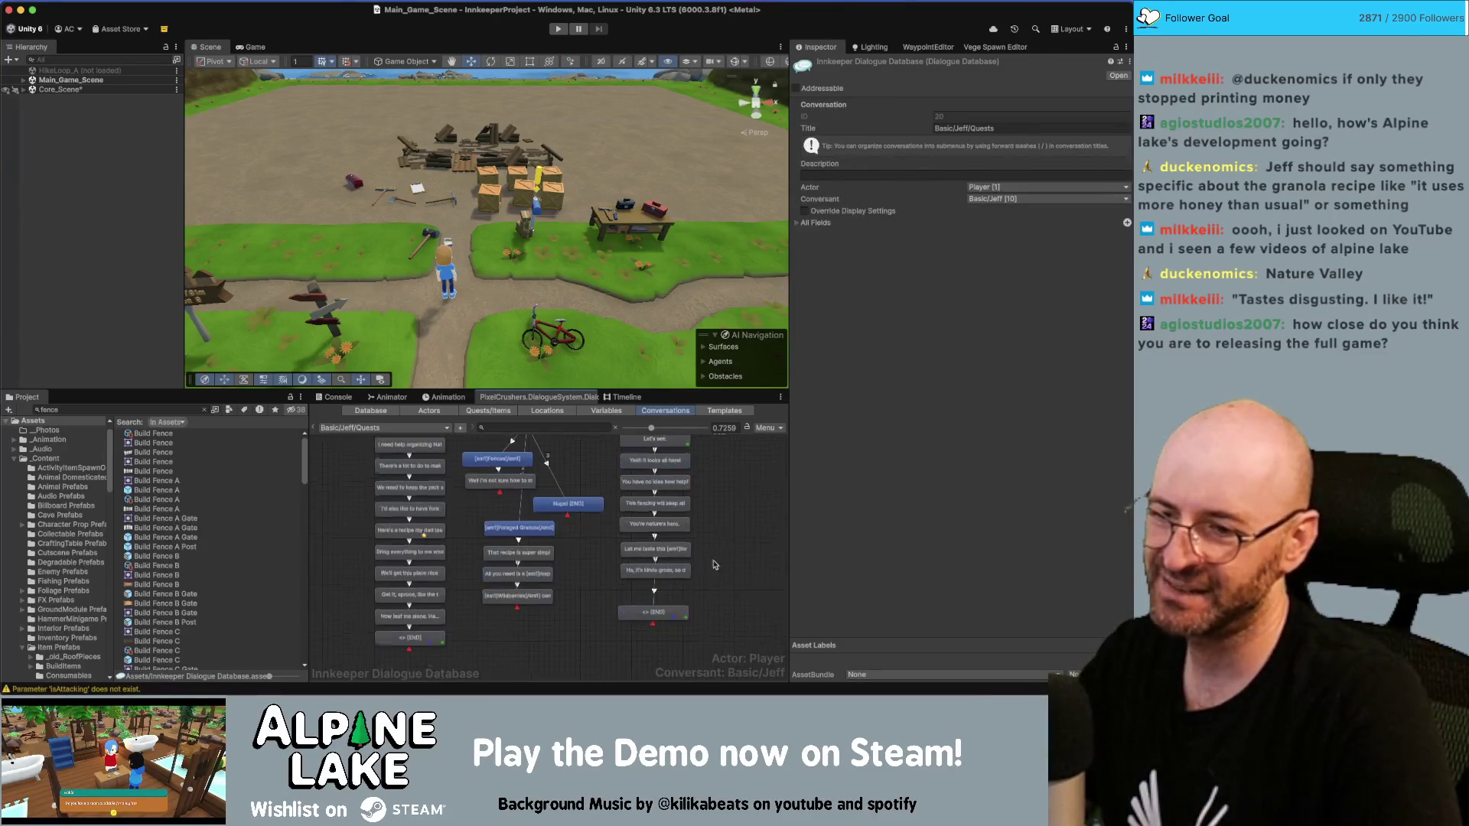
{"action": "left_click", "coordinate": [711, 573]}
{"action": "scroll", "coordinate": [700, 557], "scroll_direction": "down", "scroll_amount": 3}
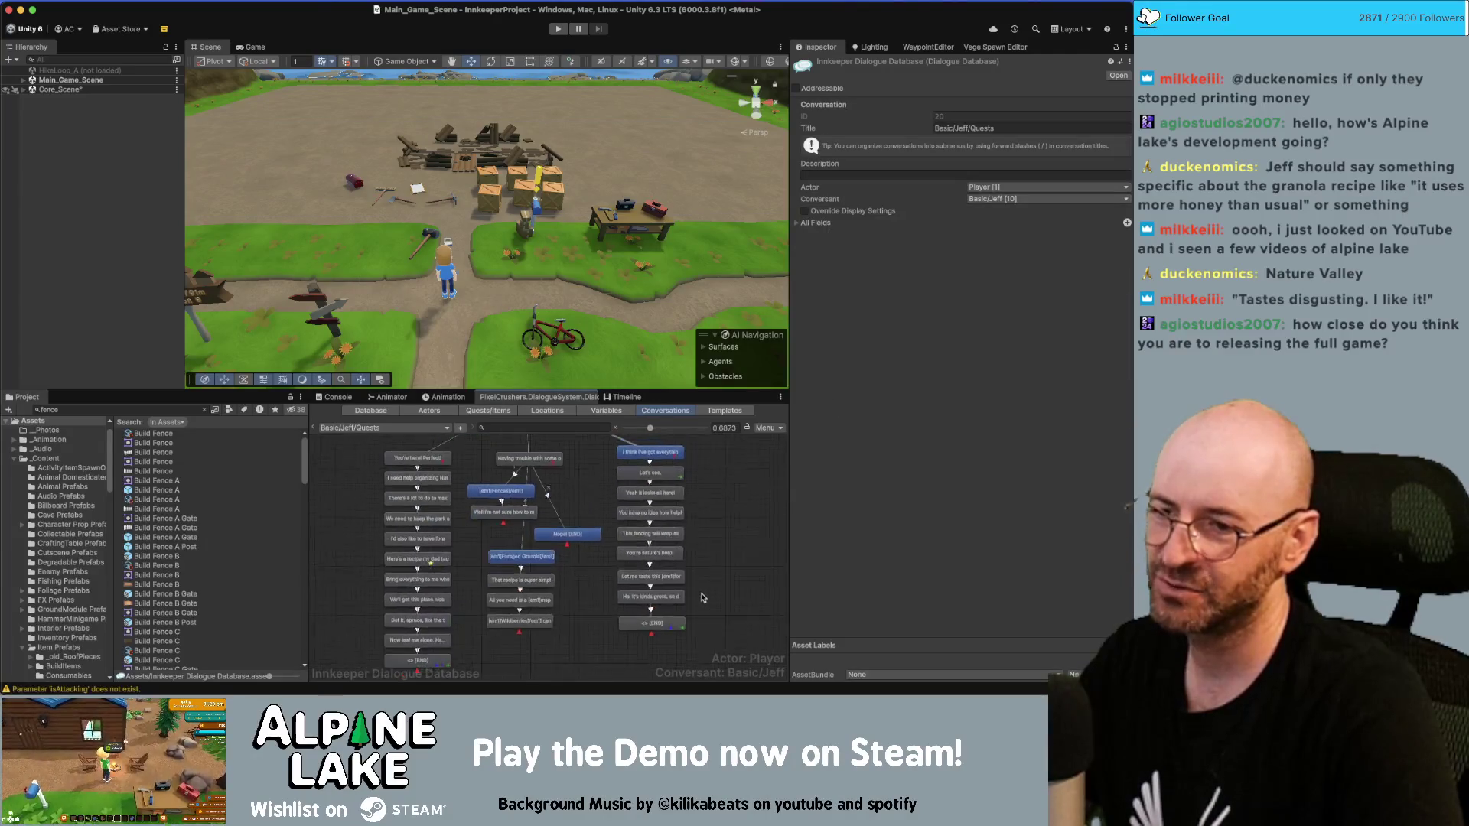
{"action": "left_click", "coordinate": [53, 274]}
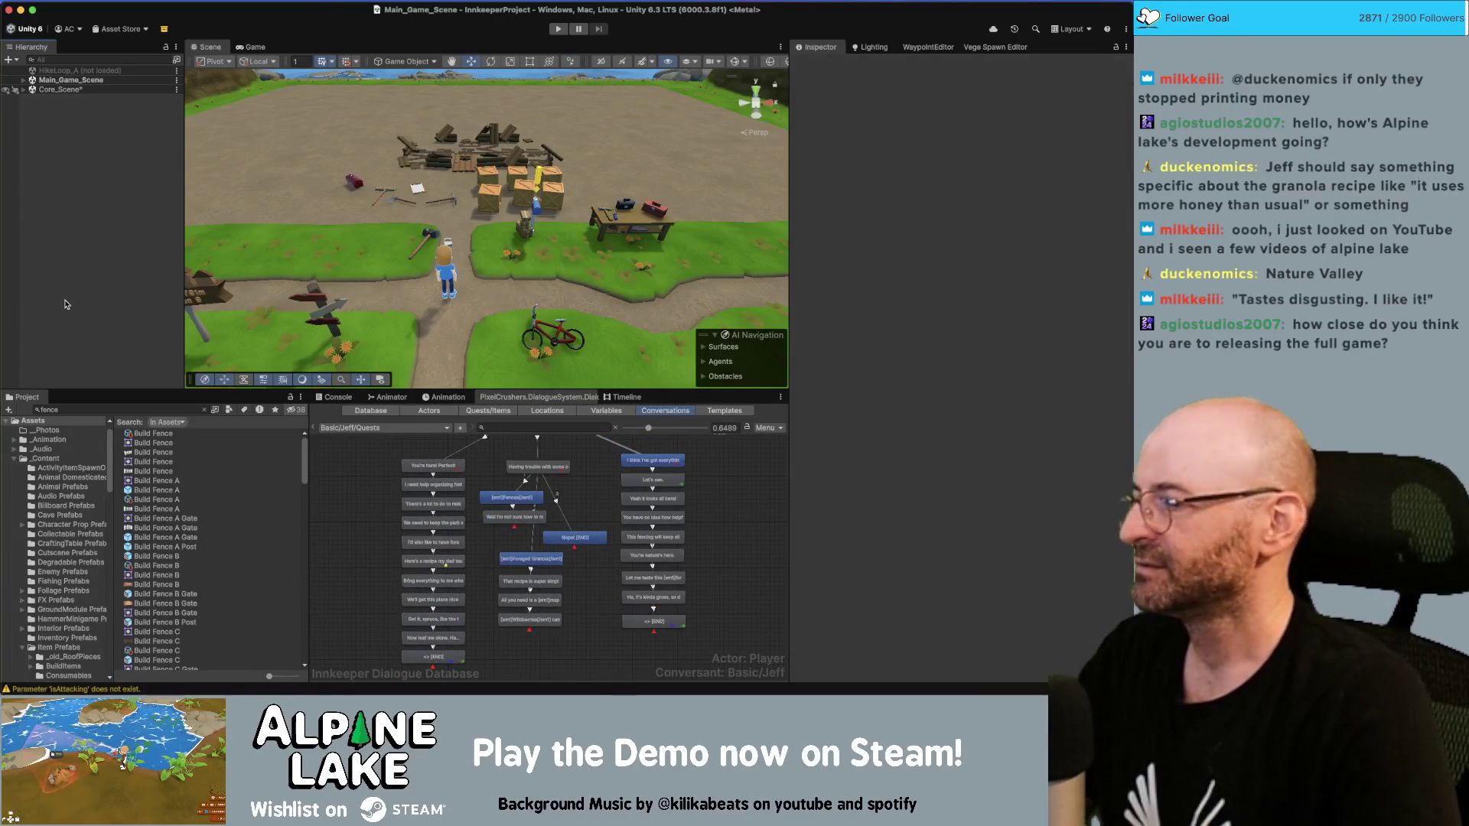